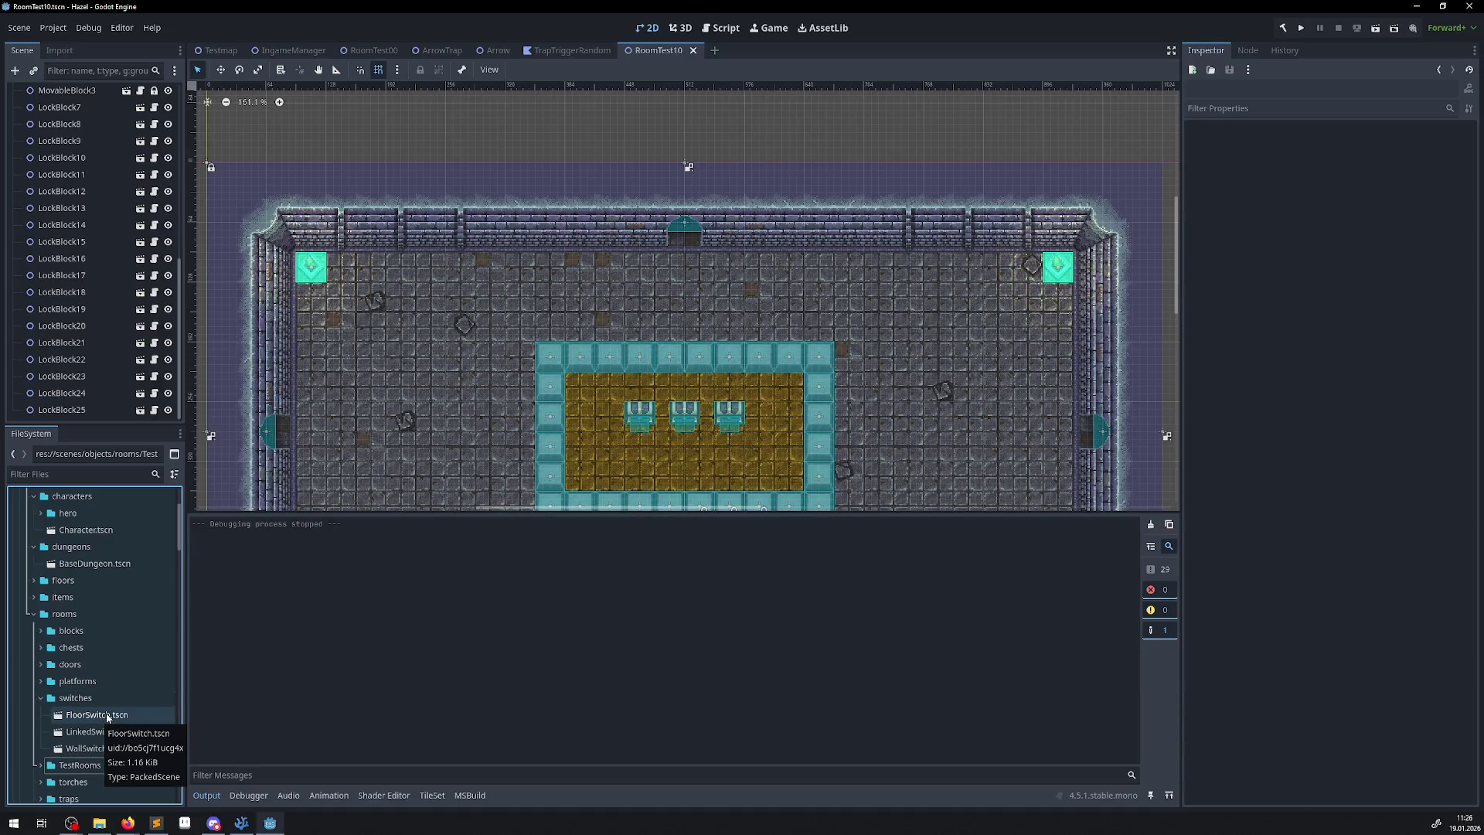
# Duplicate FloorSwitch.tscn as ResetSwitch.tscn in the switches folder and open the copy.
pyautogui.click(120, 720)
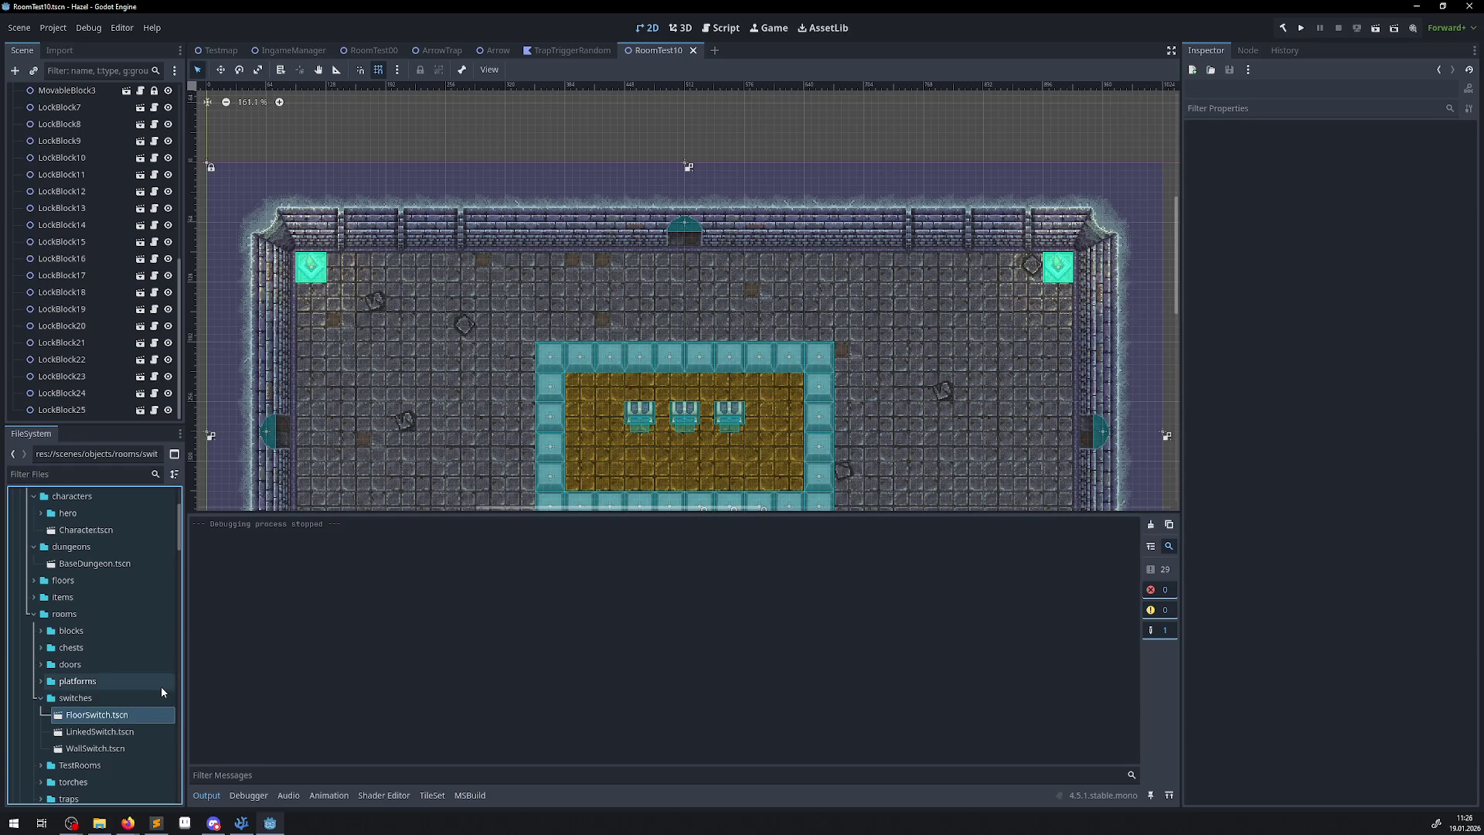
pyautogui.rightClick(130, 720)
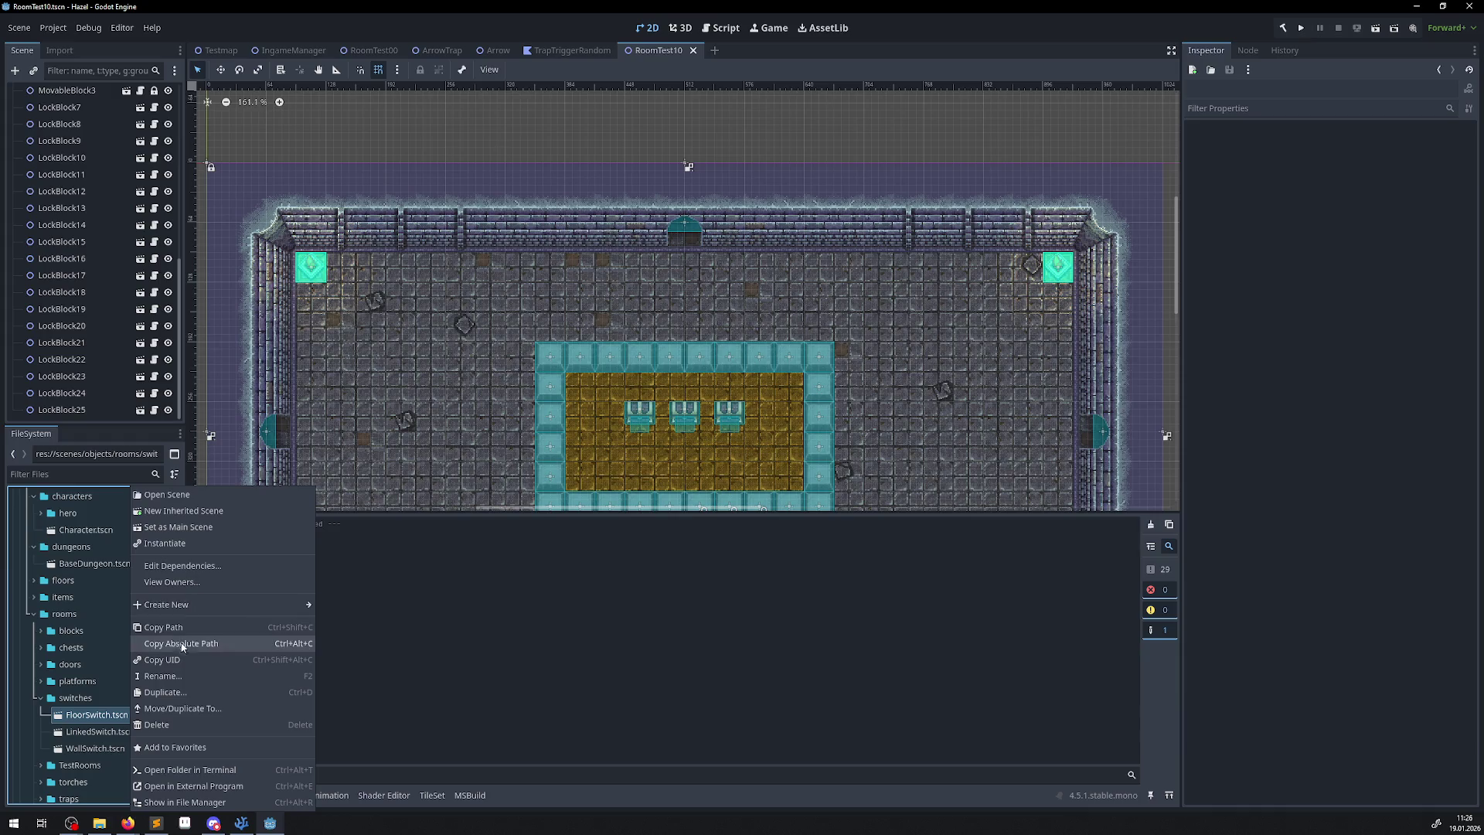
pyautogui.click(178, 693)
pyautogui.press('Home')
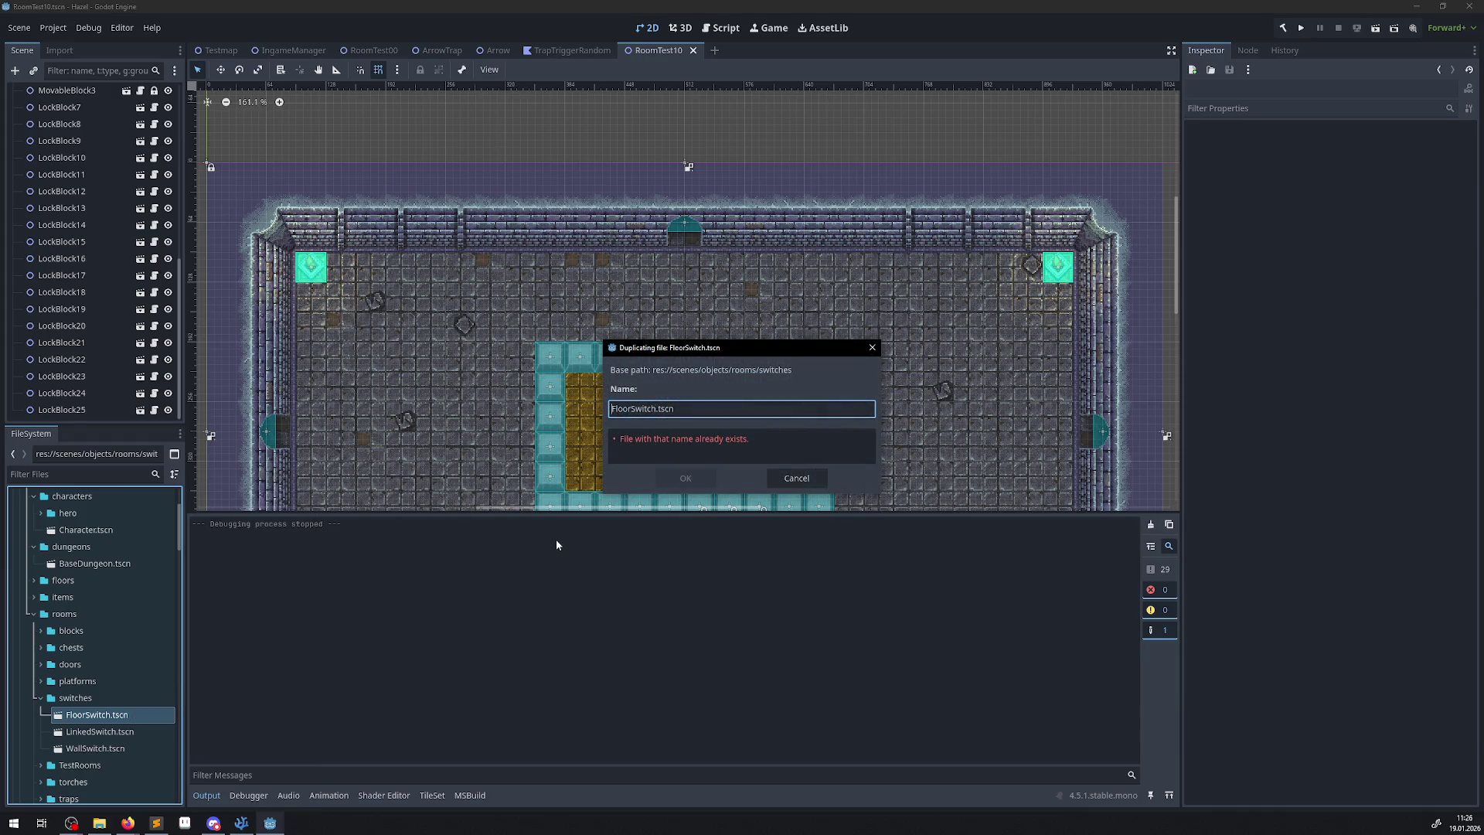
pyautogui.press('Delete')
pyautogui.press('Delete')
pyautogui.press('Delete')
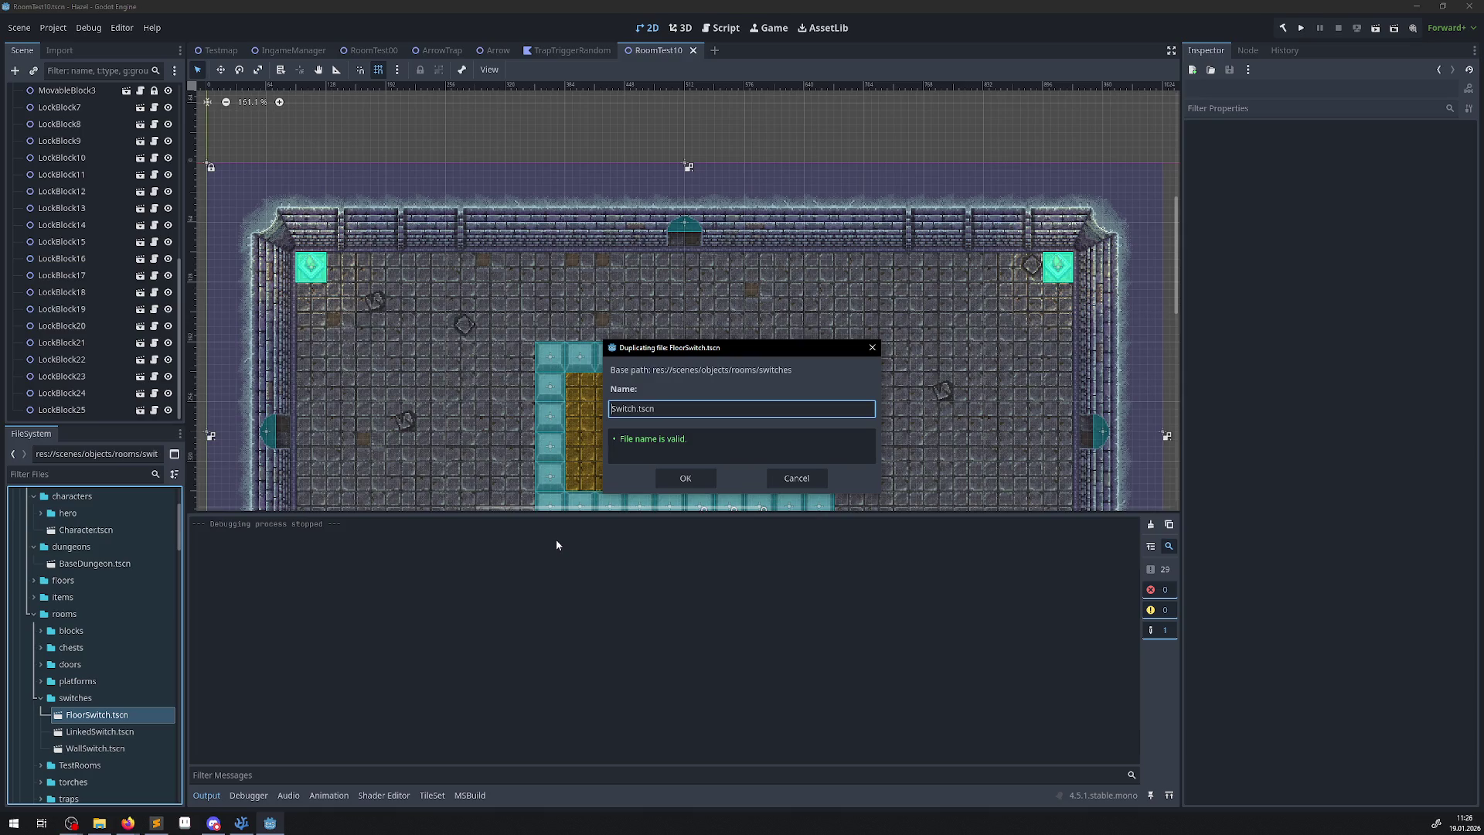
pyautogui.write('Reset')
pyautogui.click(686, 477)
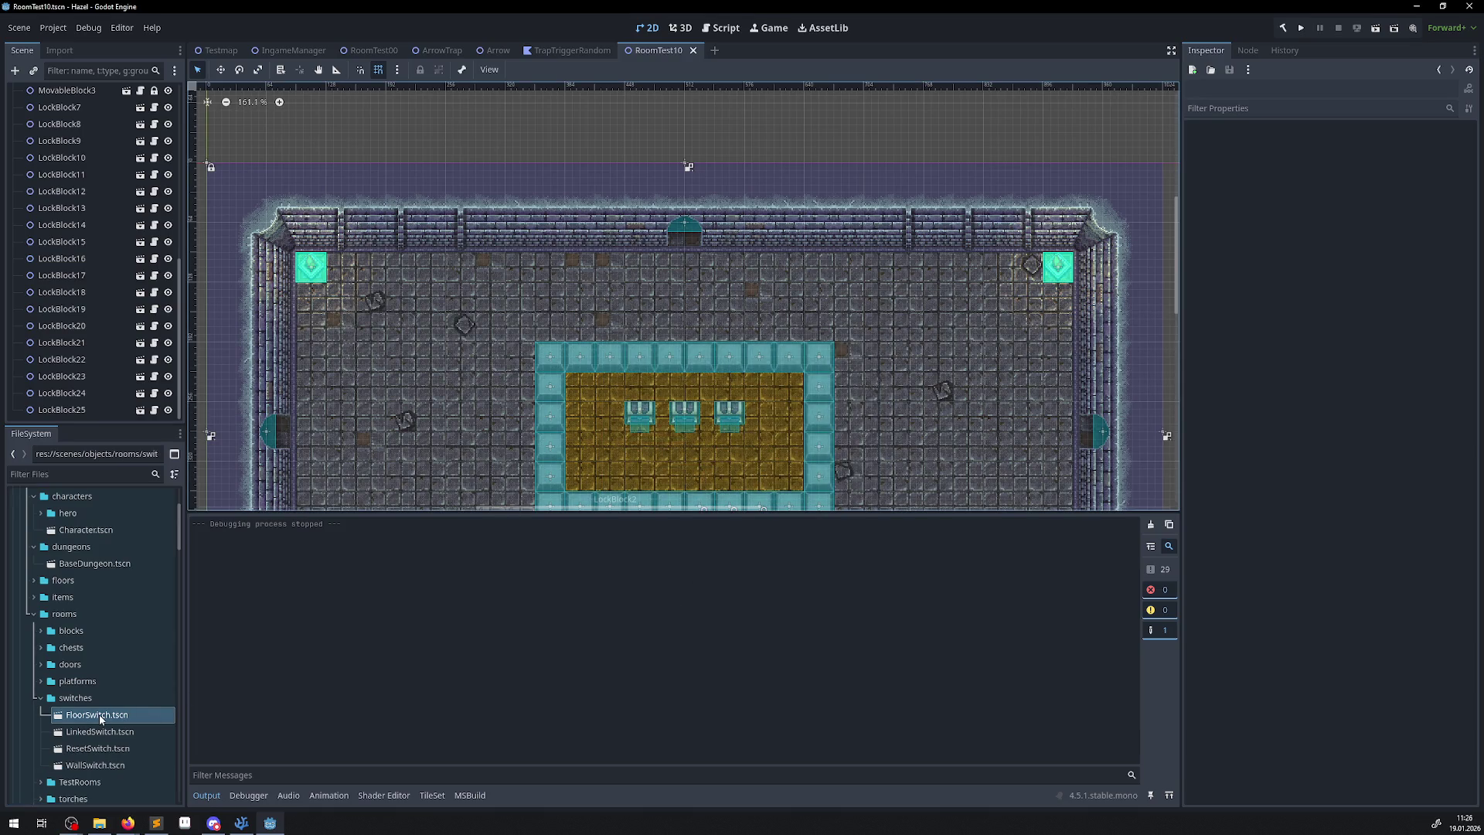
pyautogui.doubleClick(100, 718)
# Rename the scene's root node from FloorSwitch to ResetSwitch.
pyautogui.doubleClick(50, 92)
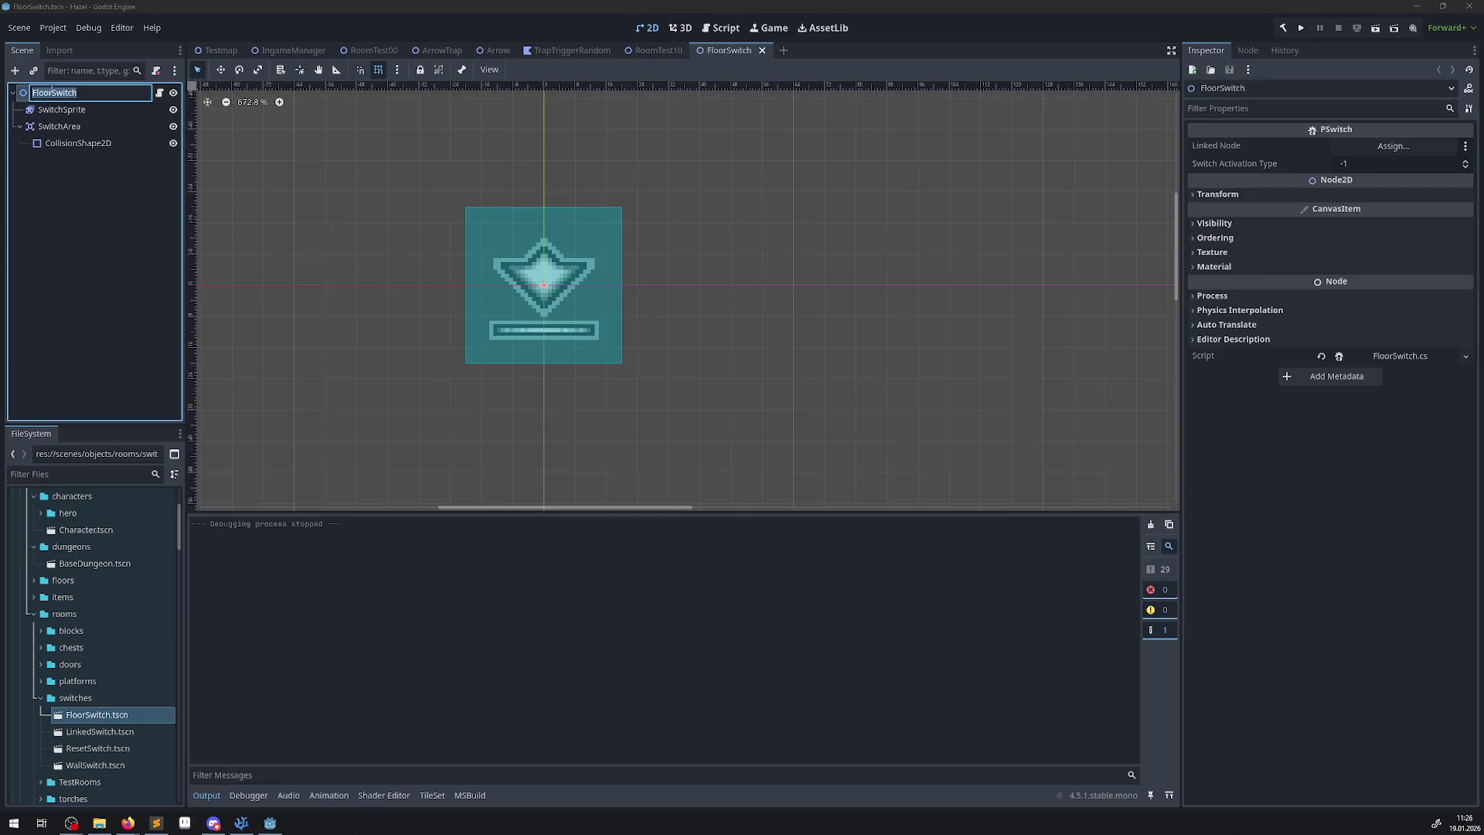
pyautogui.click(40, 94)
pyautogui.hotkey('shift', 'Home')
pyautogui.write('Reset')
pyautogui.press('Return')
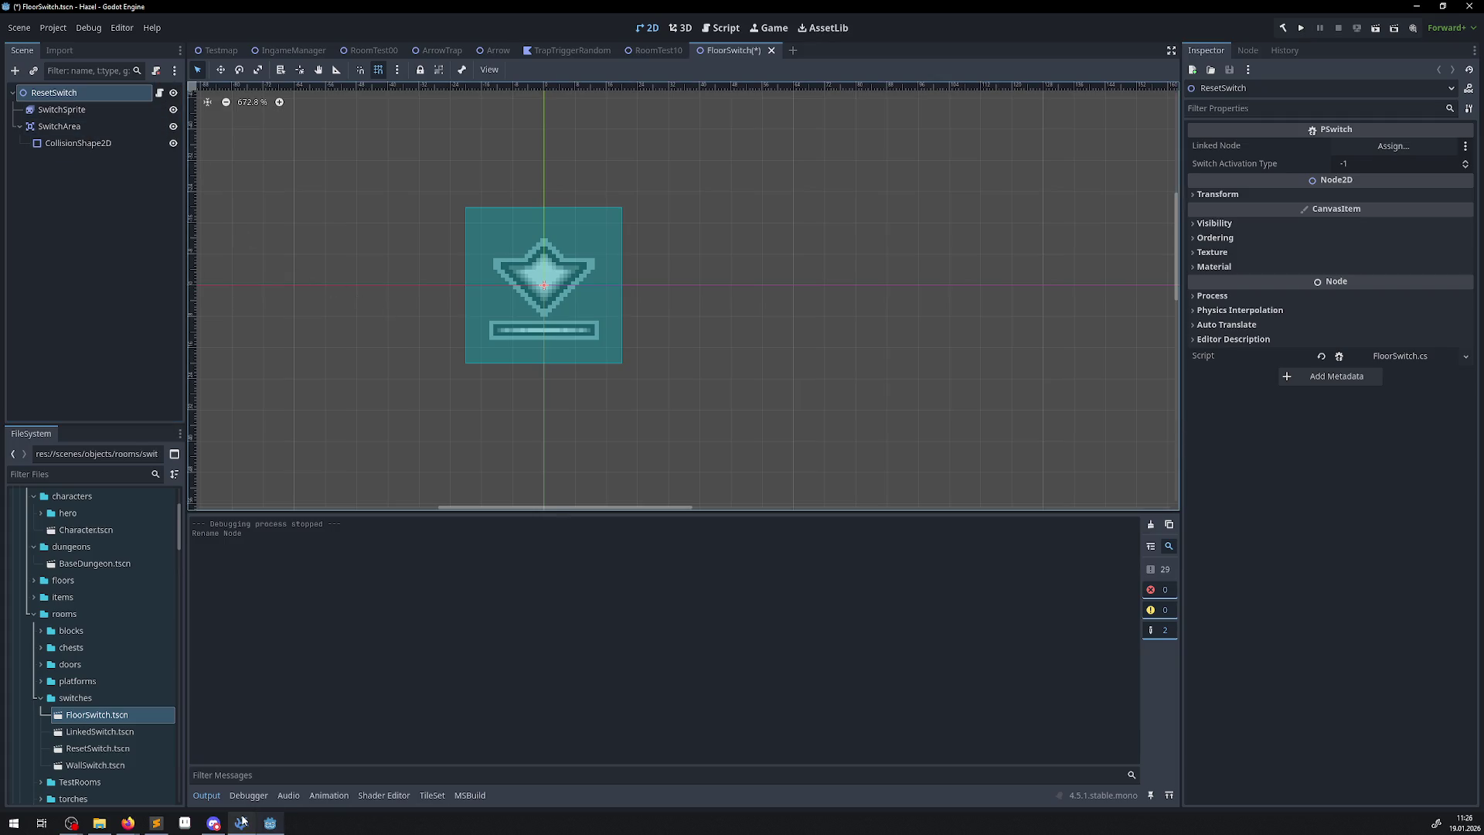
# Open PSwitch.cs from the switches scripts folder in the external code editor.
pyautogui.scroll(-10, 110, 674)
pyautogui.scroll(-3, 116, 667)
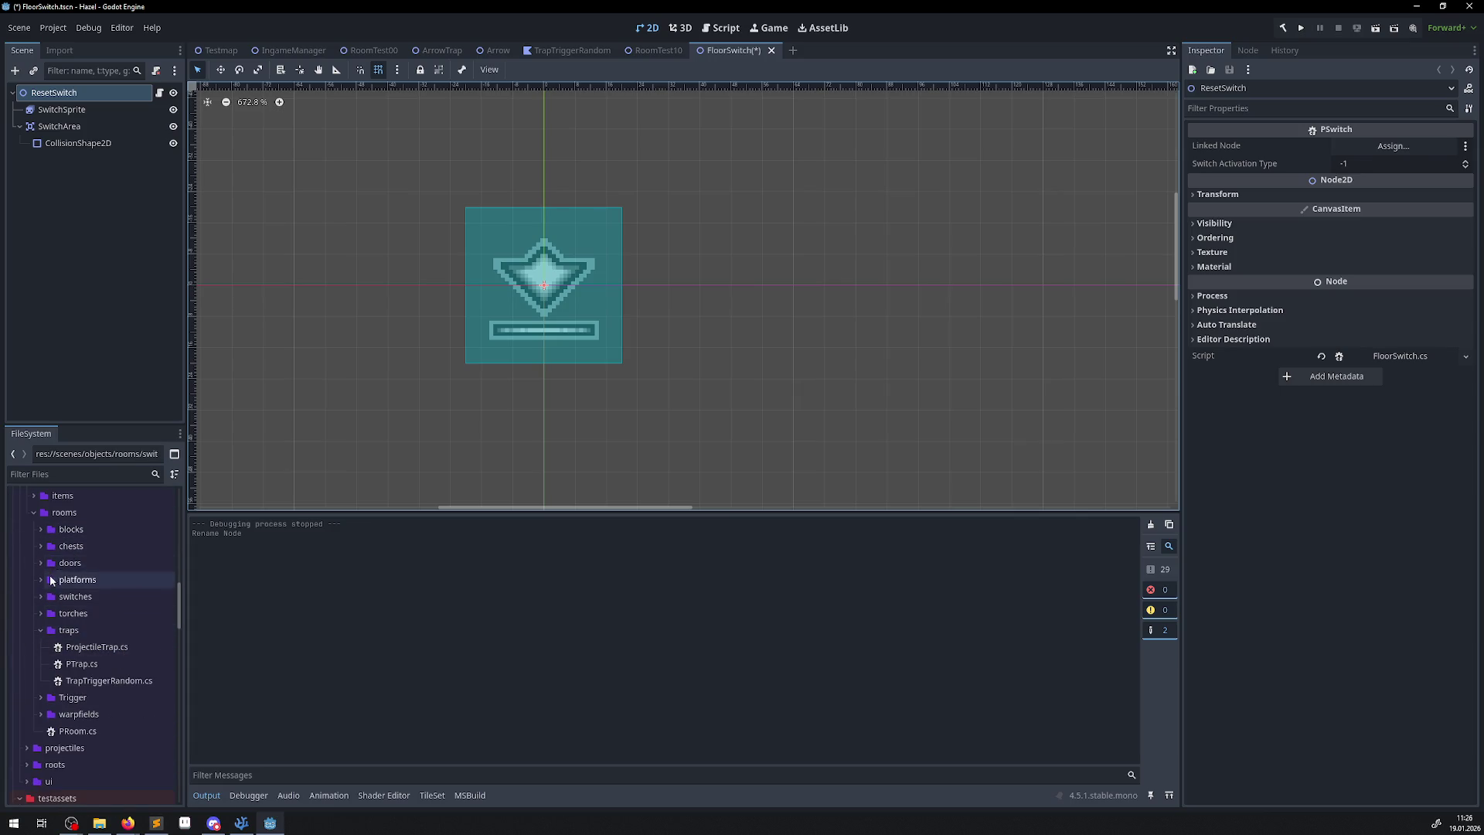
pyautogui.click(42, 596)
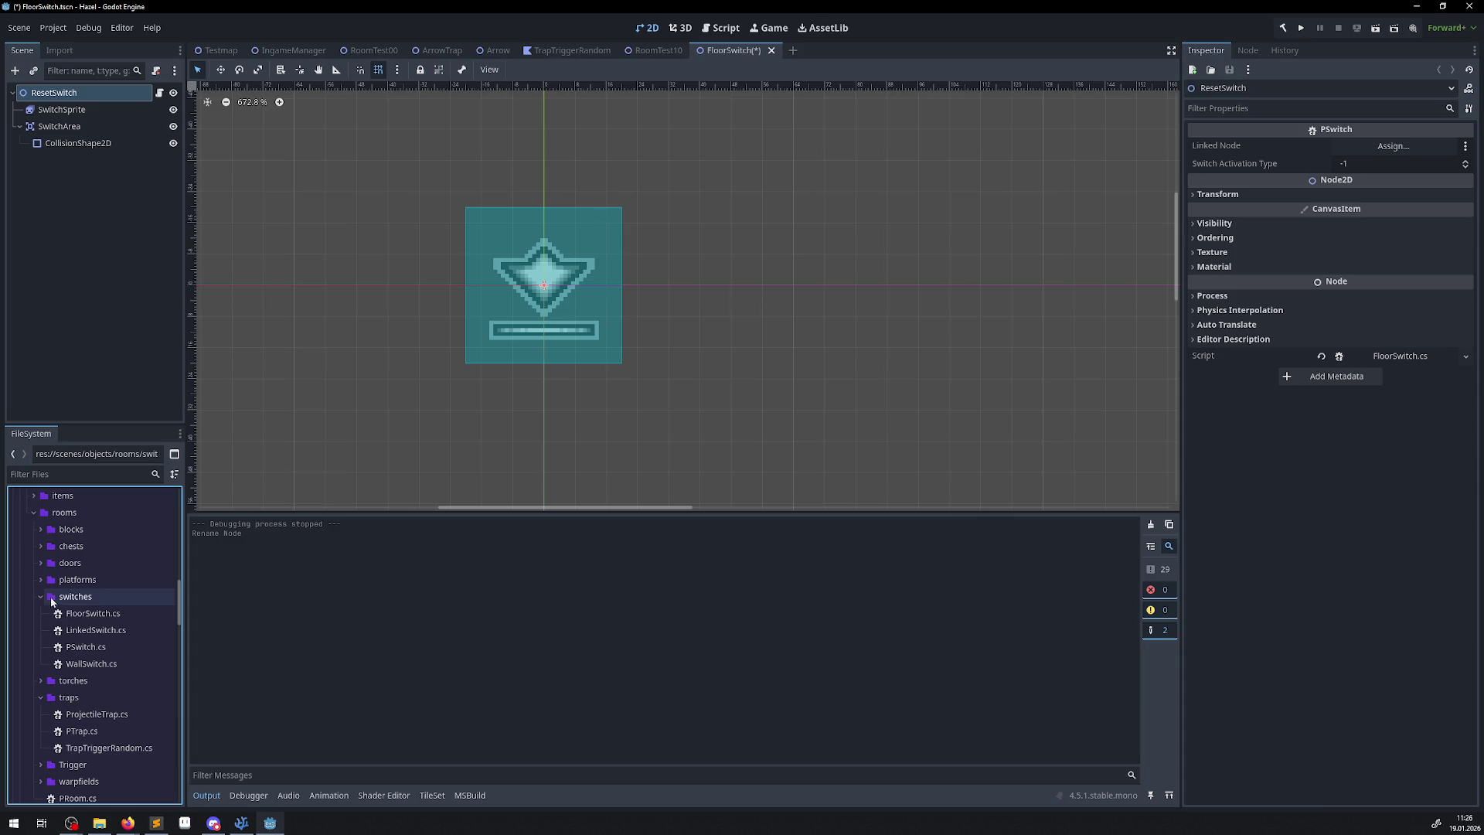
pyautogui.doubleClick(87, 647)
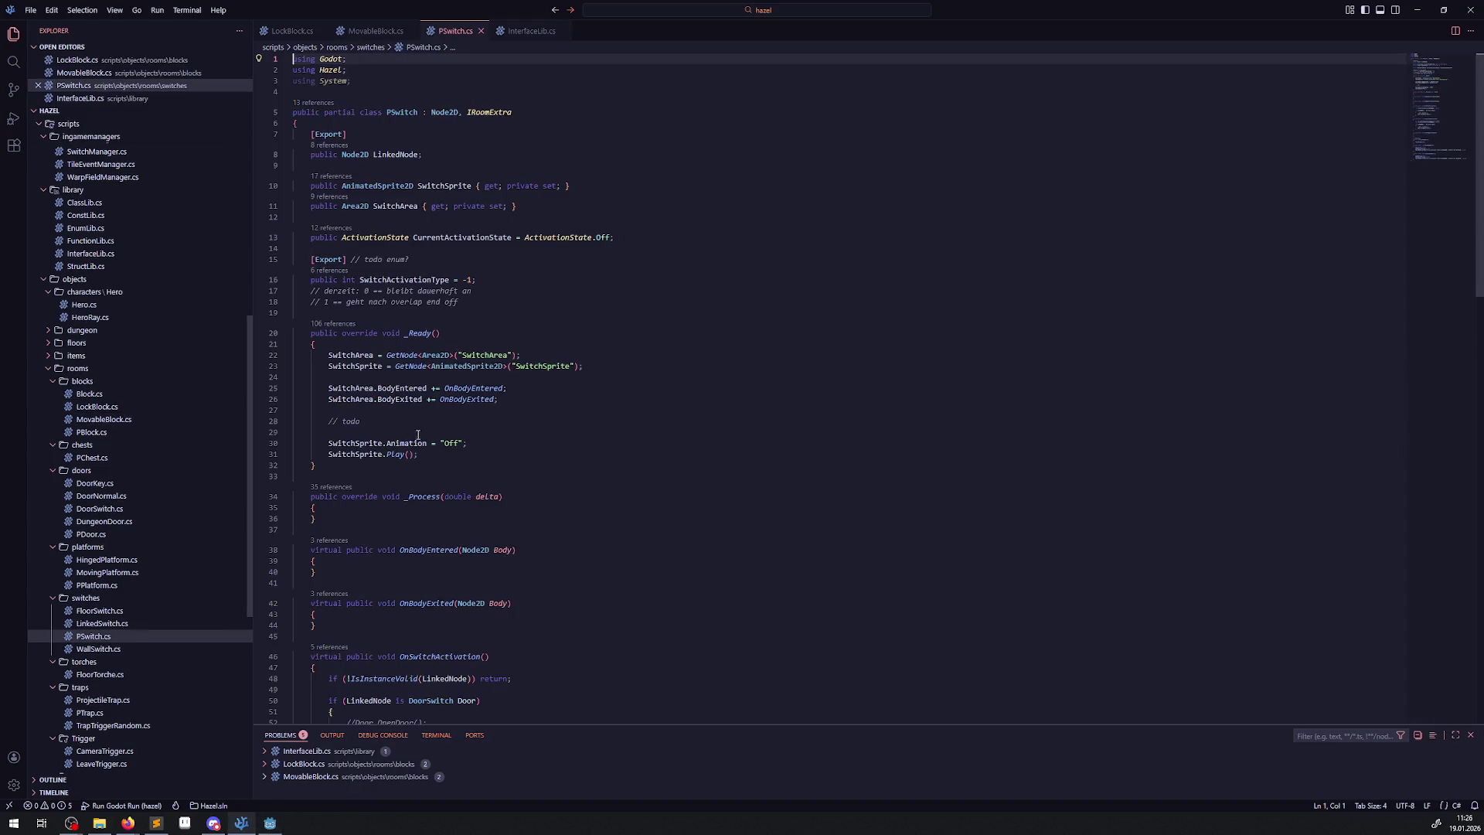
# Add the [GlobalClass] attribute above the PSwitch class and save PSwitch.cs.
pyautogui.click(362, 82)
pyautogui.press('Return')
pyautogui.press('Return')
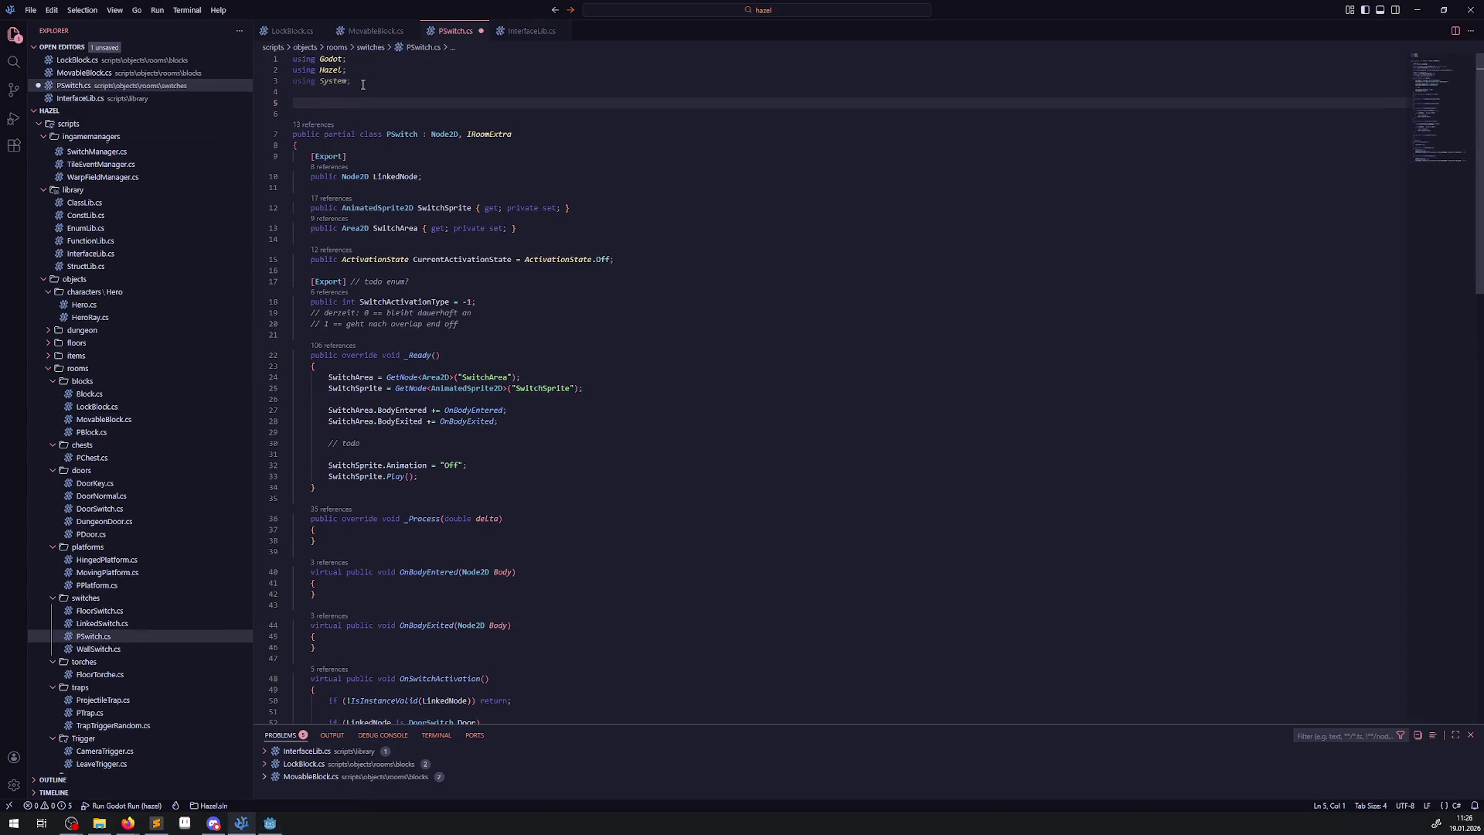
pyautogui.write('[')
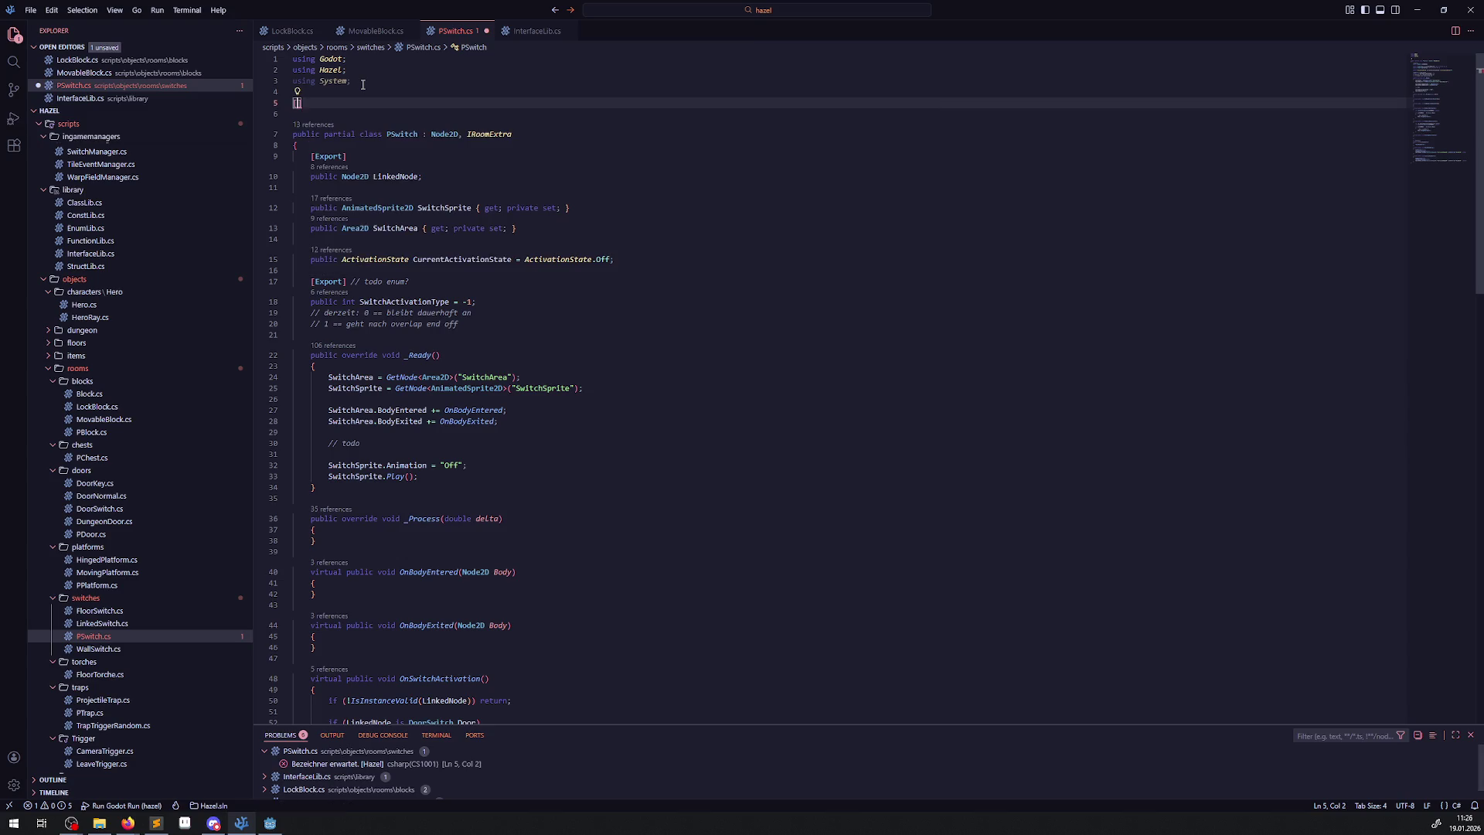
pyautogui.write('Glo')
pyautogui.press('Return')
pyautogui.hotkey('ctrl', 's')
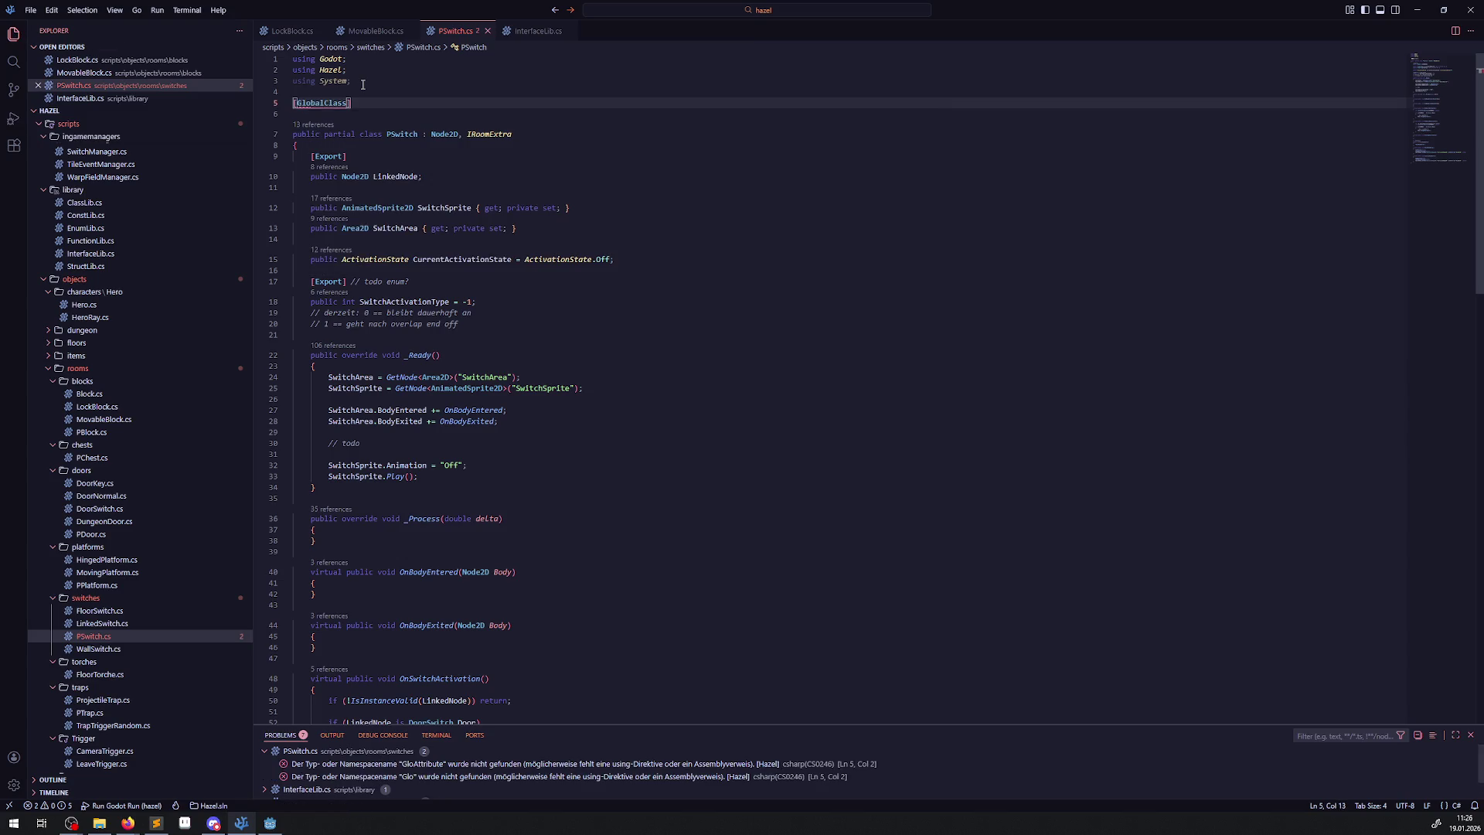
pyautogui.click(270, 822)
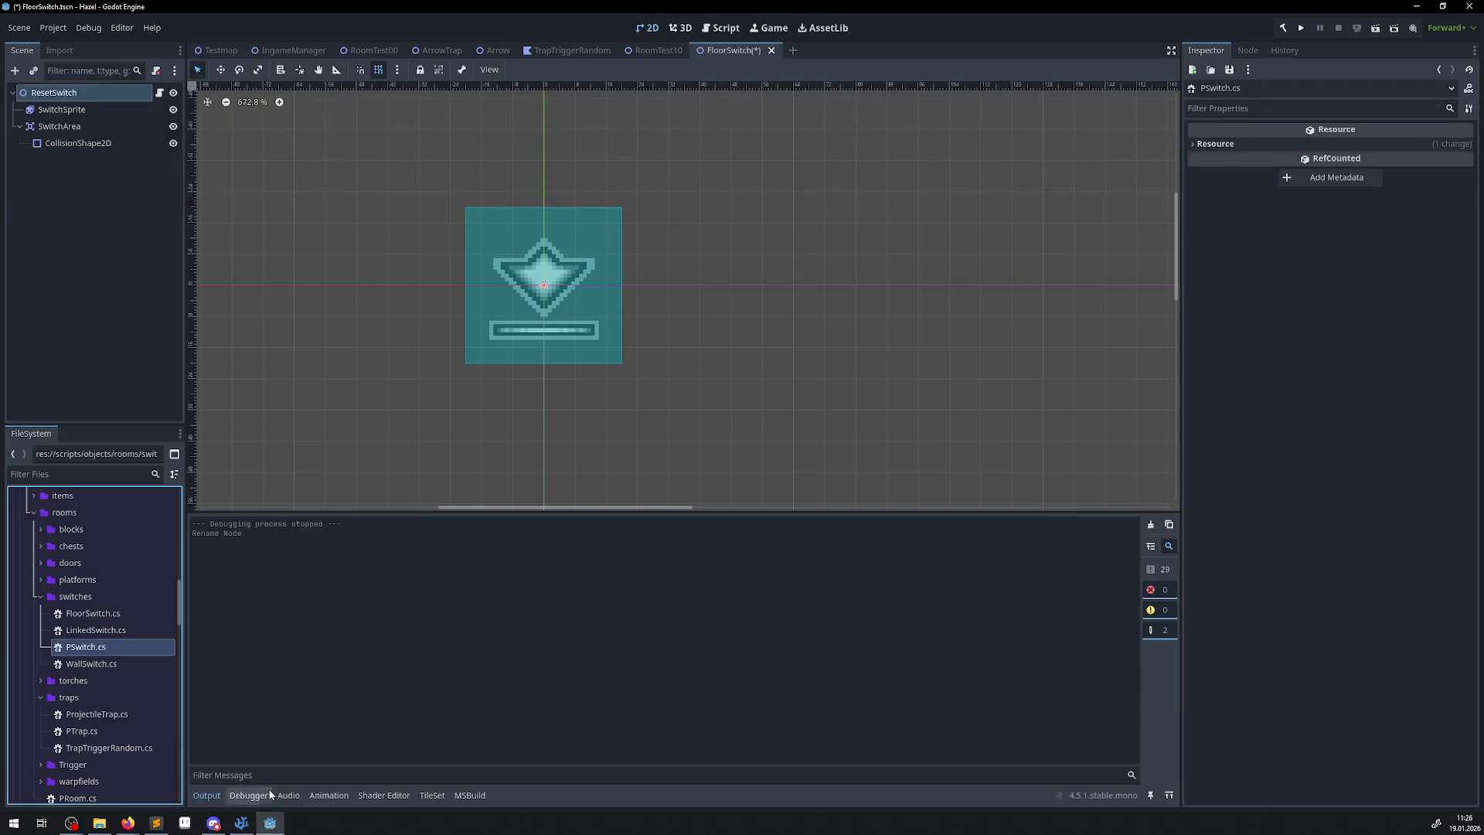
# Rebuild the project, then create ResetSwitch.cs inheriting PSwitch in the switches folder.
pyautogui.click(1284, 28)
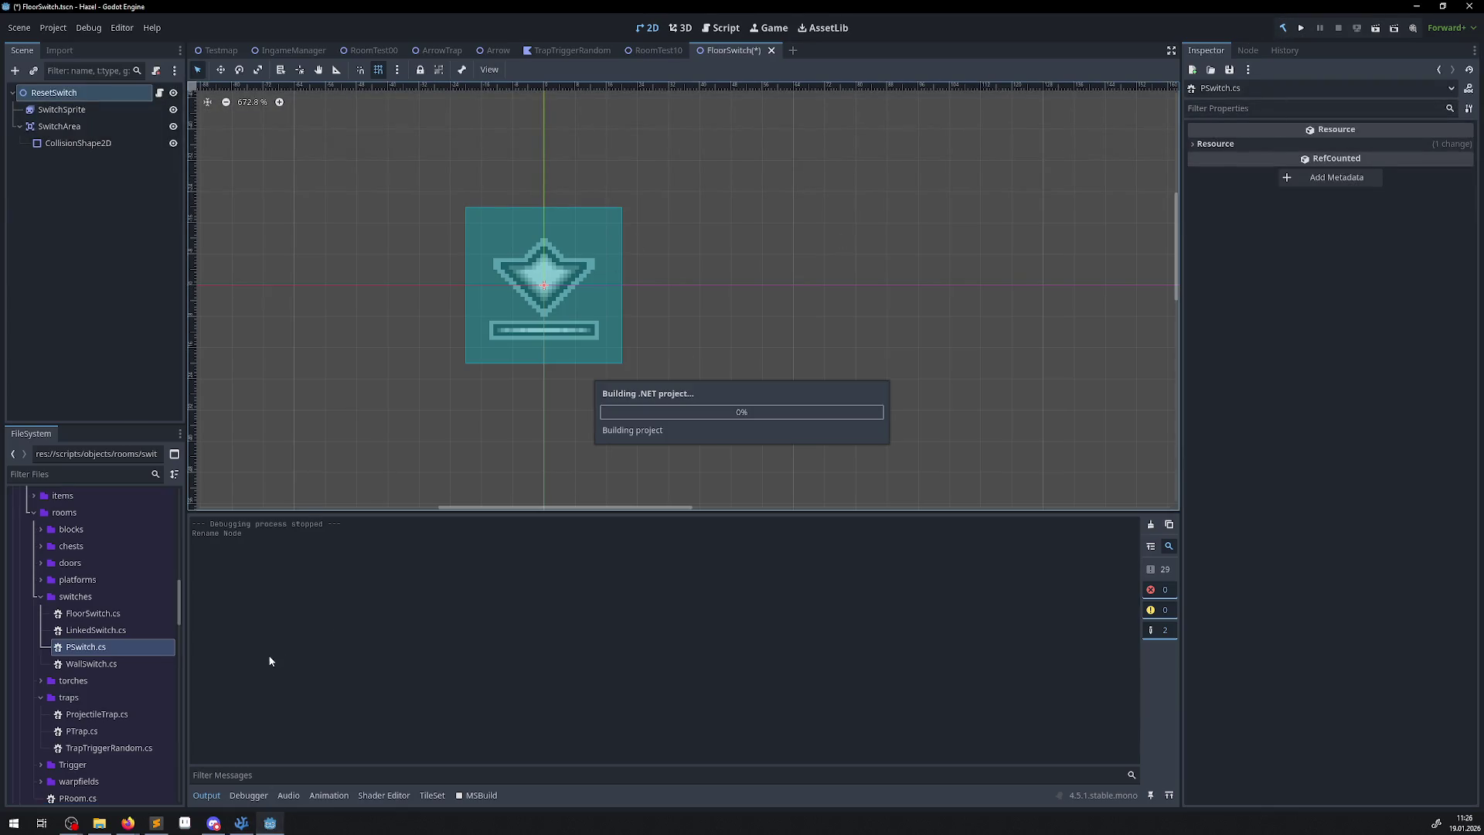
pyautogui.rightClick(72, 596)
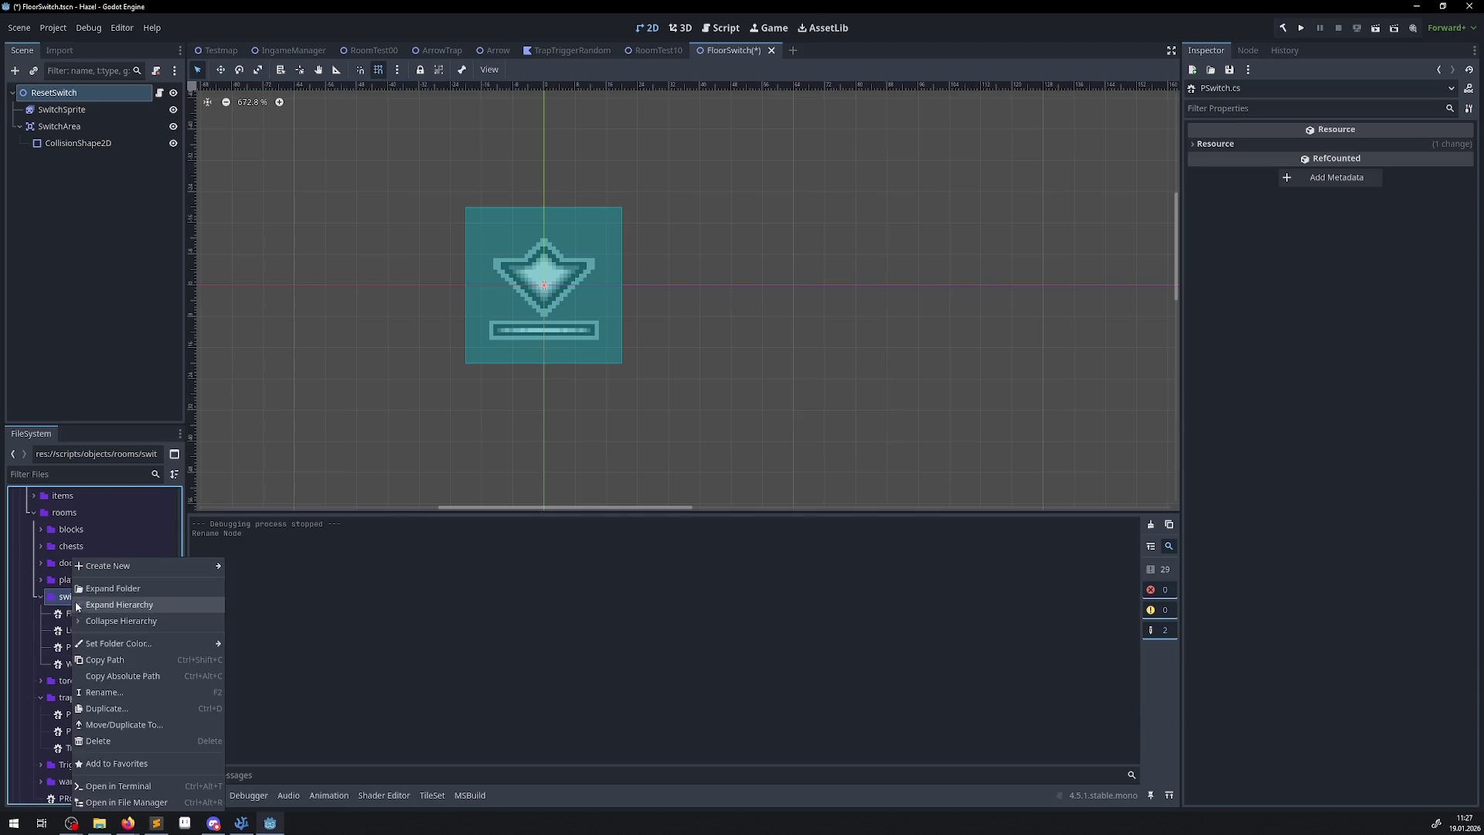
pyautogui.moveTo(119, 569)
pyautogui.click(249, 599)
pyautogui.click(847, 342)
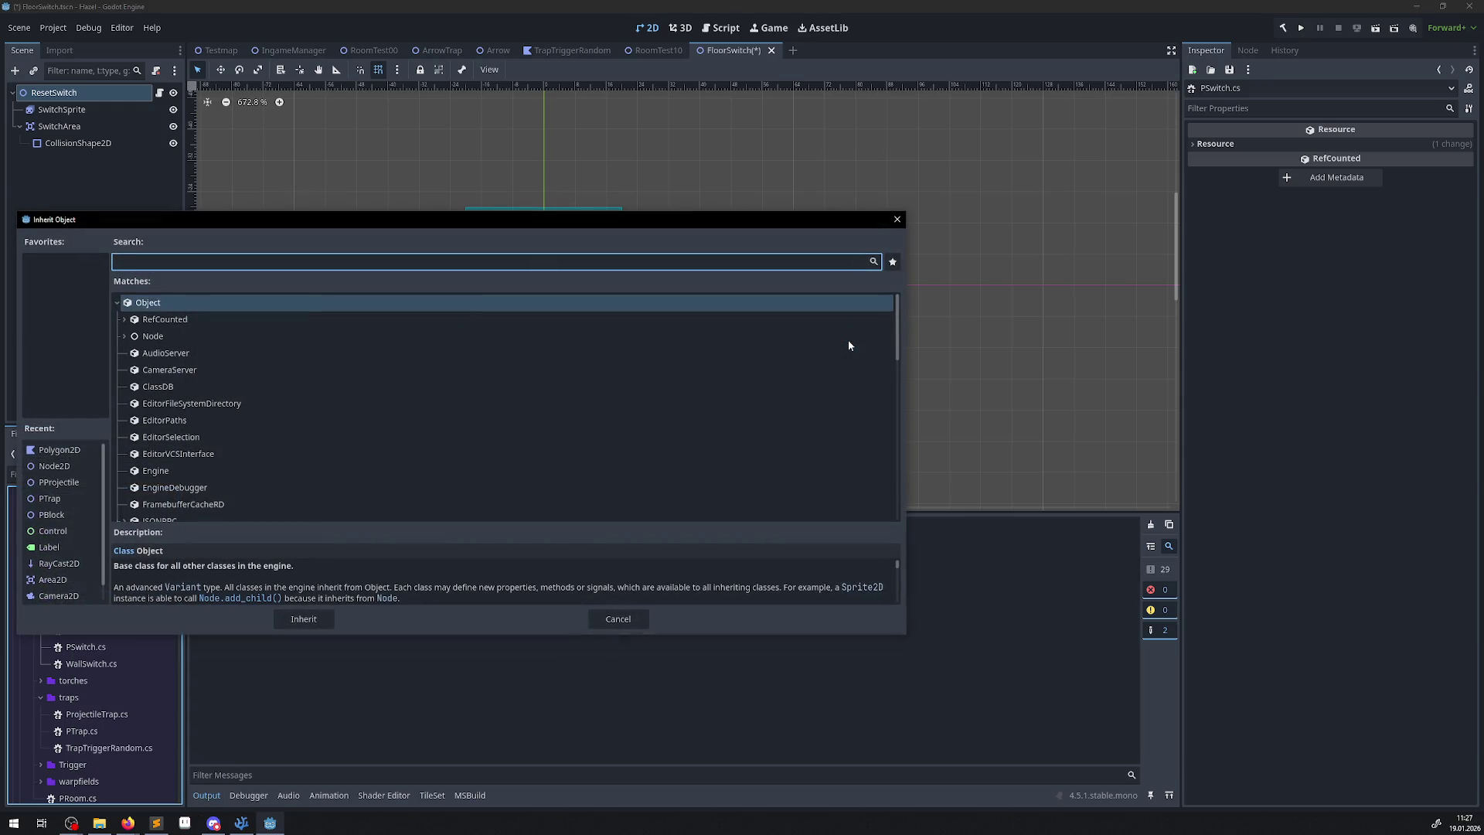
pyautogui.write('pswi')
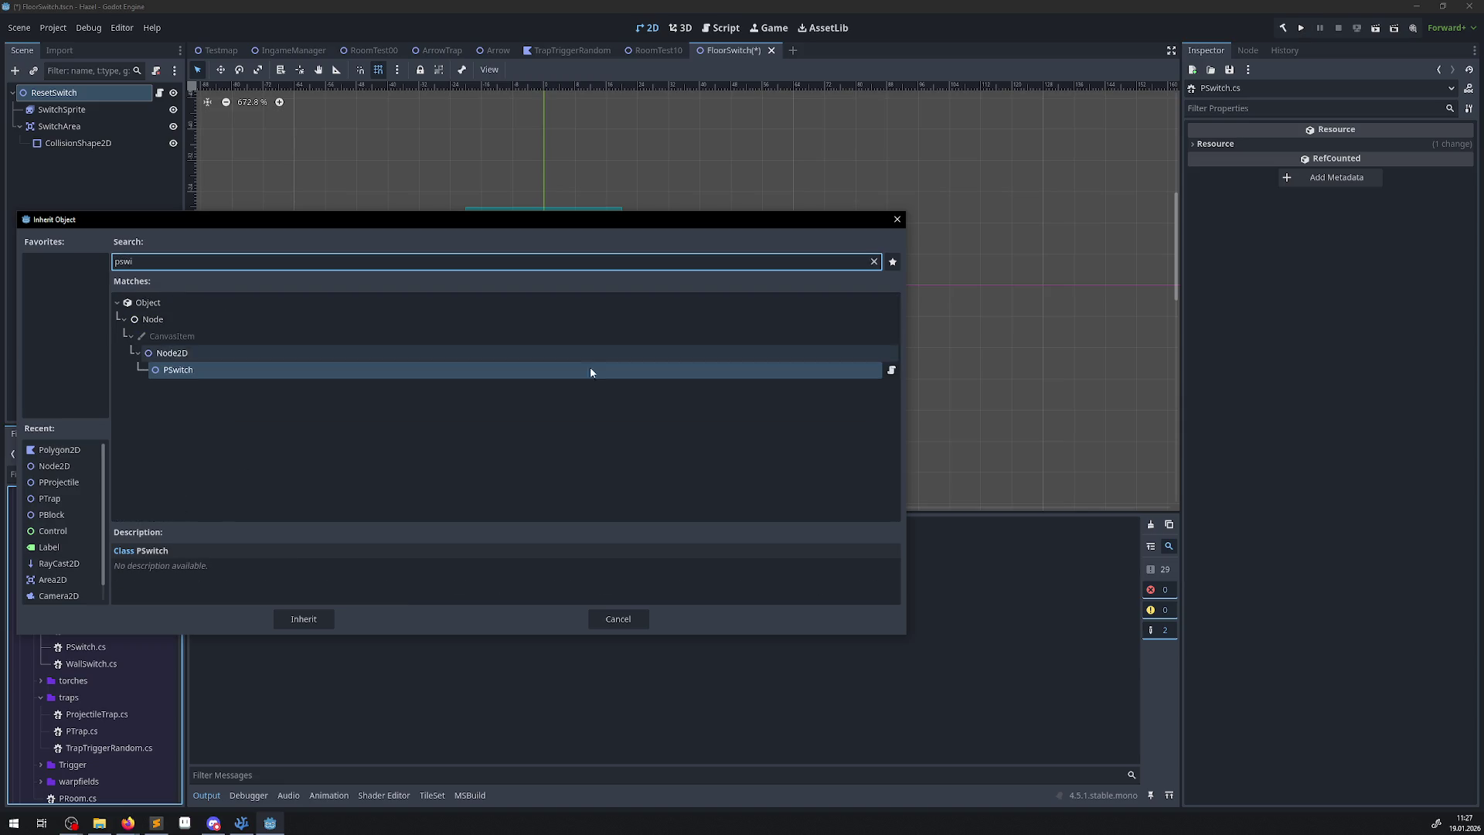
pyautogui.click(304, 619)
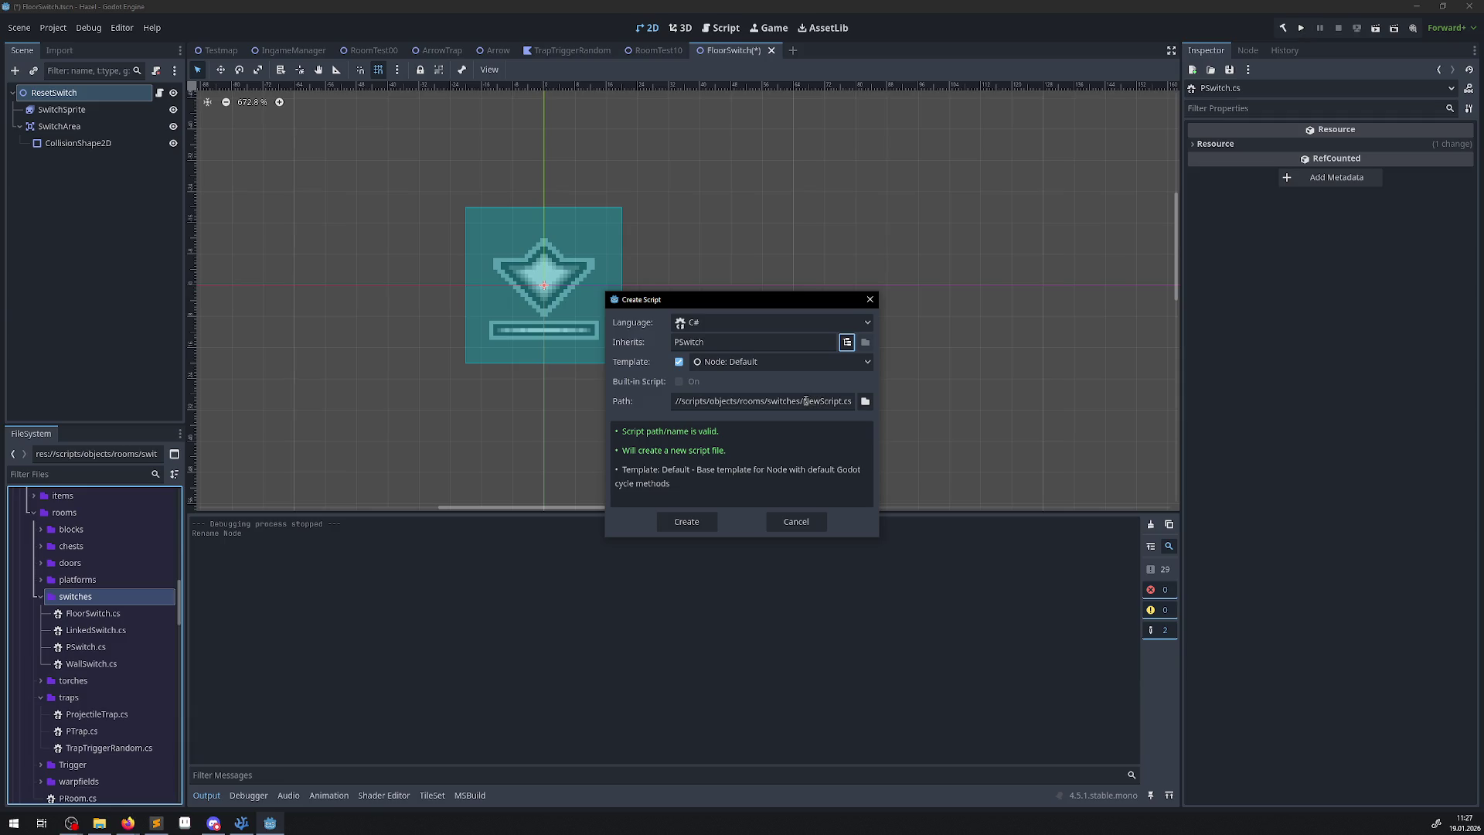
pyautogui.moveTo(804, 401); pyautogui.dragTo(847, 399)
pyautogui.press('BackSpace')
pyautogui.press('BackSpace')
pyautogui.write('ResetSwitch')
pyautogui.click(694, 522)
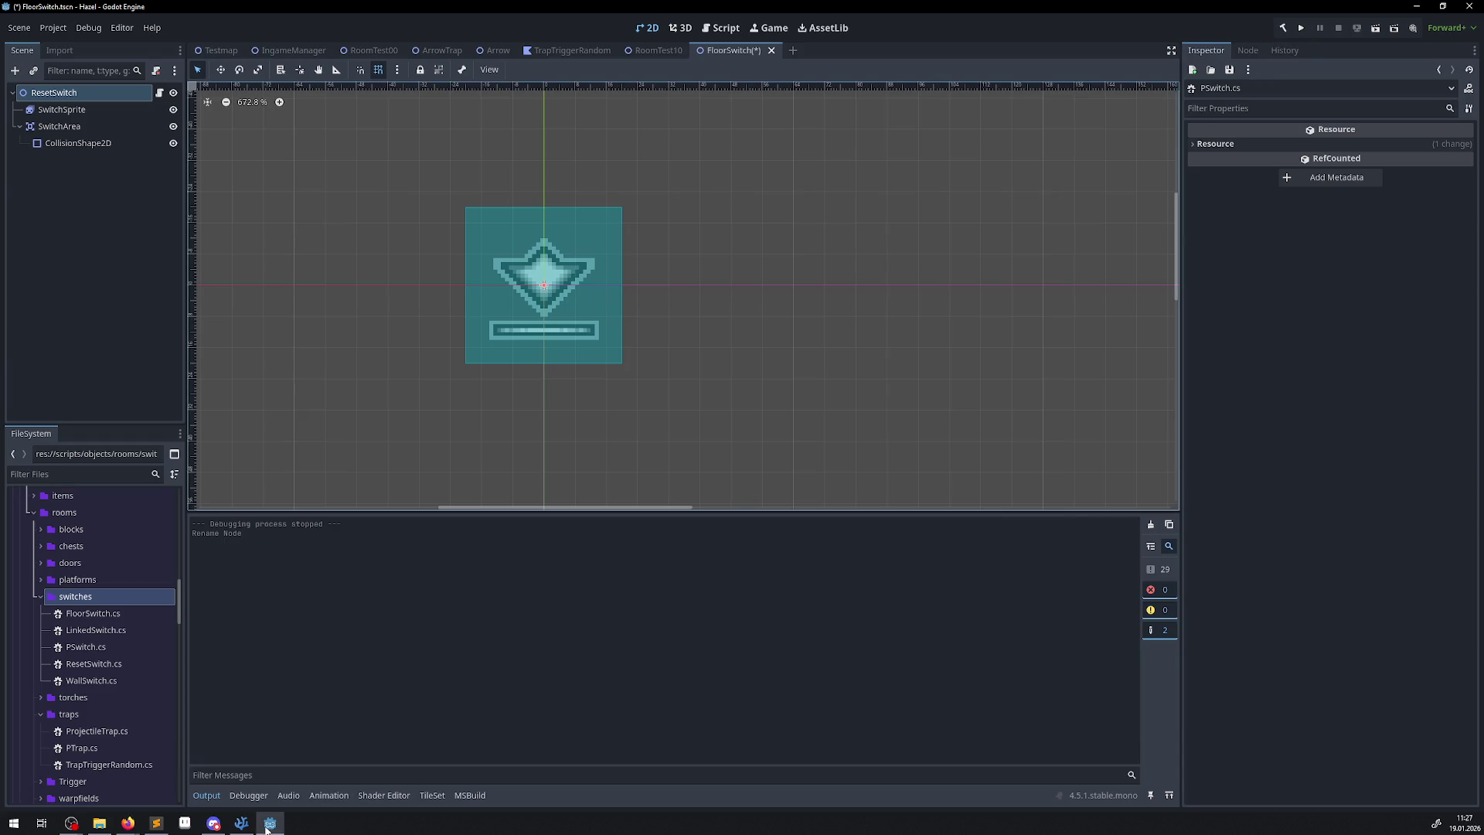
pyautogui.click(241, 822)
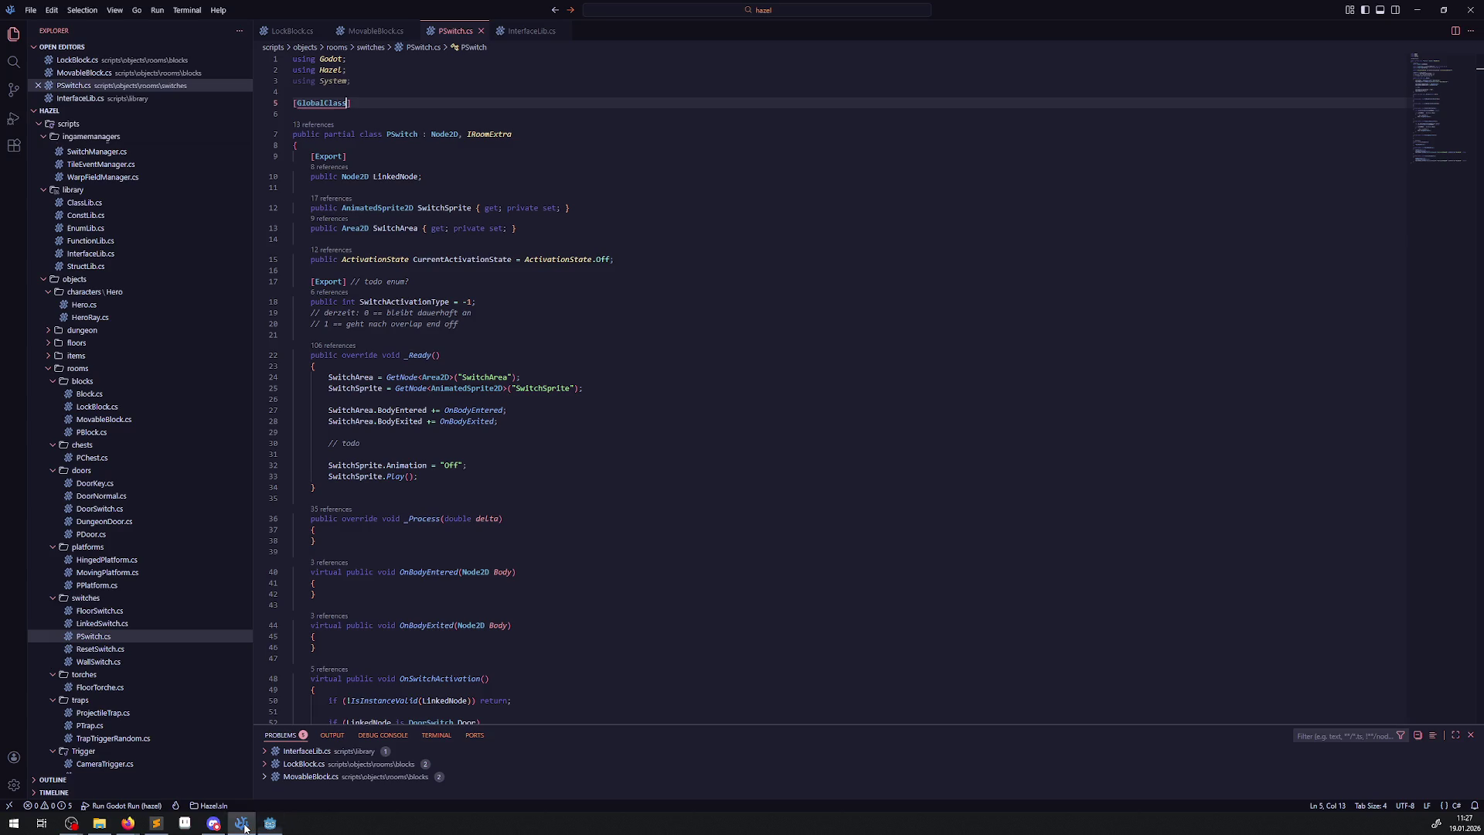
# Delete the _Process method and comments from ResetSwitch.cs, keeping only _Ready, and save.
pyautogui.click(103, 651)
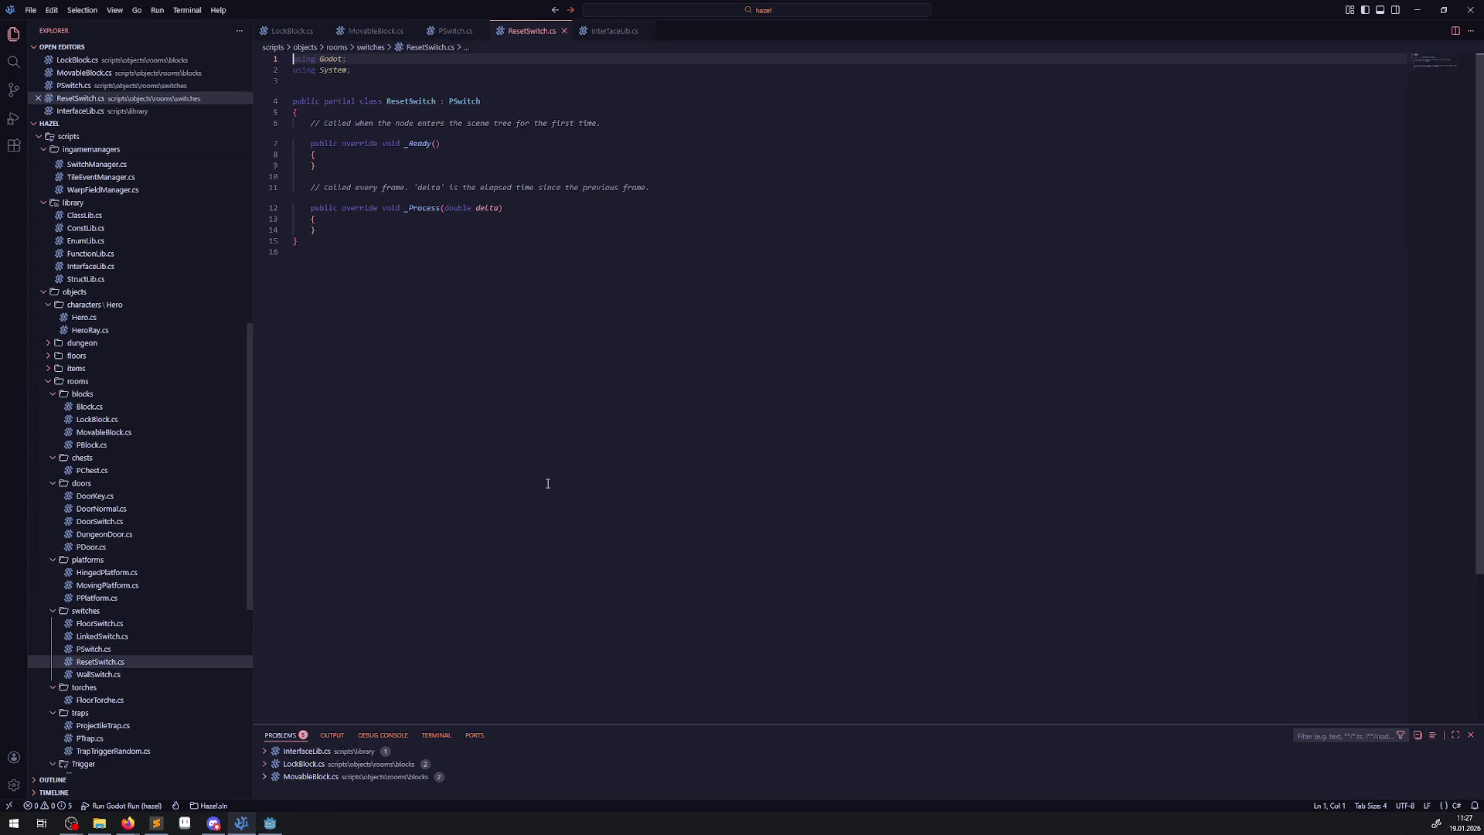
pyautogui.moveTo(340, 237); pyautogui.dragTo(294, 187)
pyautogui.press('BackSpace')
pyautogui.press('BackSpace')
pyautogui.tripleClick(628, 123)
pyautogui.press('BackSpace')
pyautogui.click(508, 207)
pyautogui.hotkey('ctrl', 's')
pyautogui.click(270, 822)
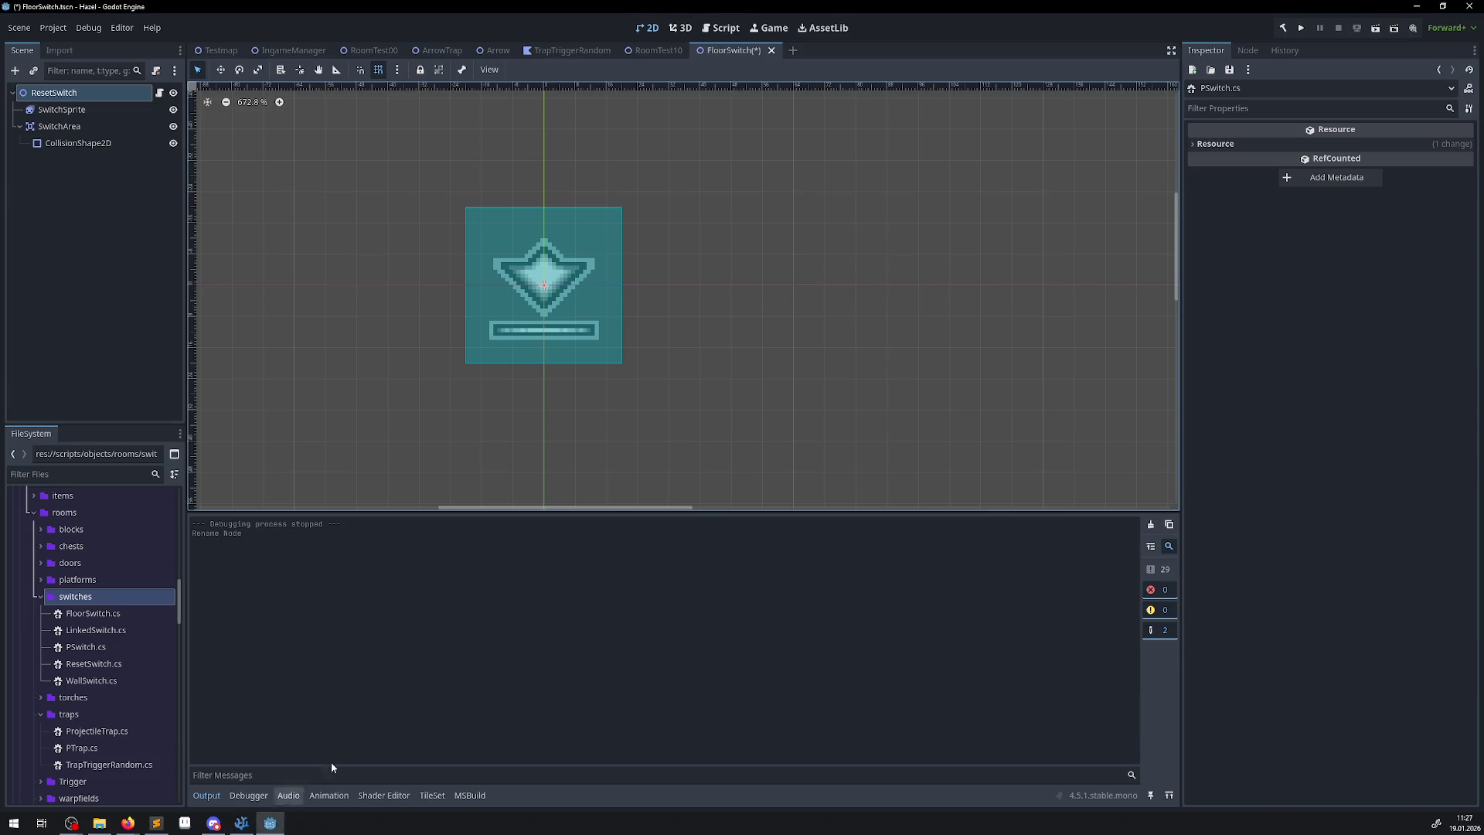
# Rebuild the project and save the ResetSwitch scene, leaving the SwitchArea node name unchanged.
pyautogui.click(1285, 32)
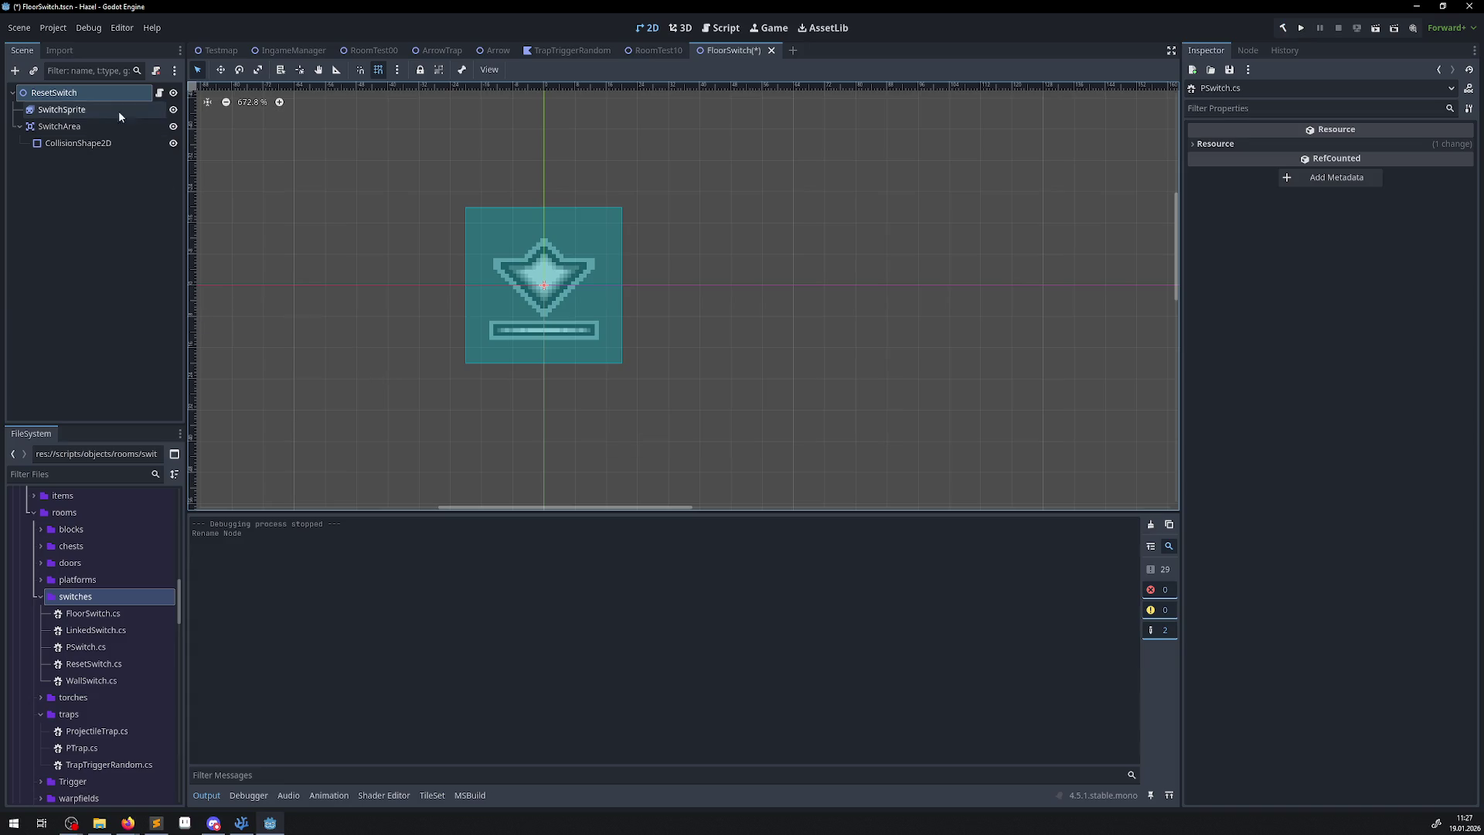
pyautogui.doubleClick(68, 127)
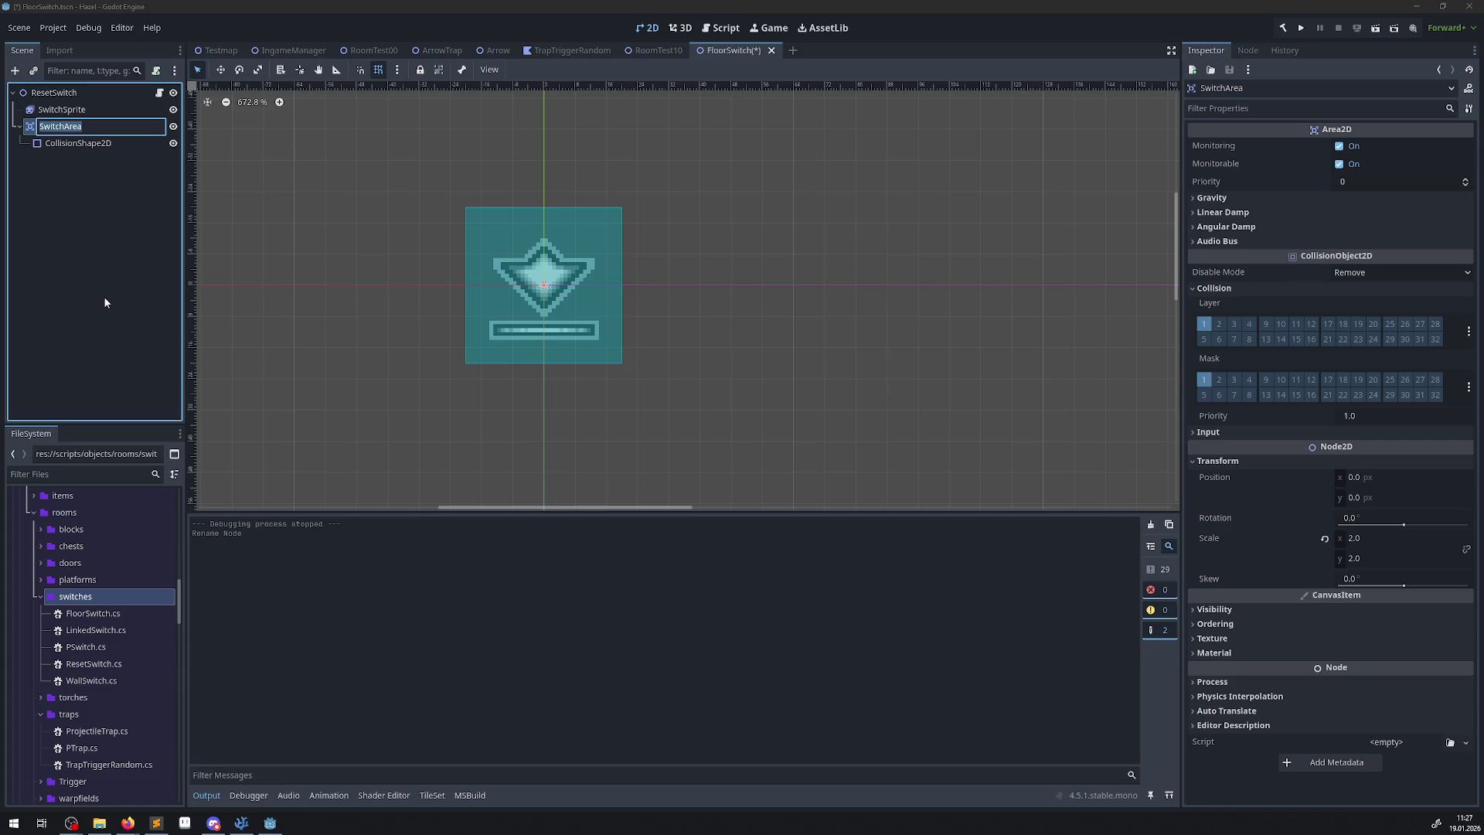
pyautogui.press('Return')
pyautogui.hotkey('ctrl', 's')
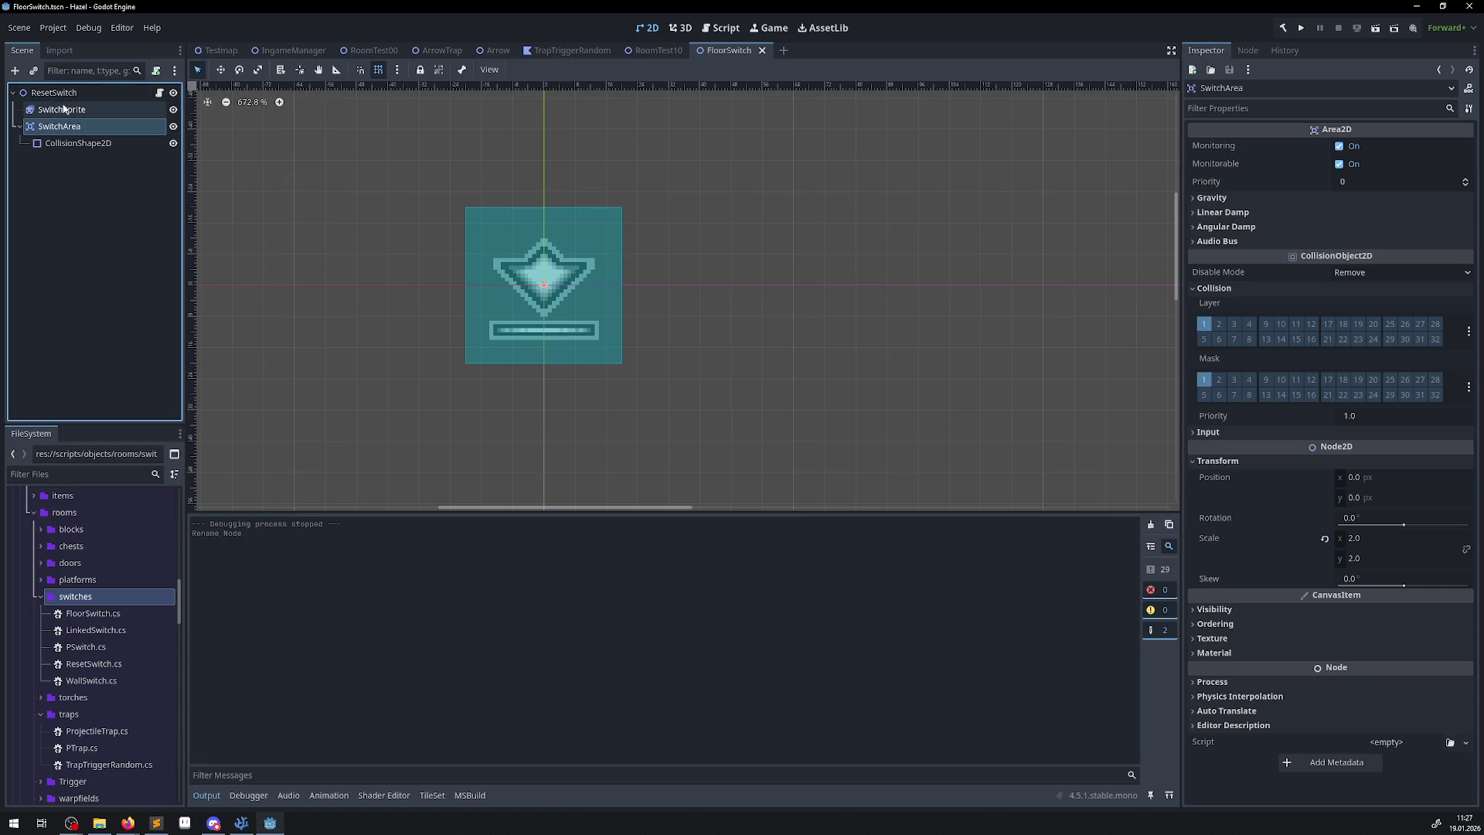
pyautogui.click(65, 94)
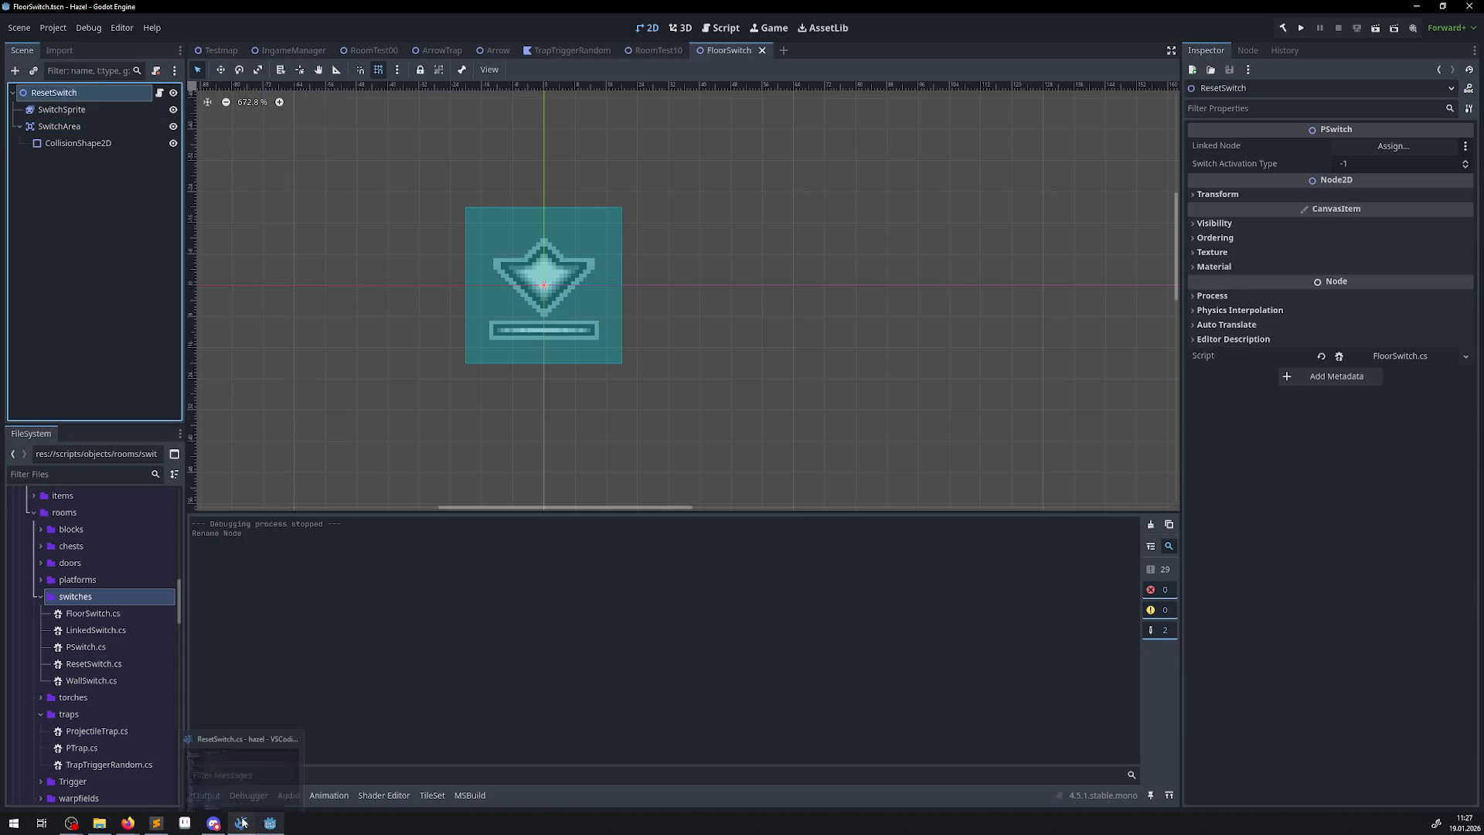
pyautogui.click(241, 822)
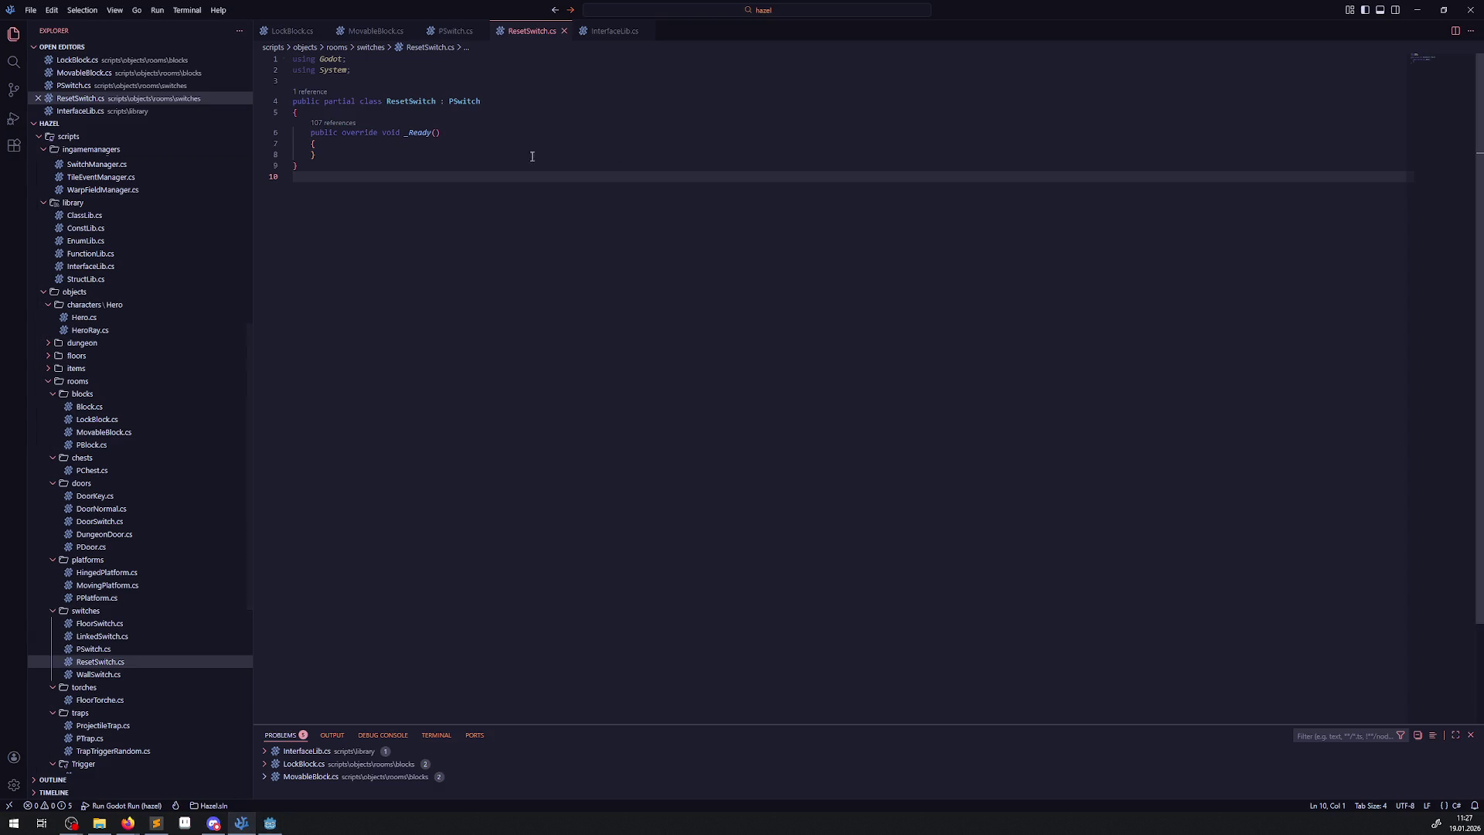
# Review PSwitch.cs, looking over its exported LinkedNode field and _Ready method.
pyautogui.click(93, 649)
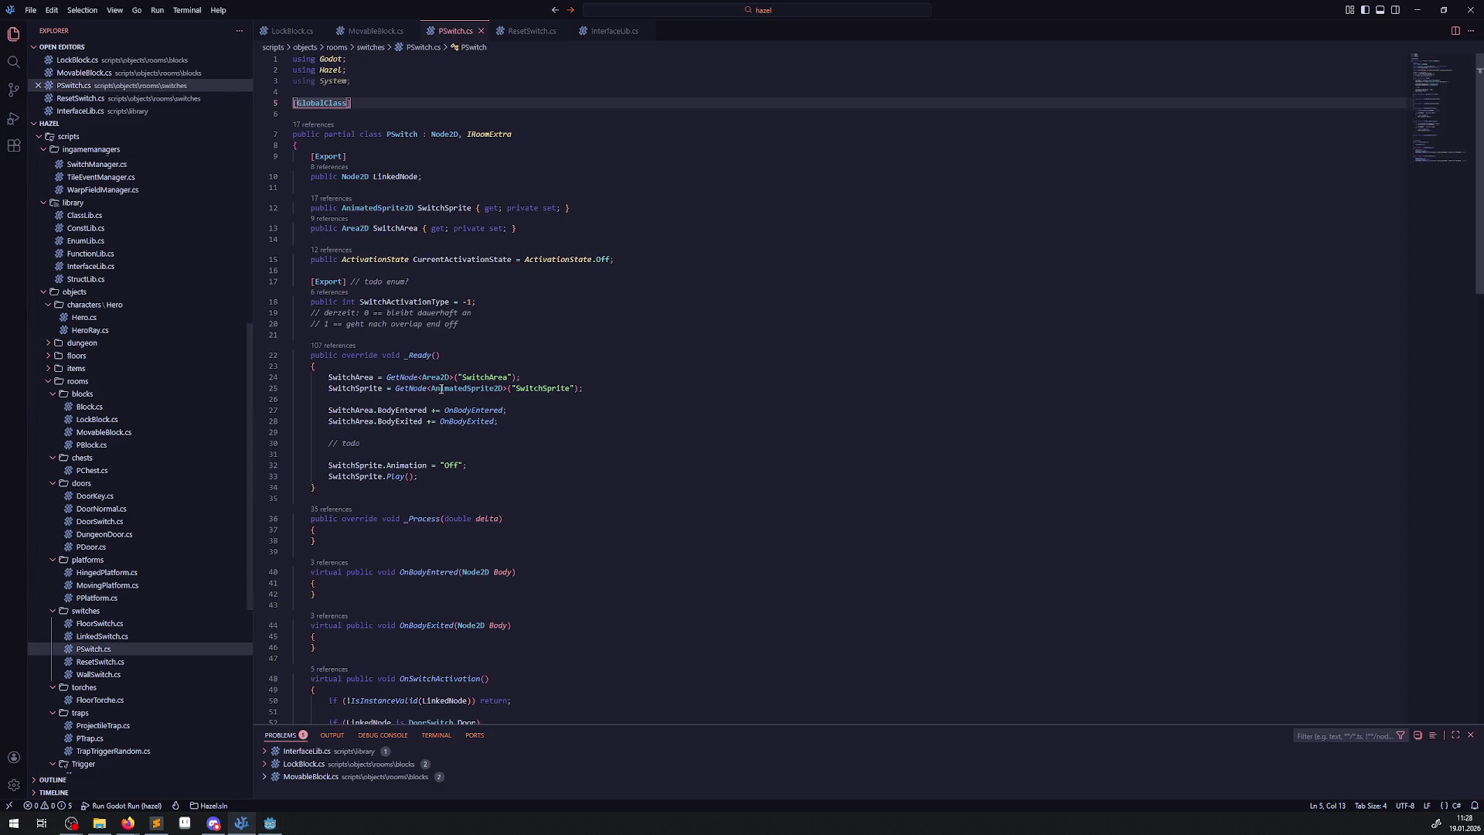
pyautogui.moveTo(381, 171)
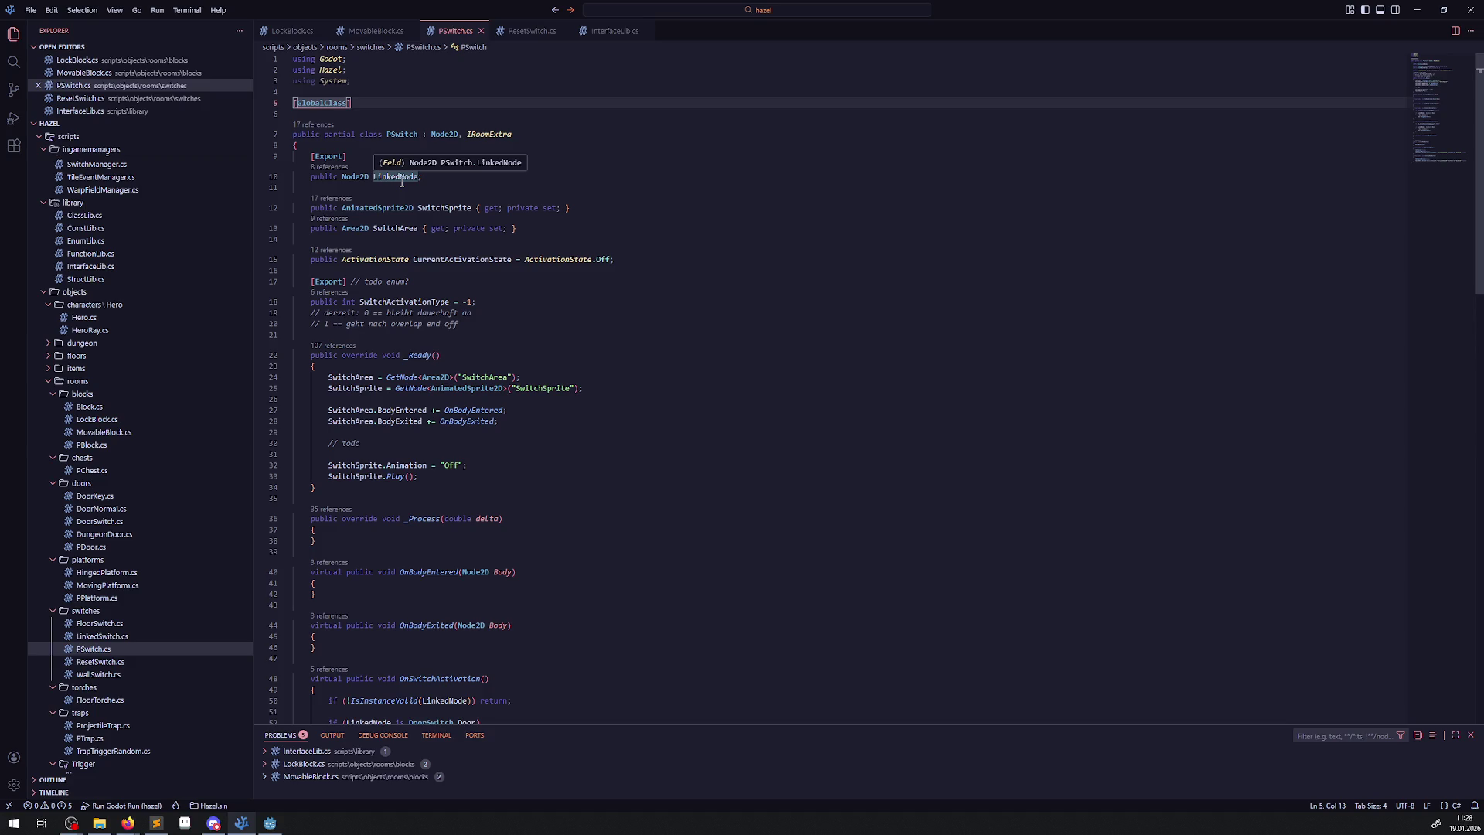
pyautogui.moveTo(437, 179); pyautogui.dragTo(273, 147)
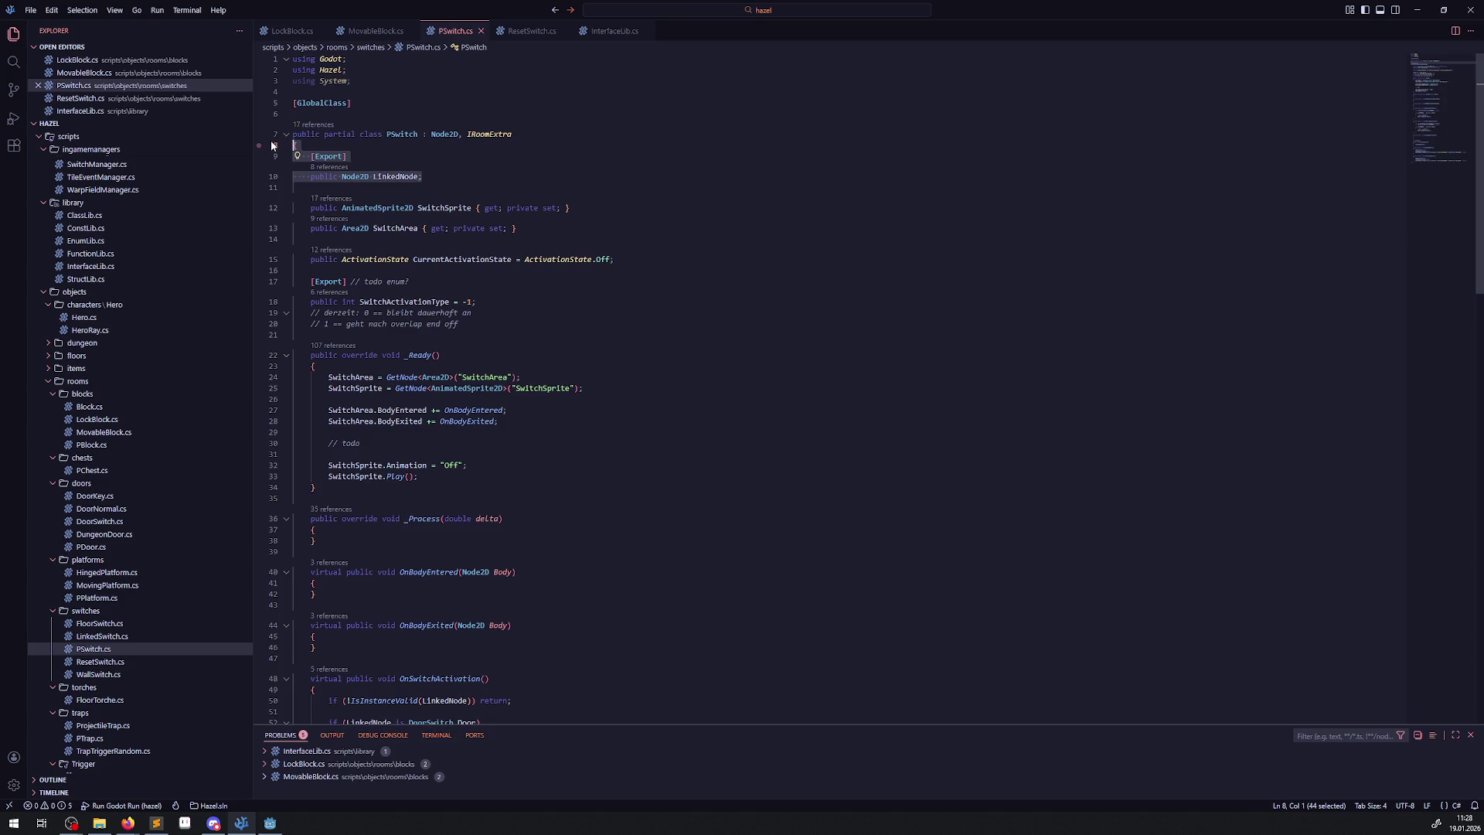
pyautogui.doubleClick(395, 176)
pyautogui.scroll(-5, 550, 492)
pyautogui.scroll(-9, 549, 493)
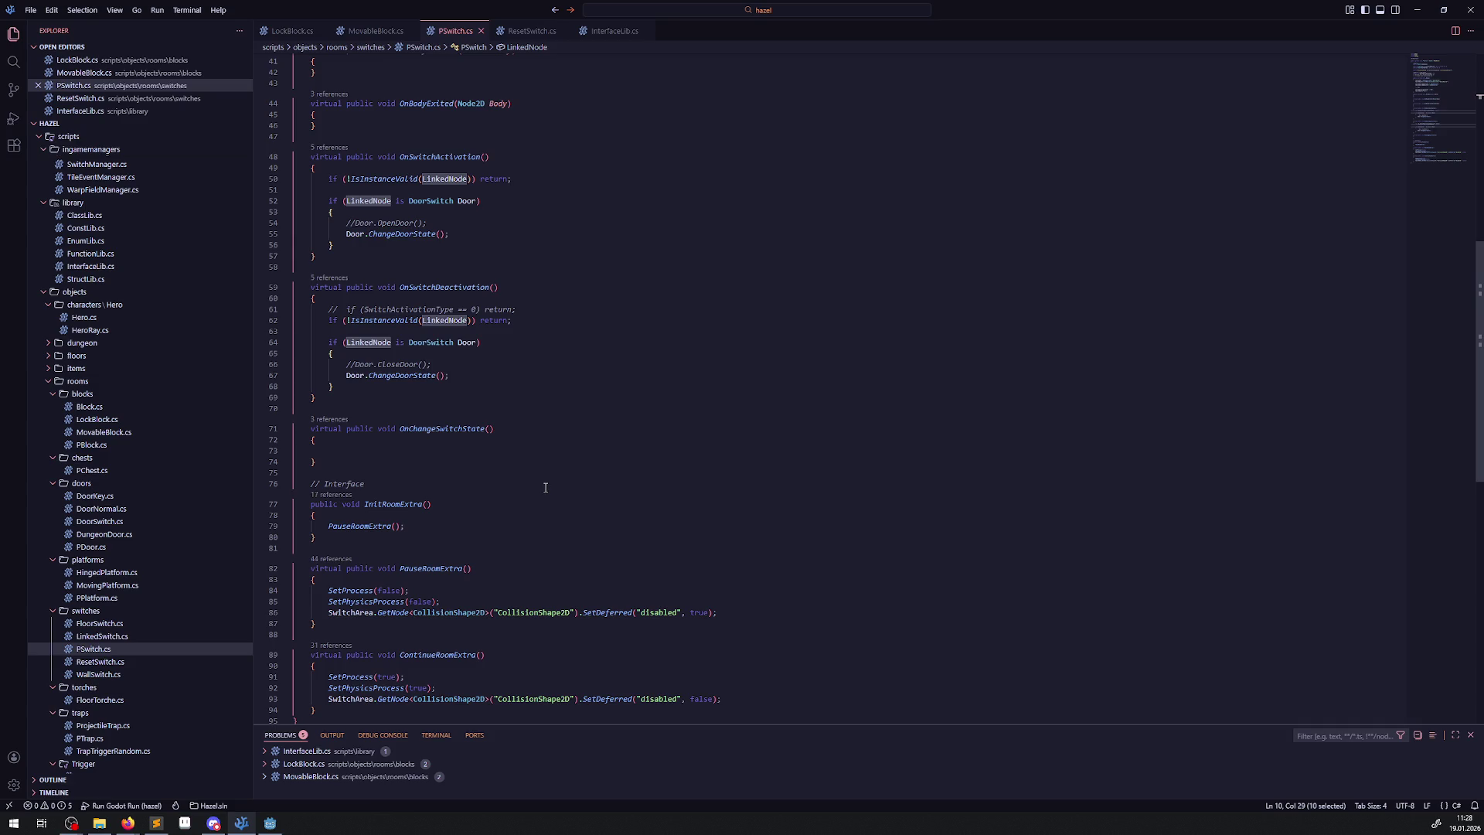
pyautogui.scroll(10, 545, 487)
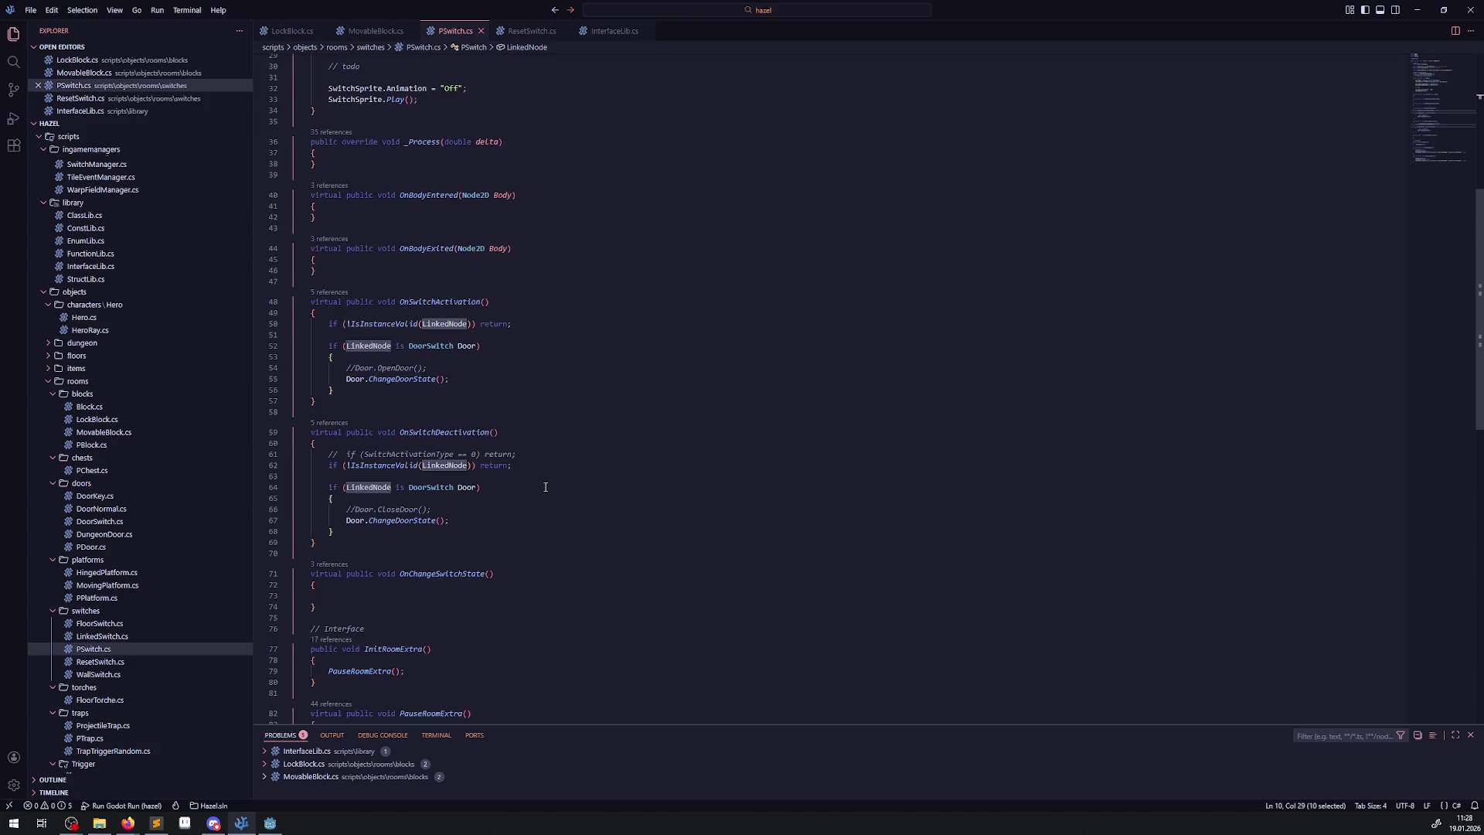
pyautogui.scroll(2, 451, 418)
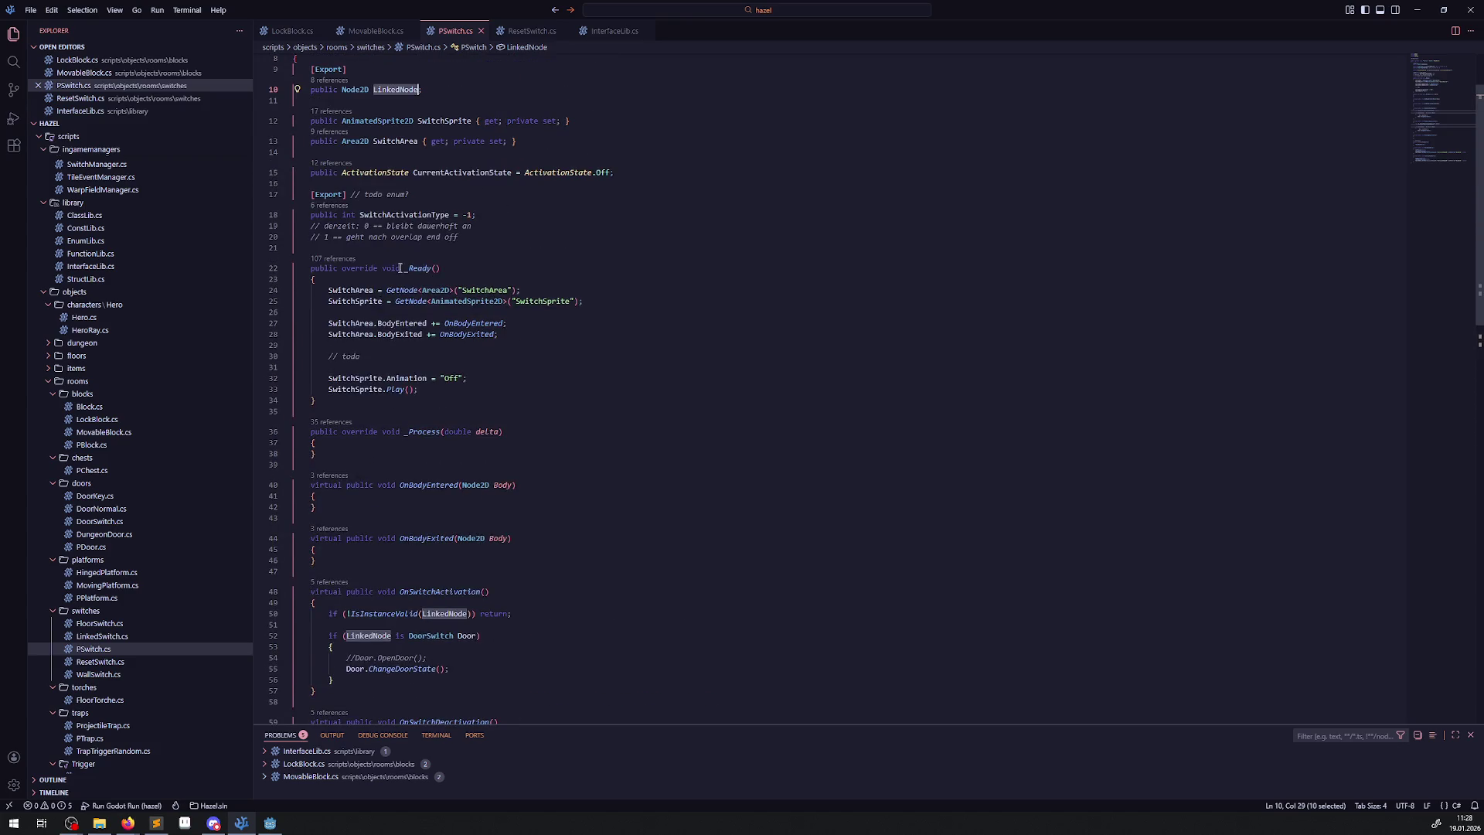
pyautogui.moveTo(403, 268); pyautogui.dragTo(440, 268)
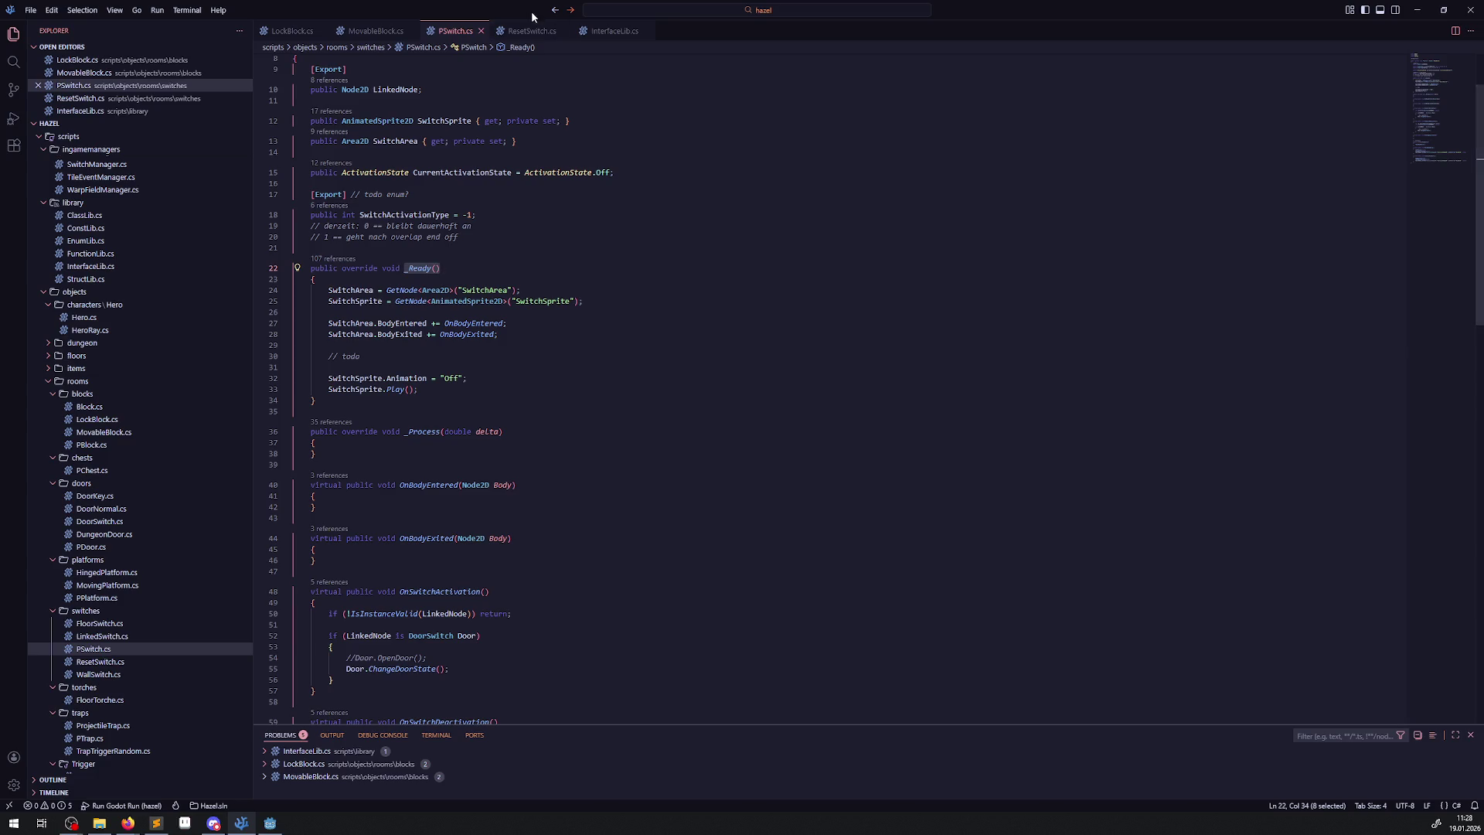
# Add 'base._Ready();' inside ResetSwitch's _Ready override and save the file.
pyautogui.click(533, 31)
pyautogui.click(352, 144)
pyautogui.press('Return')
pyautogui.write('base')
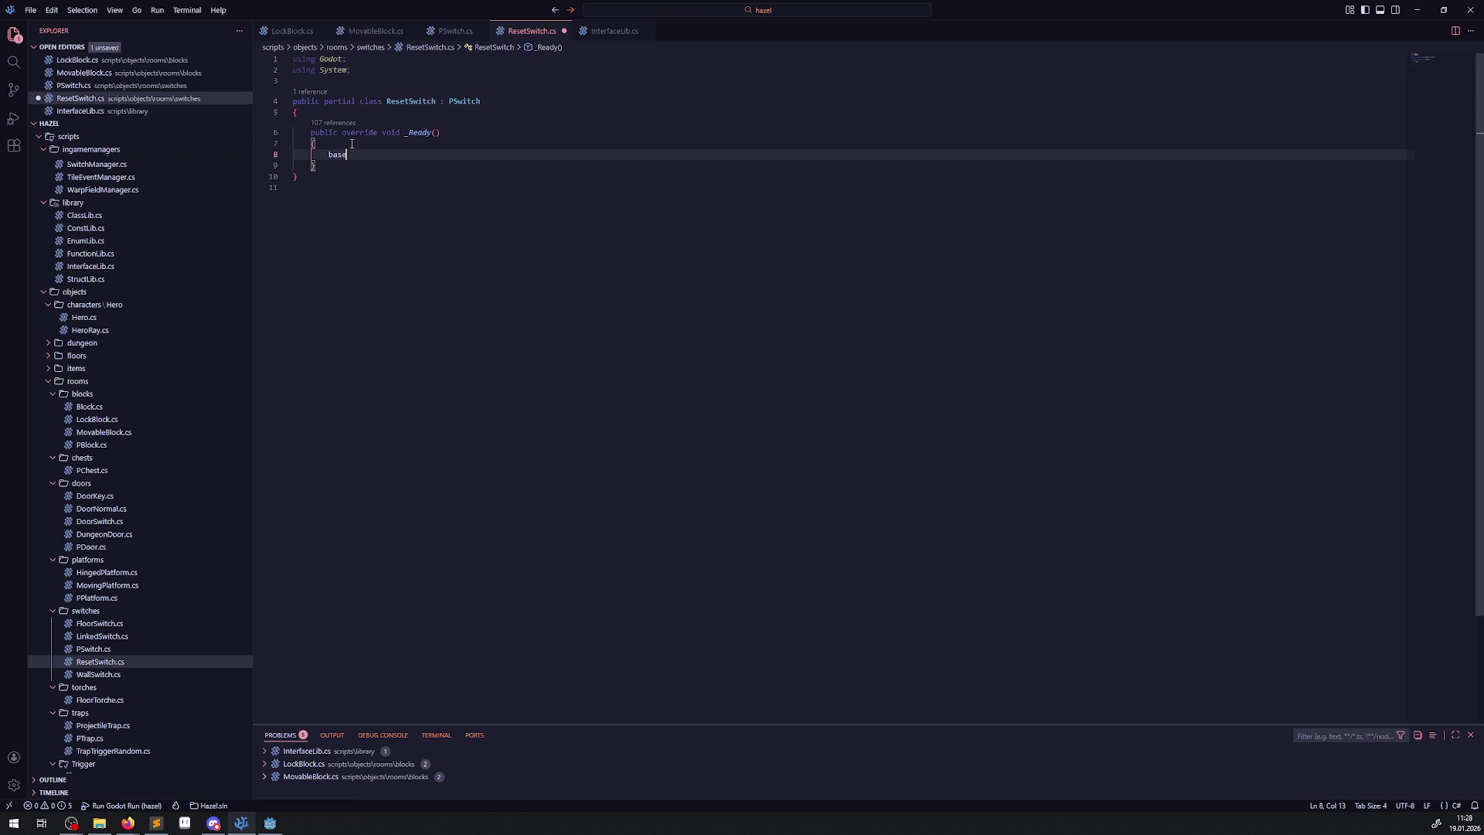
pyautogui.write('._Ready();')
pyautogui.hotkey('ctrl', 's')
pyautogui.hotkey('ctrl', '+')
pyautogui.hotkey('ctrl', '+')
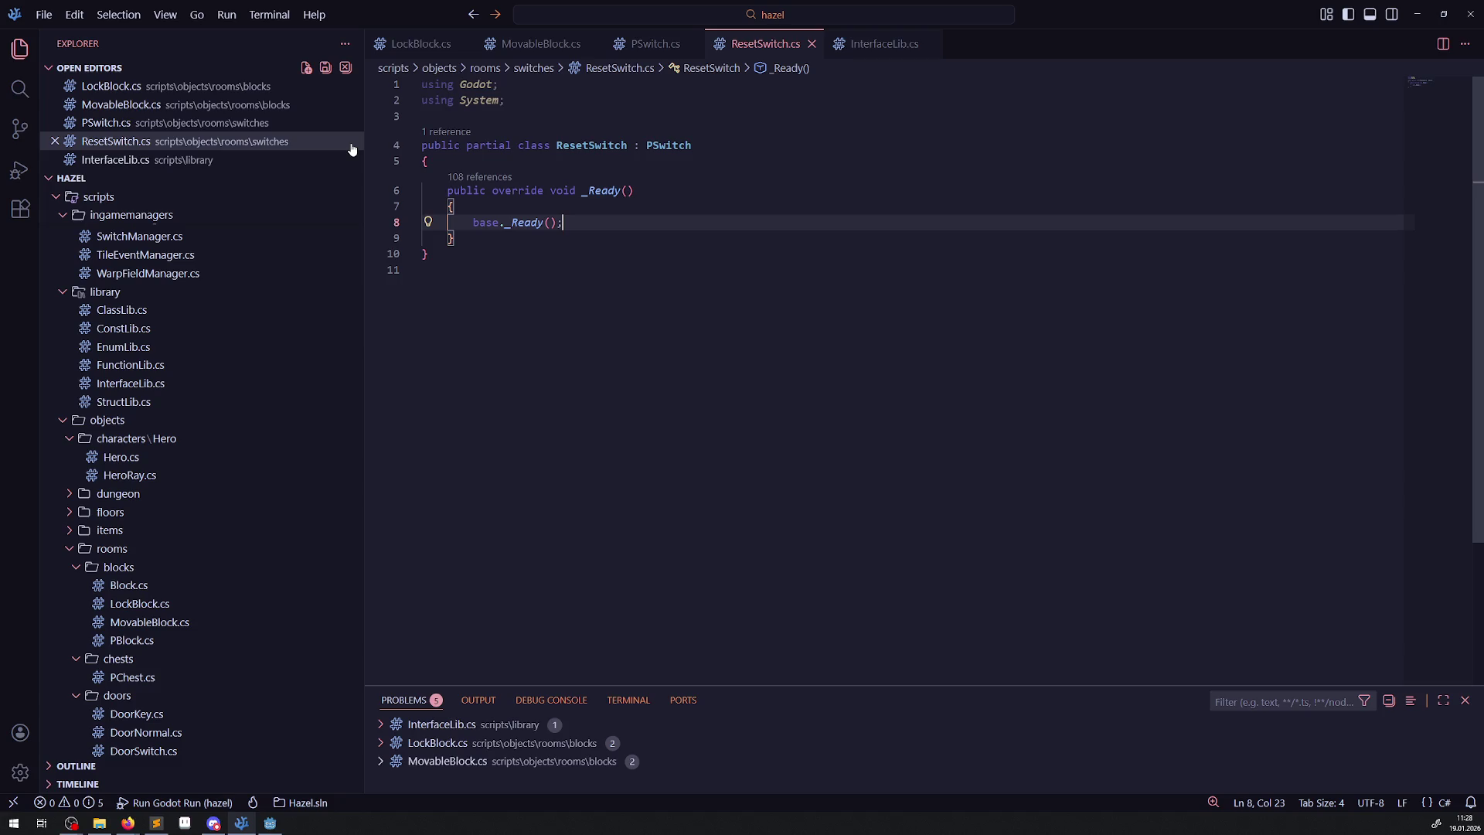
pyautogui.hotkey('ctrl', '-')
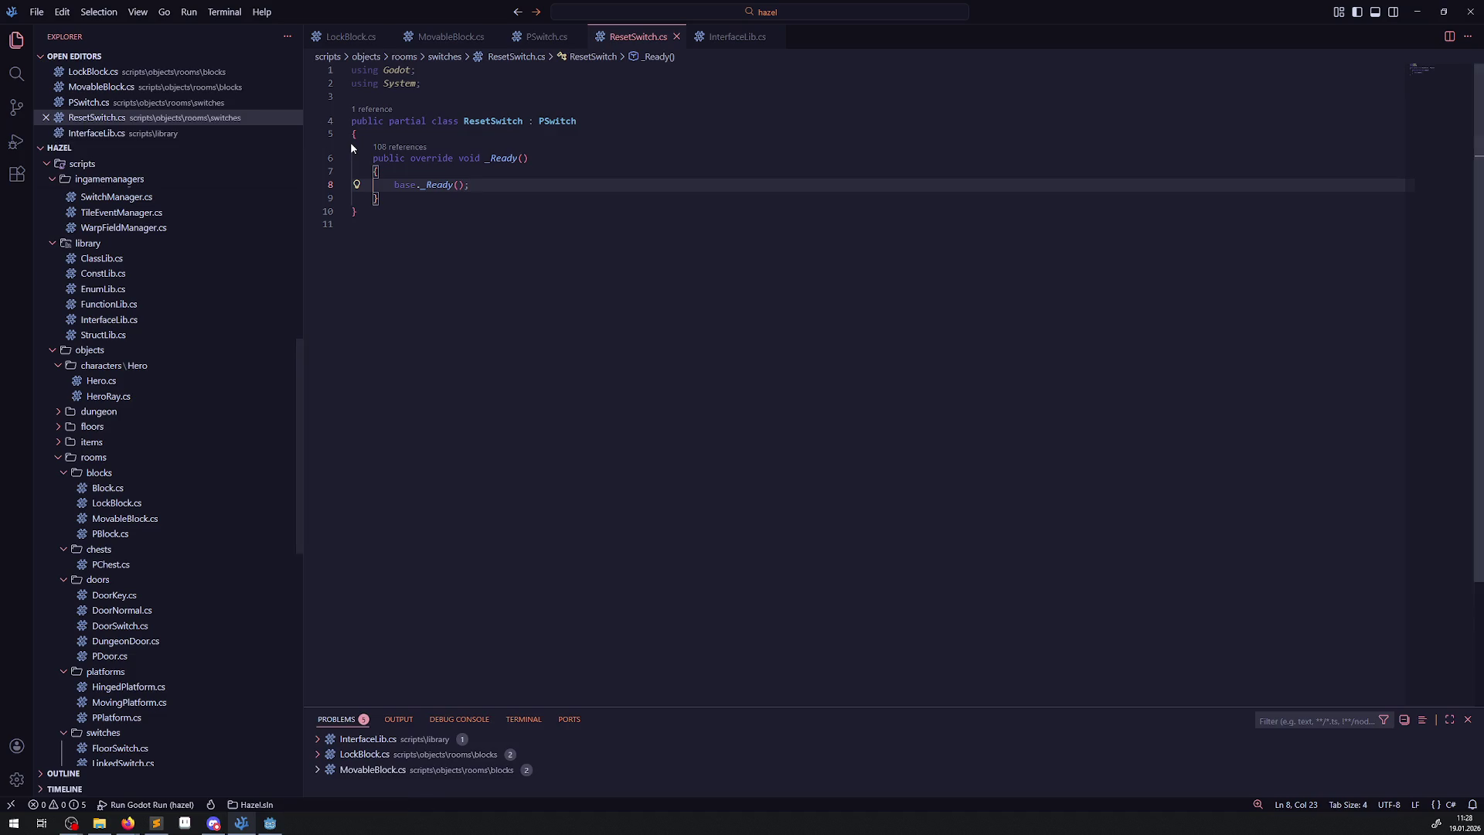
pyautogui.click(546, 36)
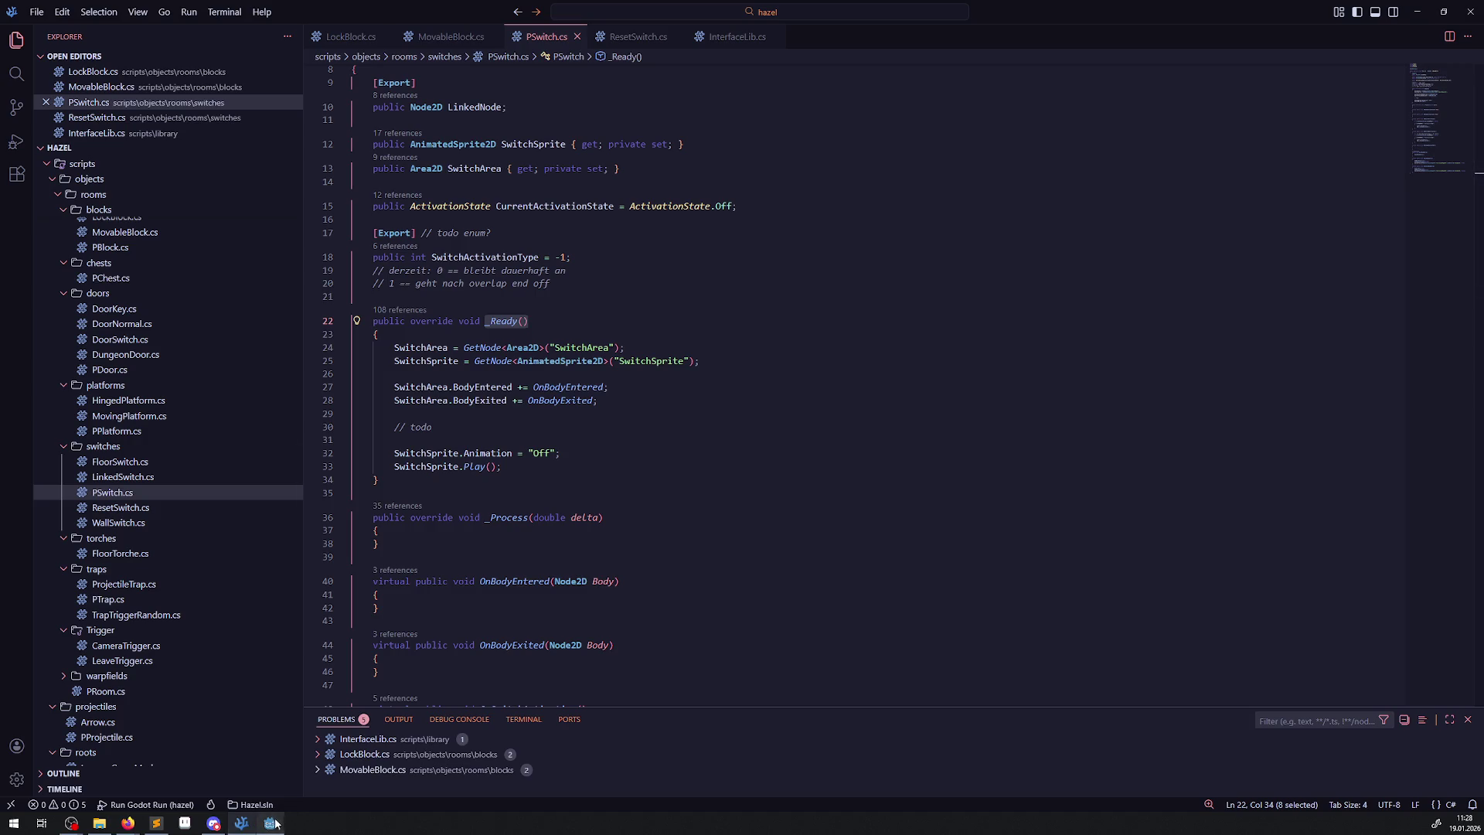
# Look over InterfaceLib.cs and ResetSwitch.cs.
pyautogui.click(730, 36)
pyautogui.scroll(5, 453, 112)
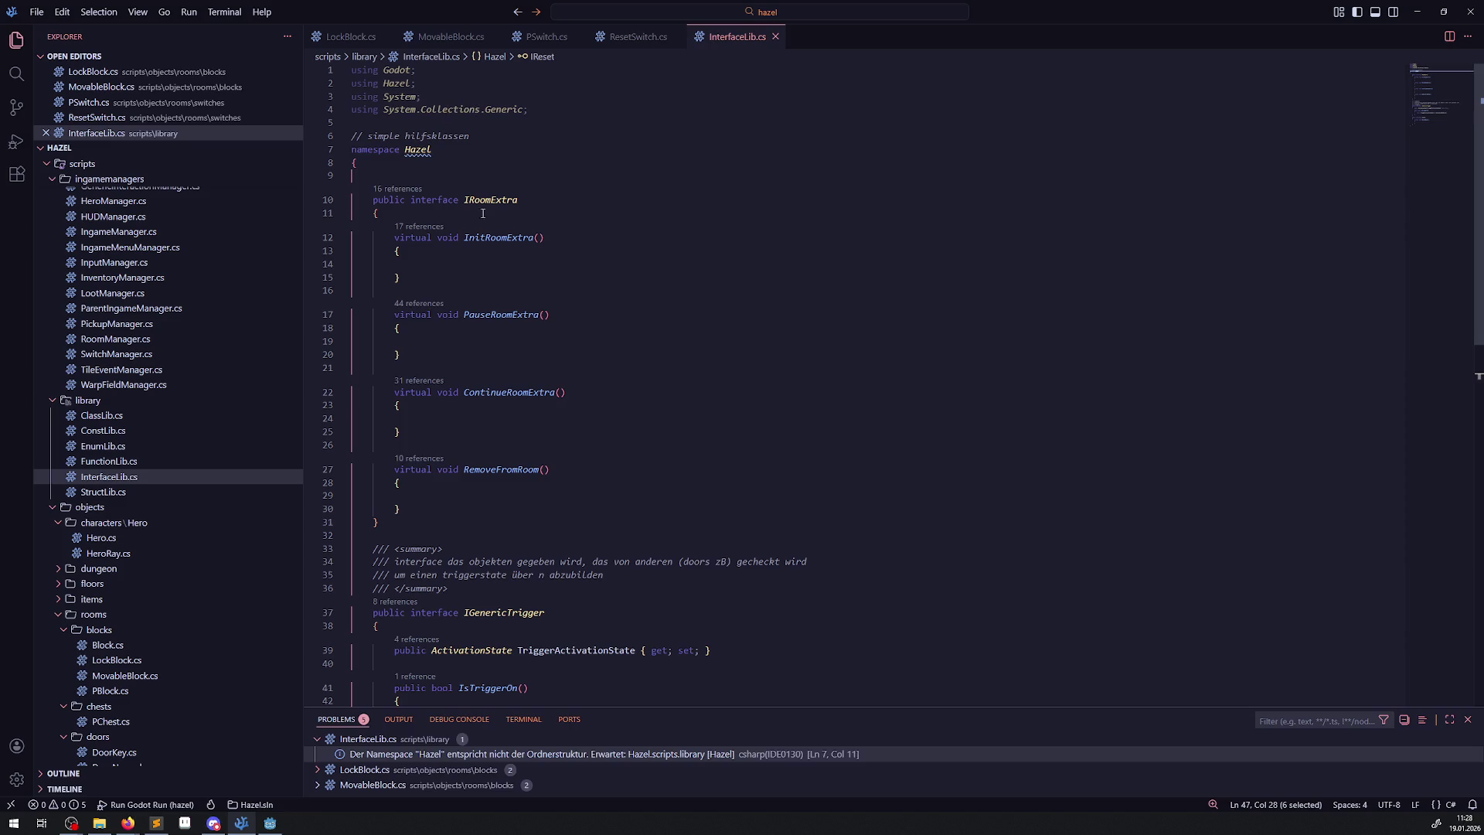
pyautogui.scroll(-5, 511, 525)
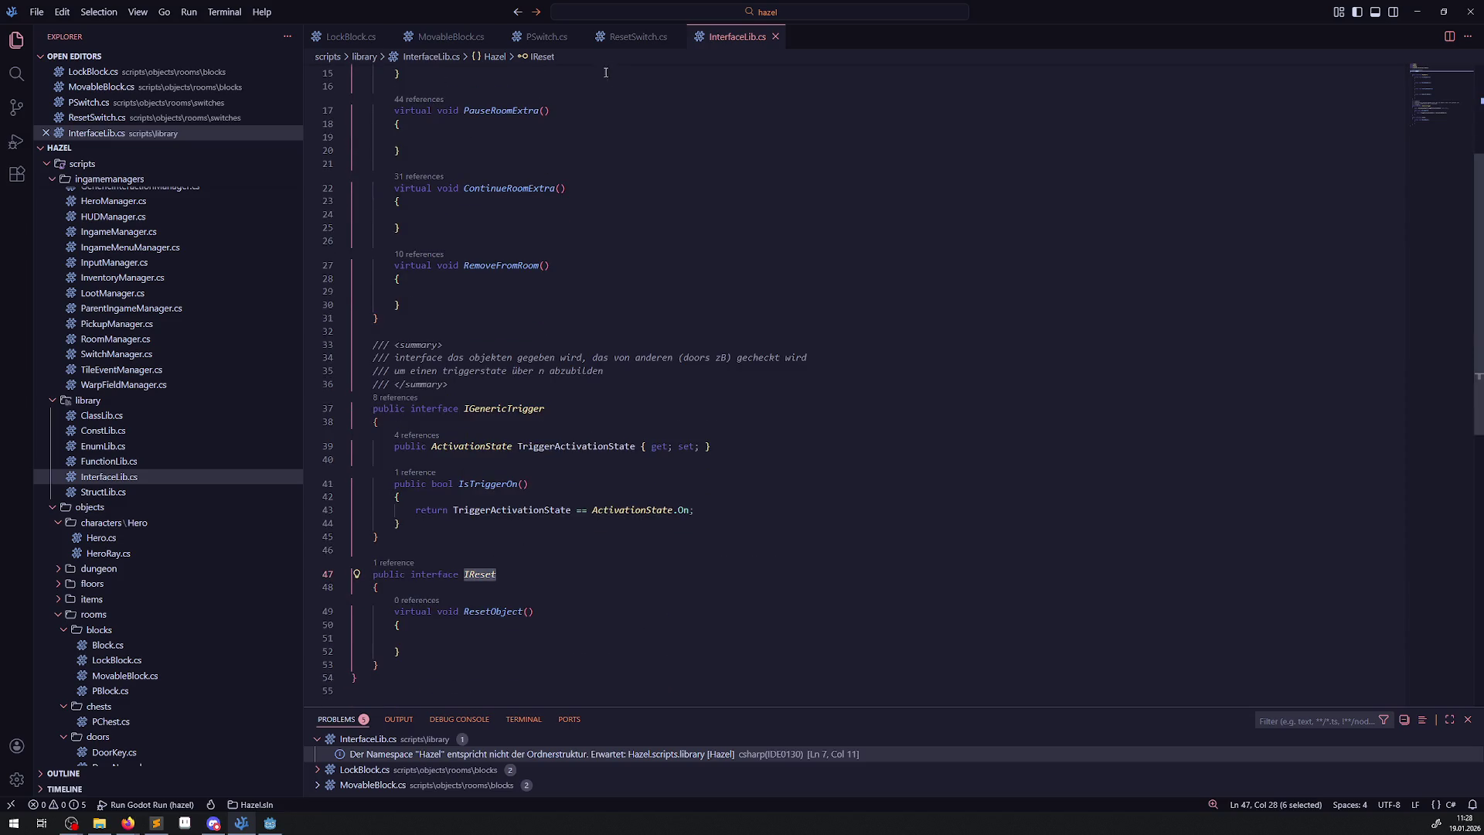
pyautogui.click(636, 36)
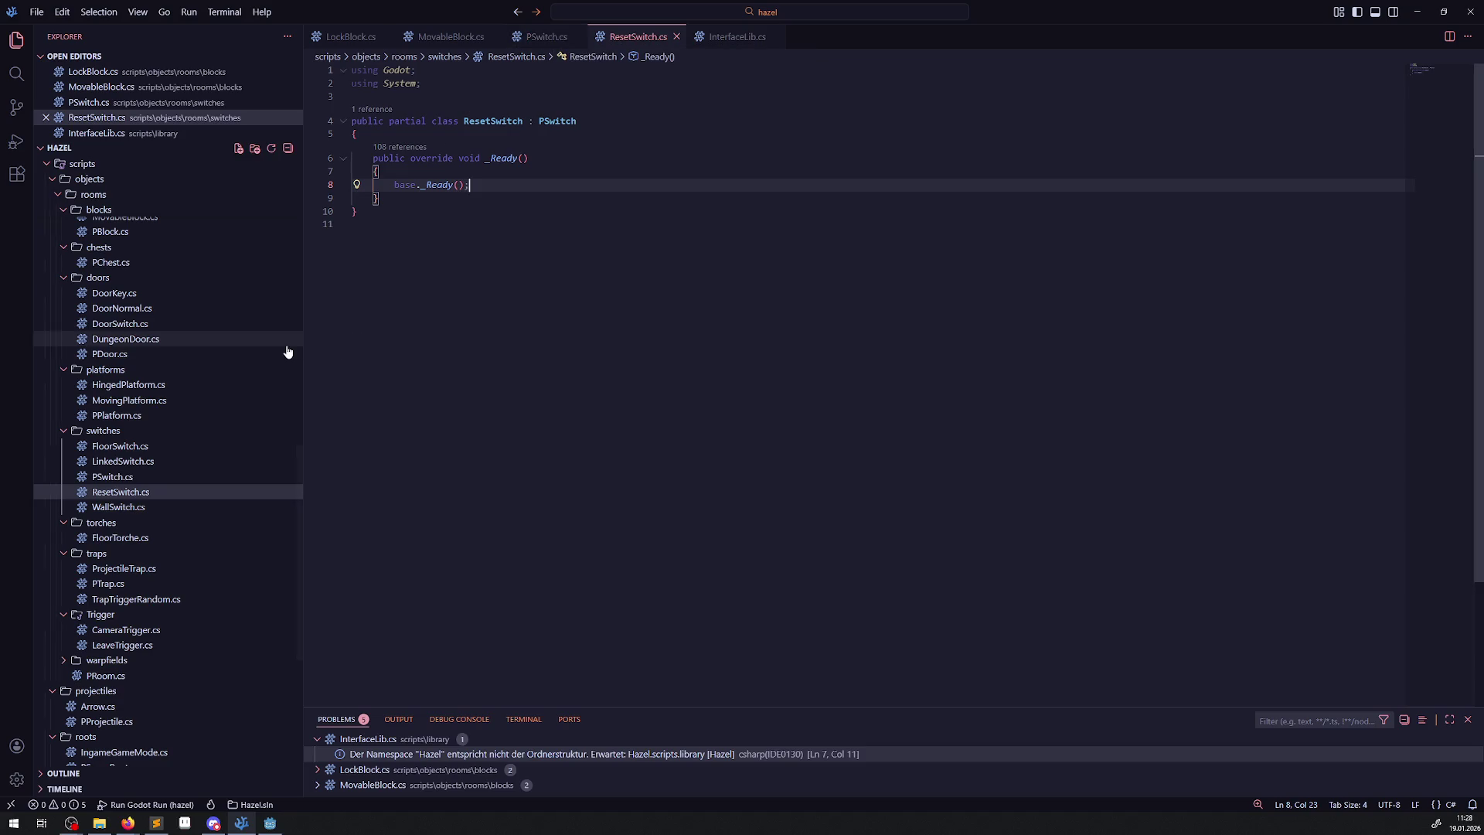
pyautogui.scroll(7, 113, 482)
pyautogui.scroll(-2, 139, 463)
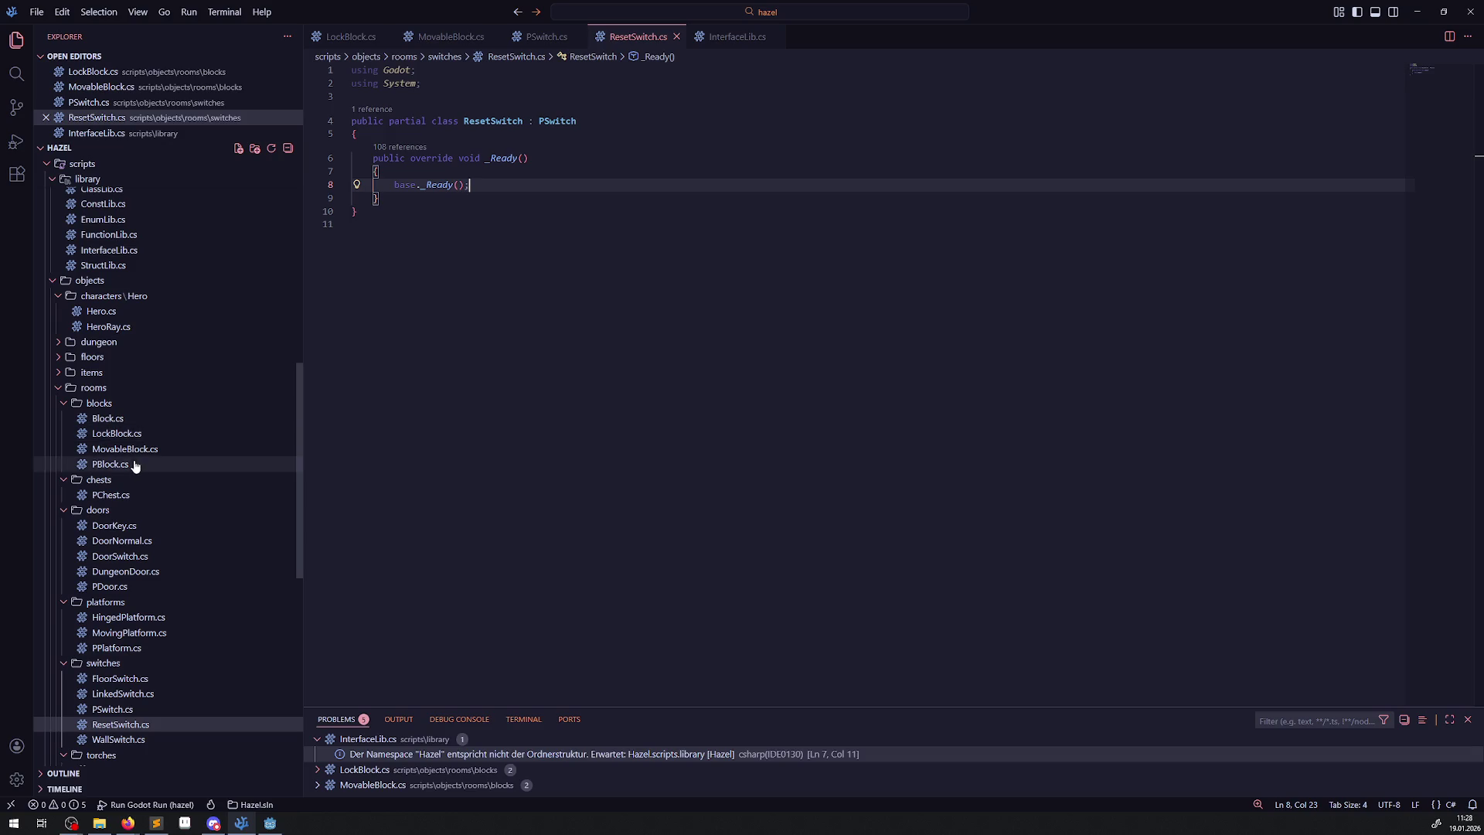
# Open DoorSwitch.cs and copy its [Export] GenericTriggerList declaration.
pyautogui.click(119, 556)
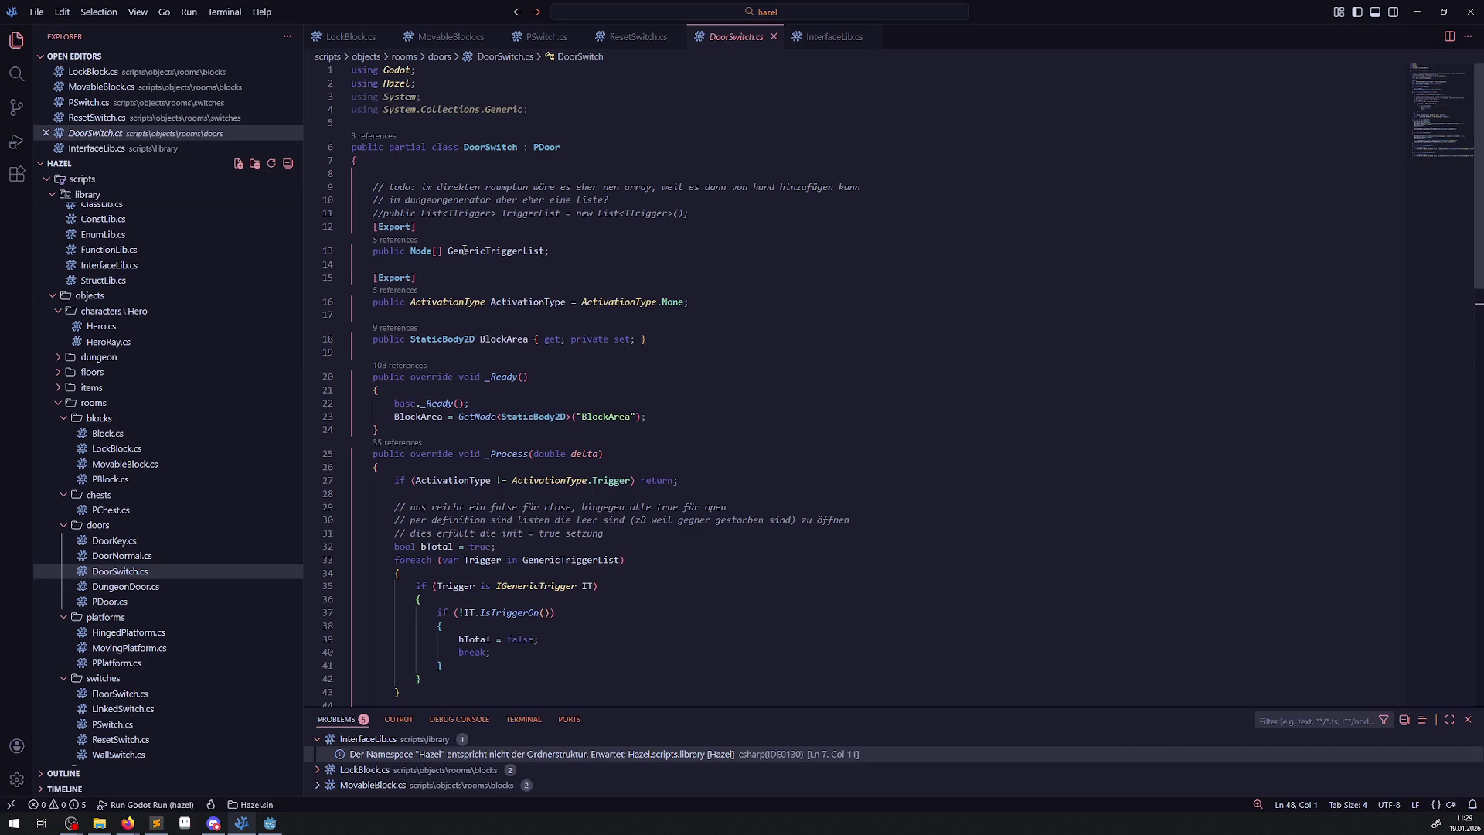
pyautogui.doubleClick(494, 251)
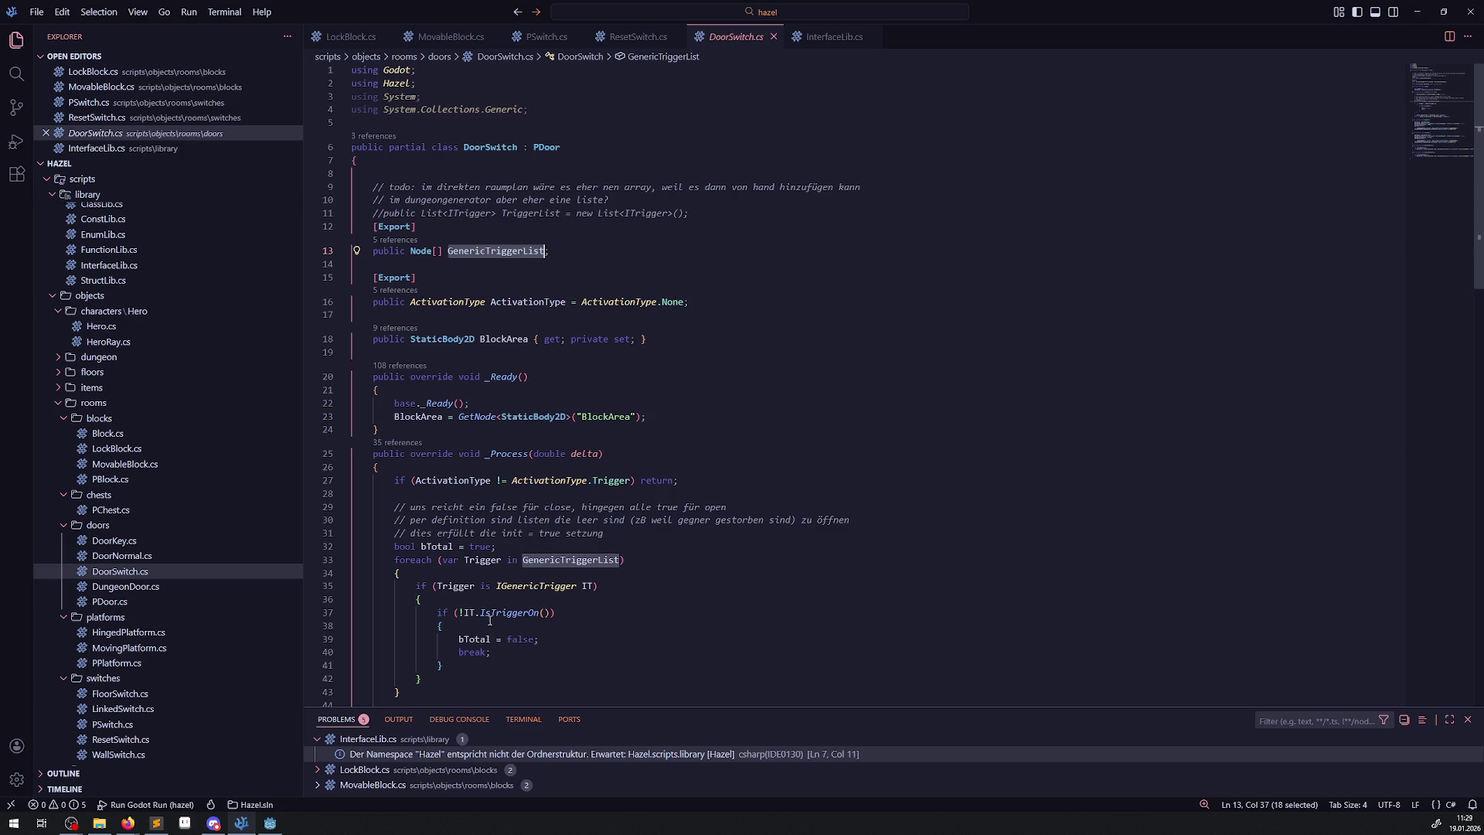
pyautogui.scroll(-3, 570, 477)
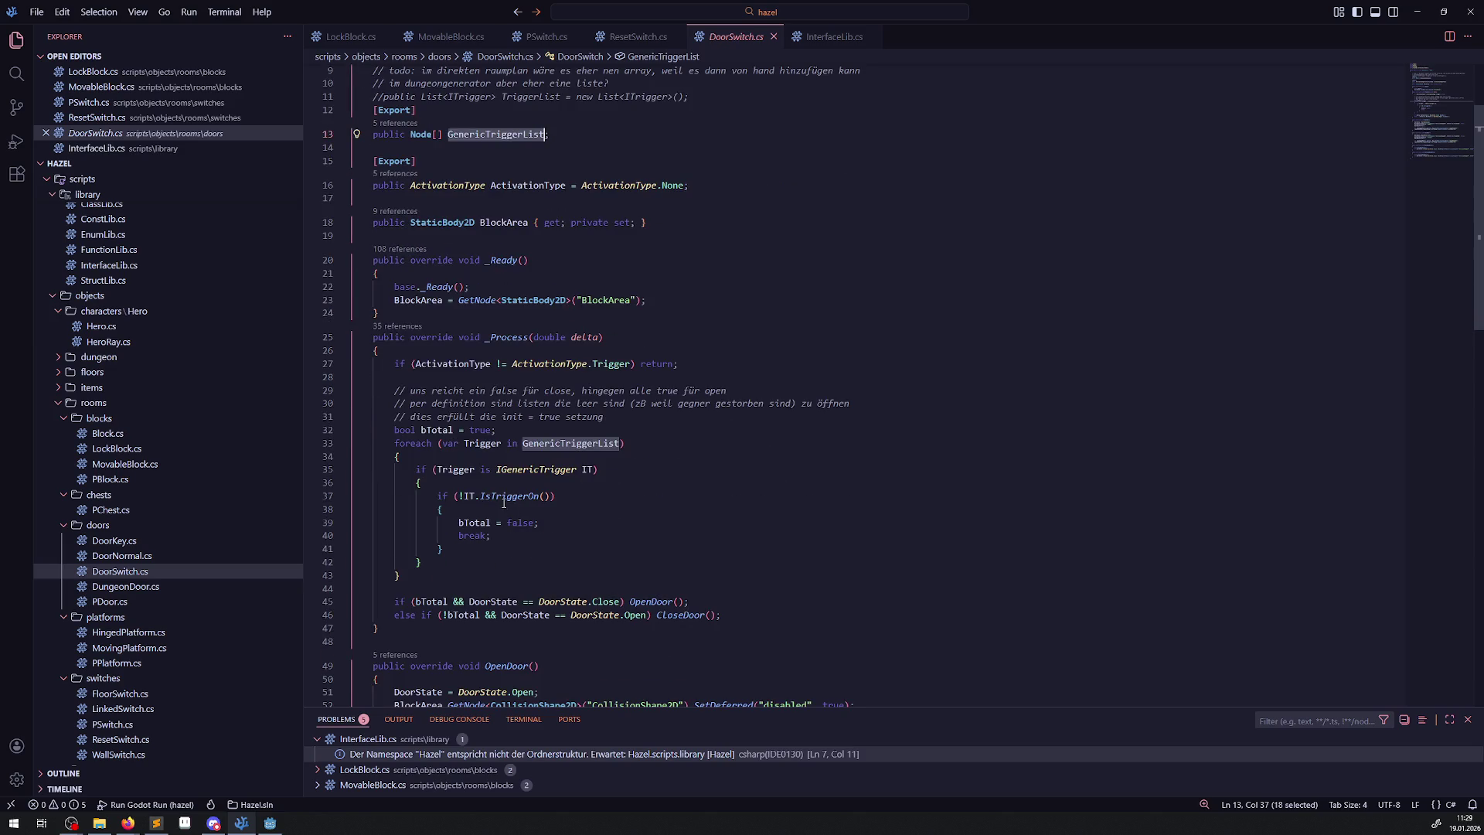
pyautogui.moveTo(503, 501)
pyautogui.moveTo(517, 472)
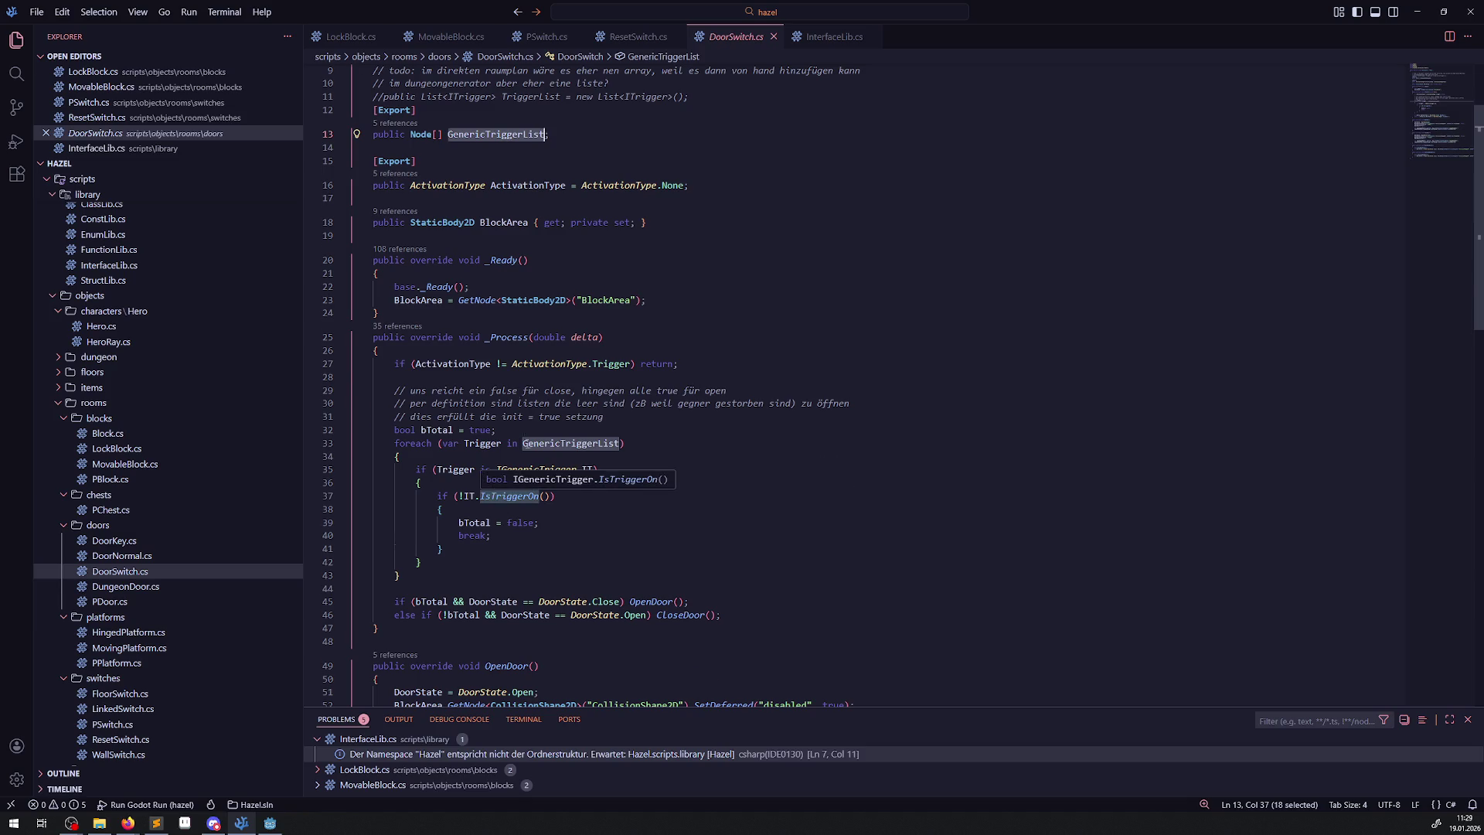
pyautogui.scroll(3, 526, 436)
pyautogui.press('Up')
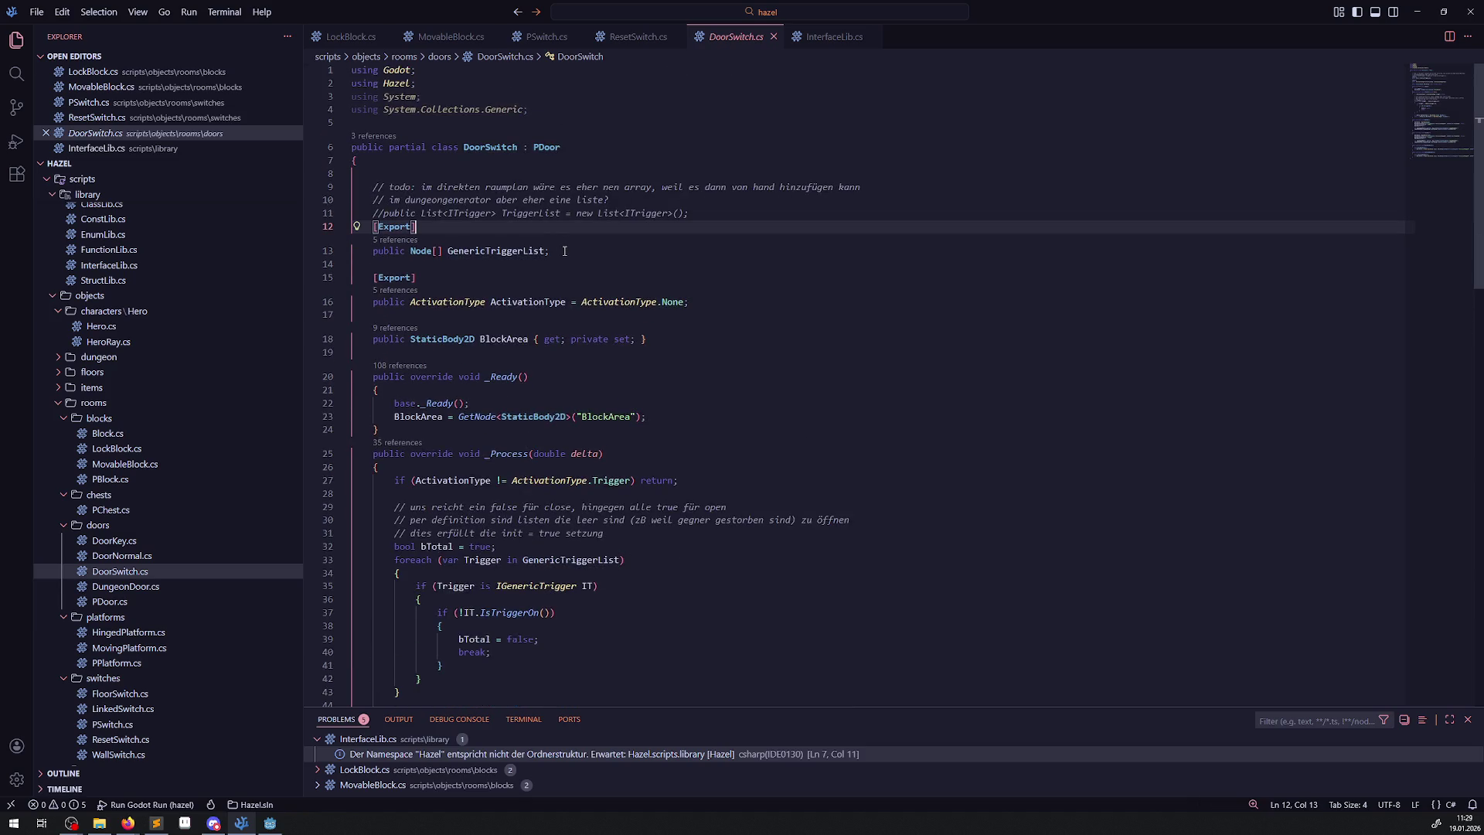
pyautogui.moveTo(565, 251); pyautogui.dragTo(364, 223)
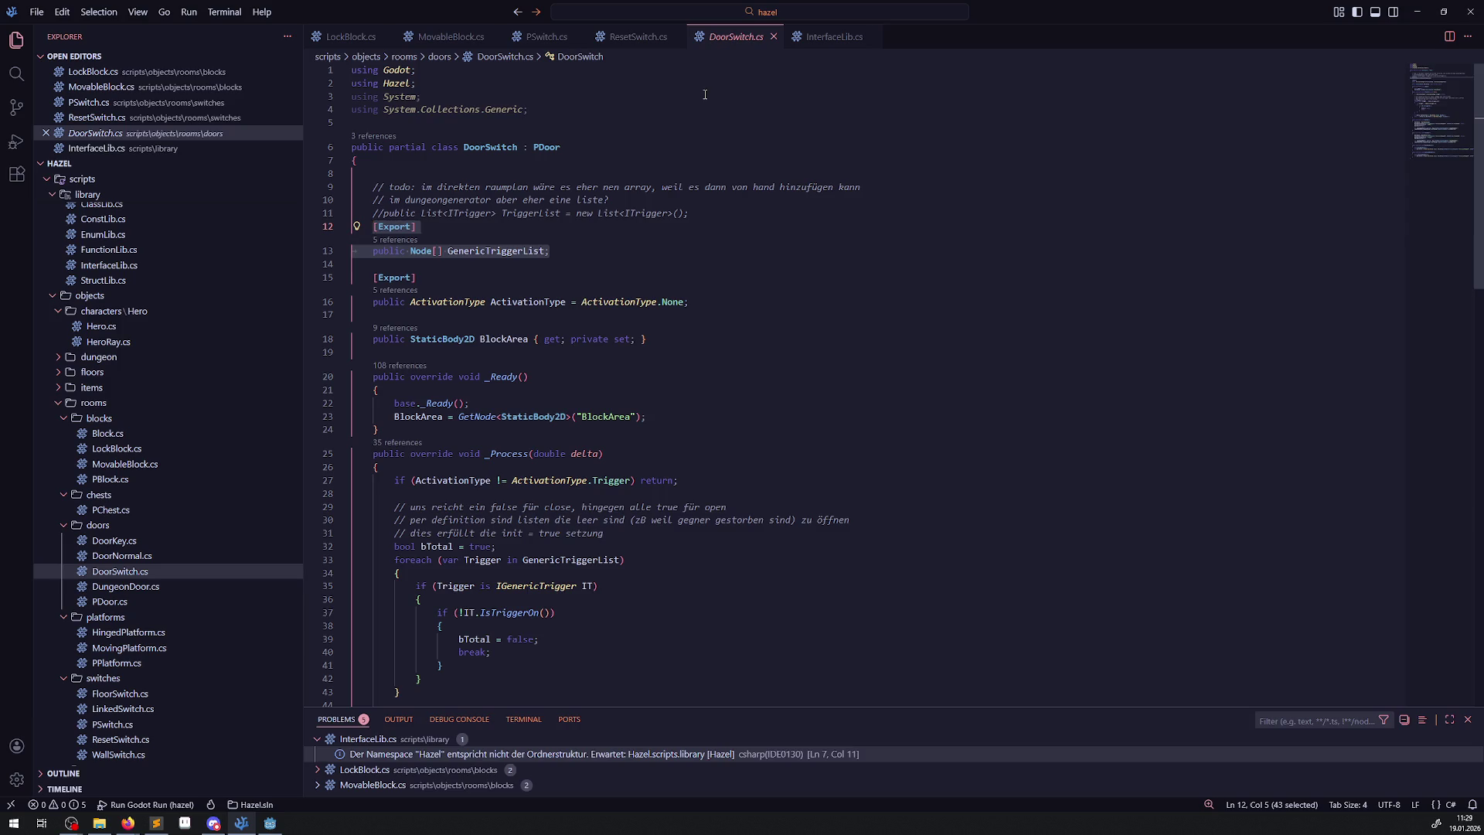
pyautogui.click(814, 43)
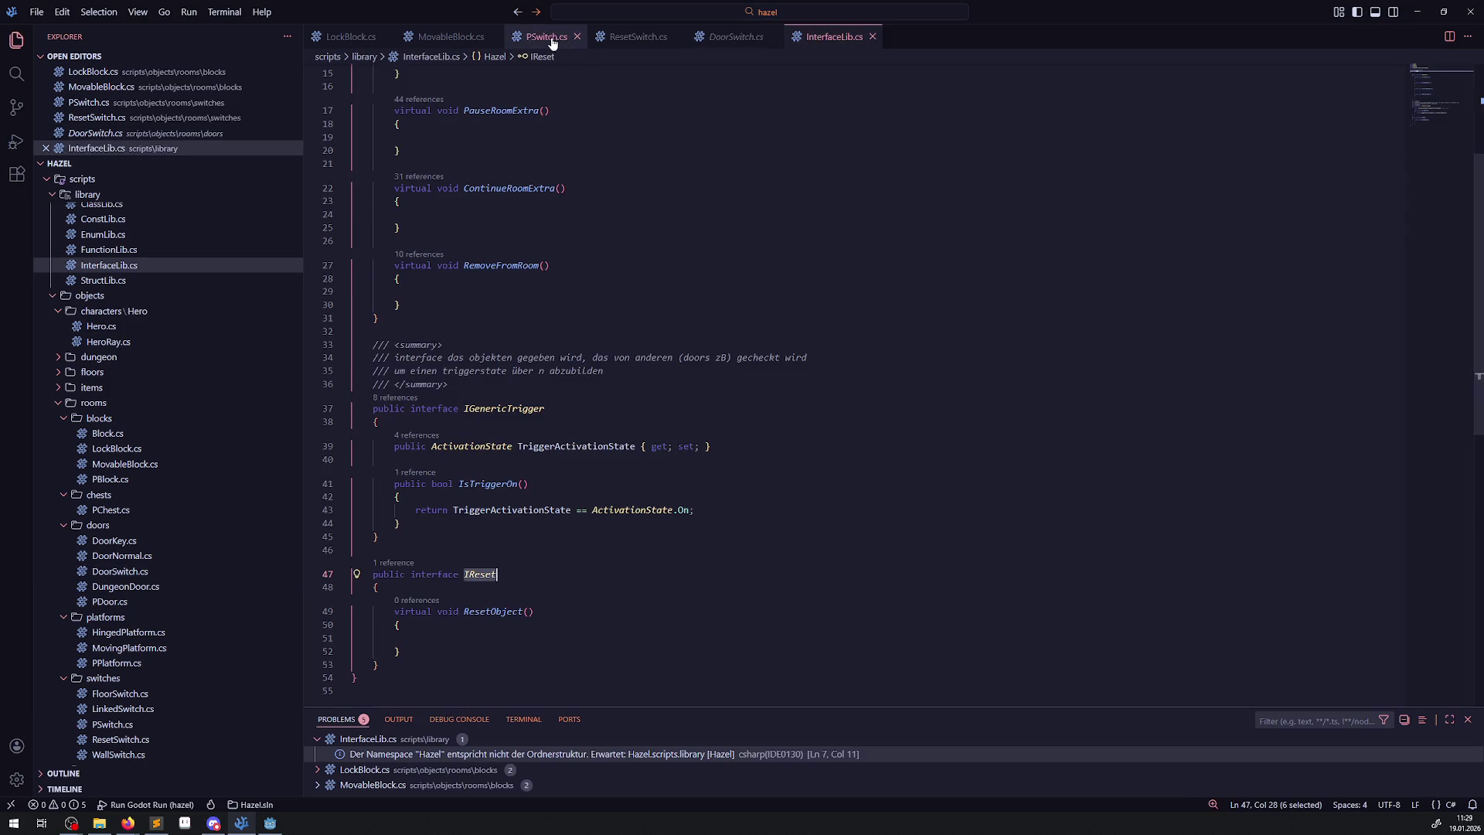
# Paste the exported GenericTriggerList declaration inside the ResetSwitch class.
pyautogui.click(636, 36)
pyautogui.click(454, 131)
pyautogui.press('Return')
pyautogui.write('[Export]     public Node[] GenericTriggerList;')
# Add 'using Hazel;' to ResetSwitch.cs and rename the pasted field to ResetObjectList.
pyautogui.click(428, 71)
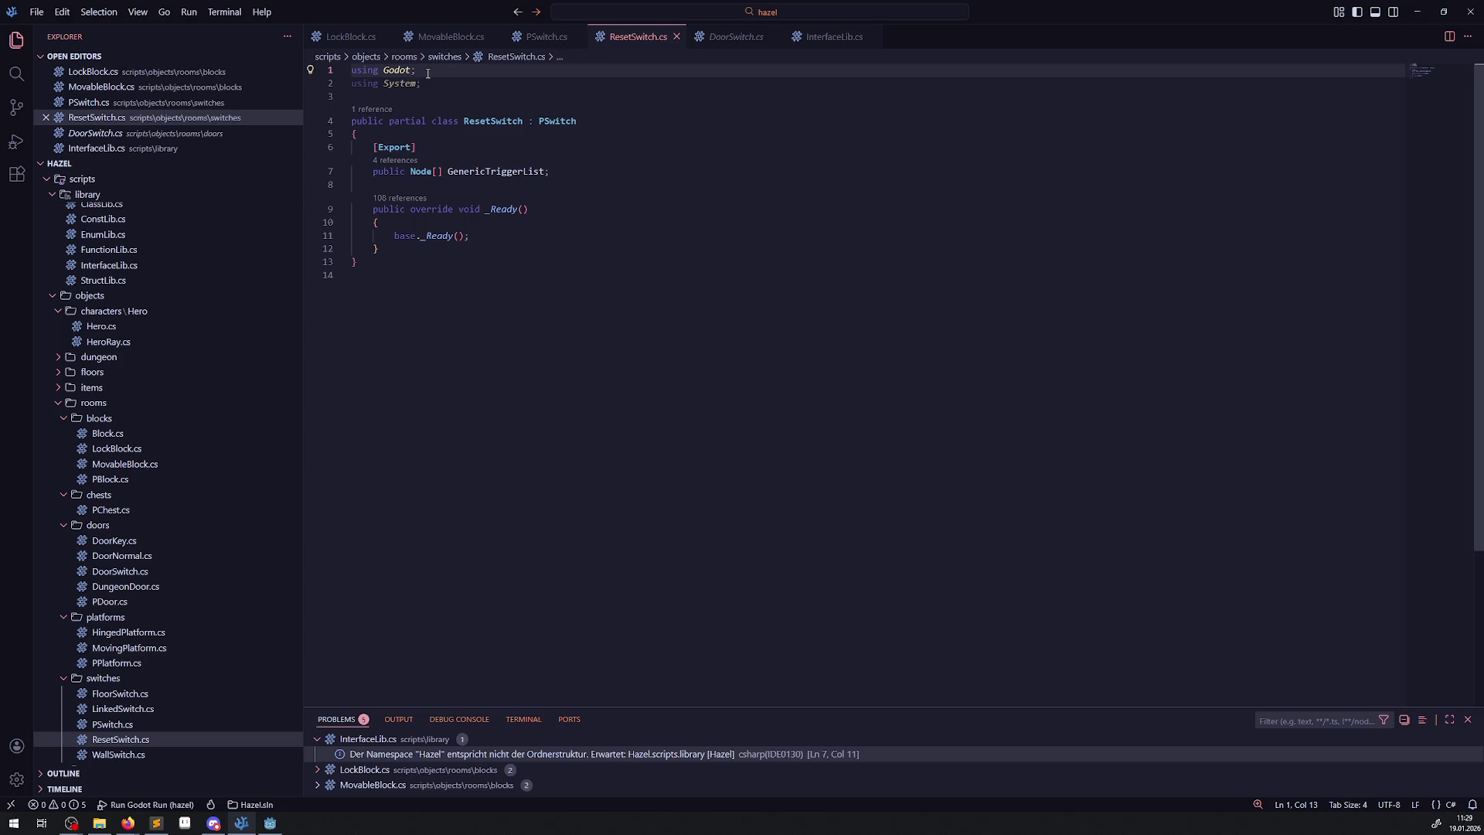
pyautogui.press('Return')
pyautogui.write('using Hazel;')
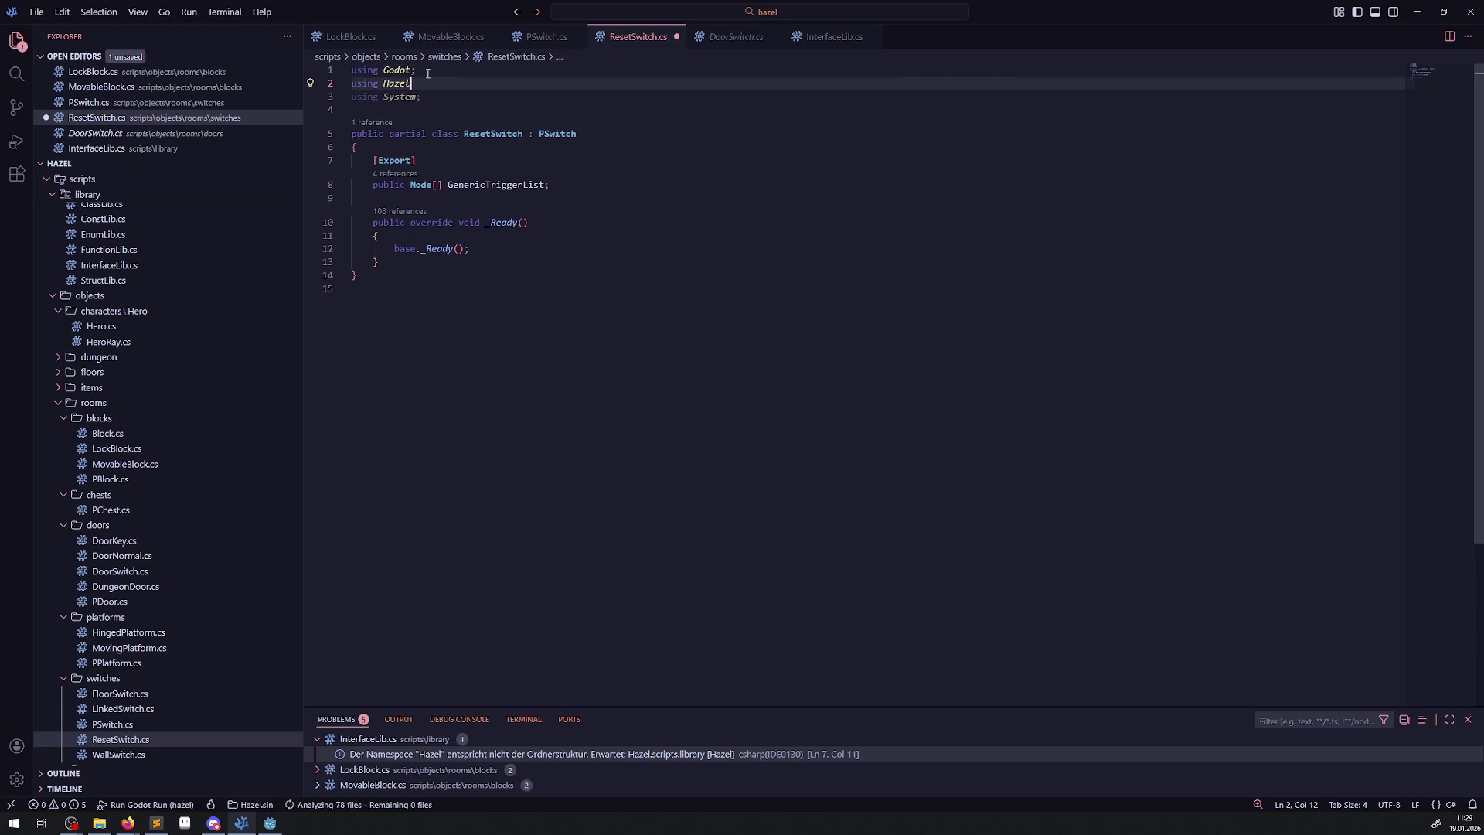
pyautogui.hotkey('ctrl', 's')
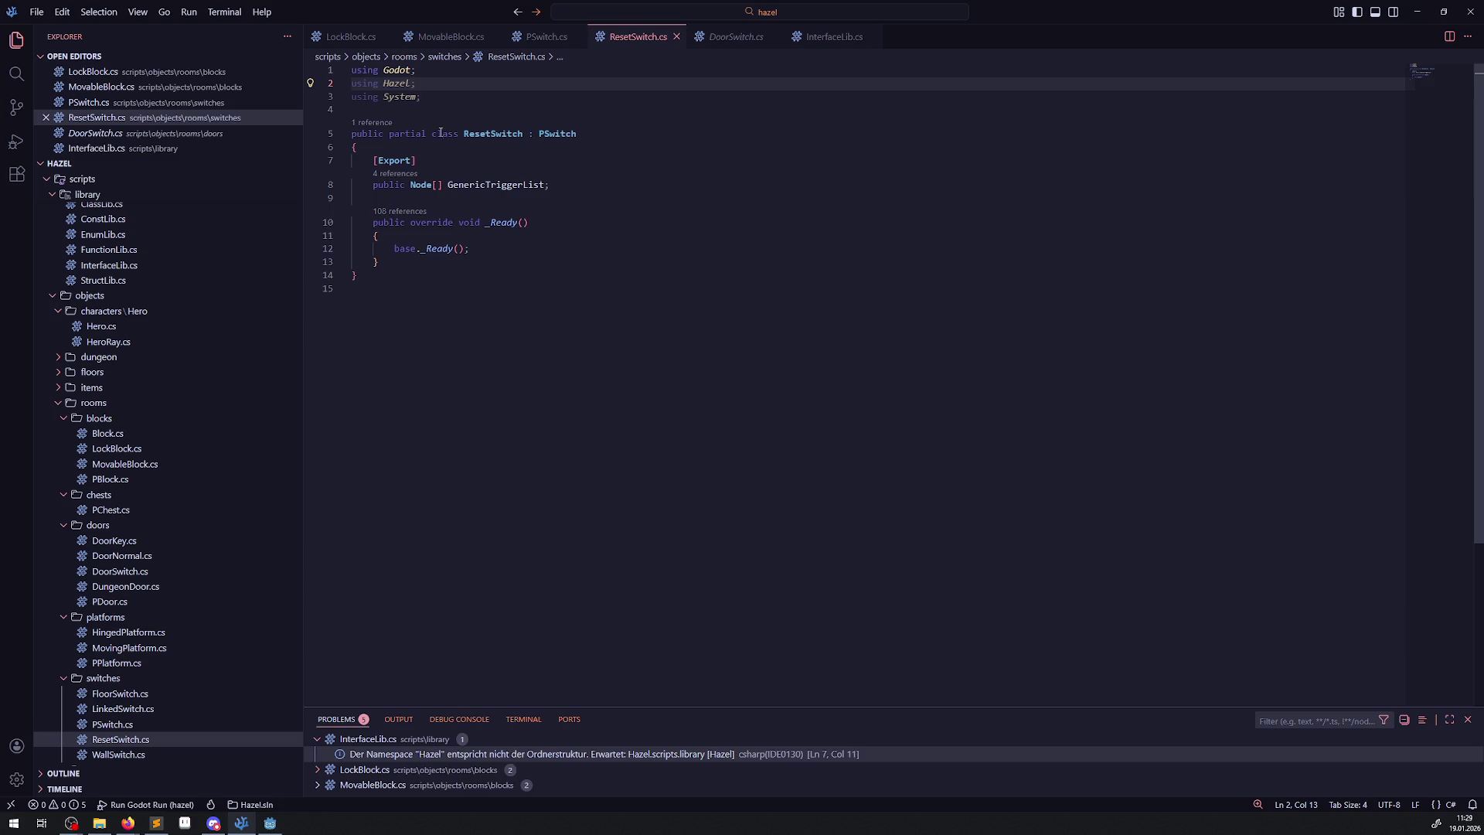
pyautogui.moveTo(447, 184); pyautogui.dragTo(518, 186)
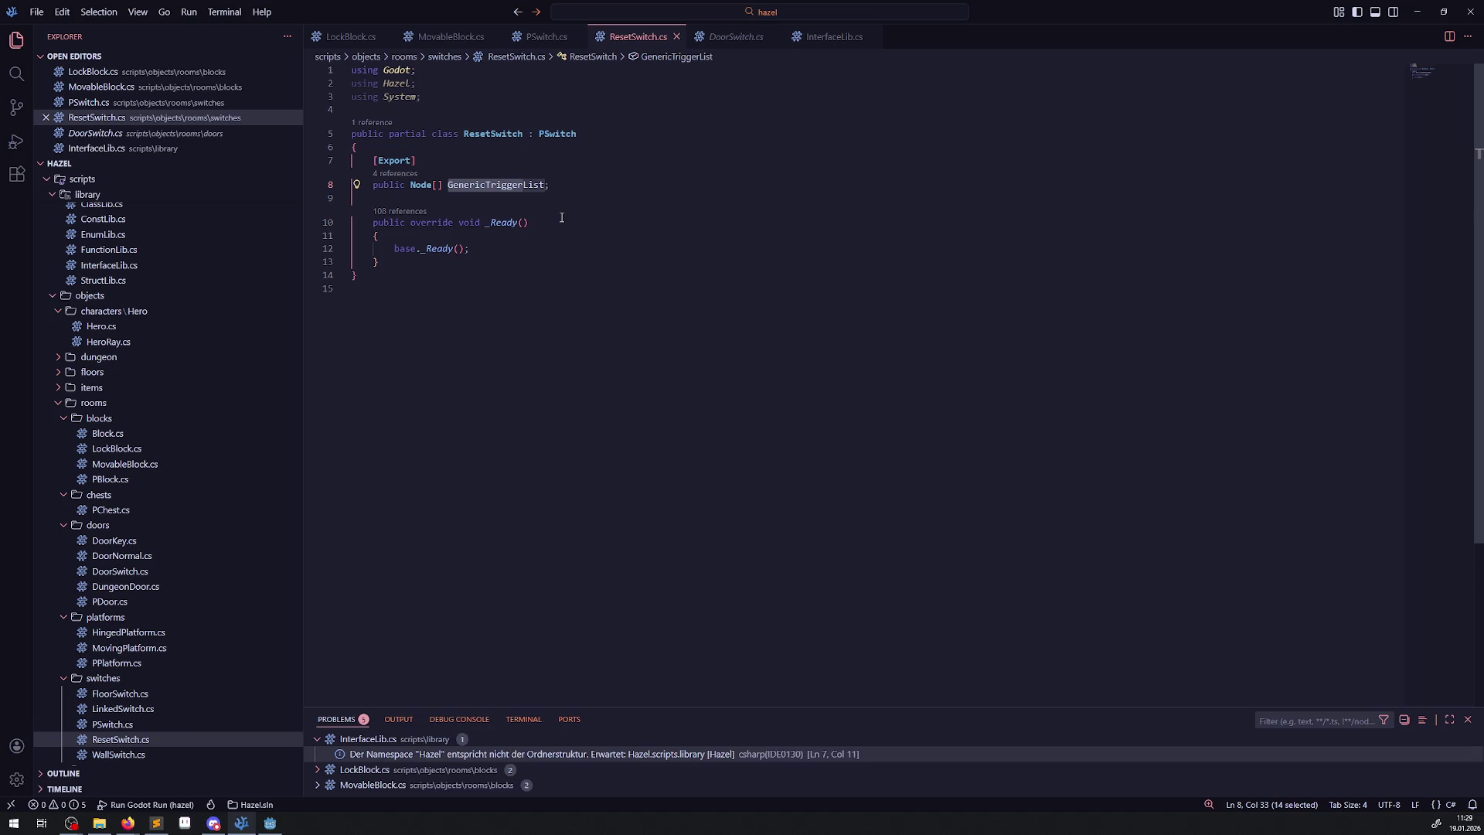
pyautogui.write('Reset')
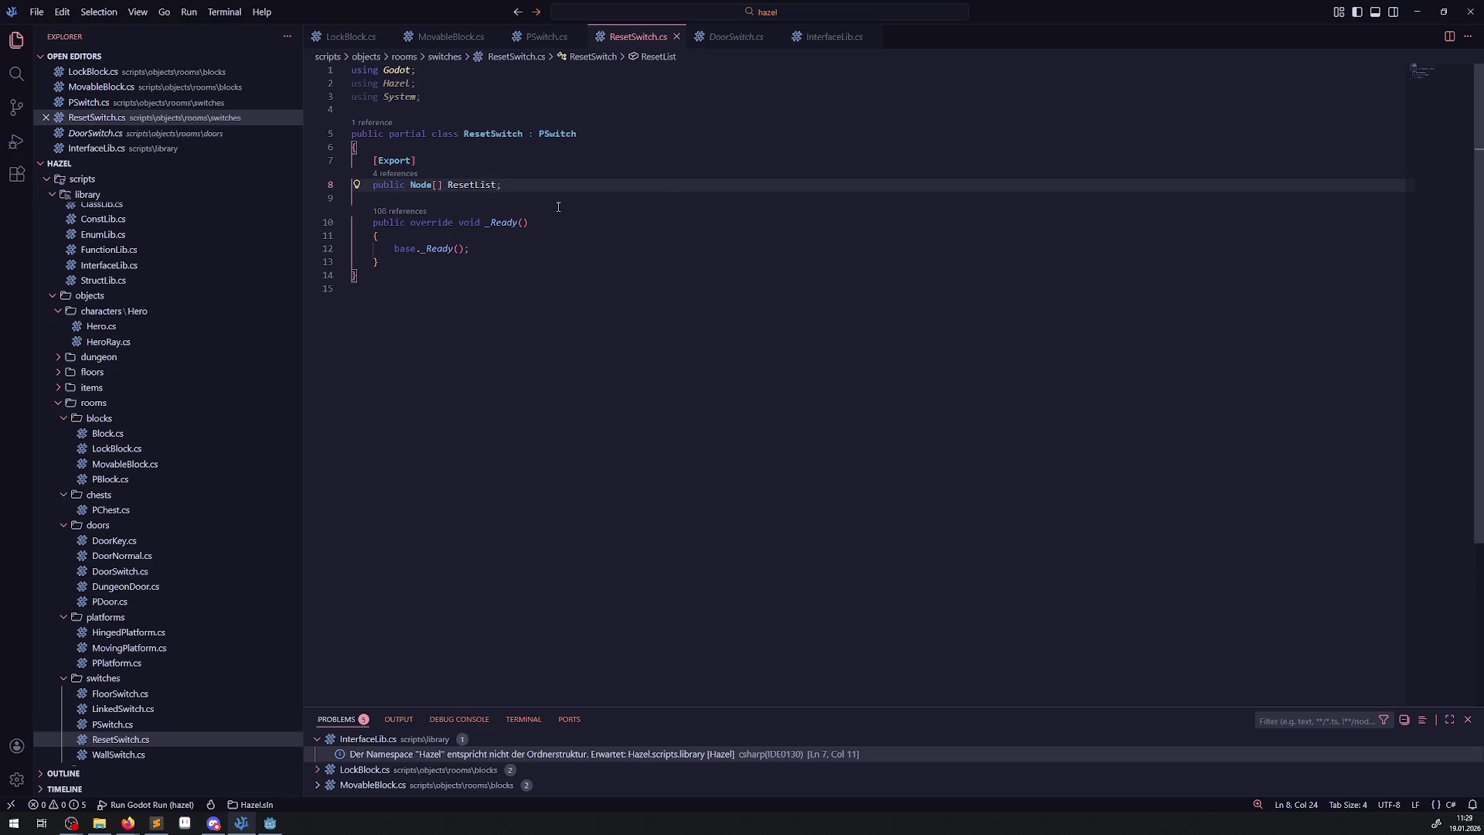
pyautogui.write('Object')
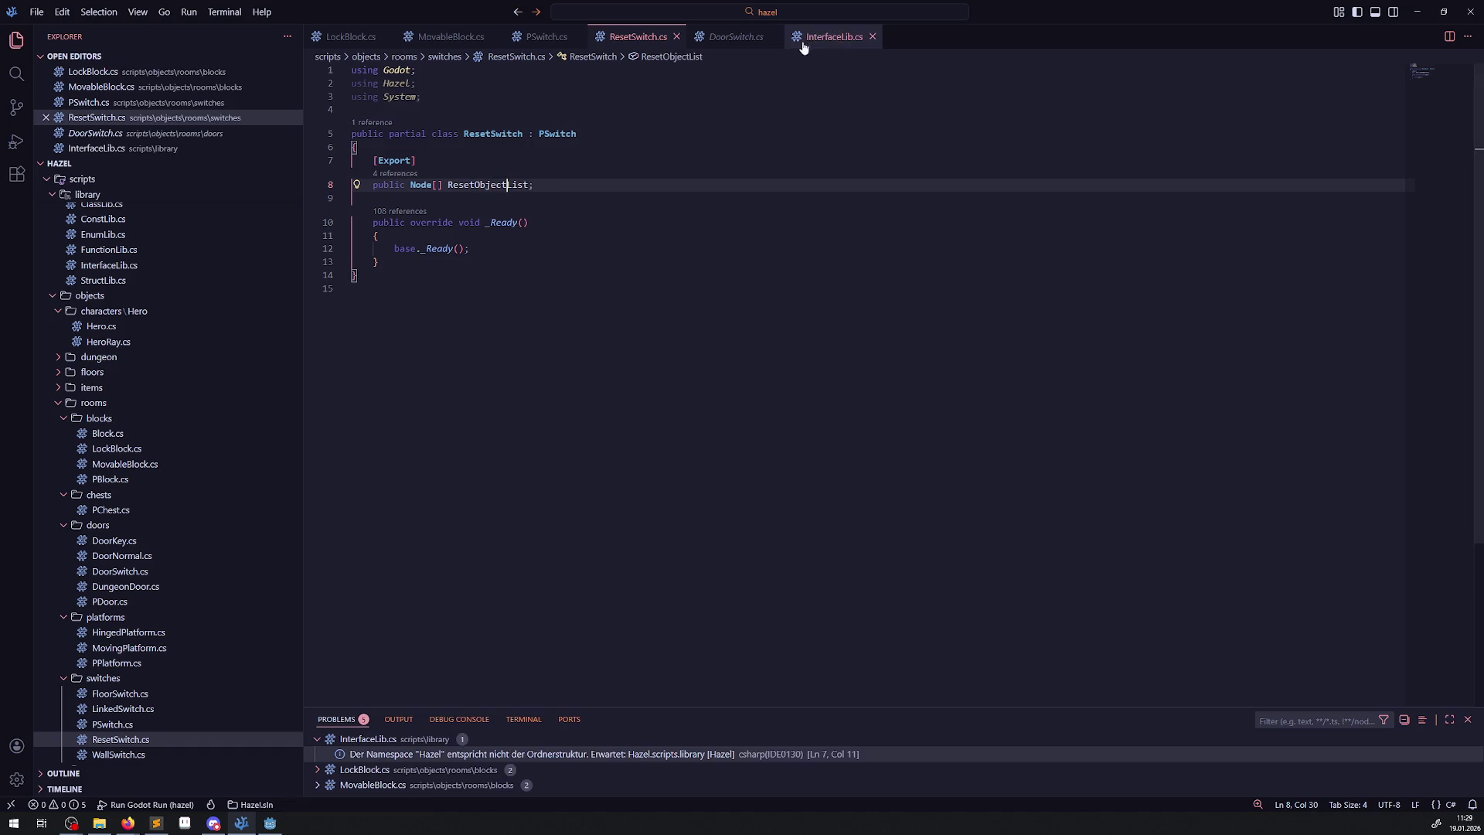
pyautogui.click(733, 44)
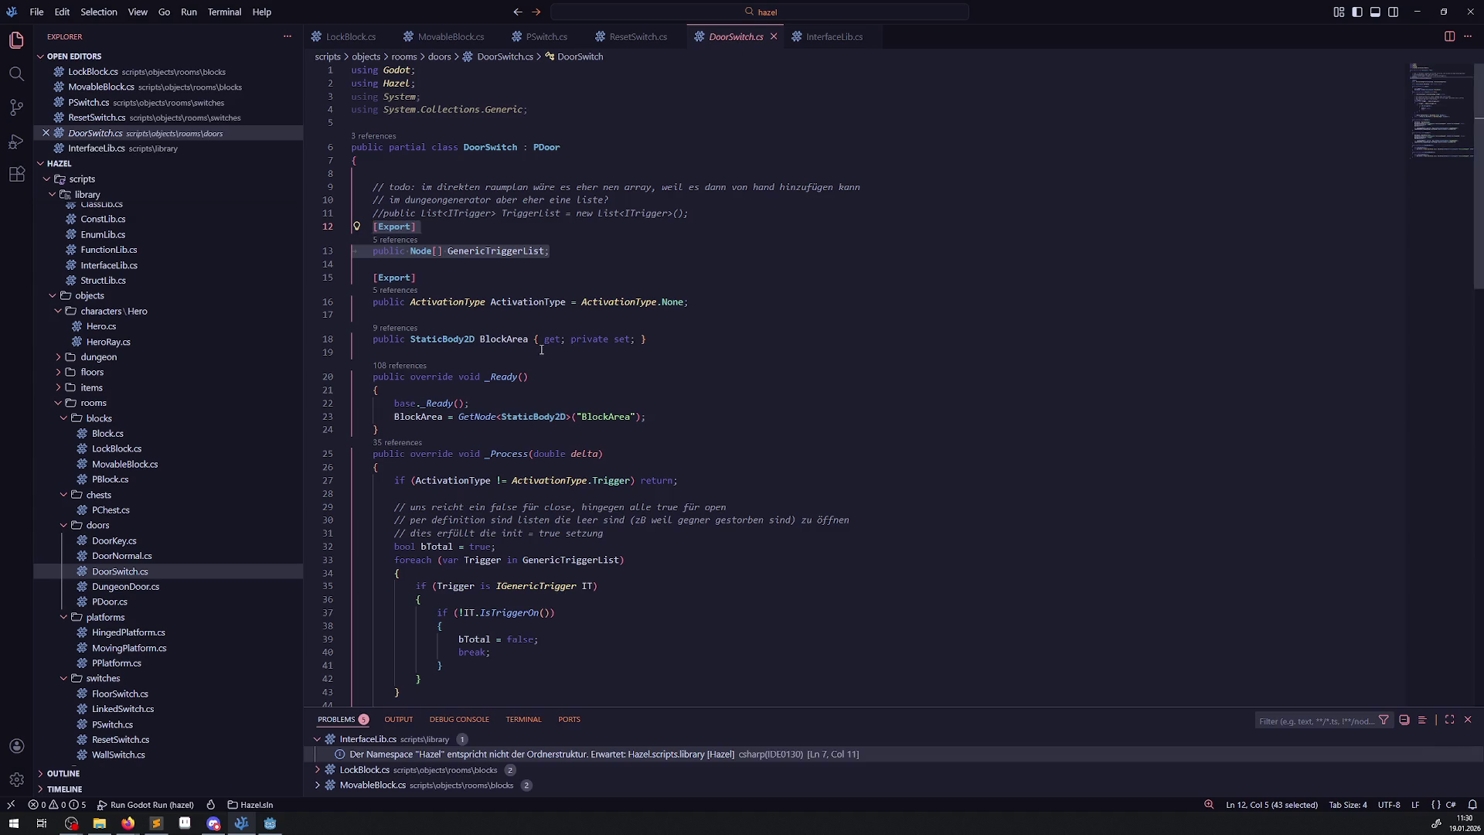
# Select PSwitch's empty OnBodyEntered and OnBodyExited handler methods for copying.
pyautogui.scroll(-10, 541, 349)
pyautogui.scroll(8, 533, 367)
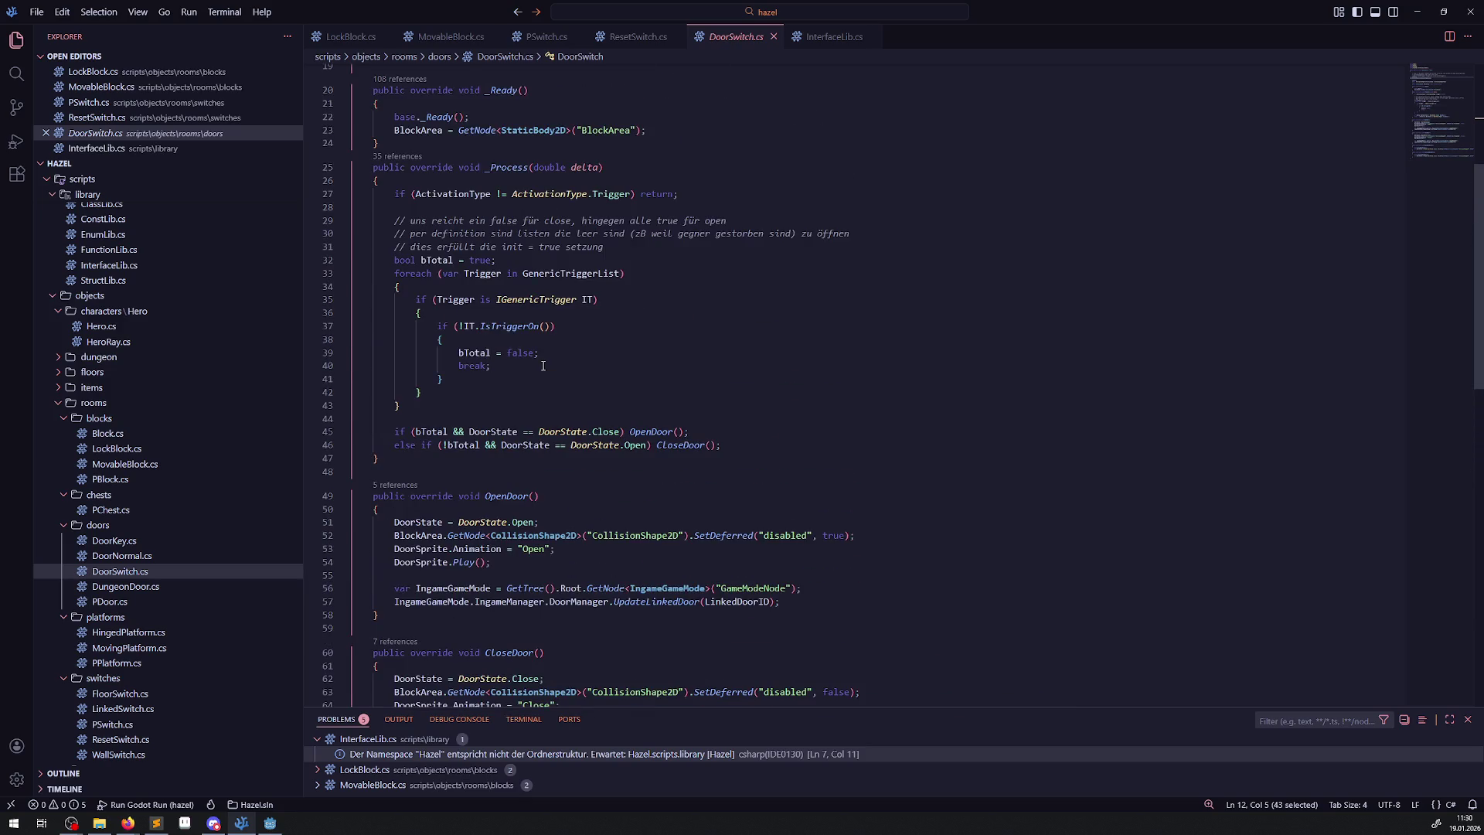
pyautogui.scroll(3, 544, 366)
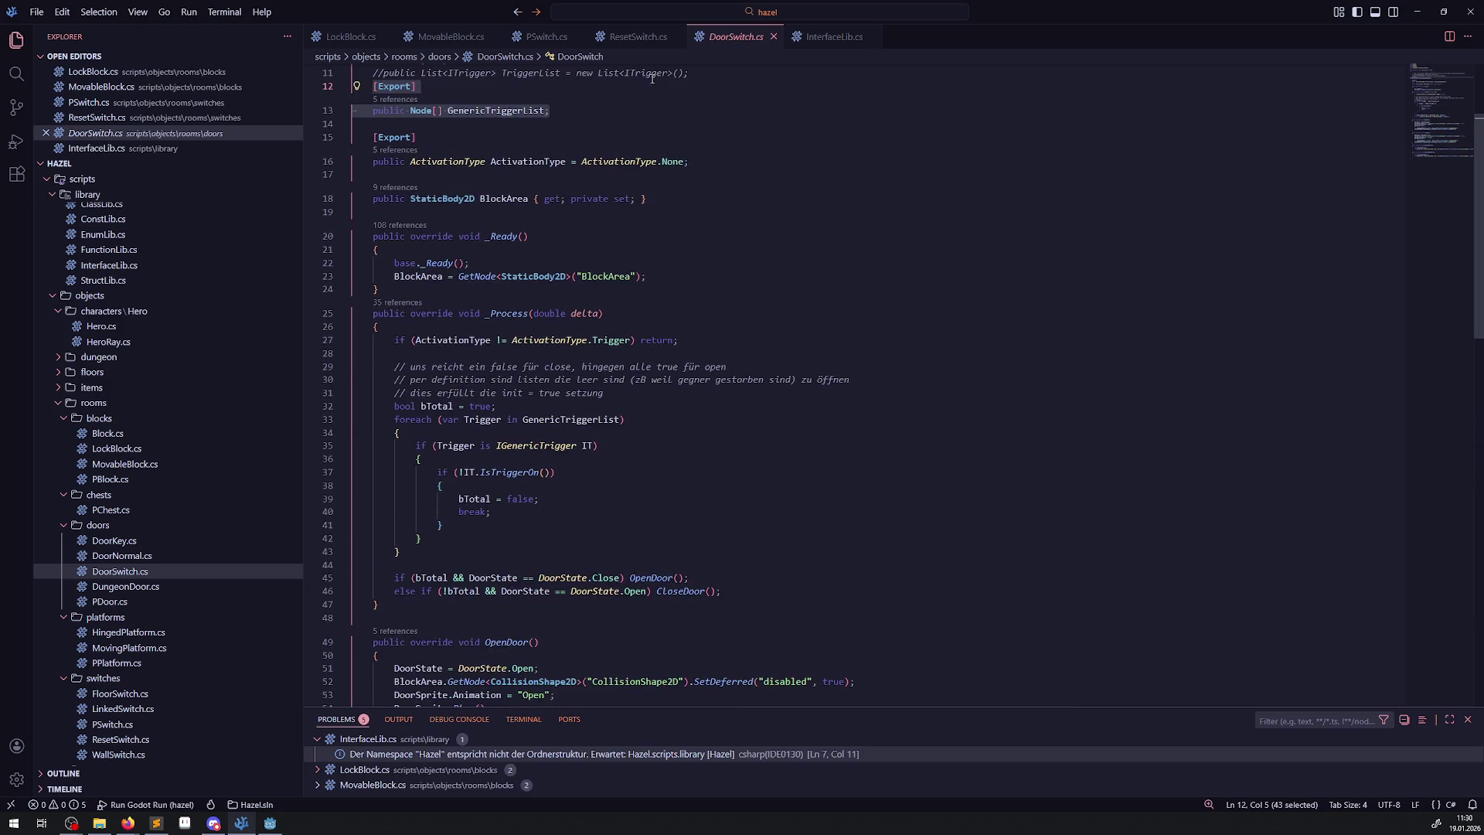
pyautogui.click(540, 43)
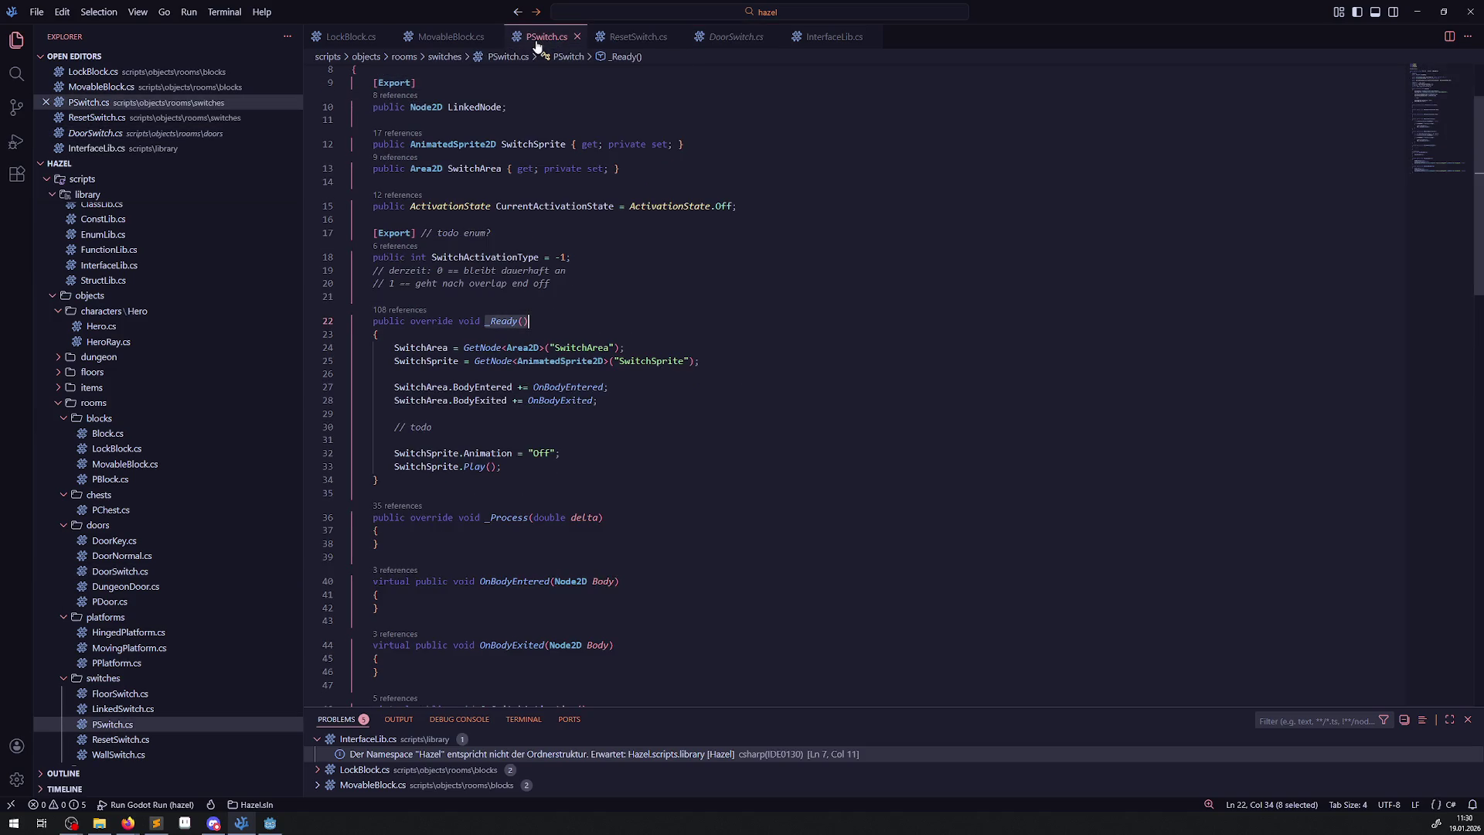
pyautogui.doubleClick(561, 388)
pyautogui.scroll(-3, 464, 479)
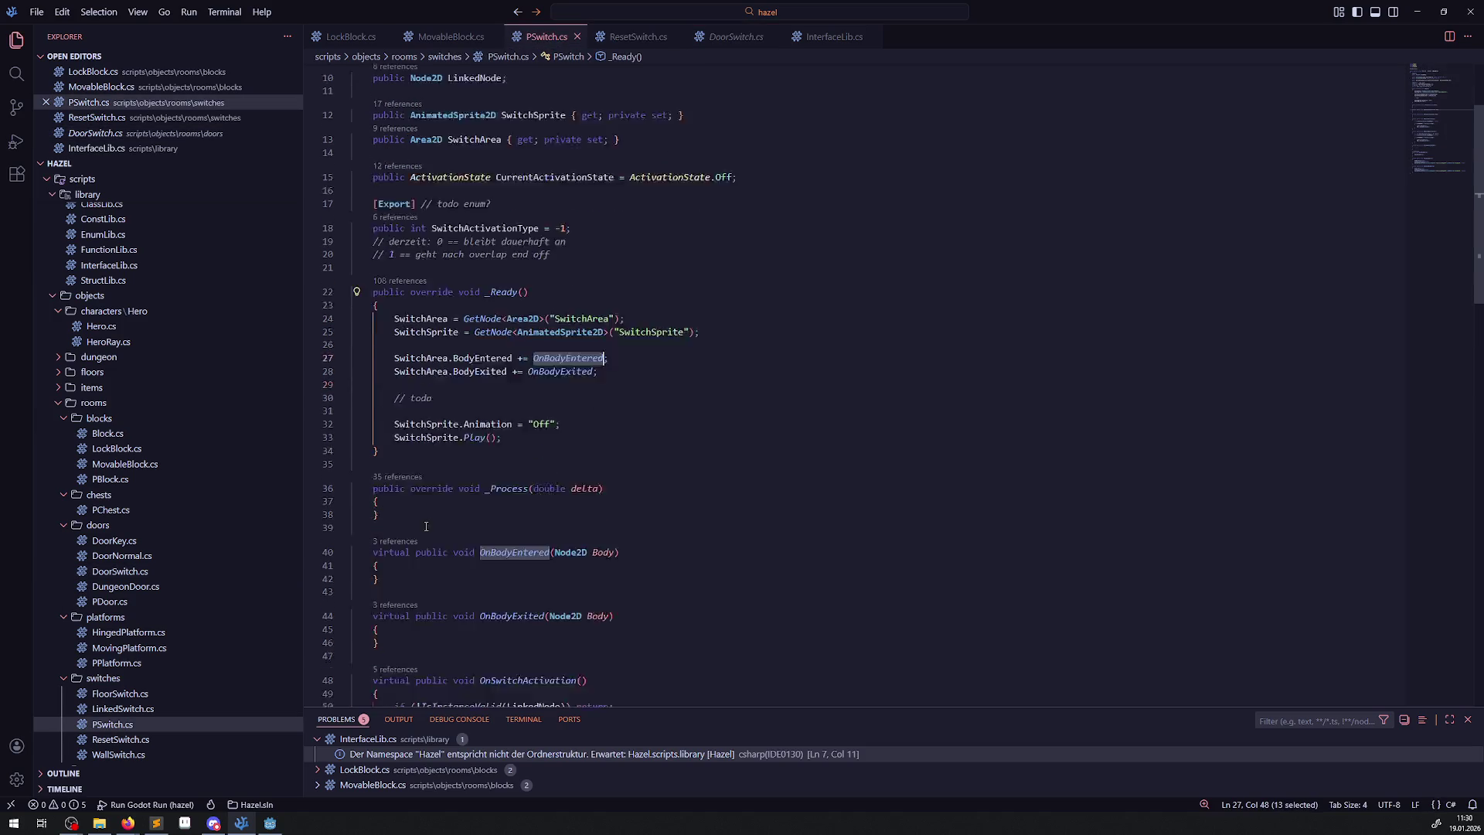
pyautogui.moveTo(395, 558)
pyautogui.mouseDown()
pyautogui.moveTo(354, 529)
pyautogui.moveTo(341, 456)
pyautogui.mouseUp()
pyautogui.hotkey('ctrl', 'c')
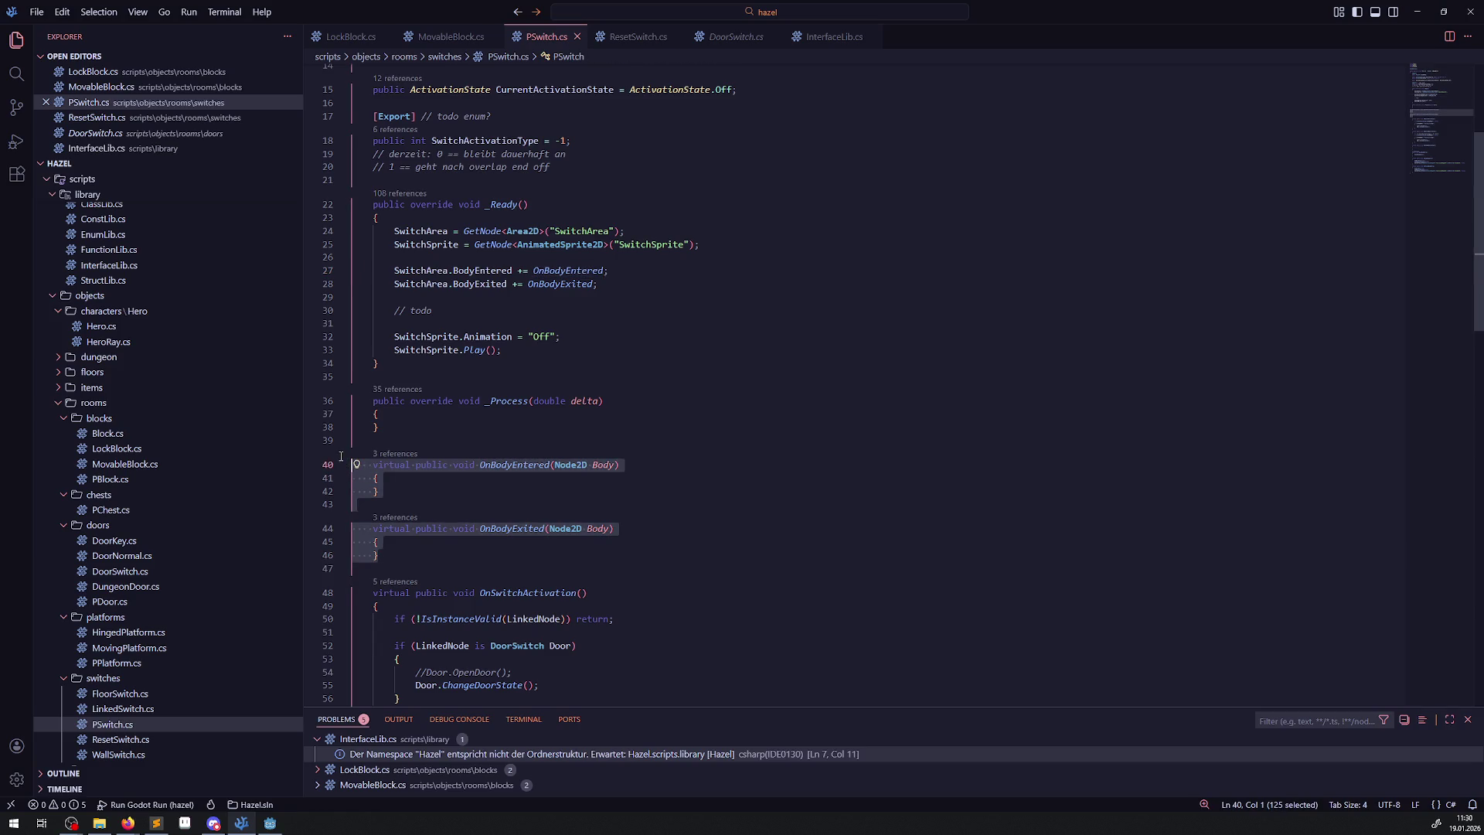
# Paste the two handlers into ResetSwitch.cs right after its _Ready method.
pyautogui.click(638, 36)
pyautogui.click(416, 261)
pyautogui.press('Return')
pyautogui.hotkey('ctrl', 'v')
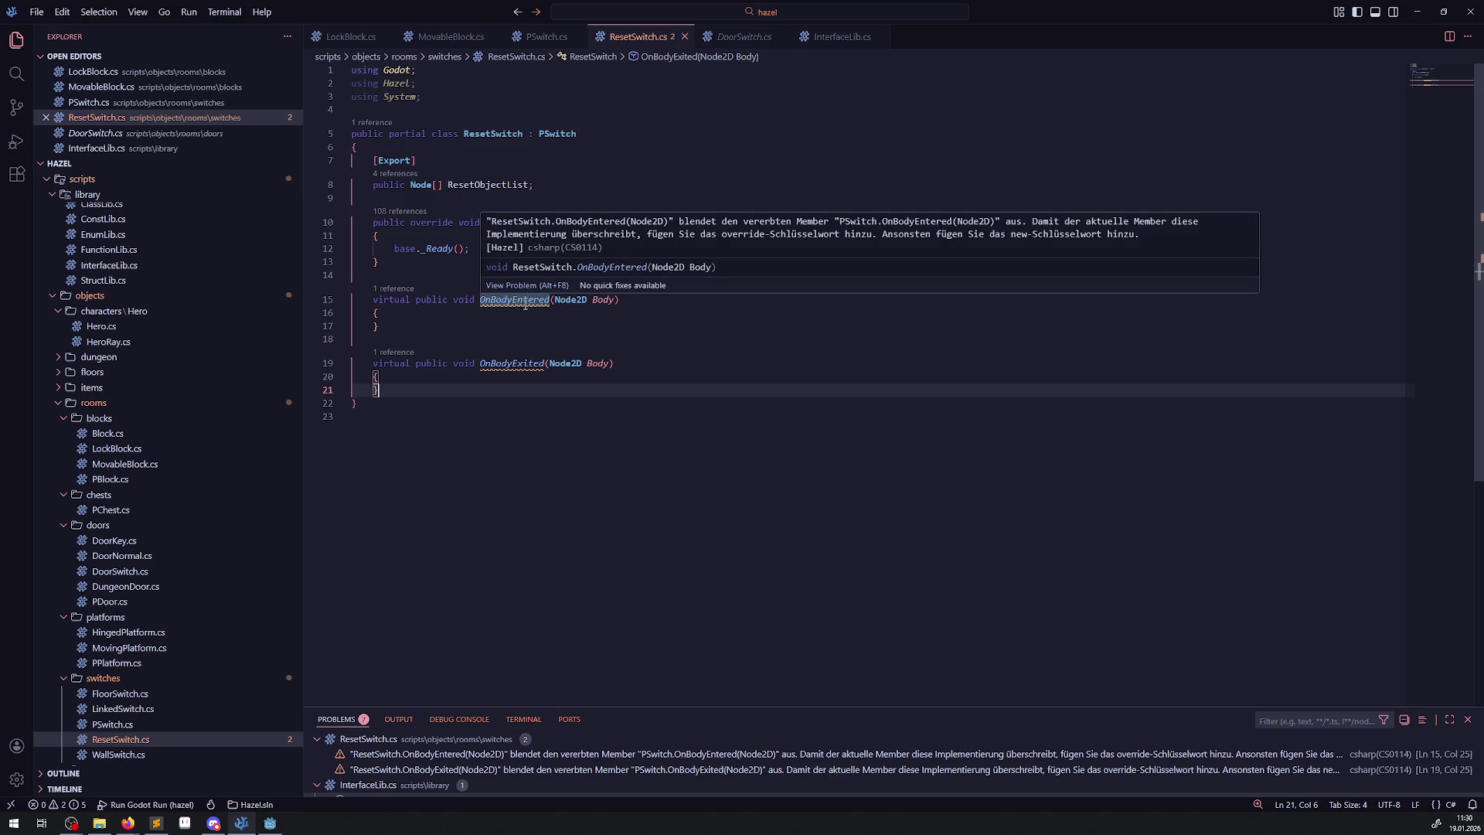
# Replace 'virtual' with 'override' on ResetSwitch's OnBodyEntered and OnBodyExited and save.
pyautogui.moveTo(374, 299); pyautogui.dragTo(416, 299)
pyautogui.press('Delete')
pyautogui.moveTo(373, 363); pyautogui.dragTo(416, 364)
pyautogui.press('Delete')
pyautogui.click(410, 300)
pyautogui.write('override')
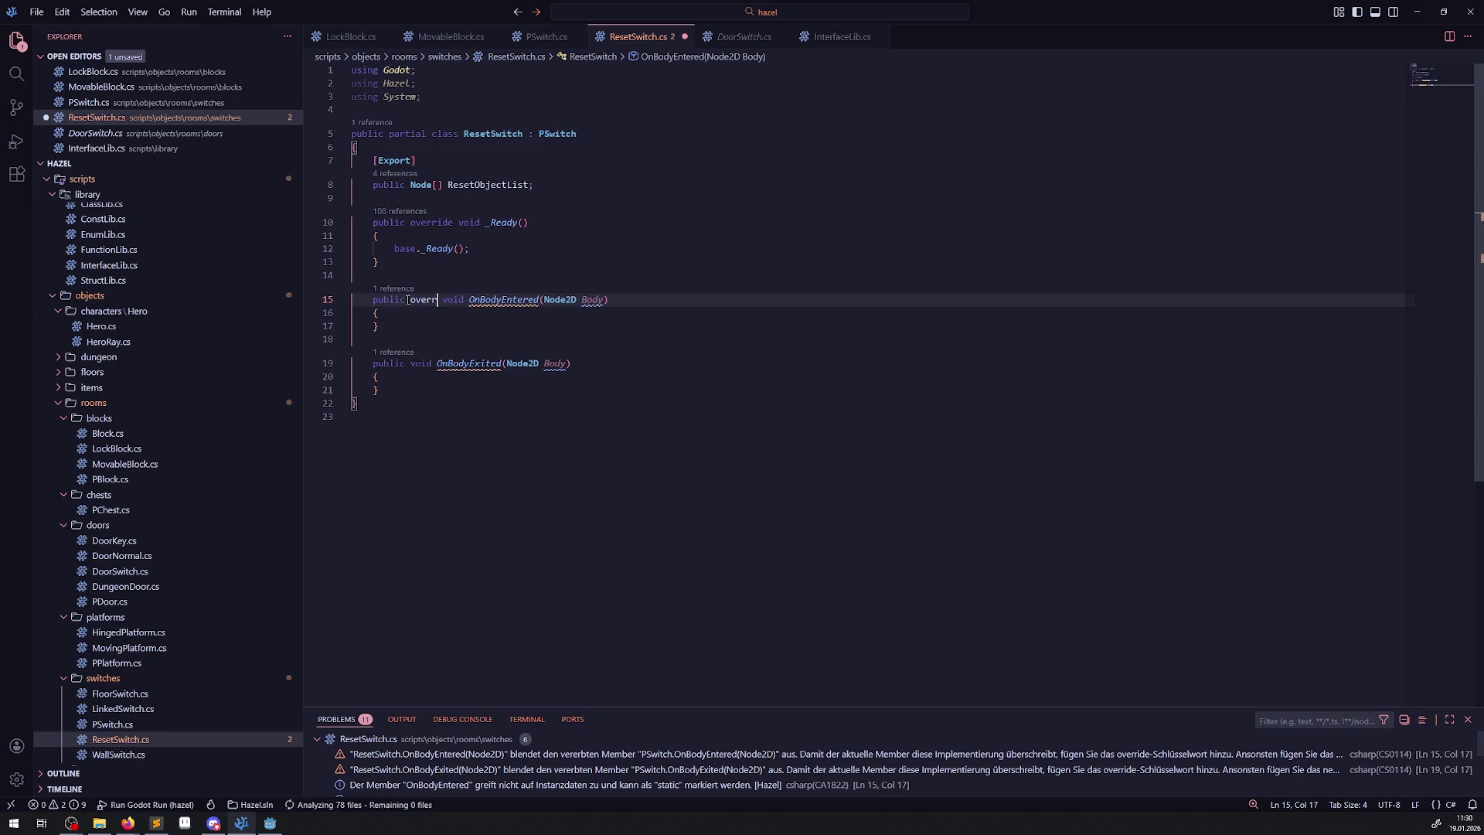
pyautogui.click(409, 363)
pyautogui.write('override')
pyautogui.hotkey('ctrl', 's')
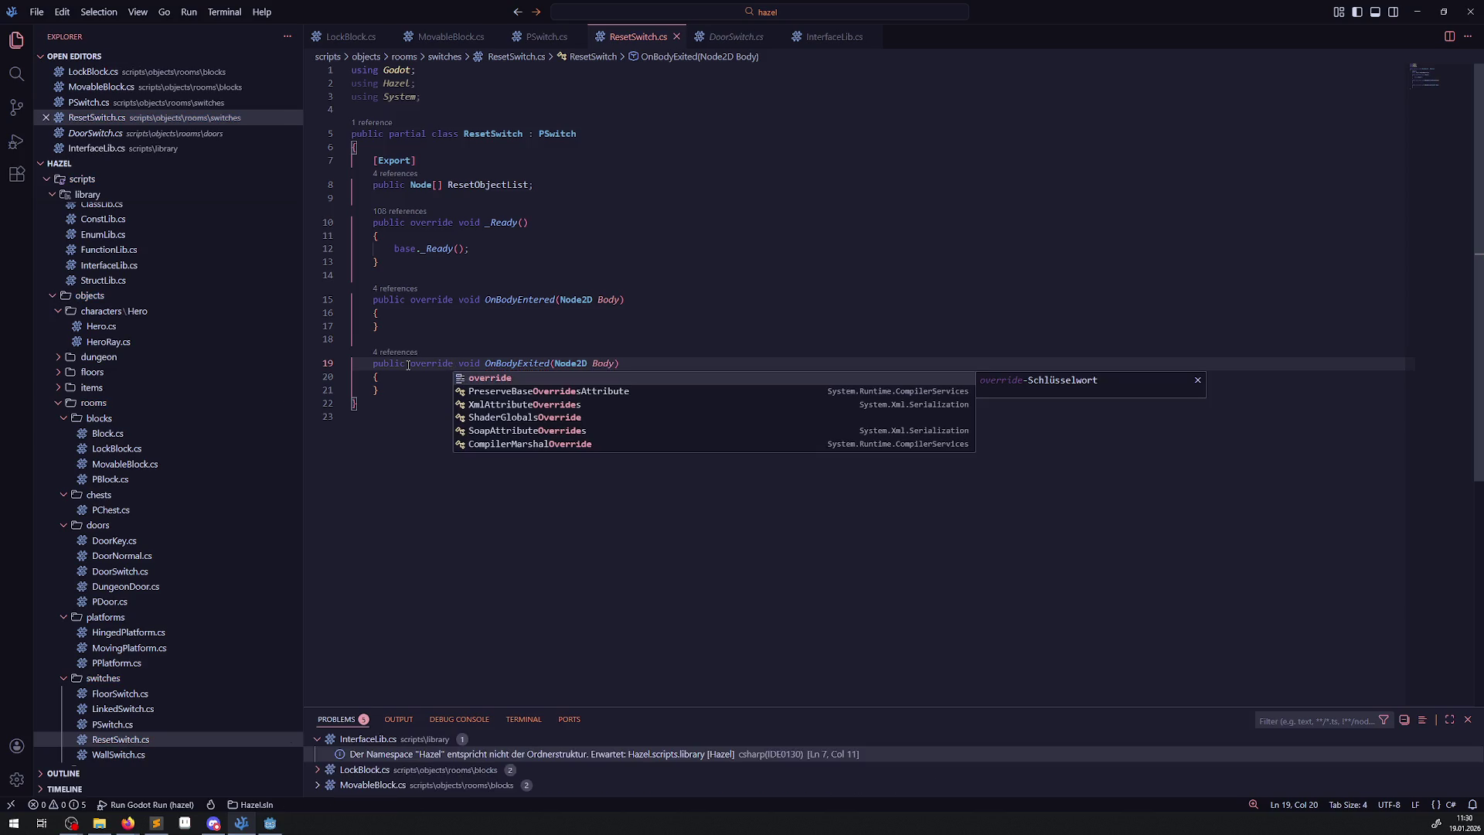
# In DoorSwitch.cs, select the foreach loop over GenericTriggerList.
pyautogui.click(623, 245)
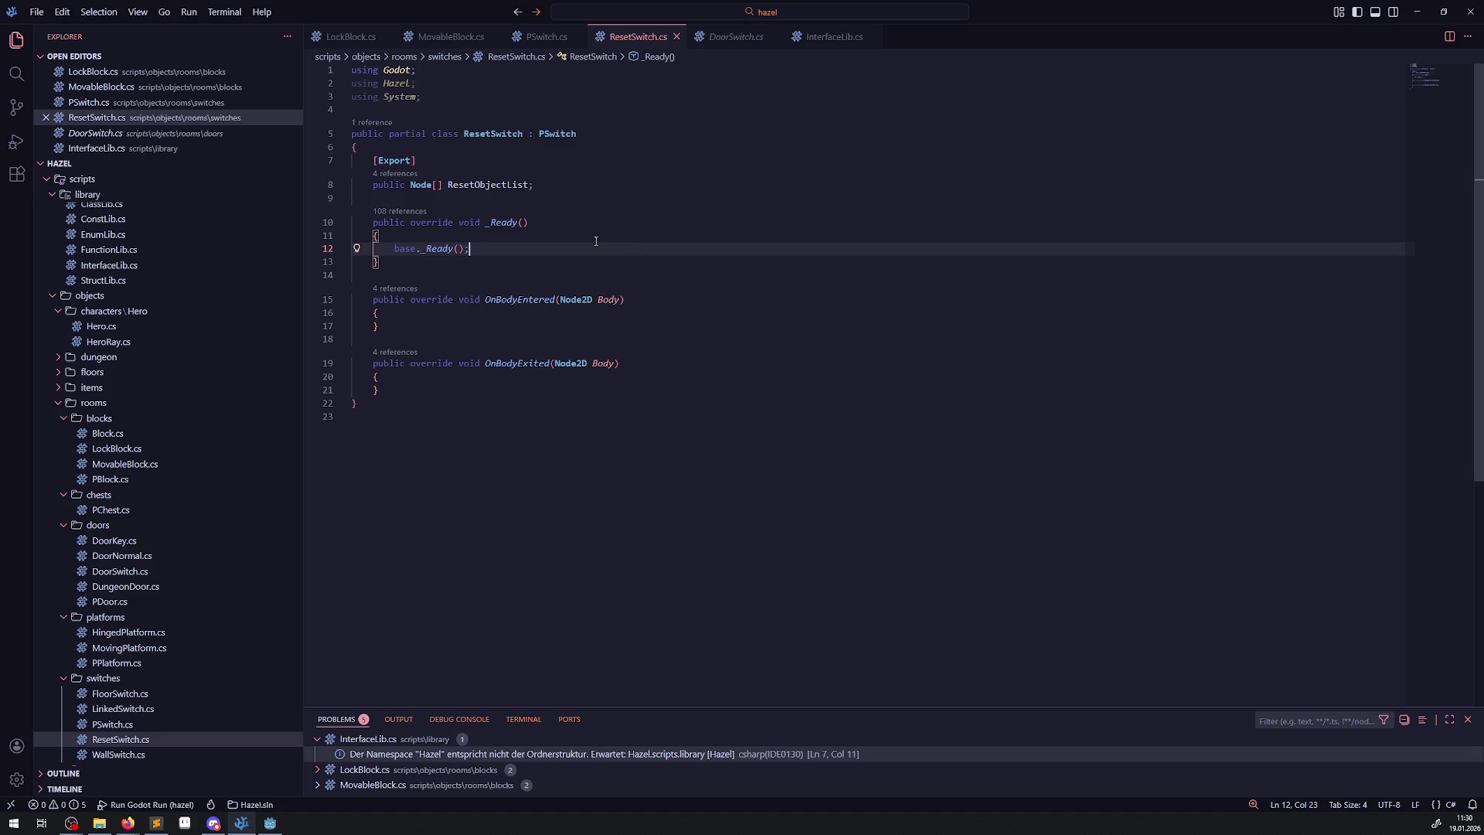
pyautogui.click(738, 37)
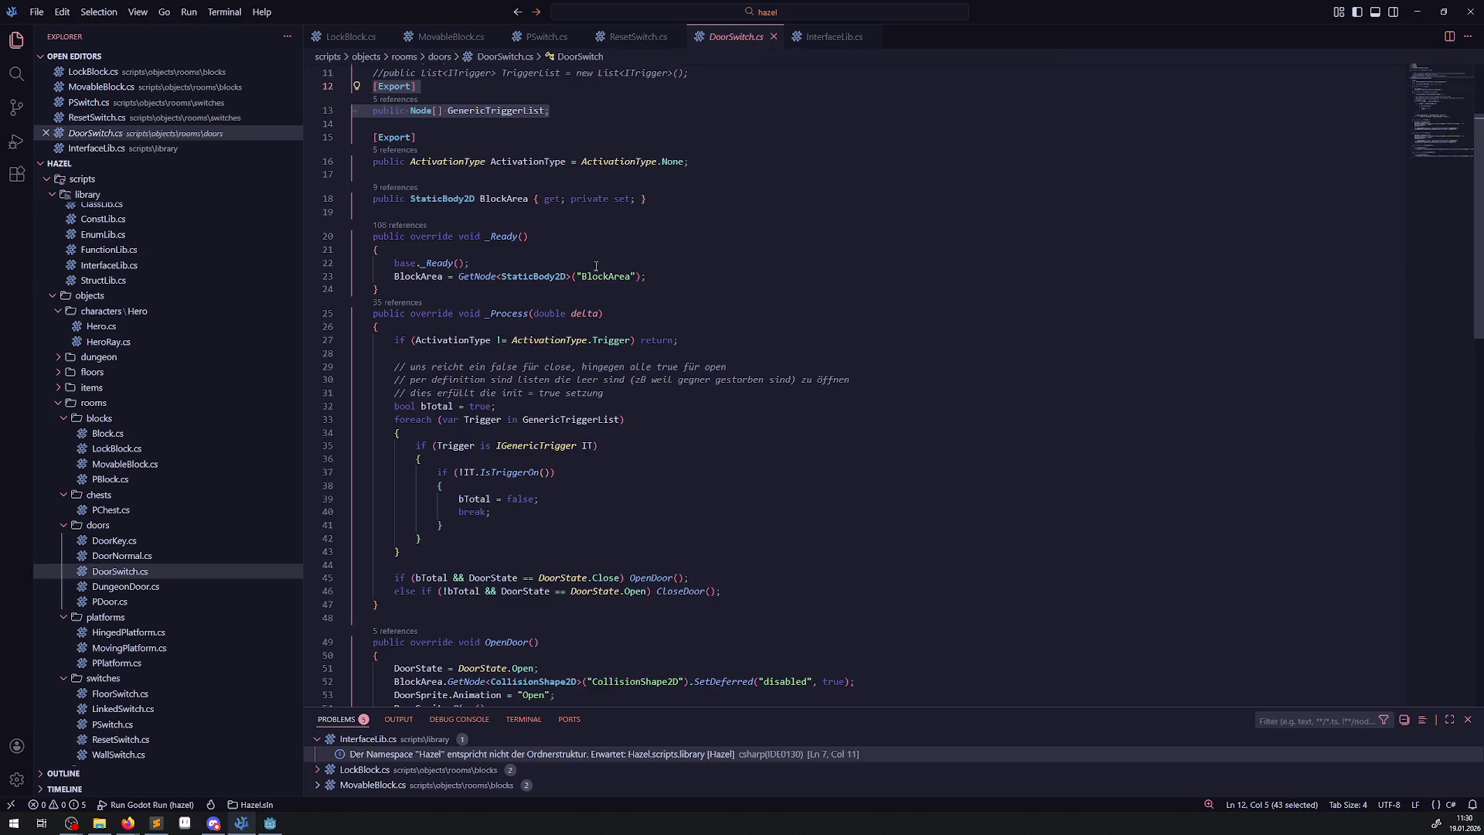
pyautogui.moveTo(396, 420); pyautogui.dragTo(497, 550)
pyautogui.hotkey('ctrl', 'c')
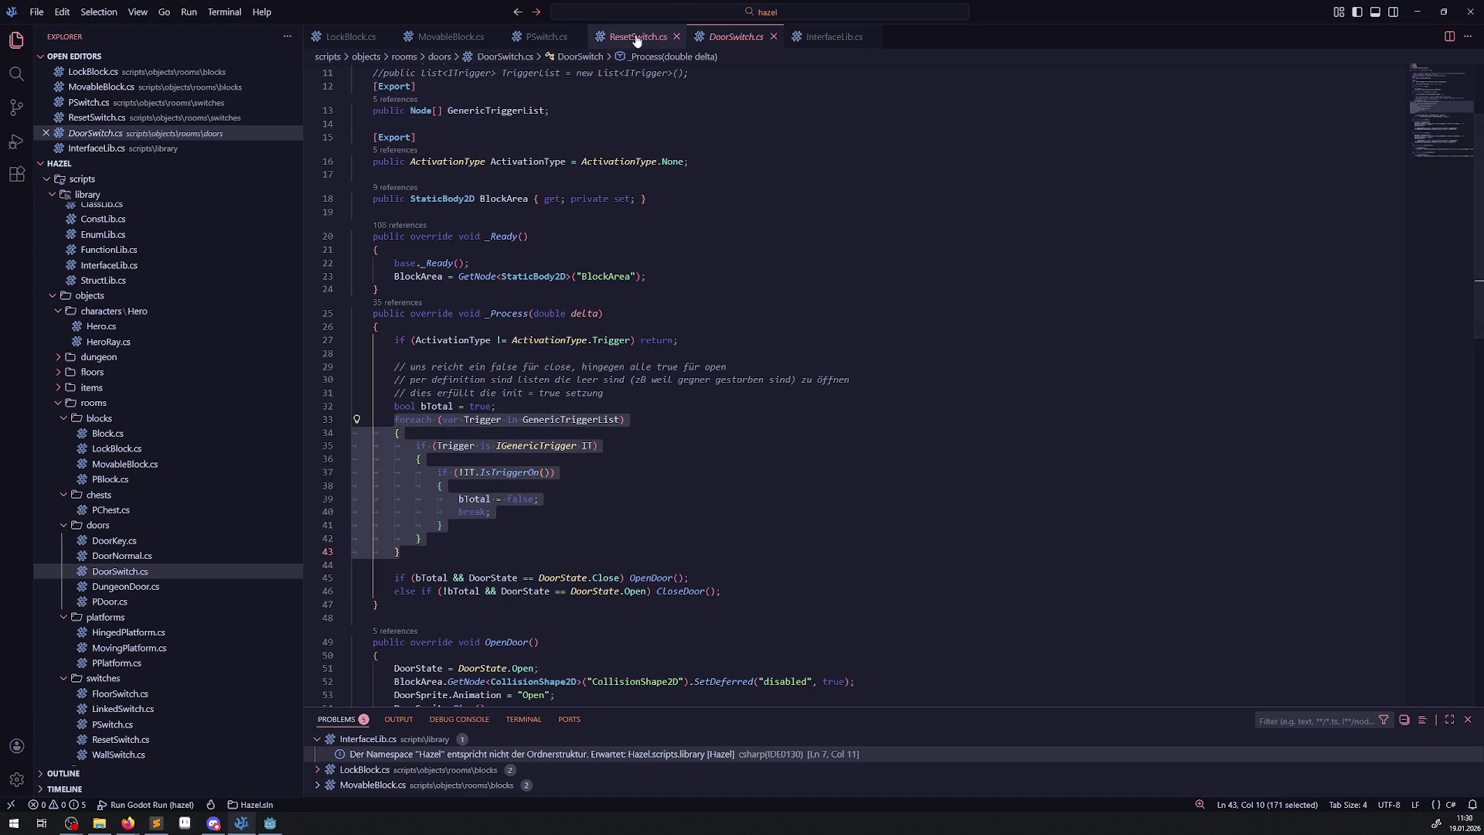
# Paste the foreach loop into OnBodyEntered and make it iterate over ResetObjectList.
pyautogui.click(632, 37)
pyautogui.click(438, 311)
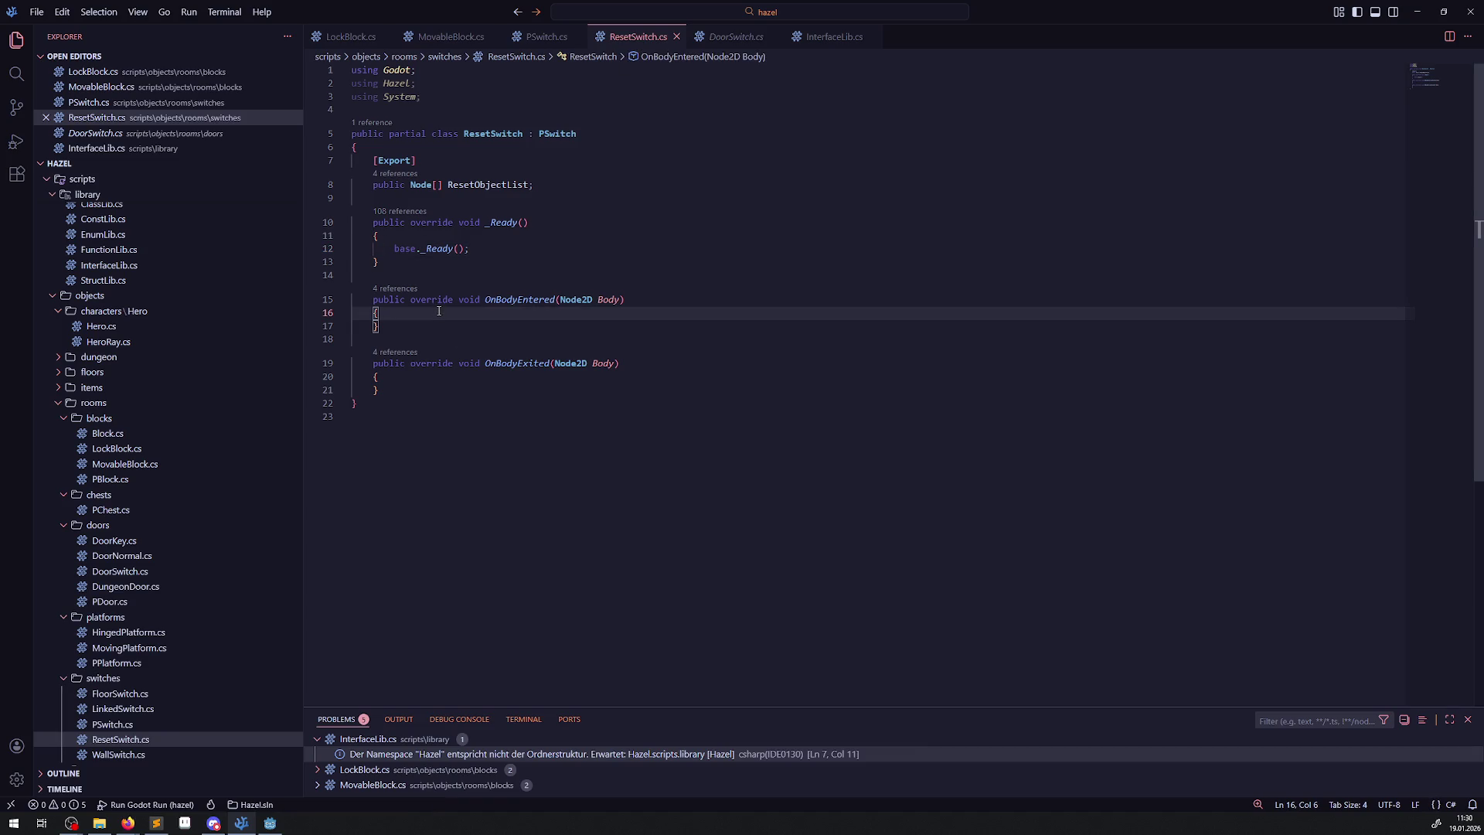
pyautogui.press('Return')
pyautogui.hotkey('ctrl', 'v')
pyautogui.doubleClick(487, 185)
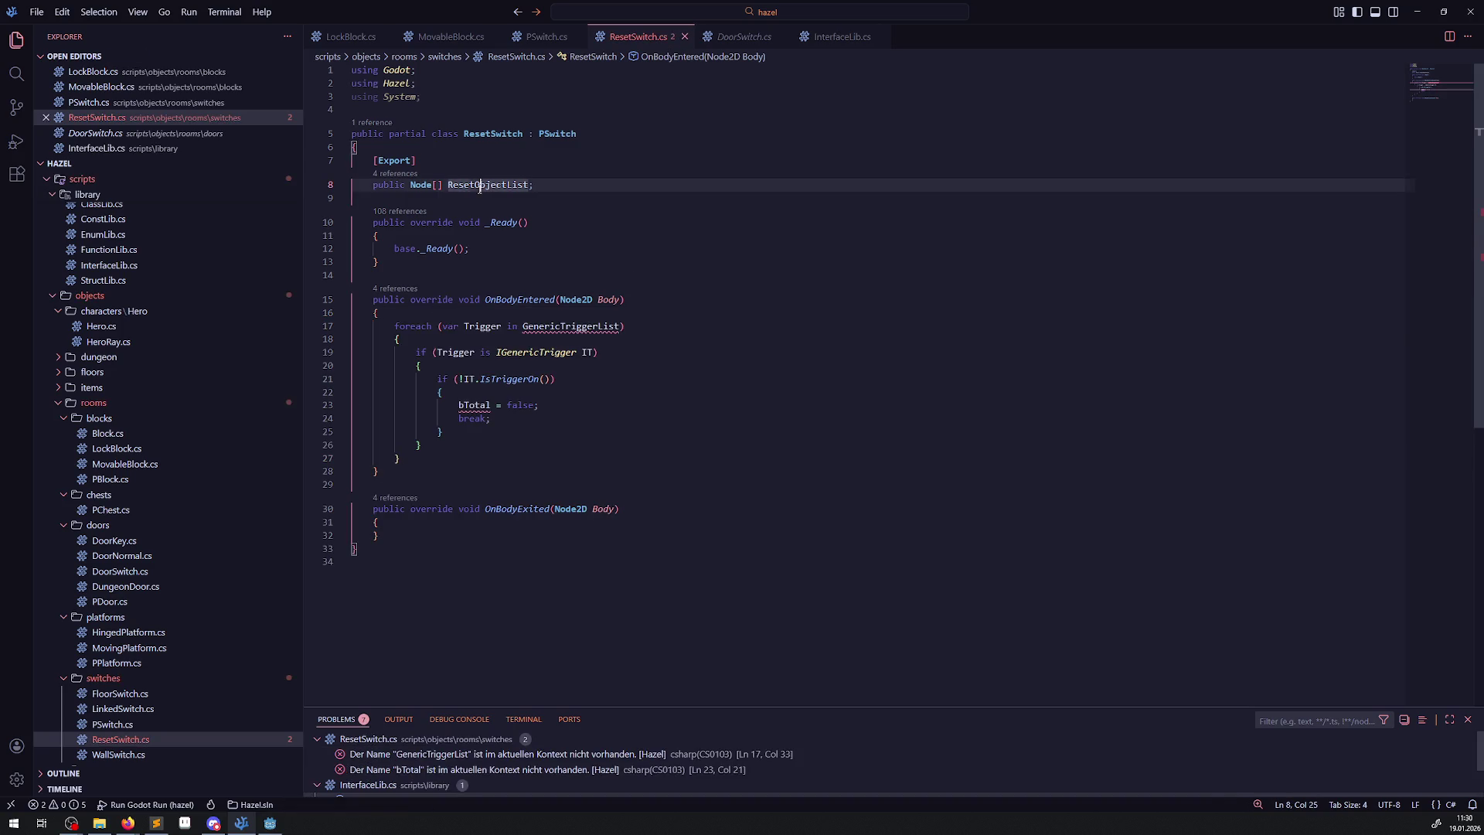
pyautogui.hotkey('ctrl', 'c')
pyautogui.doubleClick(555, 326)
pyautogui.hotkey('ctrl', 'v')
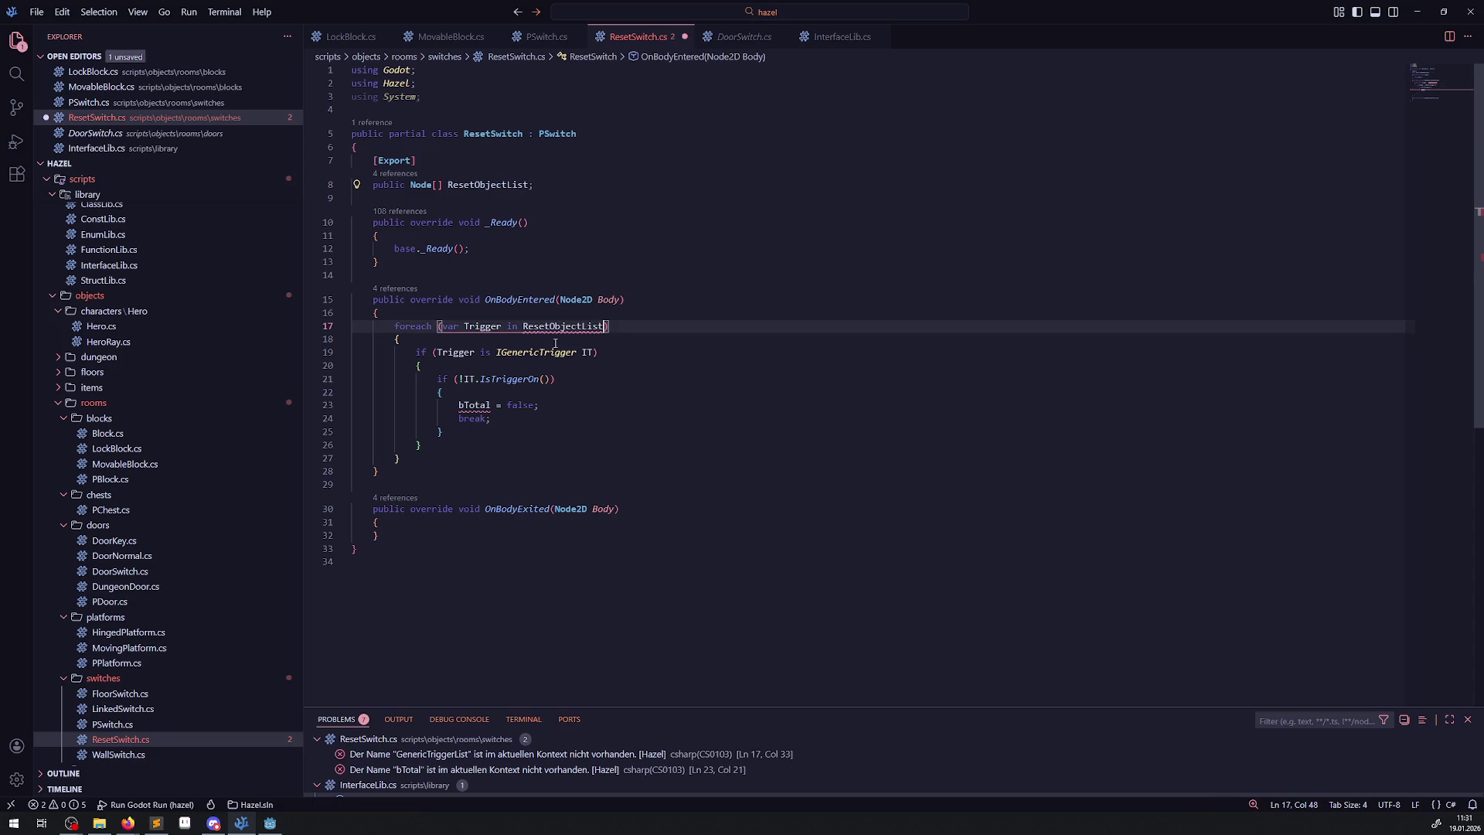
# Change the loop's type check to IReset with the variable named IRes.
pyautogui.doubleClick(574, 353)
pyautogui.write('IRese')
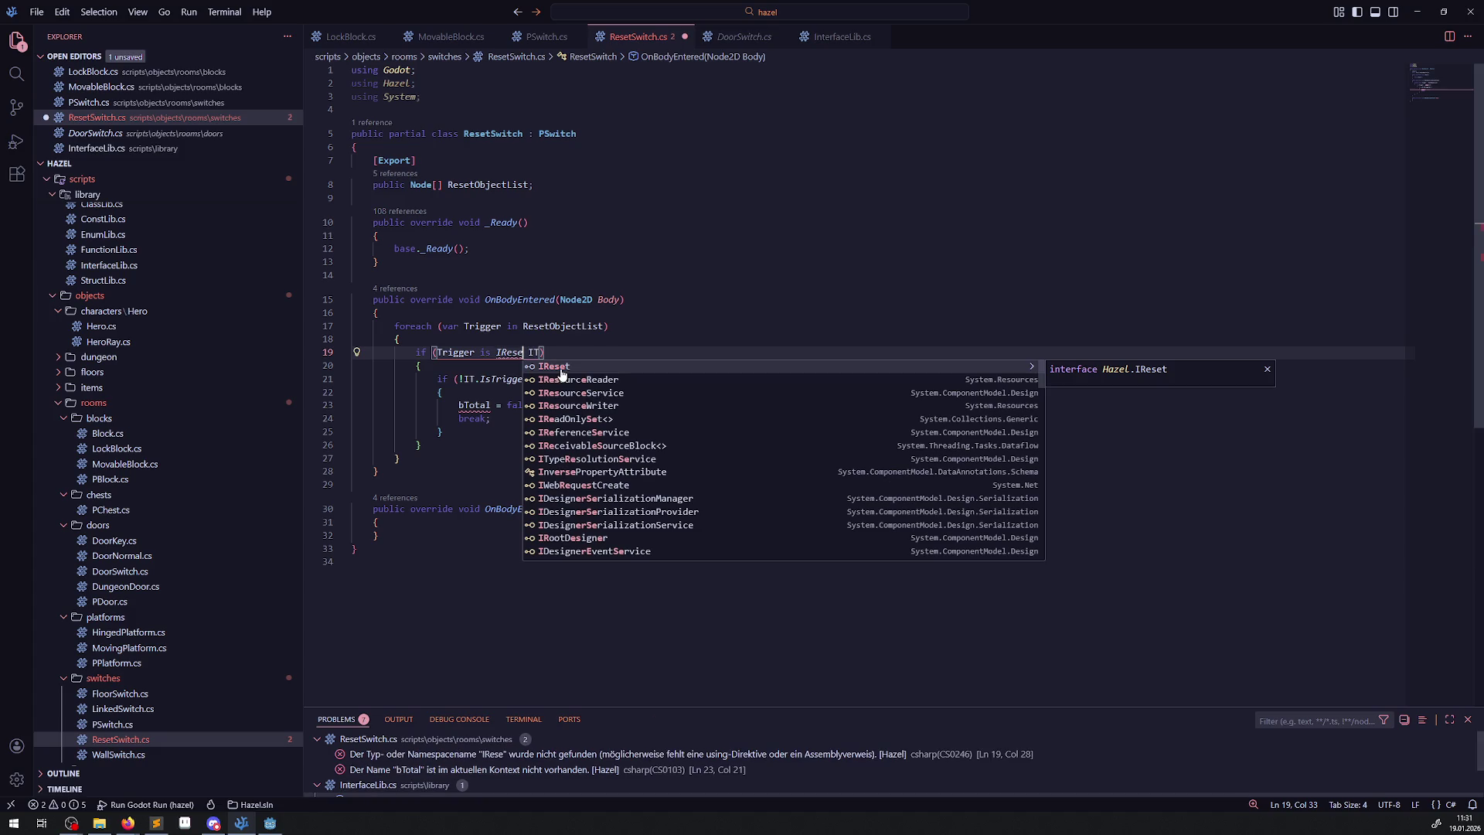
pyautogui.press('Tab')
pyautogui.doubleClick(539, 352)
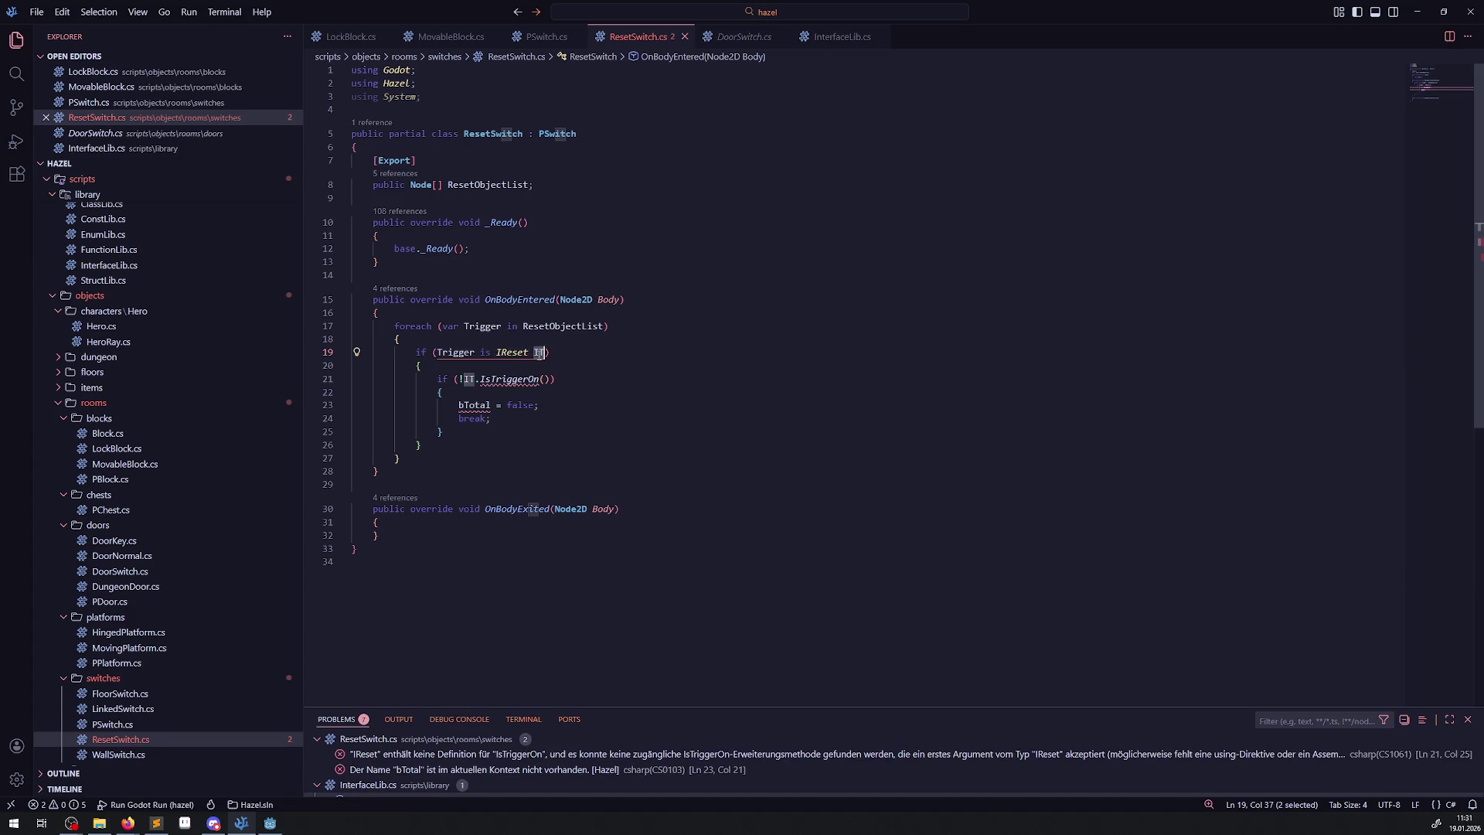
pyautogui.write('IRe')
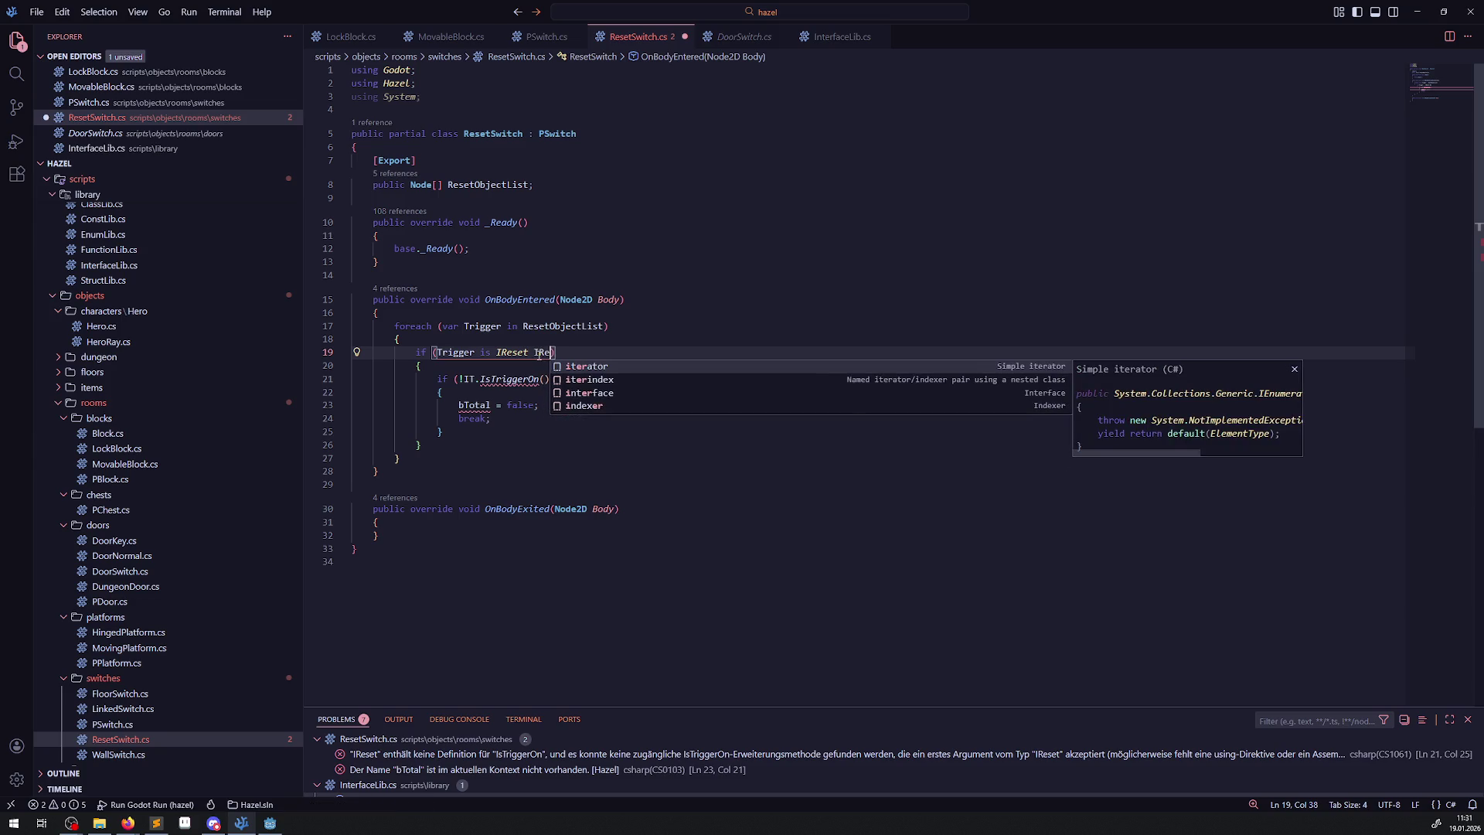
pyautogui.write('s')
# Replace the inner IsTriggerOn block with IRes.ResetObject(); and save ResetSwitch.cs.
pyautogui.doubleClick(545, 353)
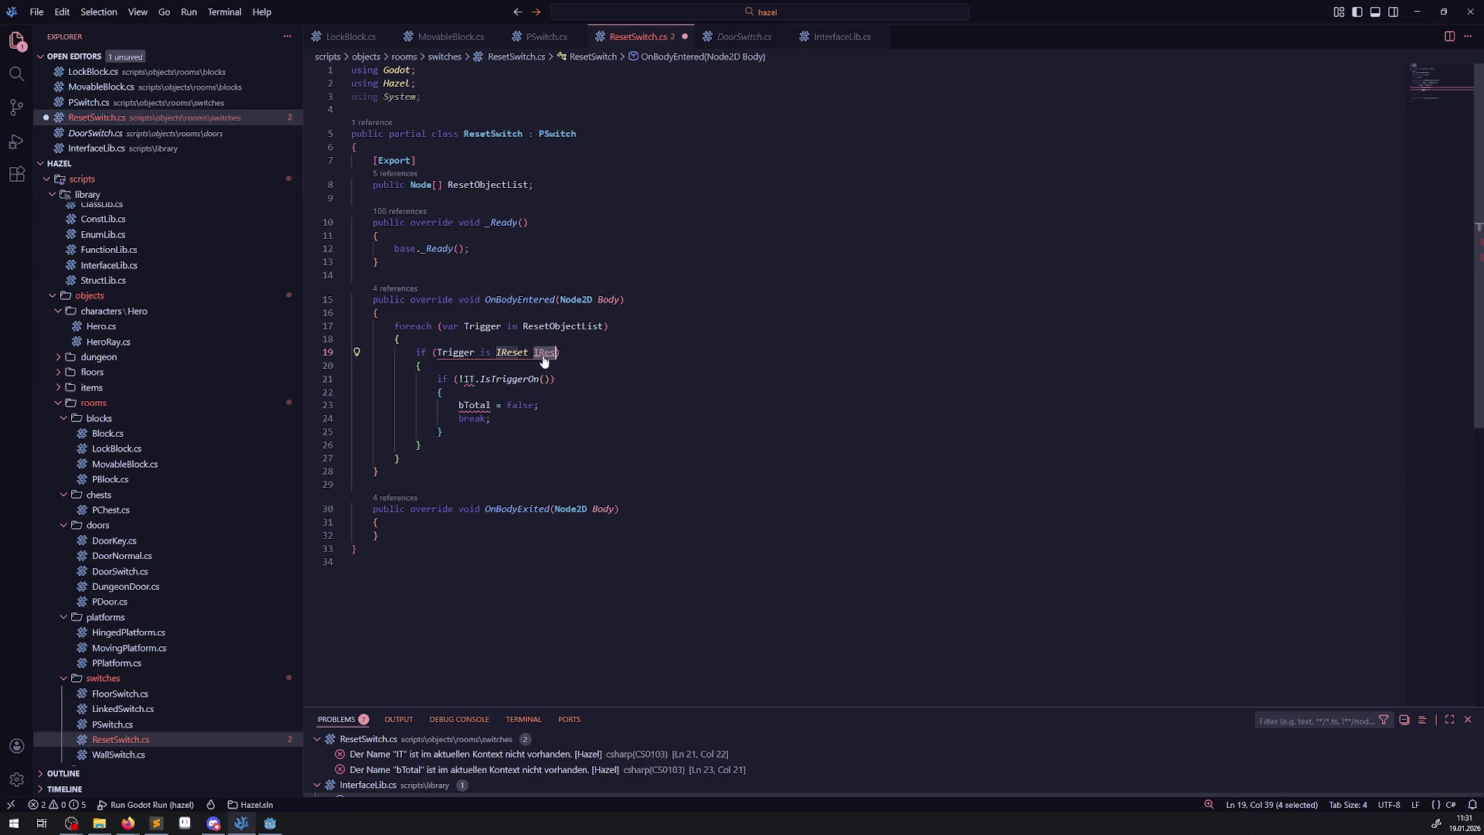
pyautogui.hotkey('ctrl', 'c')
pyautogui.moveTo(438, 379); pyautogui.dragTo(443, 431)
pyautogui.hotkey('ctrl', 'v')
pyautogui.write('.')
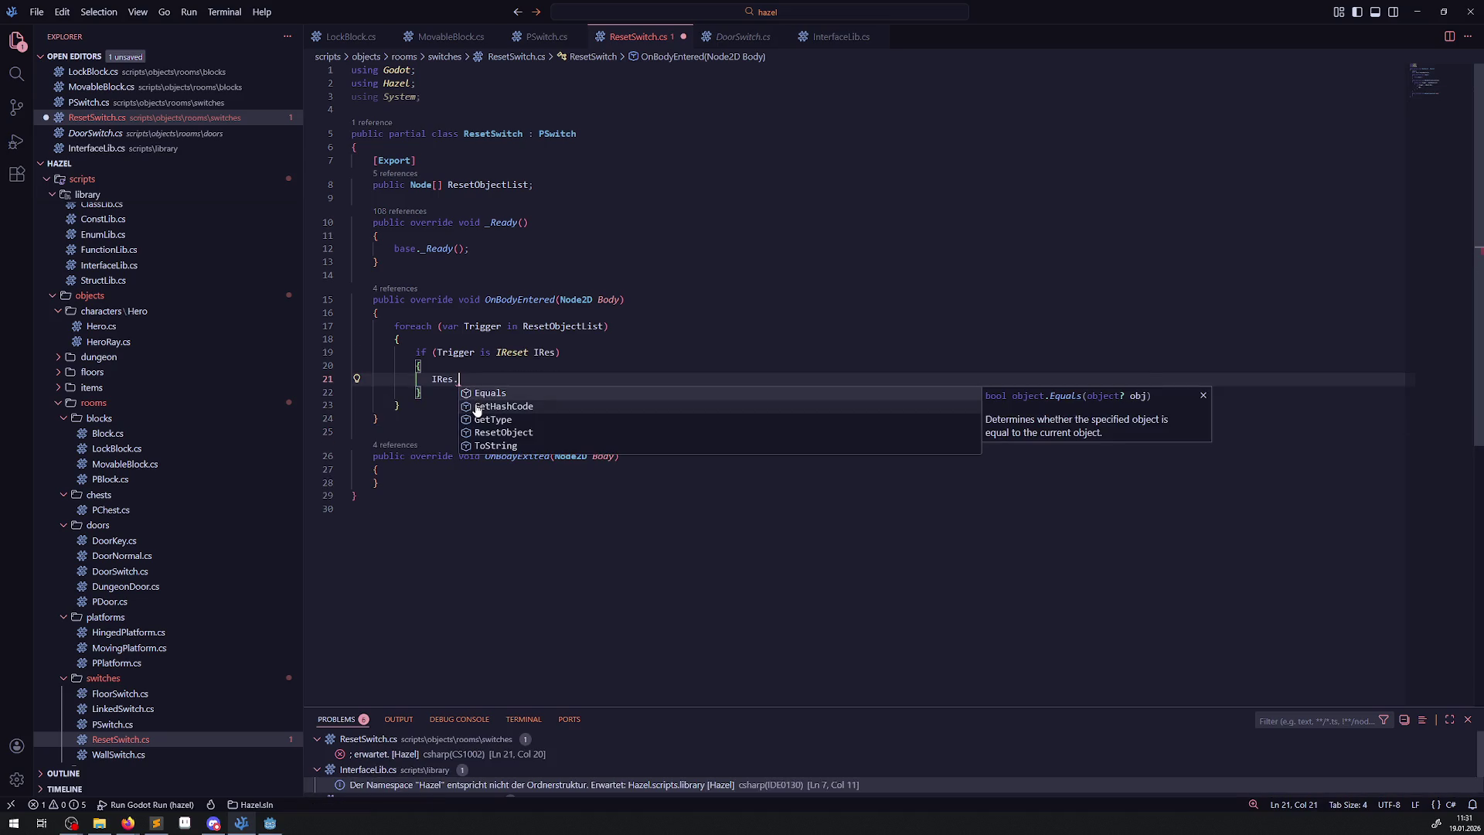
pyautogui.write('ResetObject();')
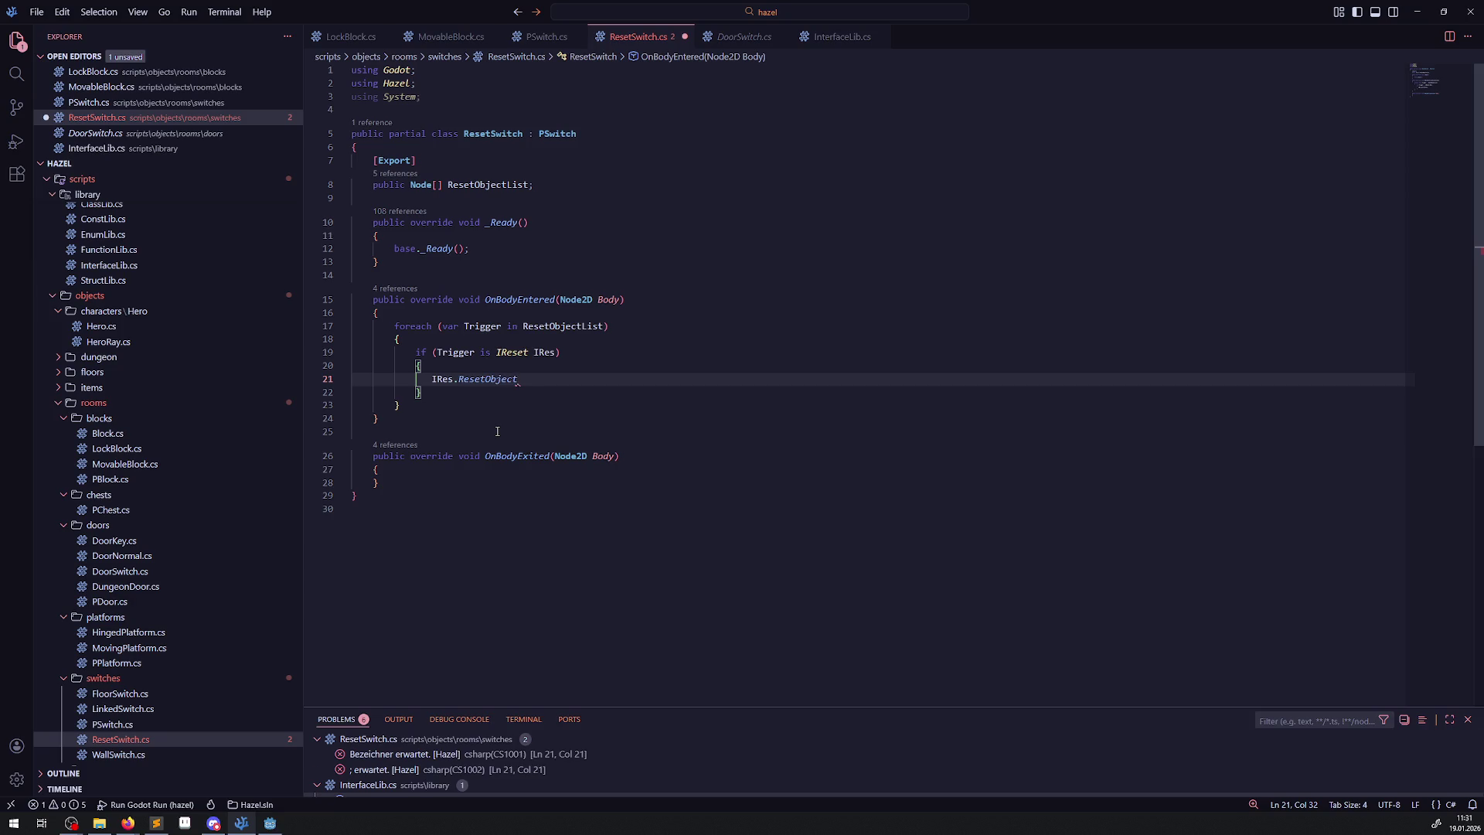
pyautogui.hotkey('ctrl', 's')
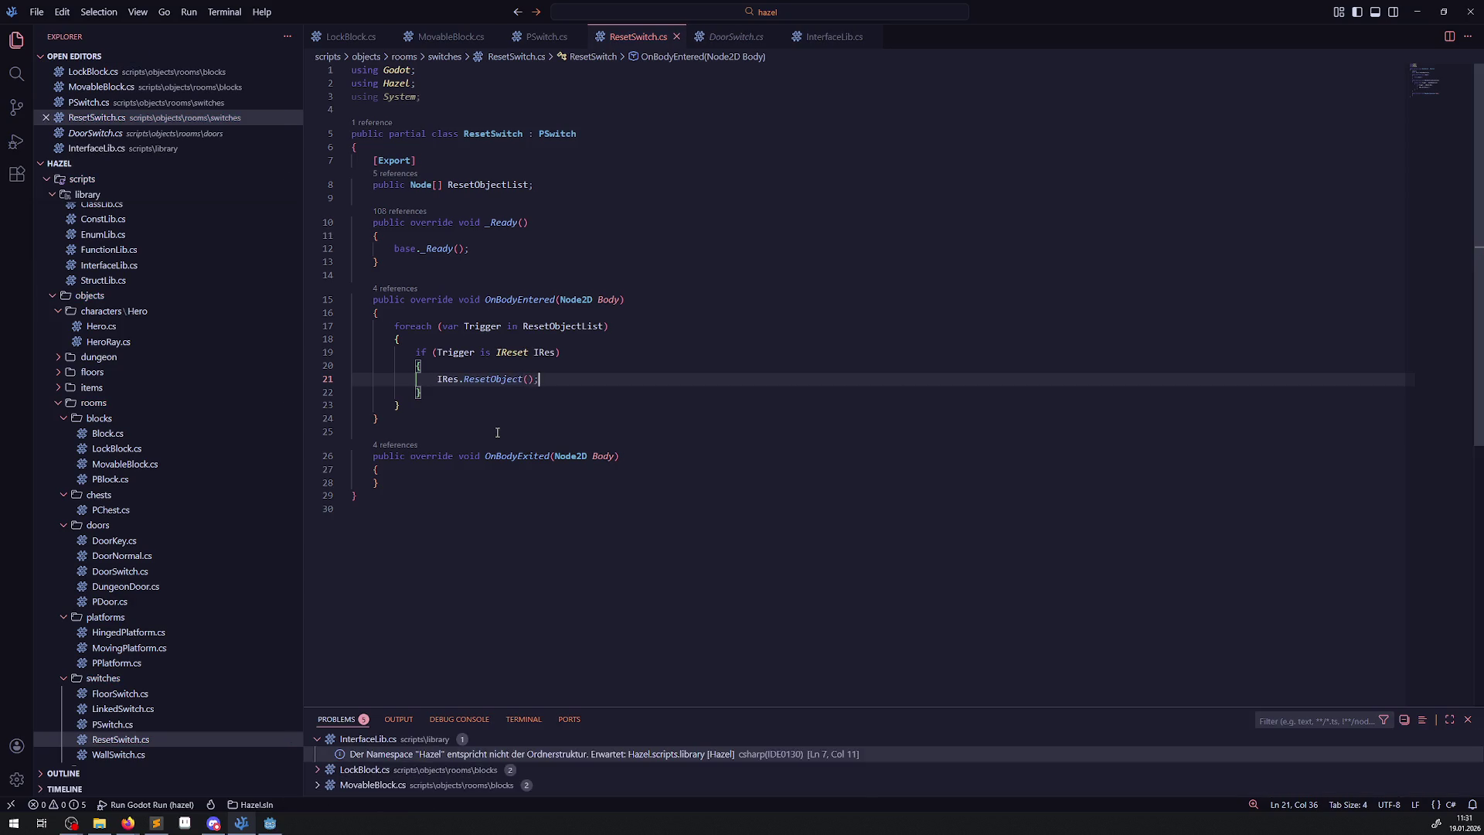
pyautogui.click(669, 371)
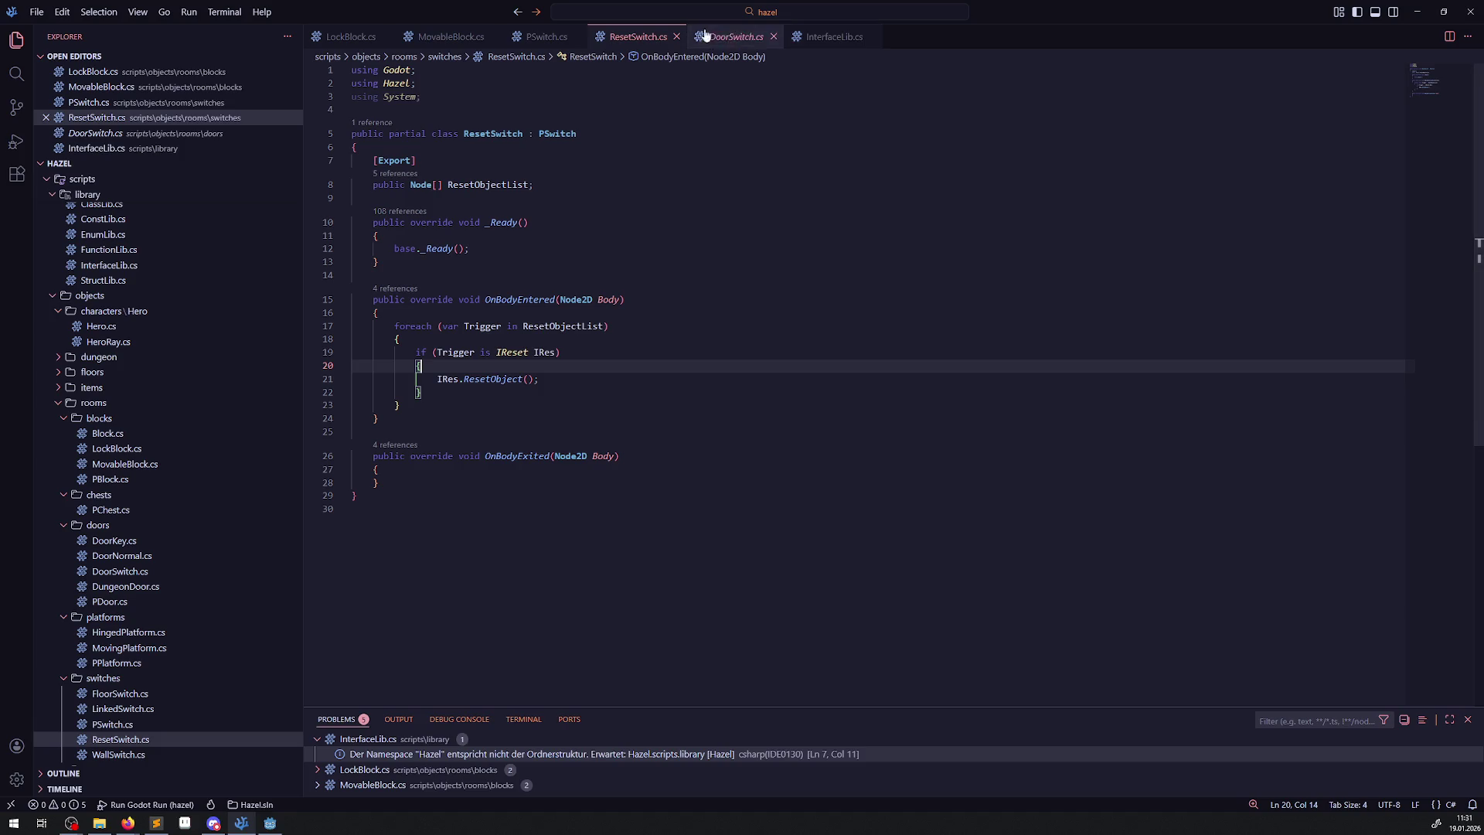
# Look at IReset in MovableBlock.cs's class declaration and scroll through the class.
pyautogui.click(448, 38)
pyautogui.doubleClick(690, 134)
pyautogui.scroll(-10, 595, 473)
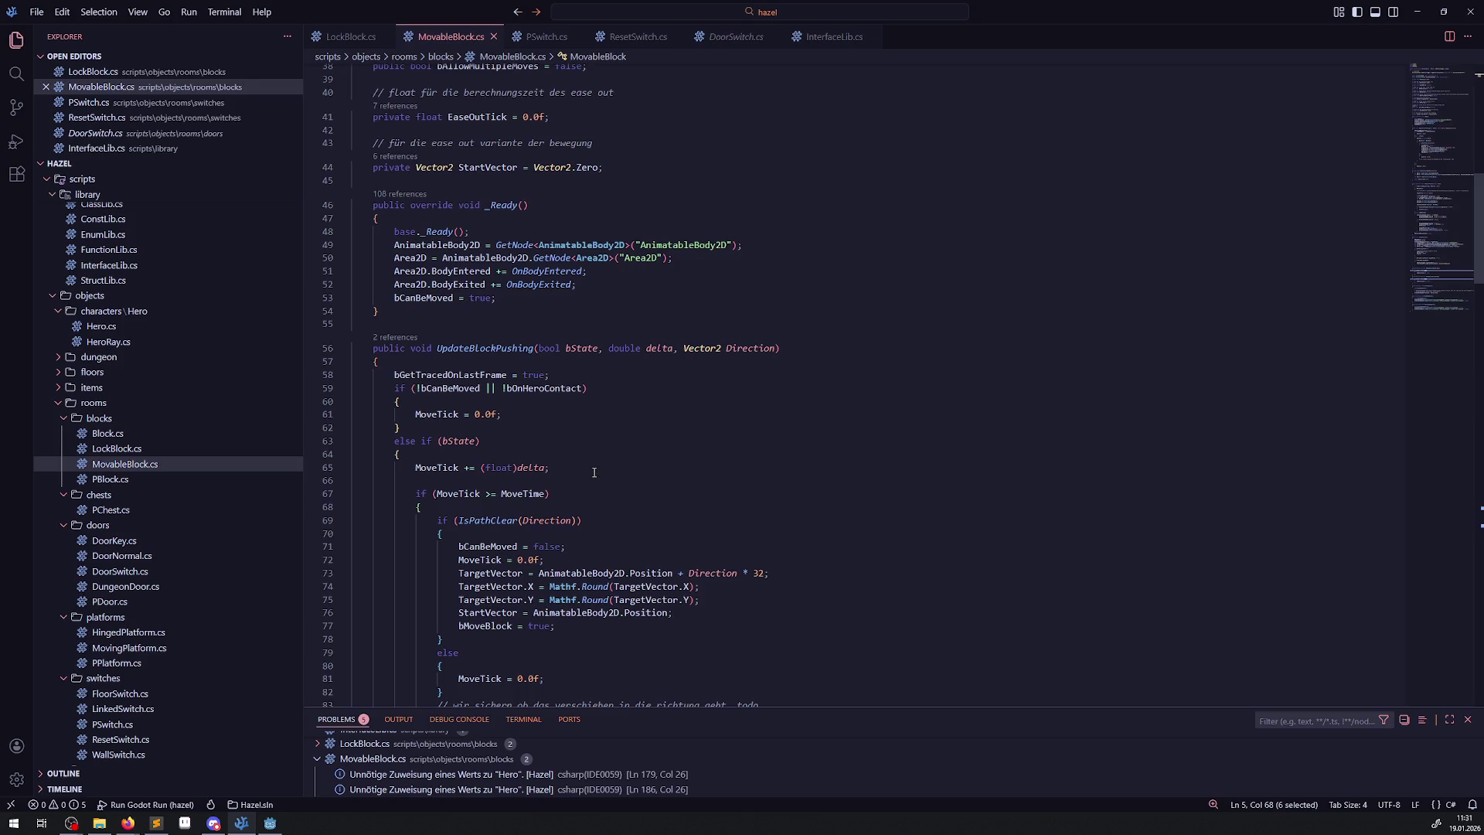
pyautogui.scroll(-5, 595, 473)
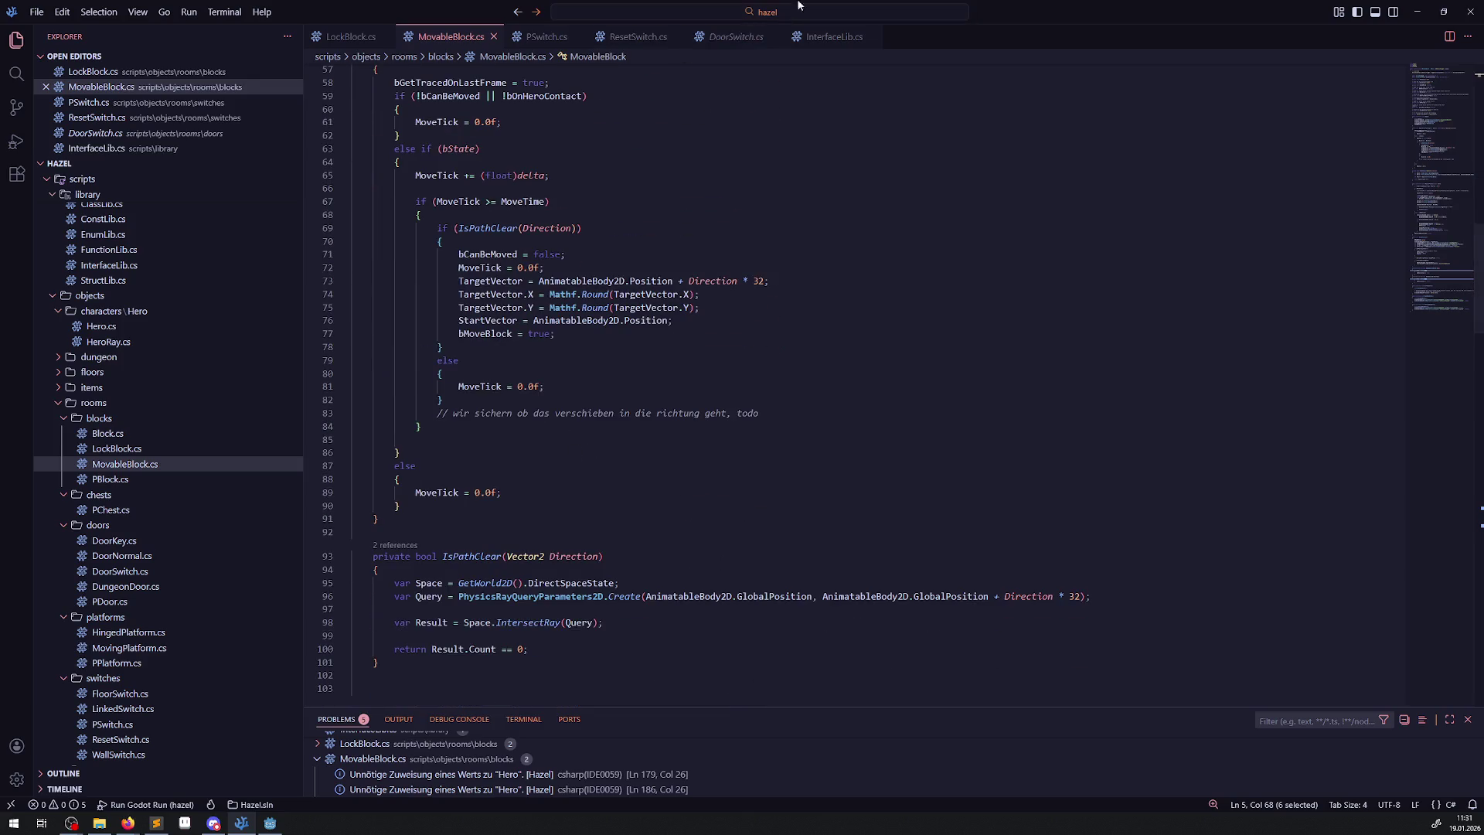
# Review ResetSwitch's empty OnBodyExited and IReset.ResetObject in InterfaceLib.cs, then scroll MovableBlock.cs to its end.
pyautogui.click(627, 38)
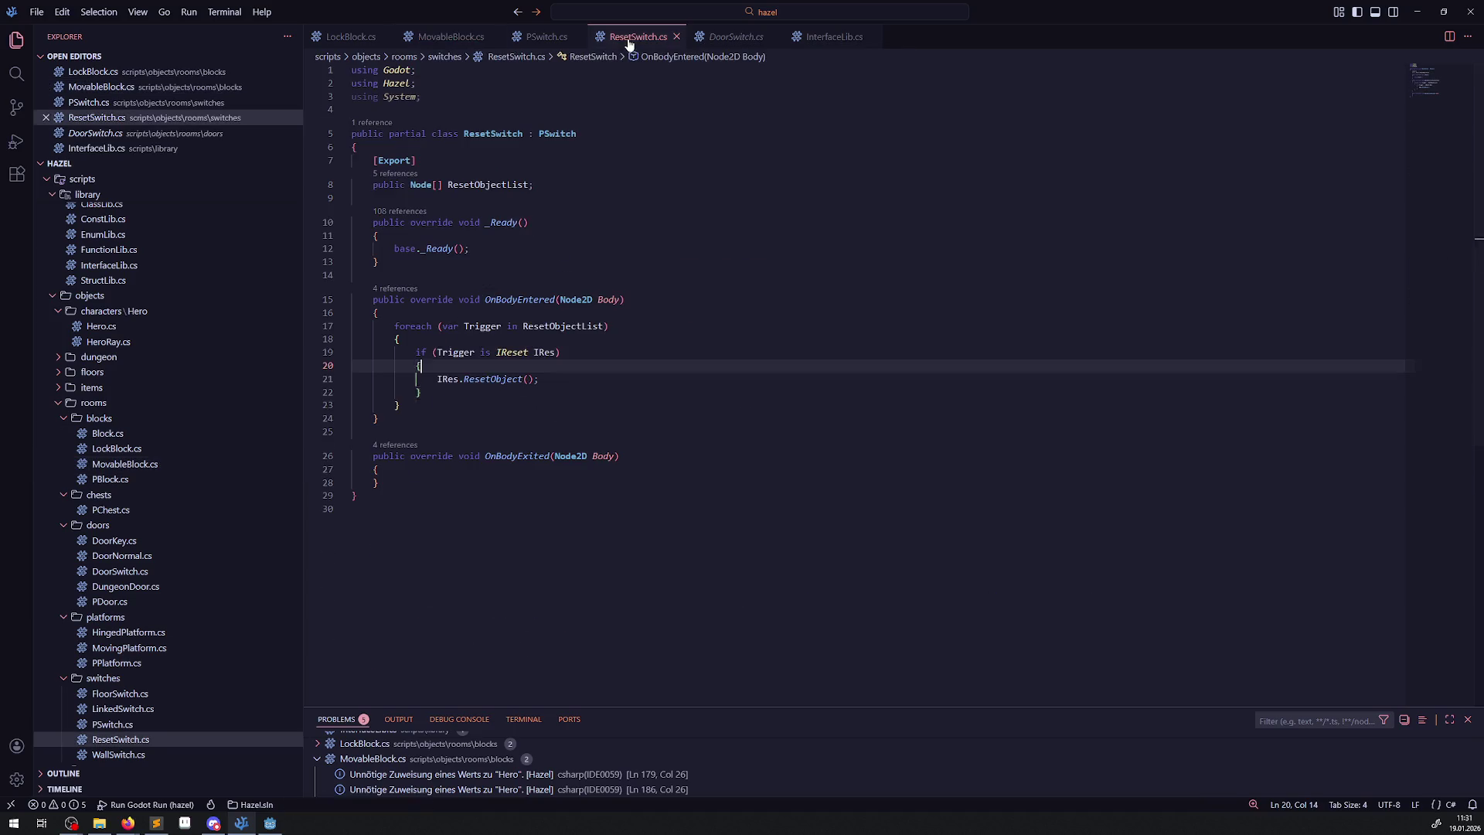
pyautogui.moveTo(380, 483); pyautogui.dragTo(361, 460)
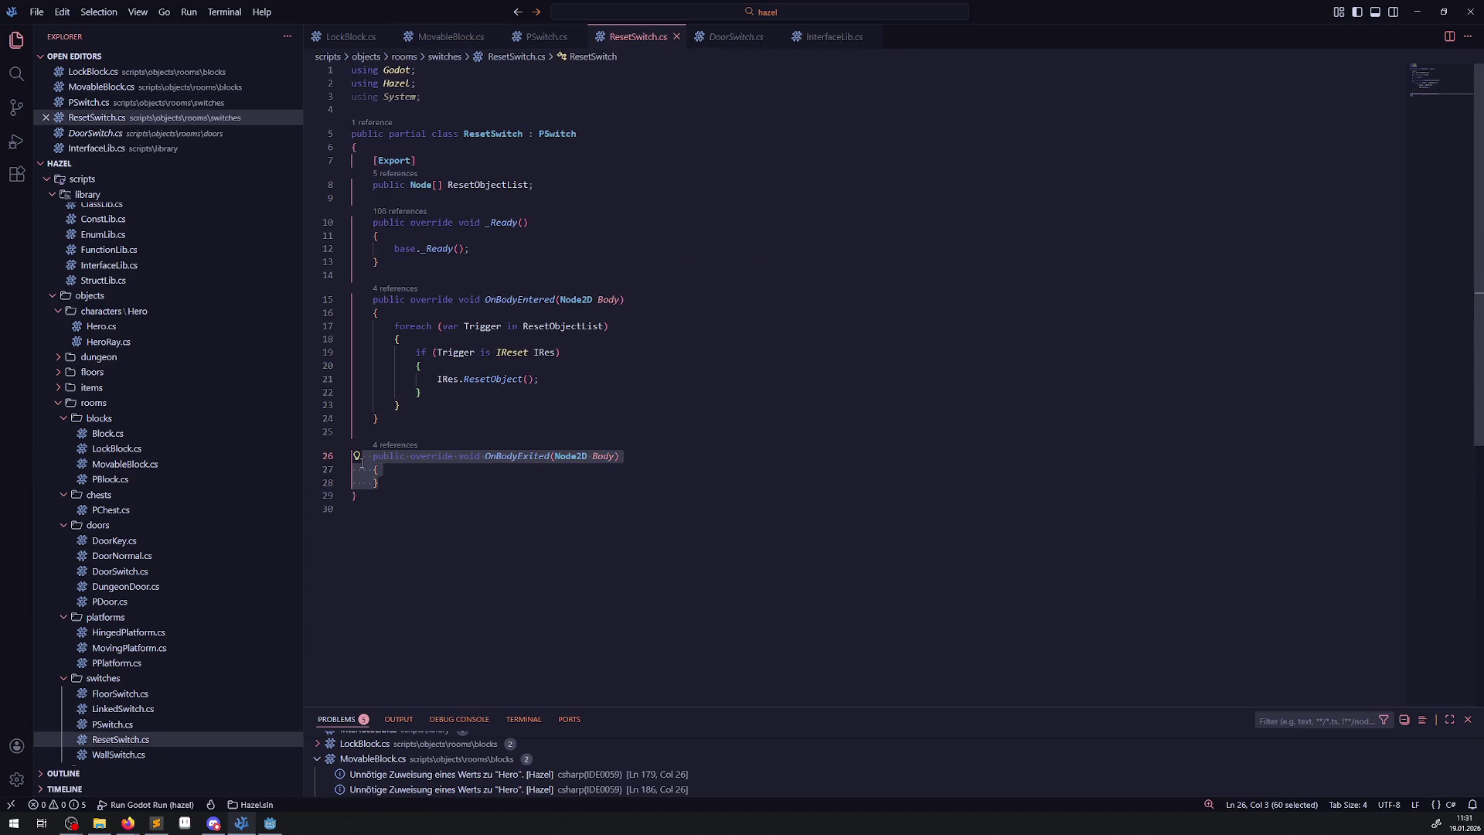
pyautogui.click(831, 37)
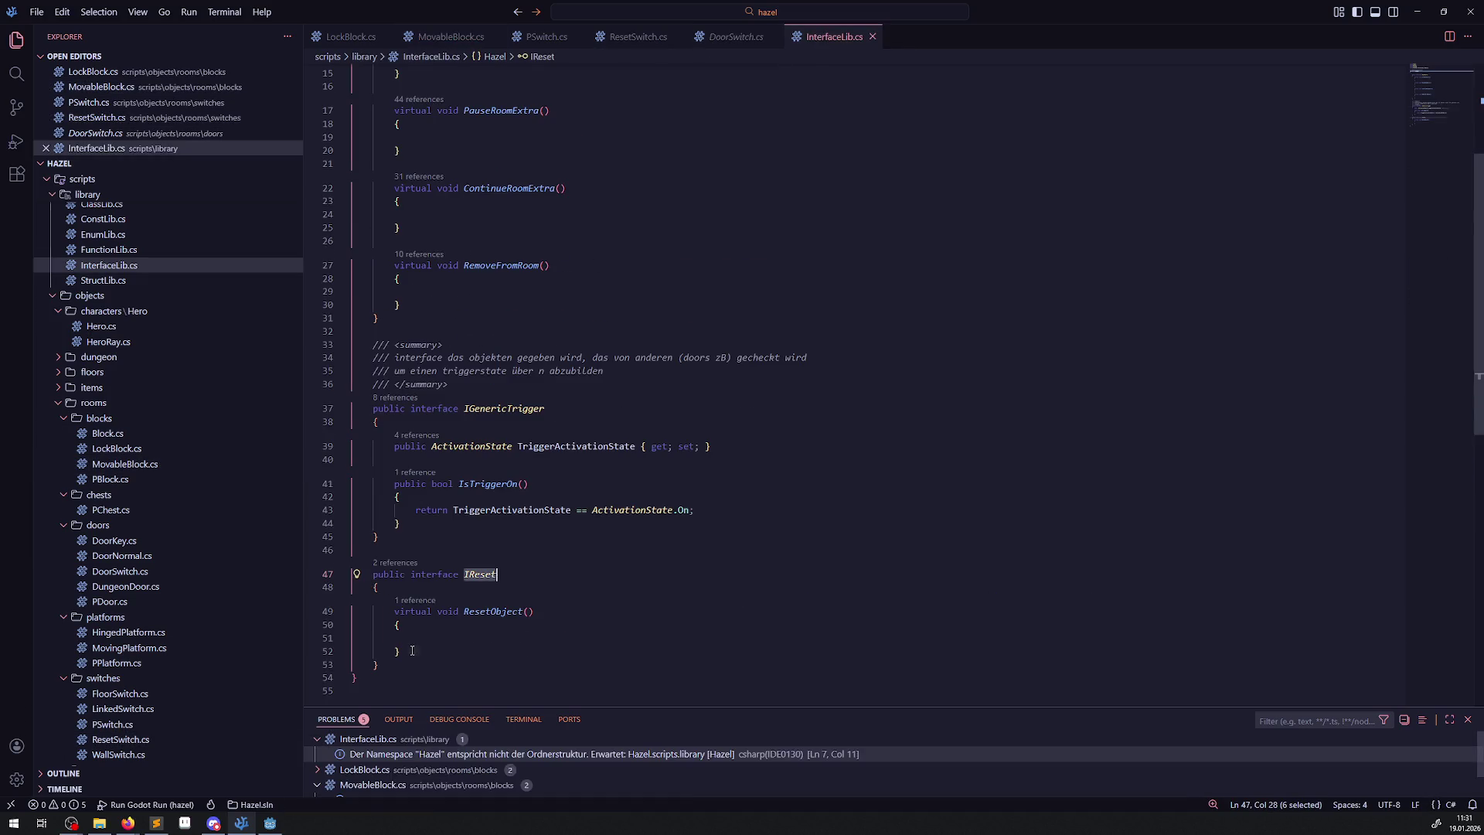
pyautogui.moveTo(412, 651); pyautogui.dragTo(389, 611)
pyautogui.hotkey('ctrl', 'c')
pyautogui.click(451, 36)
pyautogui.scroll(-15, 523, 456)
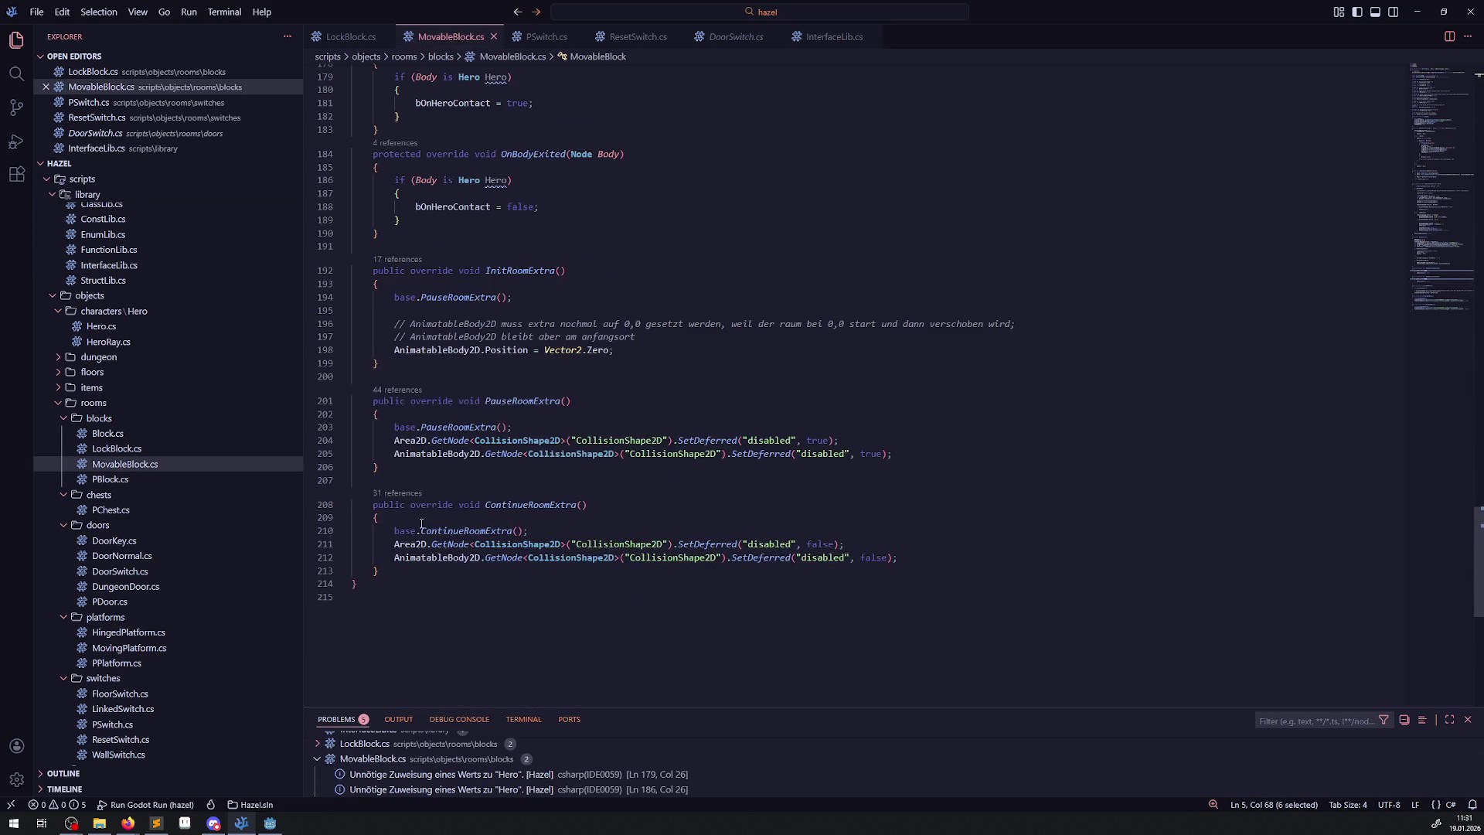
# Paste the ResetObject method at the end of the MovableBlock class and save.
pyautogui.click(396, 570)
pyautogui.press('Return')
pyautogui.press('Return')
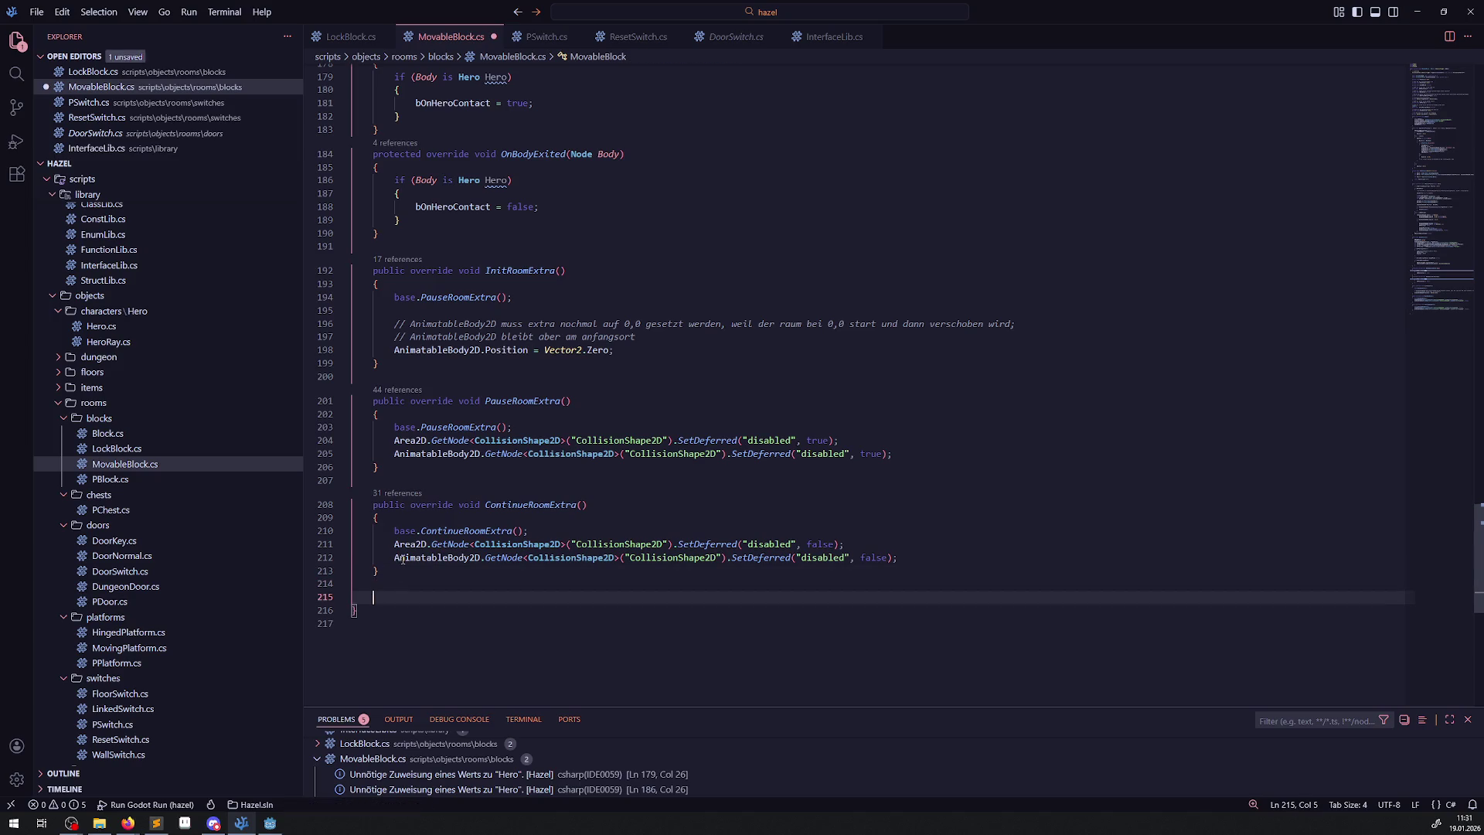
pyautogui.hotkey('ctrl', 'v')
pyautogui.hotkey('ctrl', 's')
# Change ResetObject's 'virtual' modifier to 'public override' and save.
pyautogui.doubleClick(386, 608)
pyautogui.write('public')
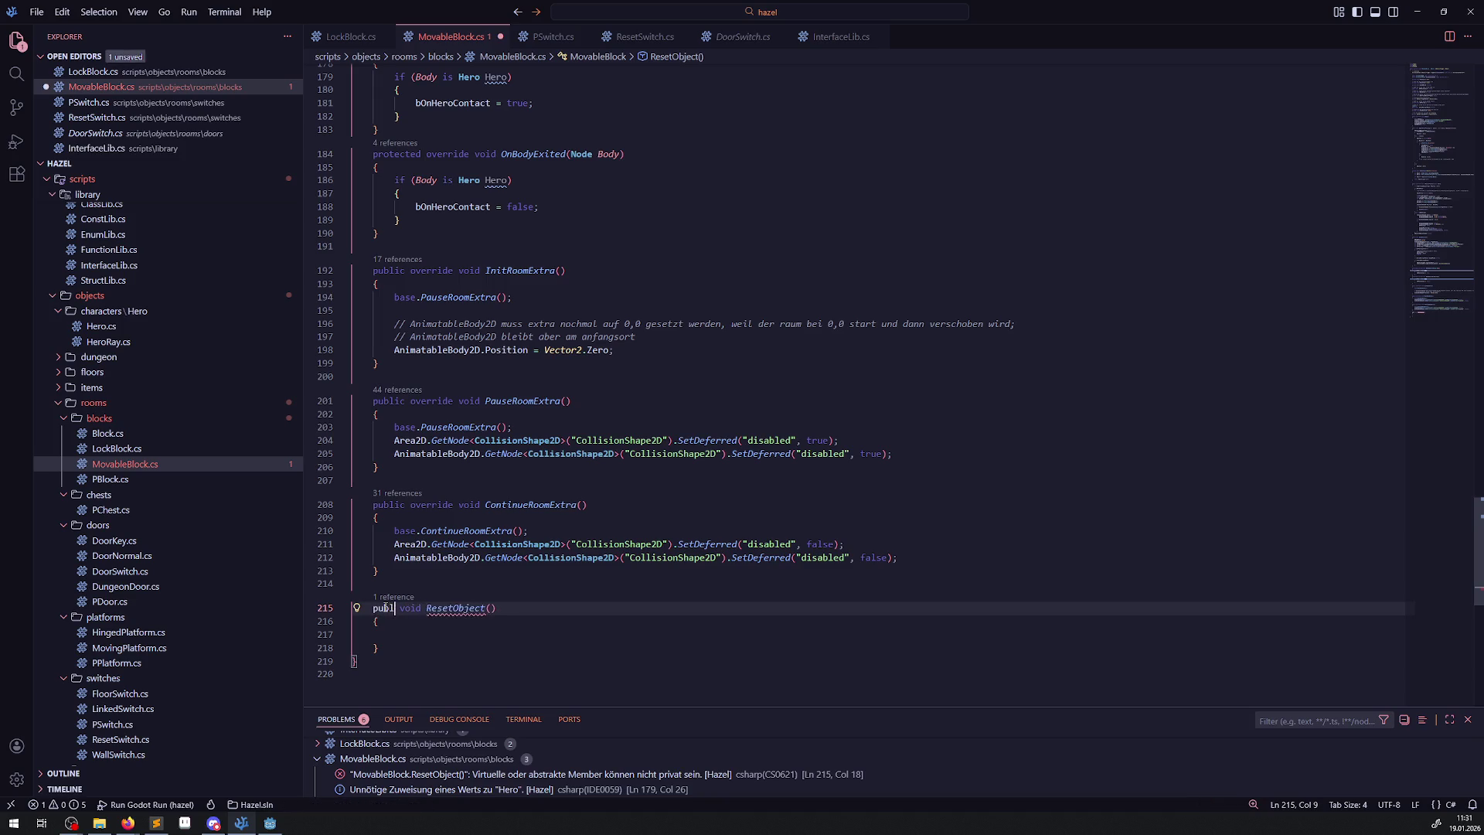
pyautogui.write(' override')
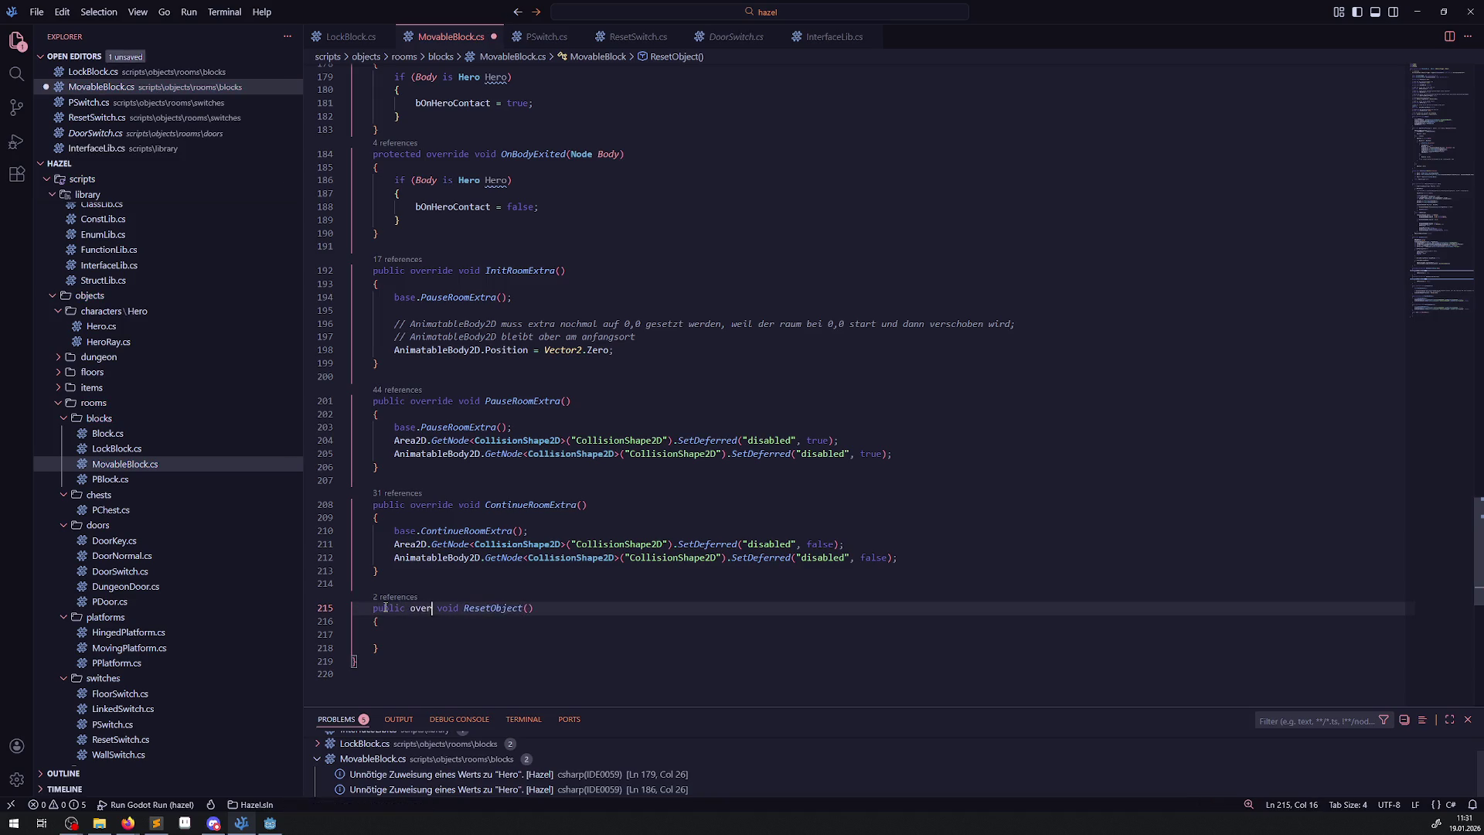
pyautogui.hotkey('ctrl', 's')
pyautogui.scroll(-2, 561, 531)
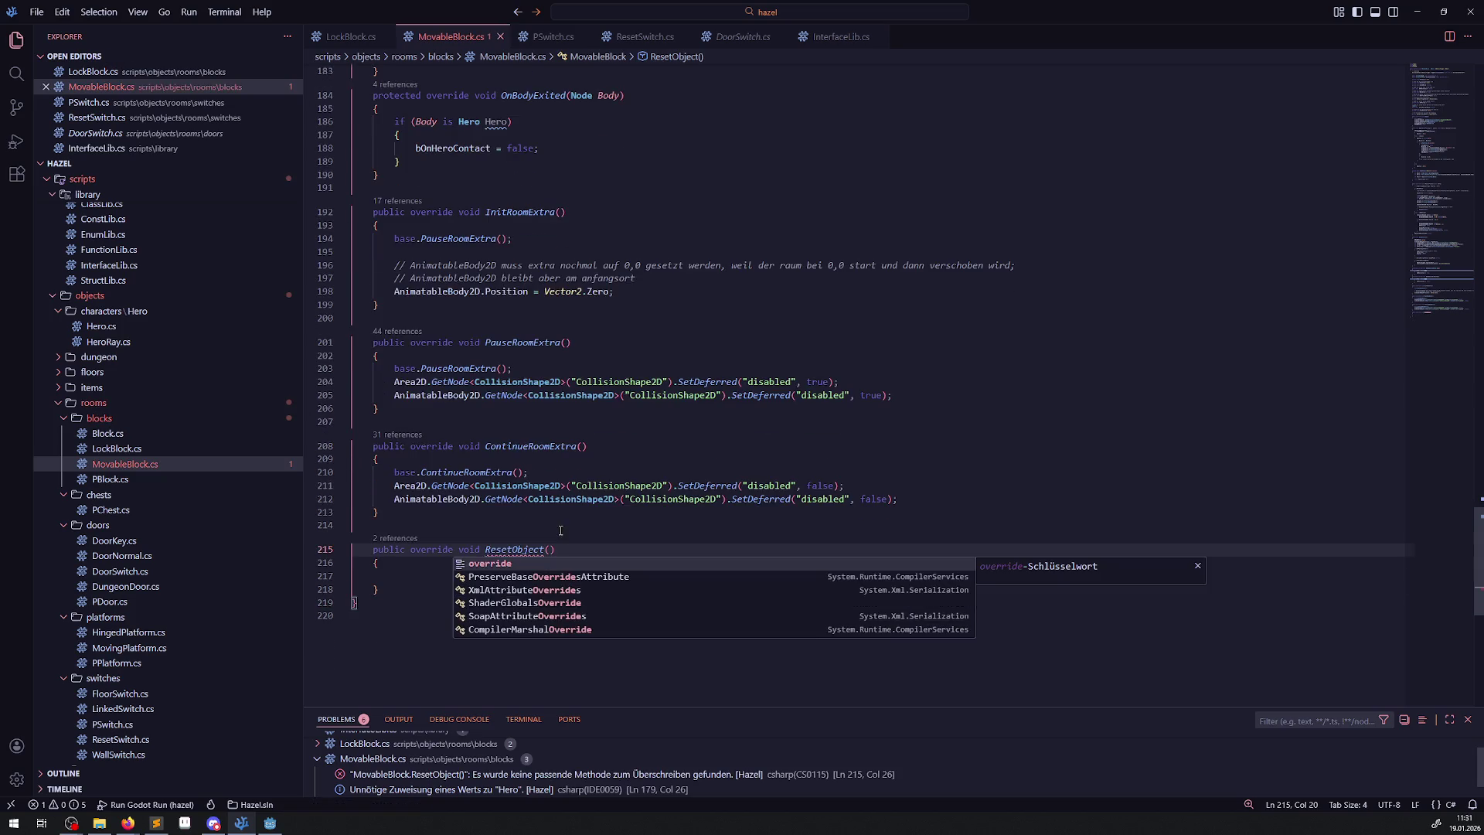
pyautogui.click(555, 517)
pyautogui.moveTo(520, 552)
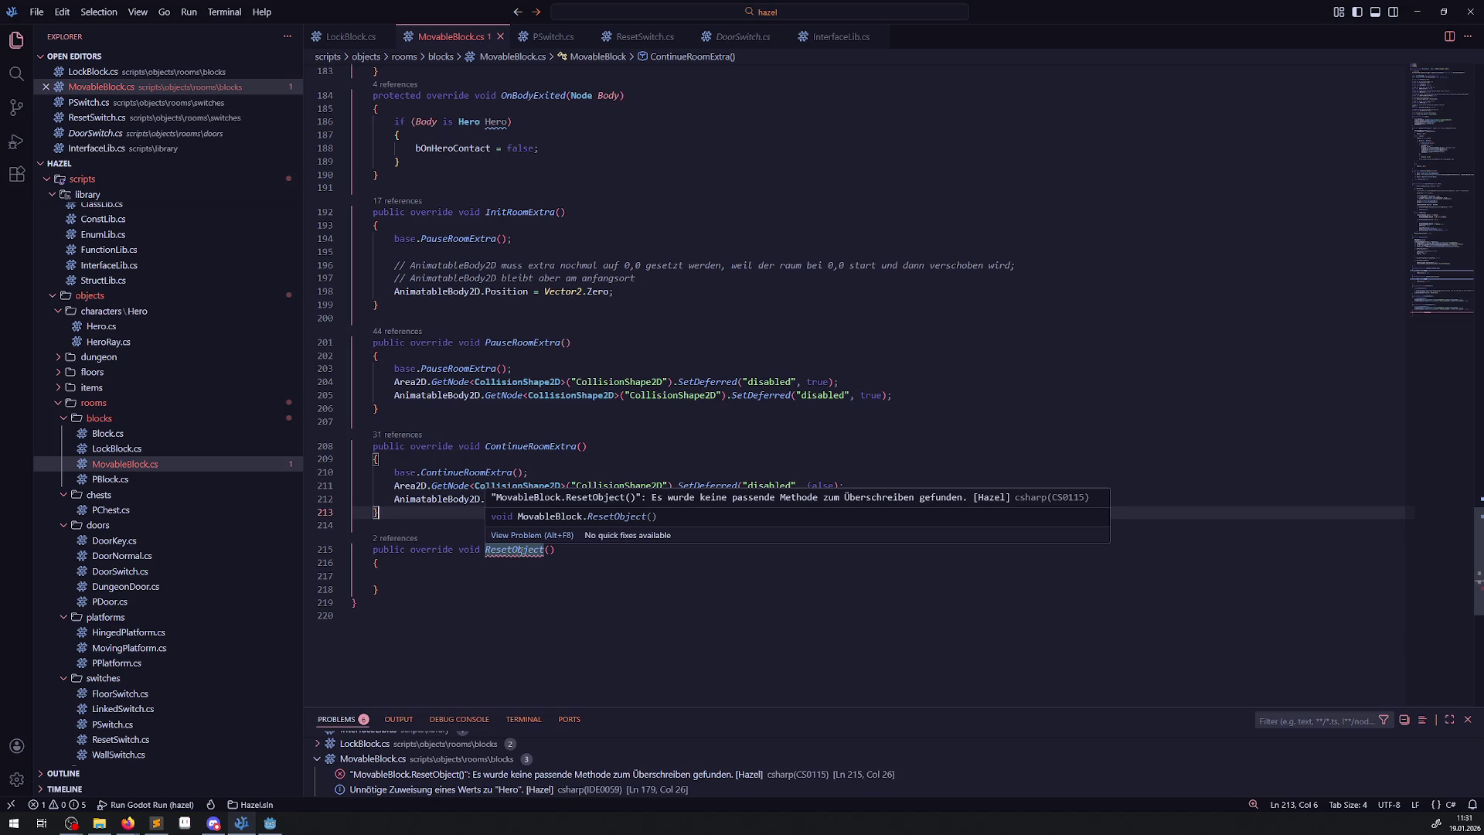
pyautogui.doubleClick(436, 549)
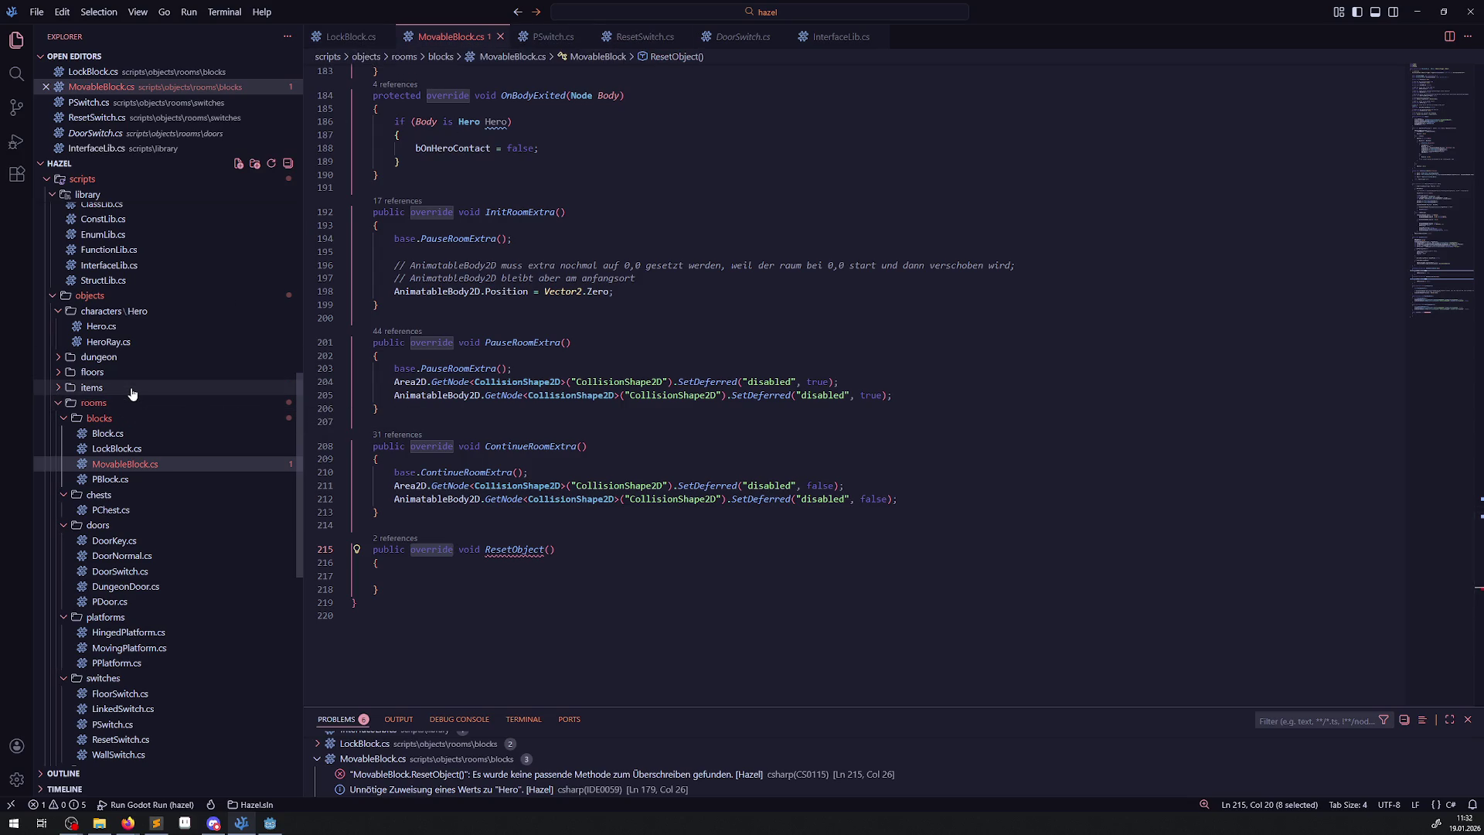
# Replace ResetObject's 'public override' modifiers with PBlock.cs's 'virtual public void'.
pyautogui.click(152, 480)
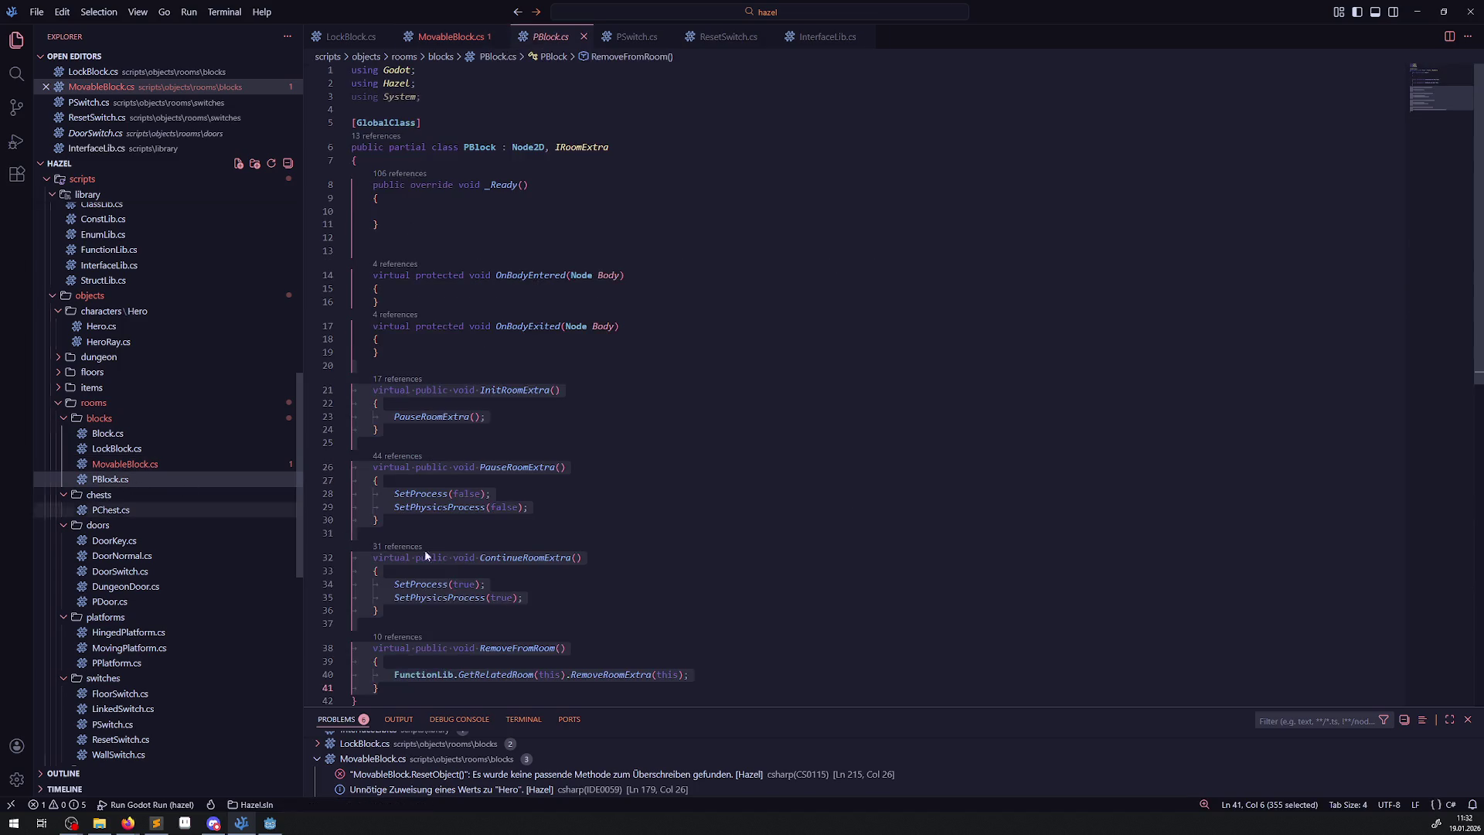
pyautogui.scroll(2, 463, 464)
pyautogui.click(533, 364)
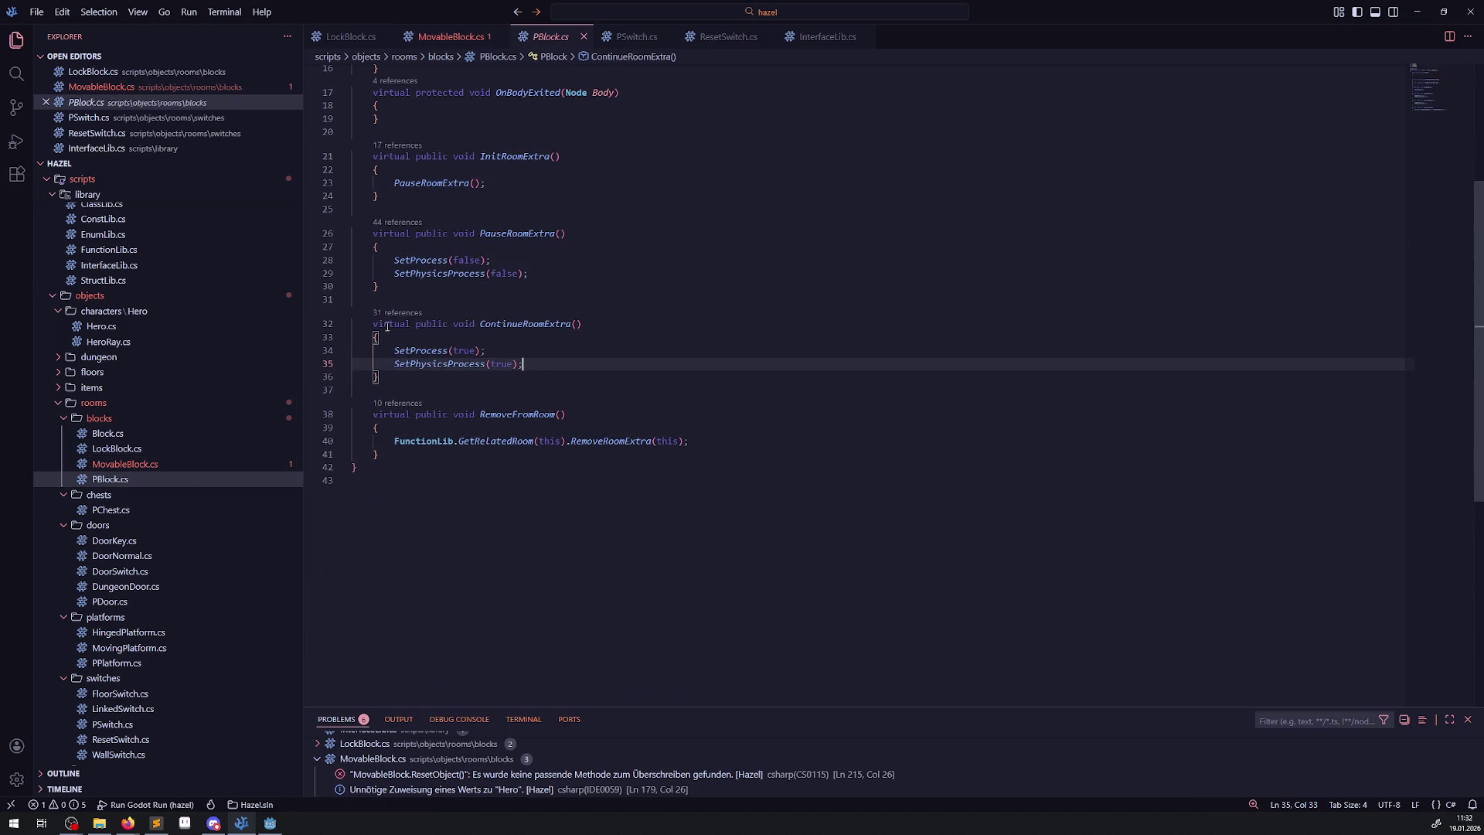
pyautogui.moveTo(373, 323); pyautogui.dragTo(477, 323)
pyautogui.hotkey('ctrl', 'c')
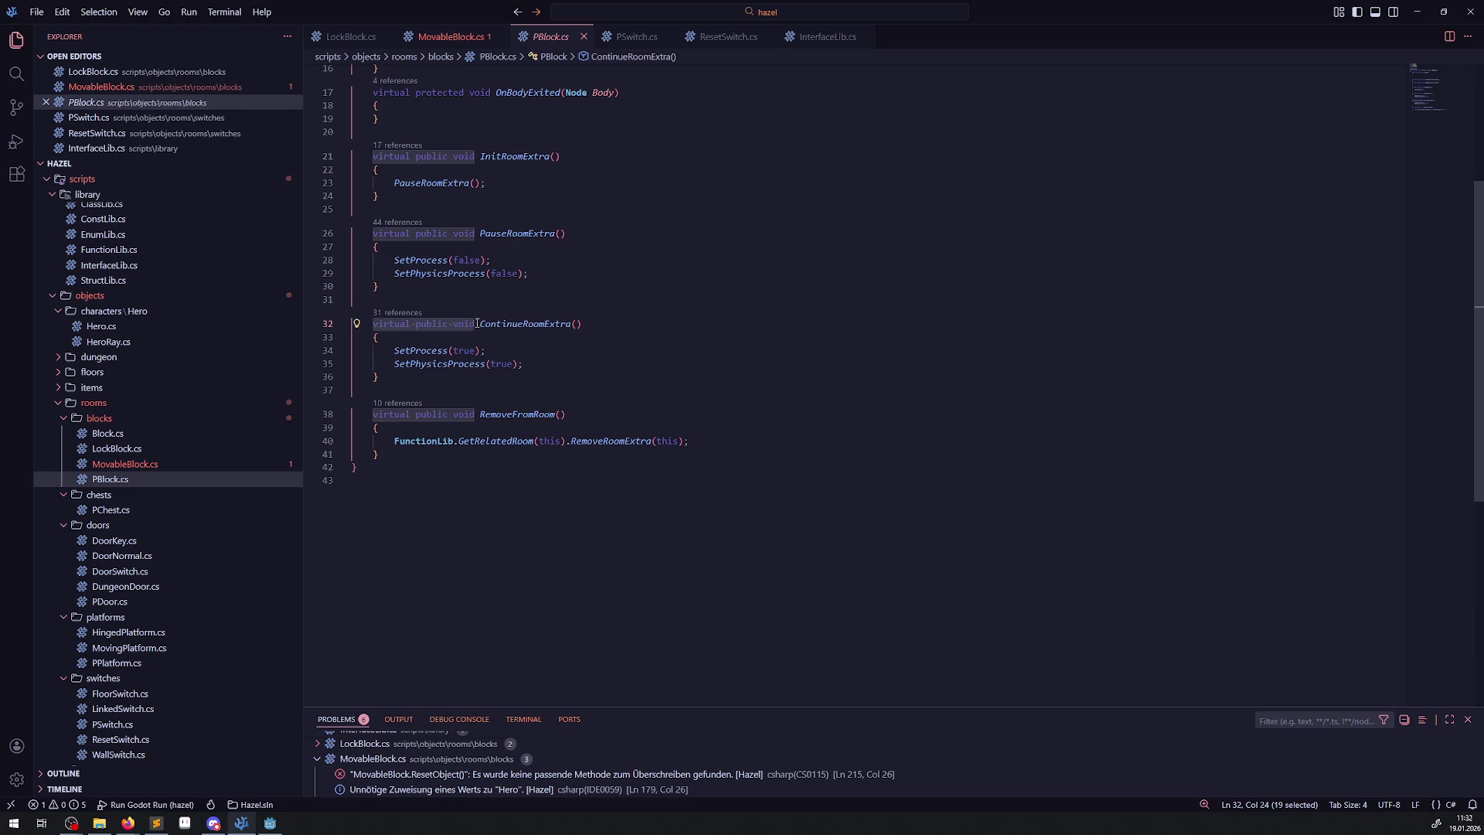
pyautogui.click(437, 36)
pyautogui.moveTo(372, 549); pyautogui.dragTo(475, 550)
pyautogui.hotkey('ctrl', 'v')
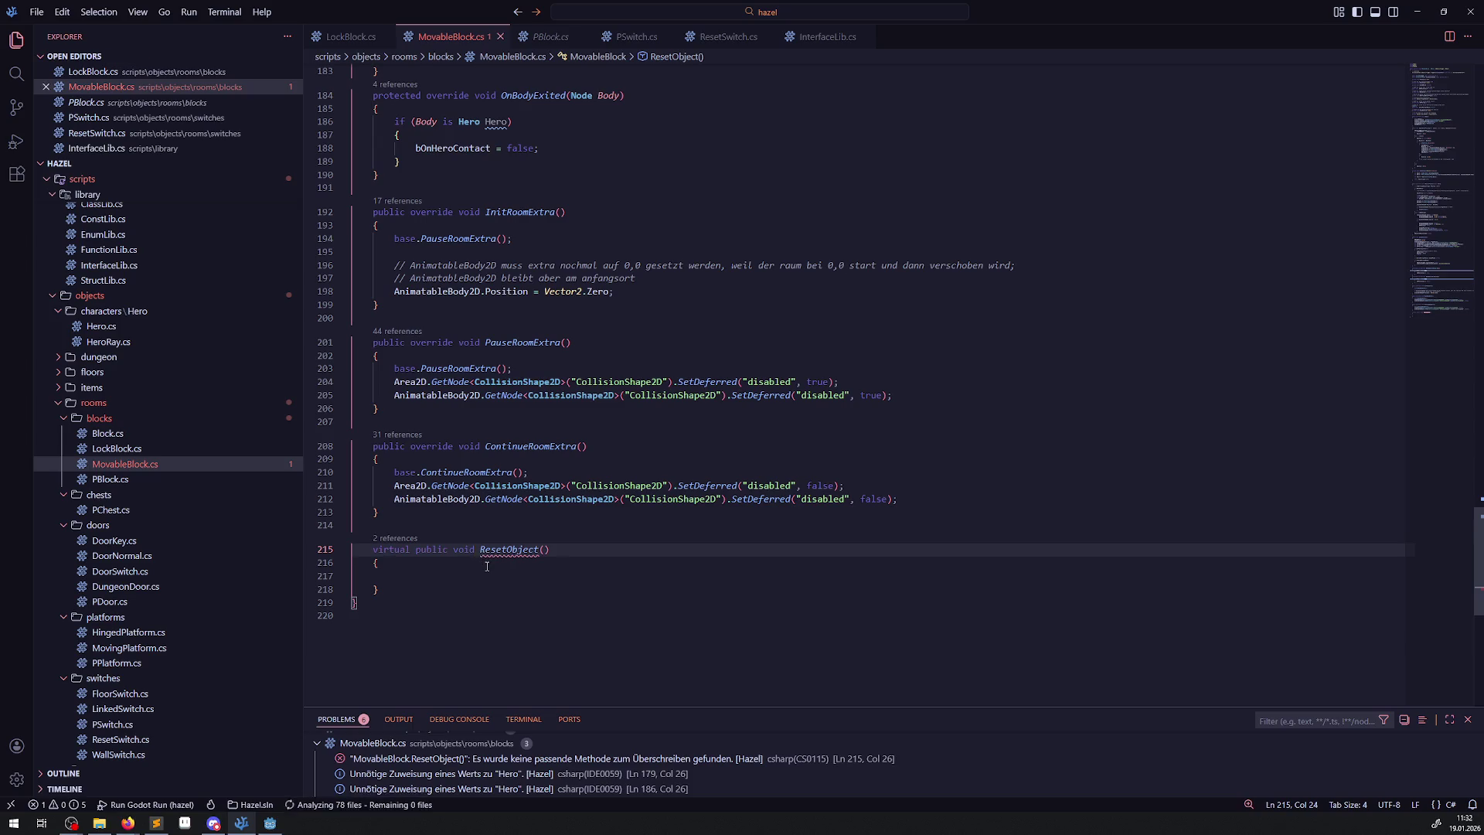
# Add GD.Print("eeeeee"); to ResetObject's body and save MovableBlock.cs.
pyautogui.click(436, 577)
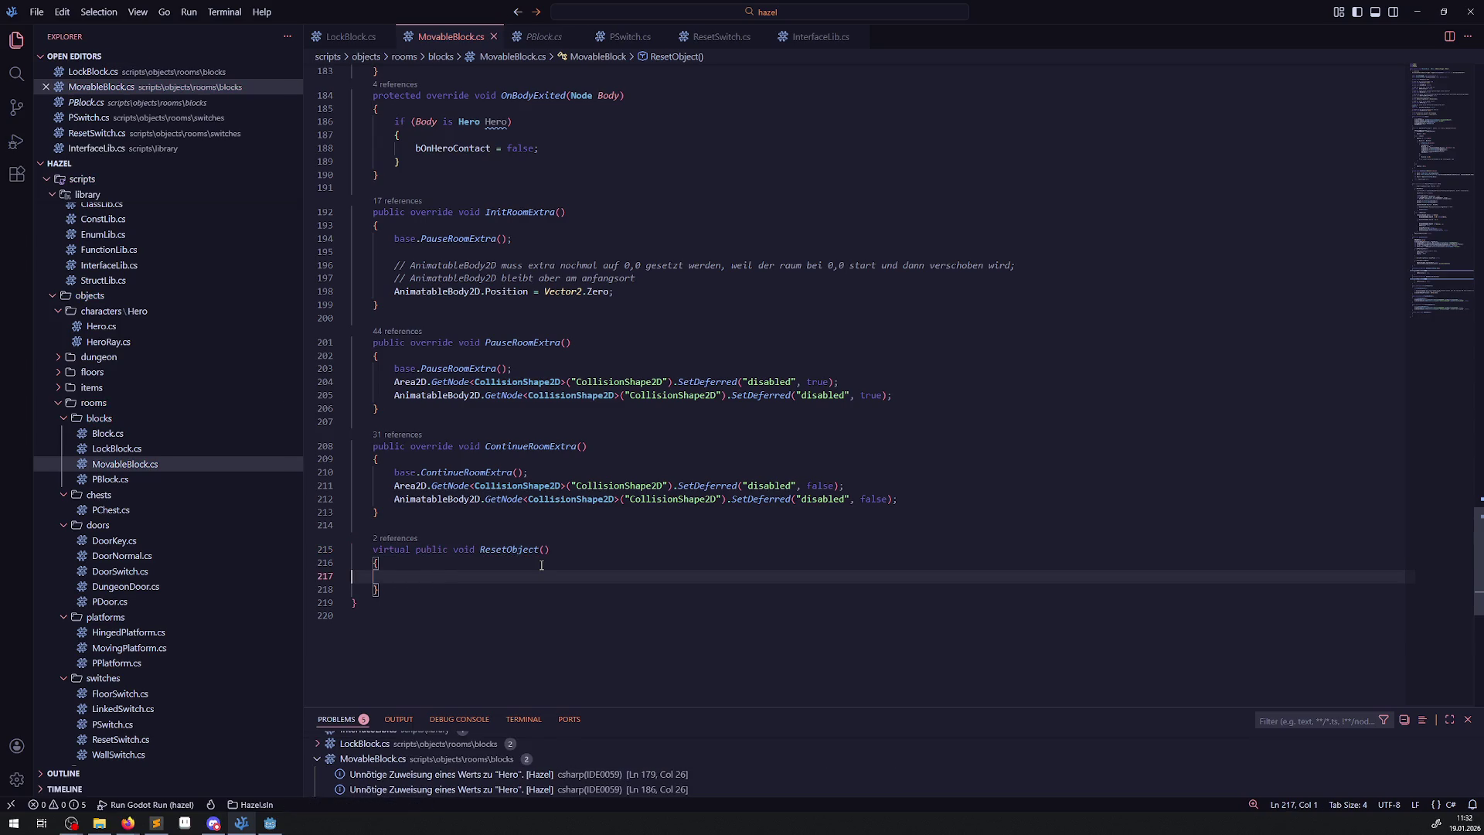
pyautogui.press('Tab')
pyautogui.press('Tab')
pyautogui.write('GD')
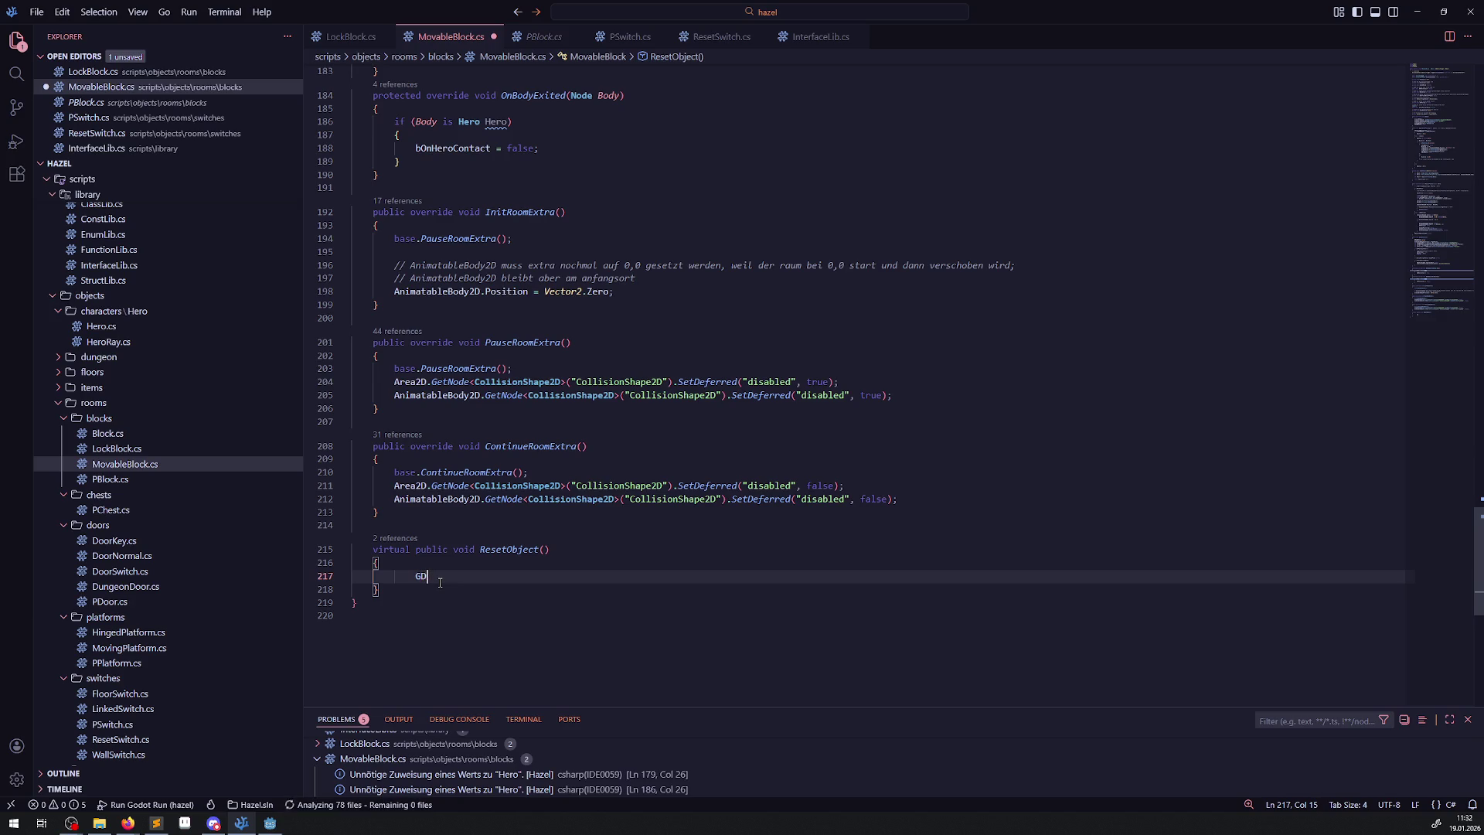
pyautogui.write('.Print')
pyautogui.write('("")')
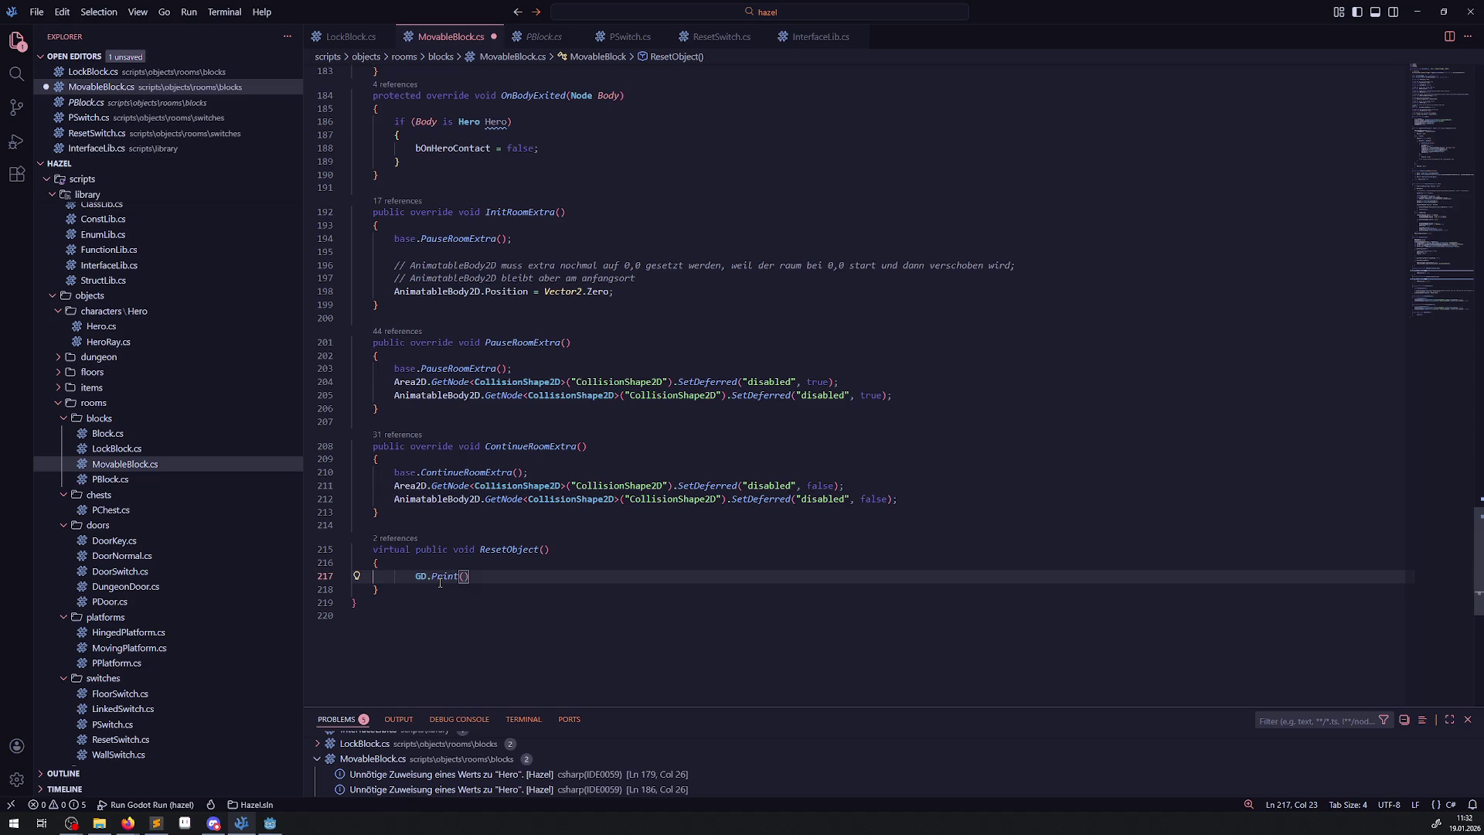
pyautogui.write(';')
pyautogui.press('Left')
pyautogui.press('Left')
pyautogui.write('"')
pyautogui.write('eeeeee')
pyautogui.hotkey('ctrl', 's')
pyautogui.click(617, 600)
pyautogui.hotkey('alt', 'Tab')
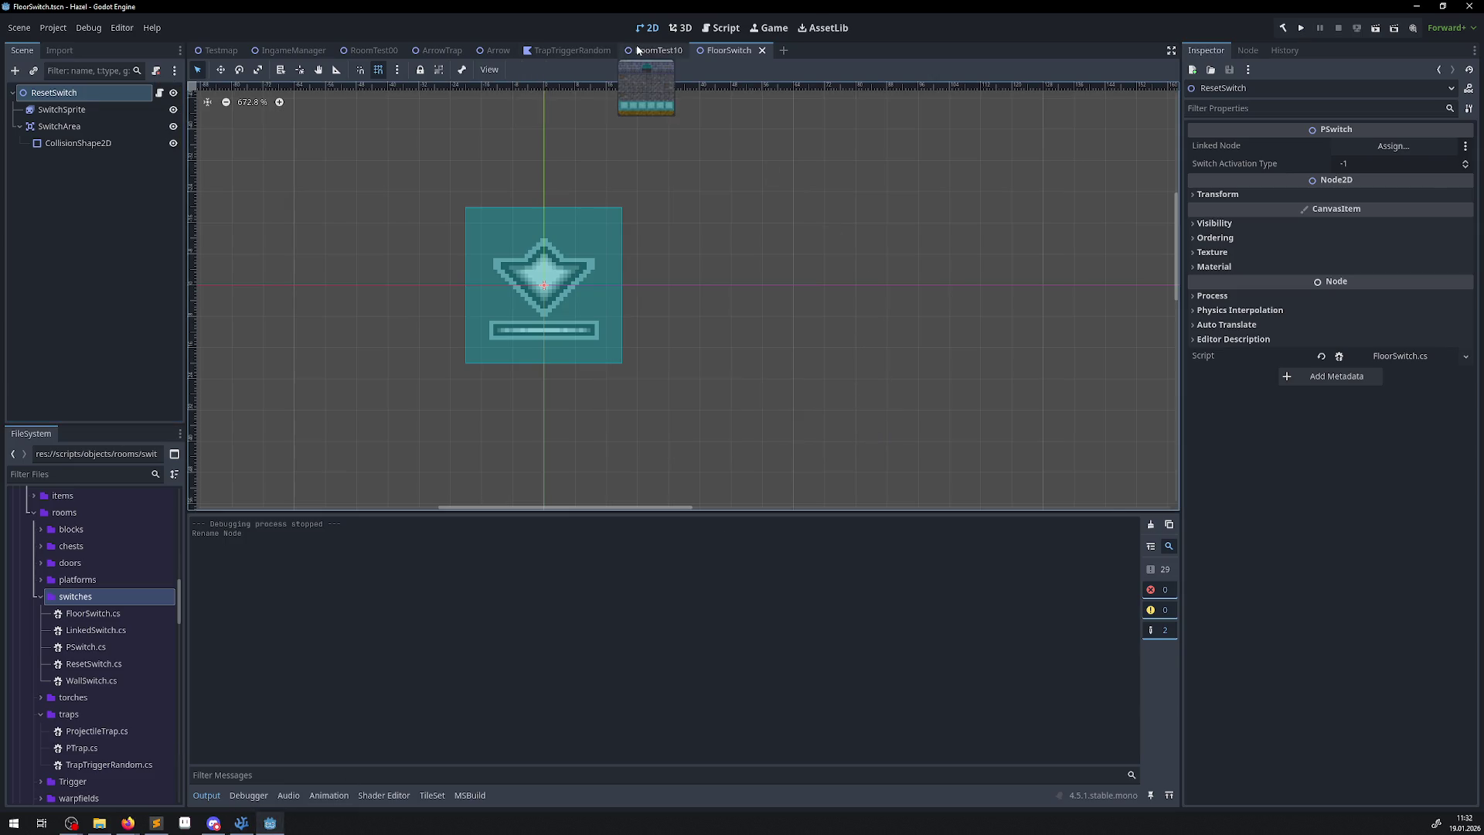
# Switch to the RoomTest10 scene and build the .NET project.
pyautogui.click(656, 50)
pyautogui.click(1285, 29)
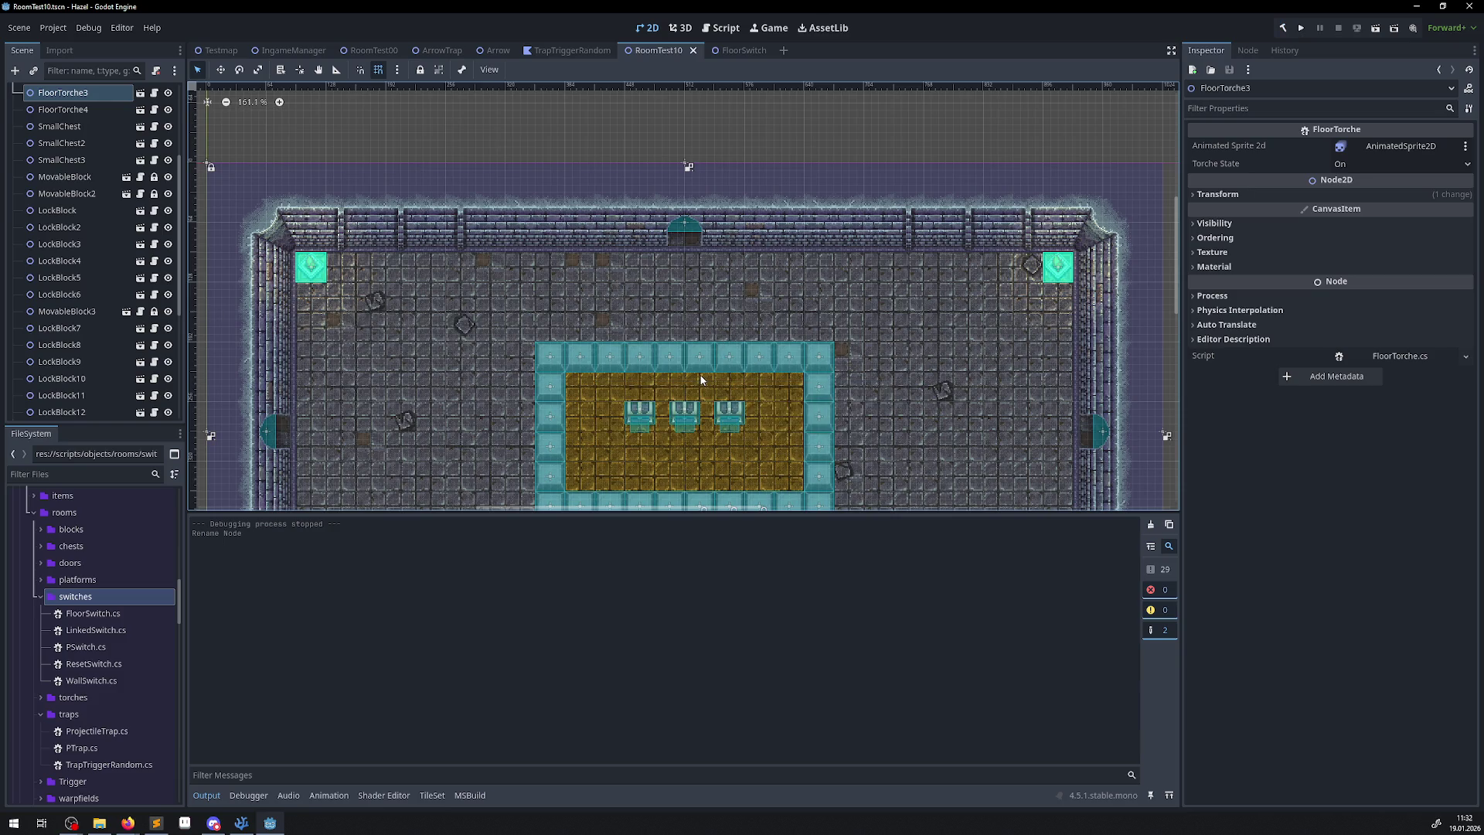
pyautogui.scroll(-3, 406, 310)
pyautogui.scroll(5, 122, 193)
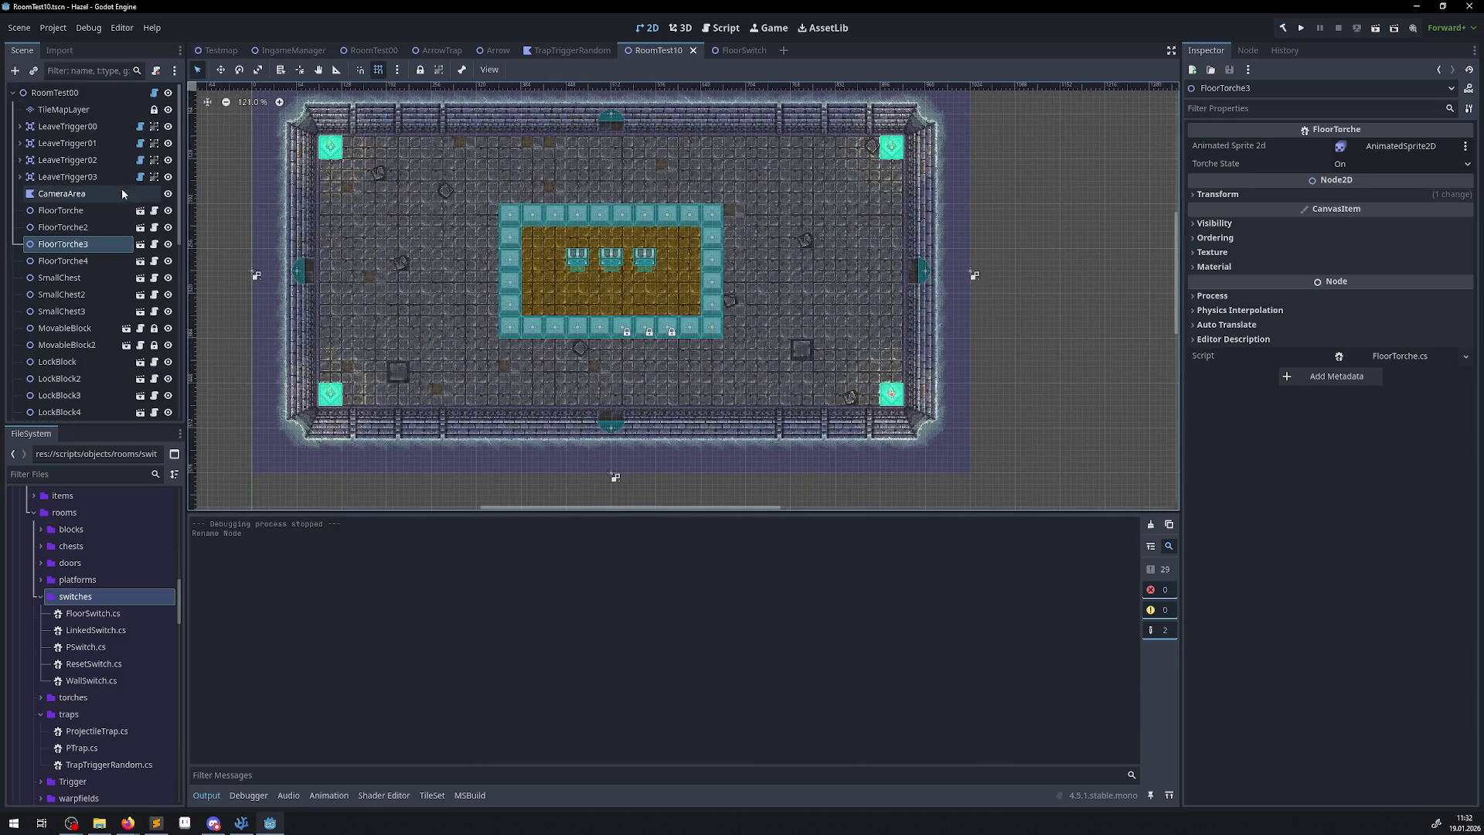
# Instance ResetSwitch.tscn under RoomTest00, place it near the lower right wall, and save.
pyautogui.click(54, 93)
pyautogui.click(33, 71)
pyautogui.write('rese')
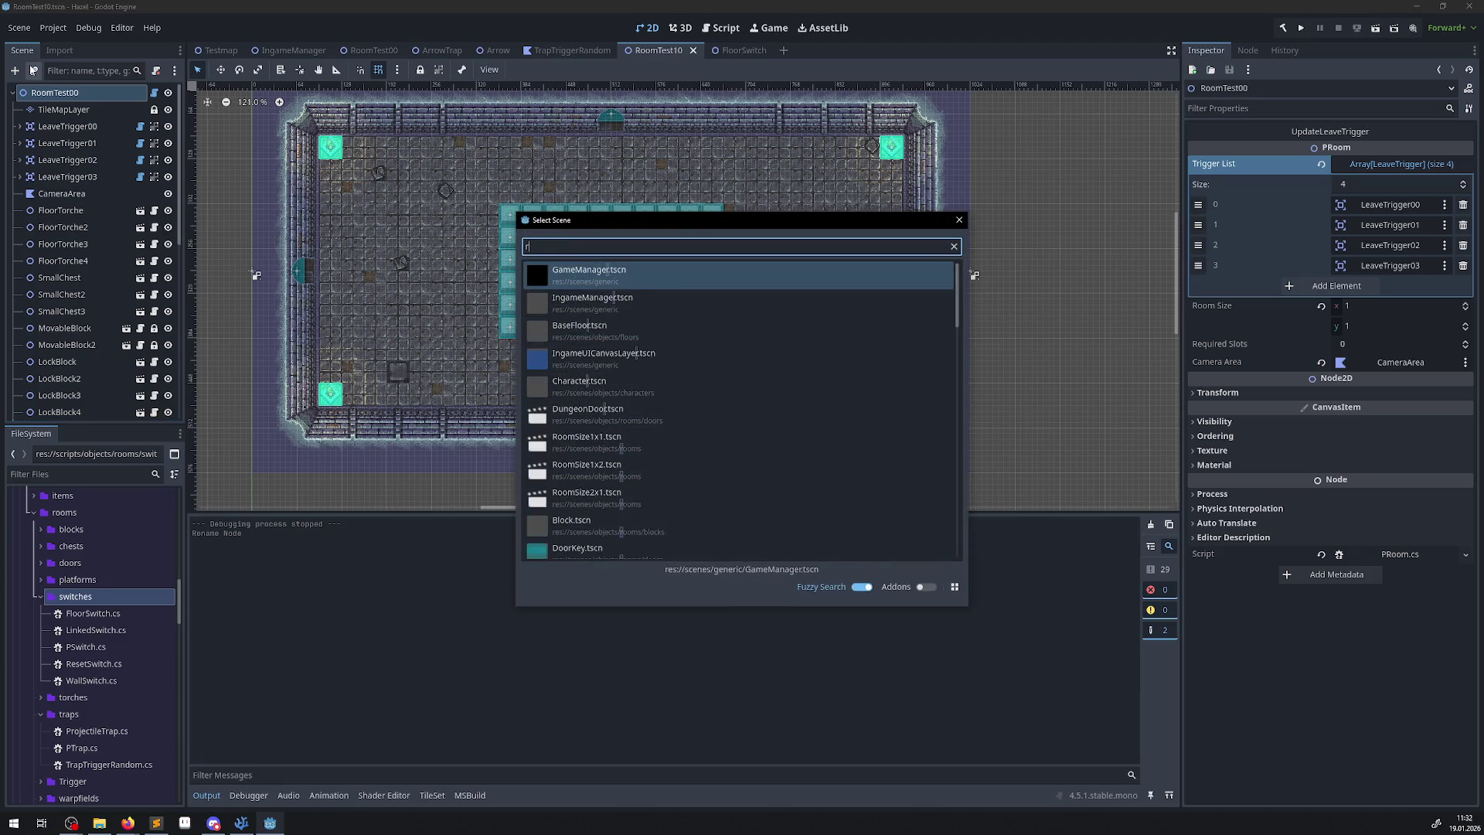
pyautogui.doubleClick(584, 271)
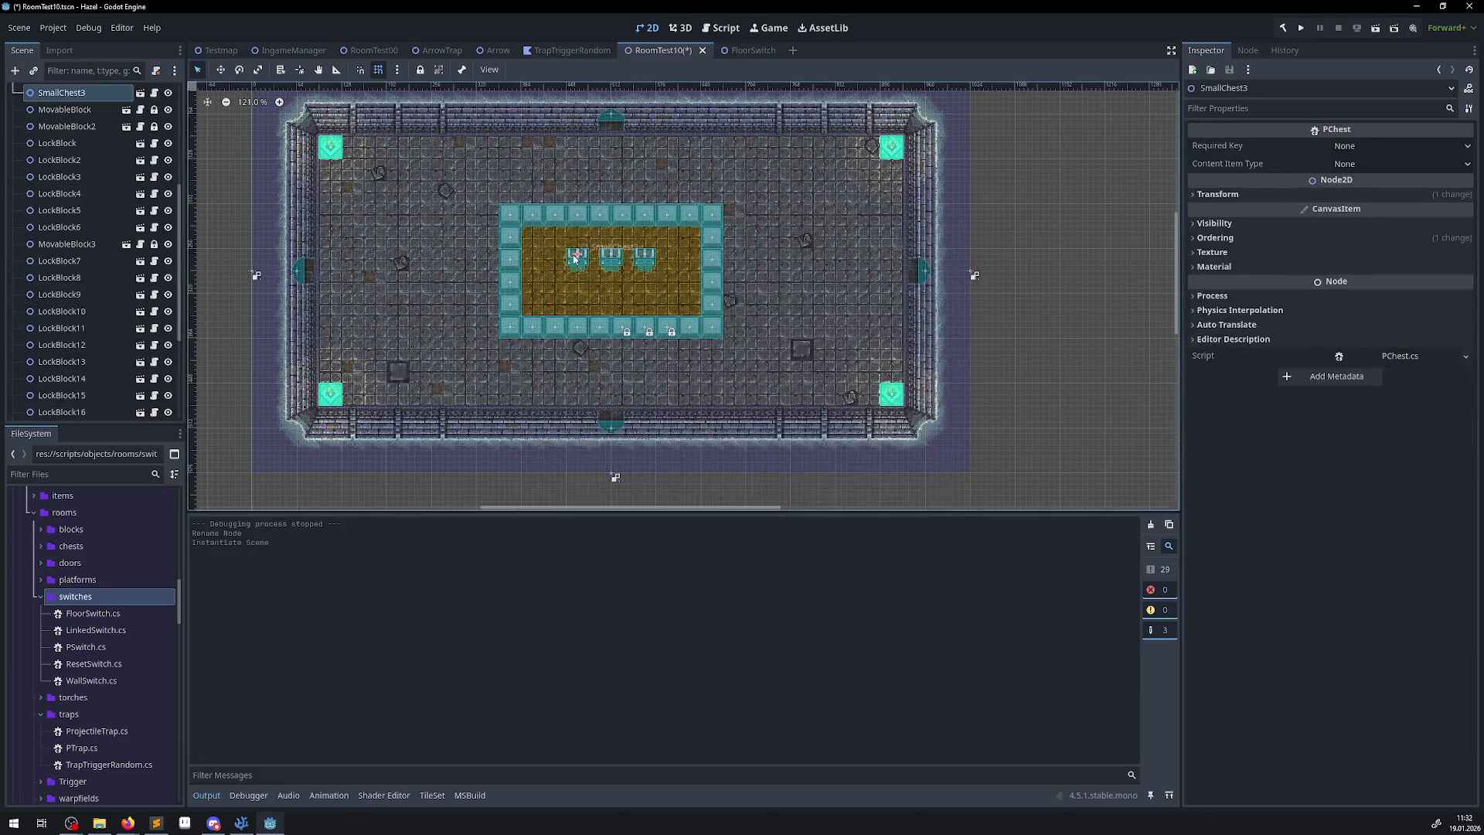
pyautogui.scroll(3, 387, 193)
pyautogui.moveTo(234, 122)
pyautogui.mouseDown()
pyautogui.moveTo(869, 433)
pyautogui.moveTo(849, 421)
pyautogui.mouseUp()
pyautogui.hotkey('ctrl', 's')
pyautogui.scroll(1, 765, 387)
pyautogui.scroll(3, 765, 387)
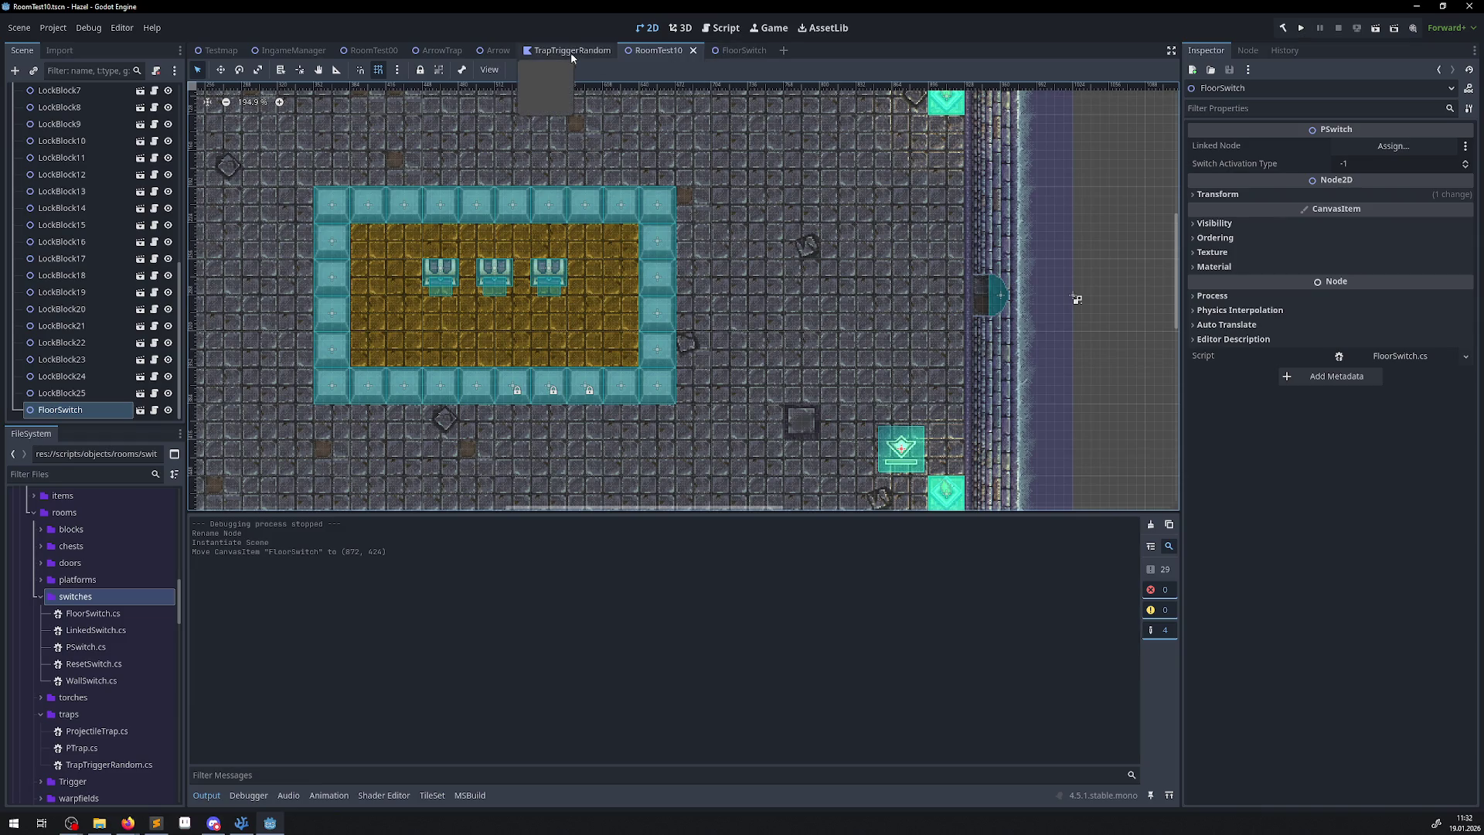
pyautogui.click(754, 52)
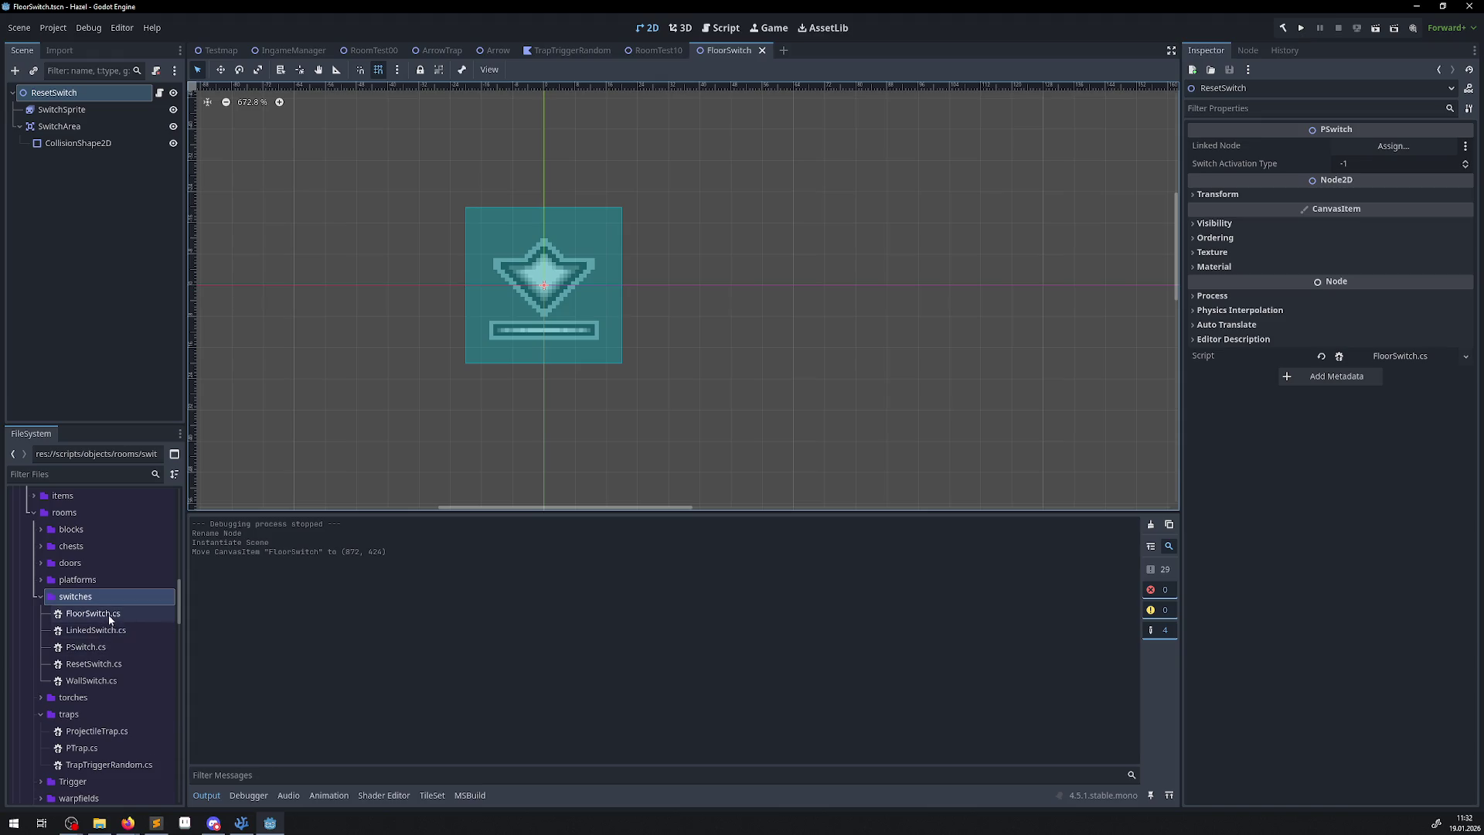
# Rename the FloorSwitch scene's root node to FloorSwitch and close that scene.
pyautogui.doubleClick(55, 95)
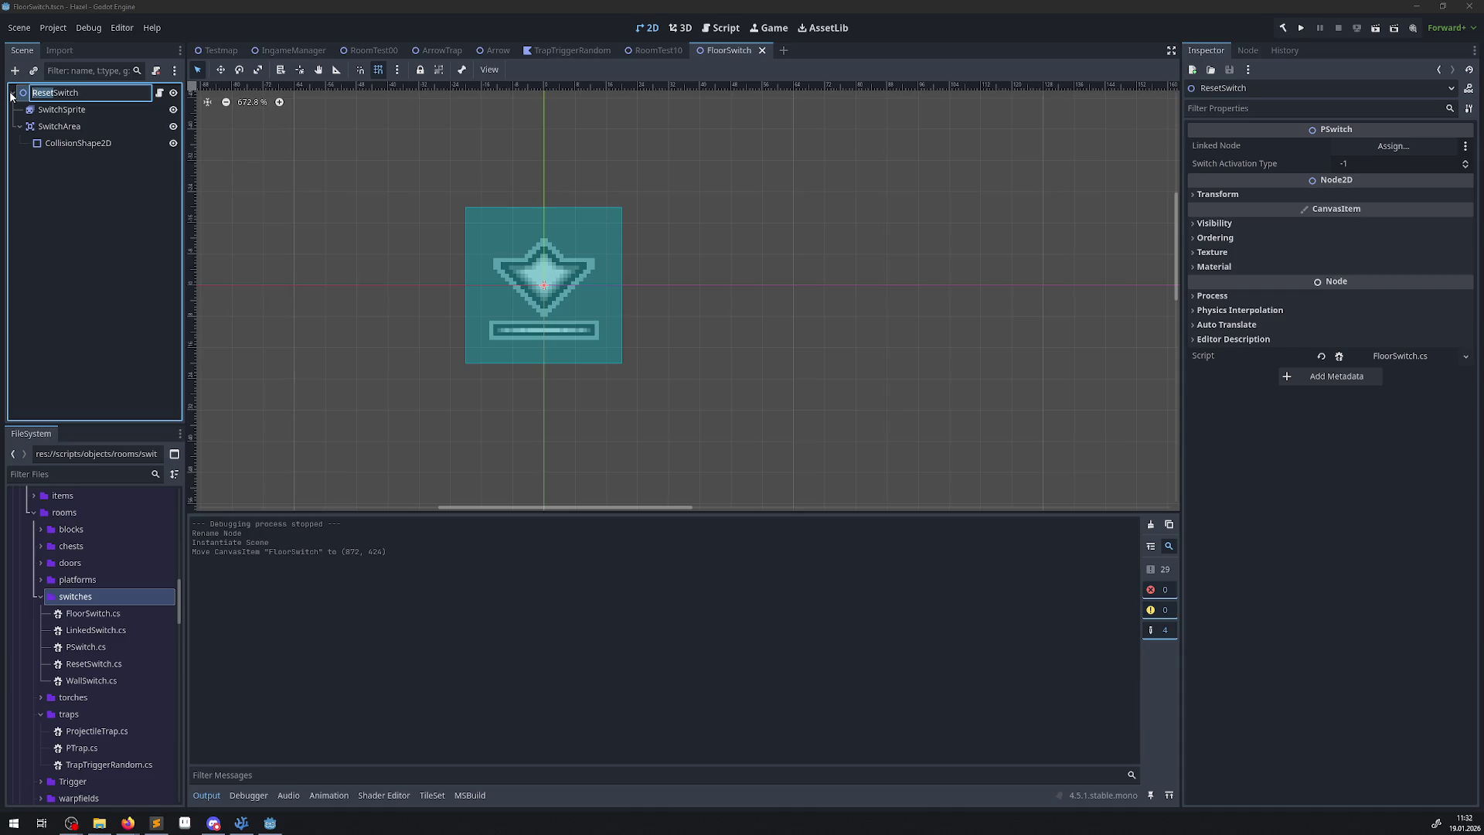
pyautogui.write('Floor')
pyautogui.press('Return')
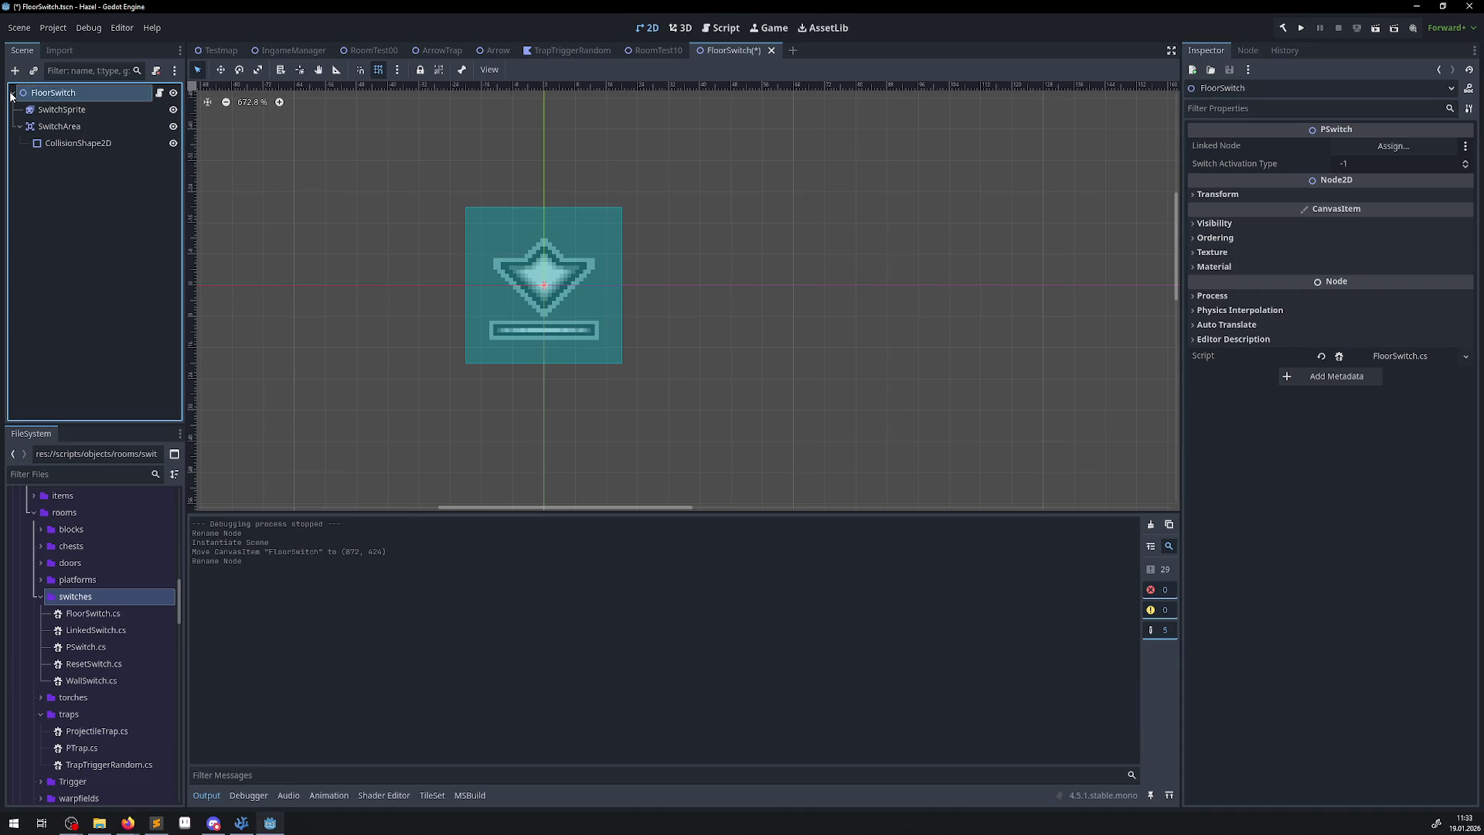
pyautogui.click(762, 51)
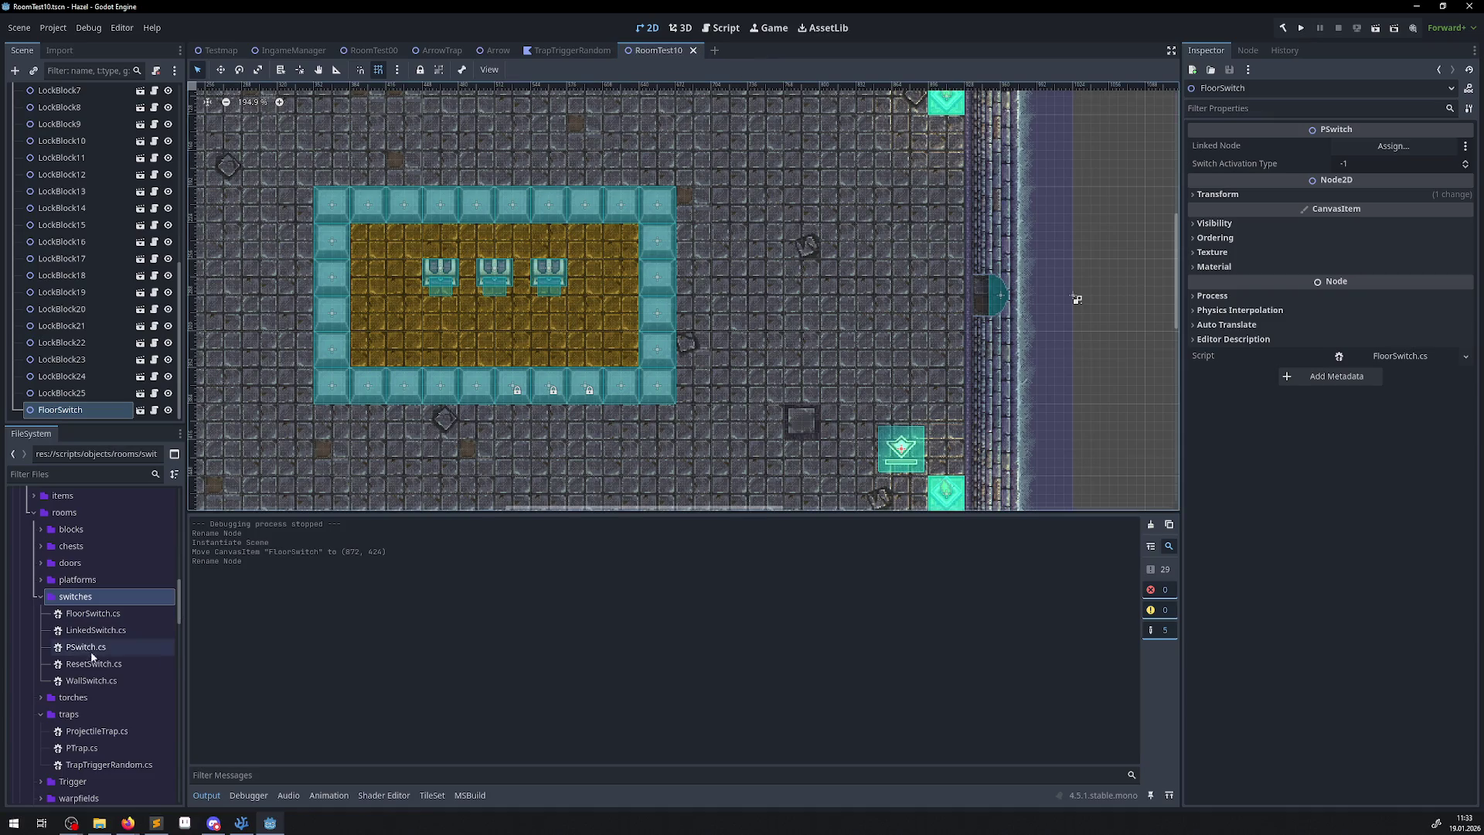
# Open ResetSwitch.tscn and rename its root node to ResetSwitch.
pyautogui.doubleClick(96, 663)
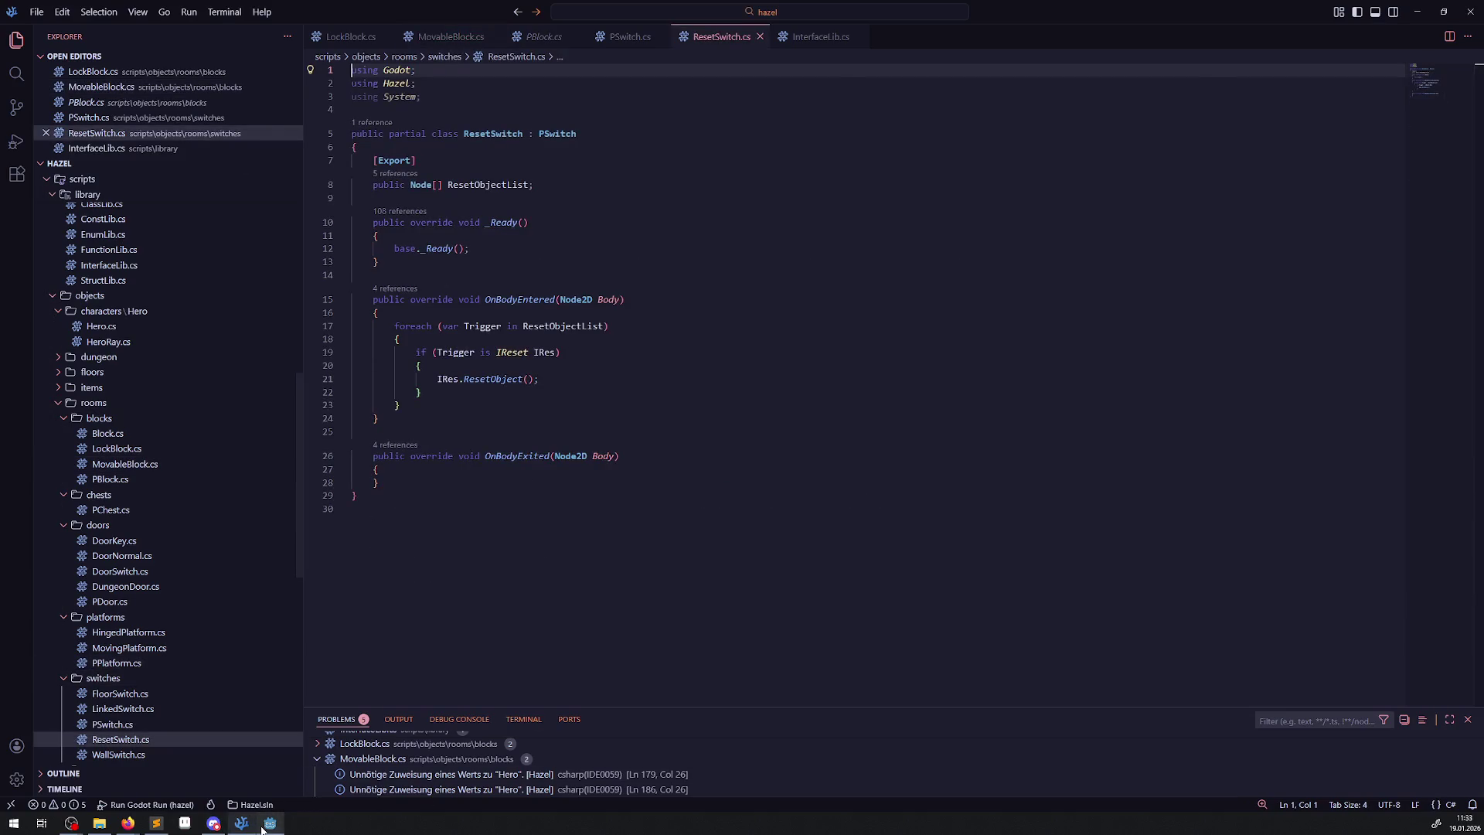
pyautogui.click(270, 824)
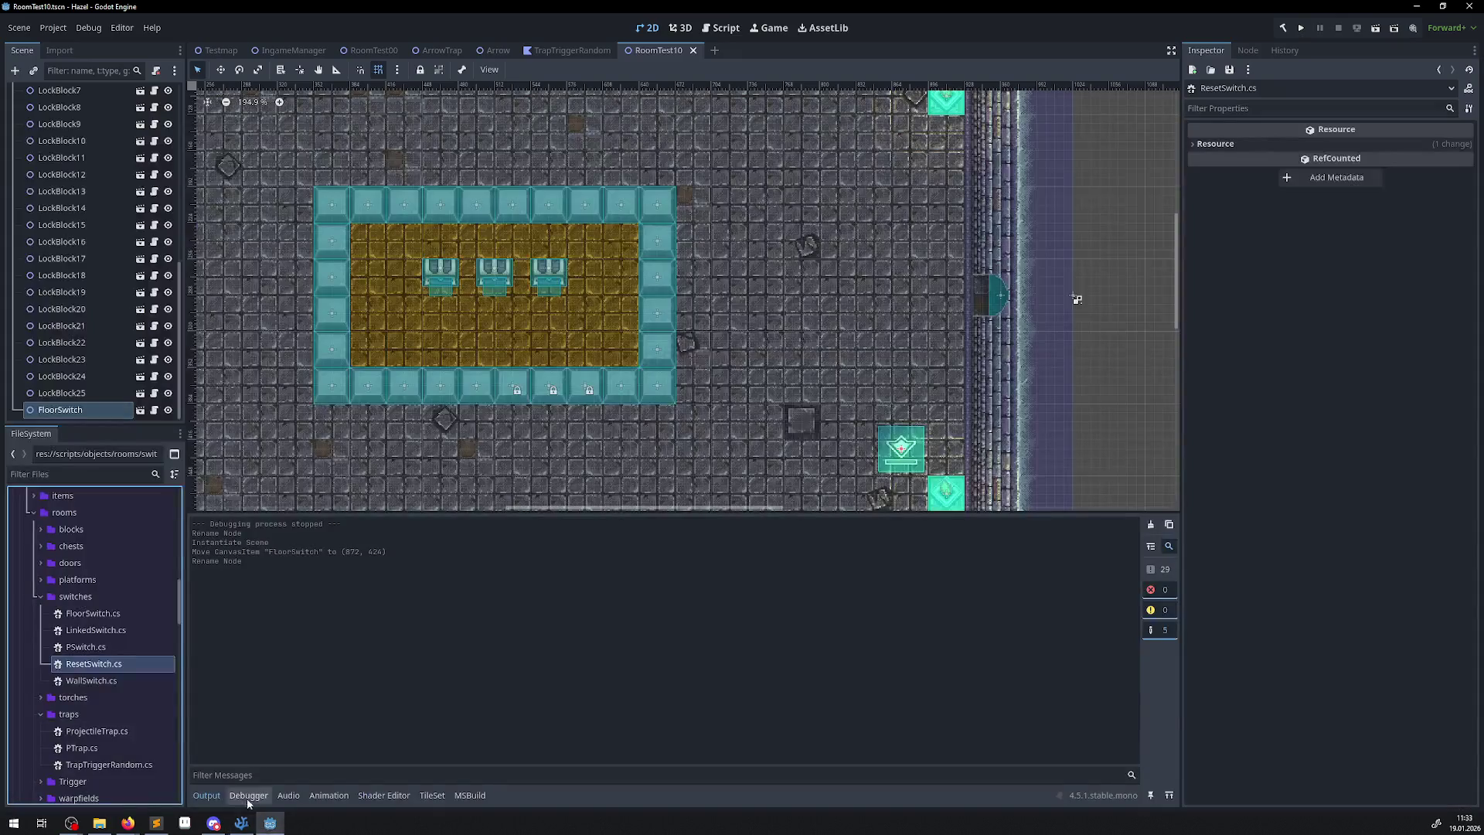
pyautogui.scroll(-5, 102, 639)
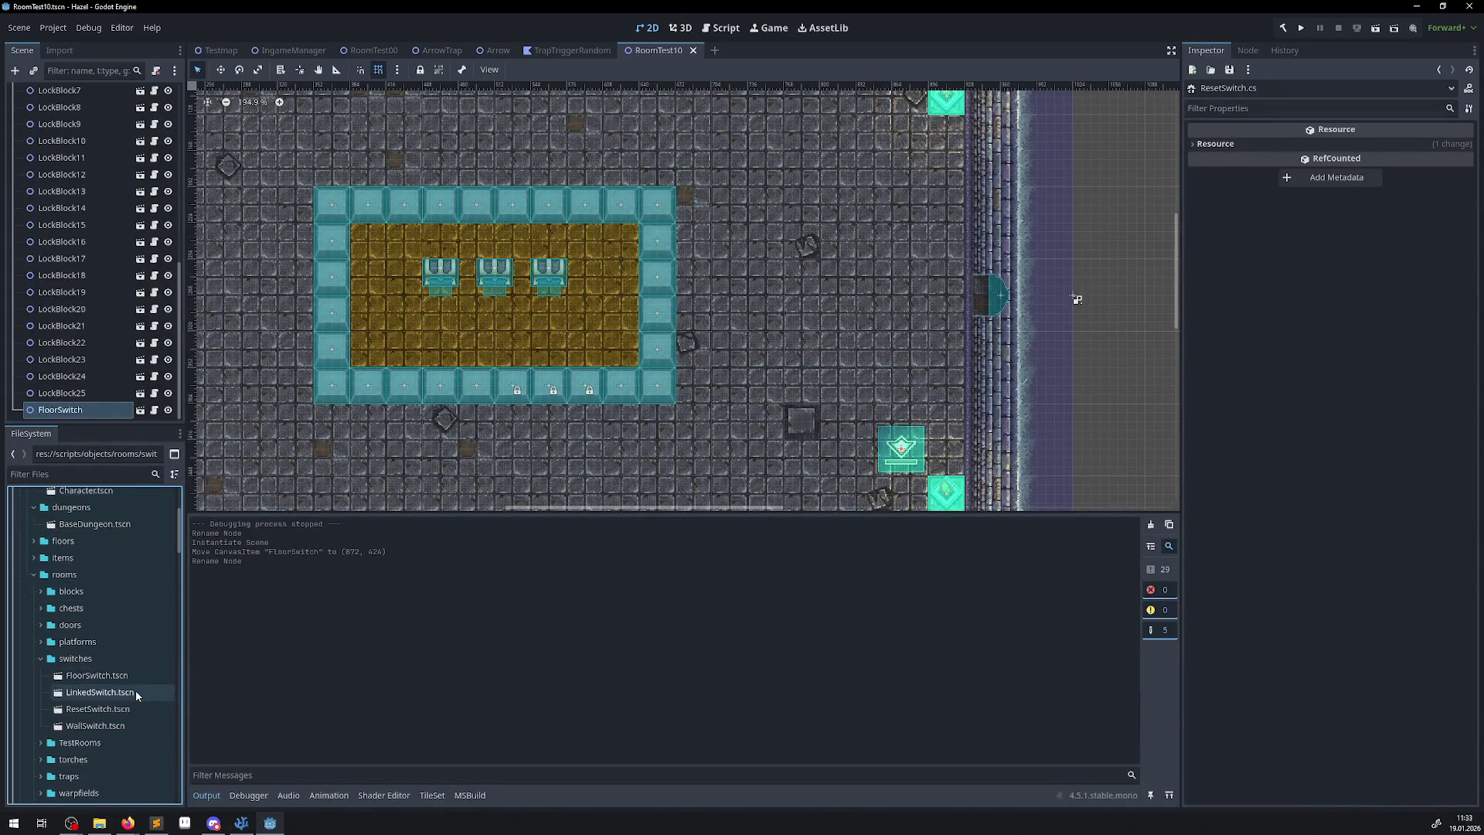
pyautogui.doubleClick(128, 708)
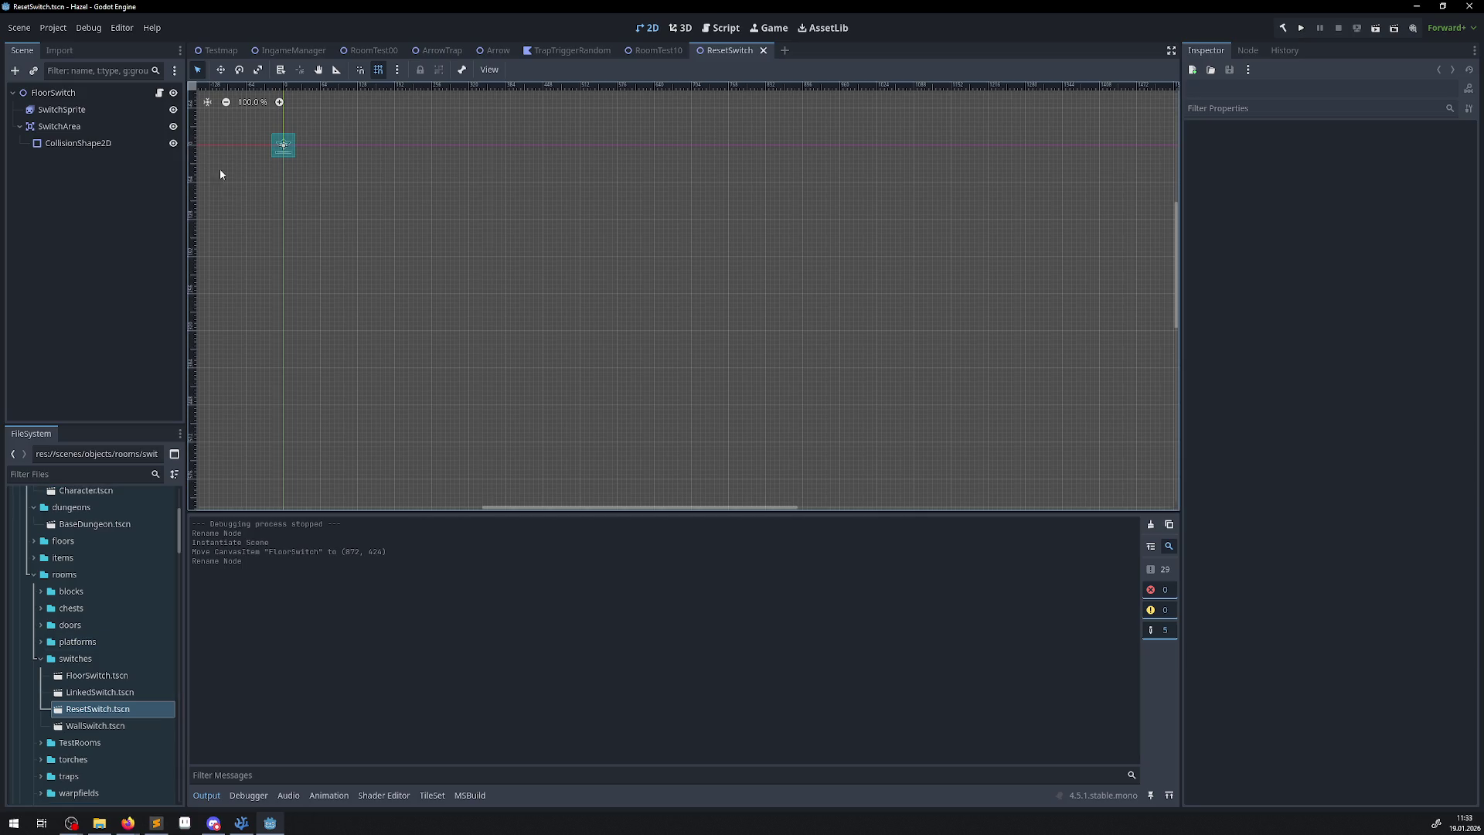
pyautogui.scroll(5, 303, 165)
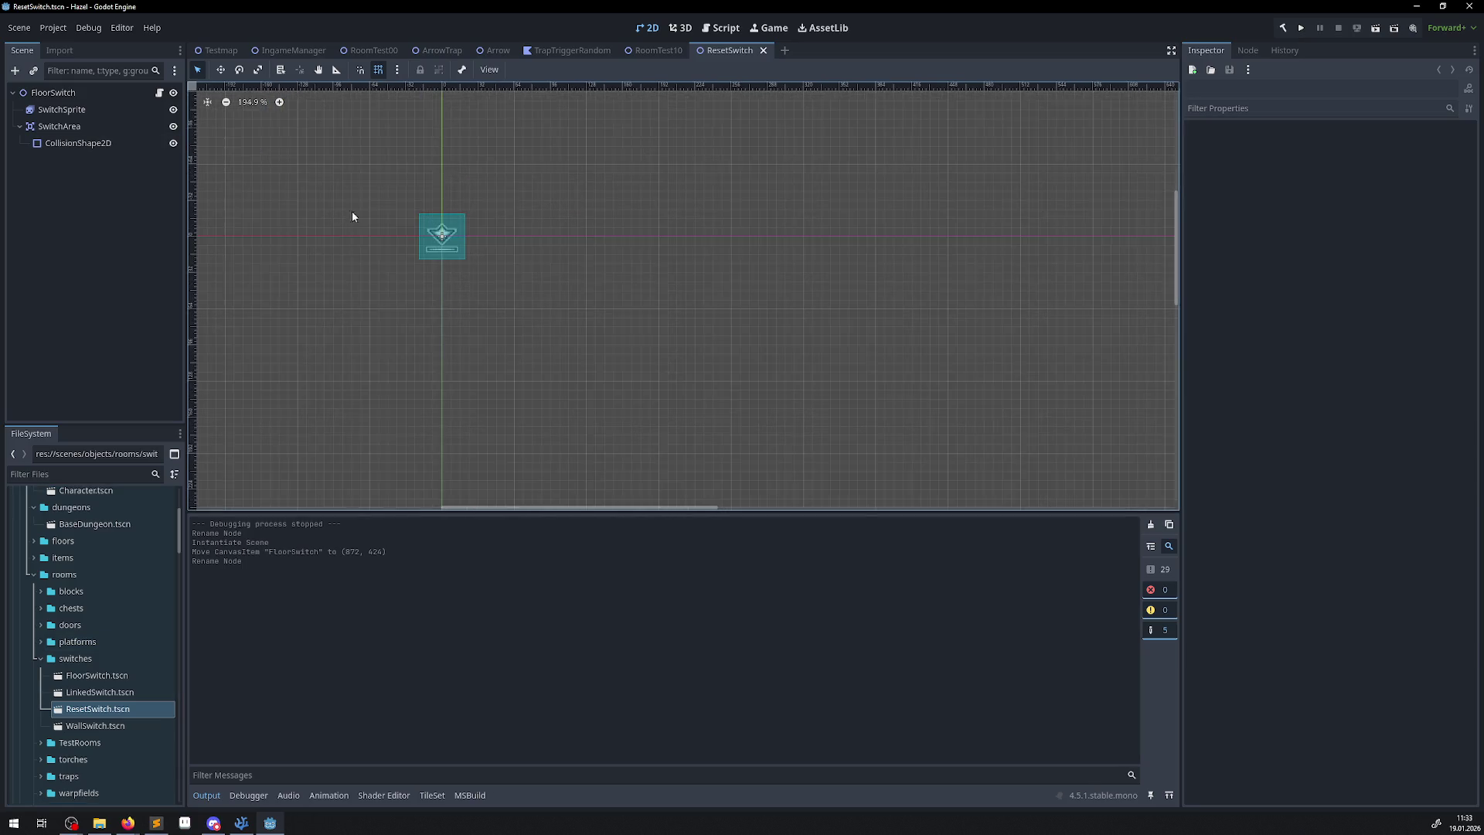
pyautogui.doubleClick(54, 93)
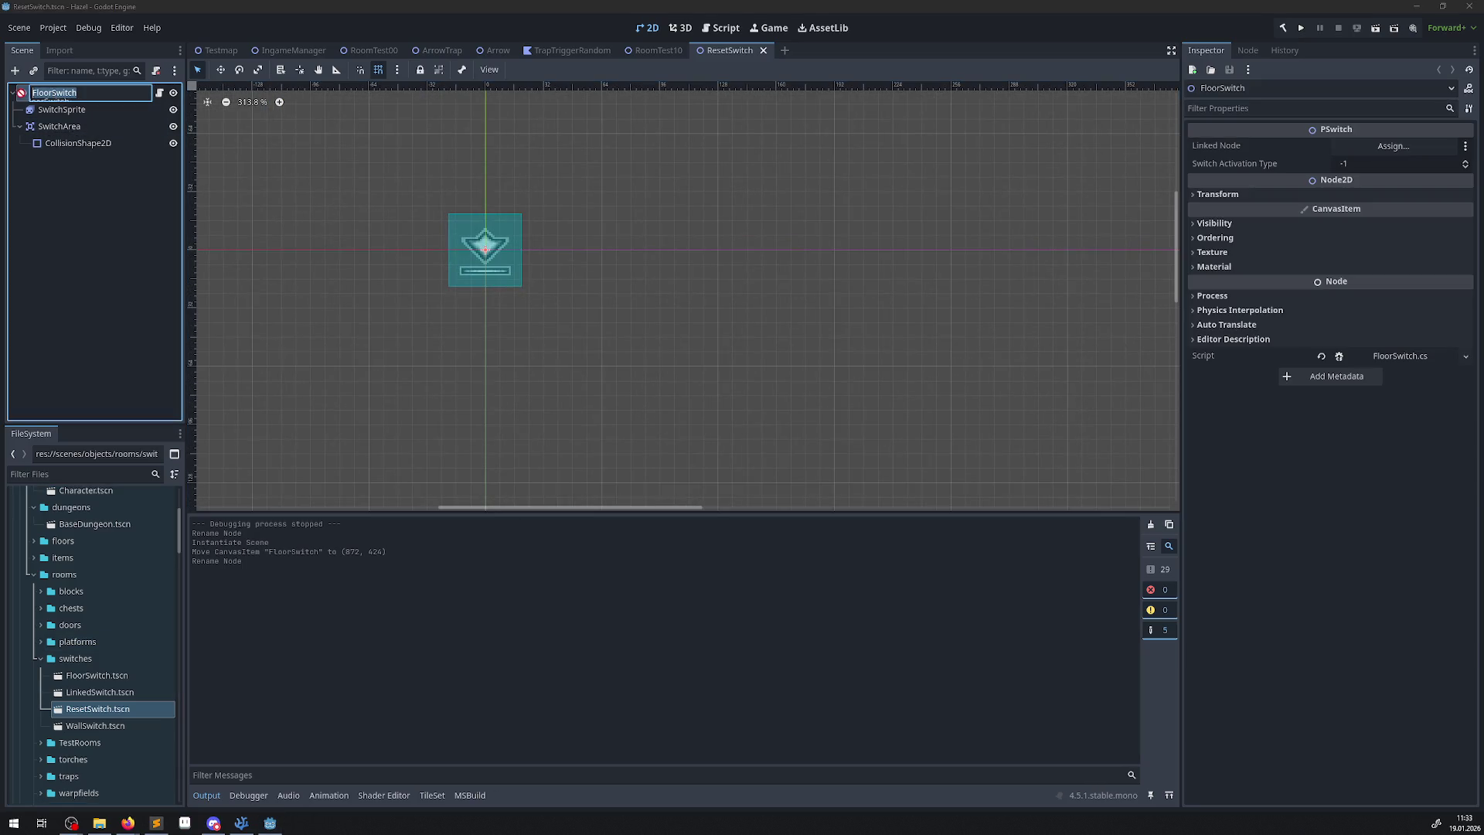
pyautogui.click(52, 93)
pyautogui.write('Reset')
pyautogui.press('Return')
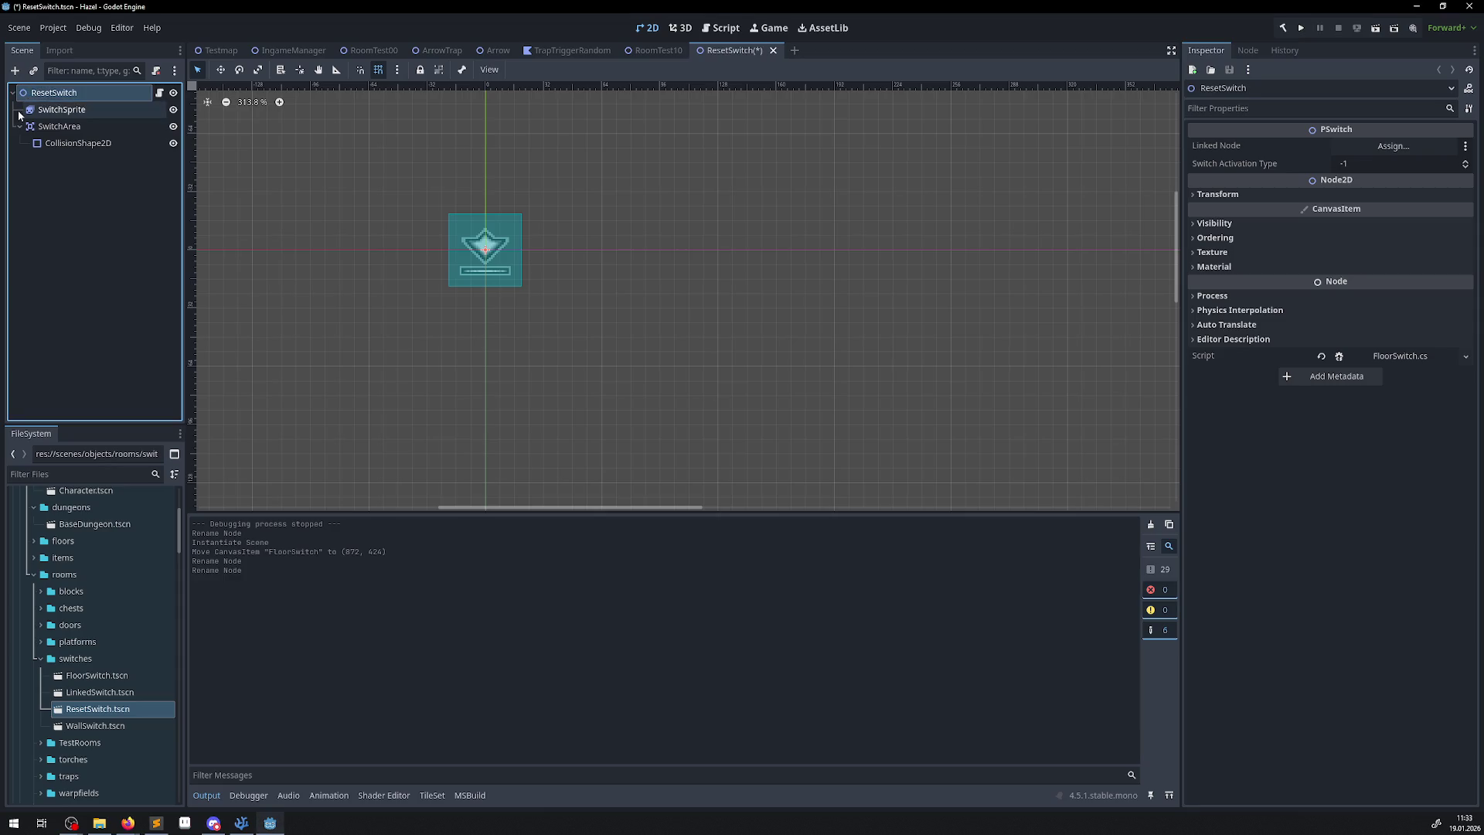
# Clear FloorSwitch.cs from the root node and load ResetSwitch.cs instead.
pyautogui.click(1467, 360)
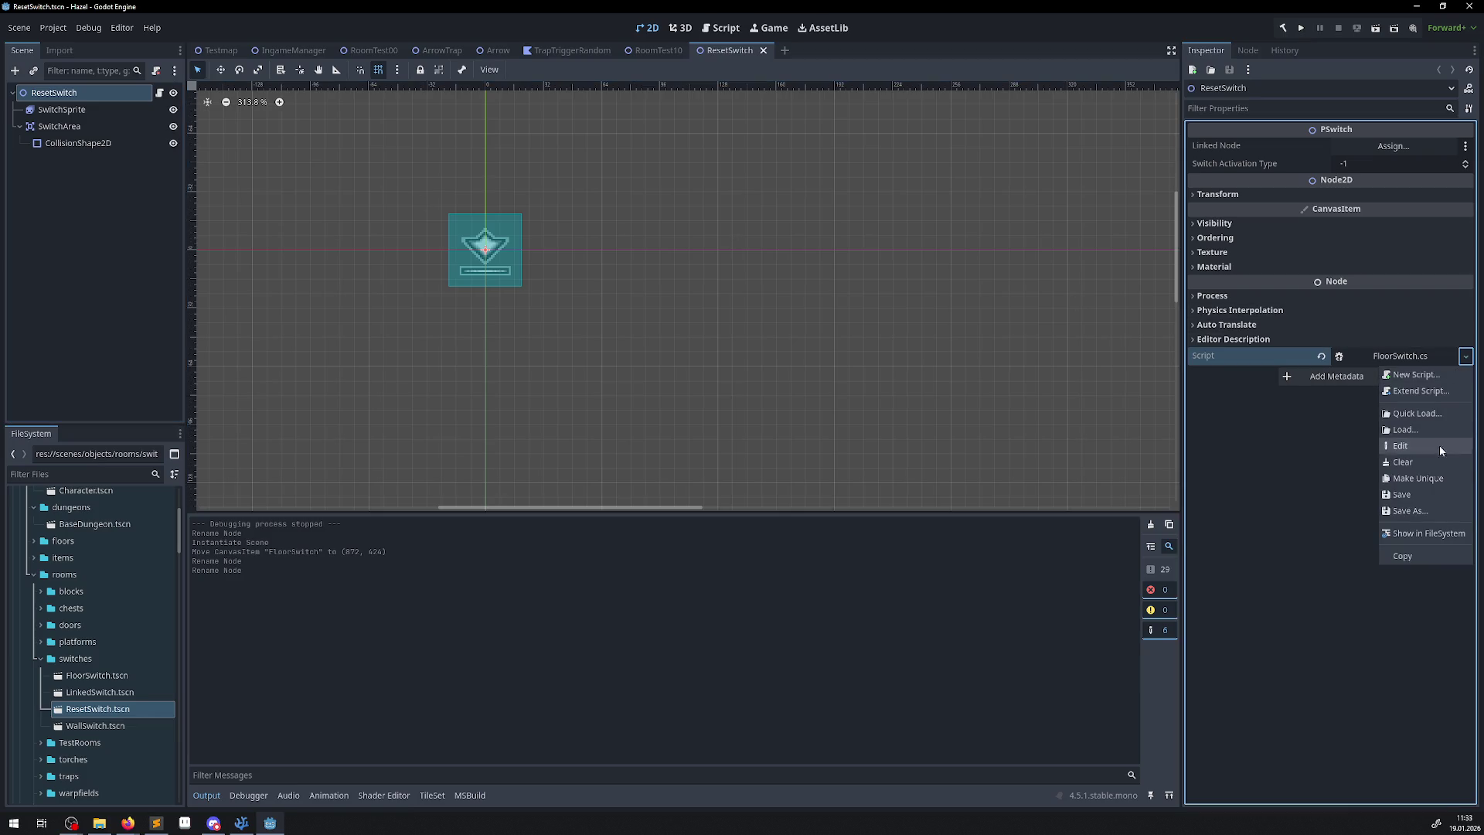
pyautogui.click(1404, 465)
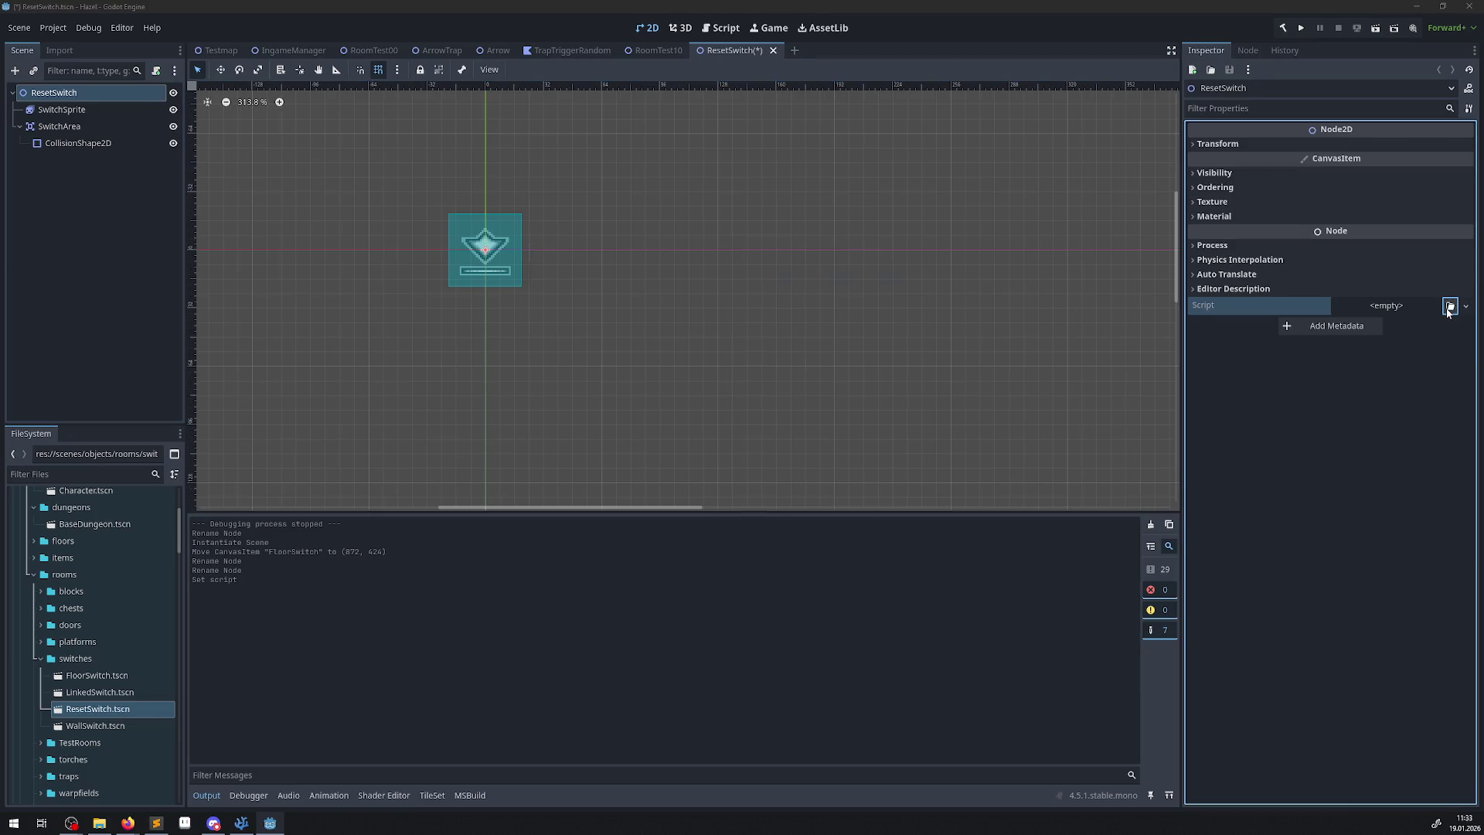
pyautogui.click(1450, 306)
pyautogui.write('reset')
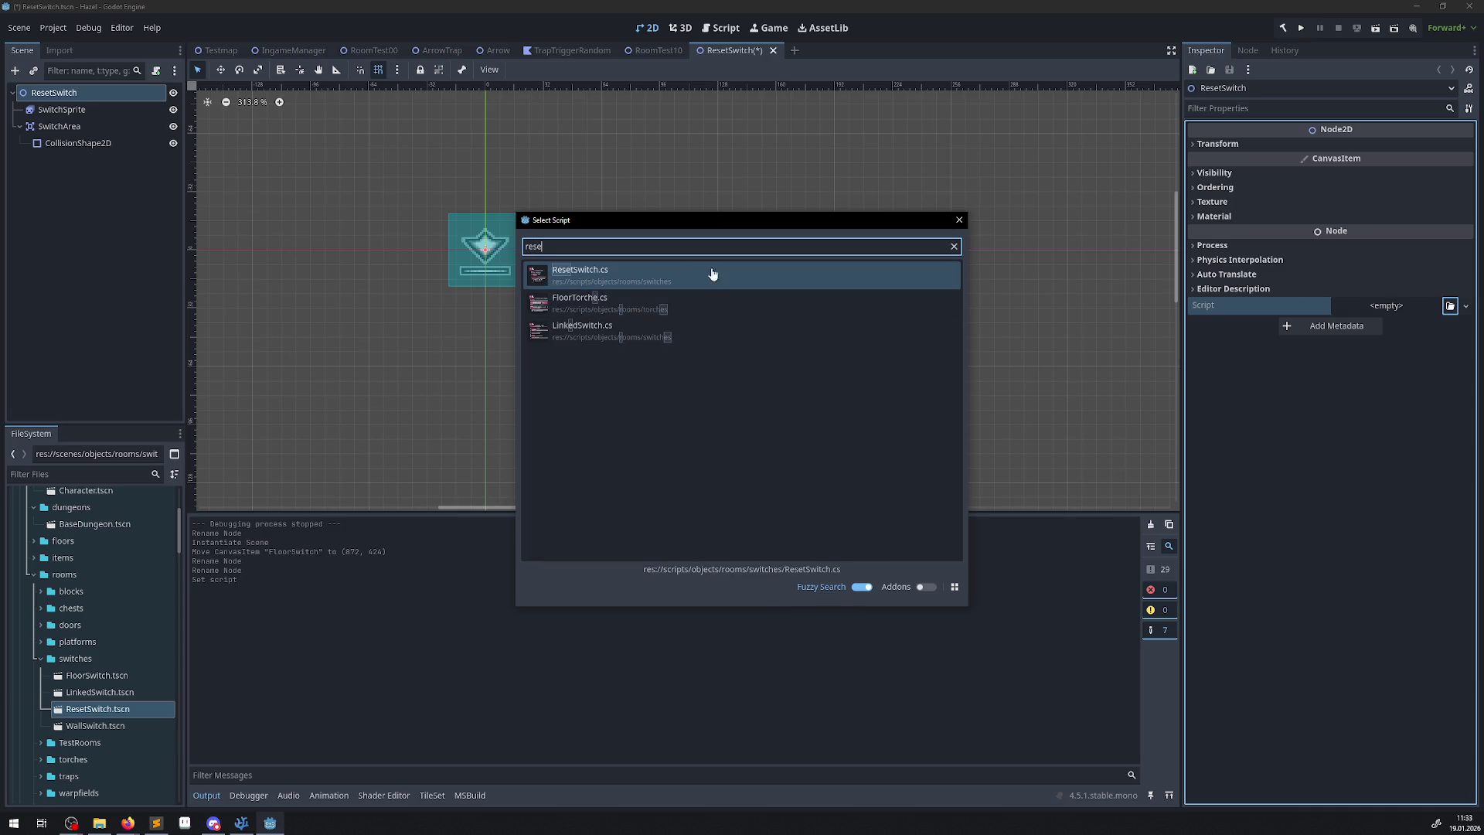
pyautogui.click(686, 272)
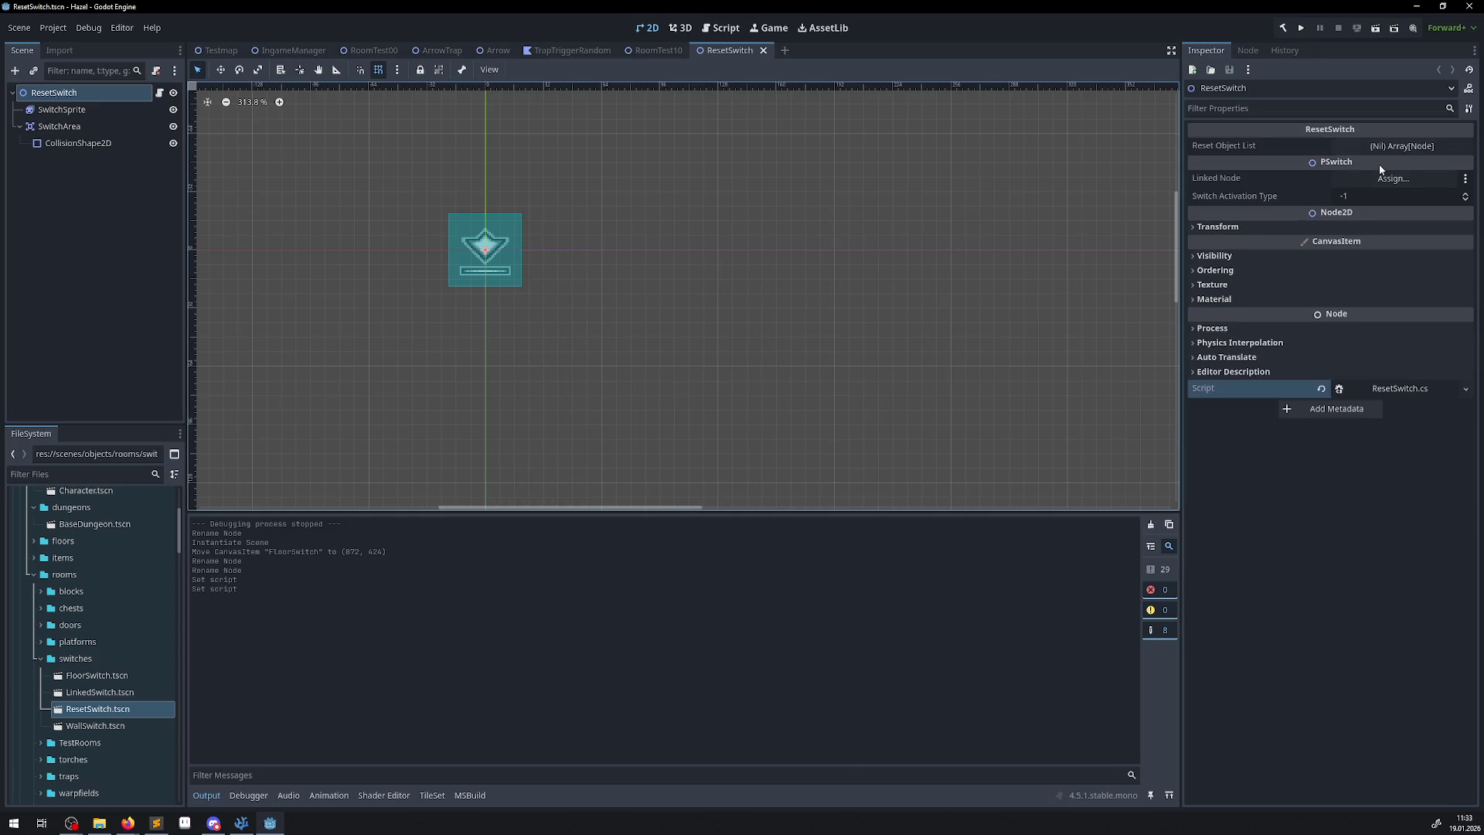
pyautogui.click(654, 53)
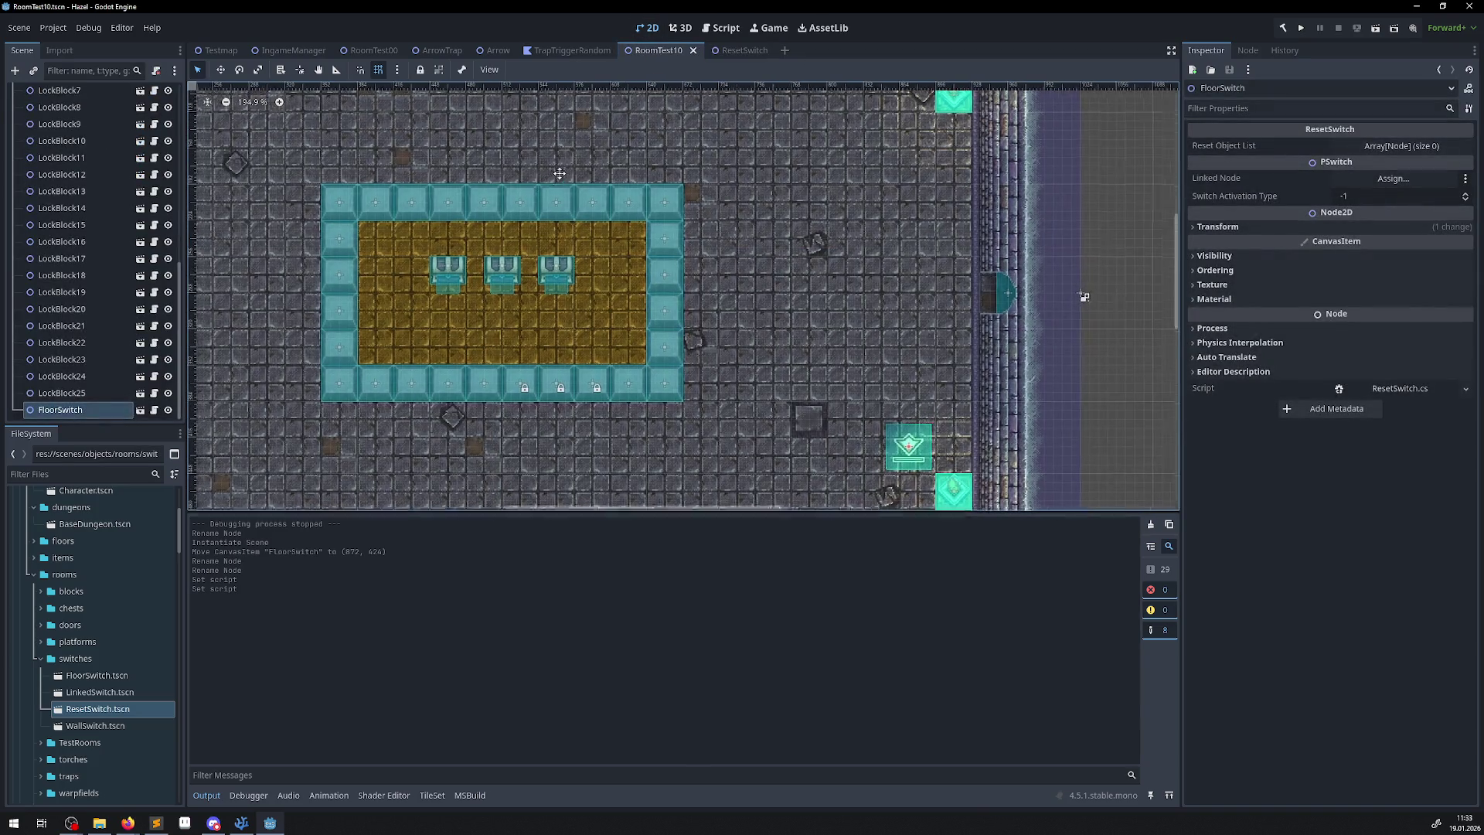
# Expand the switch's Reset Object List and add three empty elements.
pyautogui.moveTo(1070, 298); pyautogui.dragTo(1068, 239)
pyautogui.moveTo(530, 128); pyautogui.dragTo(526, 135)
pyautogui.click(1381, 147)
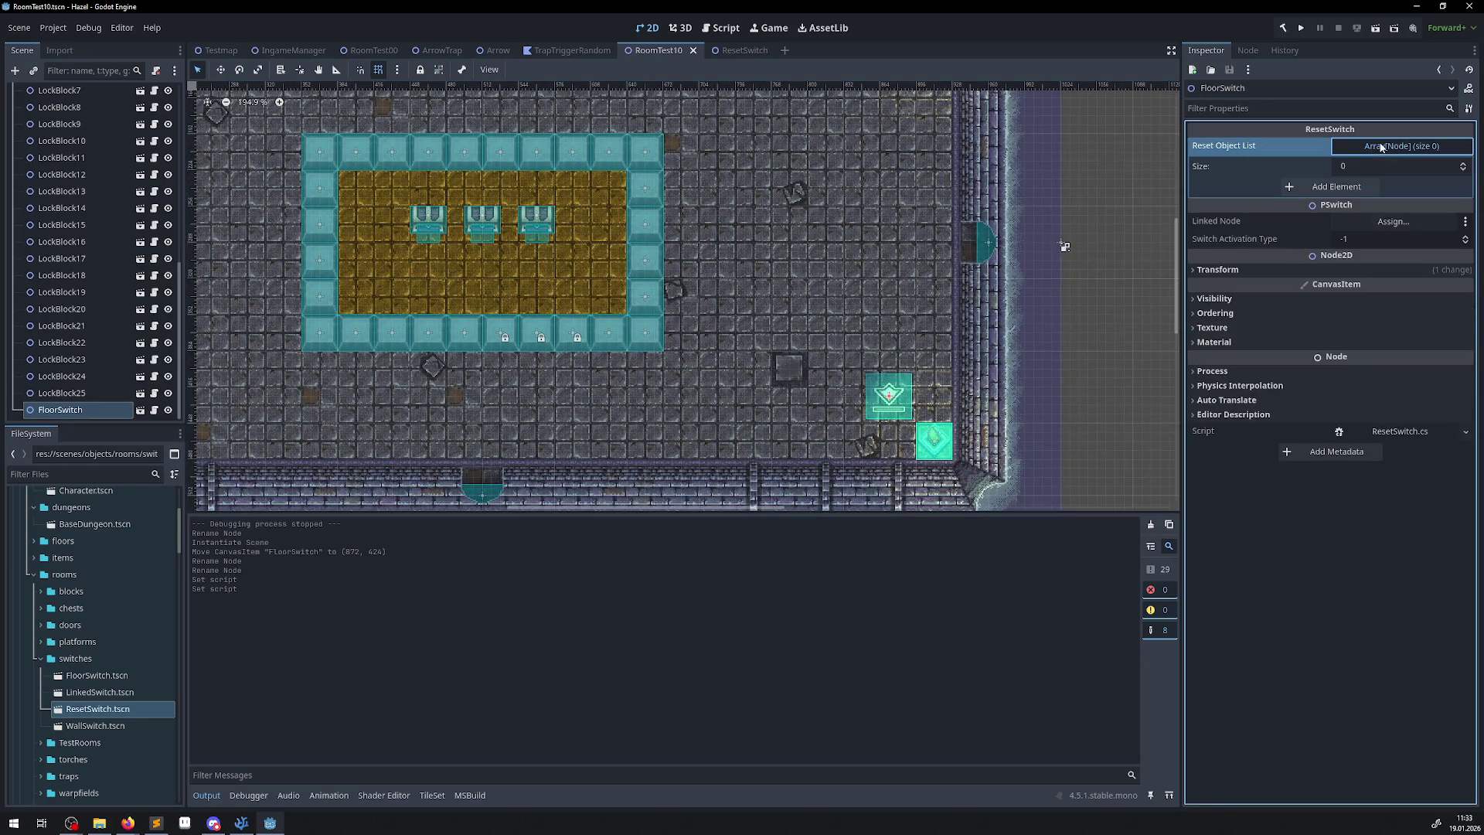
pyautogui.click(1335, 189)
pyautogui.click(1337, 207)
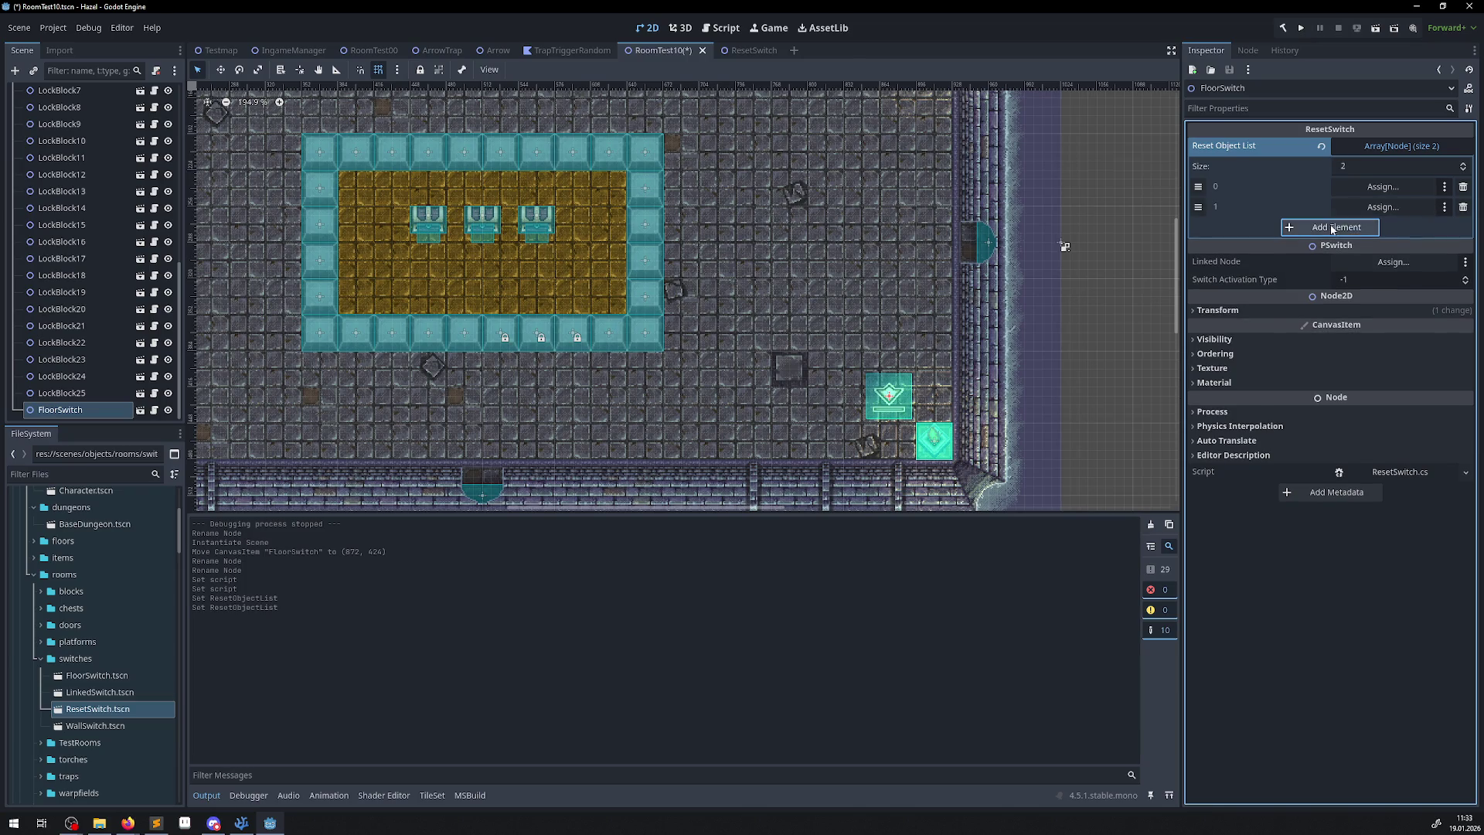
pyautogui.click(1330, 226)
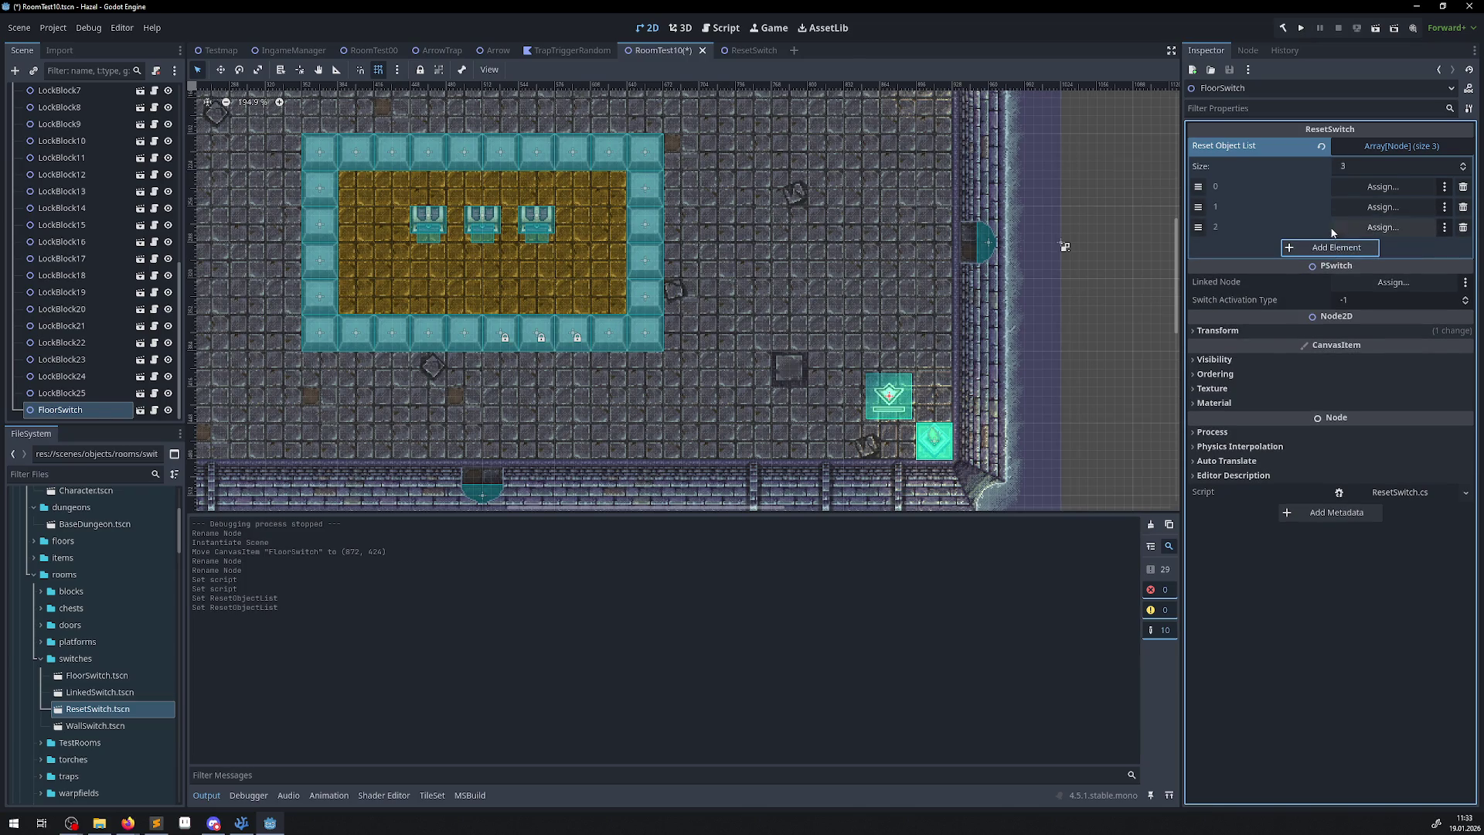
pyautogui.click(1445, 188)
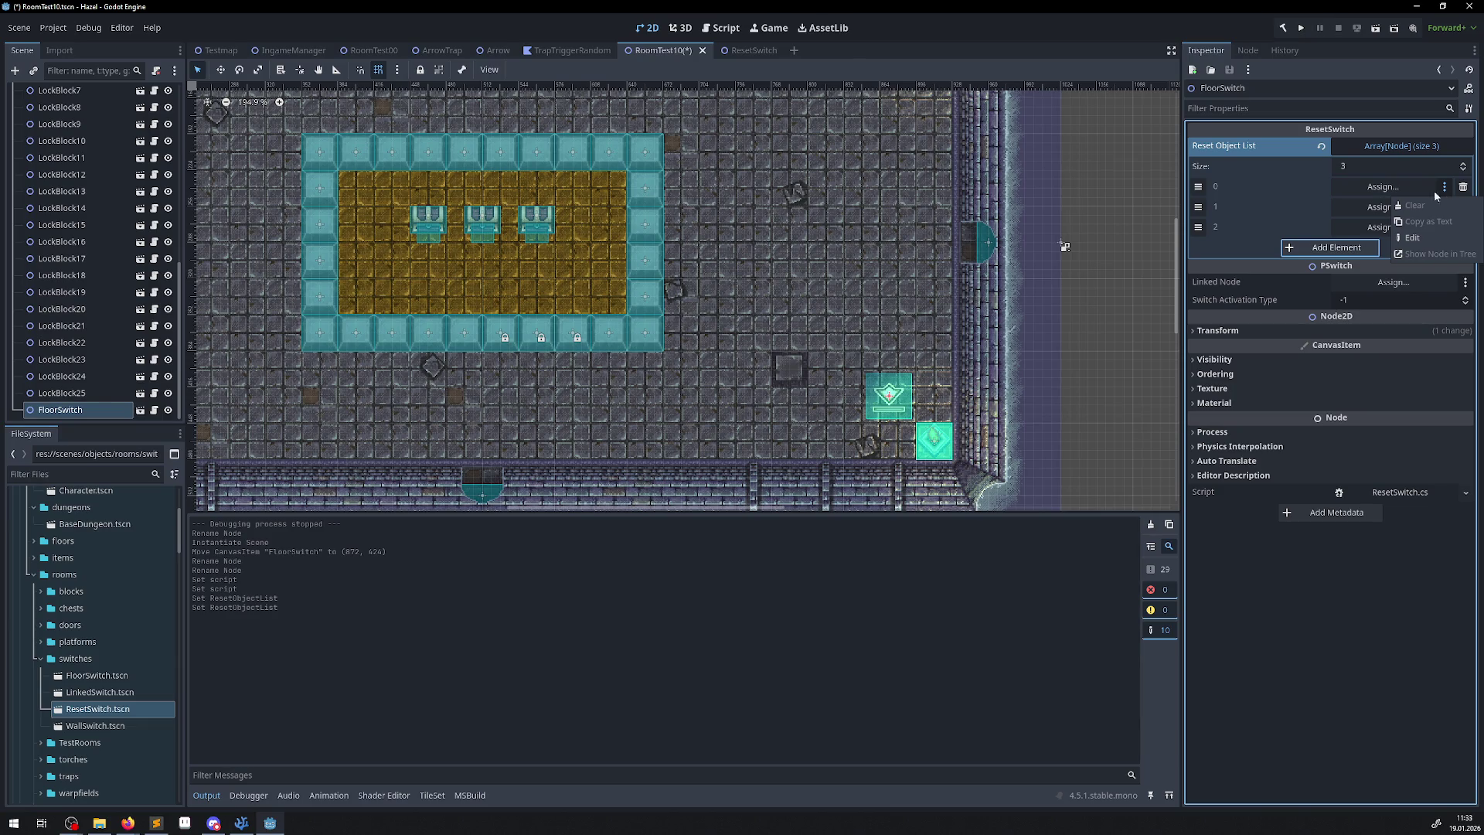
pyautogui.click(1218, 204)
pyautogui.press('Tab')
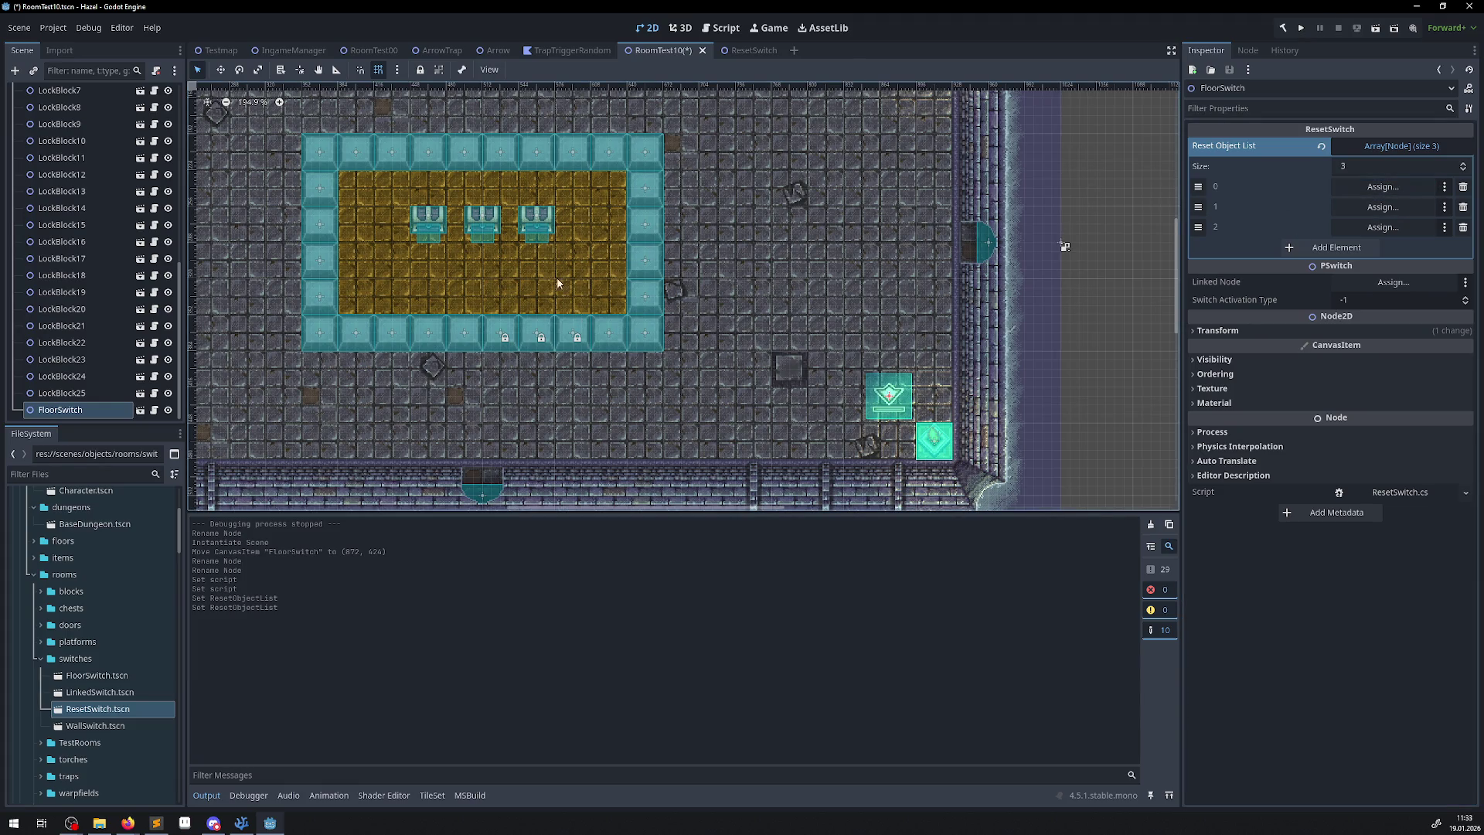
# Move MovableBlock3 up beneath MovableBlock2 in the scene tree and reselect the switch.
pyautogui.click(508, 335)
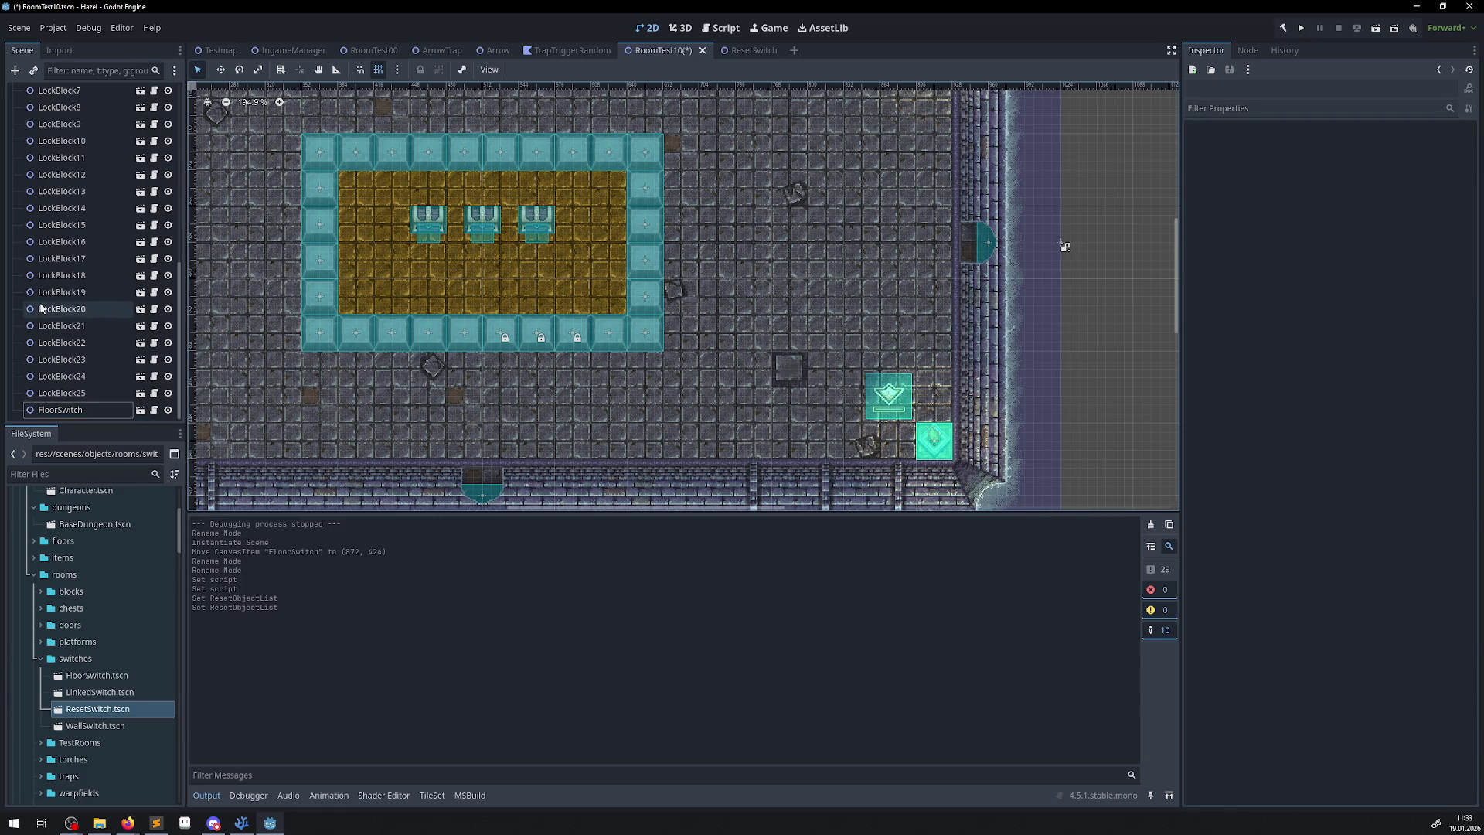
pyautogui.scroll(5, 44, 307)
pyautogui.click(91, 345)
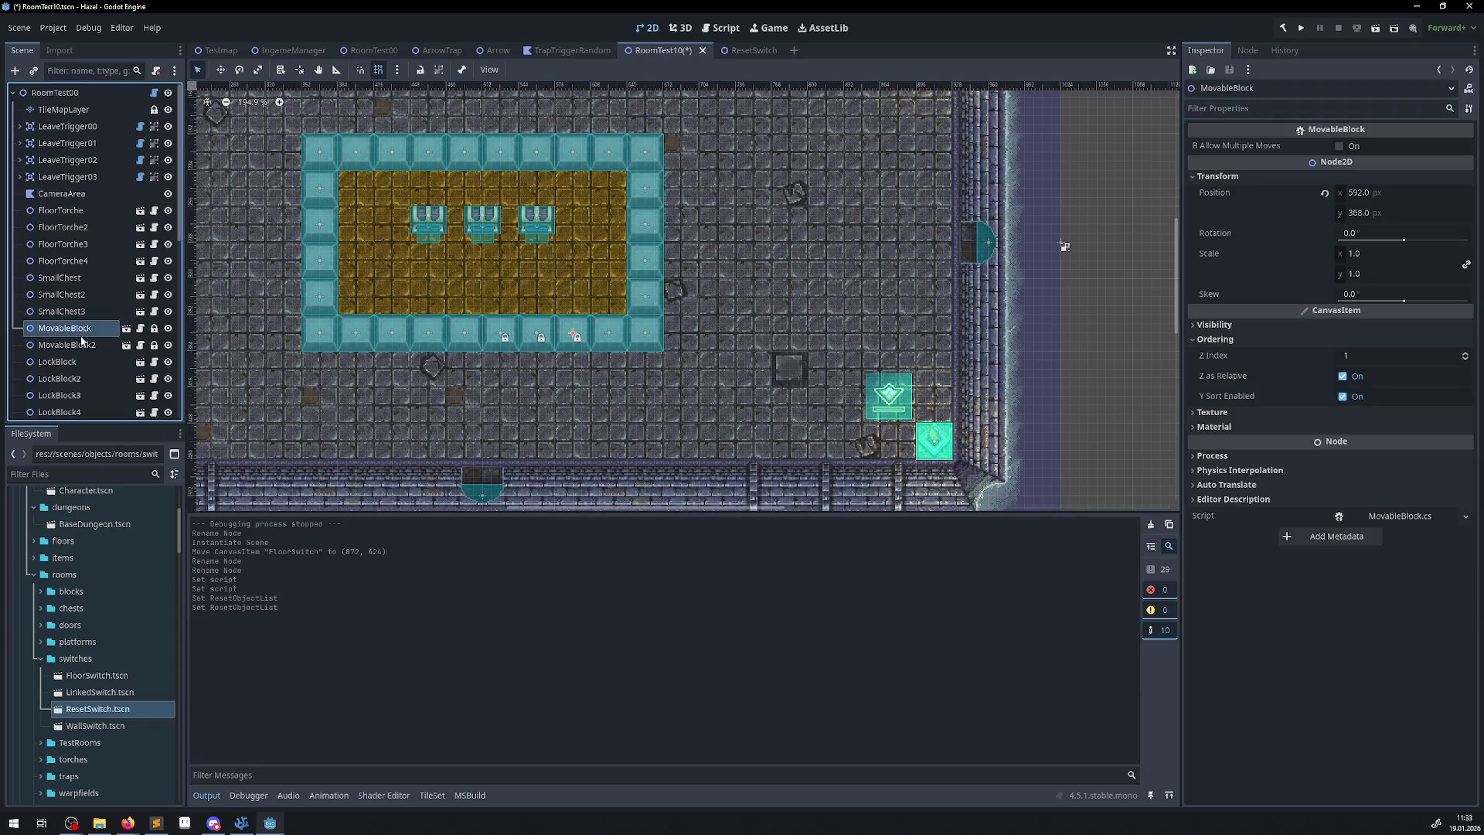
pyautogui.scroll(-4, 91, 325)
pyautogui.click(85, 295)
pyautogui.hotkey('ctrl', 'Up')
pyautogui.hotkey('ctrl', 'Up')
pyautogui.hotkey('ctrl', 'Up')
pyautogui.scroll(-5, 85, 294)
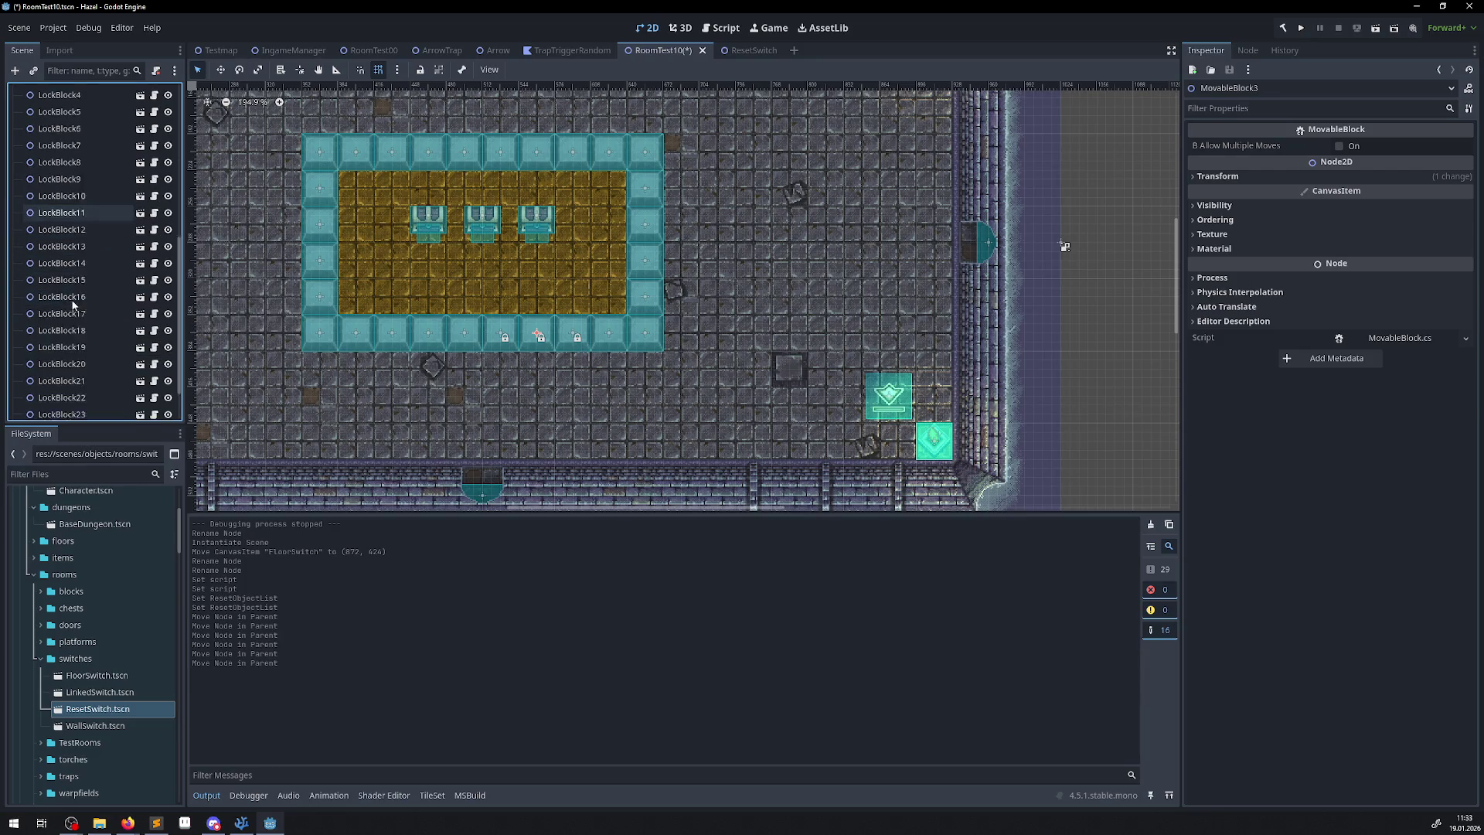
pyautogui.click(62, 408)
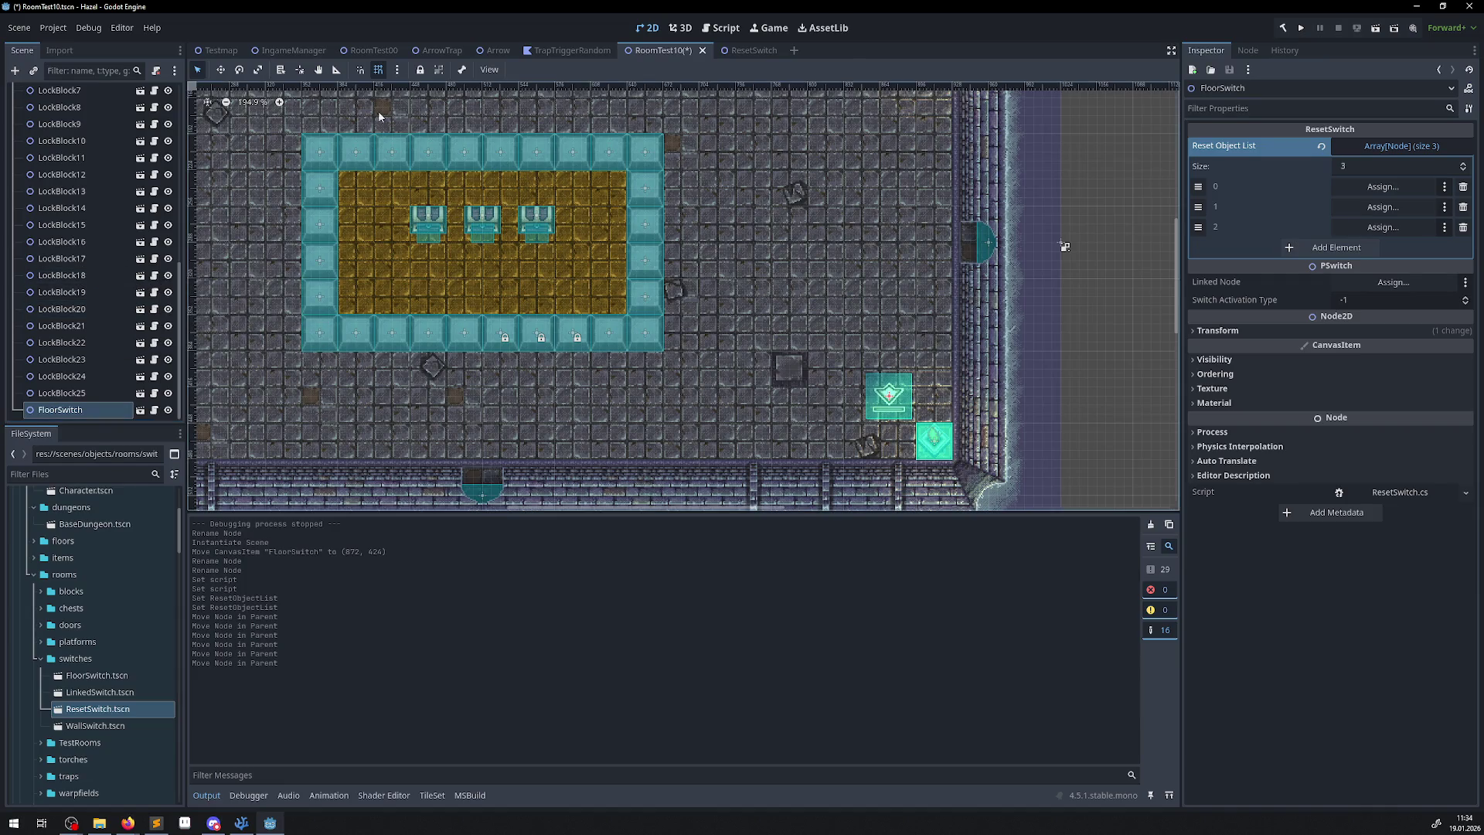
# Drop MovableBlock, MovableBlock2 and MovableBlock3 into the list slots, save RoomTest10, and run the project.
pyautogui.click(748, 51)
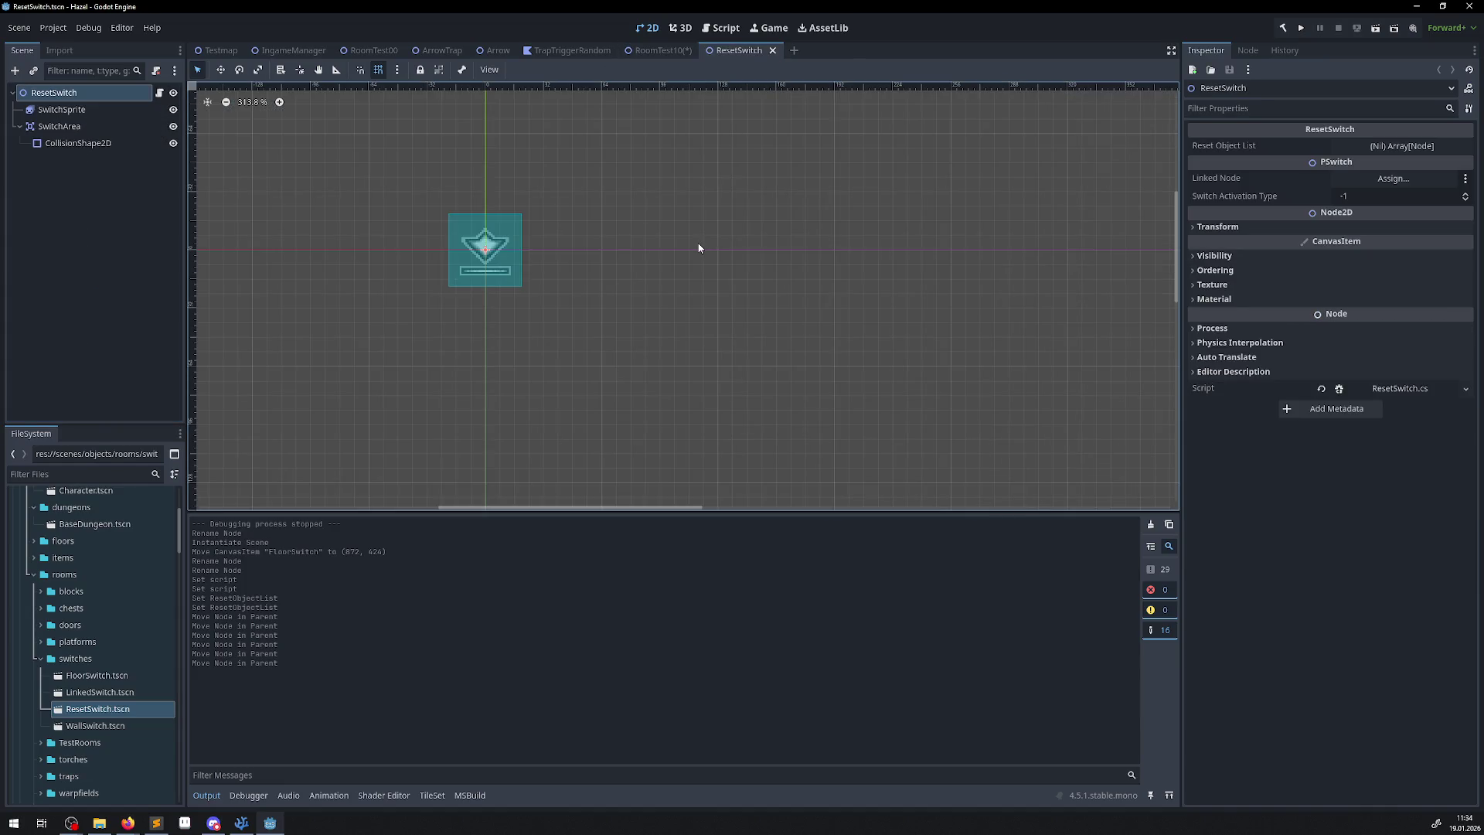
pyautogui.click(650, 51)
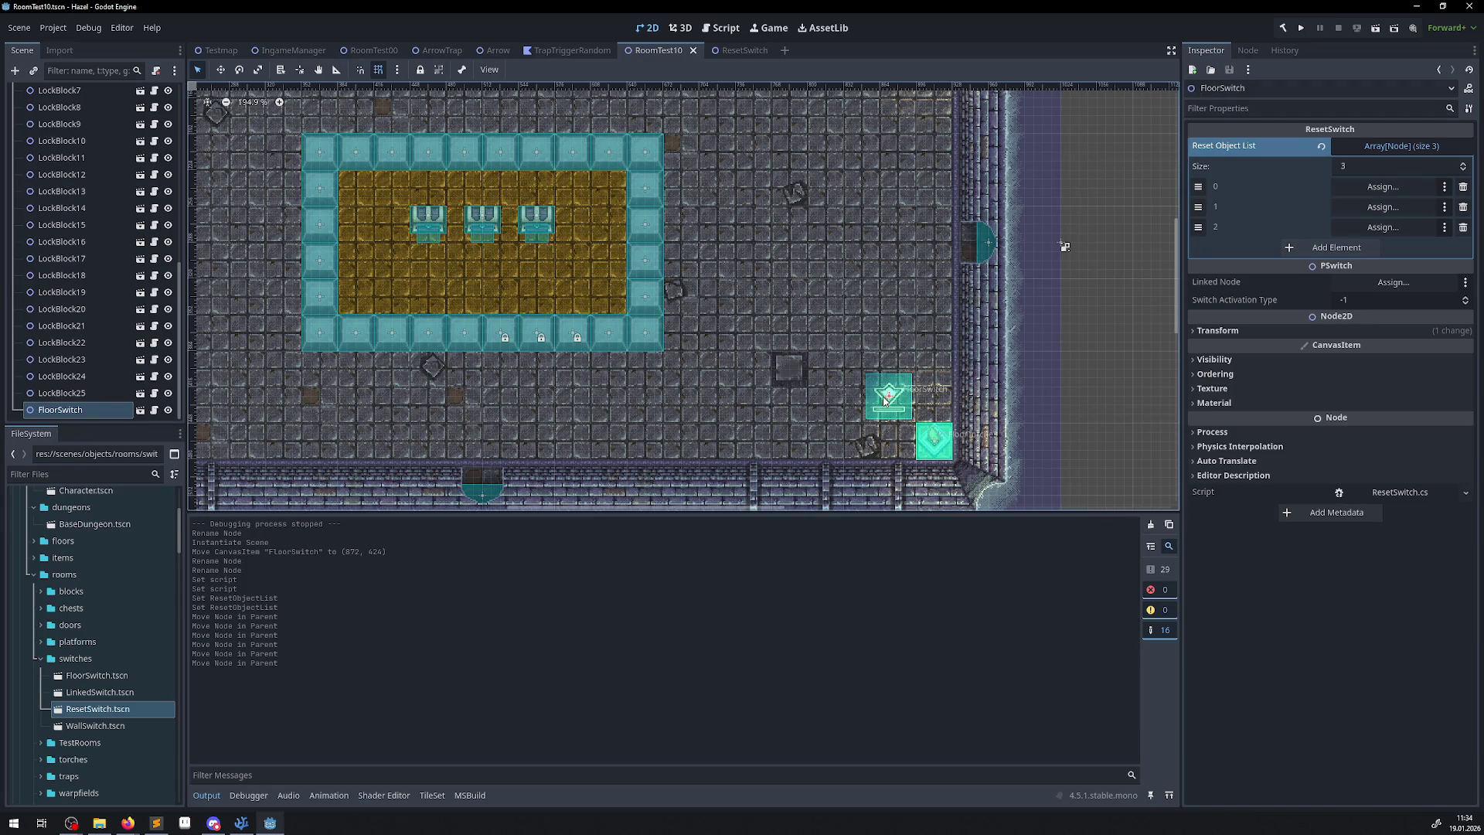
pyautogui.click(726, 51)
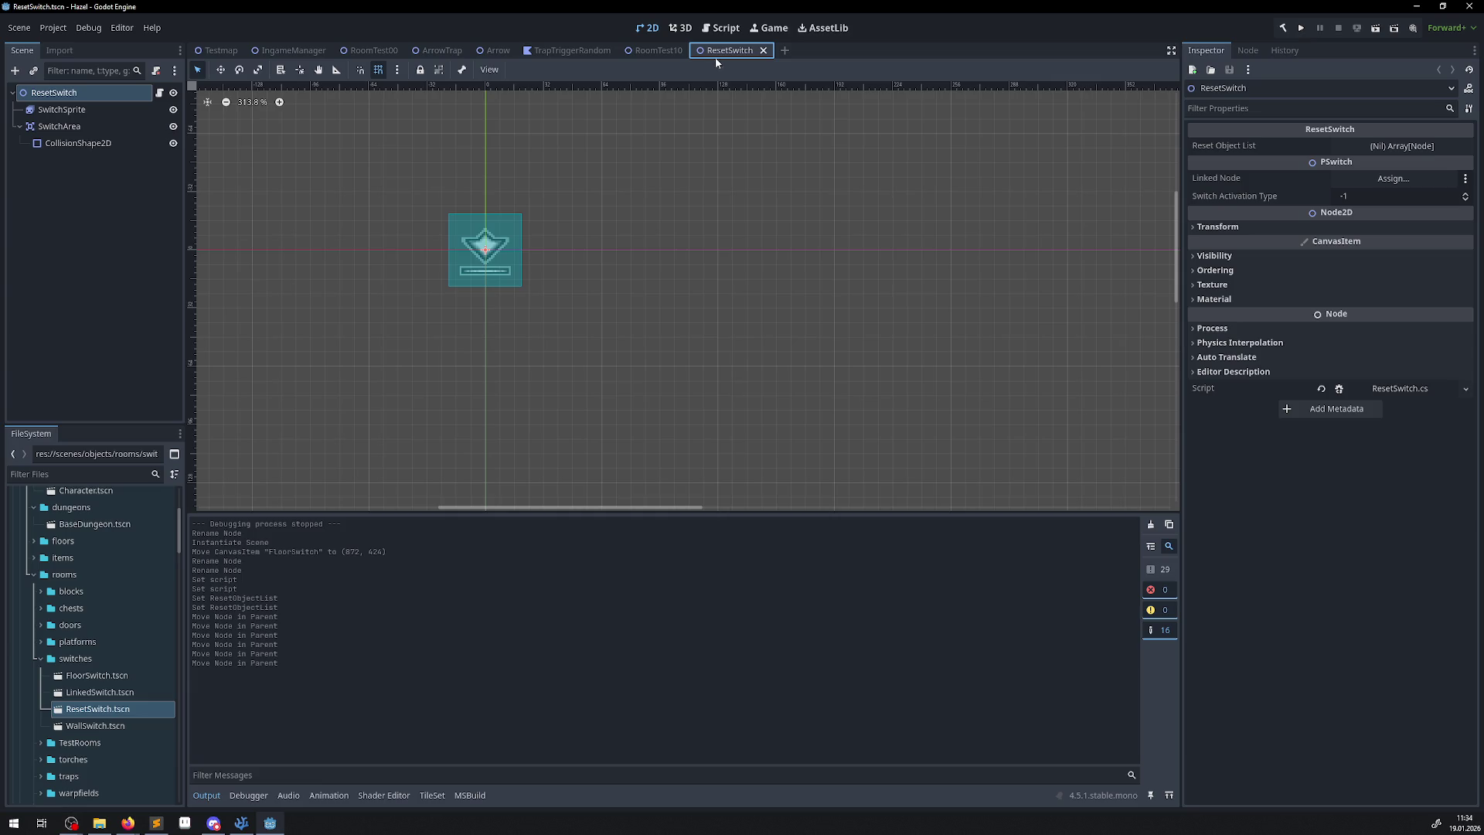
pyautogui.click(657, 51)
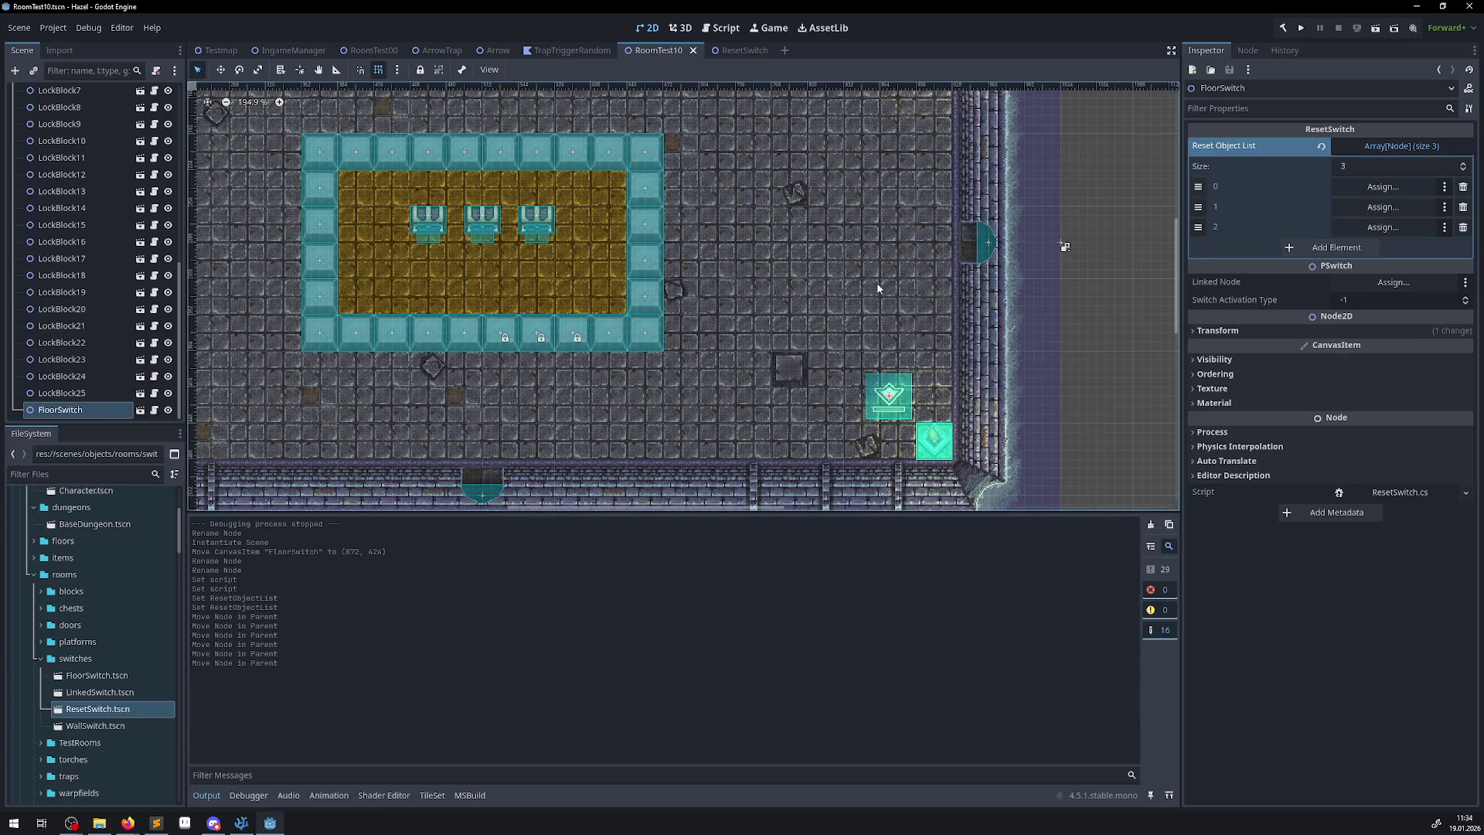
pyautogui.scroll(5, 184, 300)
pyautogui.moveTo(65, 190)
pyautogui.mouseDown()
pyautogui.moveTo(1156, 265)
pyautogui.moveTo(1383, 205)
pyautogui.moveTo(1384, 186)
pyautogui.mouseUp()
pyautogui.moveTo(115, 207); pyautogui.dragTo(1384, 207)
pyautogui.moveTo(68, 224)
pyautogui.mouseDown()
pyautogui.moveTo(818, 256)
pyautogui.moveTo(1376, 248)
pyautogui.moveTo(1383, 228)
pyautogui.mouseUp()
pyautogui.hotkey('ctrl', 's')
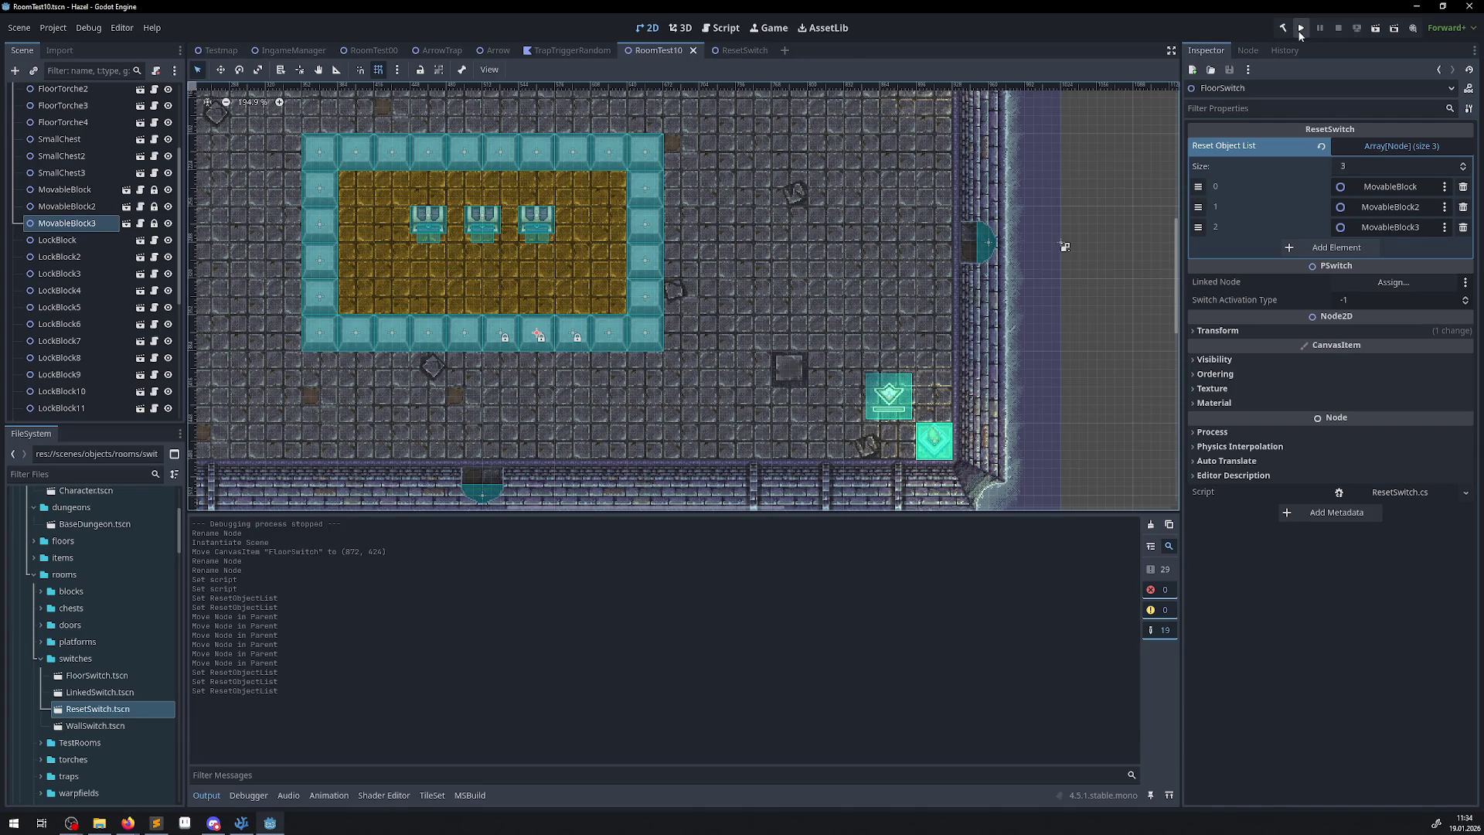
pyautogui.click(1300, 29)
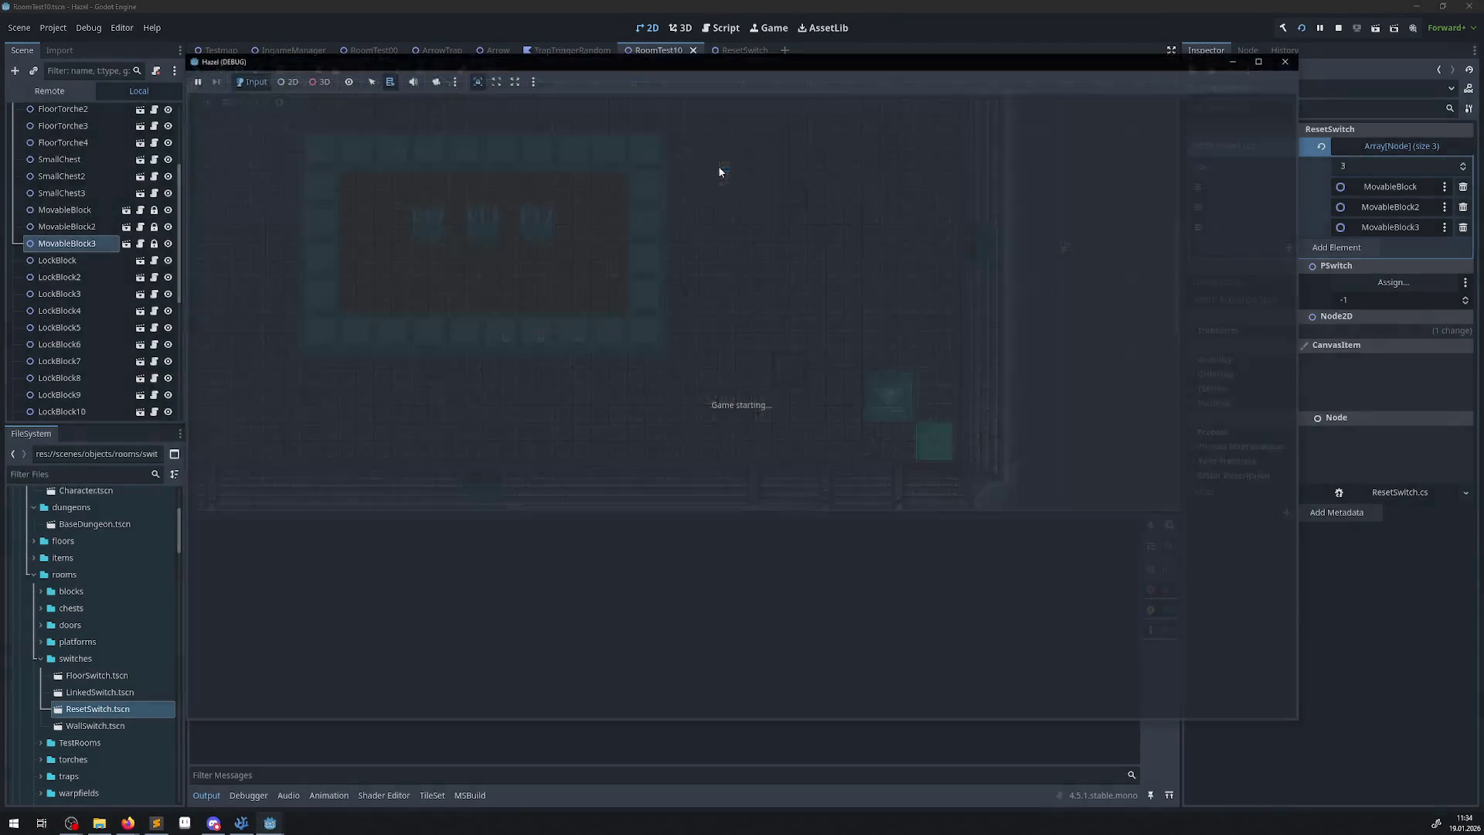
# Walk through the corridor and rooms, cross the blue bridge and open the chest to collect a key.
pyautogui.press('Up')
pyautogui.press('Left')
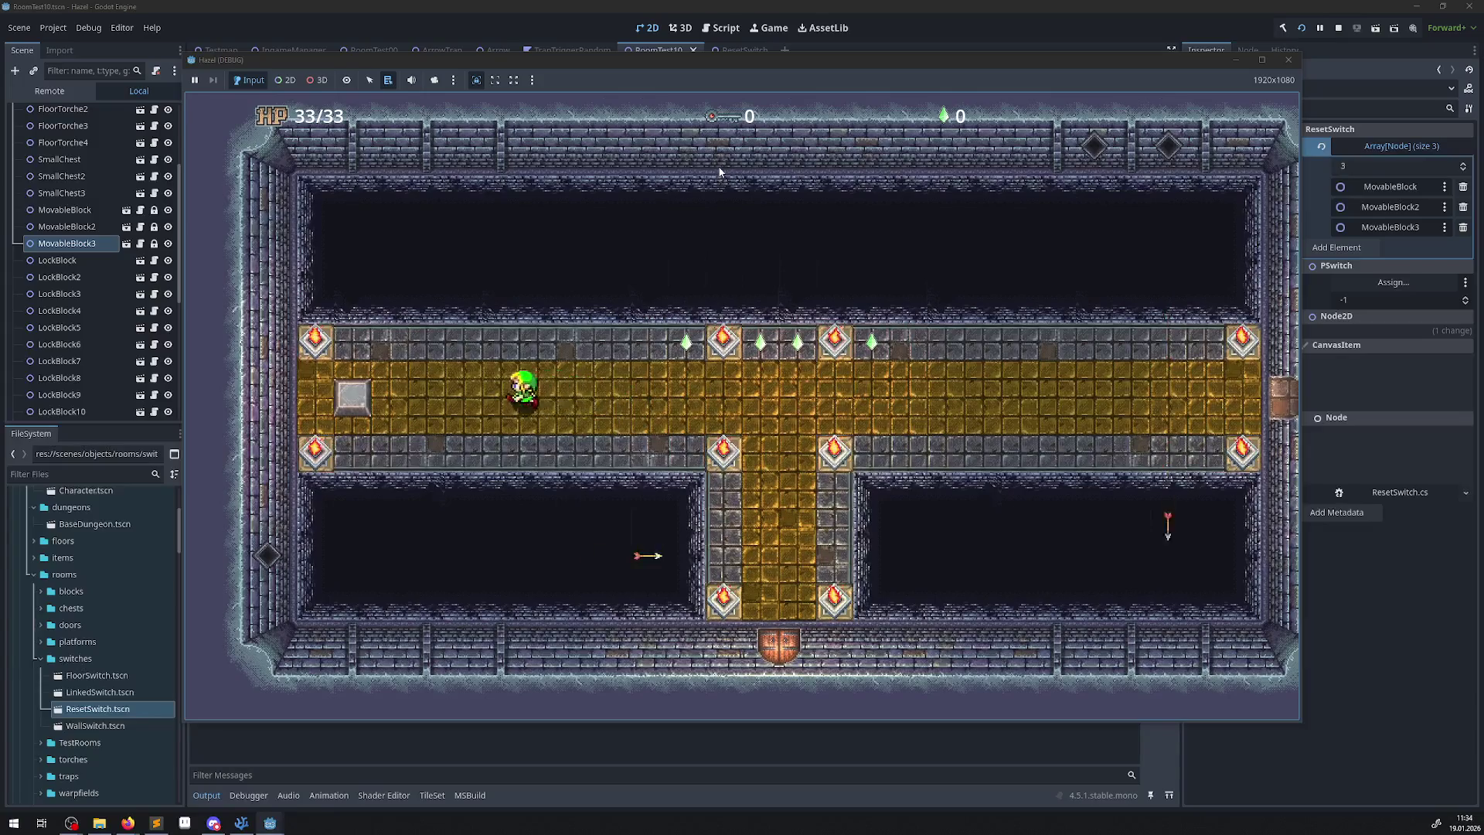
pyautogui.press('Left')
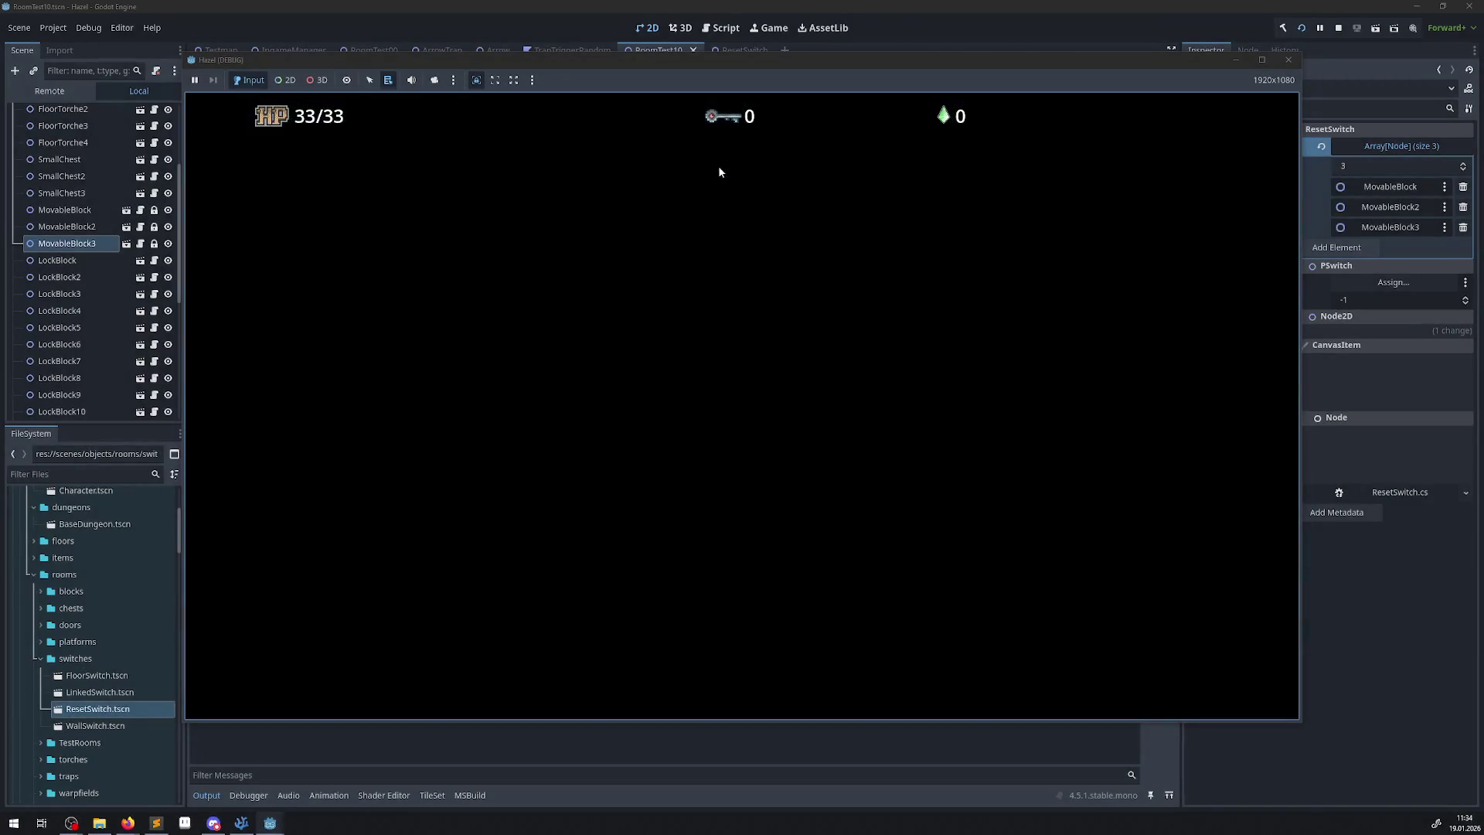
pyautogui.press('Right')
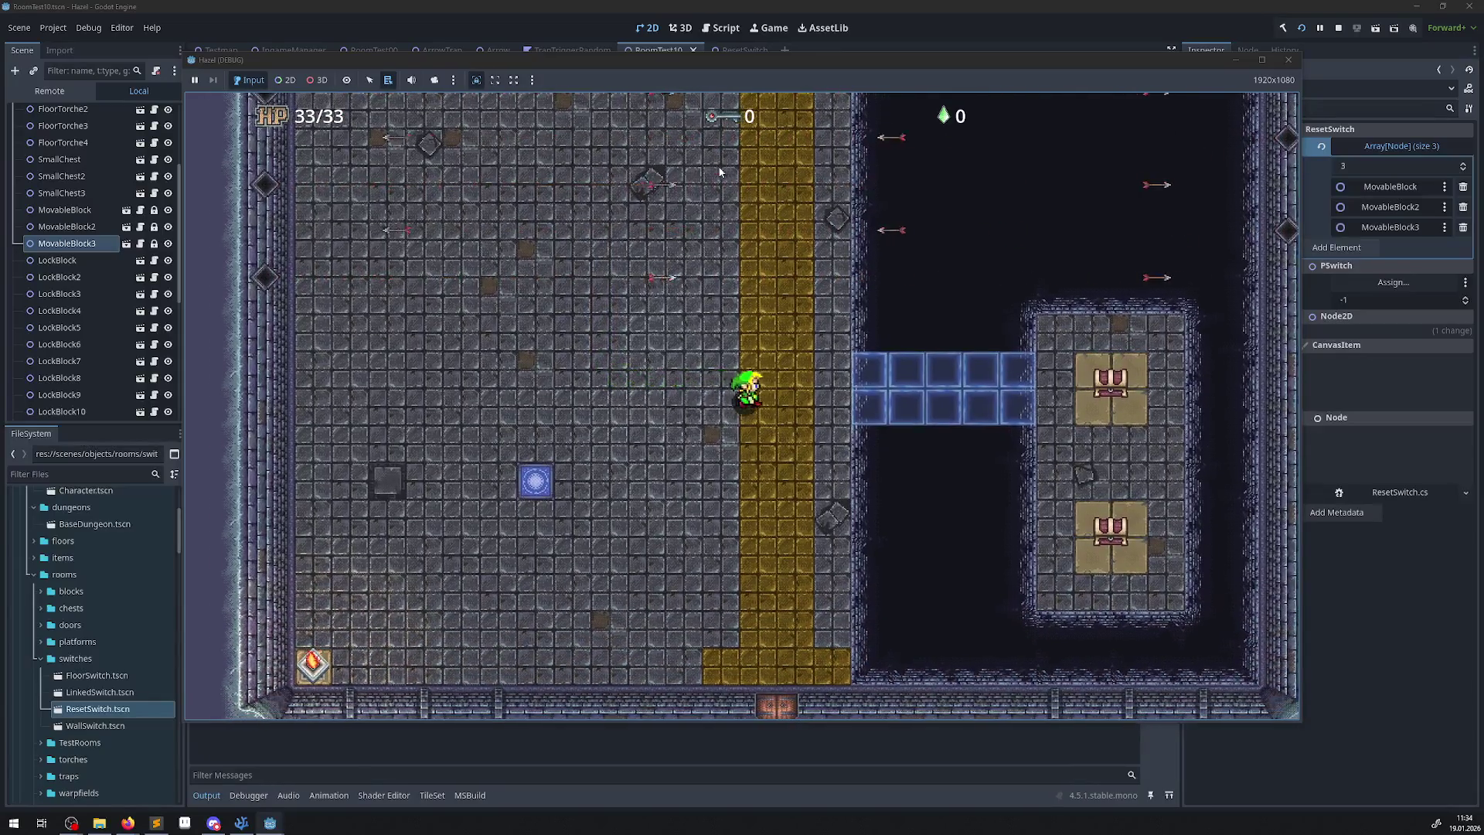
pyautogui.press('Right')
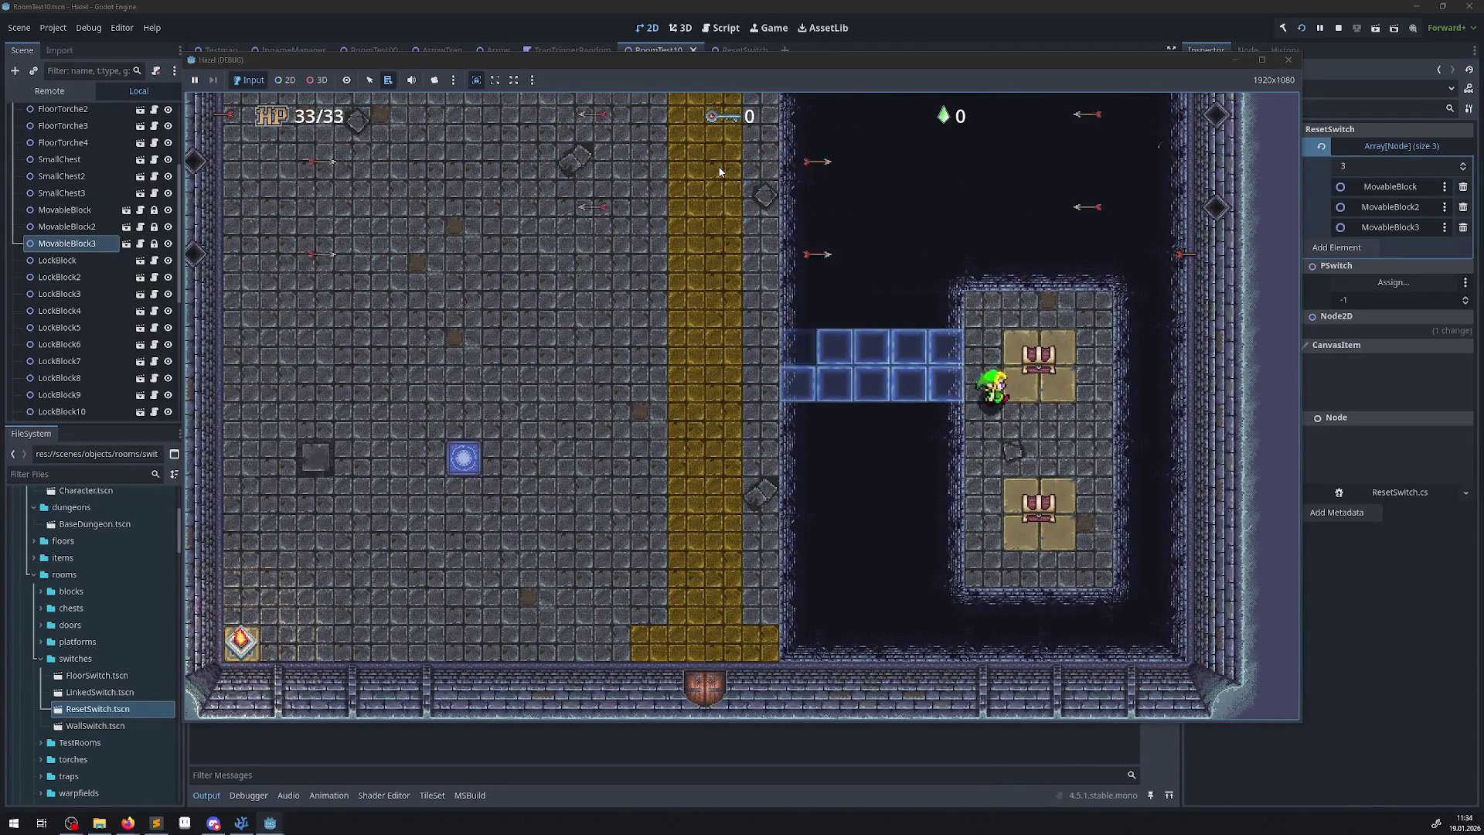
pyautogui.press('space')
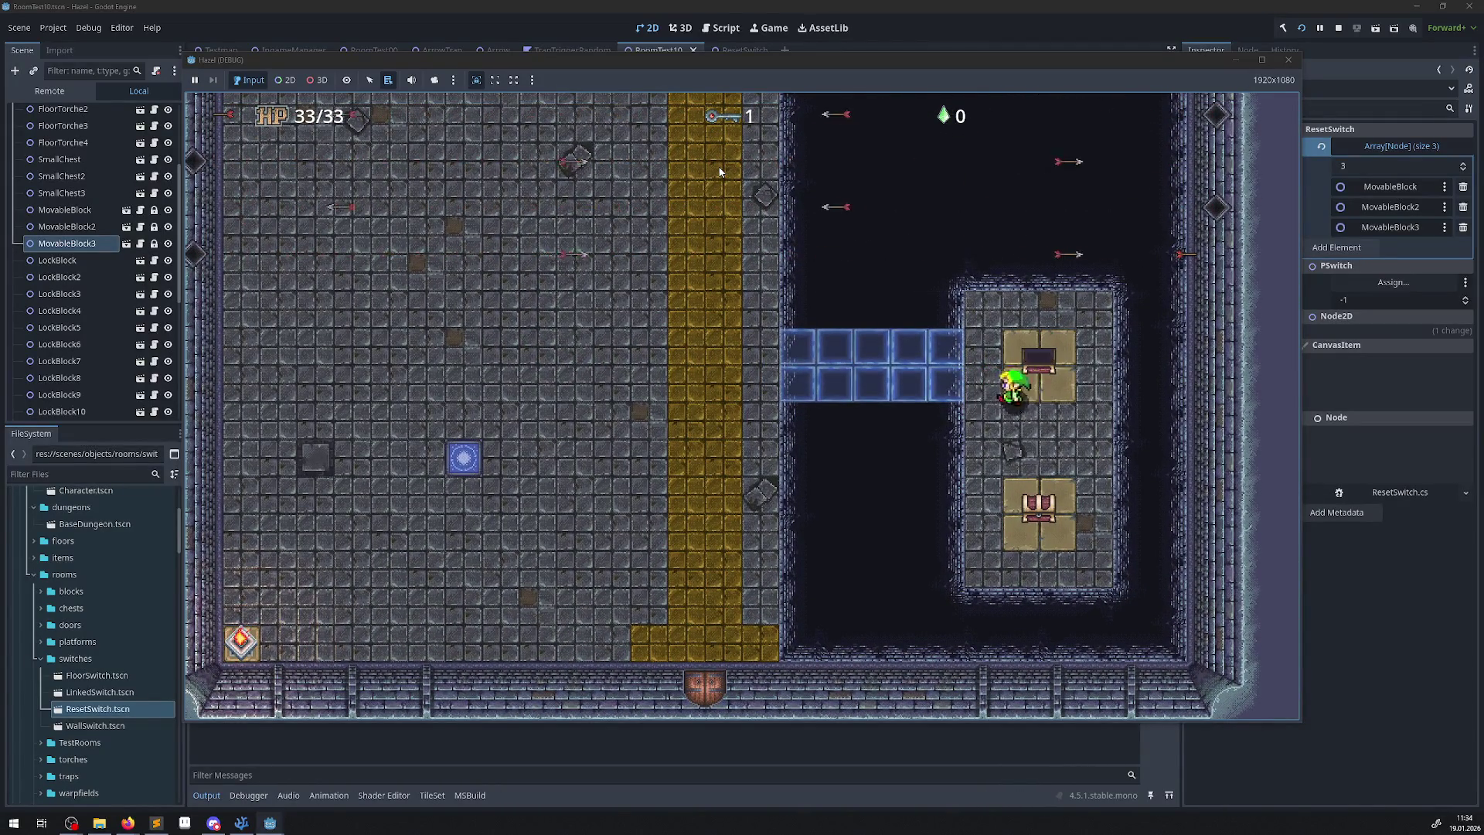
# Walk back over the bridge, down through the bottom door and west to the floor switch.
pyautogui.press('Left')
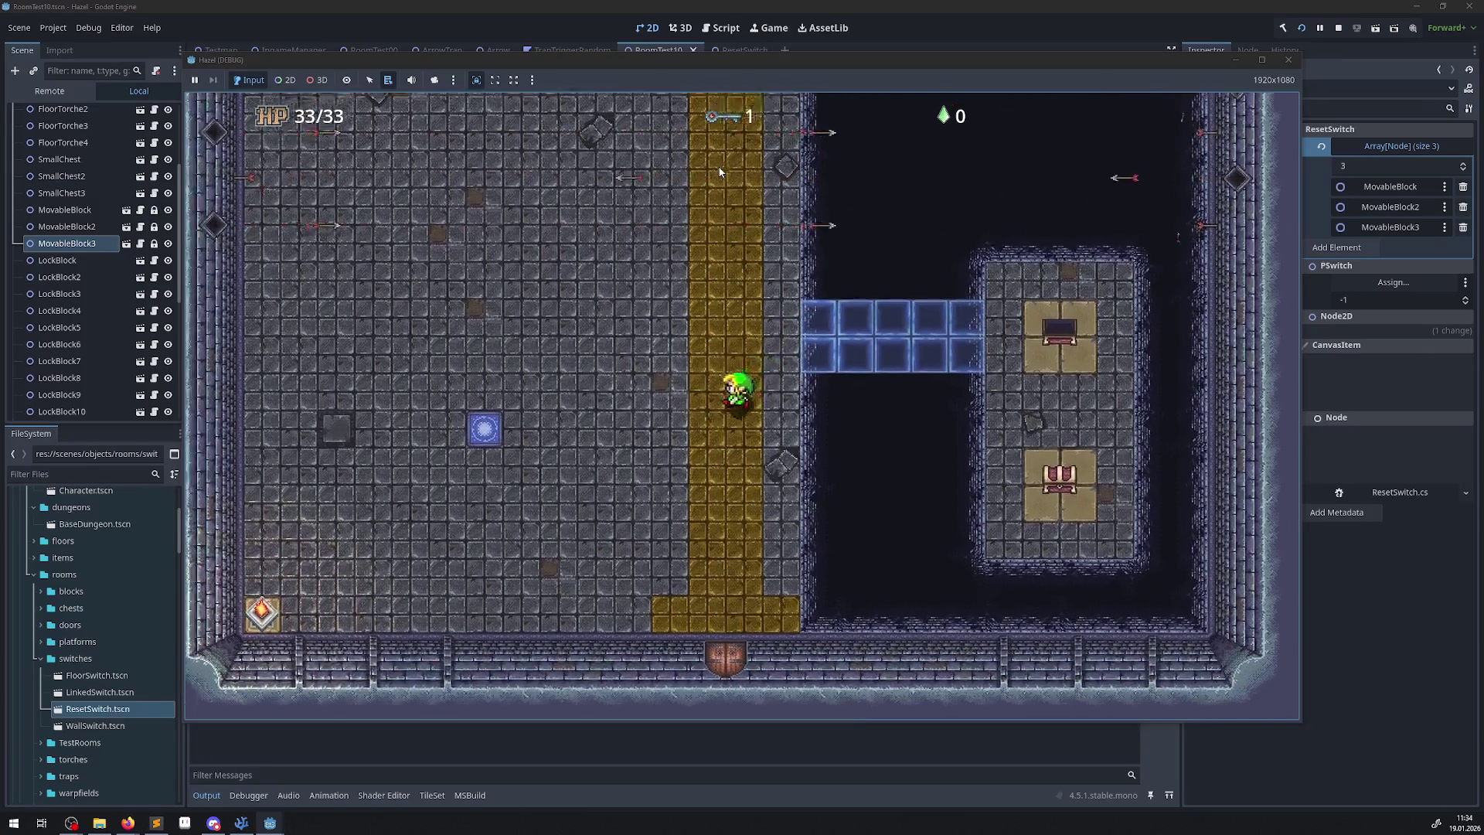
pyautogui.press('Down')
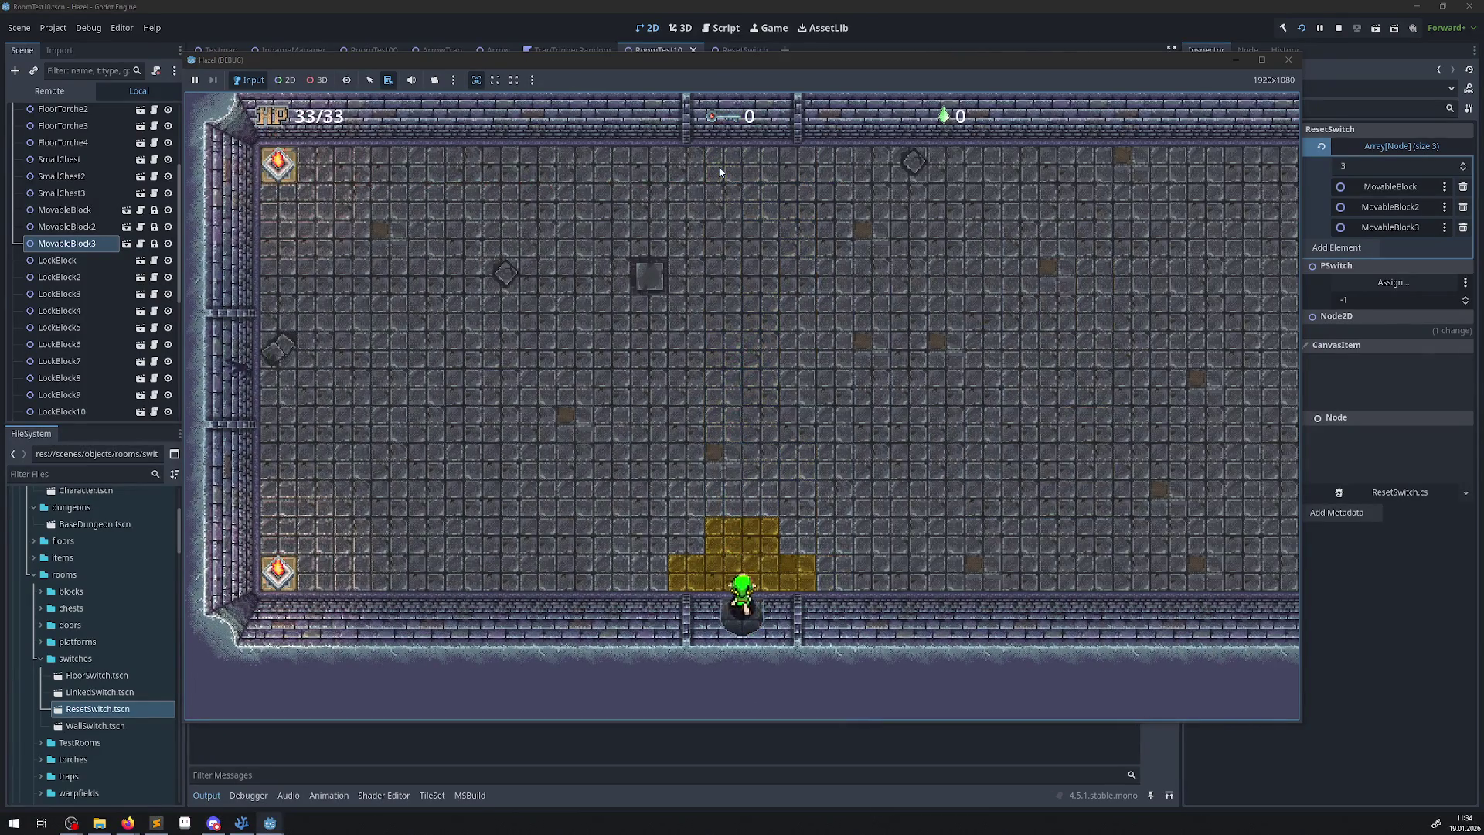
pyautogui.press('Up')
pyautogui.press('Left')
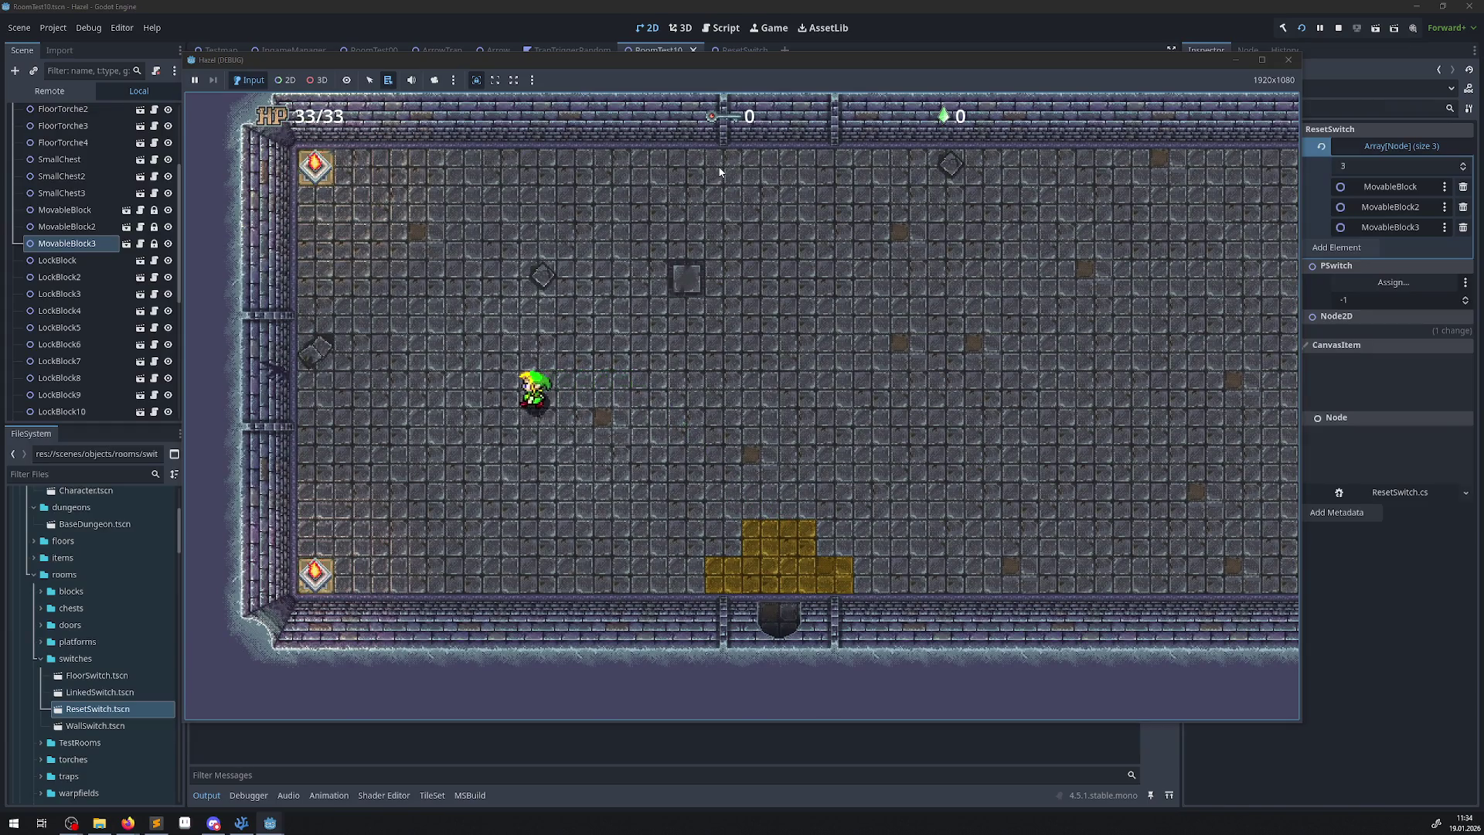
pyautogui.press('Left')
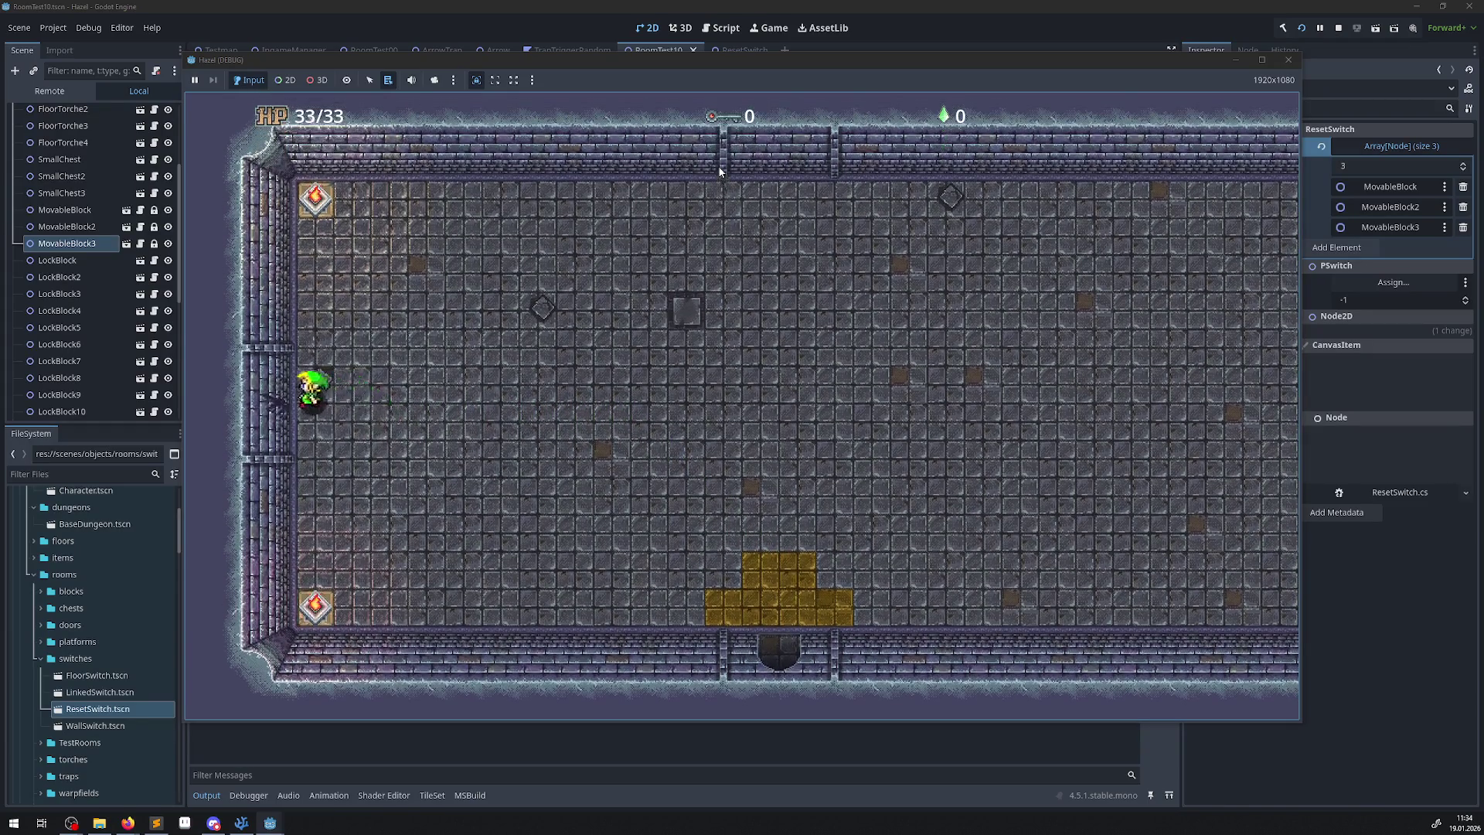
pyautogui.press('Down')
pyautogui.press('Left')
pyautogui.press('Right')
pyautogui.press('Left')
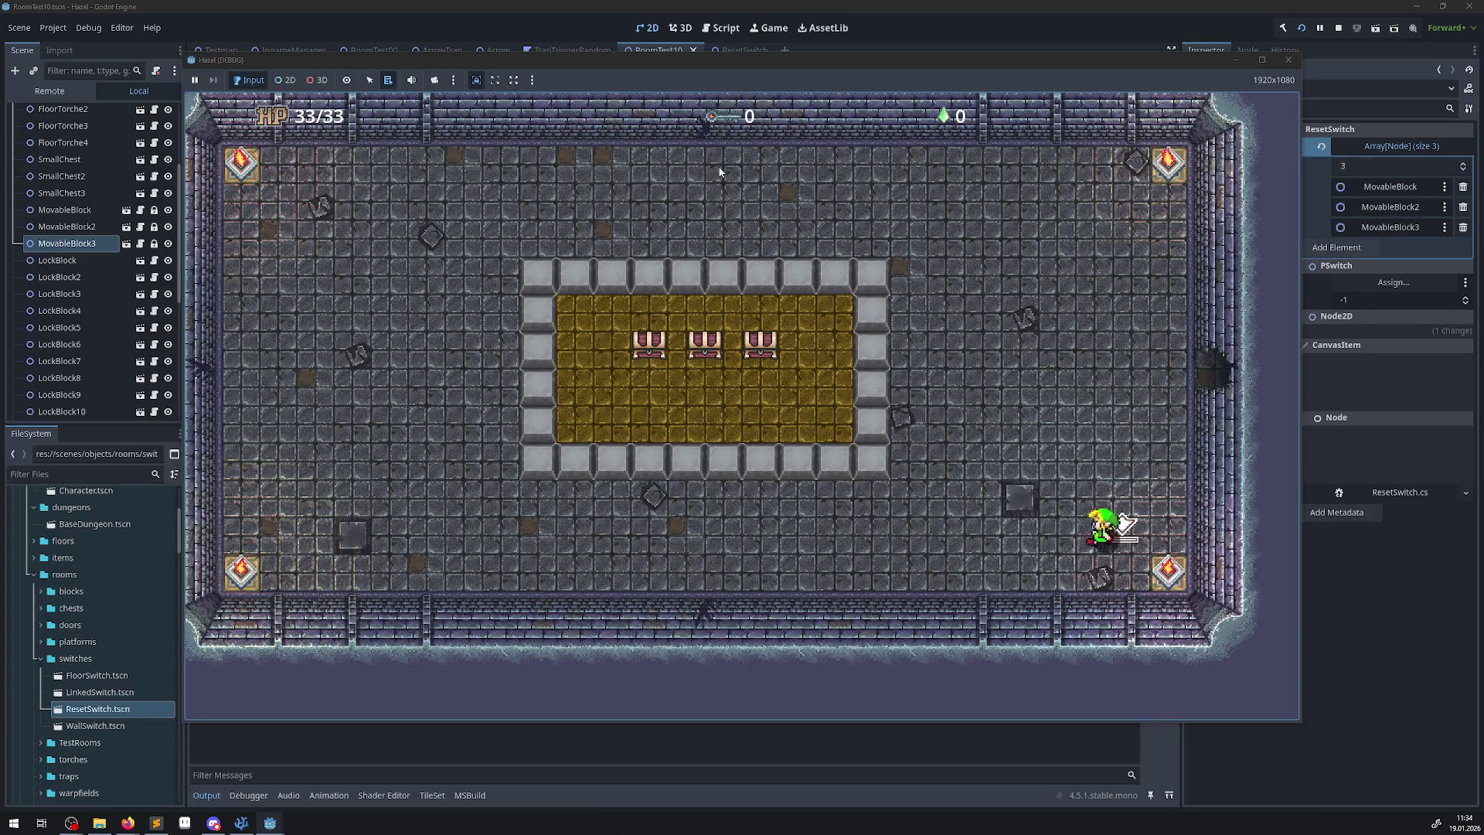
pyautogui.press('Right')
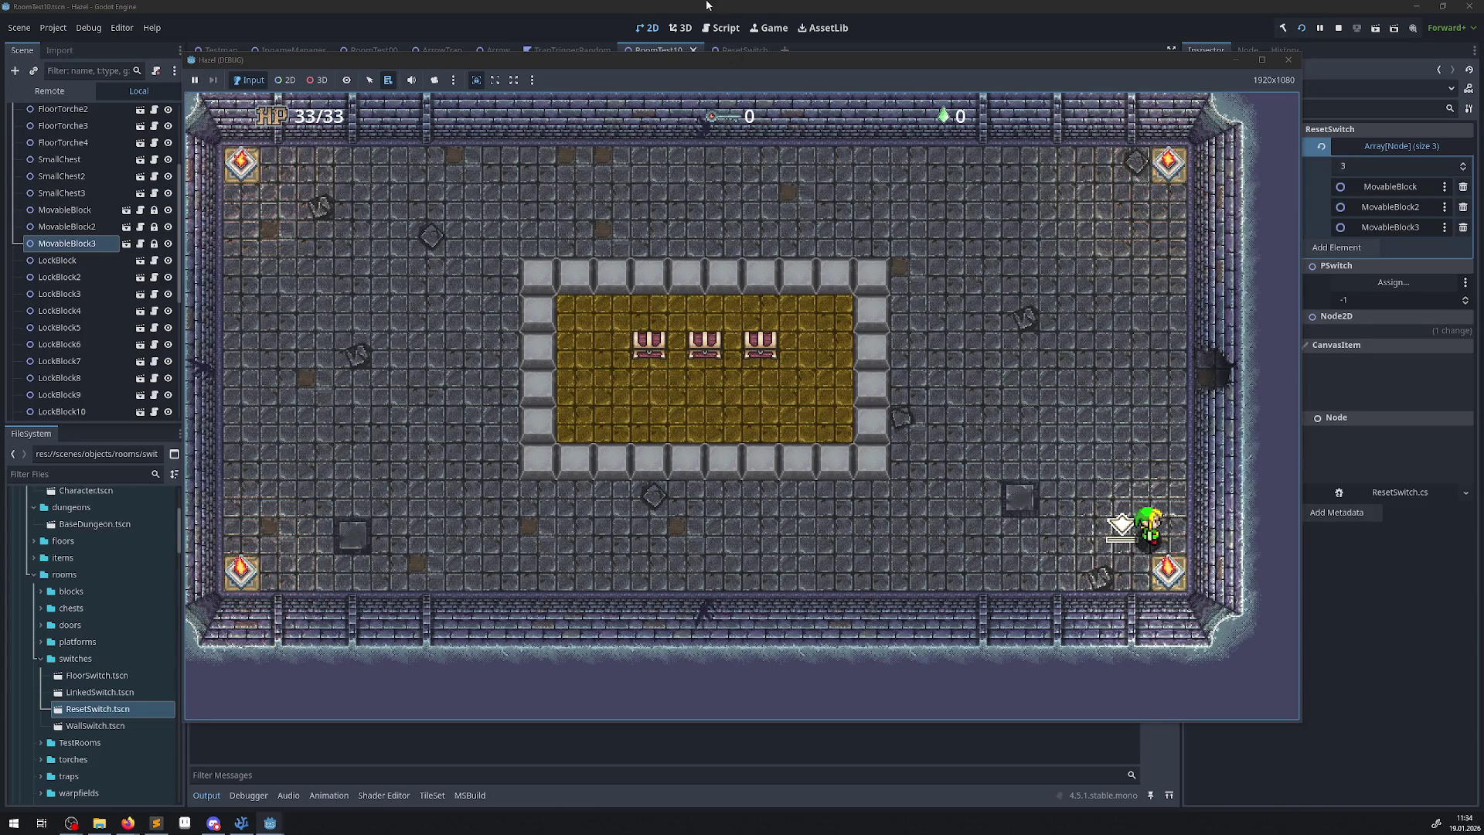
# Shift the game window right and step back and forth onto the floor switch.
pyautogui.moveTo(621, 58); pyautogui.dragTo(726, 62)
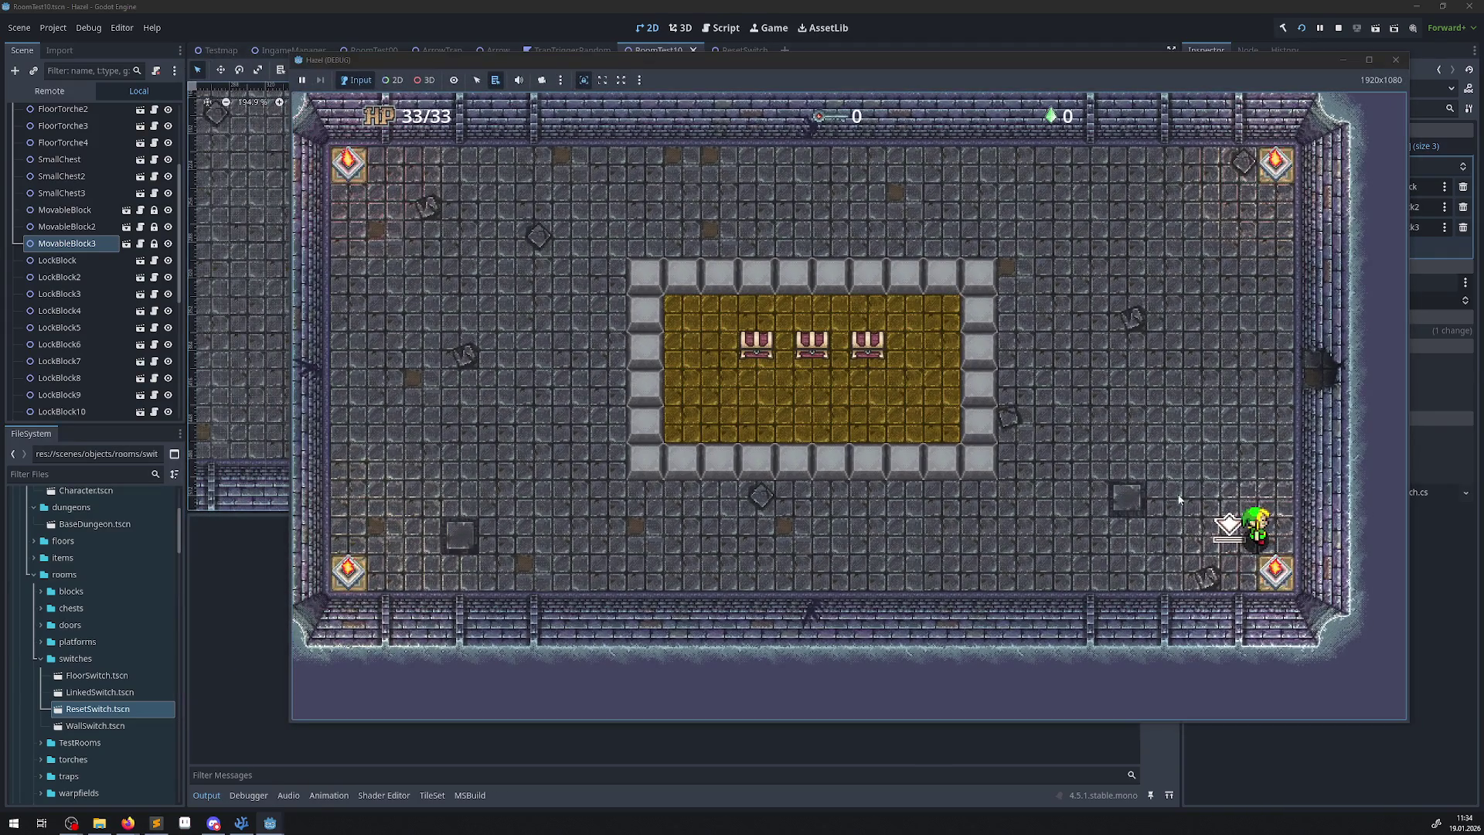
pyautogui.press('Left')
pyautogui.press('Right')
pyautogui.press('Left')
pyautogui.press('Right')
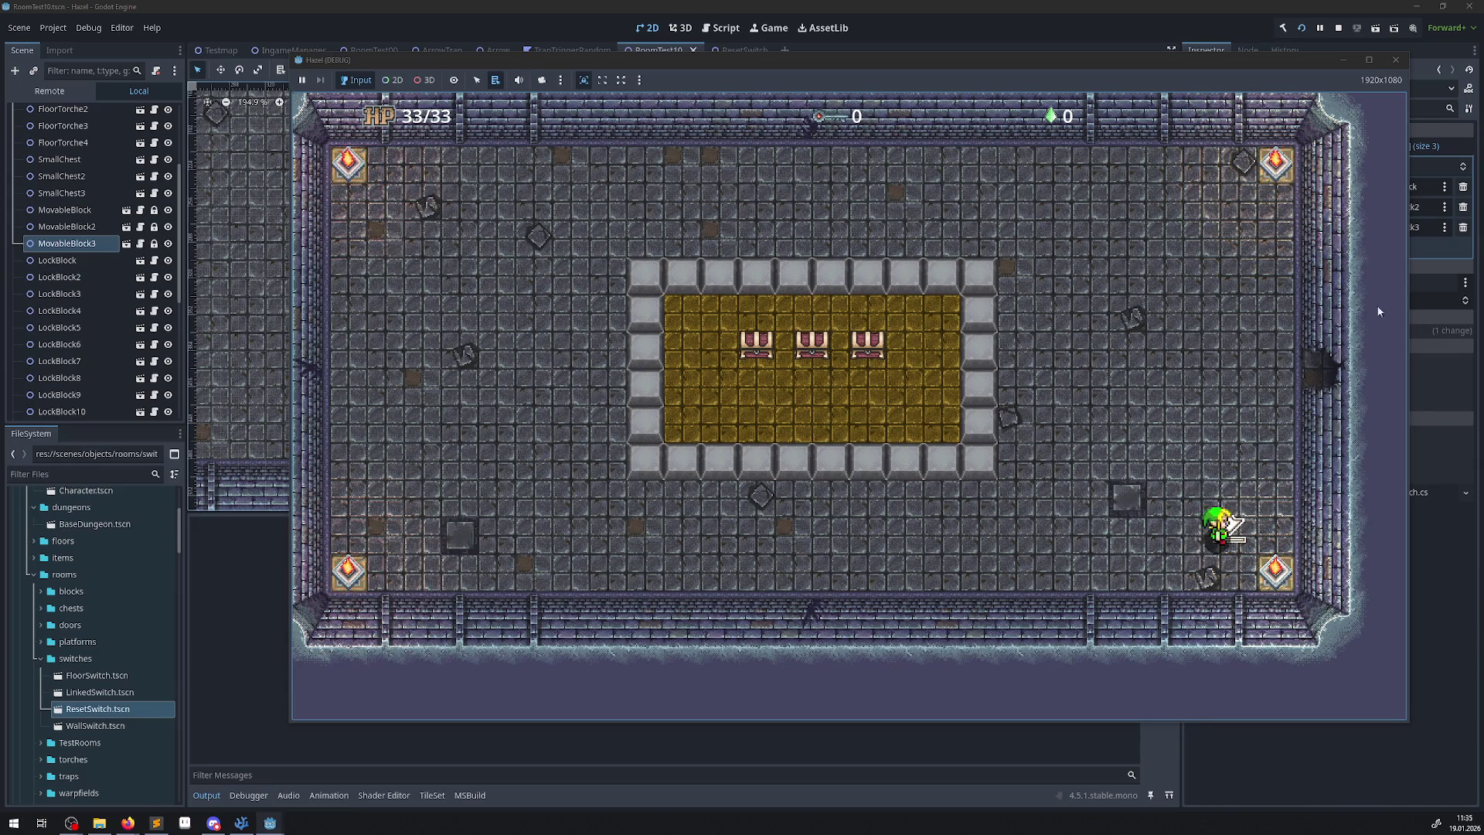
# Move the game window aside, bring the editor to the front and close the running game.
pyautogui.moveTo(1311, 62)
pyautogui.mouseDown()
pyautogui.moveTo(956, 91)
pyautogui.moveTo(977, 68)
pyautogui.mouseUp()
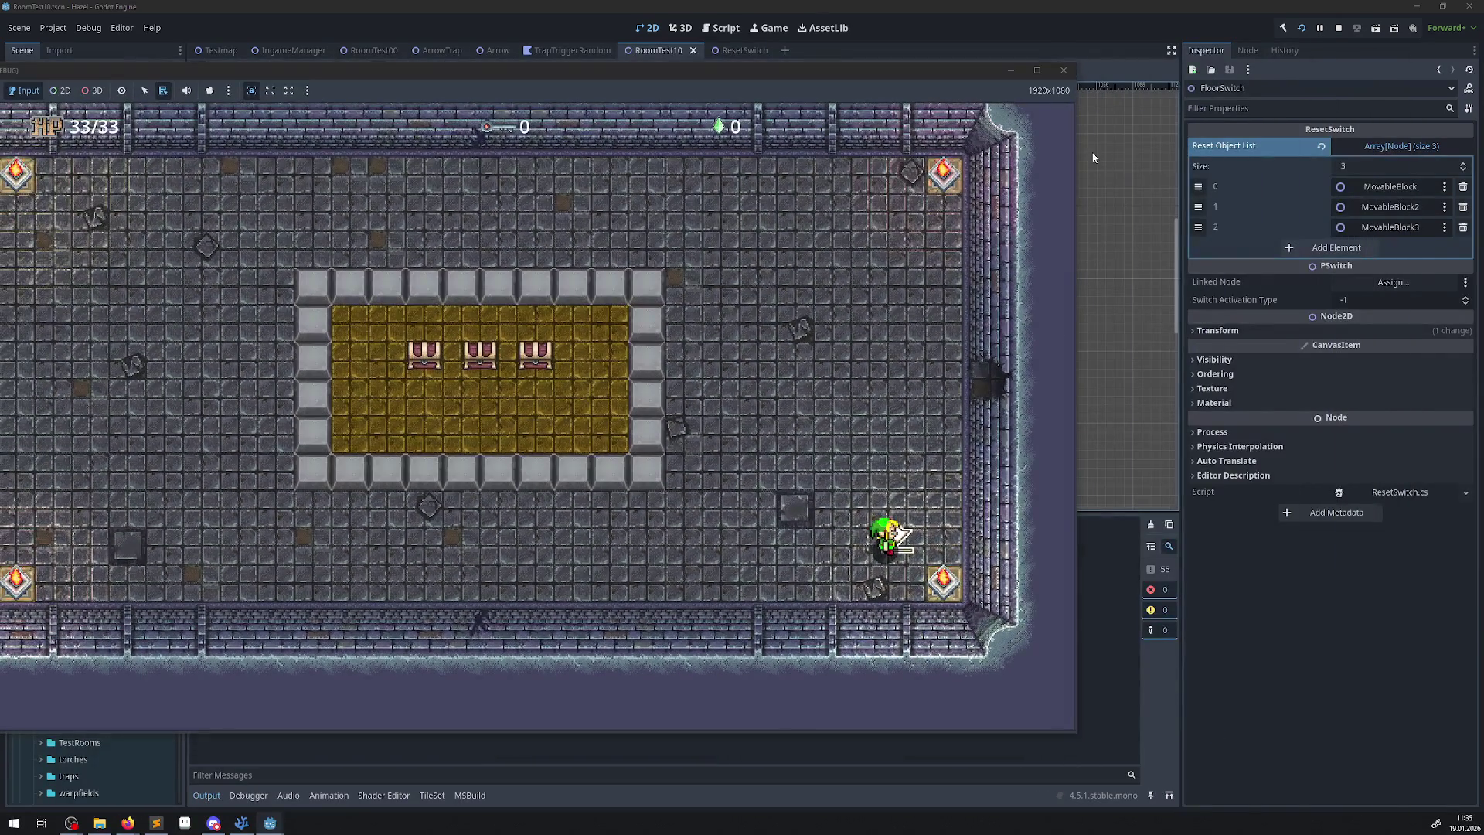
pyautogui.click(1165, 580)
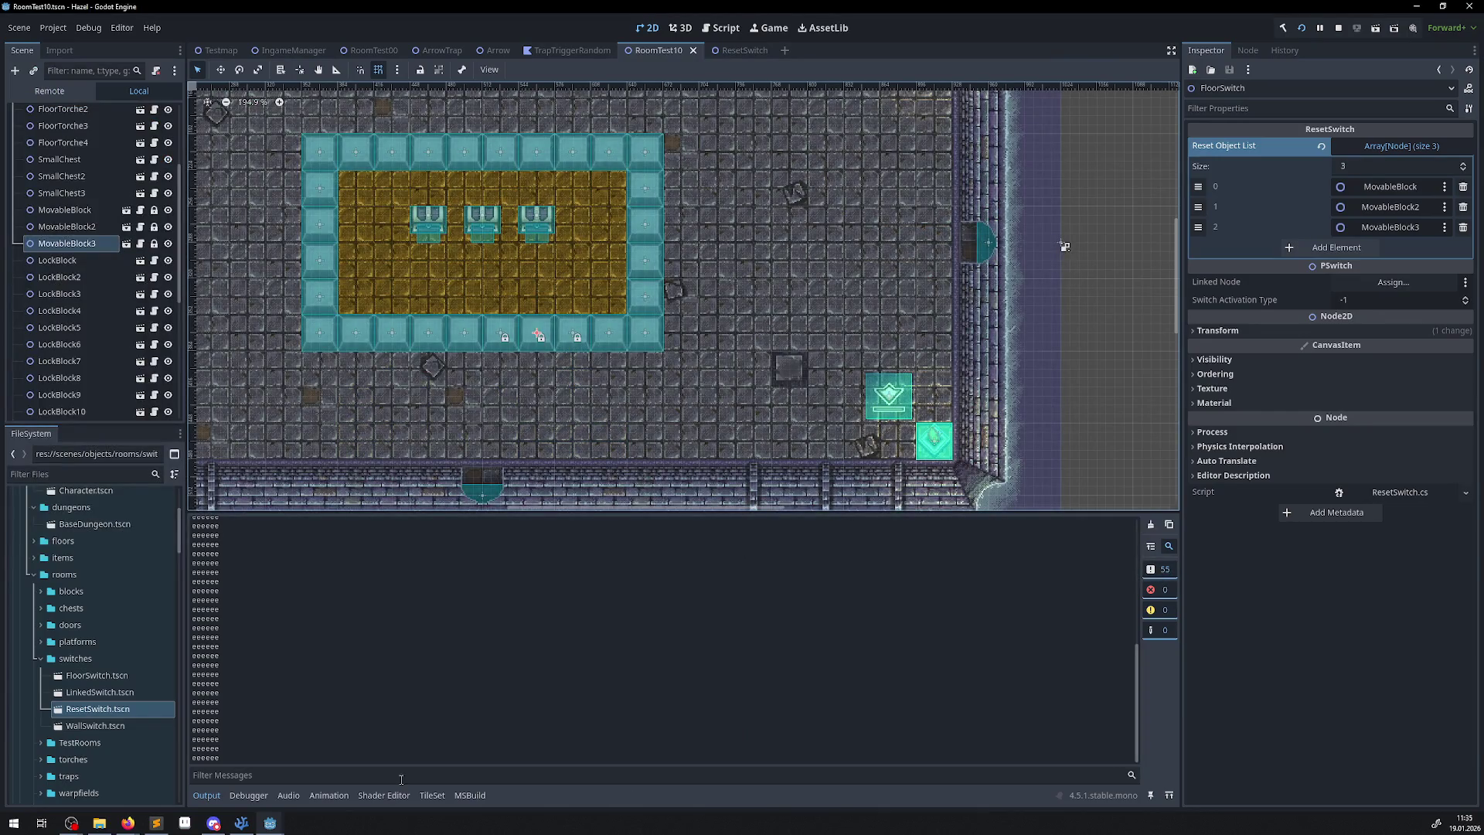
pyautogui.moveTo(270, 823)
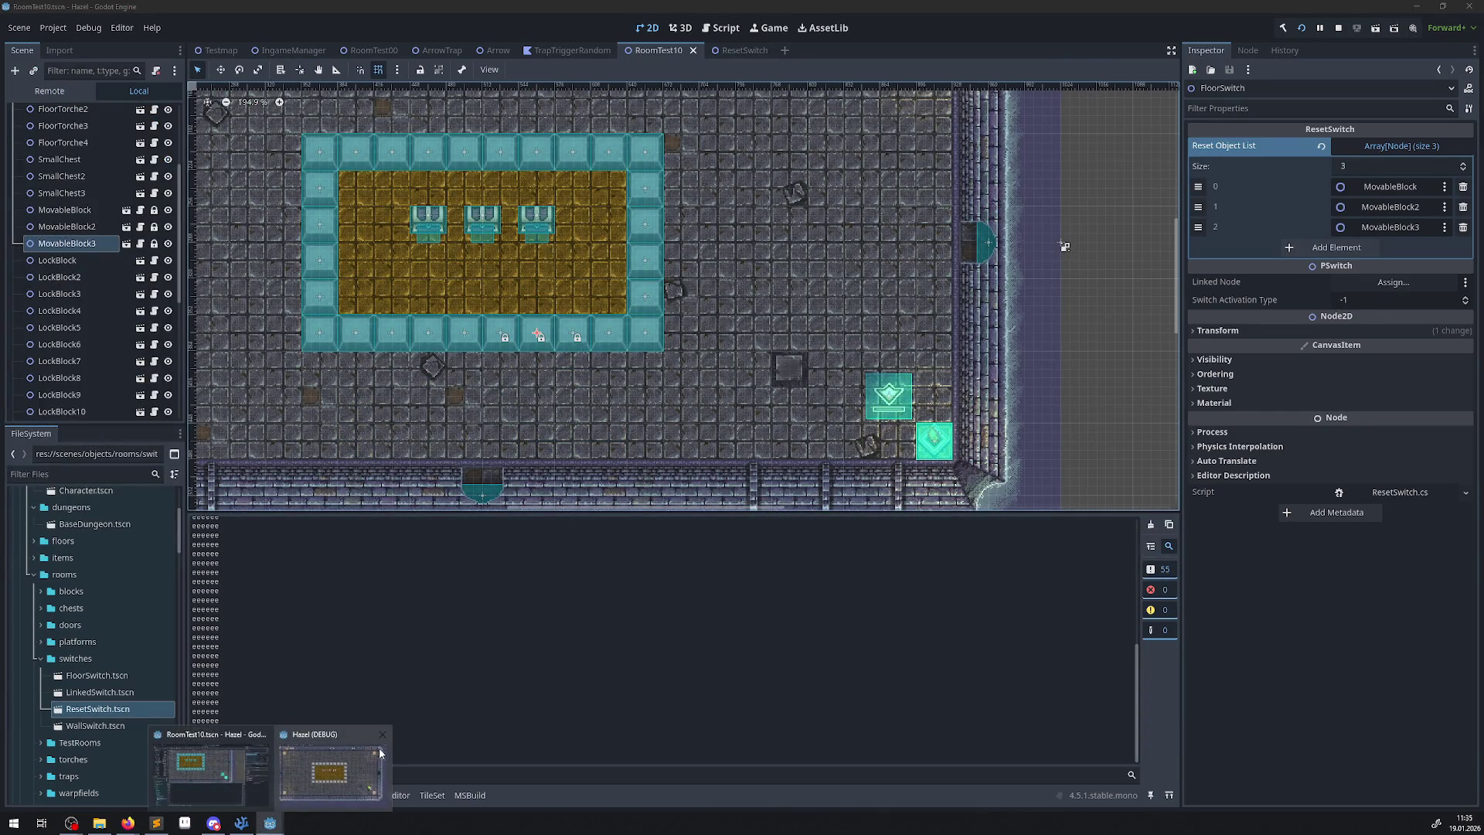
pyautogui.click(384, 740)
# Delete the GD.Print line from ResetObject in MovableBlock.cs, save, then view InterfaceLib.cs.
pyautogui.click(246, 827)
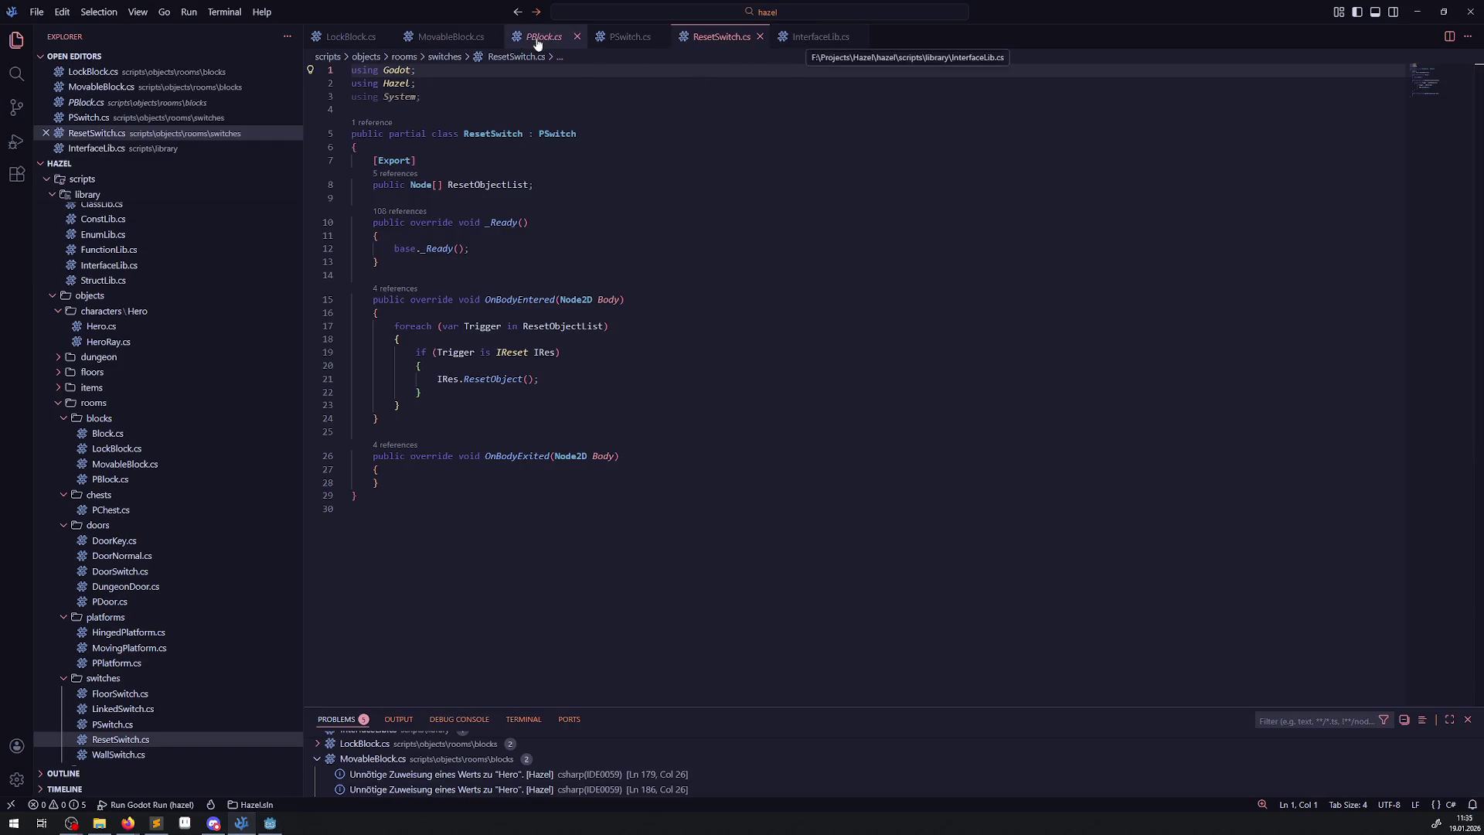
pyautogui.click(433, 49)
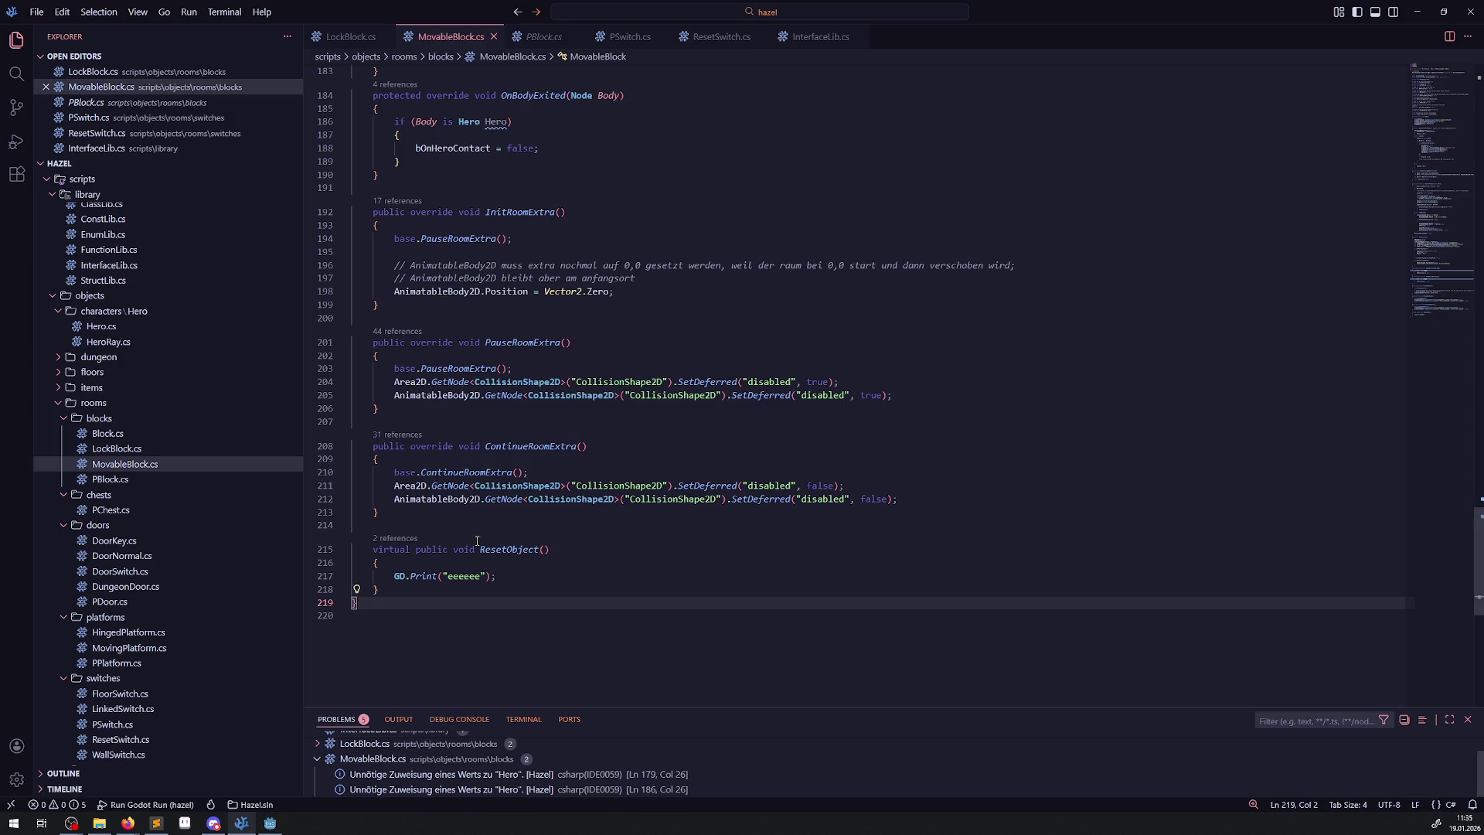
pyautogui.click(508, 579)
pyautogui.press('BackSpace')
pyautogui.press('BackSpace')
pyautogui.press('BackSpace')
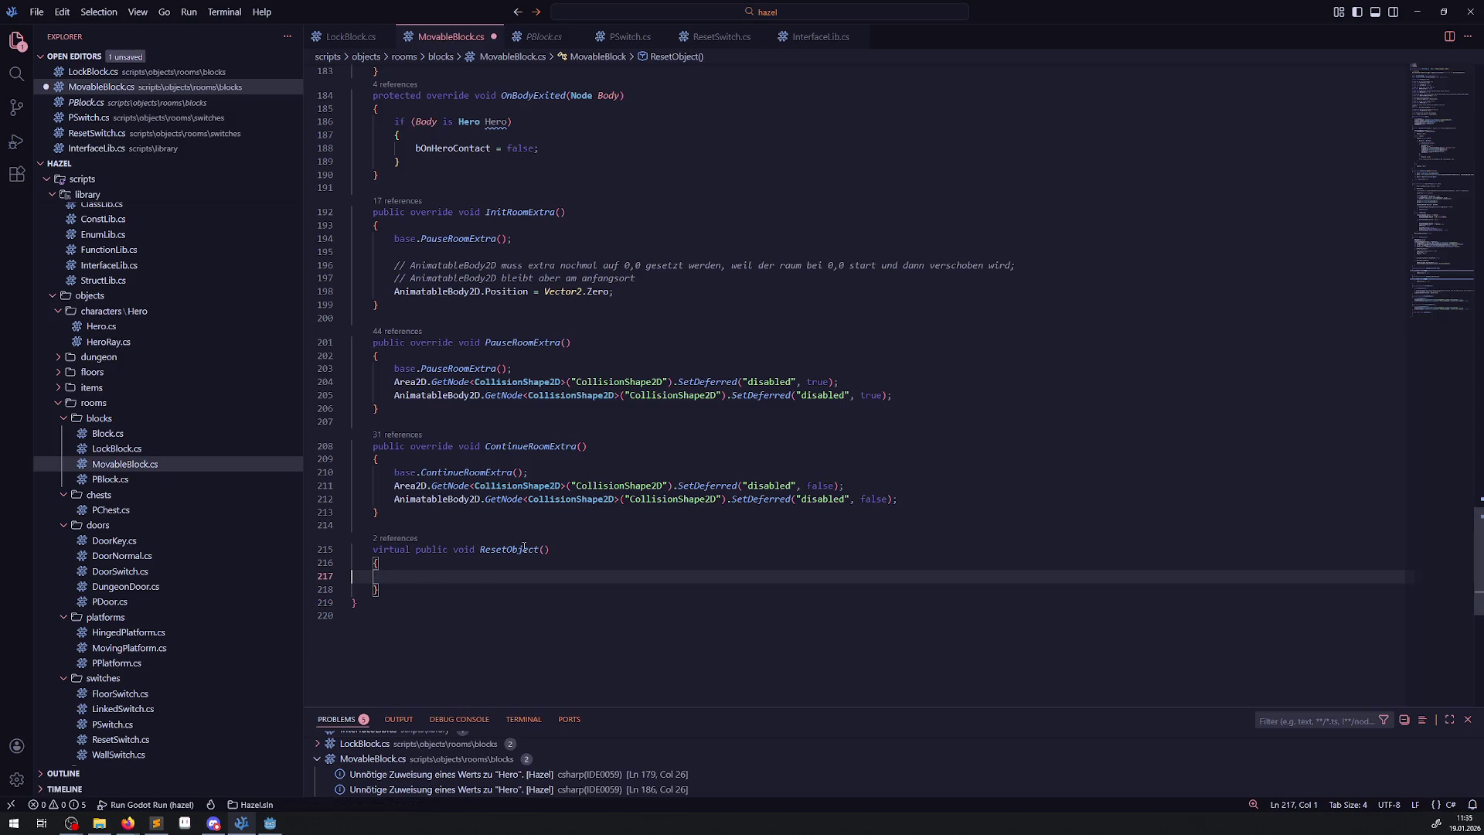
pyautogui.press('Return')
pyautogui.scroll(1, 668, 495)
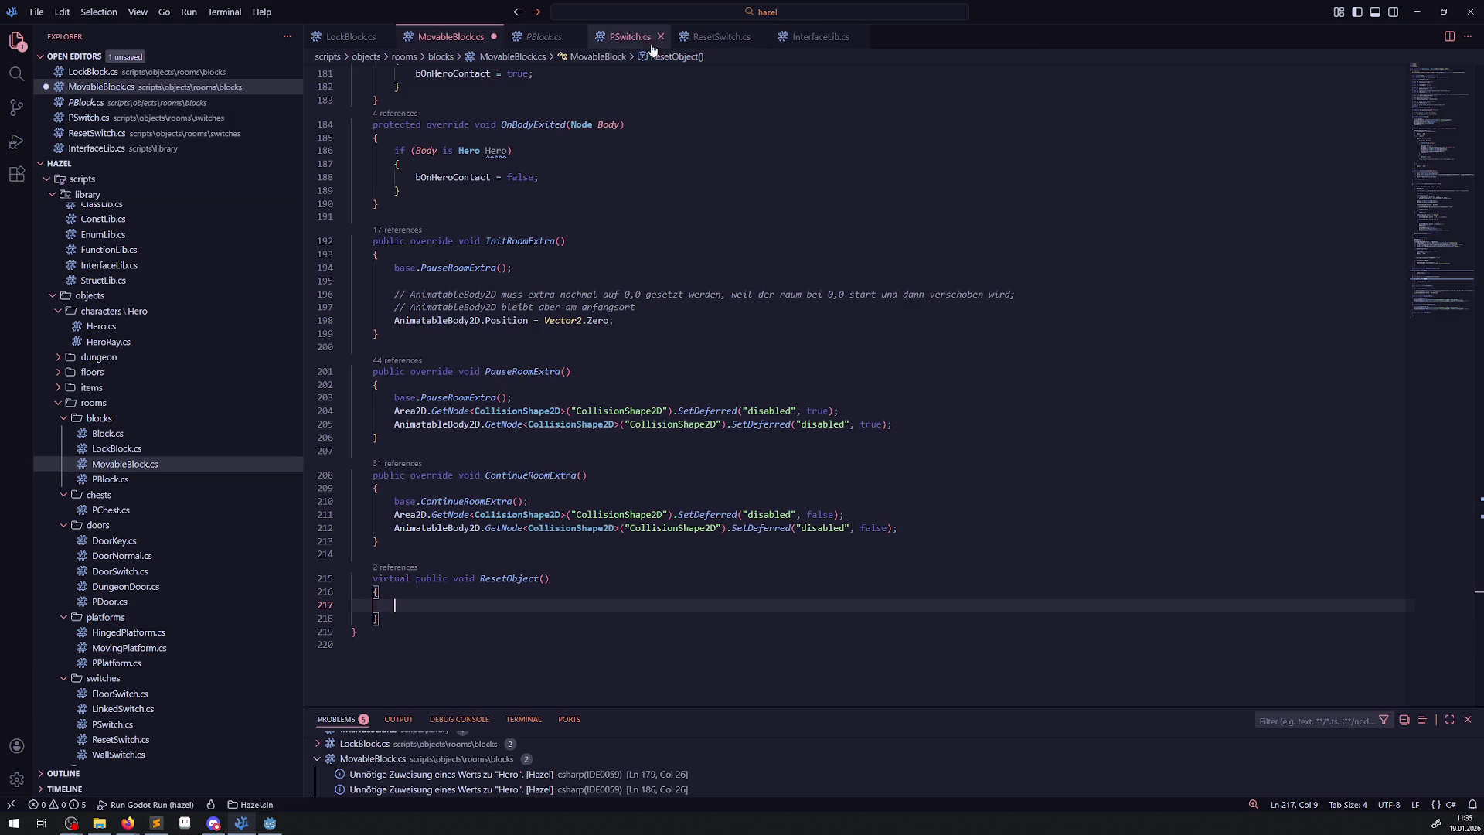
pyautogui.hotkey('ctrl', 's')
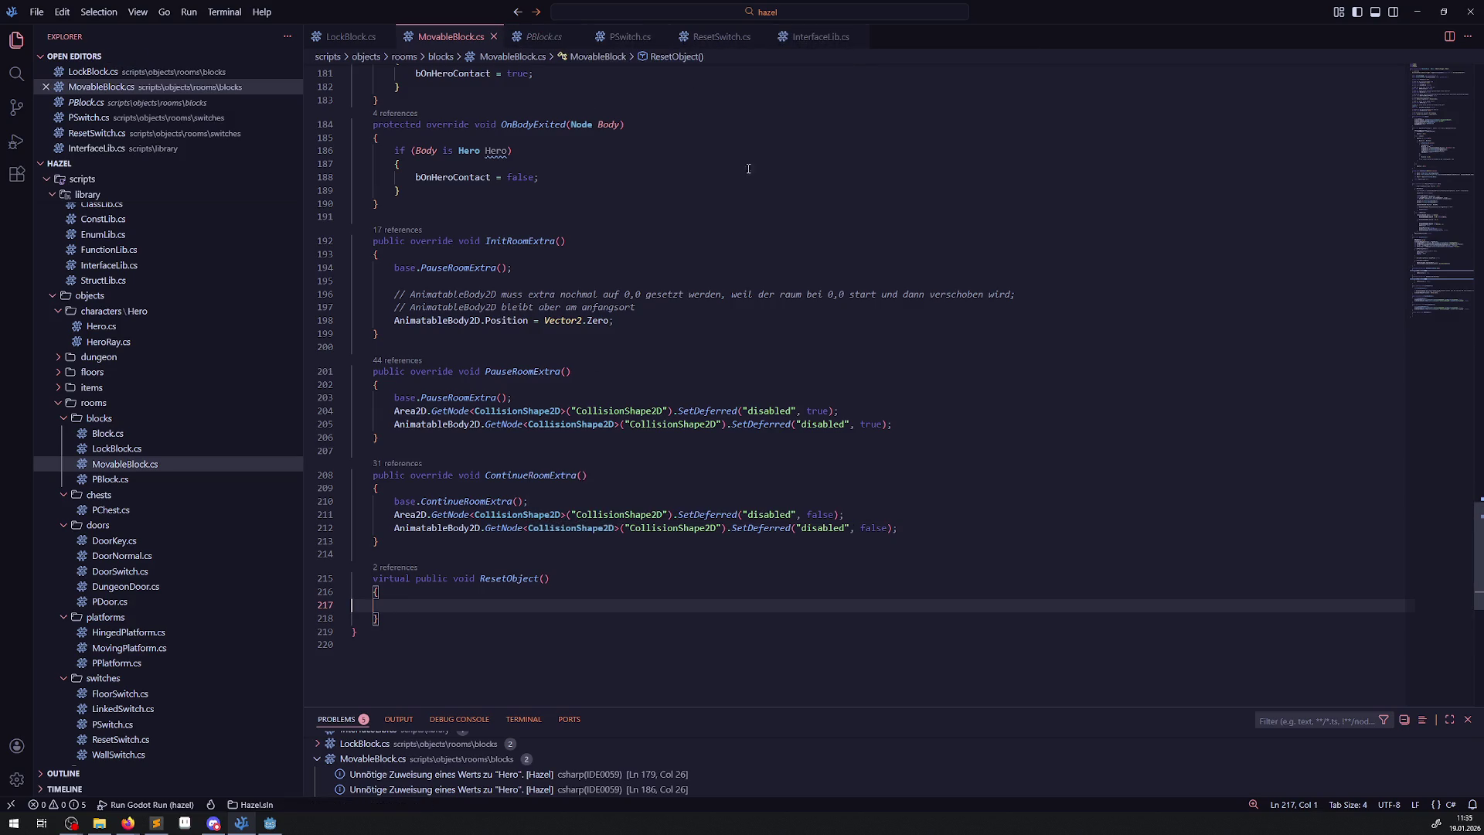
pyautogui.click(715, 37)
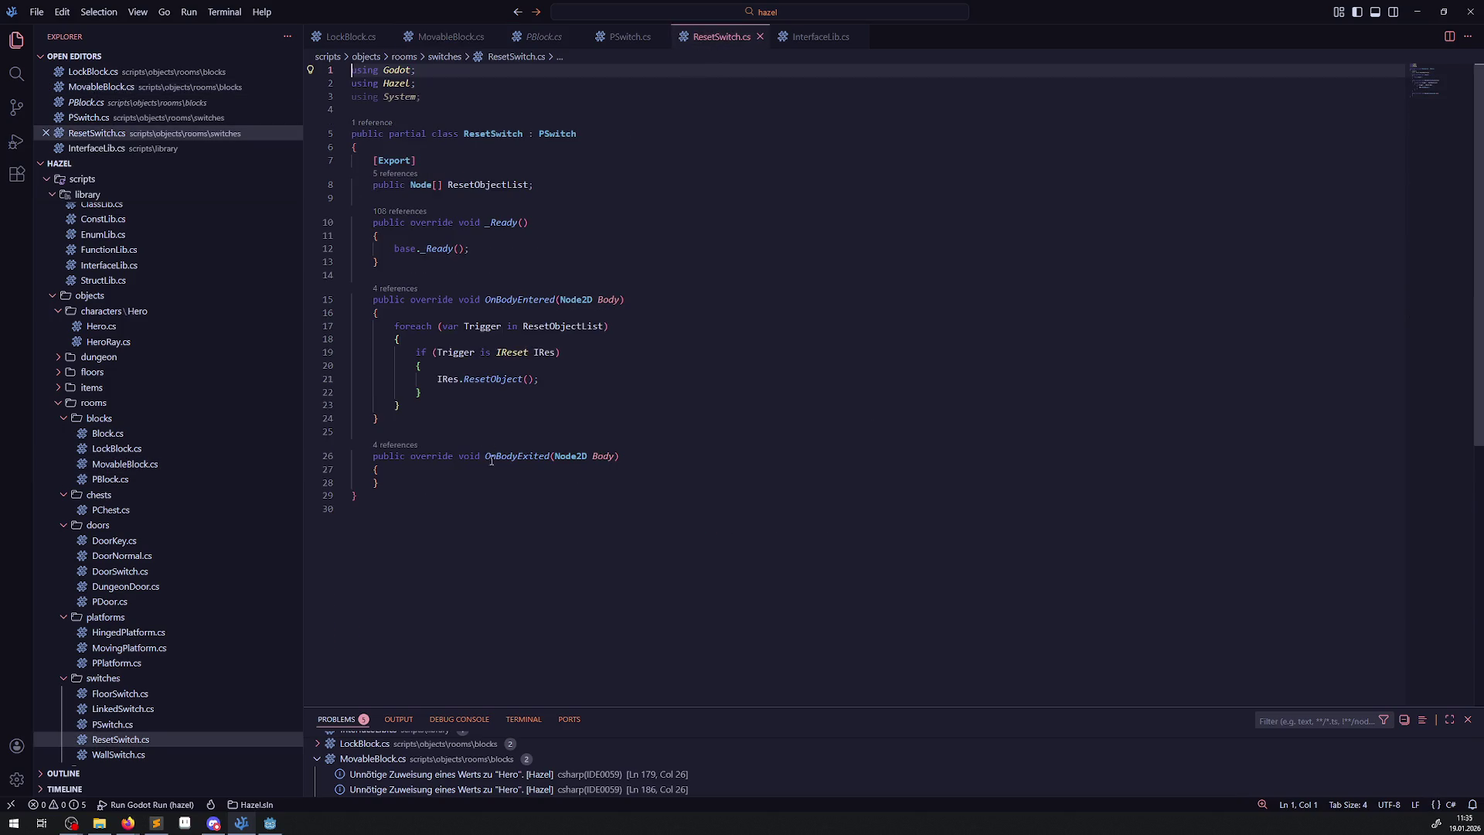
pyautogui.click(815, 37)
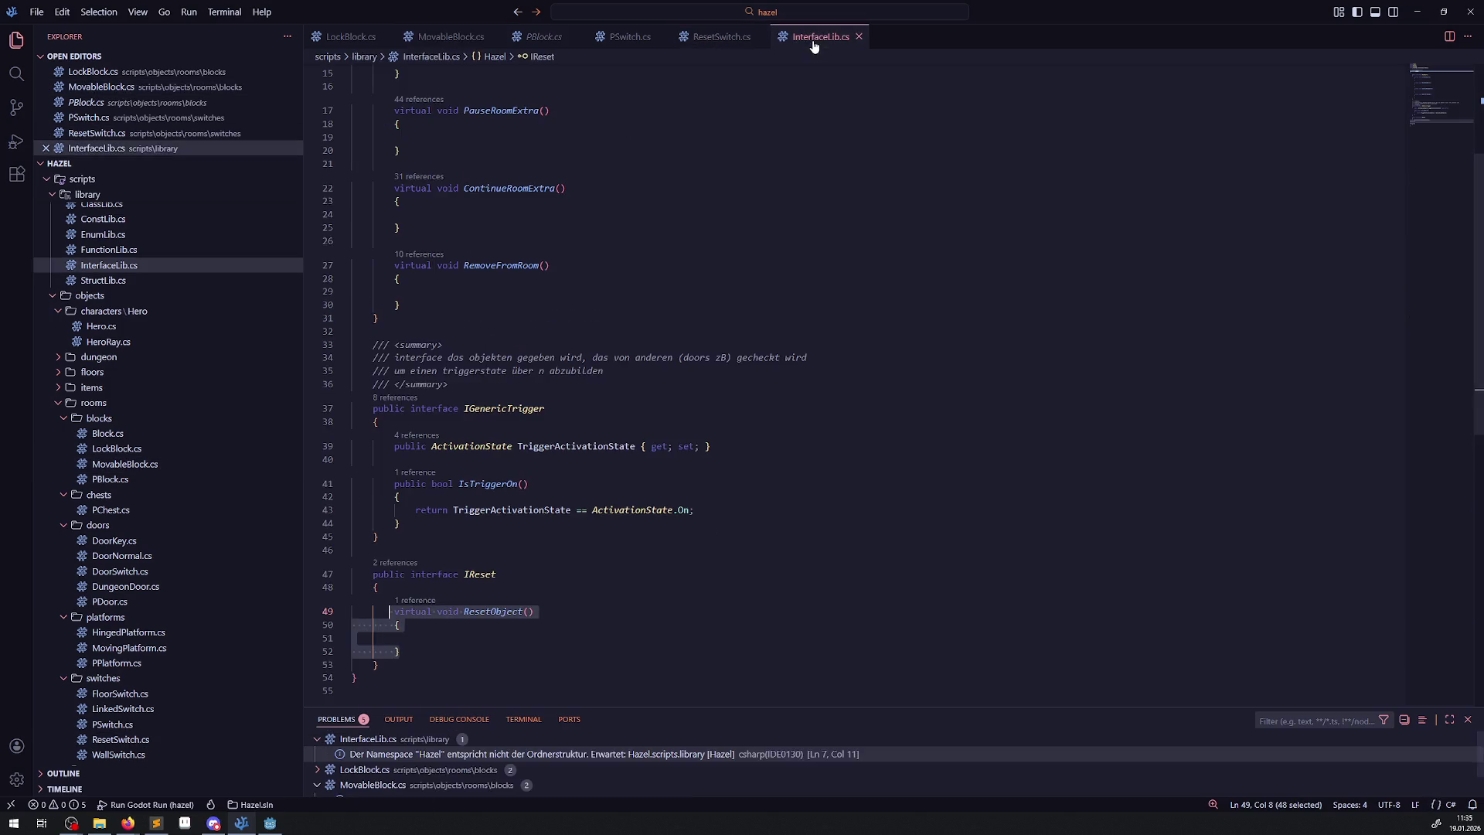
# Add a German todo above IReset: resets fail when the actual position is "belegt".
pyautogui.click(438, 557)
pyautogui.press('Return')
pyautogui.write('todo')
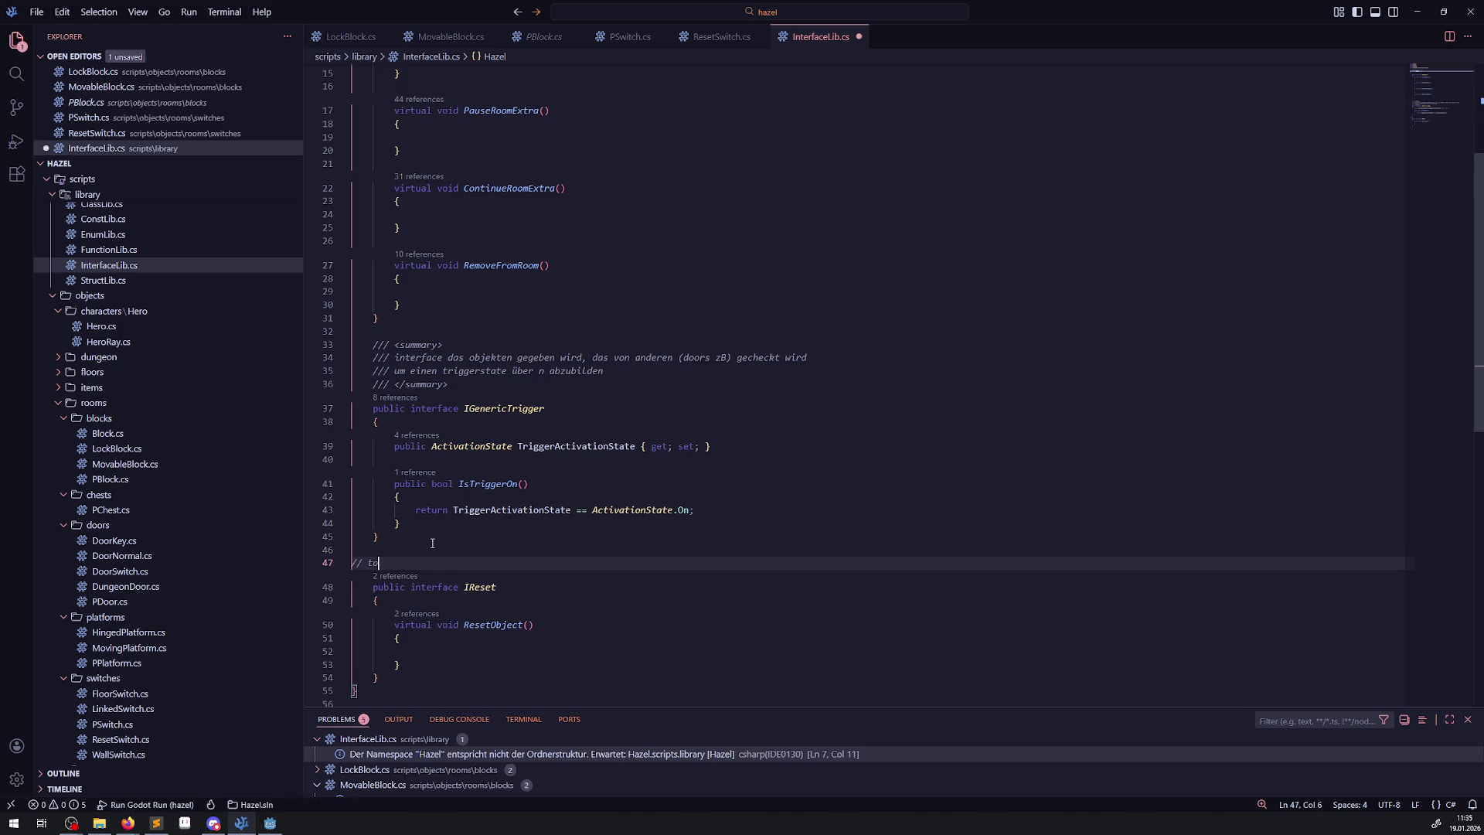
pyautogui.write(': ich ka')
pyautogui.write('nn sachen in der position bzw. ')
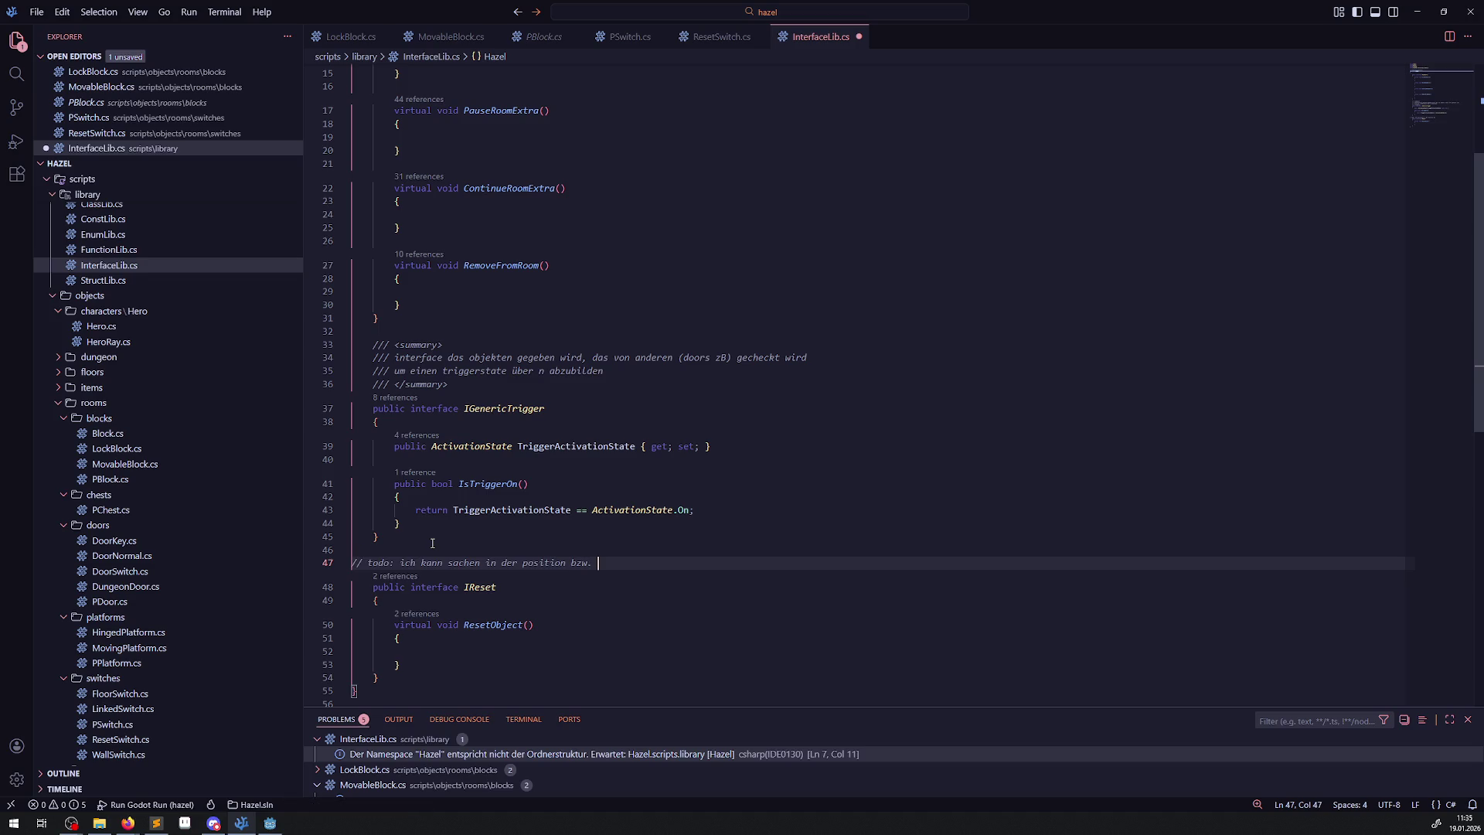
pyautogui.write('im zustand nicht rese')
pyautogui.write('tten, wenn')
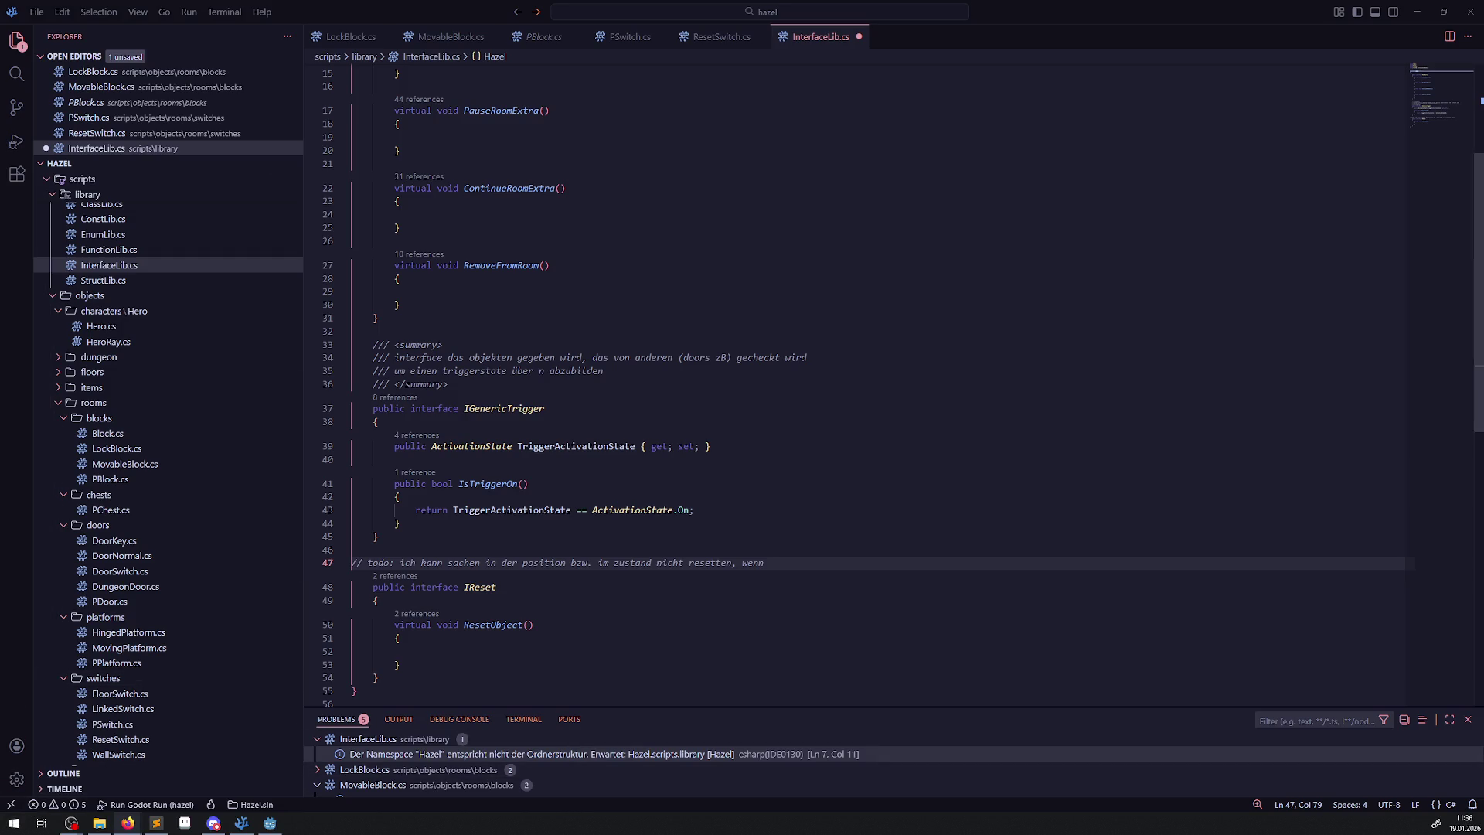
pyautogui.hotkey('alt', 'Tab')
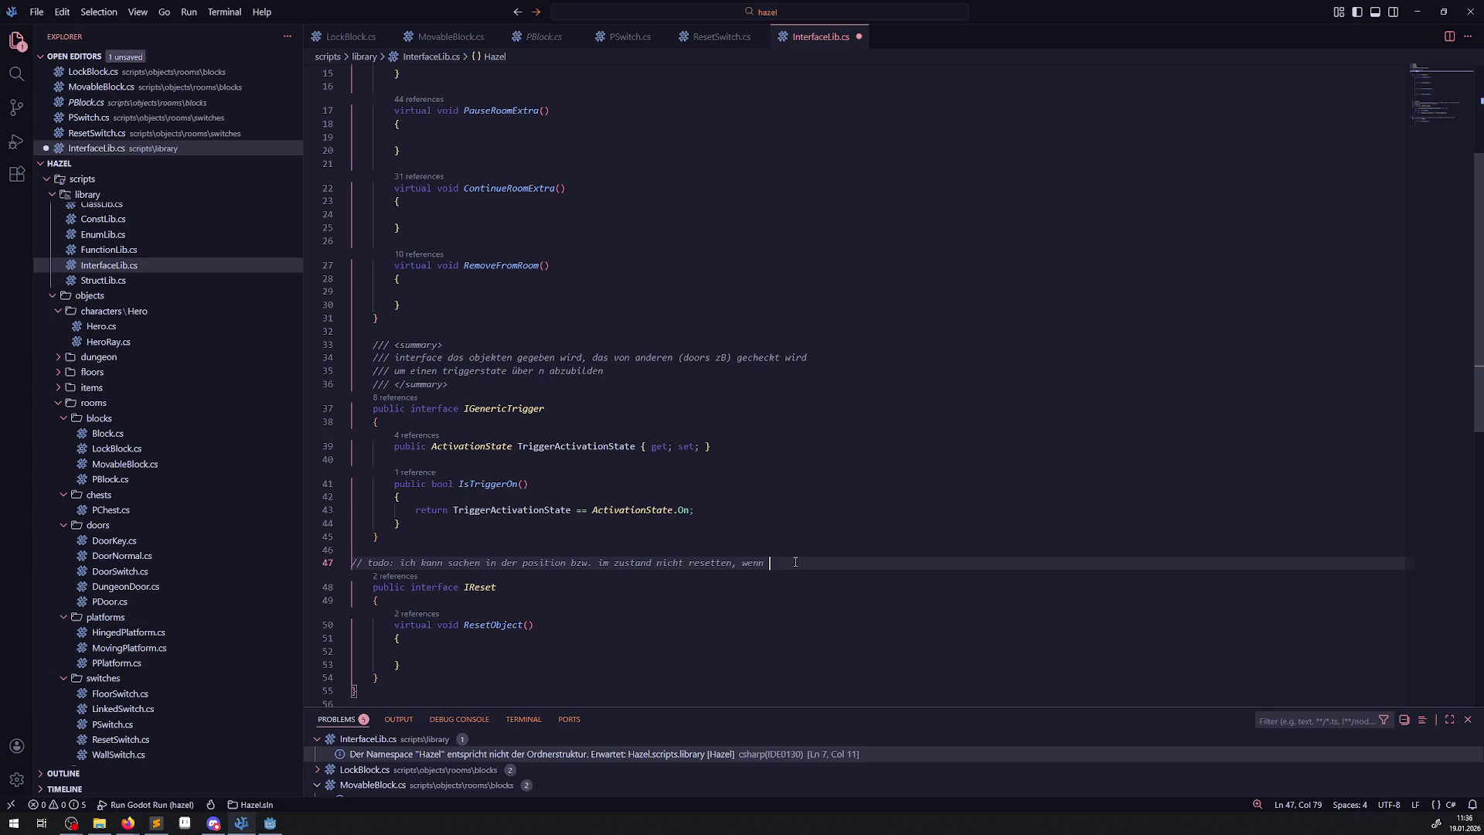
pyautogui.write('die e')
pyautogui.write('igentliche position "belegt" i')
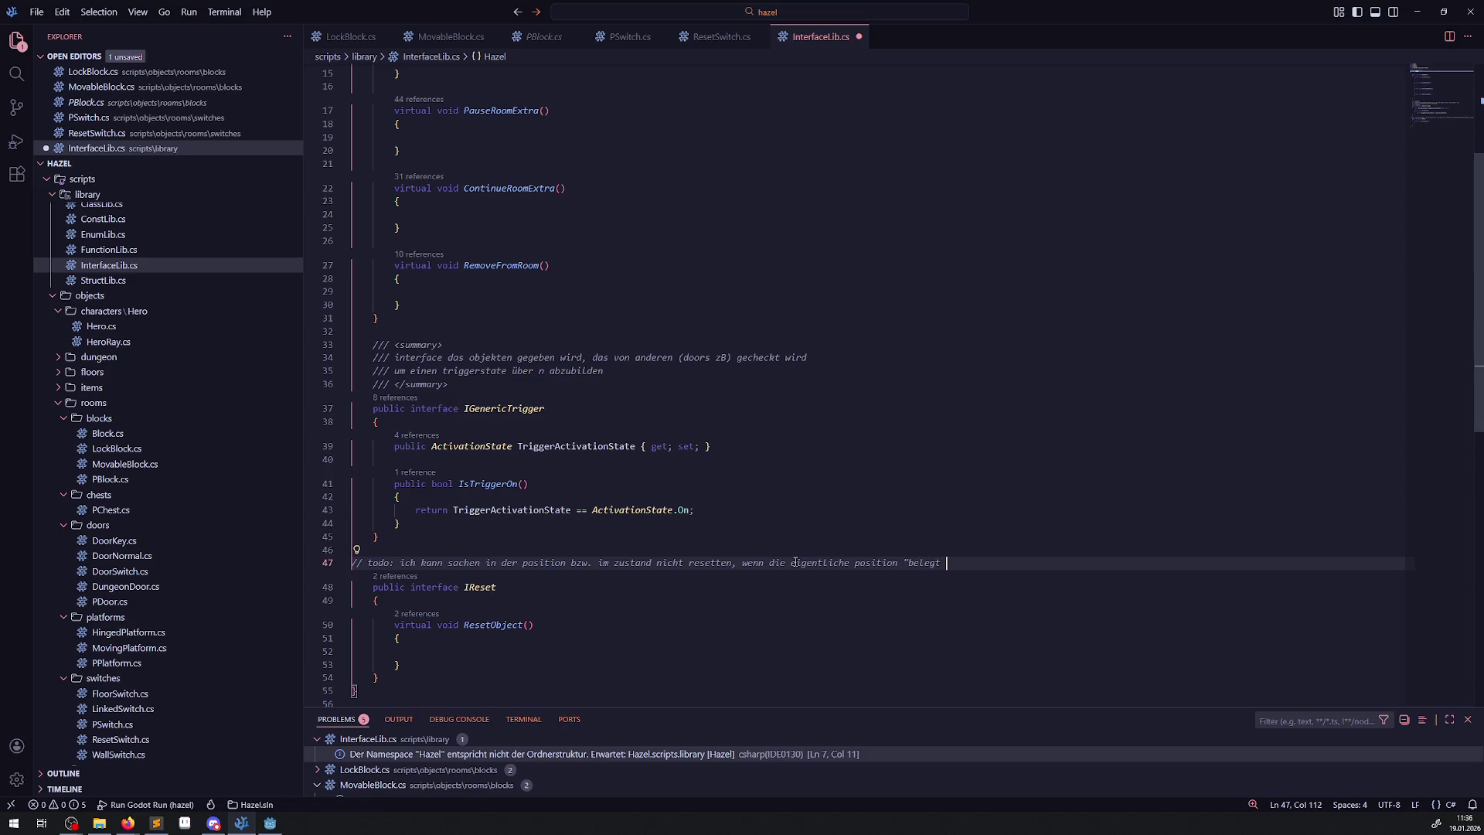
pyautogui.write('st.')
pyautogui.press('Return')
pyautogui.hotkey('ctrl', 's')
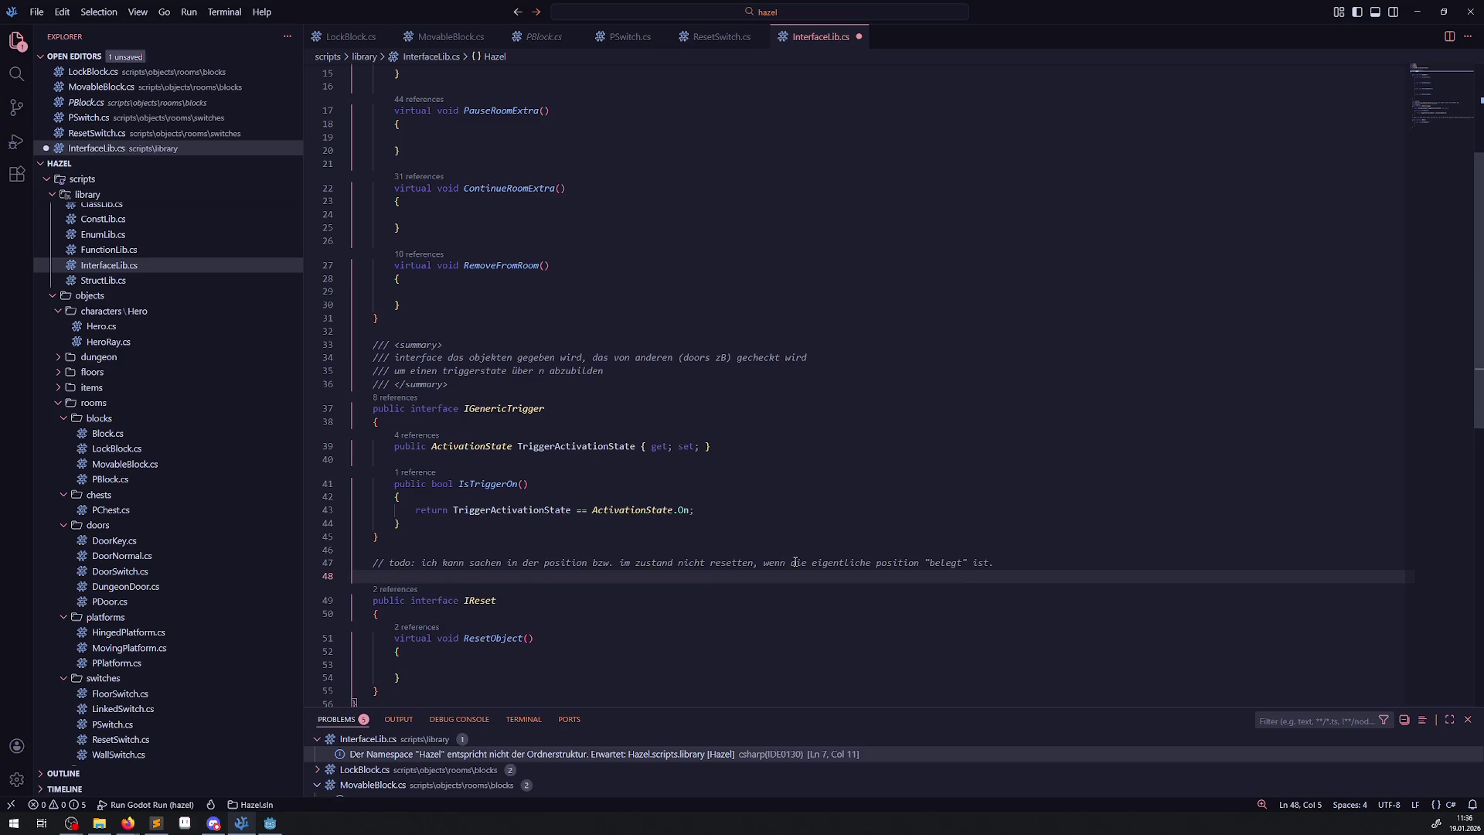
# Add a comment line about blocking elements, faulty trigger detection and dynamic objects like enemies.
pyautogui.write('/7 die')
pyautogui.press('BackSpace')
pyautogui.press('BackSpace')
pyautogui.press('BackSpace')
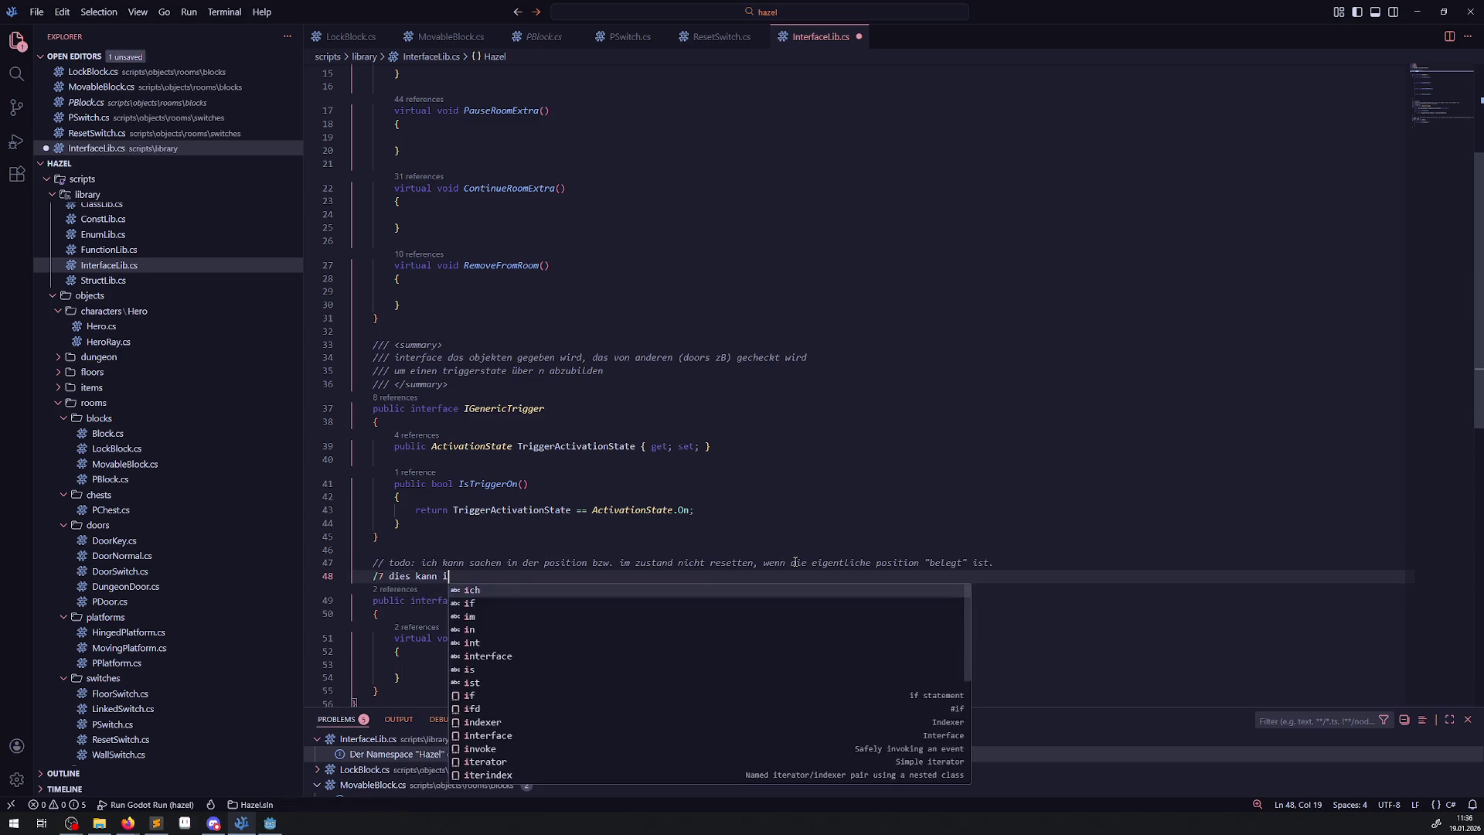
pyautogui.press('BackSpace')
pyautogui.press('BackSpace')
pyautogui.write('/ ')
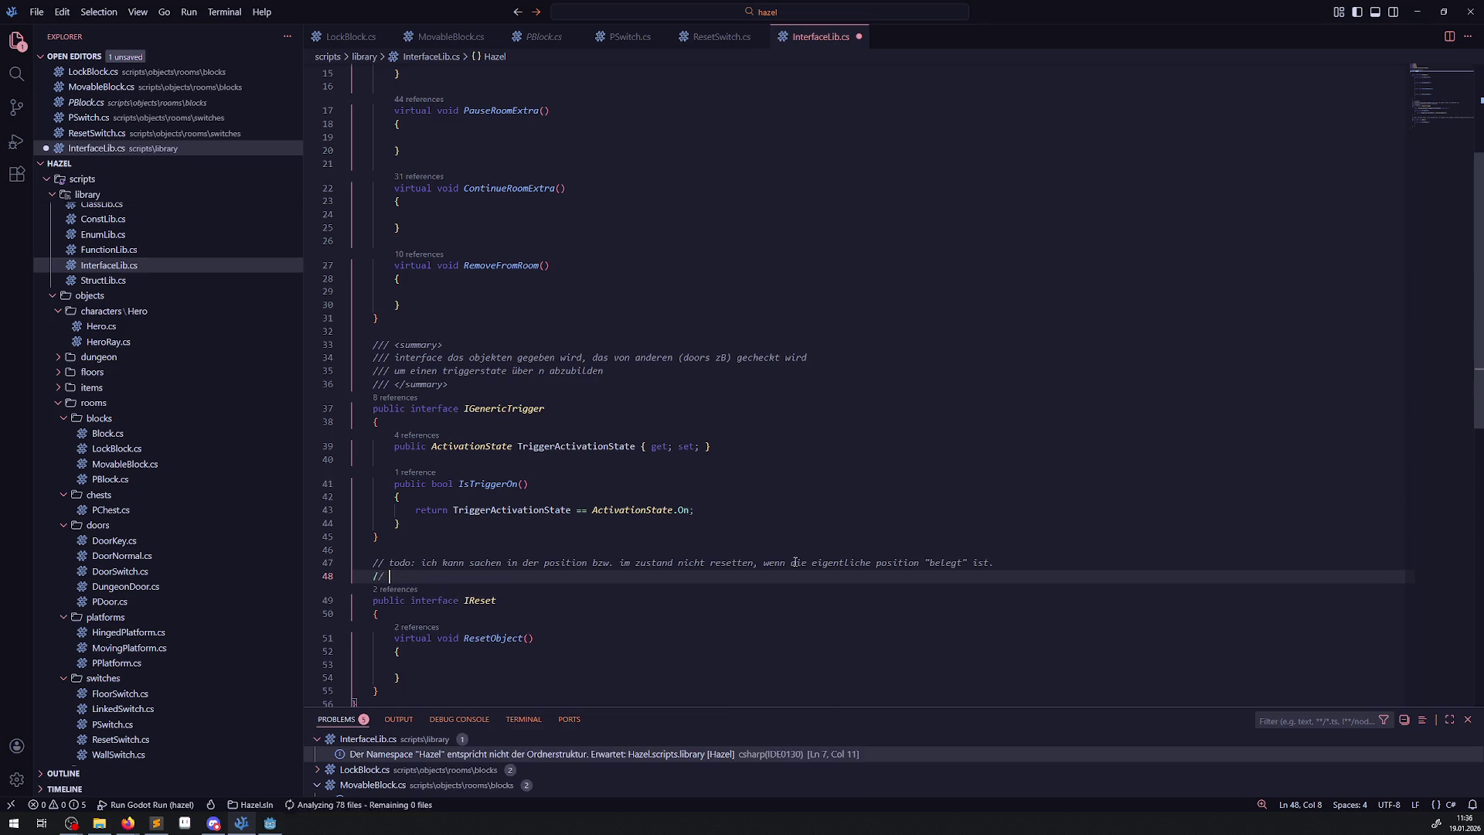
pyautogui.write('dies kann im abaluaf dur')
pyautogui.write('ch ')
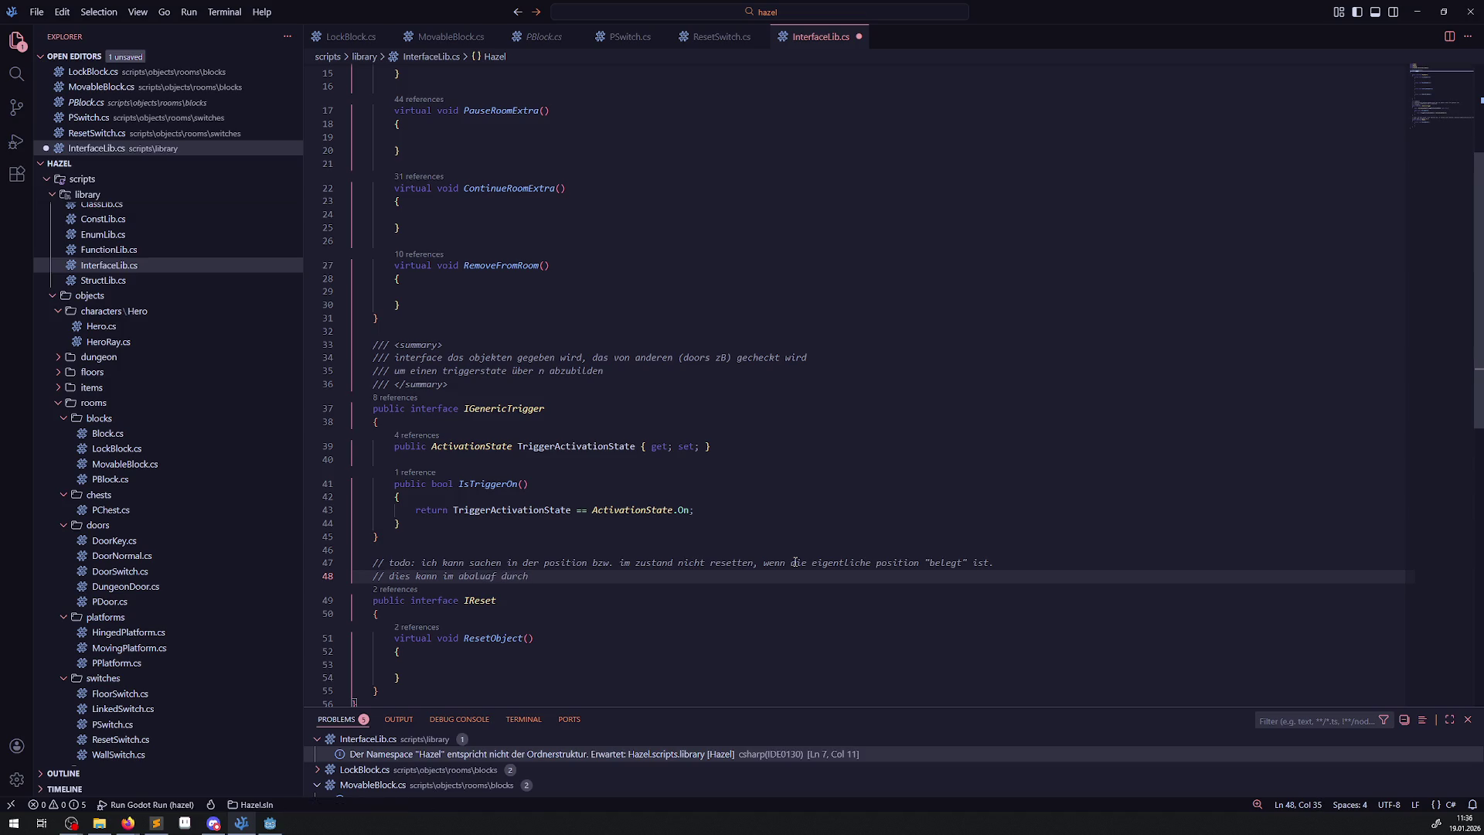
pyautogui.write('belegende ')
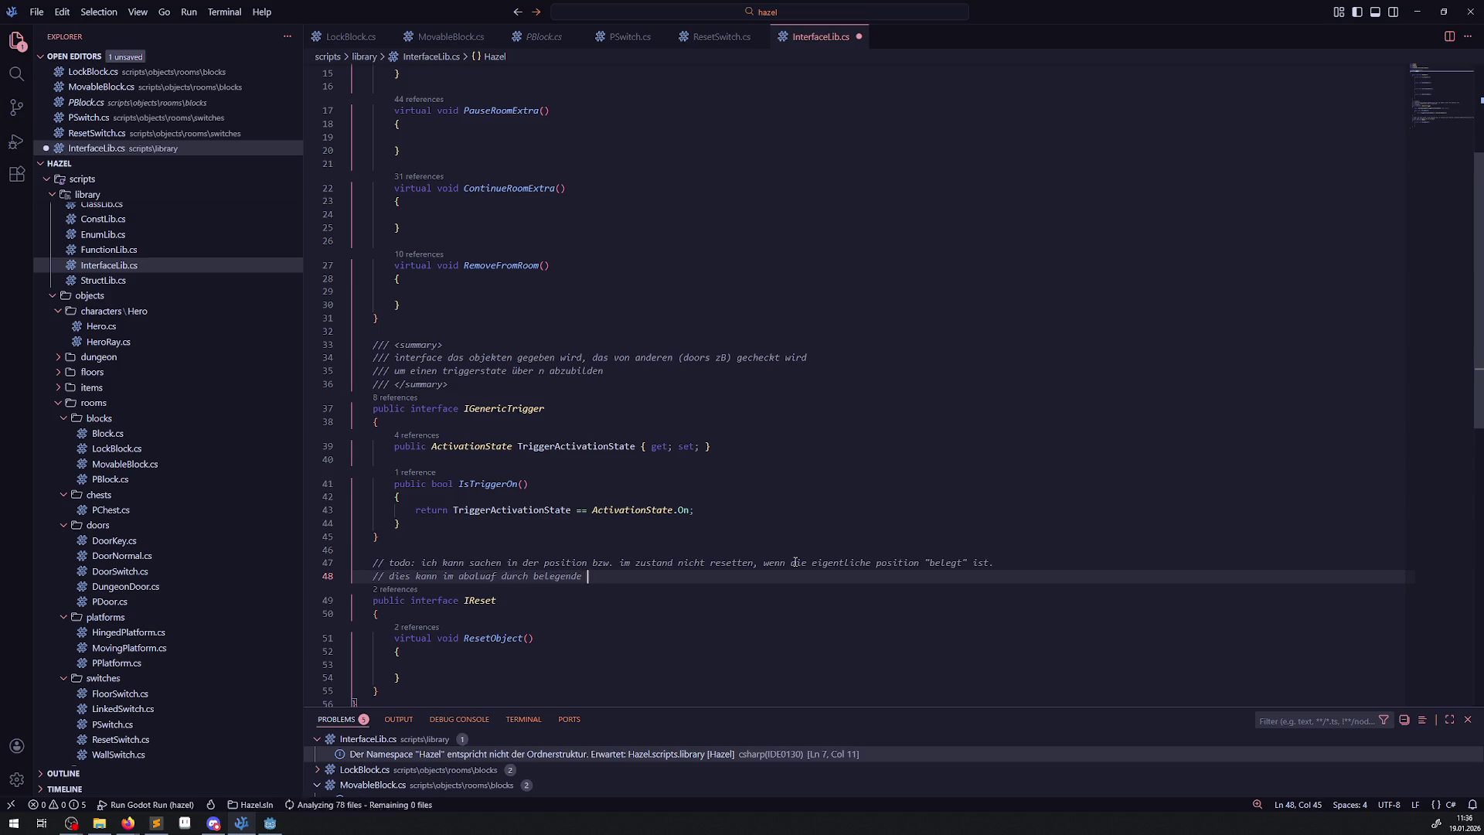
pyautogui.write('elemente sein u')
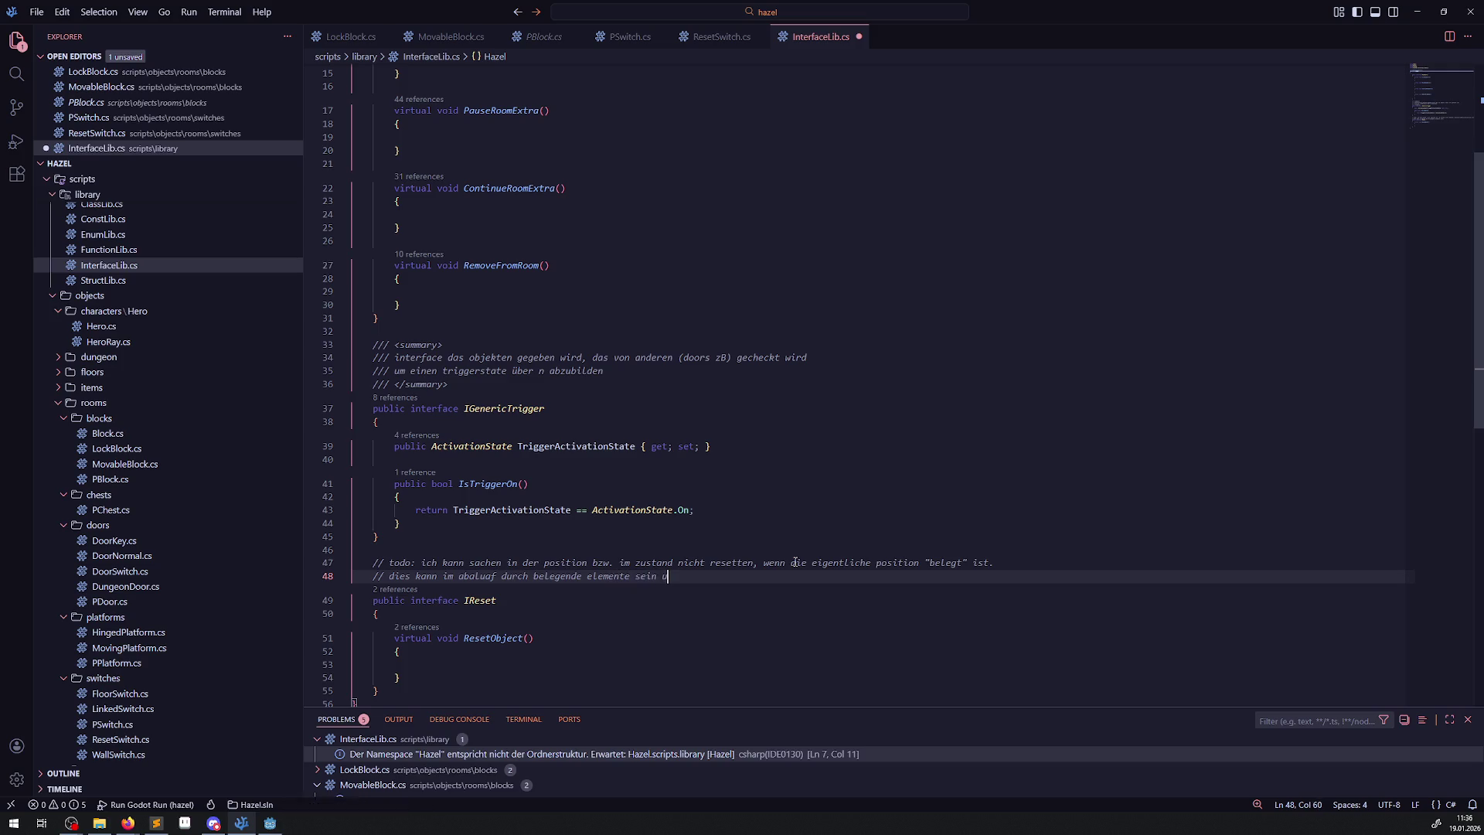
pyautogui.write('nd er dann fehlergh')
pyautogui.press('BackSpace')
pyautogui.press('BackSpace')
pyautogui.write('haft ')
pyautogui.write('drigger')
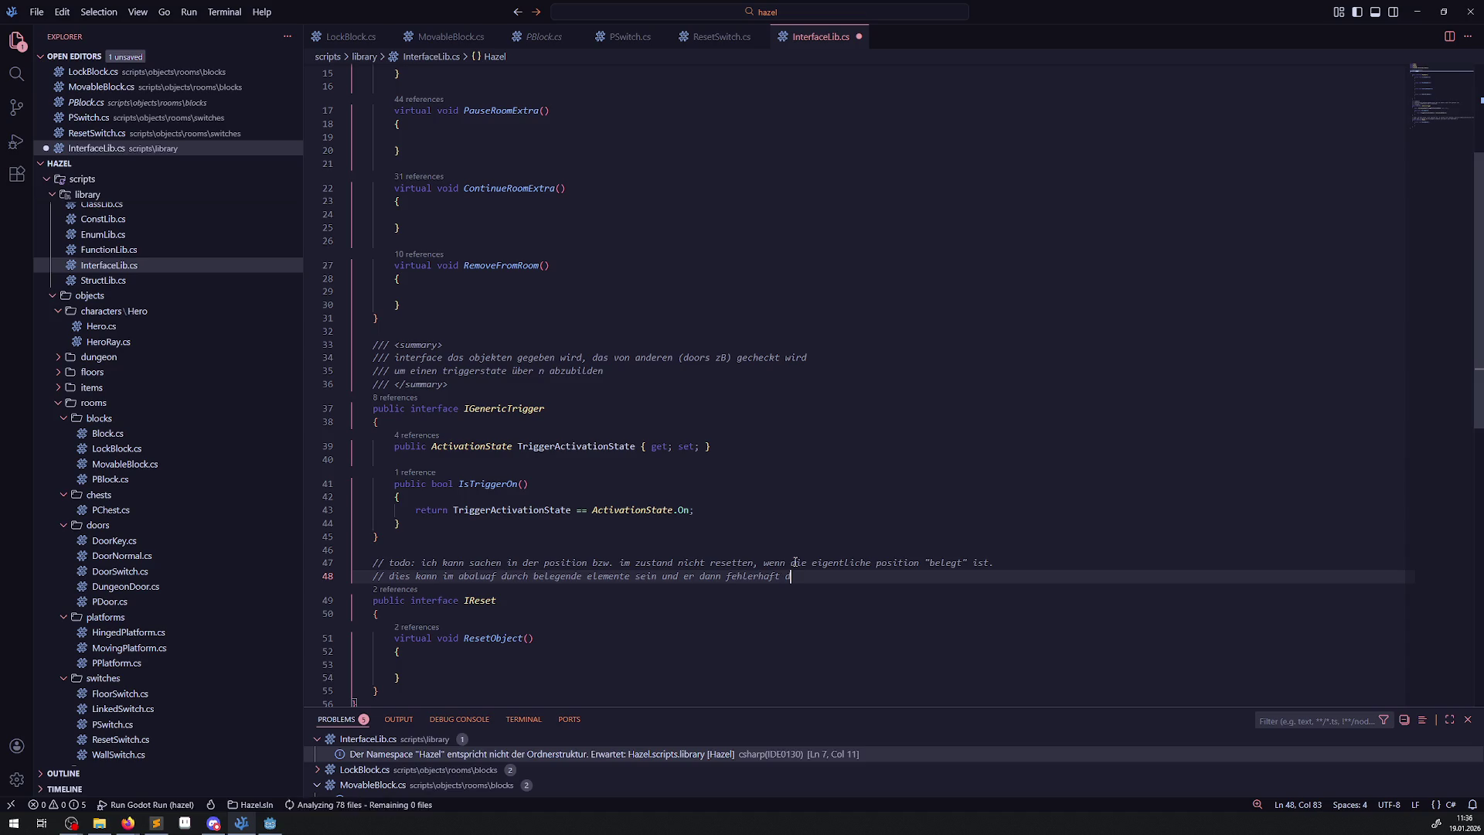
pyautogui.hotkey('ctrl', 'shift', 'Left')
pyautogui.write('trigger erkennt')
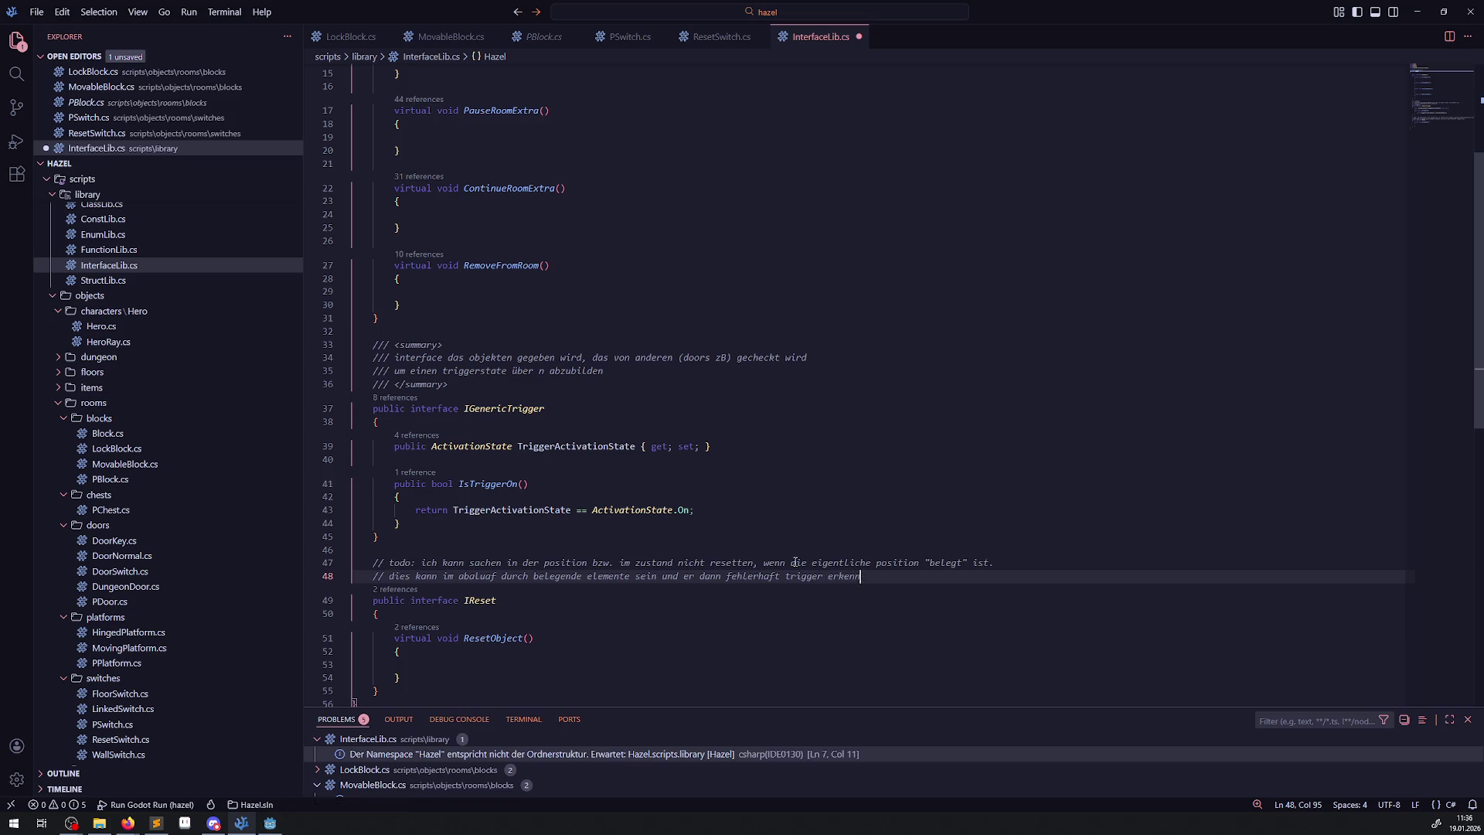
pyautogui.write('; bzw. dur')
pyautogui.write('ch ')
pyautogui.write('dynamische ob')
pyautogui.write('jekte, wie etw')
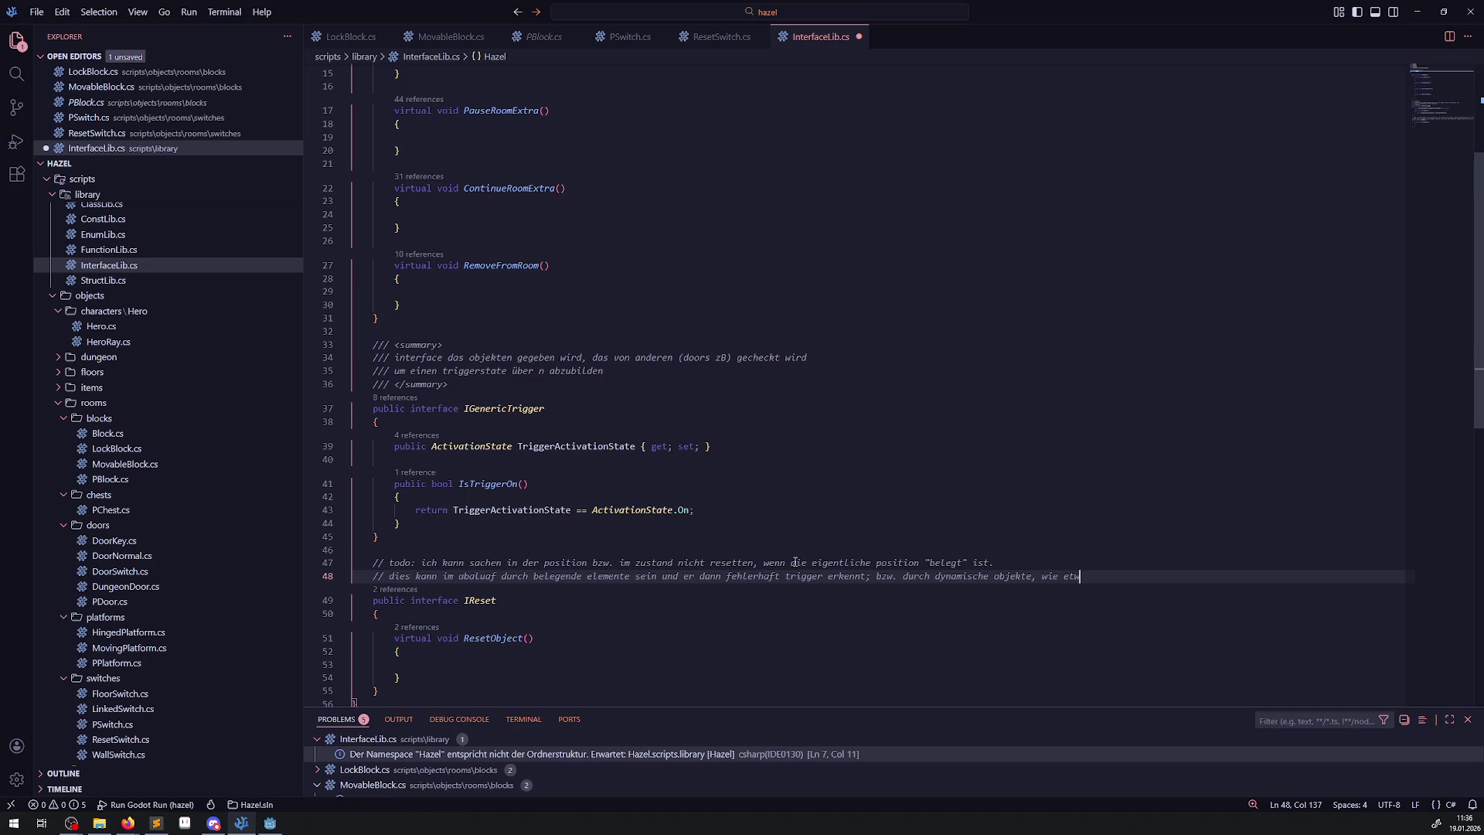
pyautogui.write('as gegner...')
pyautogui.hotkey('ctrl', 's')
# Add 'variante 1. solange ein gegner im raum ist, ist kein reset möglich' and '// weiteres todo', then save.
pyautogui.press('Return')
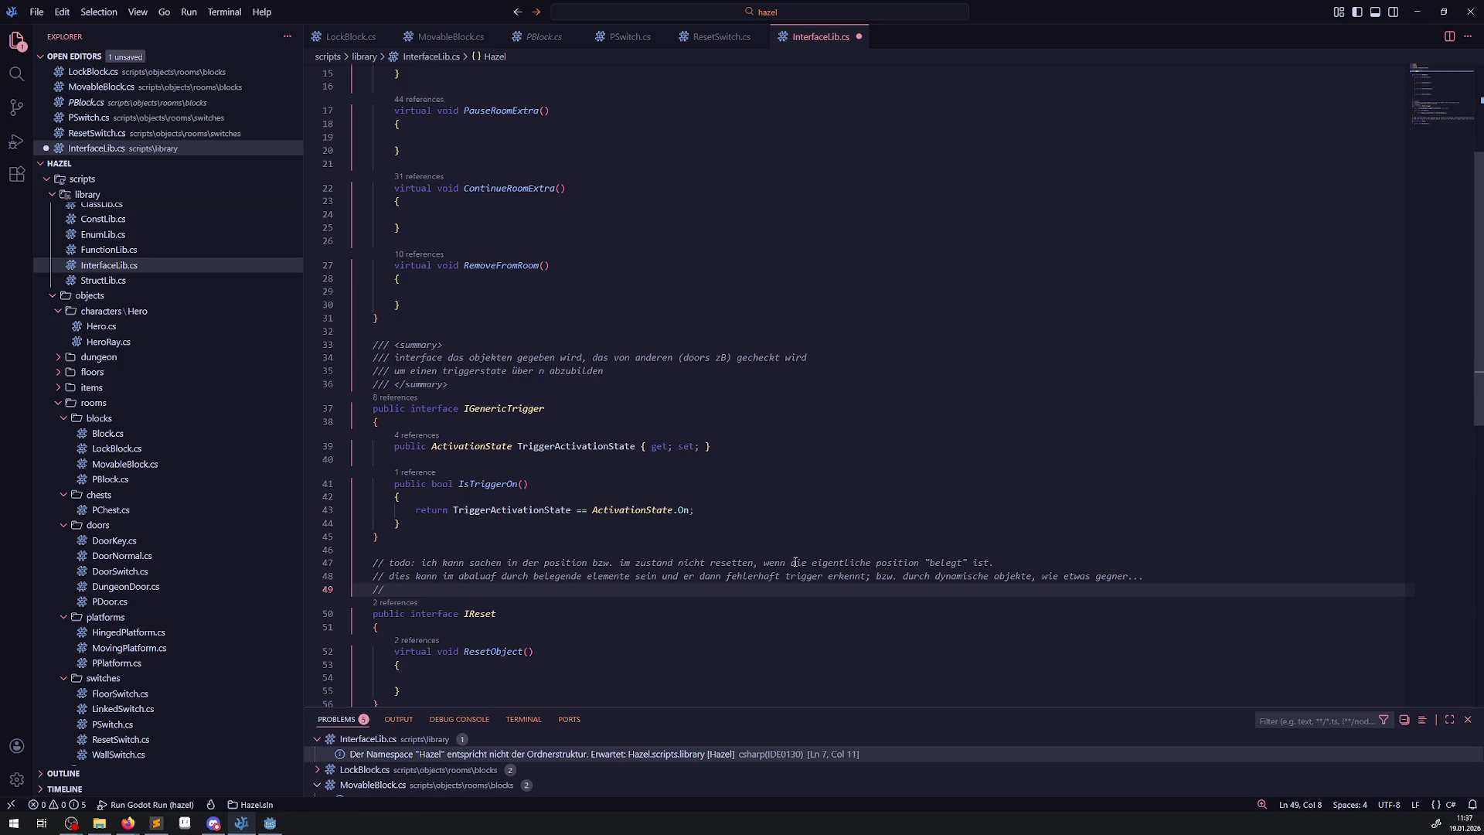
pyautogui.write('variante 1. s')
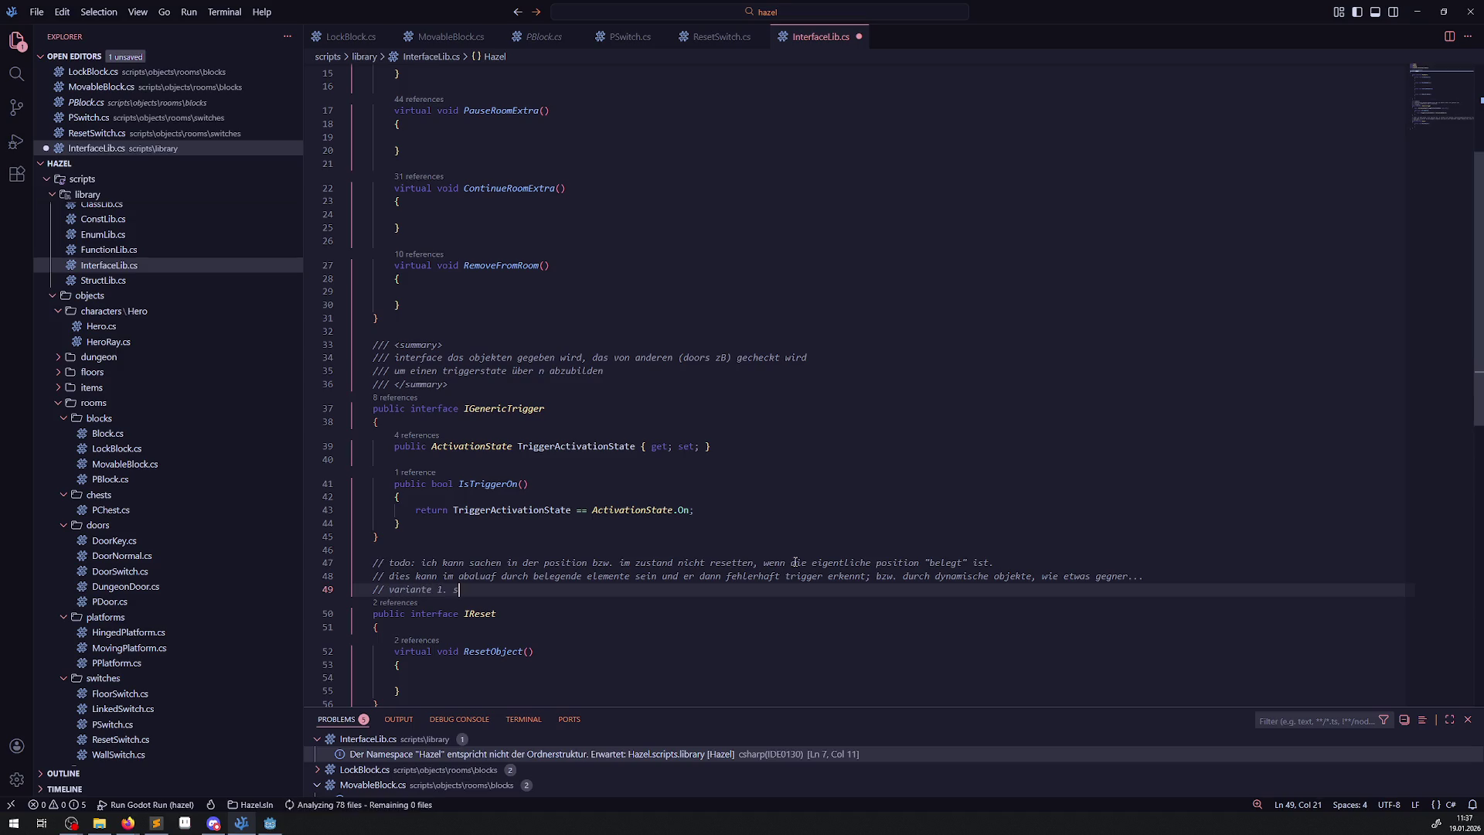
pyautogui.write('olange ein gegner im raum ist;')
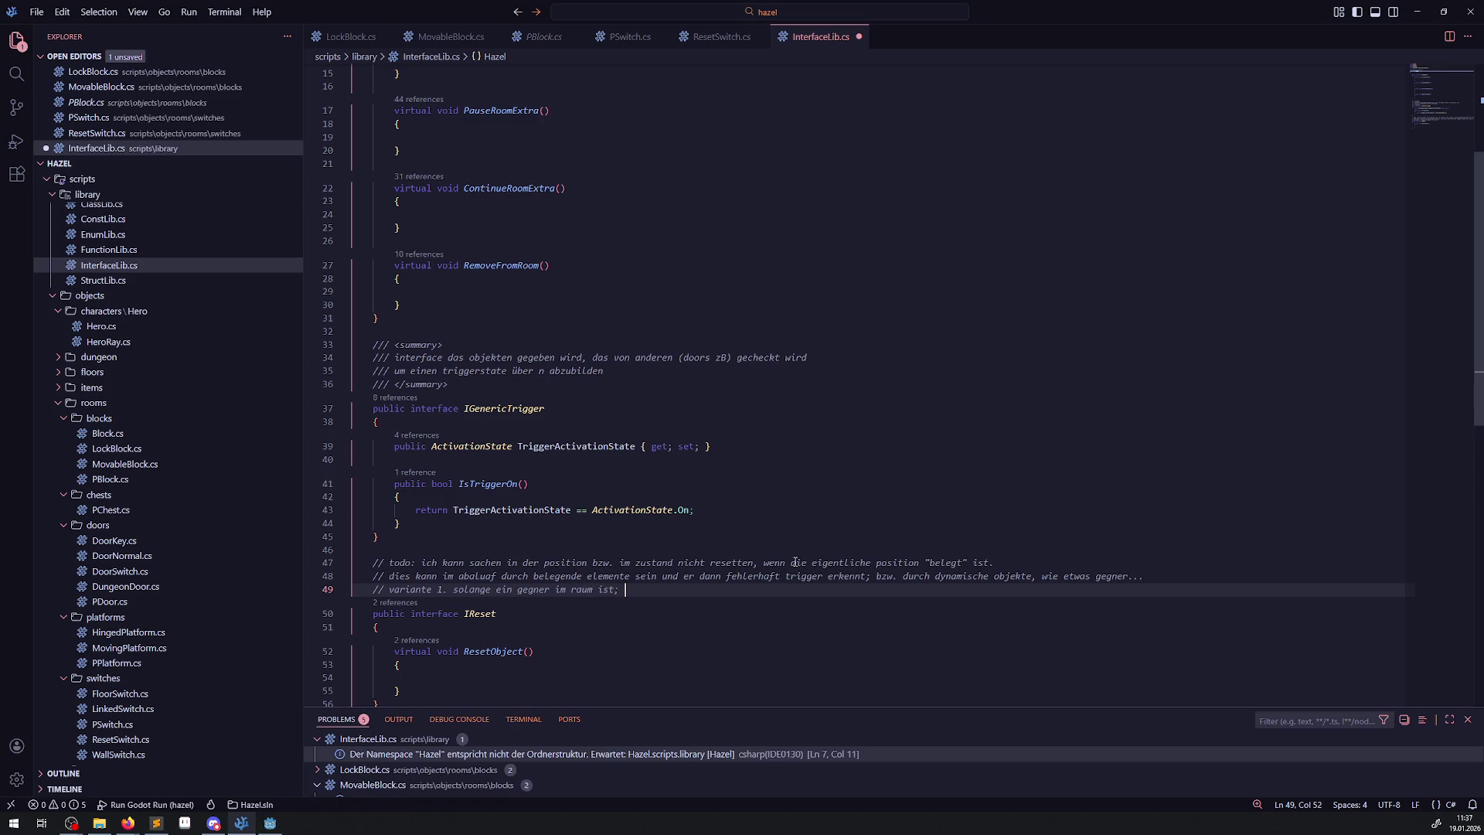
pyautogui.press('BackSpace')
pyautogui.press('BackSpace')
pyautogui.write(', ist ')
pyautogui.write('kein reset möglich')
pyautogui.press('Return')
pyautogui.write('// weiteres todo')
pyautogui.hotkey('ctrl', 's')
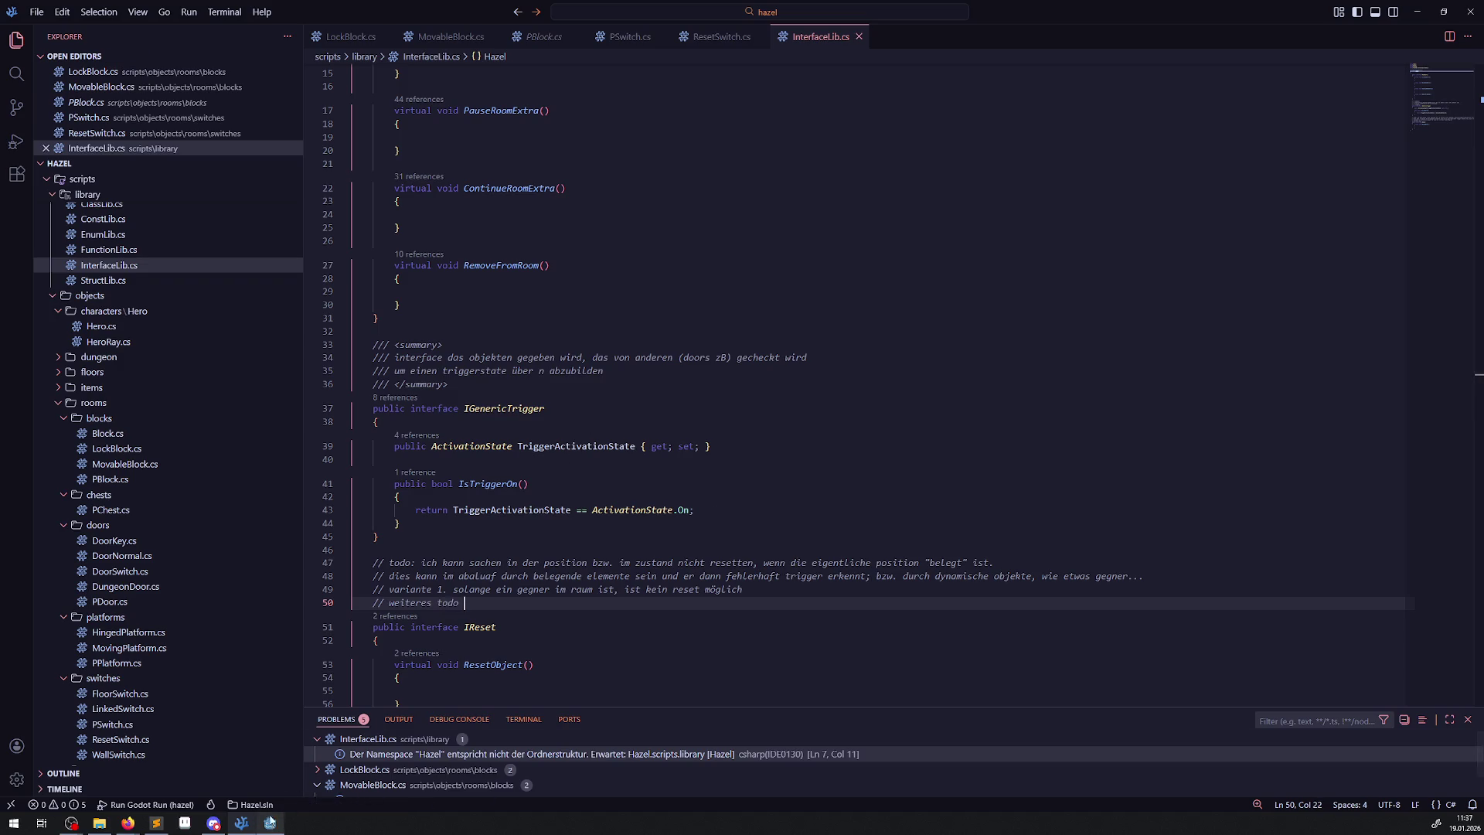
pyautogui.scroll(-3, 643, 381)
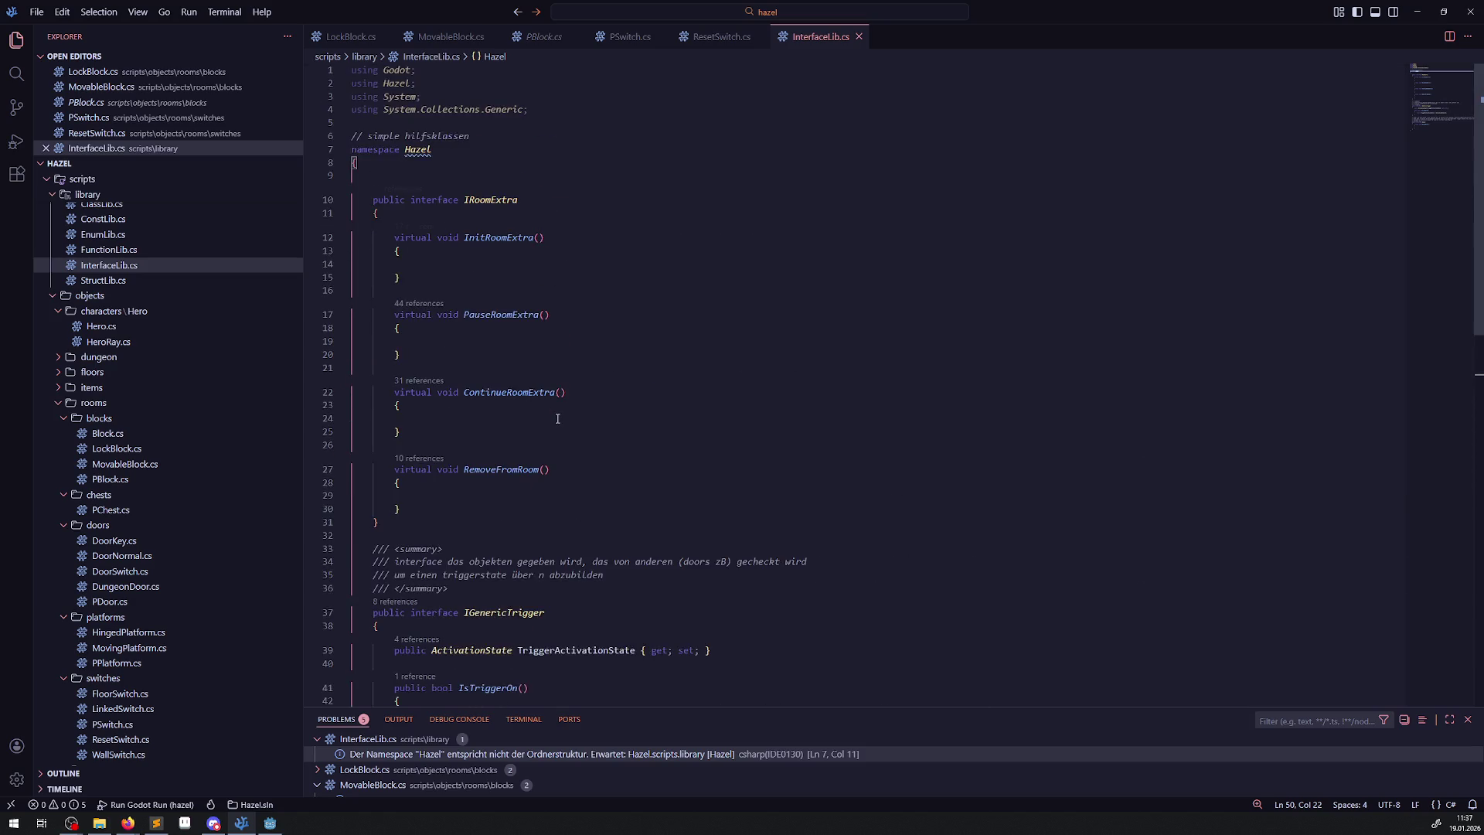
# In MovableBlock.cs, start an 'AnimatableBody2D.Pos' statement inside ResetObject's empty body.
pyautogui.click(442, 38)
pyautogui.scroll(20, 534, 334)
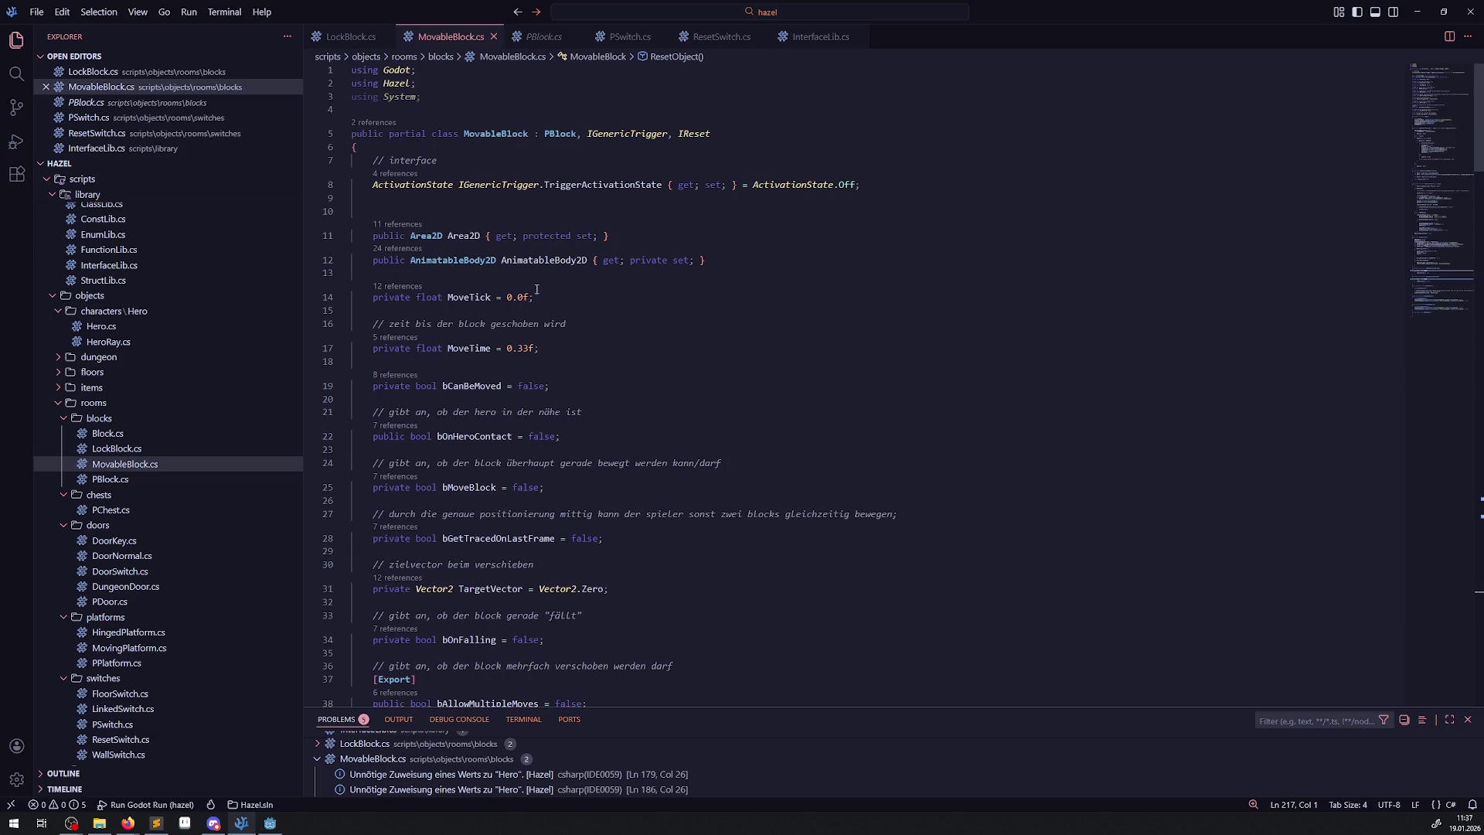
pyautogui.doubleClick(541, 266)
pyautogui.hotkey('ctrl', 'c')
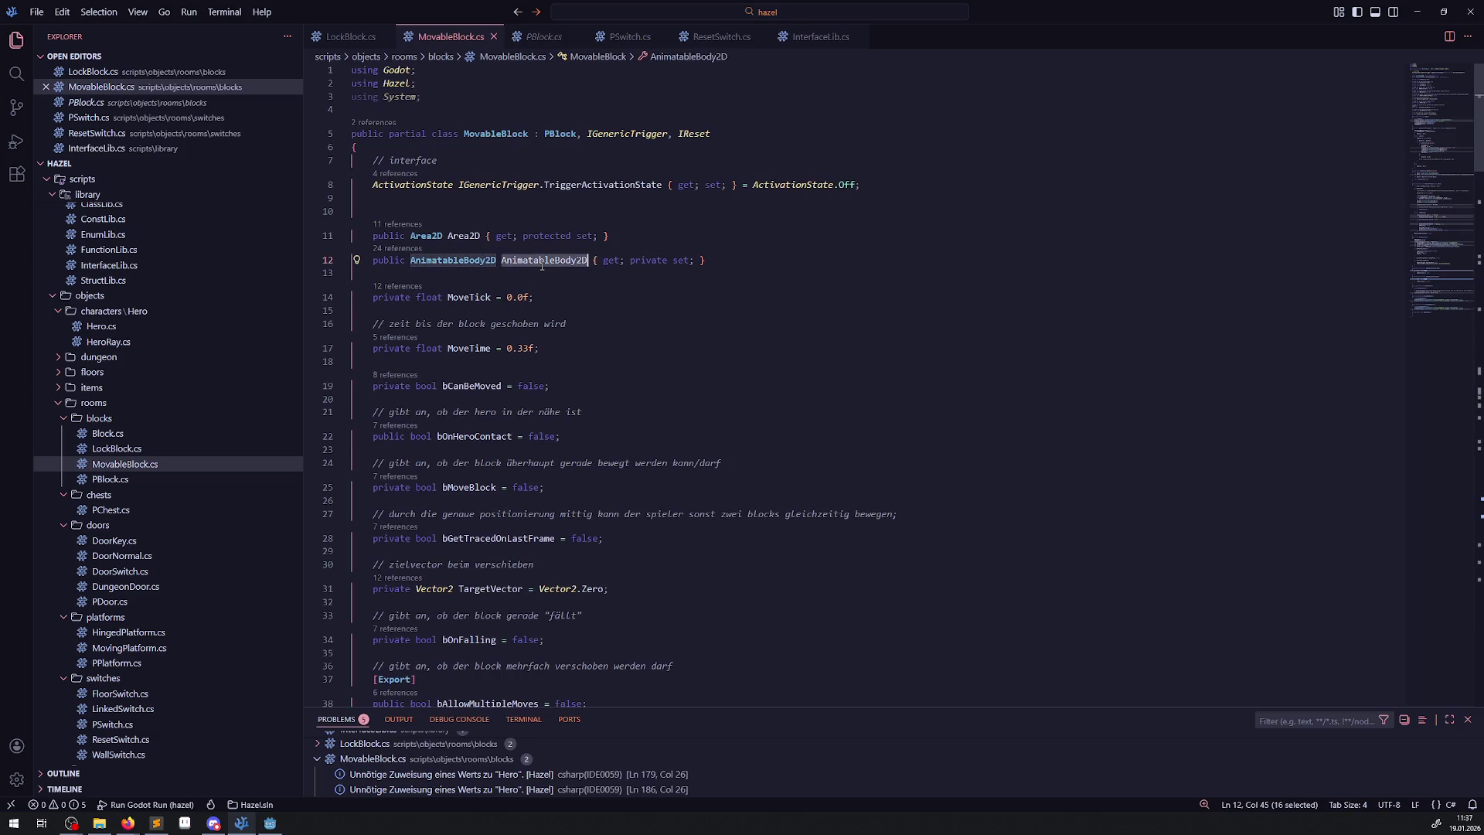
pyautogui.scroll(-20, 532, 421)
pyautogui.scroll(-20, 532, 421)
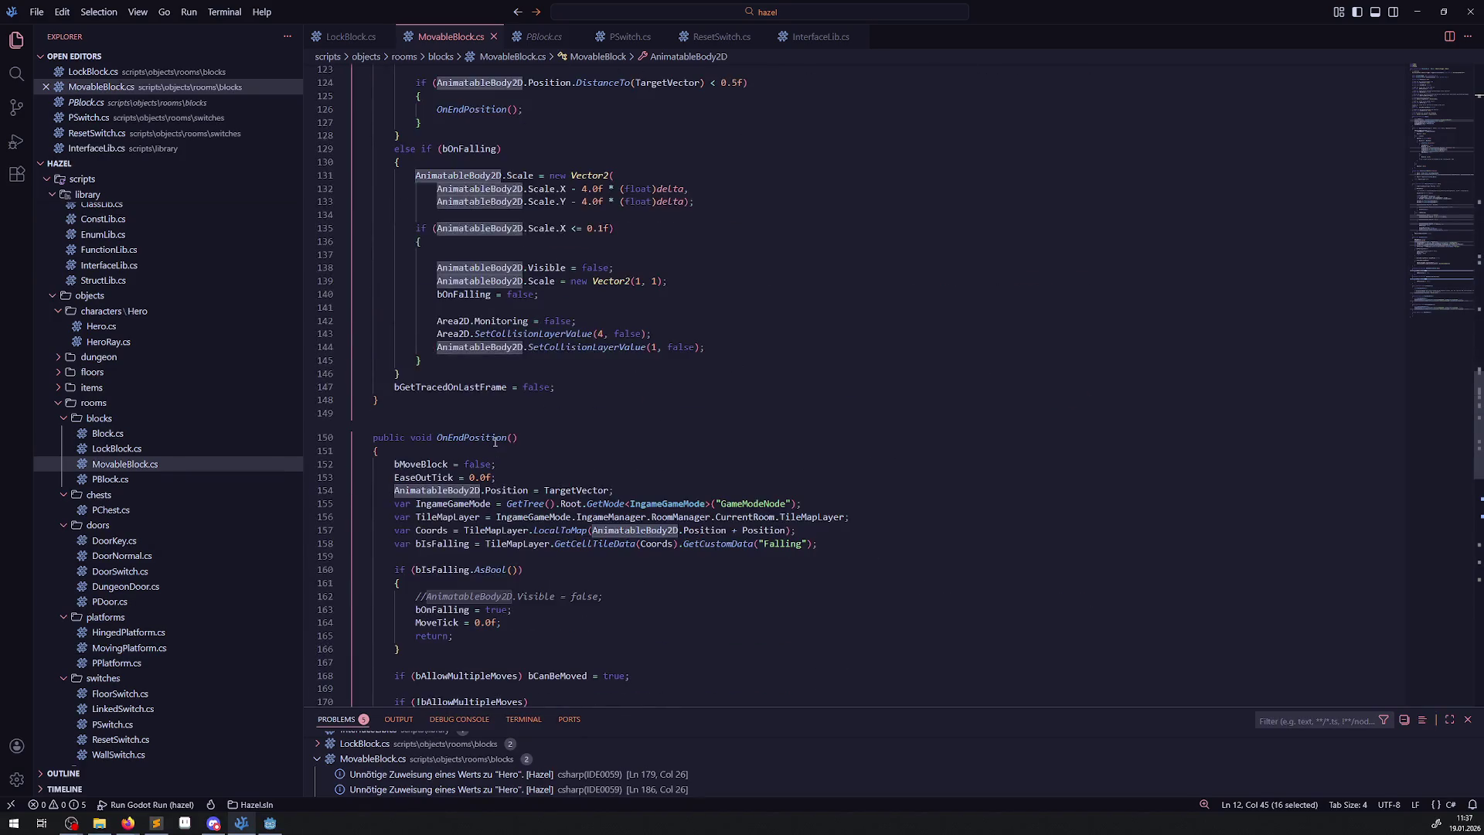
pyautogui.scroll(-2, 486, 448)
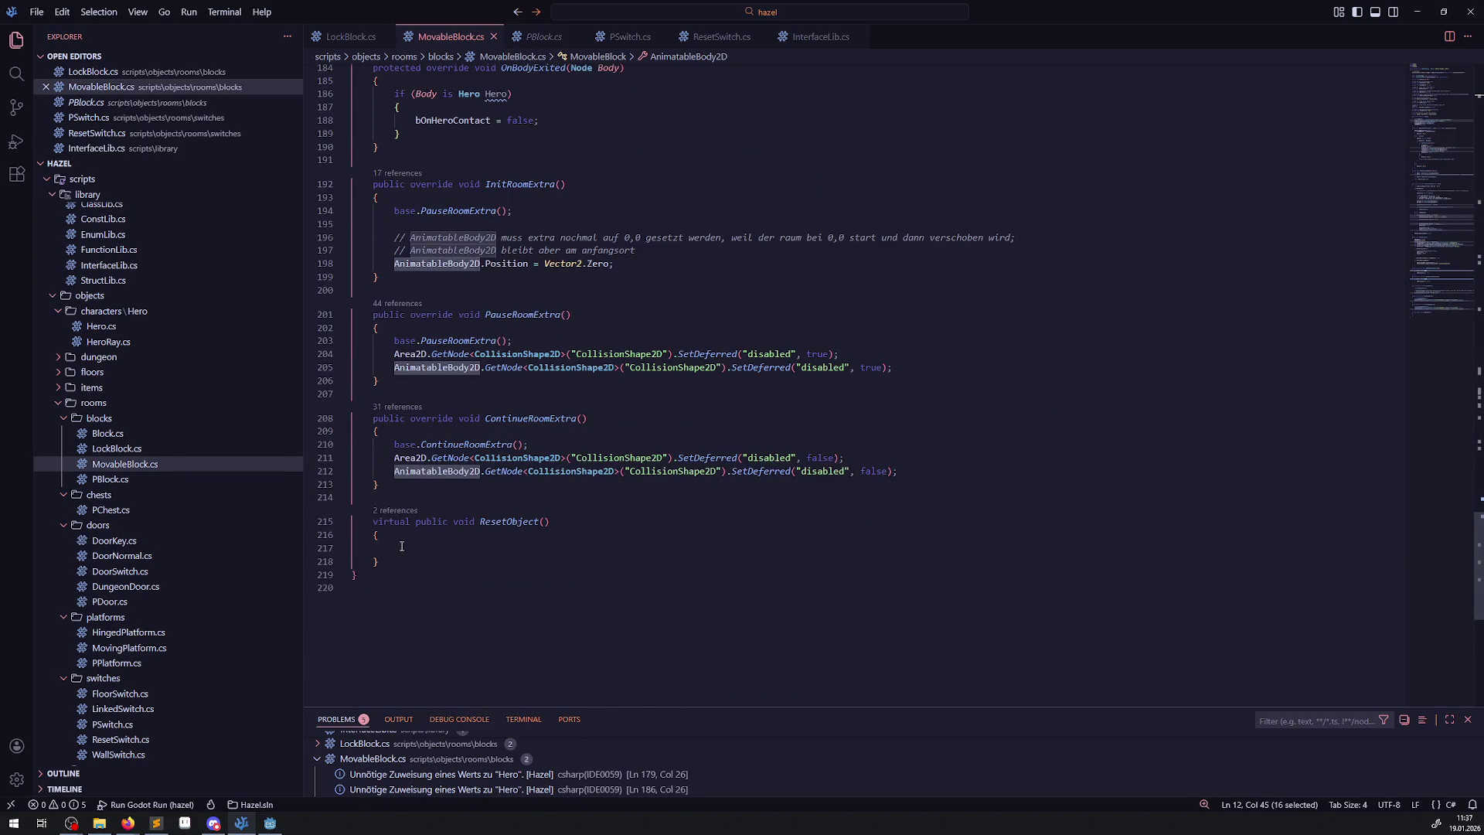
pyautogui.click(401, 547)
pyautogui.hotkey('ctrl', 'v')
pyautogui.write('.Pos')
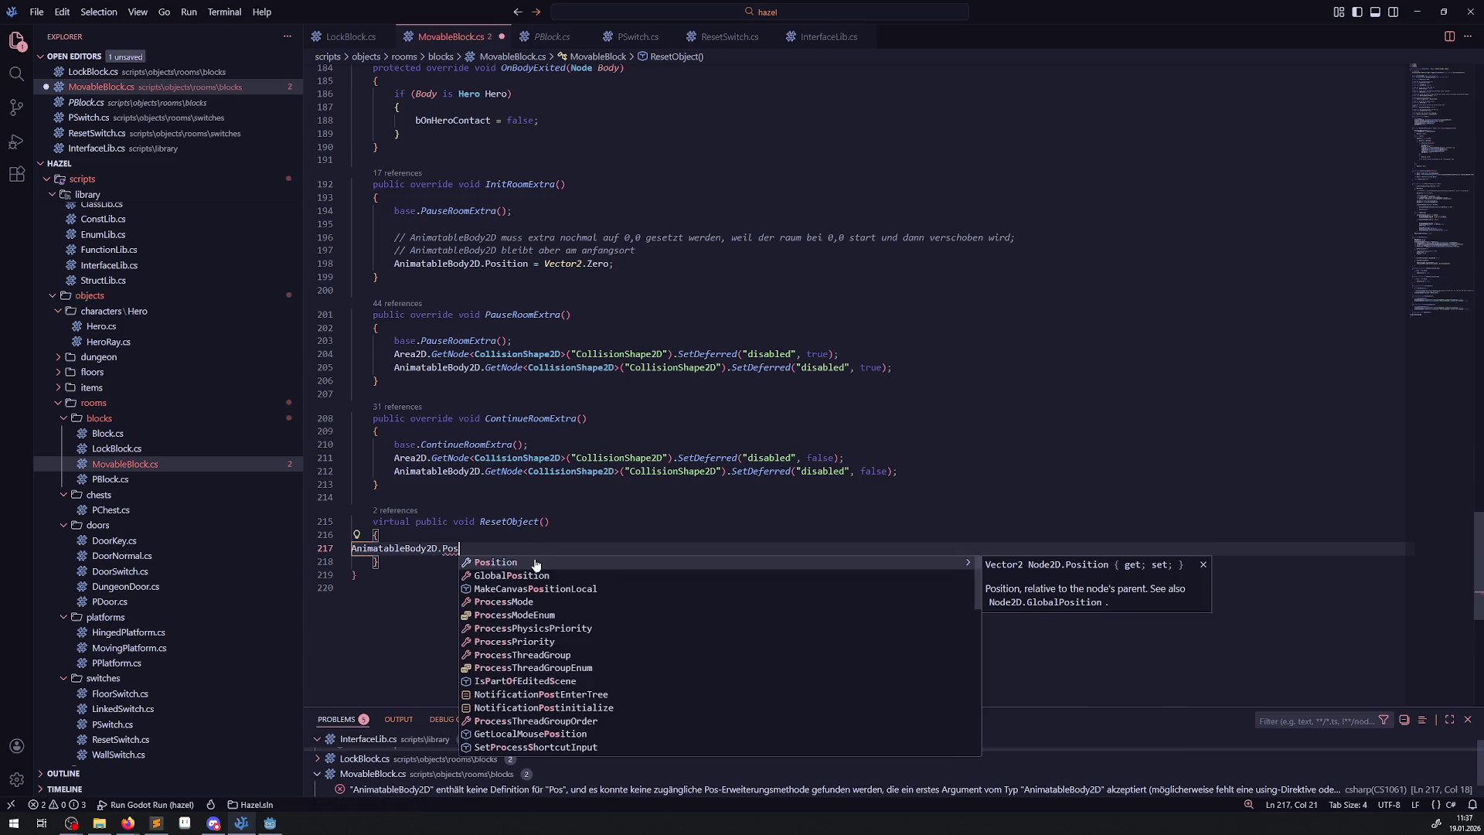
# Finish the line as 'AnimatableBody2D.Position = Position;' and save MovableBlock.cs.
pyautogui.click(532, 562)
pyautogui.write('= Position;')
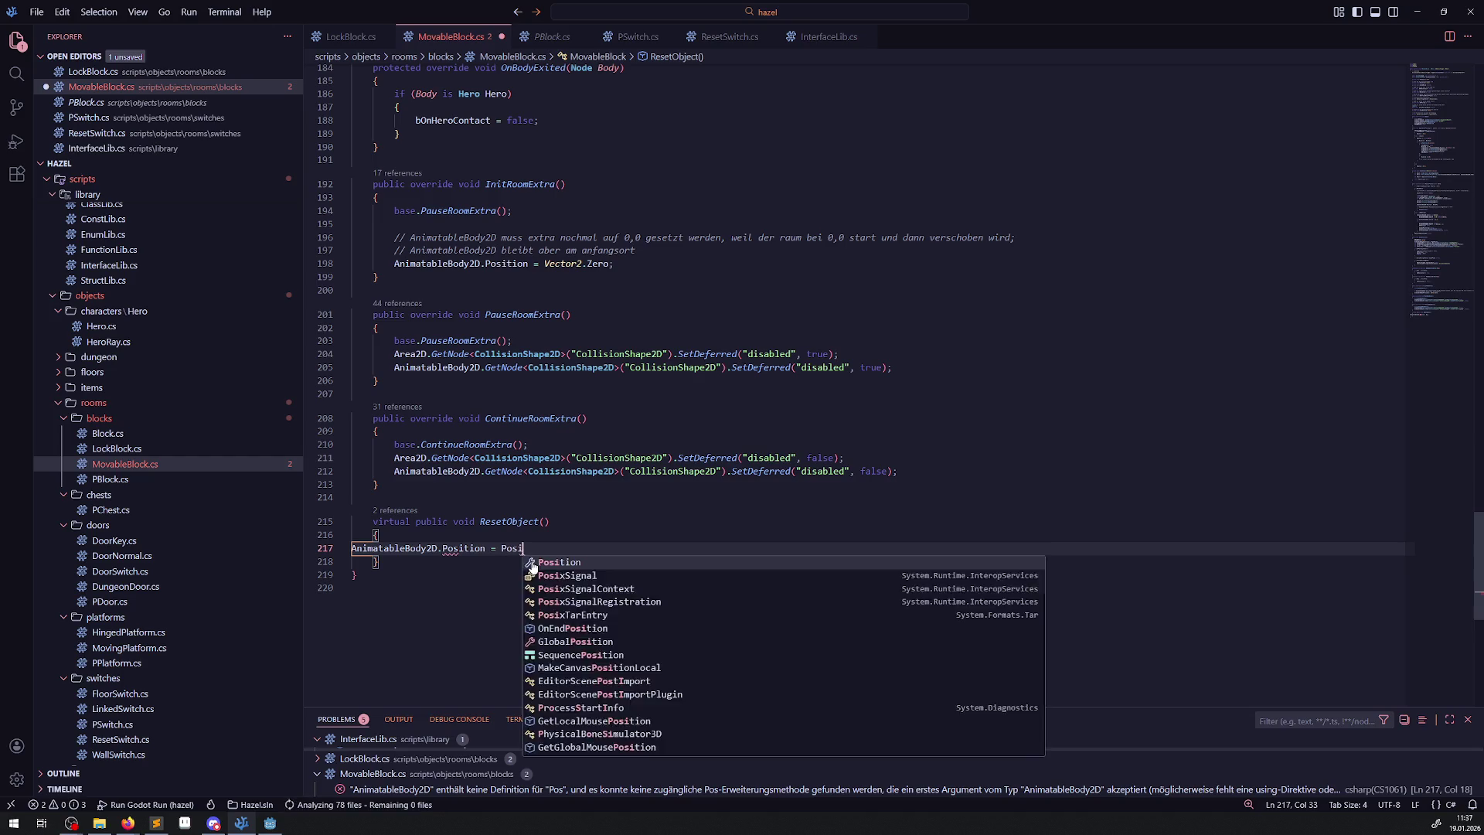
pyautogui.hotkey('ctrl', 's')
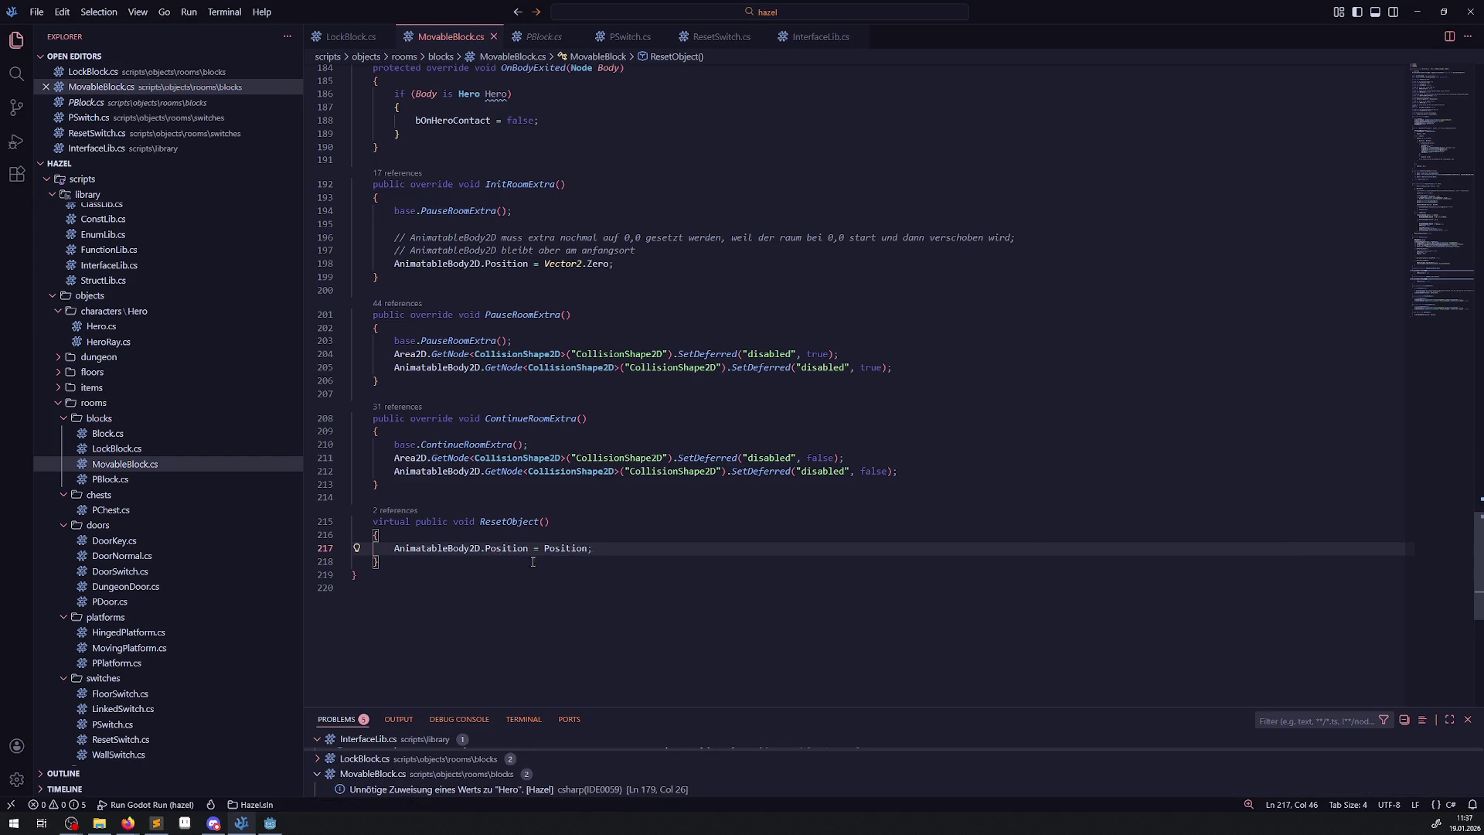
pyautogui.scroll(5, 584, 483)
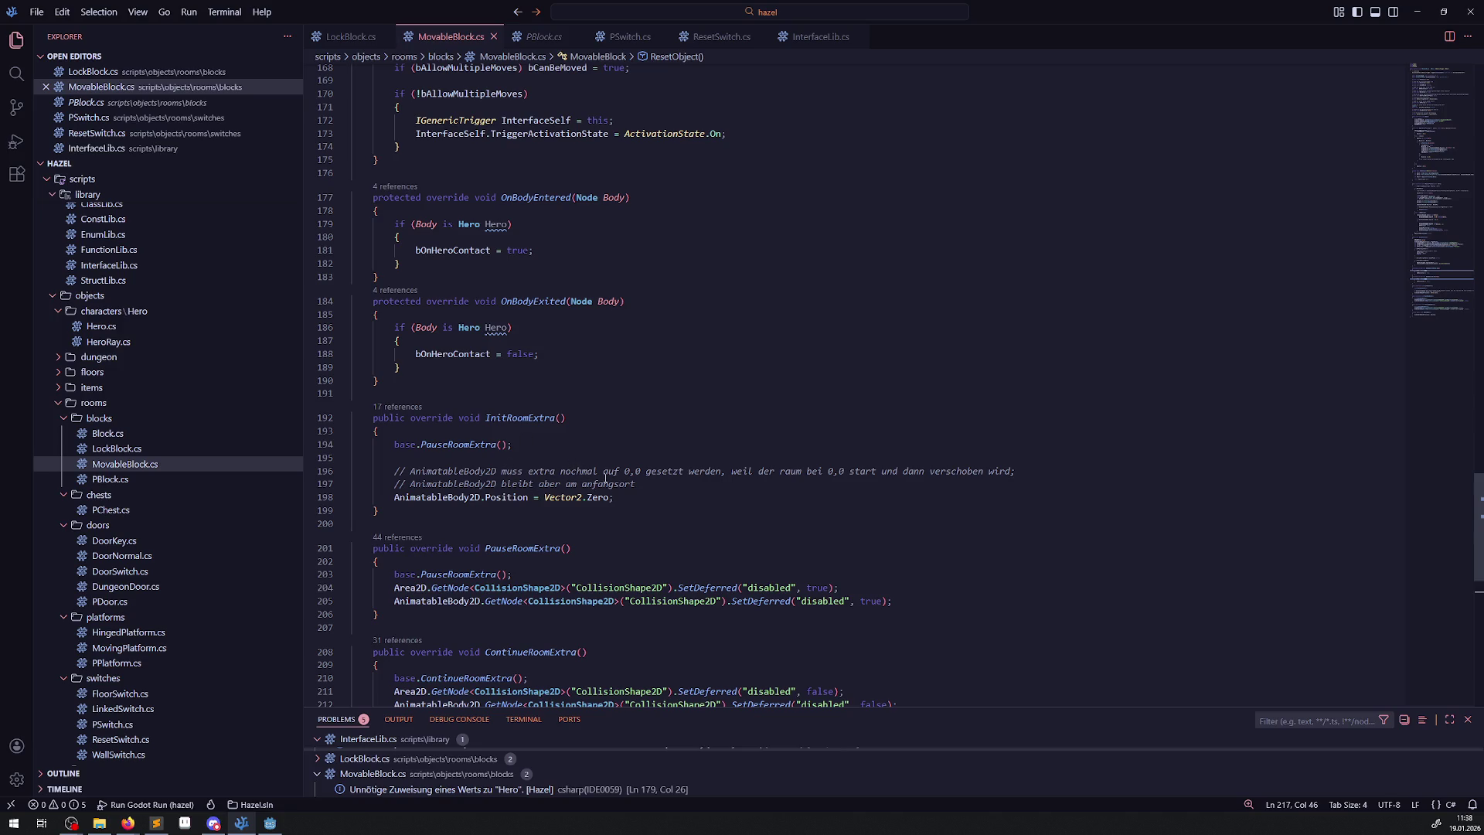
pyautogui.scroll(2, 615, 479)
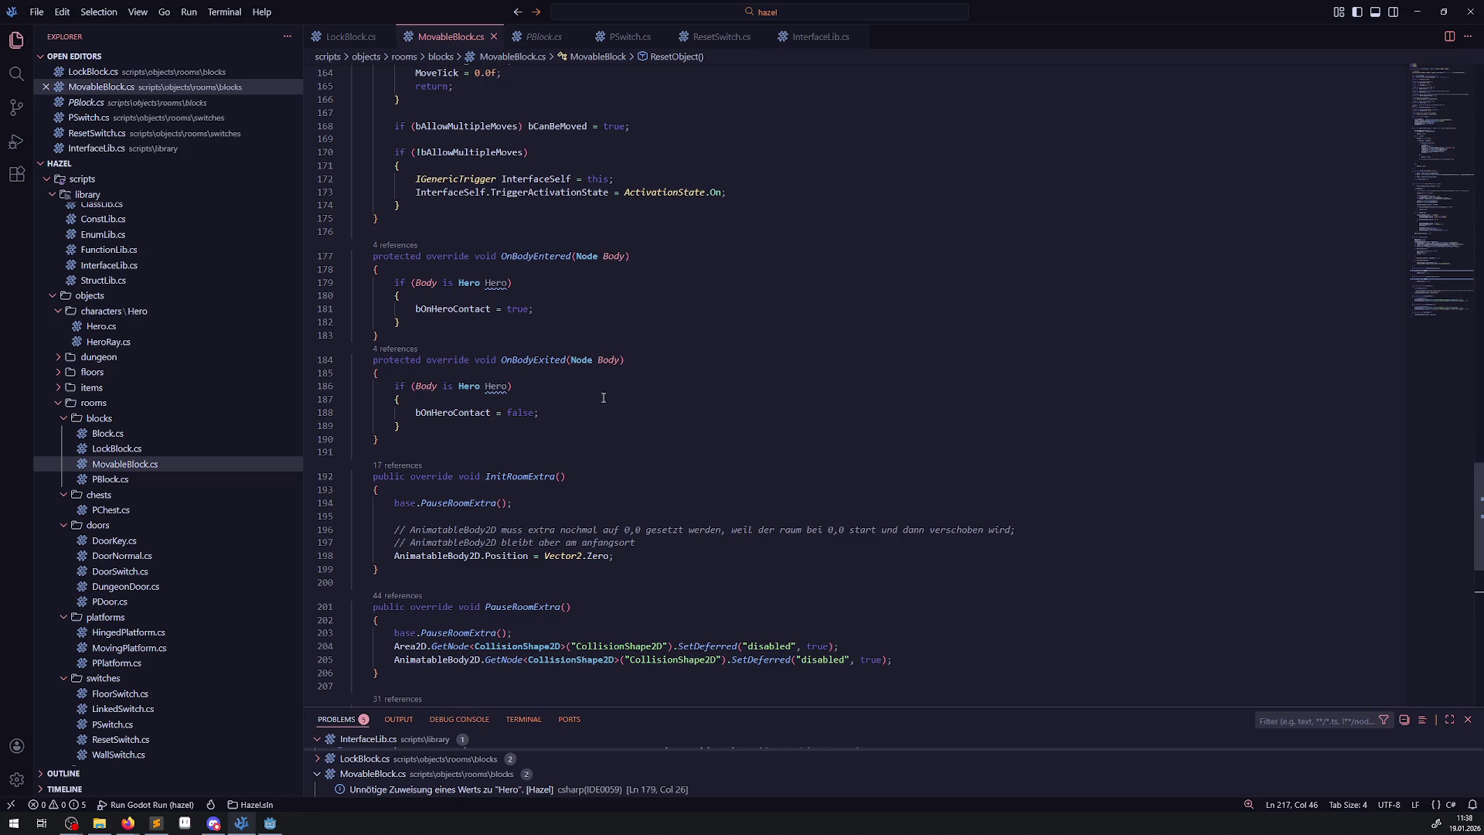
# Select the bCanBeMoved and trigger-state lines 168–174 in OnEndPosition for copying.
pyautogui.scroll(5, 601, 396)
pyautogui.scroll(5, 624, 448)
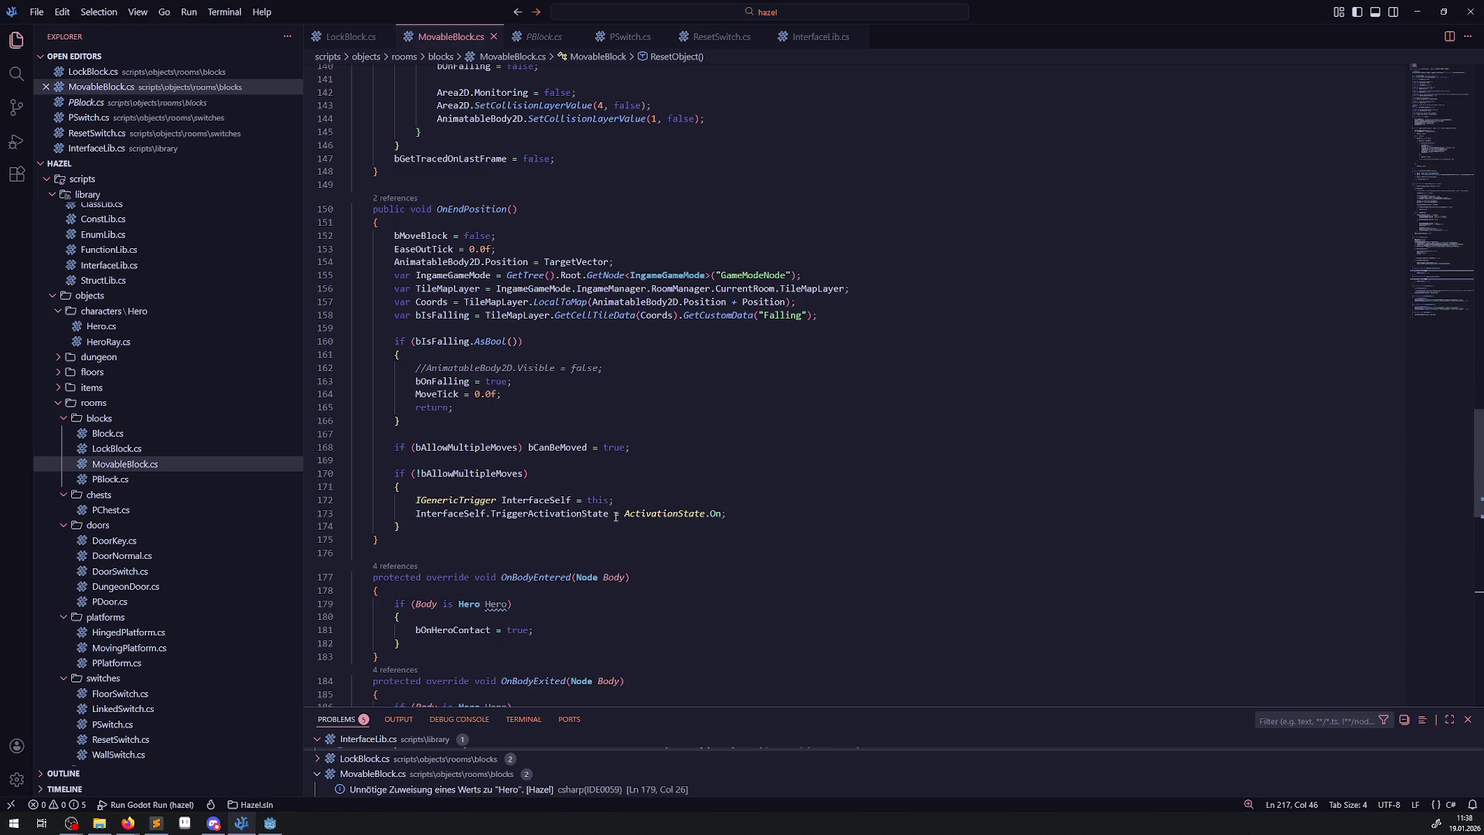
pyautogui.doubleClick(557, 447)
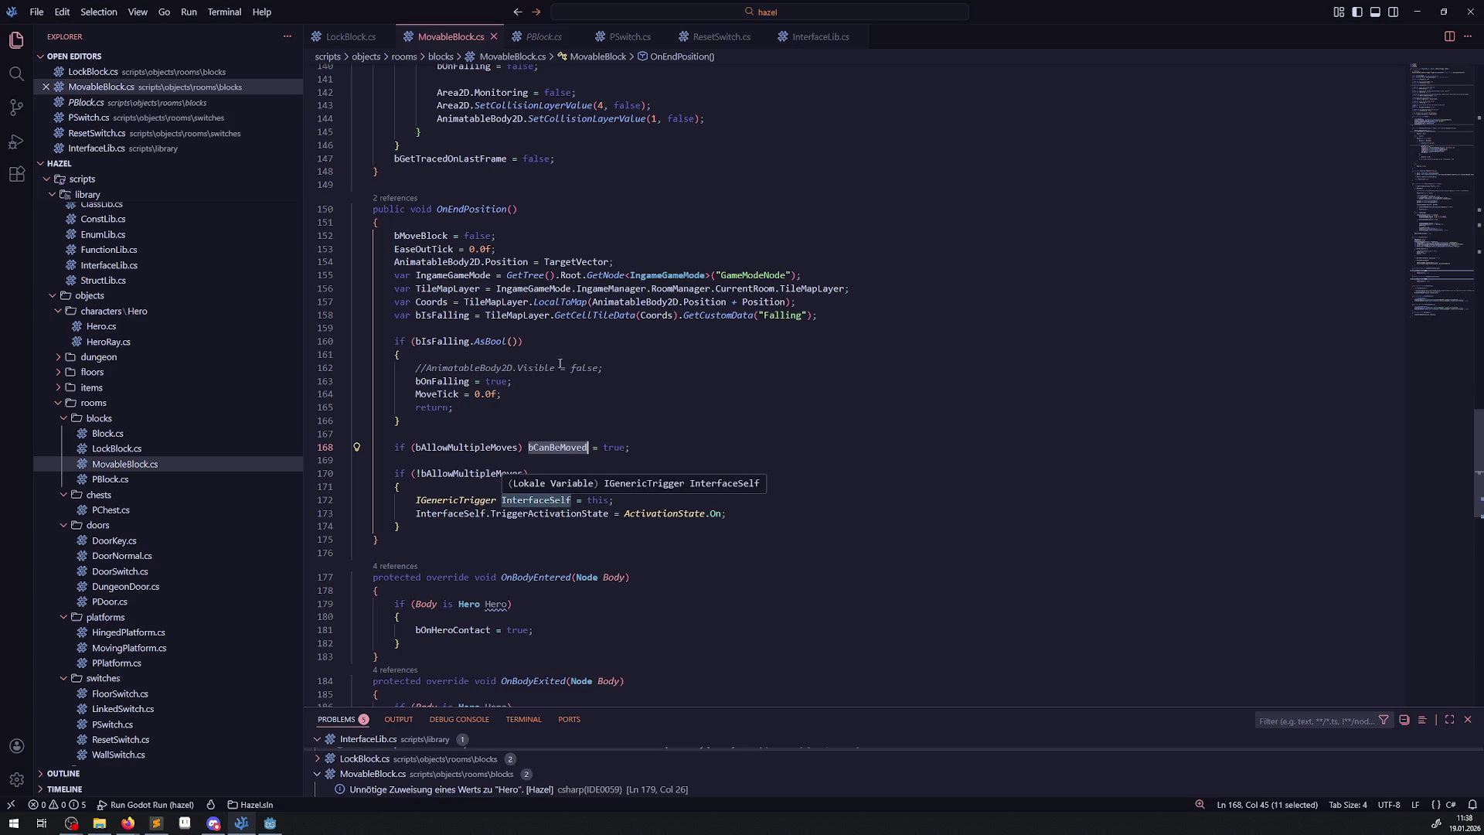
pyautogui.moveTo(419, 524); pyautogui.dragTo(377, 446)
pyautogui.hotkey('ctrl', 'c')
pyautogui.scroll(-15, 459, 484)
pyautogui.scroll(5, 457, 473)
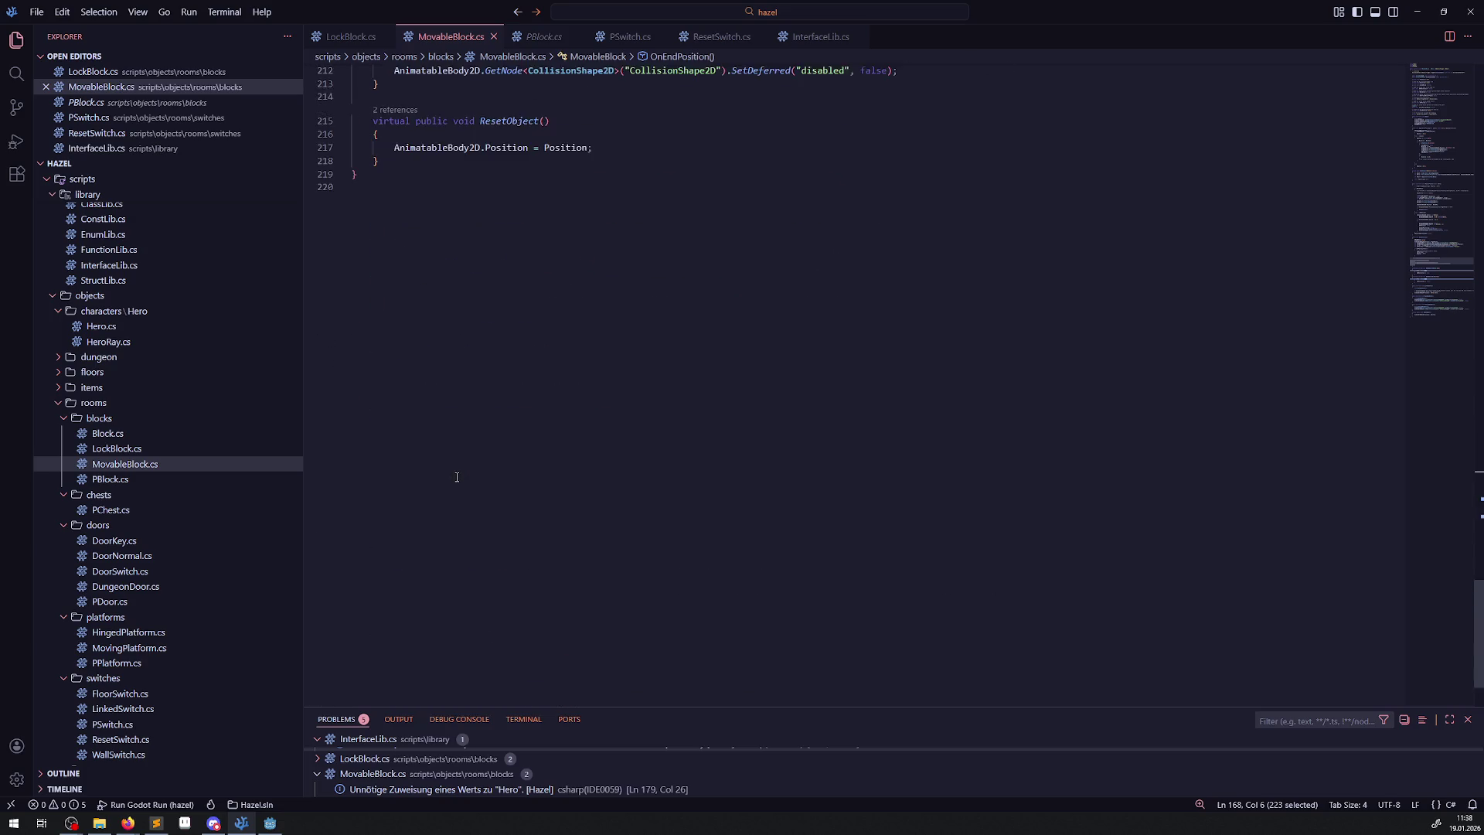
# Paste the copied lines into ResetObject, remove the bAllowMultipleMoves condition and change On to Off.
pyautogui.click(637, 357)
pyautogui.hotkey('ctrl', 'v')
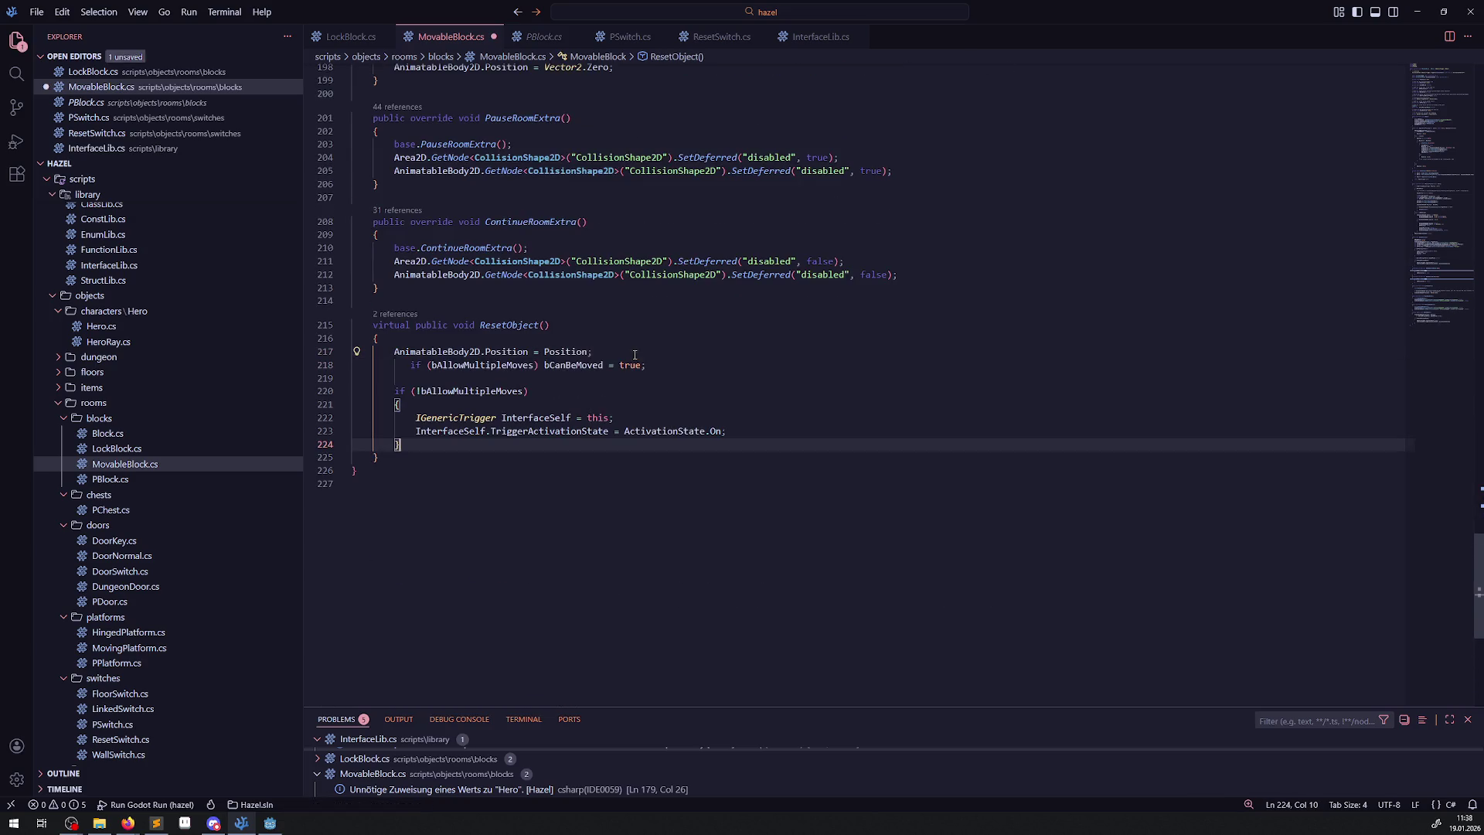
pyautogui.click(525, 363)
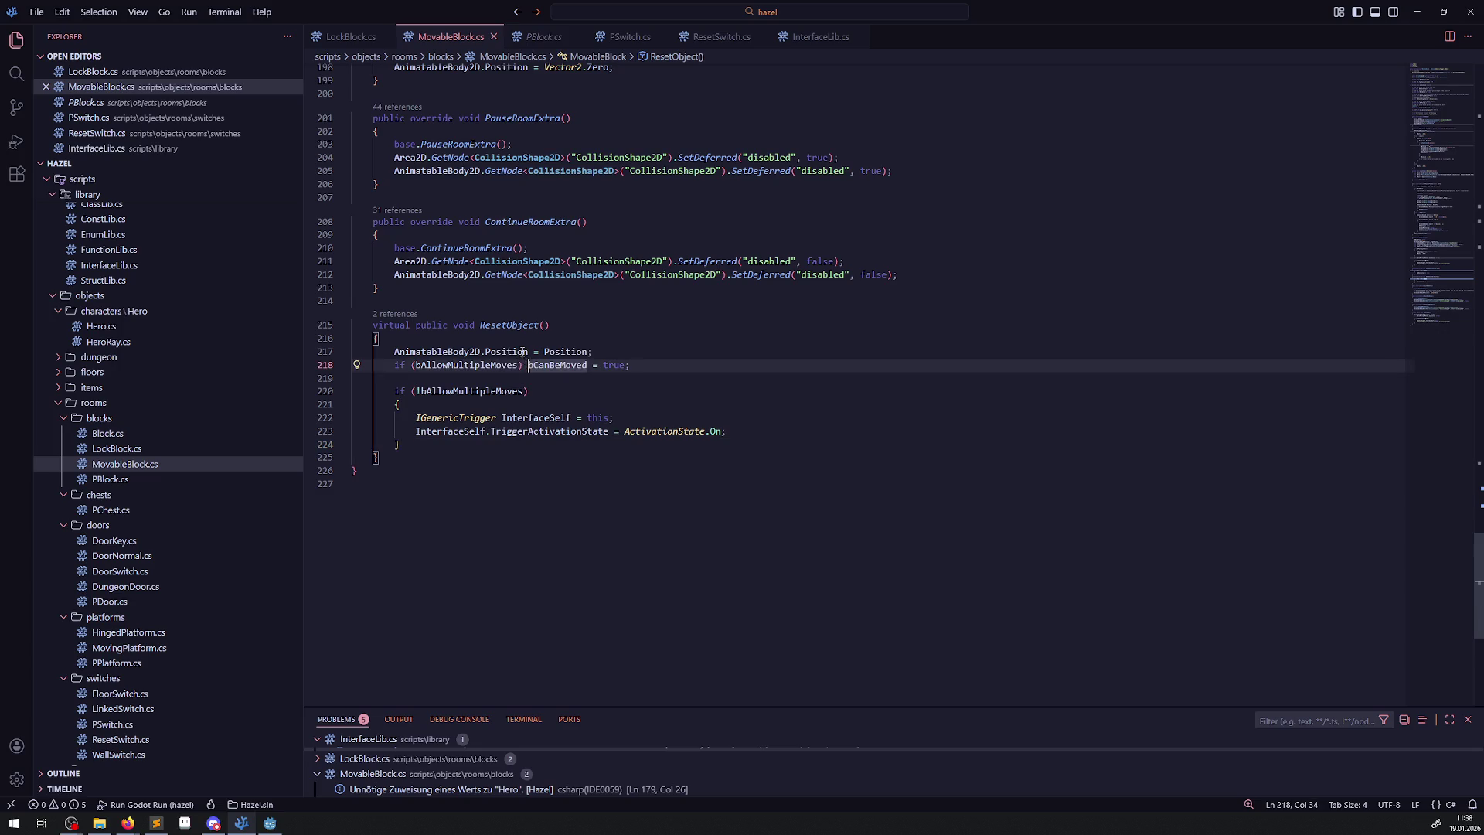
pyautogui.hotkey('shift', 'Home')
pyautogui.press('BackSpace')
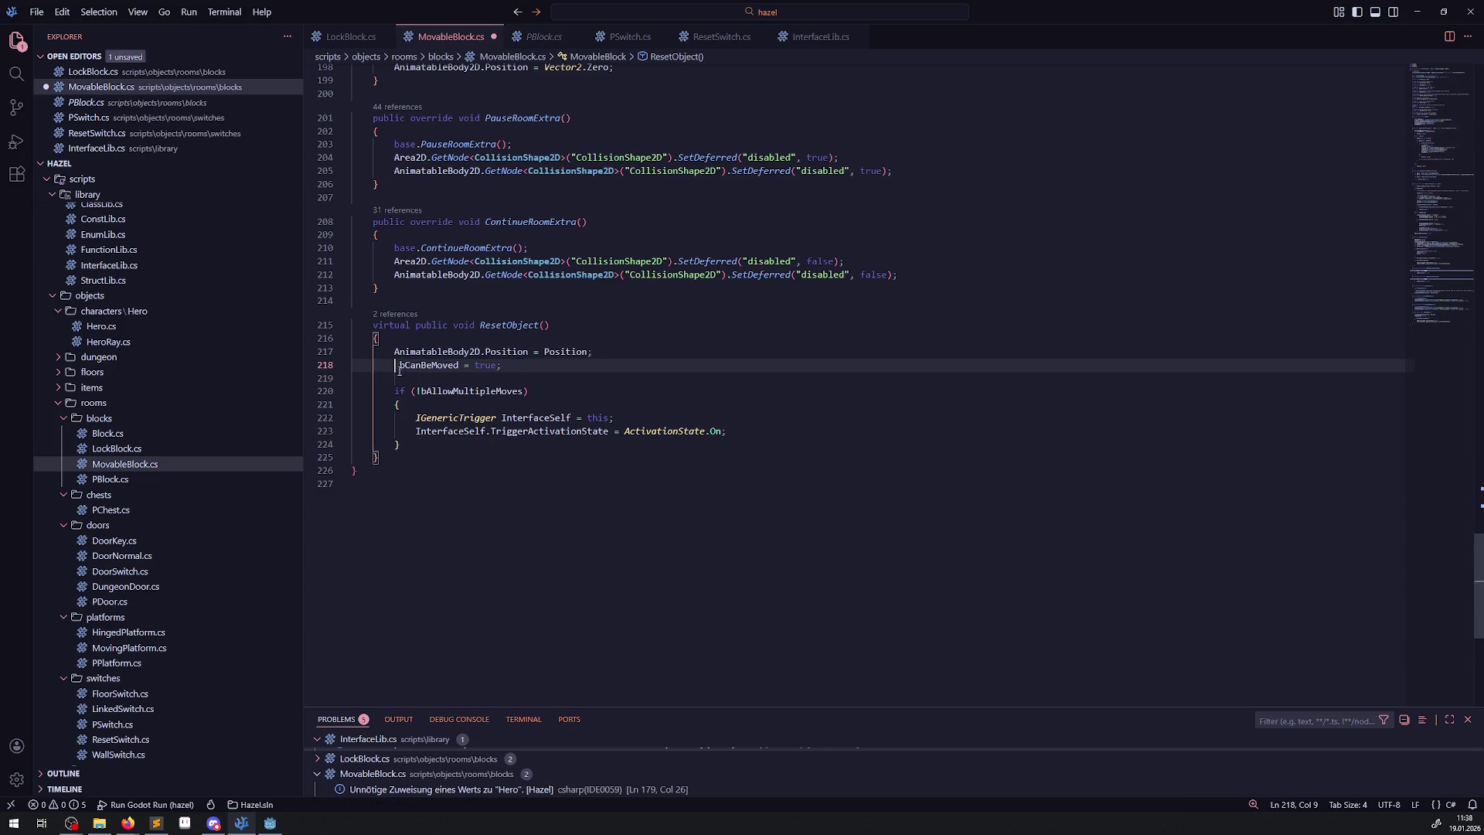
pyautogui.moveTo(400, 405); pyautogui.dragTo(383, 392)
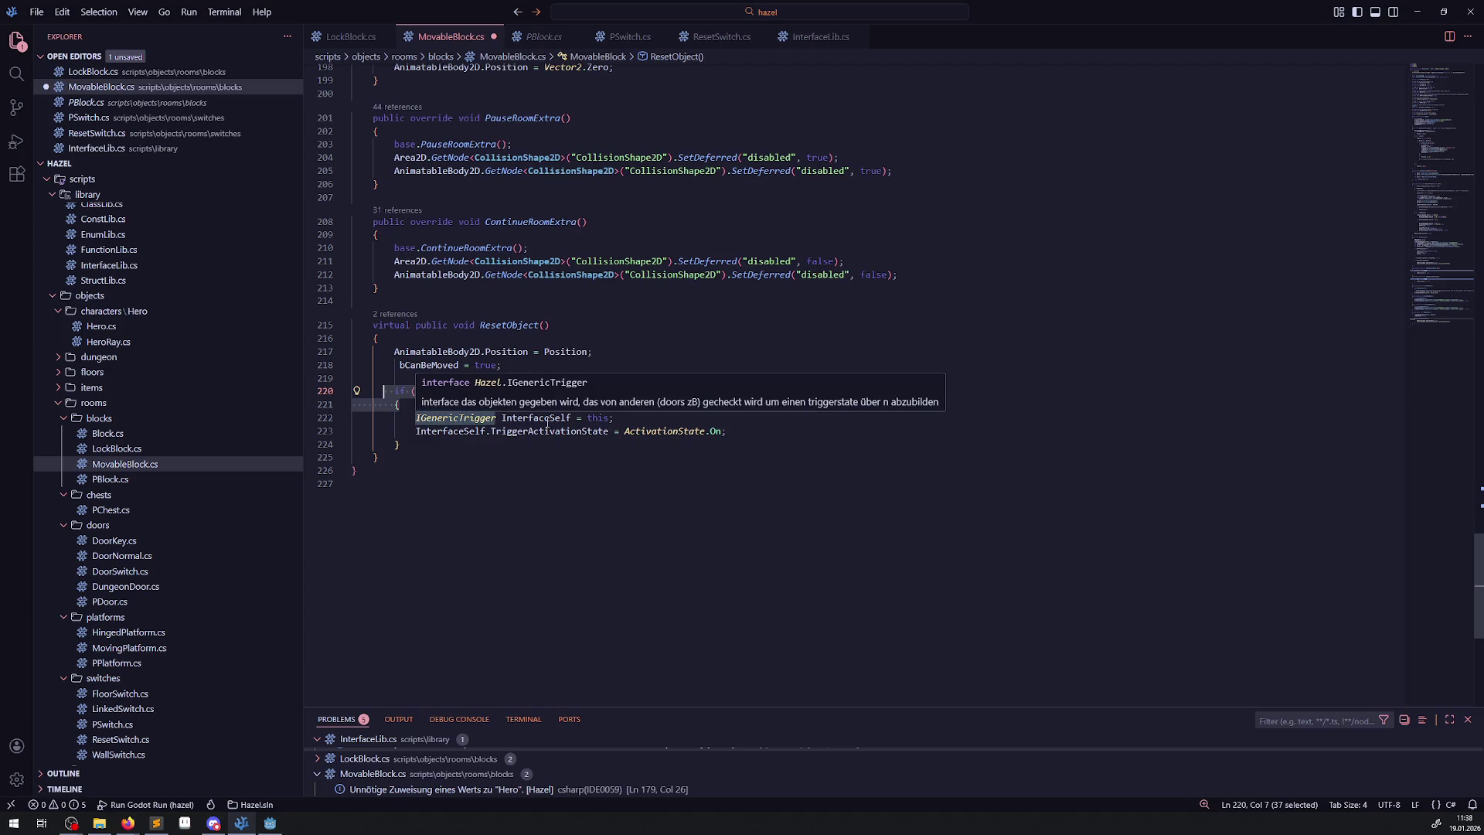
pyautogui.click(619, 420)
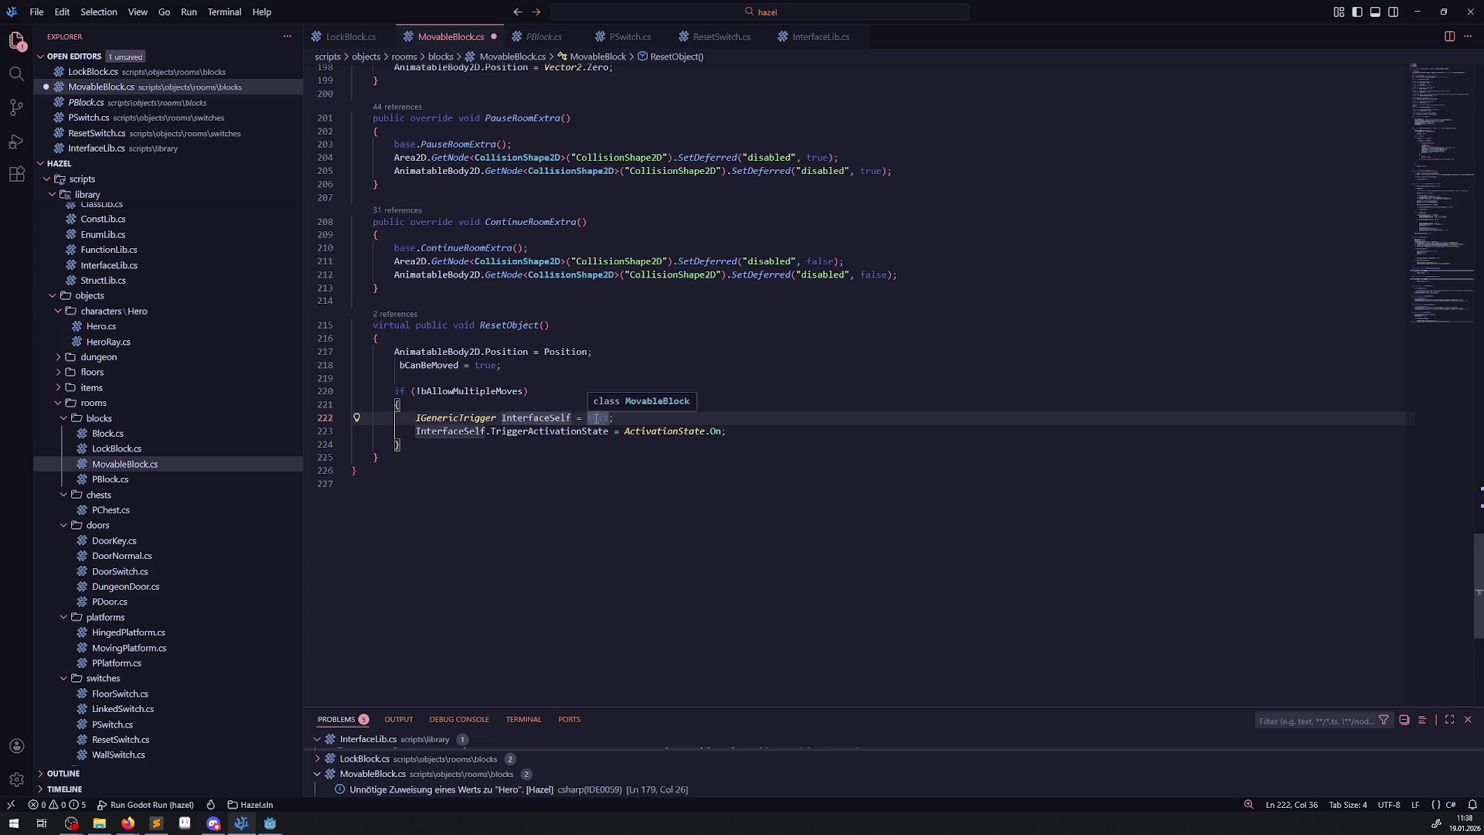
pyautogui.write('this')
pyautogui.doubleClick(715, 431)
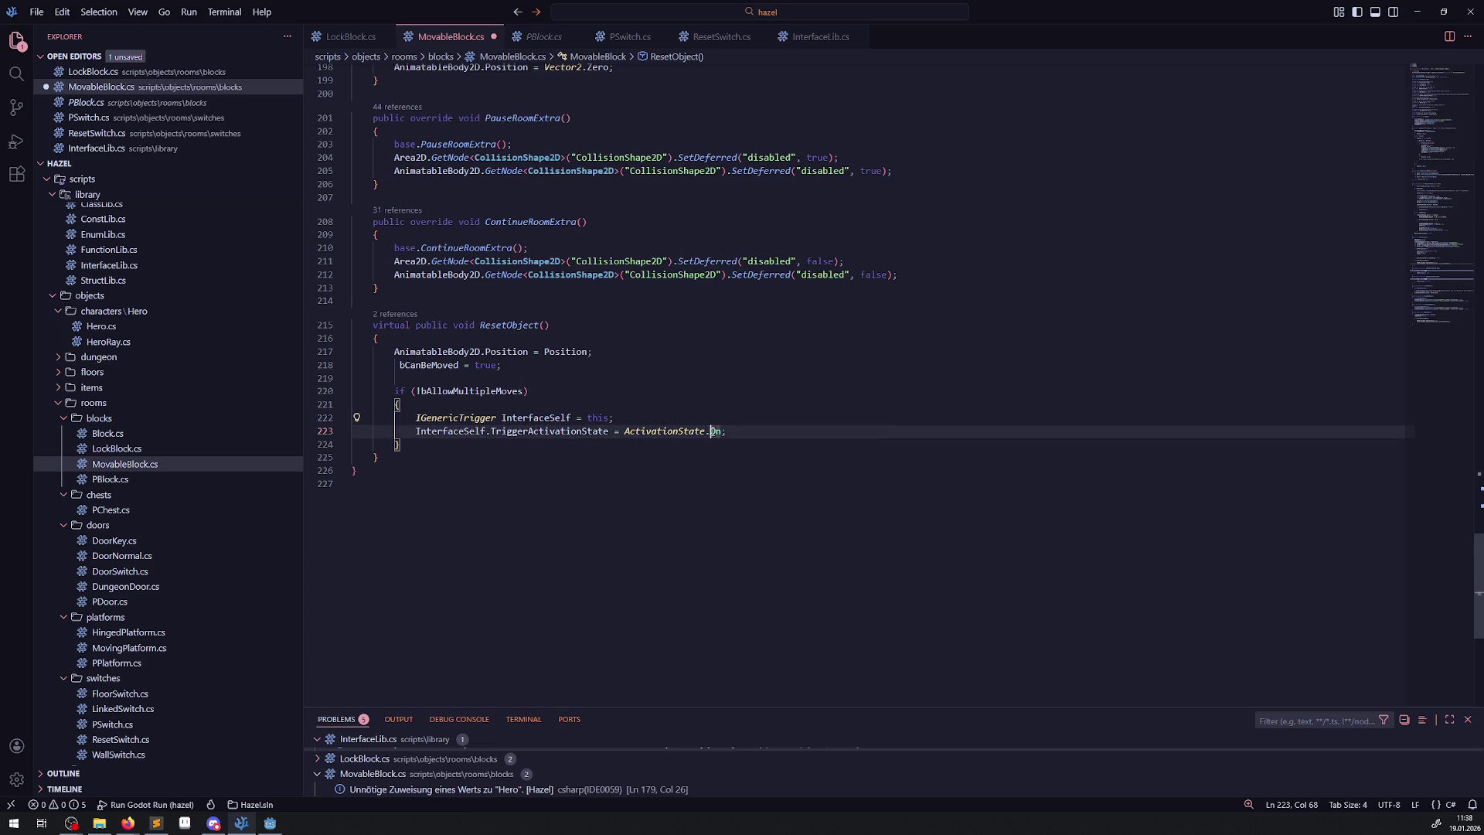
pyautogui.write('Off')
pyautogui.hotkey('ctrl', 's')
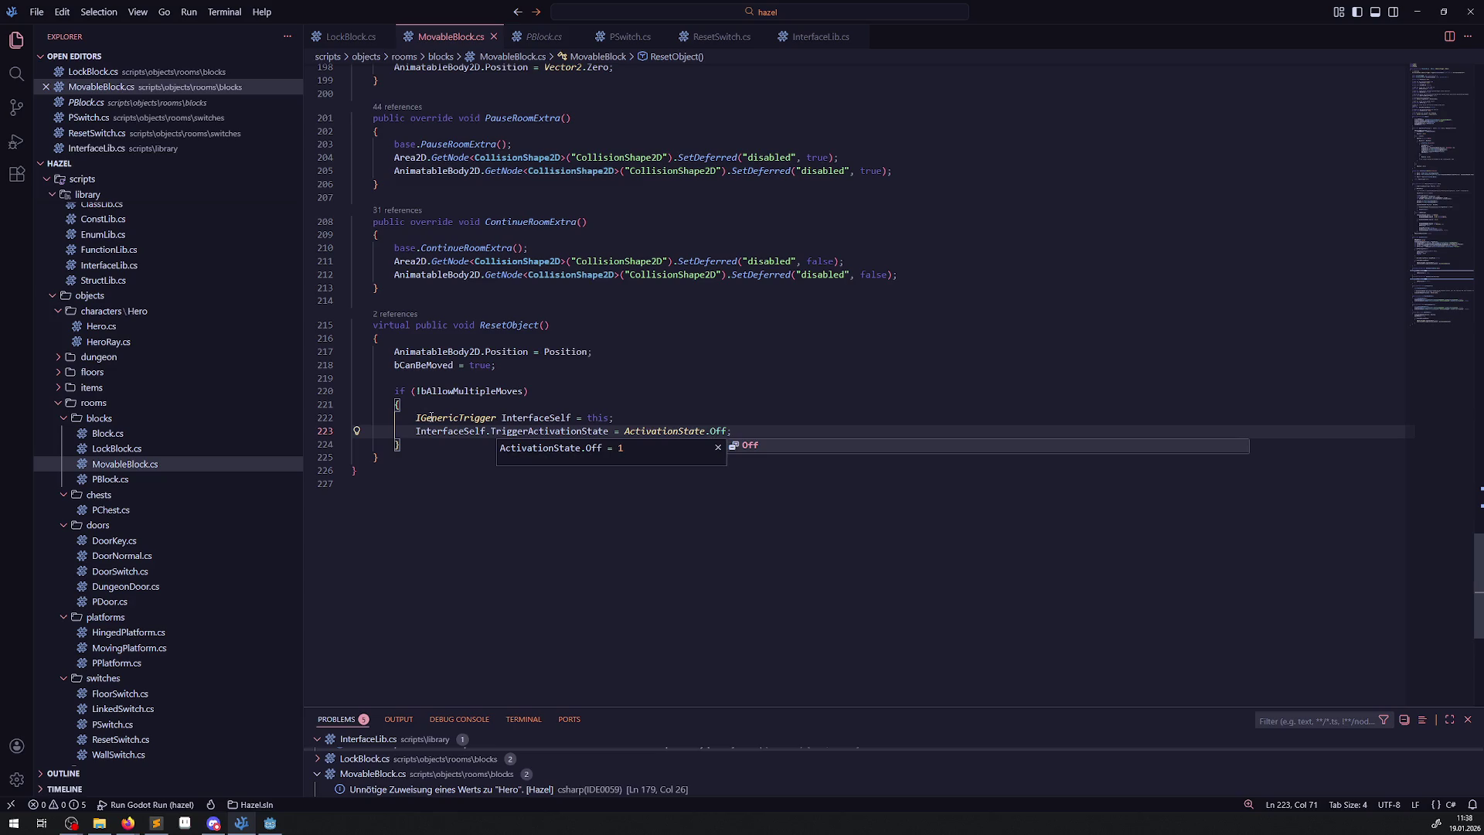
# Strip the remaining if condition and braces, reformat the indentation, and save.
pyautogui.moveTo(425, 406); pyautogui.dragTo(394, 390)
pyautogui.press('BackSpace')
pyautogui.click(401, 431)
pyautogui.press('BackSpace')
pyautogui.click(591, 384)
pyautogui.hotkey('shift', 'alt', 'f')
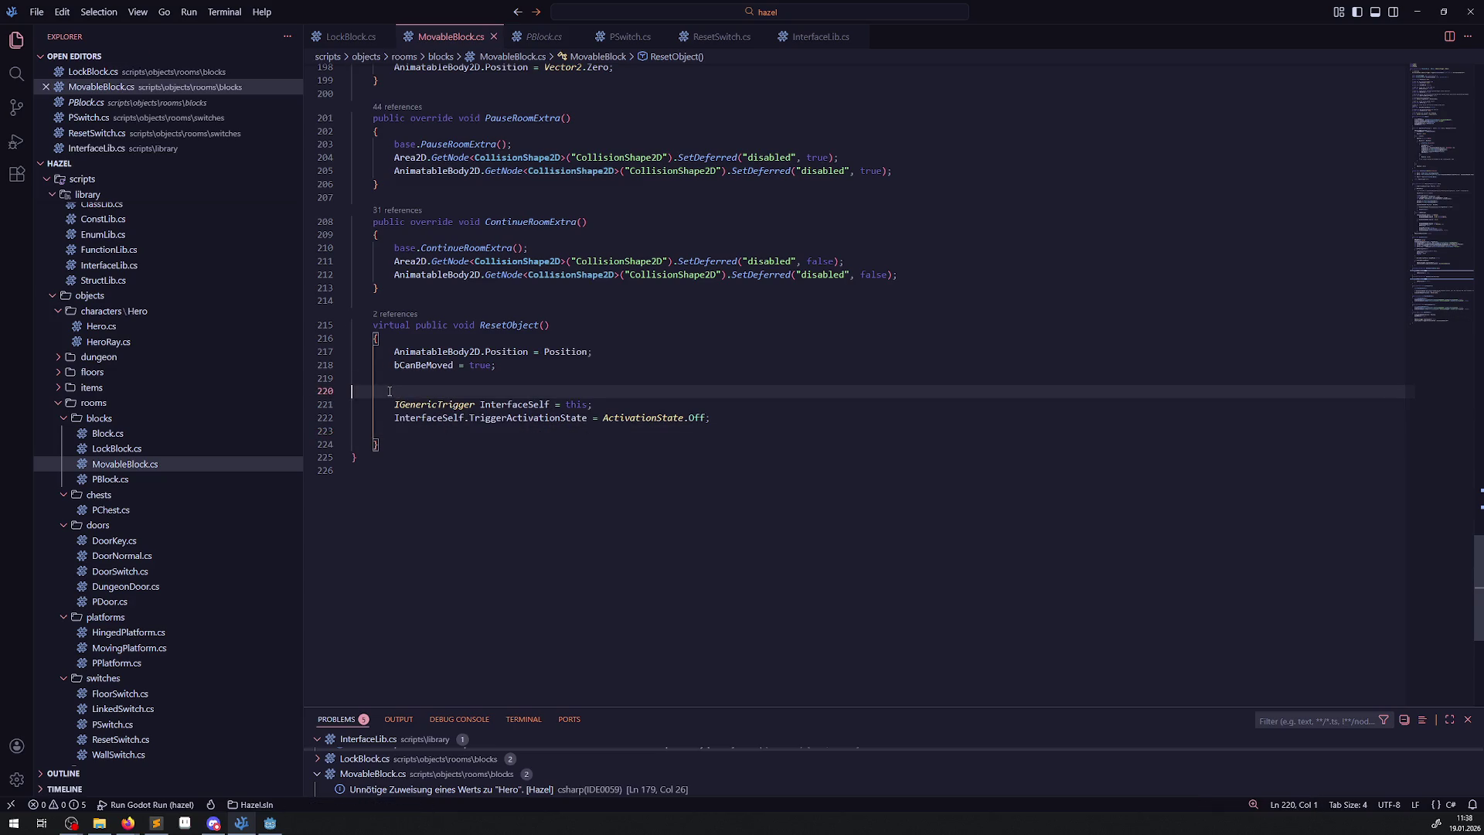
pyautogui.press('Delete')
pyautogui.click(628, 369)
pyautogui.hotkey('ctrl', 's')
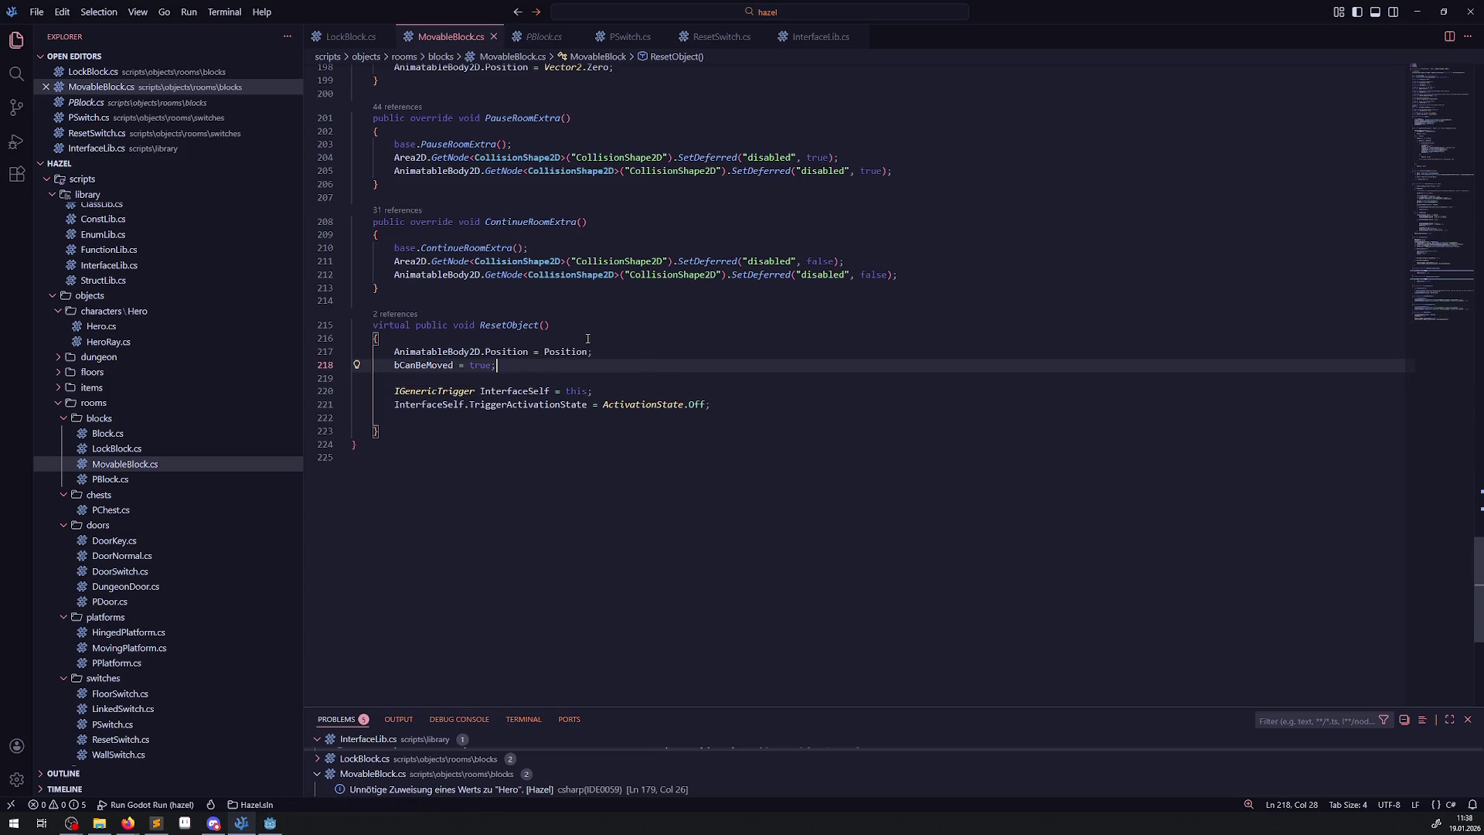
# Inspect the InterfaceSelf and TriggerActivationState lines, then switch over to Godot.
pyautogui.moveTo(396, 390); pyautogui.dragTo(685, 396)
pyautogui.click(561, 429)
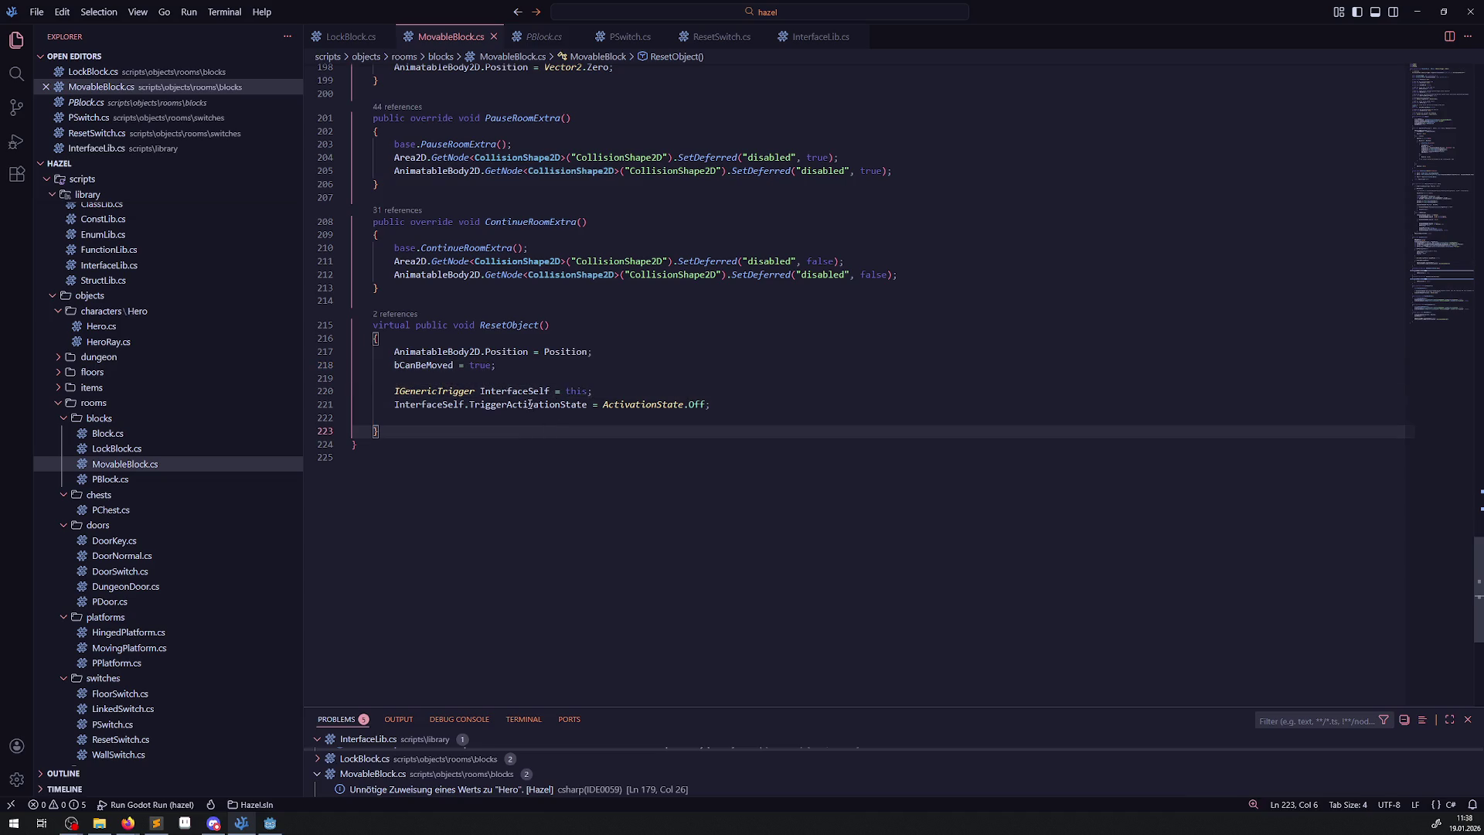
pyautogui.click(550, 405)
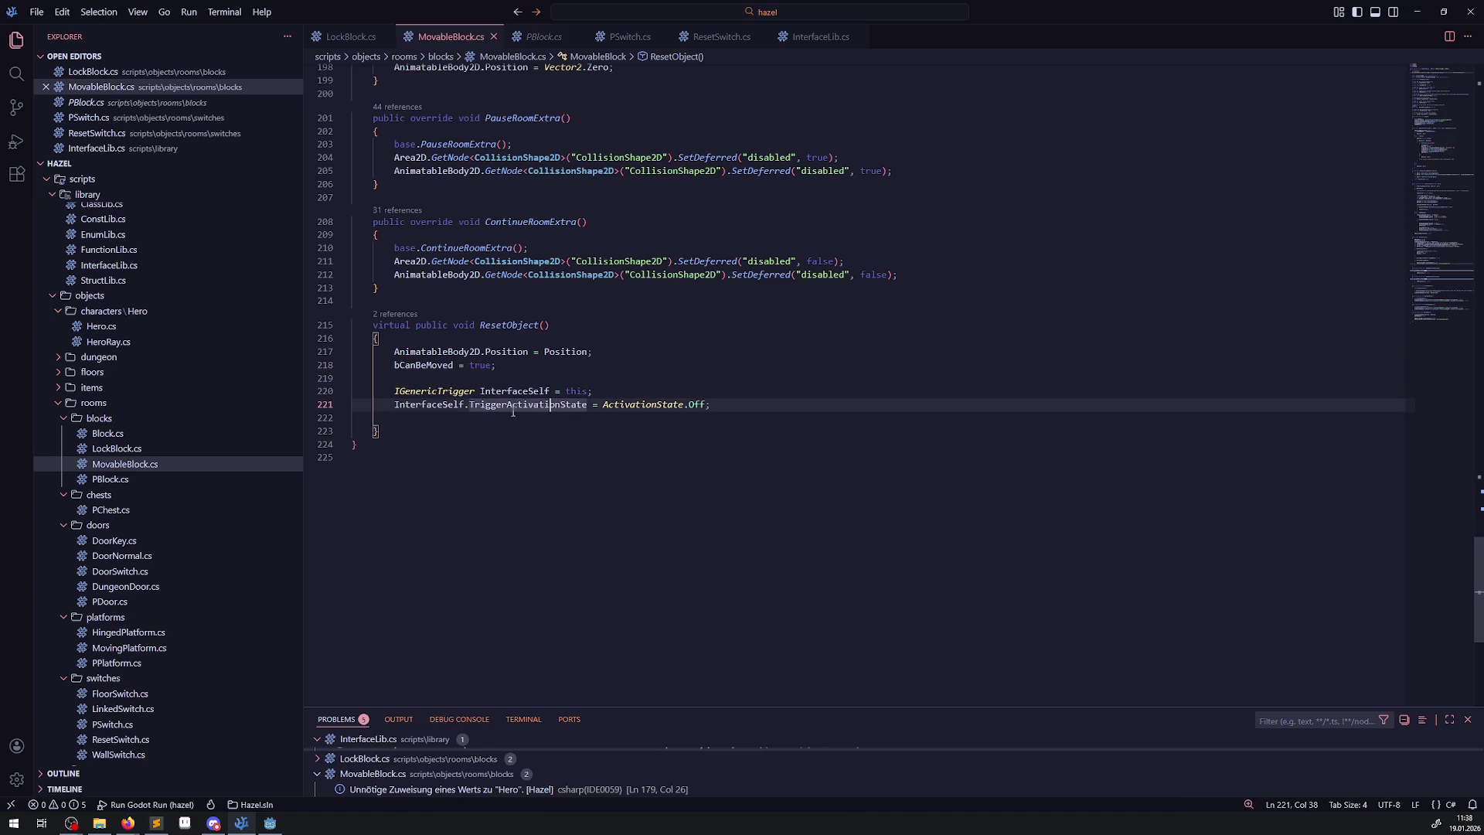
pyautogui.click(492, 438)
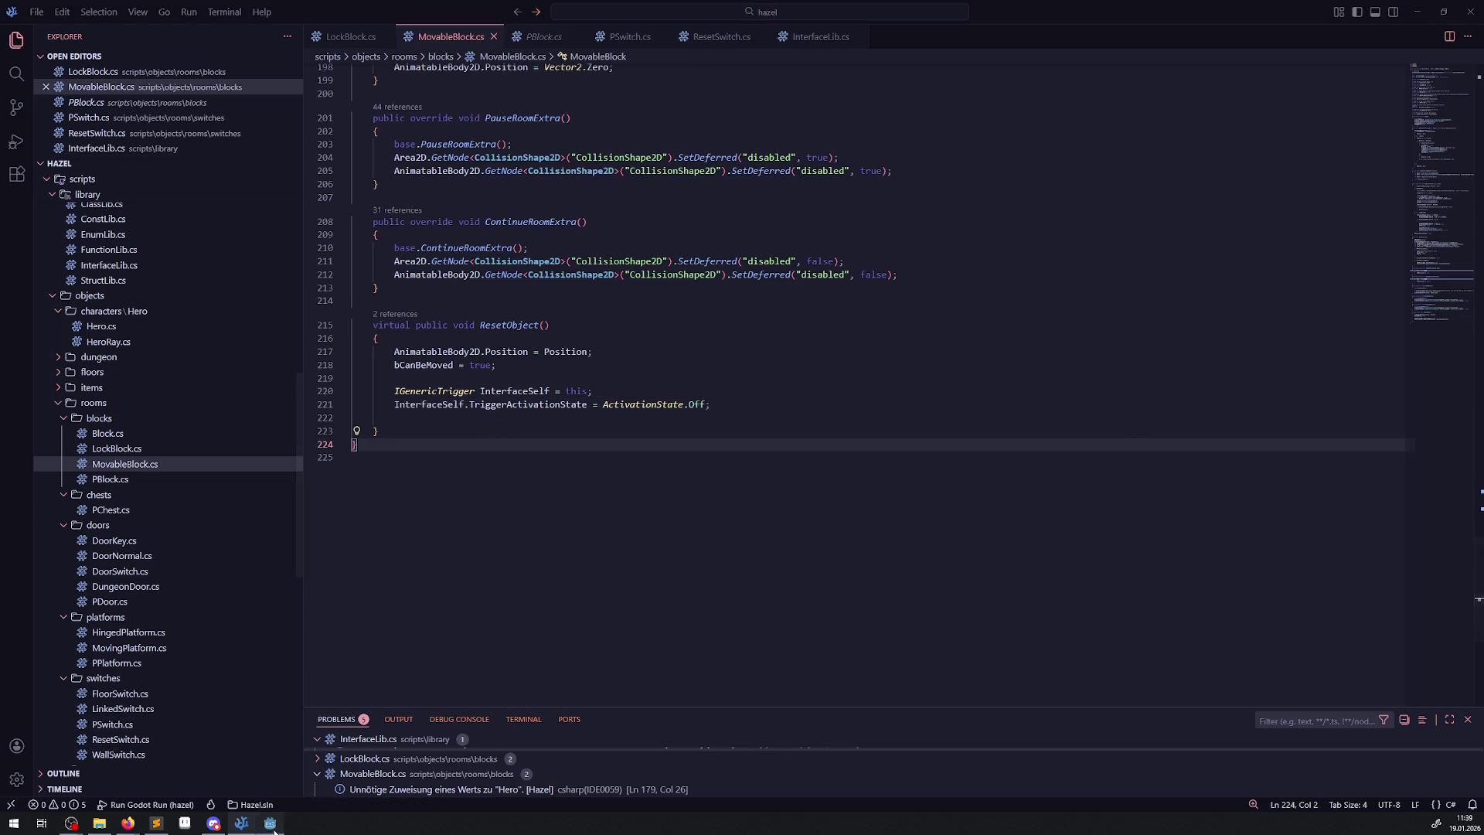
pyautogui.hotkey('alt', 'Tab')
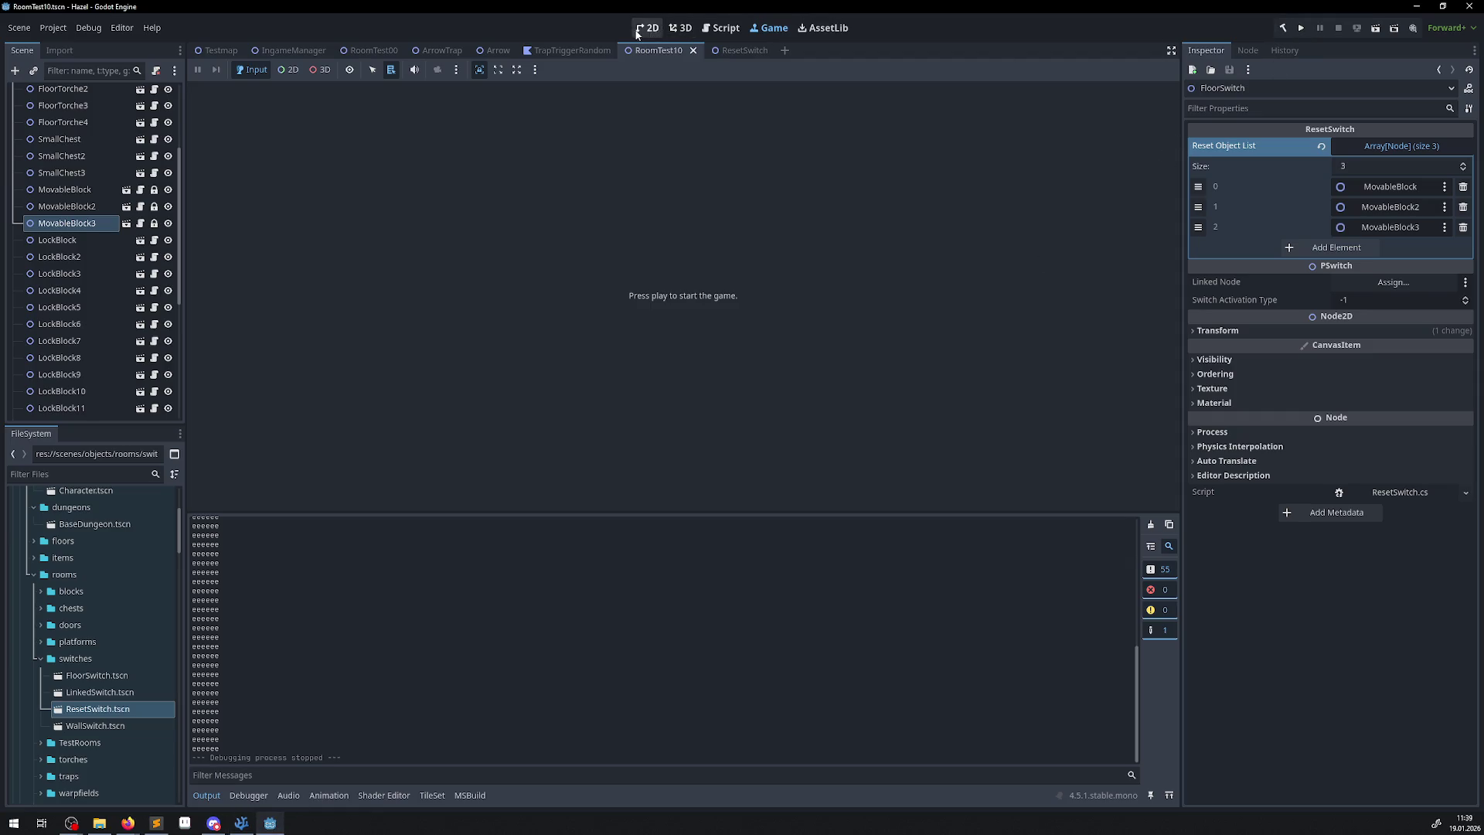
# Build the .NET project, test-run the game from the 2D view, then close it.
pyautogui.click(647, 28)
pyautogui.click(1278, 28)
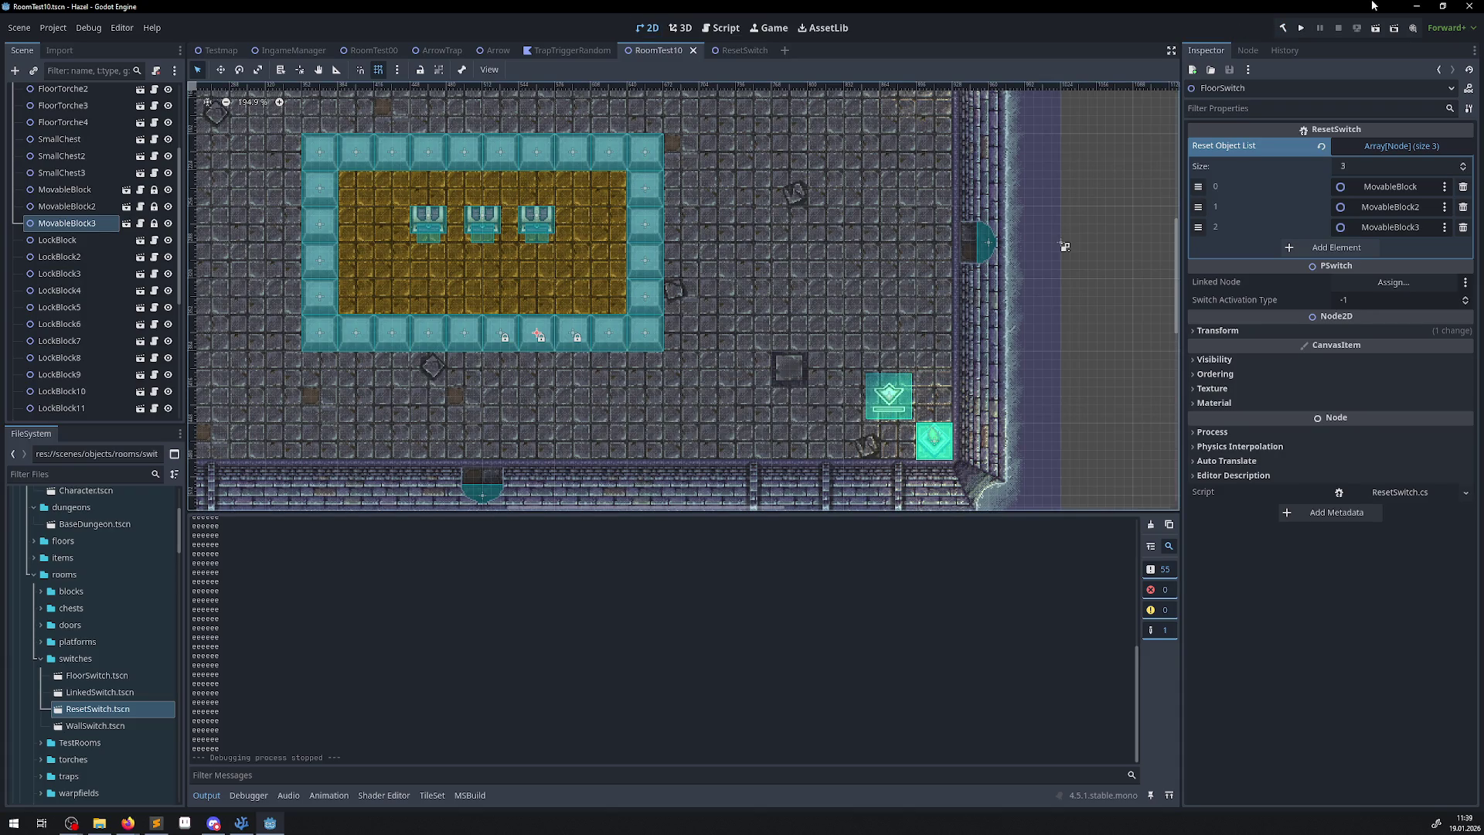
pyautogui.click(1301, 28)
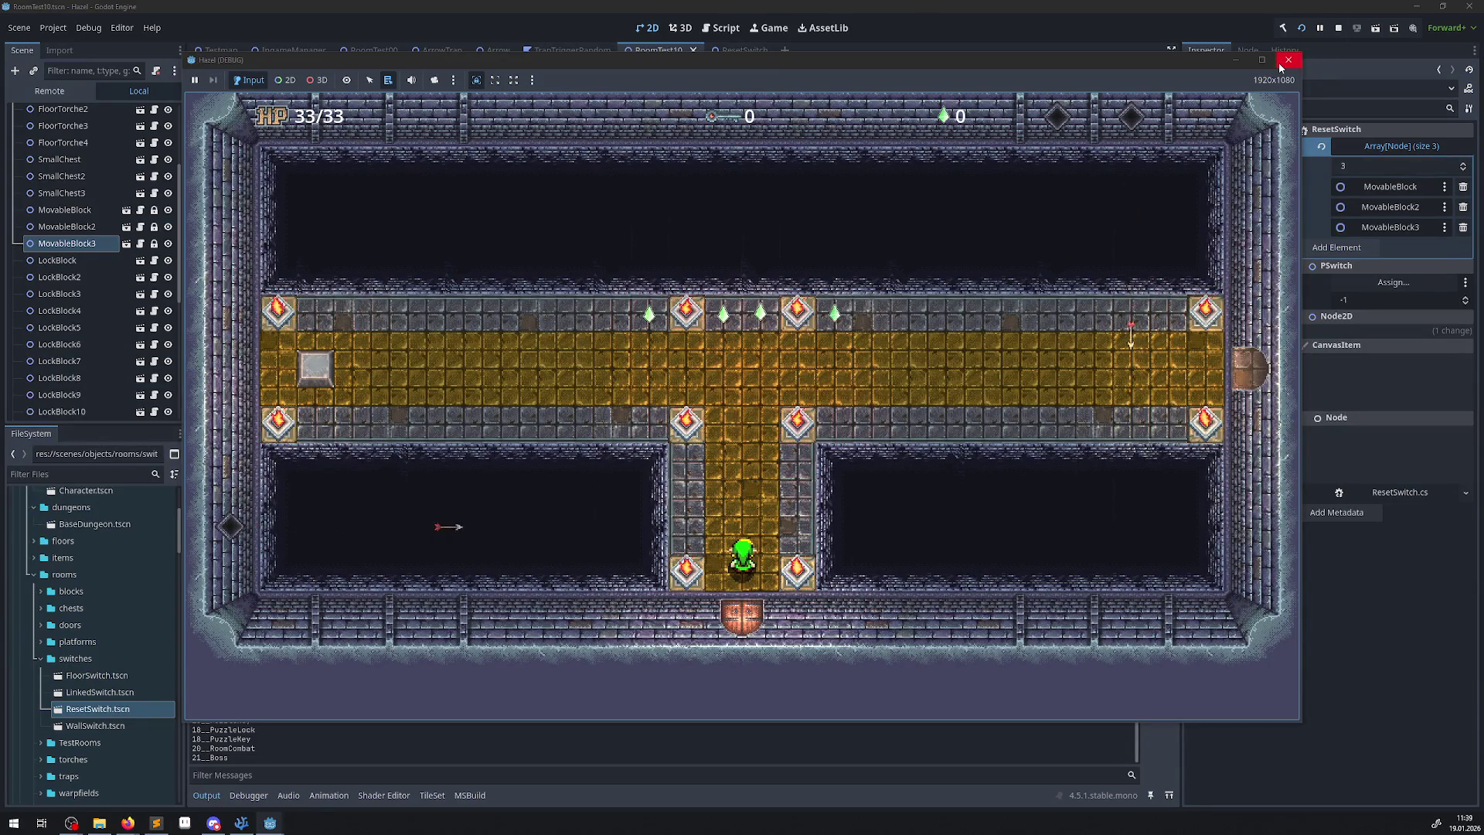
pyautogui.click(1287, 61)
pyautogui.click(241, 822)
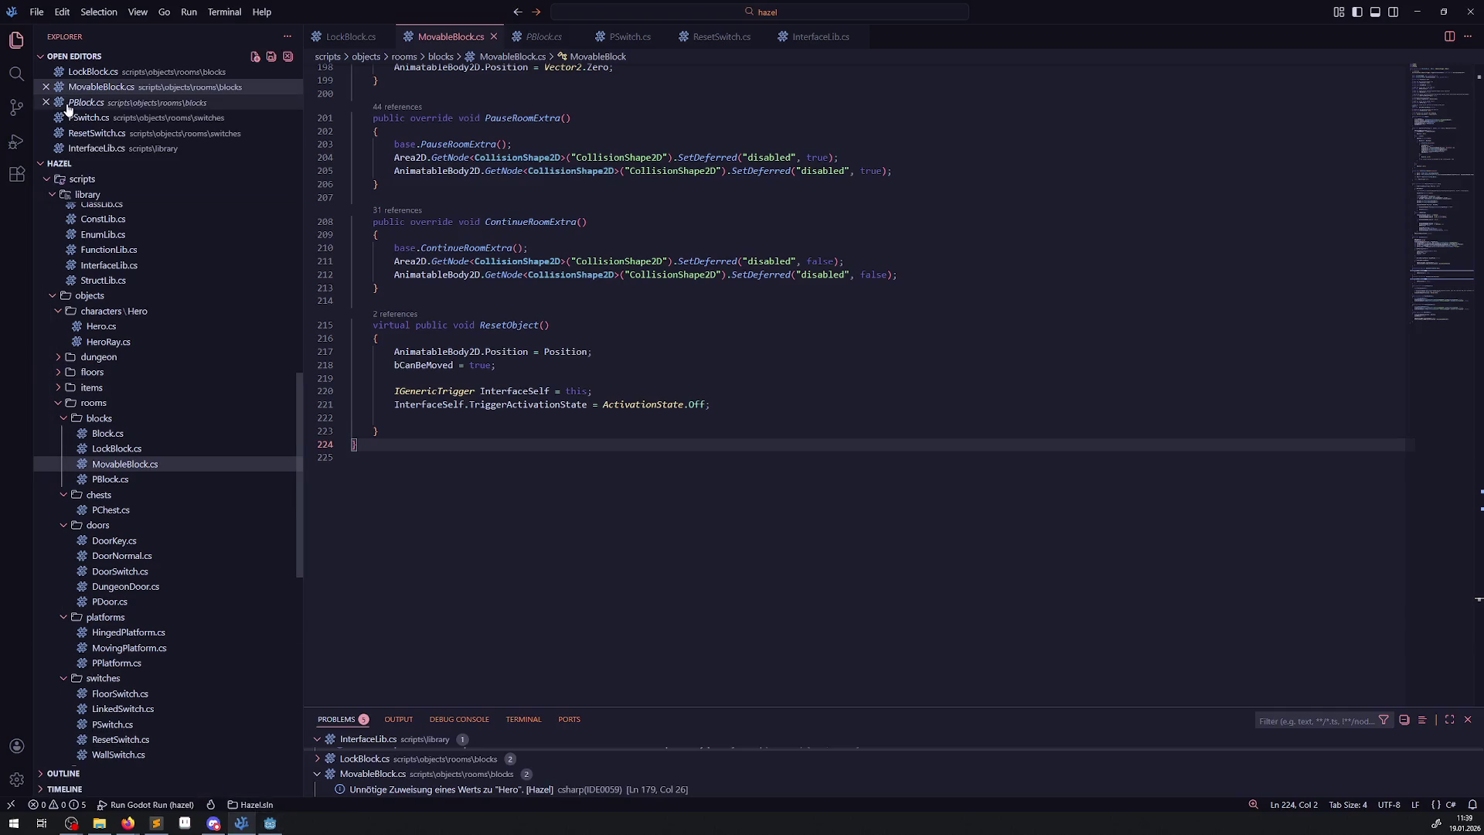
# Launch the game under the debugger using the 'Run Godot Run' configuration.
pyautogui.click(16, 141)
pyautogui.click(188, 46)
pyautogui.click(175, 63)
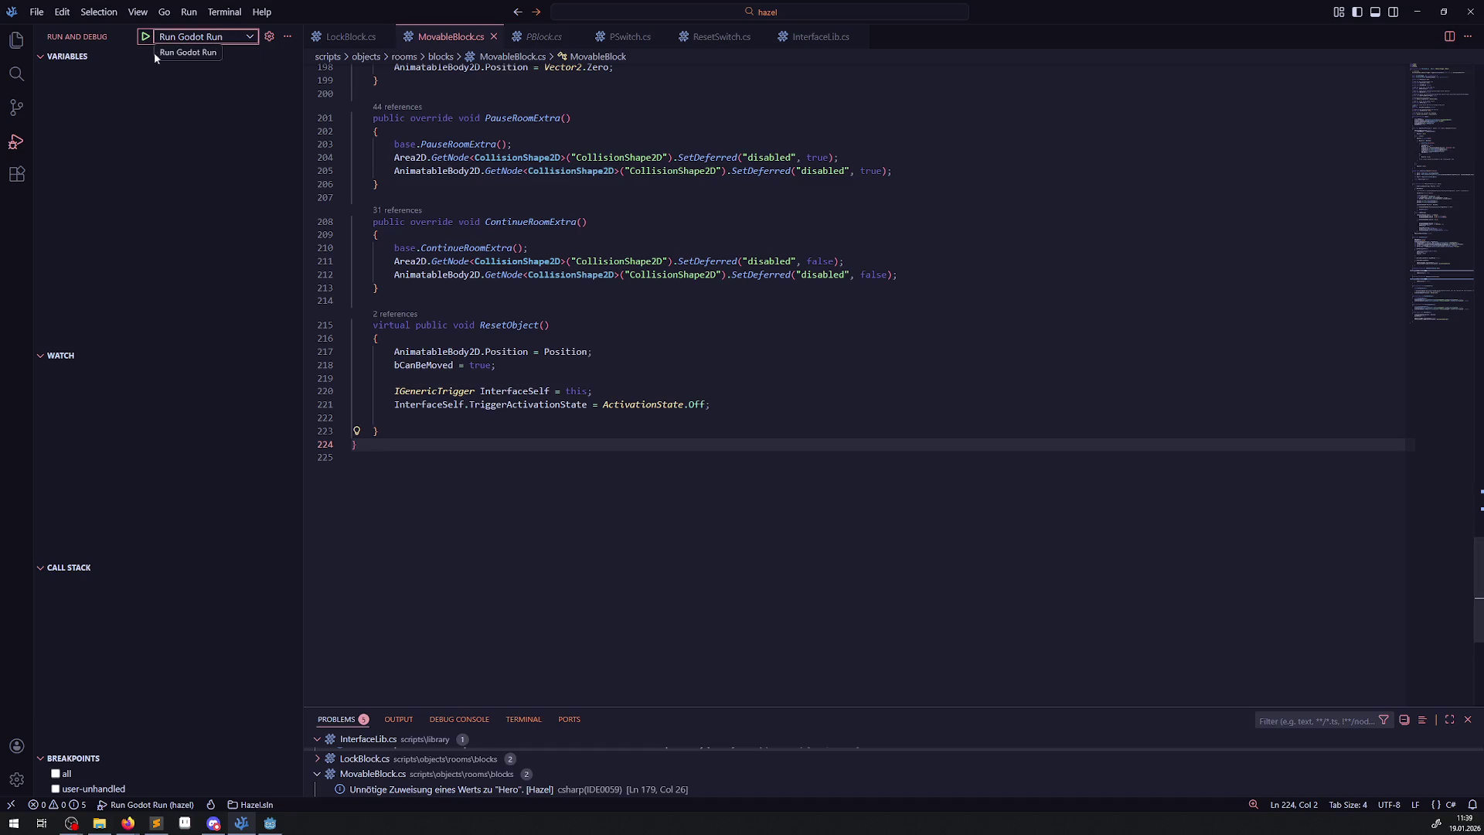
pyautogui.click(148, 40)
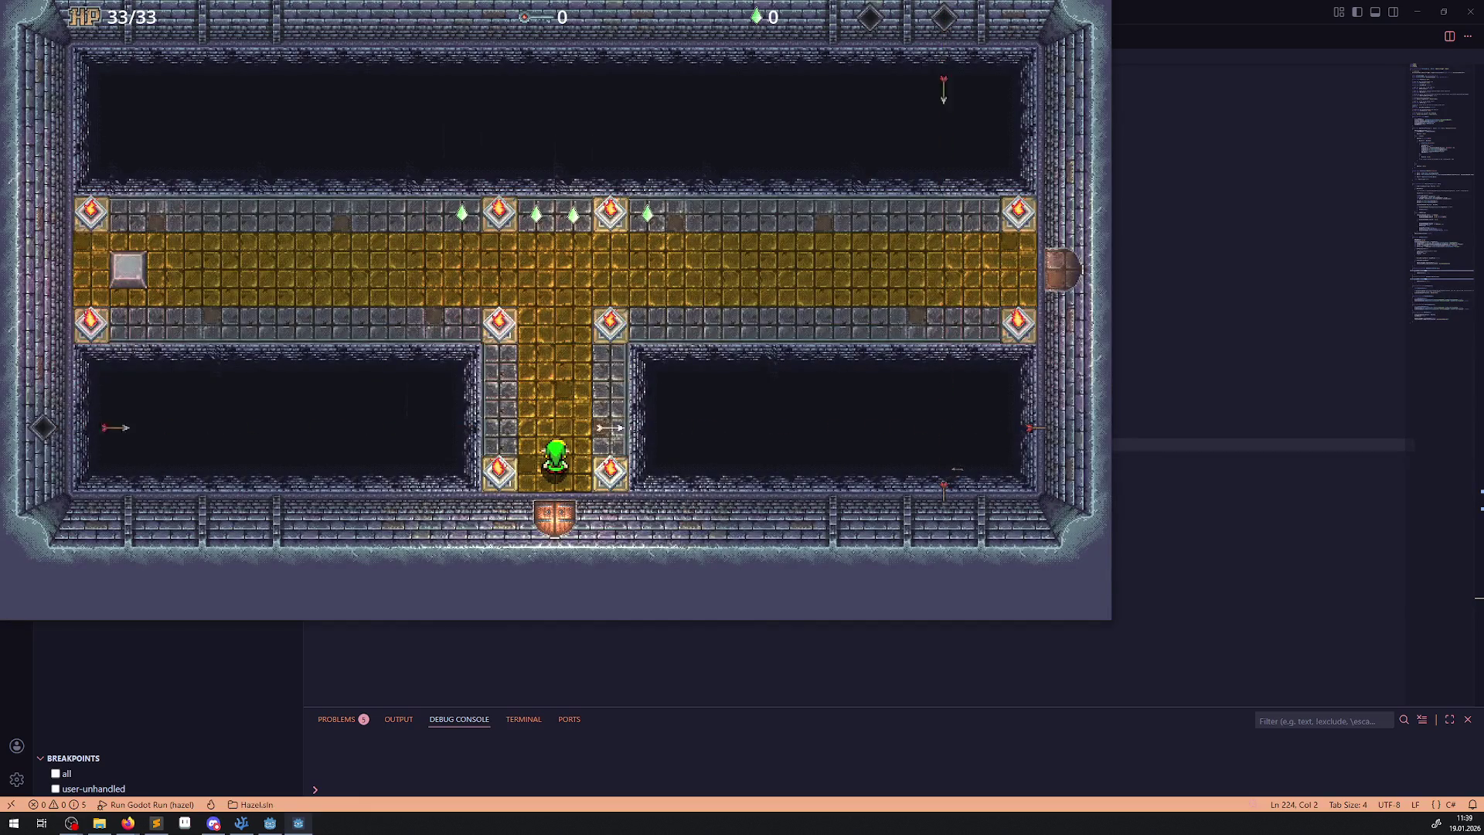
# Reposition the debug game window and walk the player up and left into the hall.
pyautogui.press('super+Right')
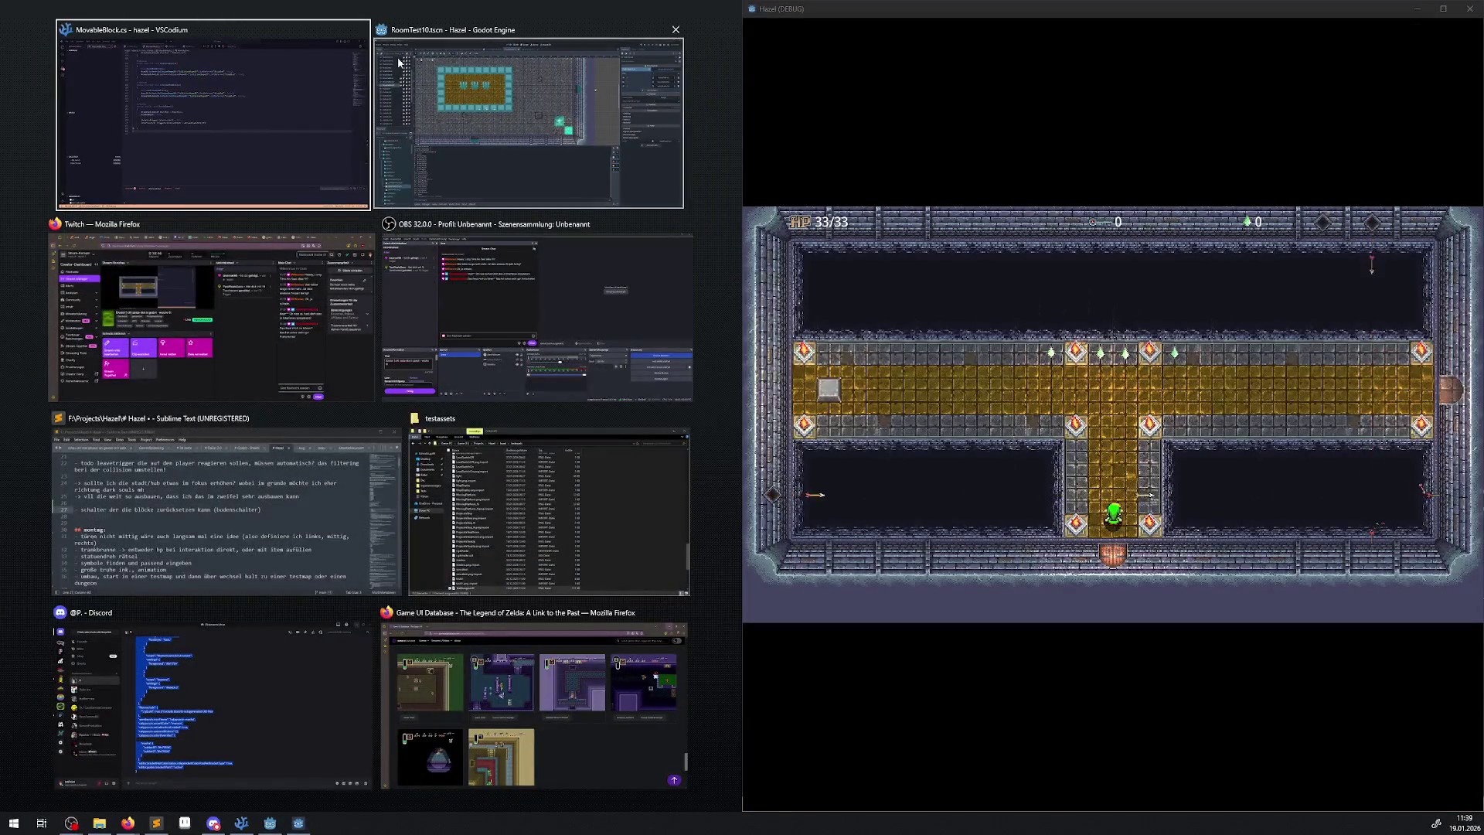
pyautogui.click(285, 43)
pyautogui.moveTo(843, 43)
pyautogui.mouseDown()
pyautogui.moveTo(739, 133)
pyautogui.moveTo(485, 20)
pyautogui.moveTo(280, 33)
pyautogui.mouseUp()
pyautogui.press('Up')
pyautogui.press('Left')
pyautogui.press('Left')
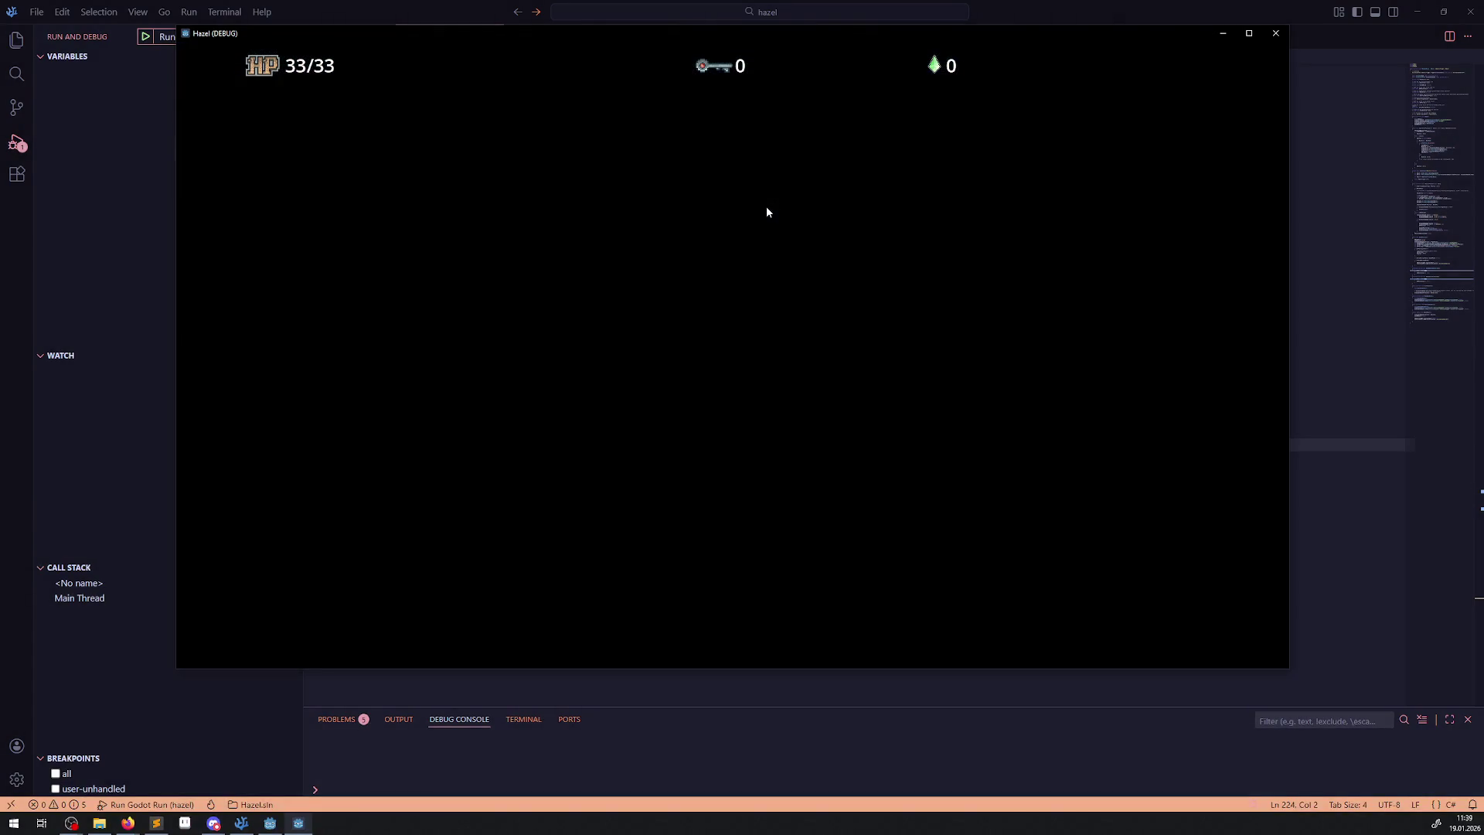
# Take the teleporter, cross the gold carpet and blue bridge to open the upper chest, then return to the door.
pyautogui.press('Down')
pyautogui.press('Right')
pyautogui.press('Up')
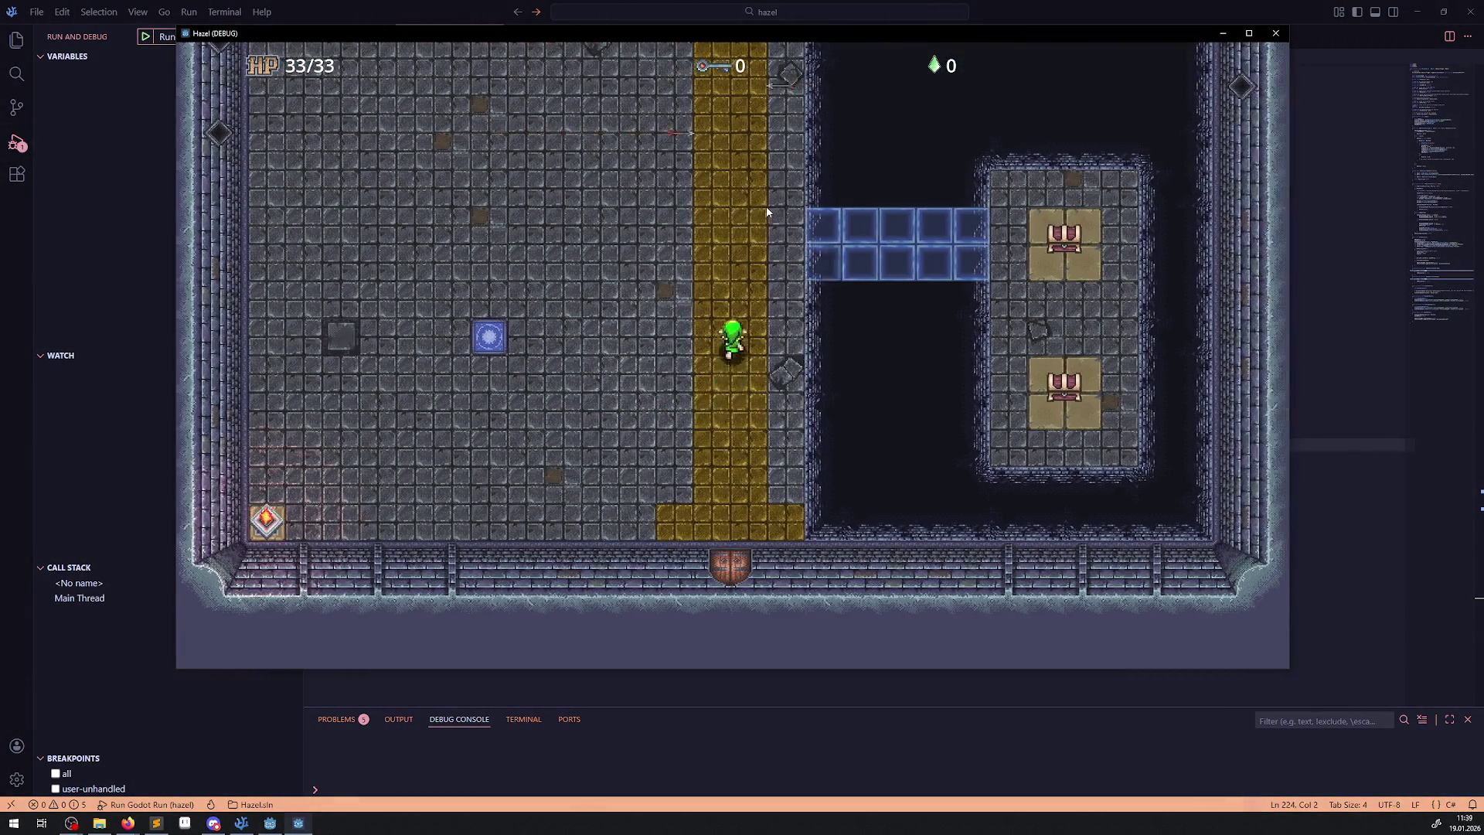
pyautogui.press('Right')
pyautogui.press('Right')
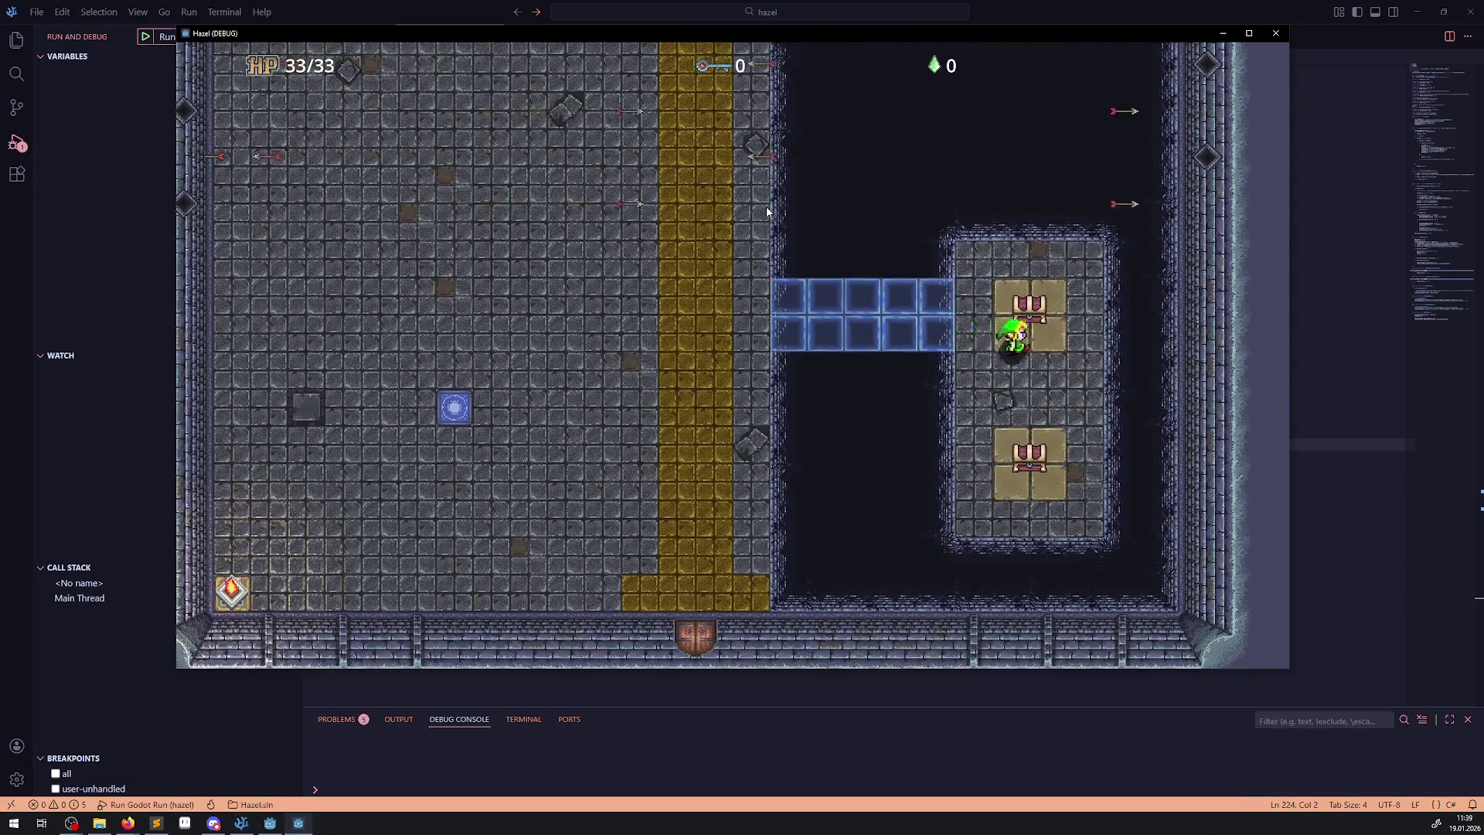
pyautogui.press('Up')
pyautogui.press('Left')
pyautogui.press('Left')
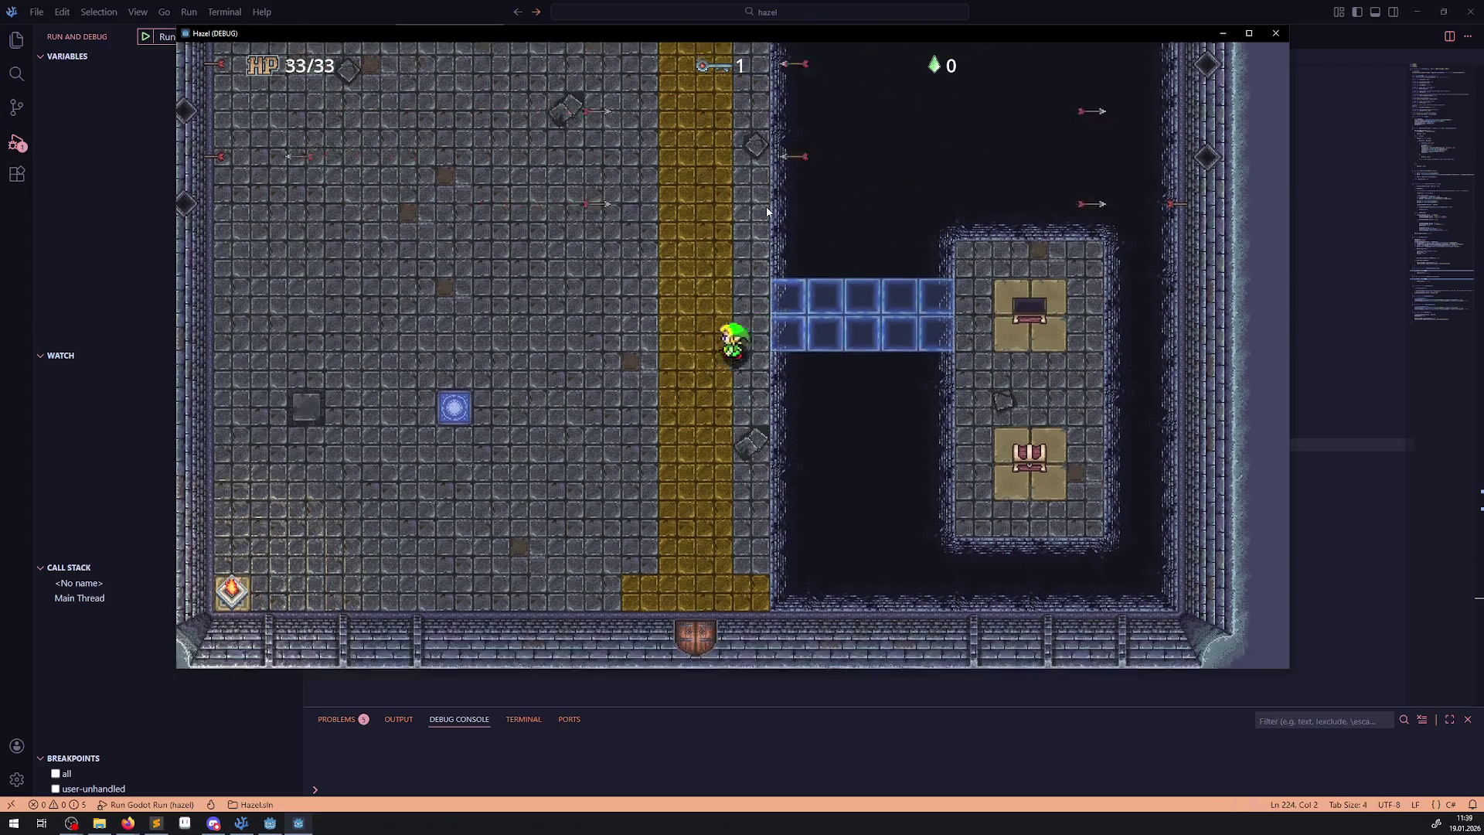
pyautogui.press('Down')
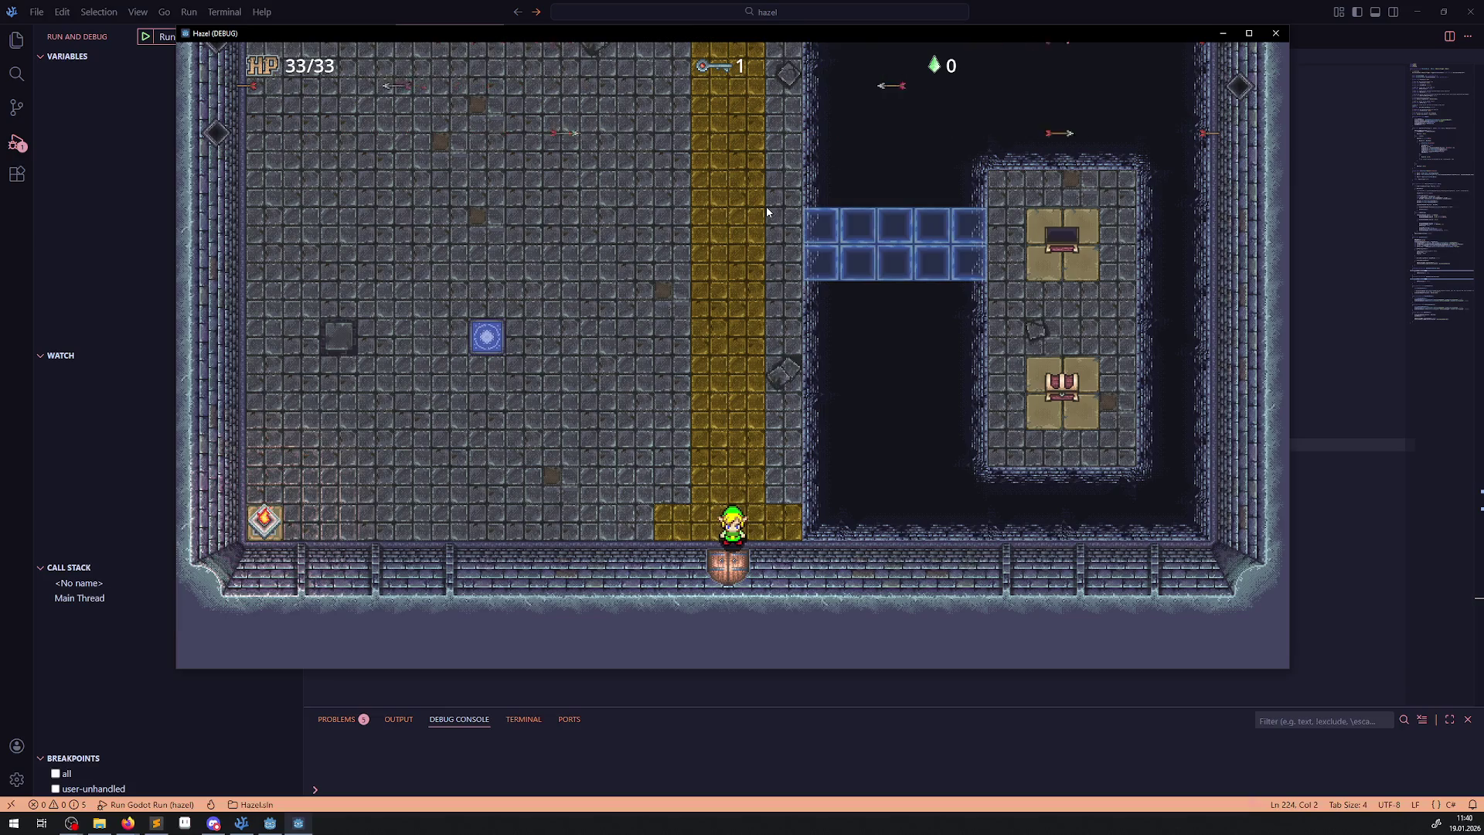
# Unlock the bottom door with the key and walk west into the next room.
pyautogui.press('Down')
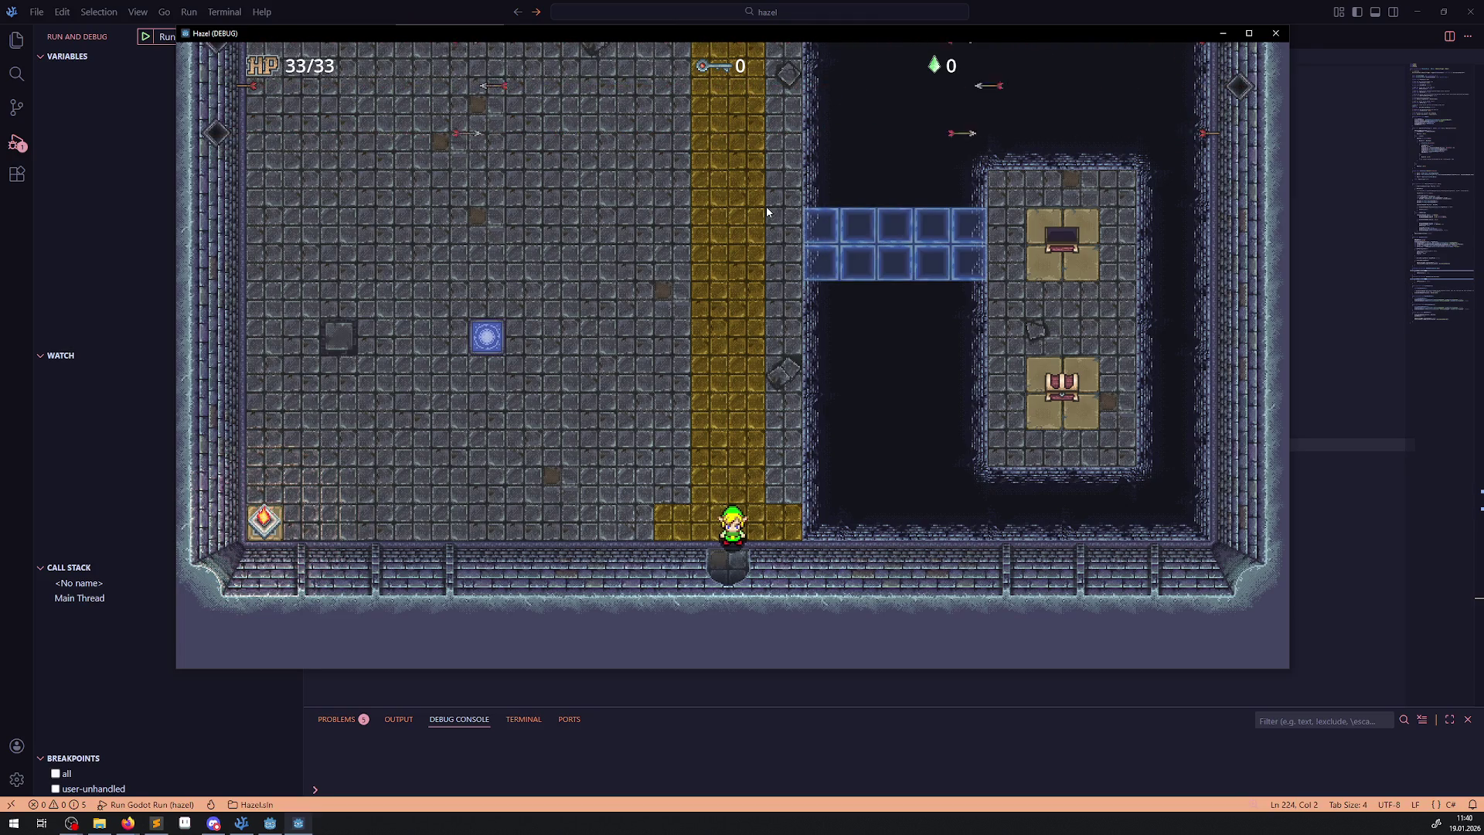
pyautogui.press('Down')
pyautogui.press('Left')
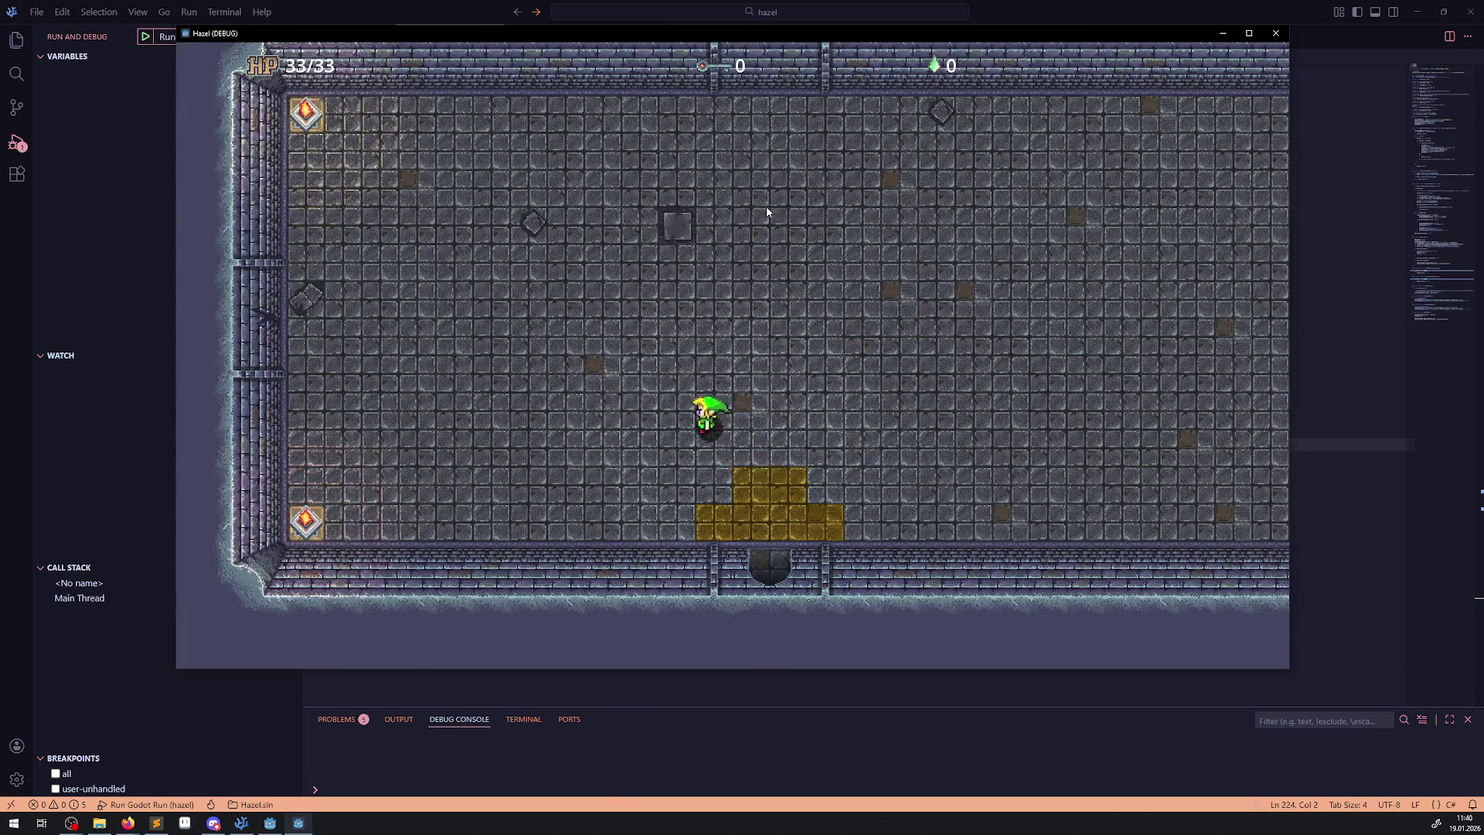
pyautogui.press('Left')
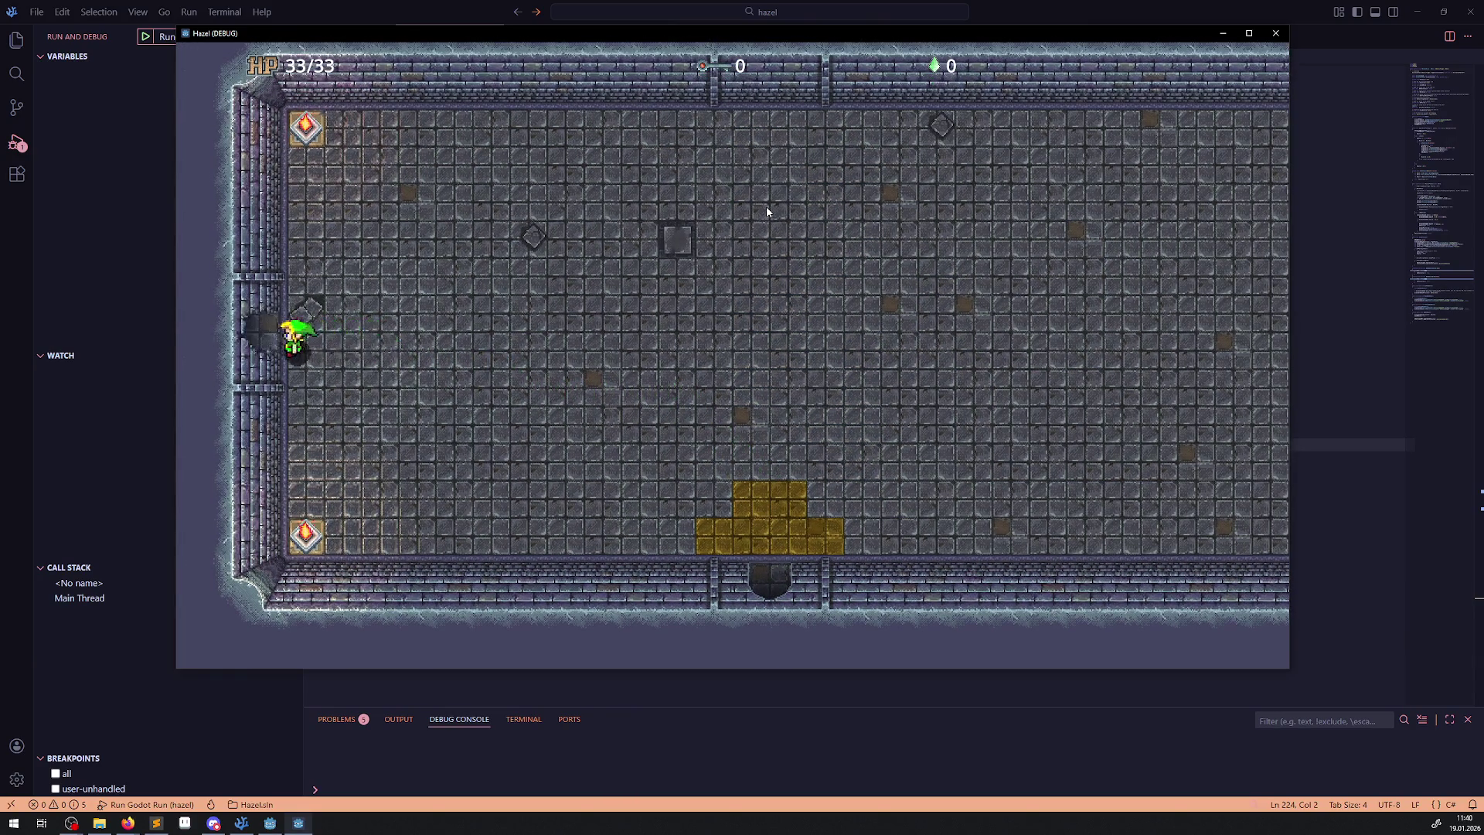
pyautogui.press('Left')
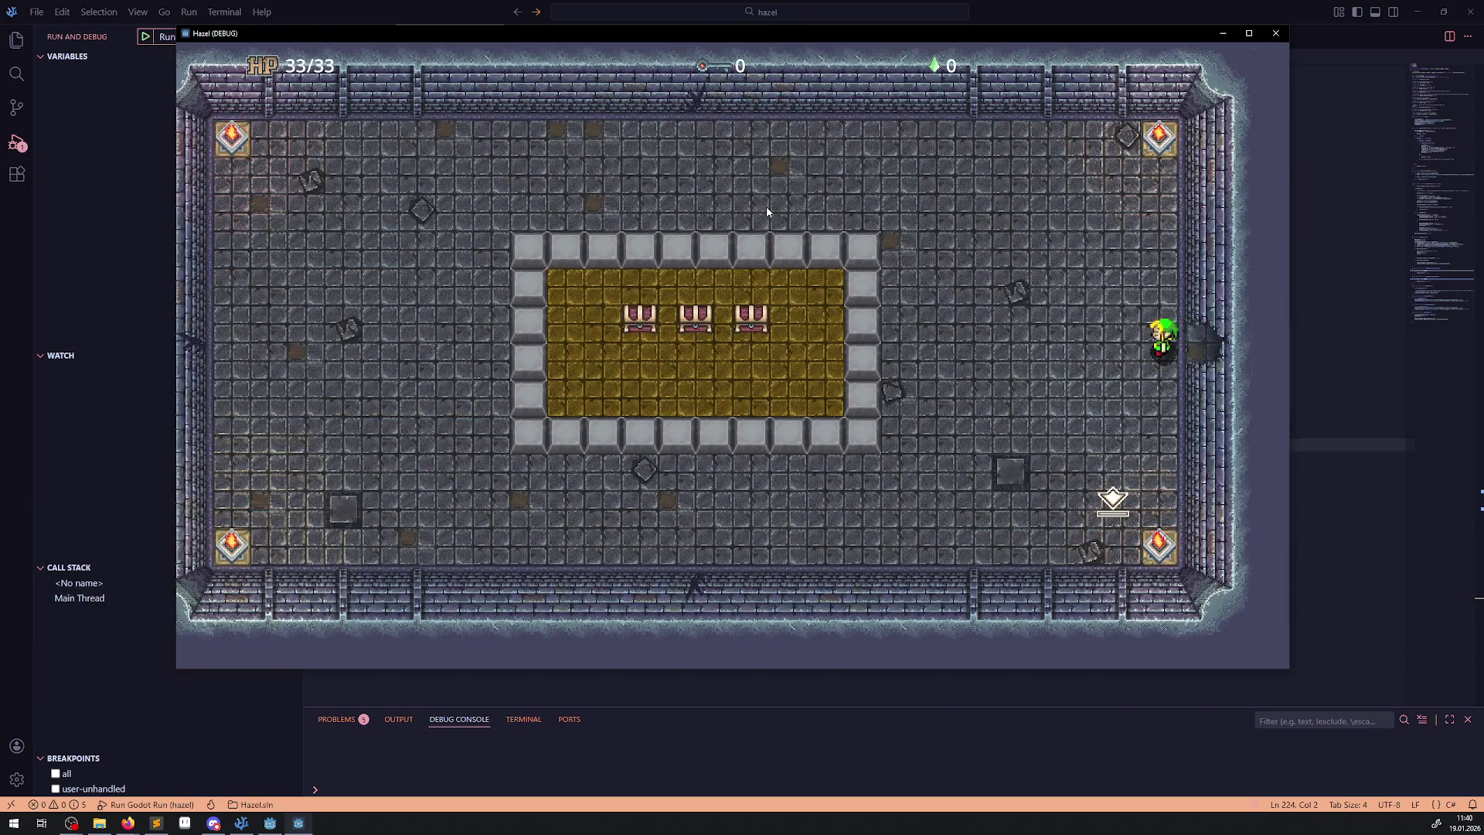
# Step on the floor switch to open the wall, then walk the hero along the block wall.
pyautogui.press('Left')
pyautogui.press('Down')
pyautogui.press('Left')
pyautogui.press('Right')
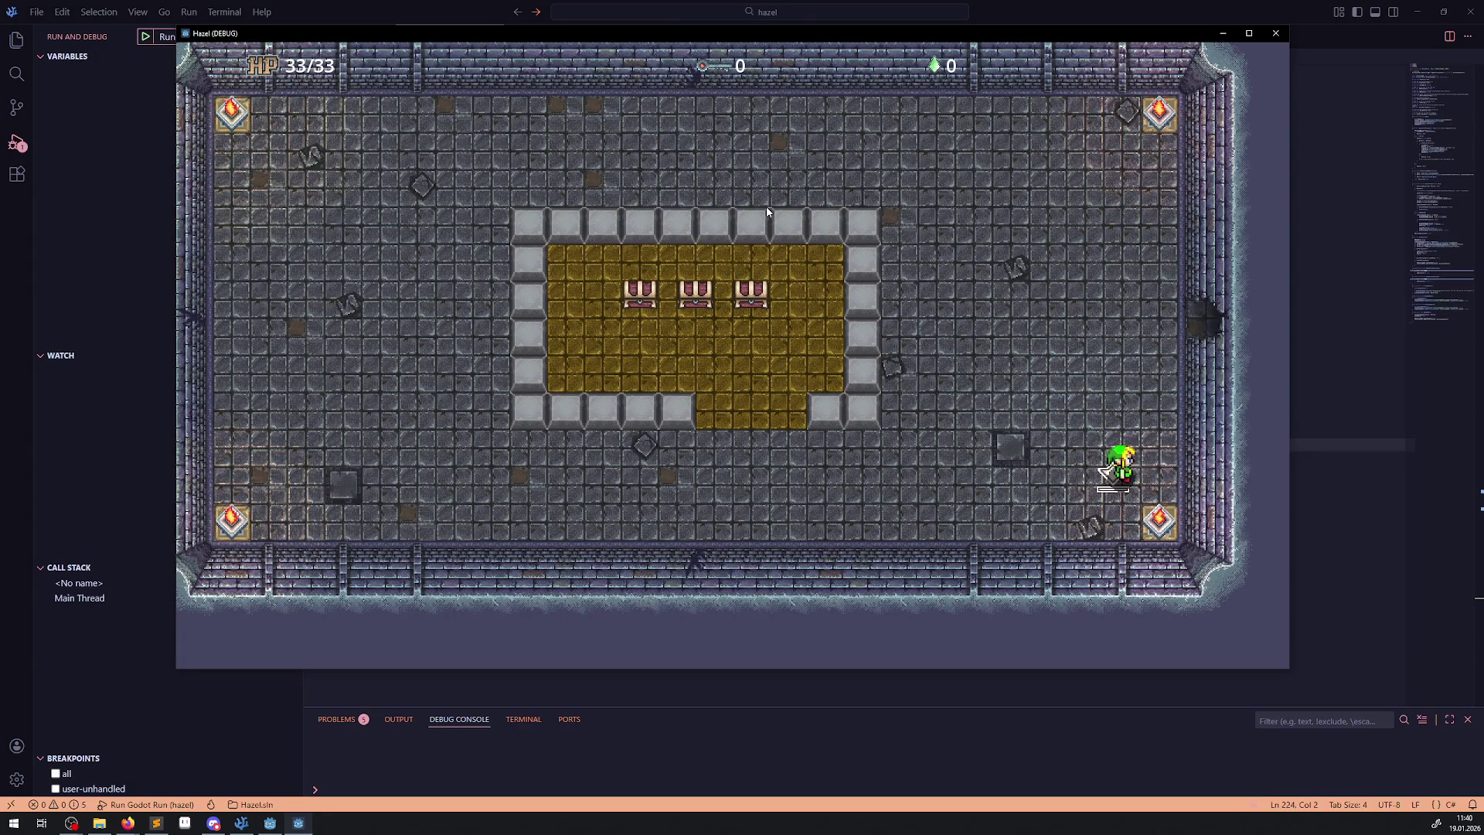
pyautogui.press('Left')
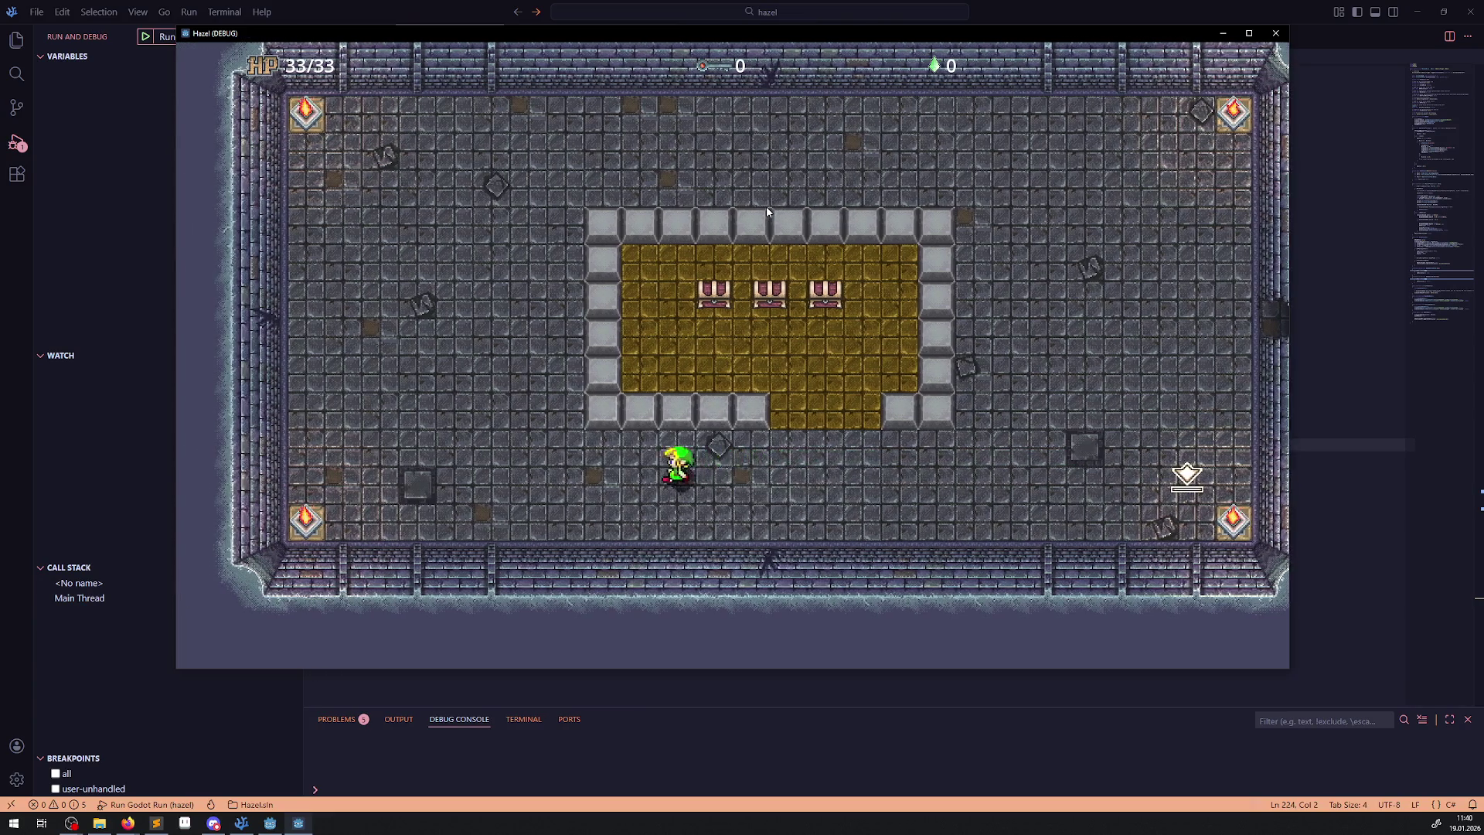
pyautogui.press('Up')
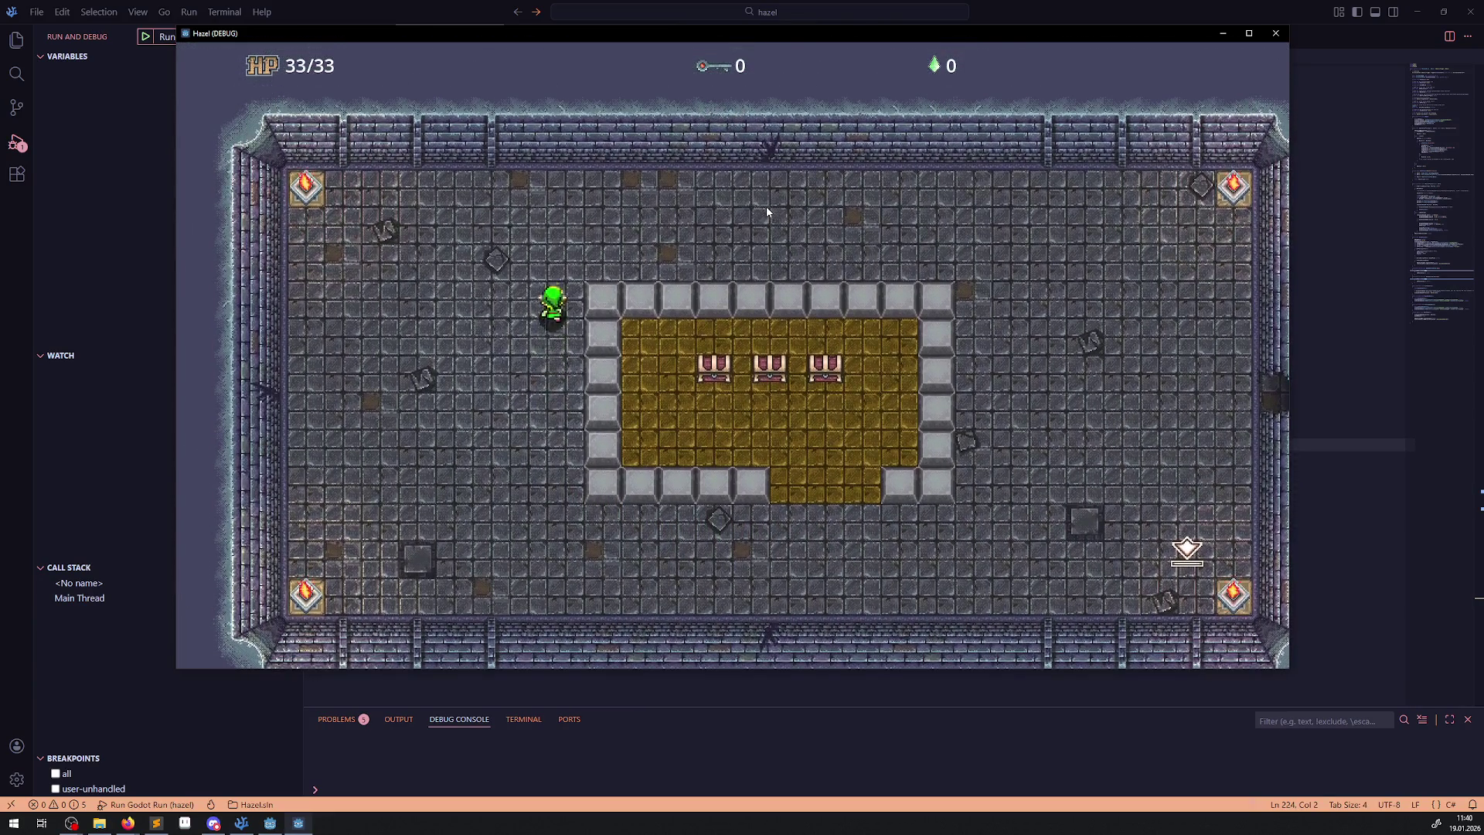
pyautogui.press('Left')
pyautogui.press('Down')
pyautogui.press('Right')
pyautogui.press('Right')
# Walk the hero through the gap in the wall and down past the block wall.
pyautogui.press('Up')
pyautogui.press('Down')
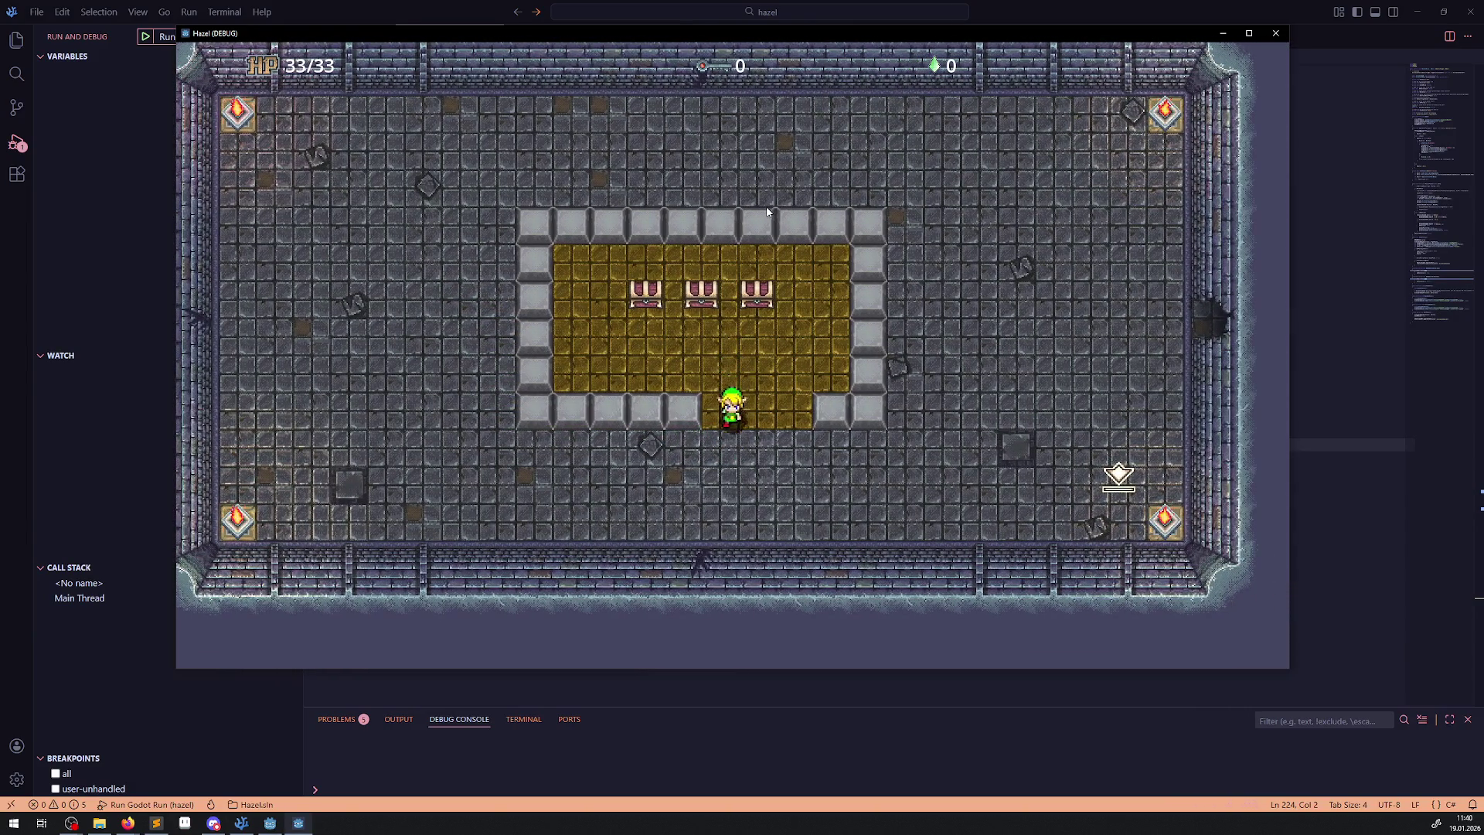
pyautogui.press('Down')
pyautogui.press('Right')
pyautogui.press('Right')
pyautogui.press('Down')
pyautogui.press('Left')
pyautogui.press('Left')
# Push a block up into the golden area, step away, and close the game window.
pyautogui.press('Up')
pyautogui.press('Down')
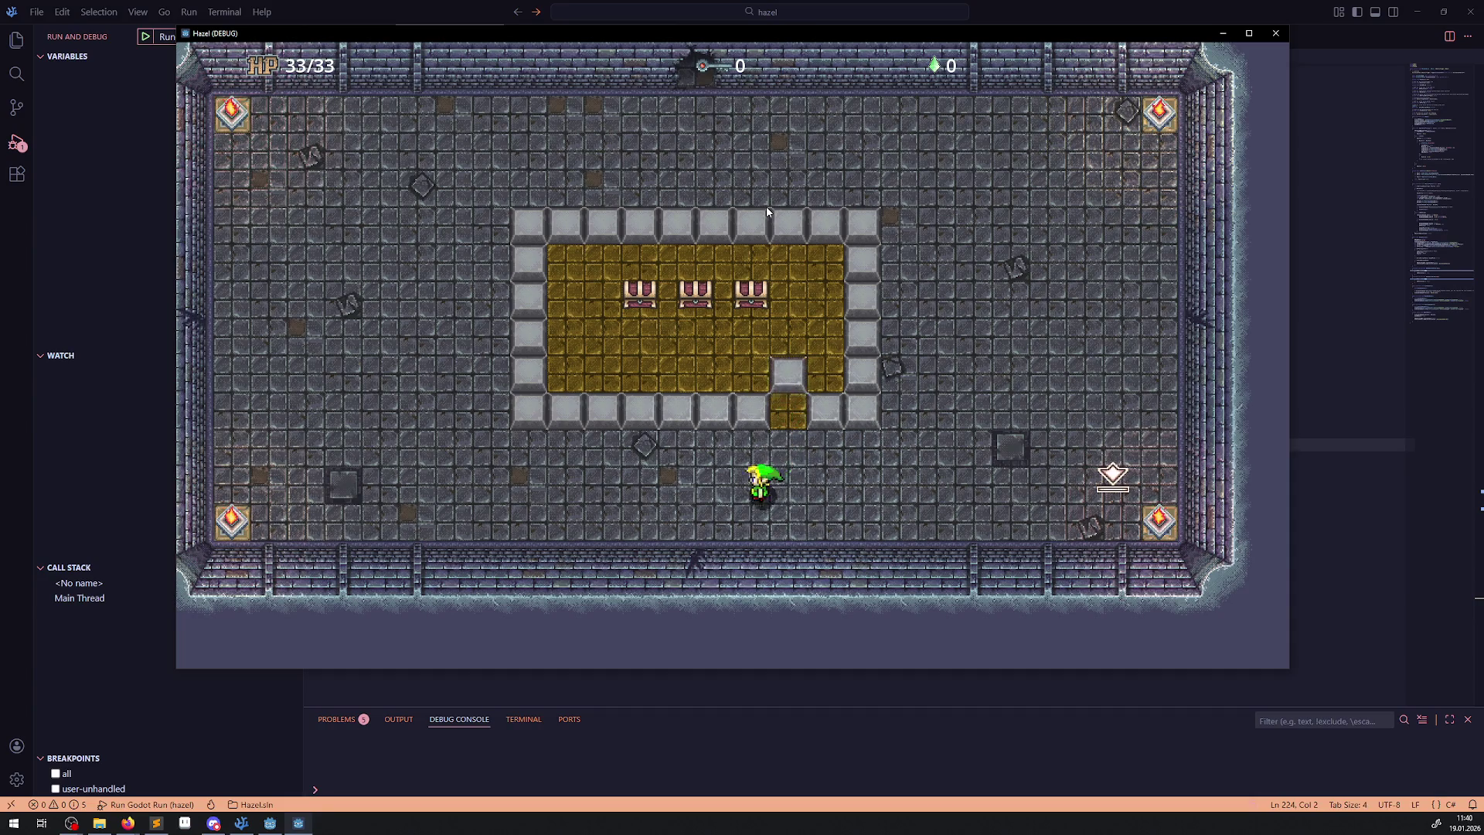
pyautogui.press('Left')
pyautogui.press('Up')
pyautogui.press('Down')
pyautogui.press('Right')
pyautogui.press('Right')
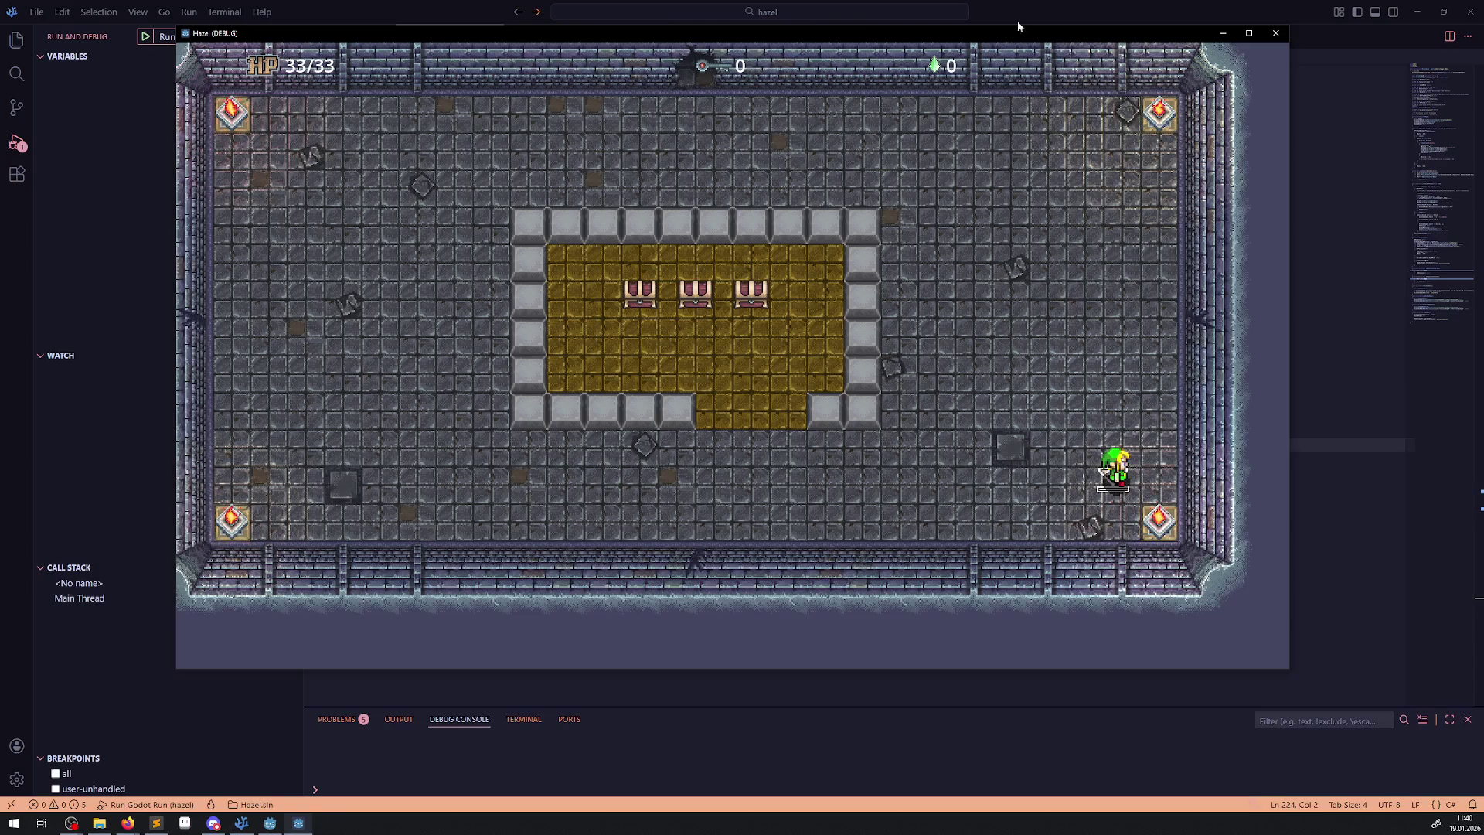
pyautogui.click(1276, 34)
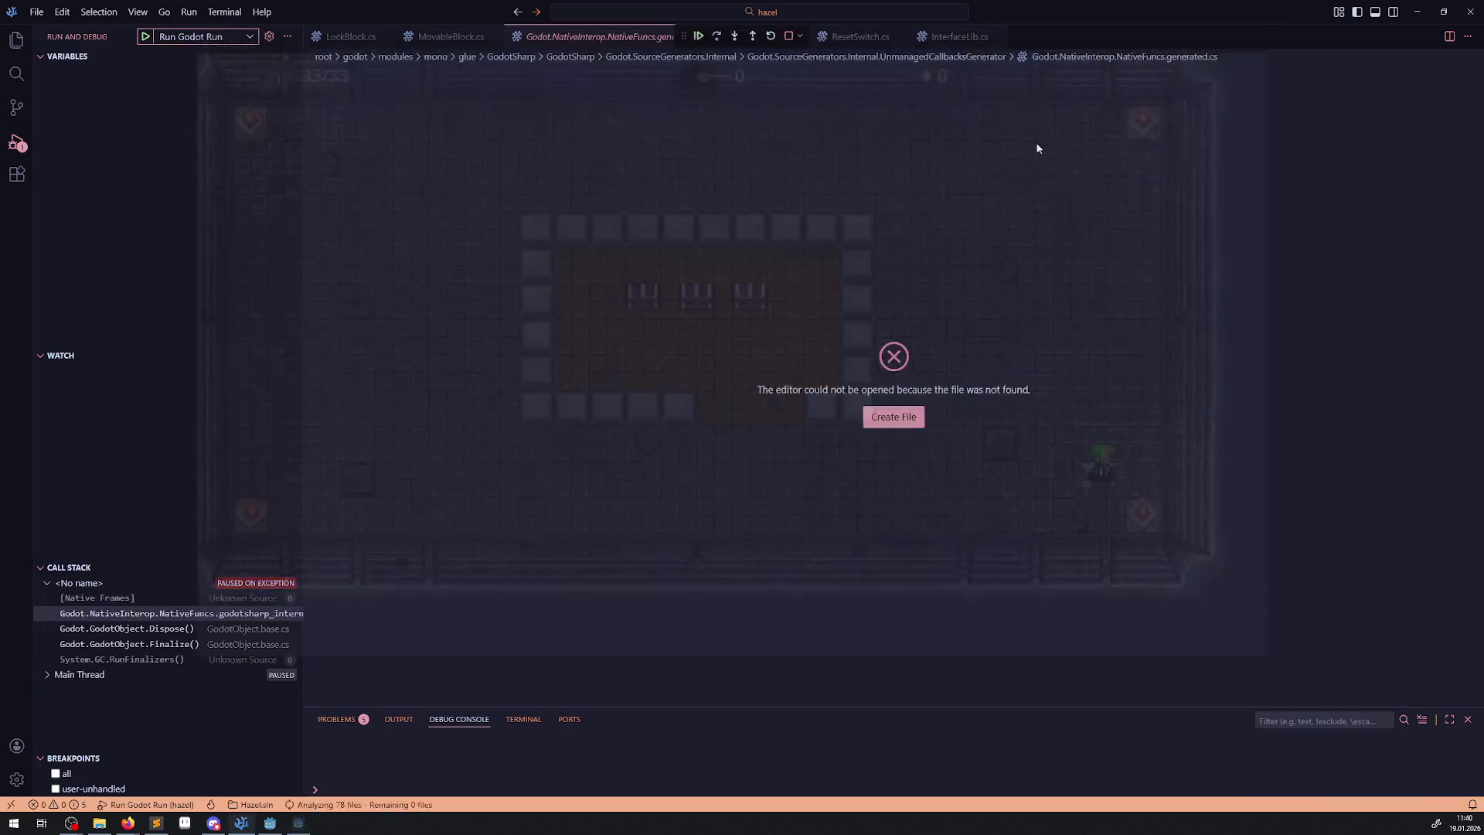
# Close the missing NativeFuncs.generated.cs tab and show the Explorer view.
pyautogui.click(284, 830)
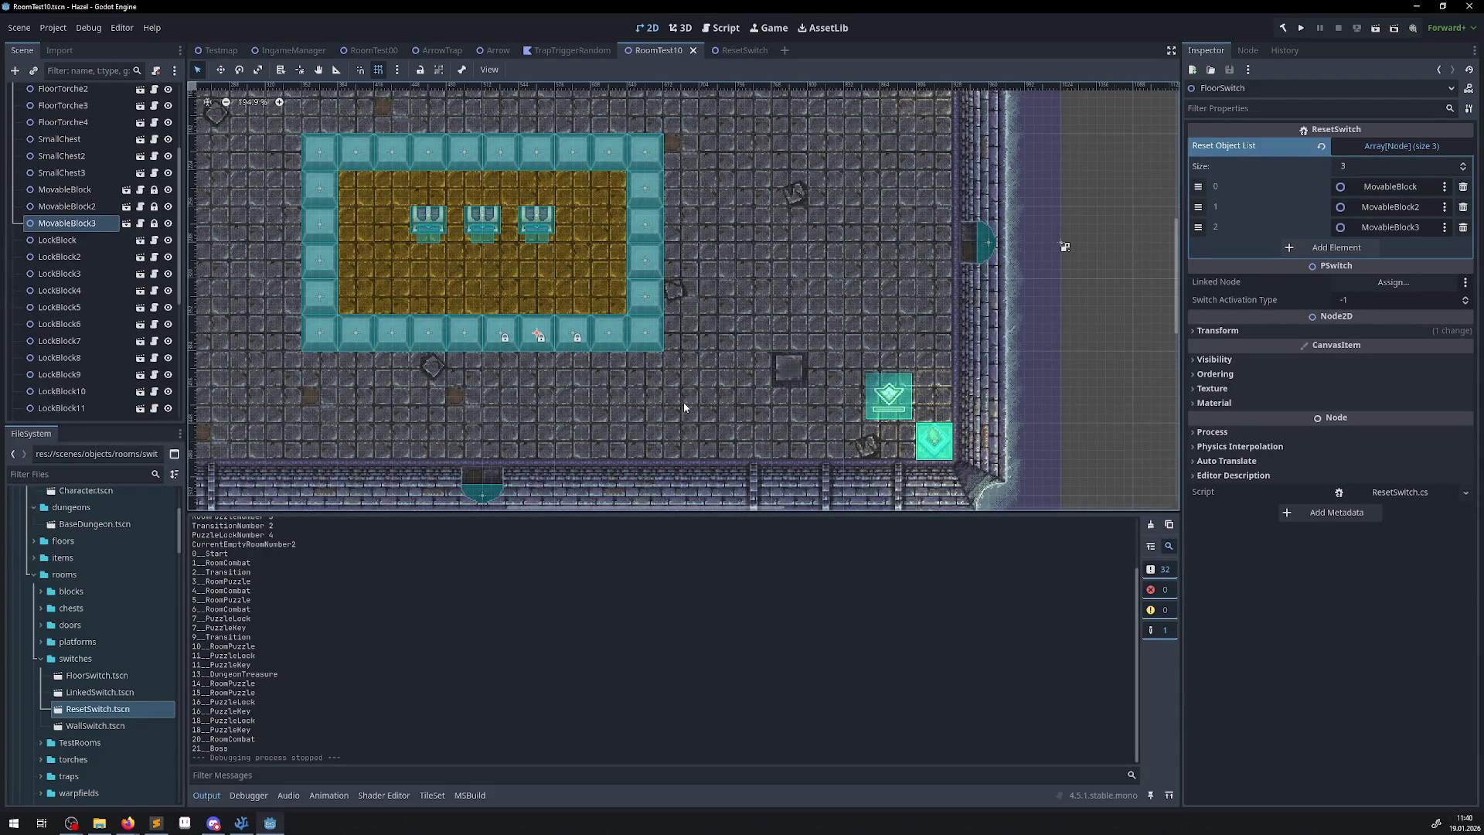
pyautogui.click(242, 824)
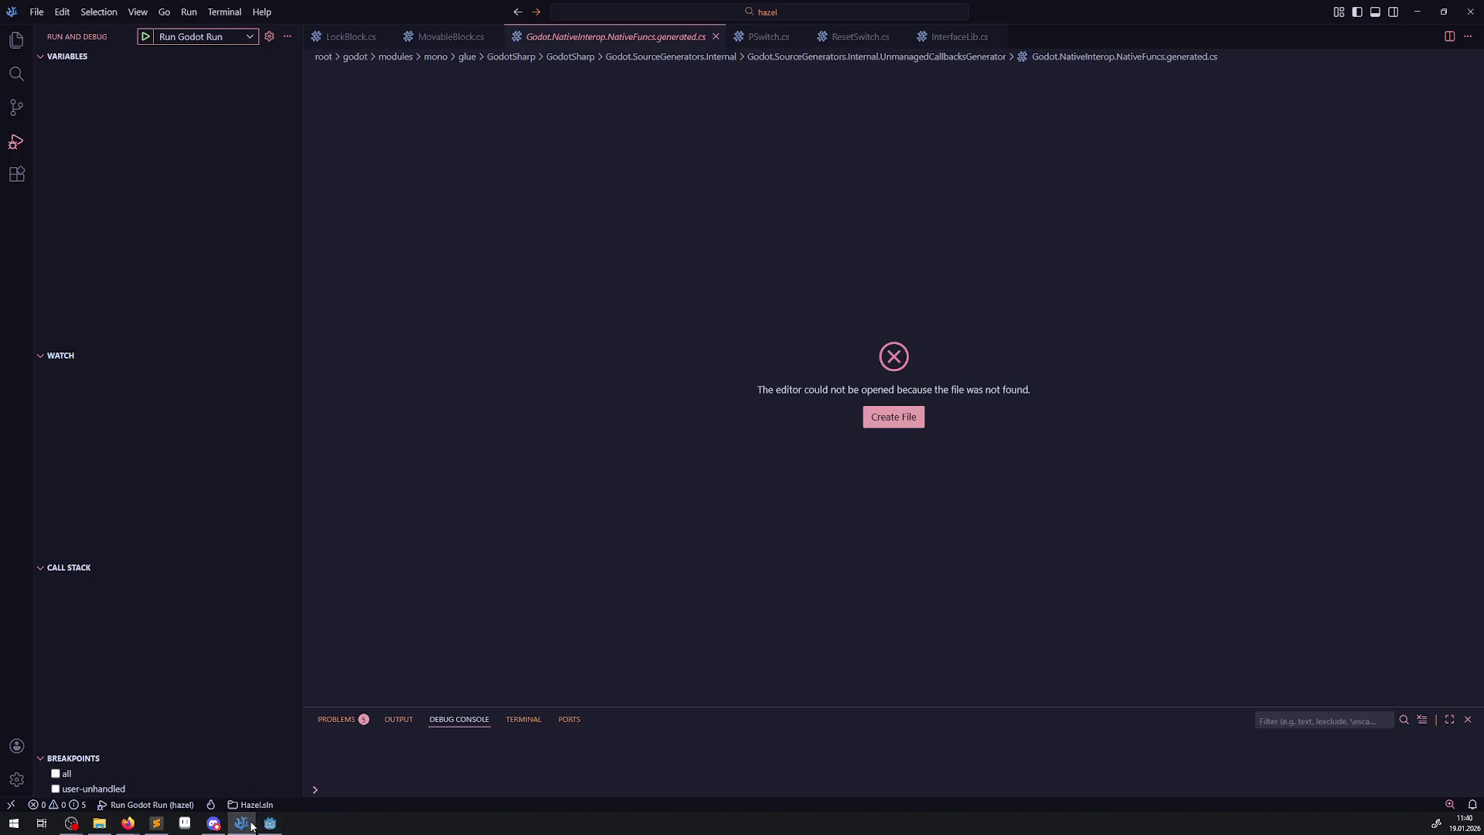
pyautogui.click(715, 37)
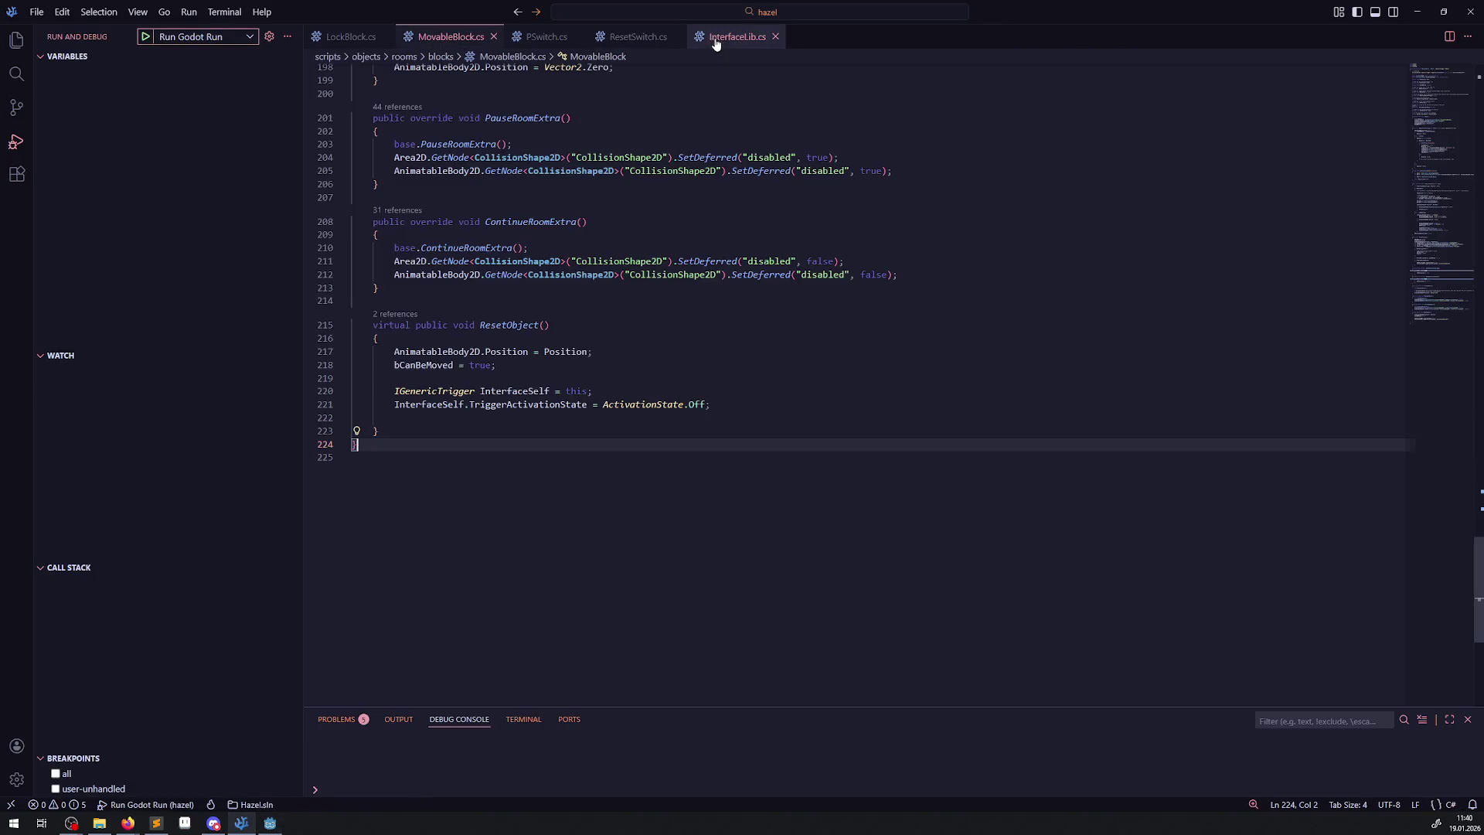
pyautogui.click(16, 41)
# Inspect the Position assignment on line 217 of ResetObject in MovableBlock.cs.
pyautogui.click(437, 351)
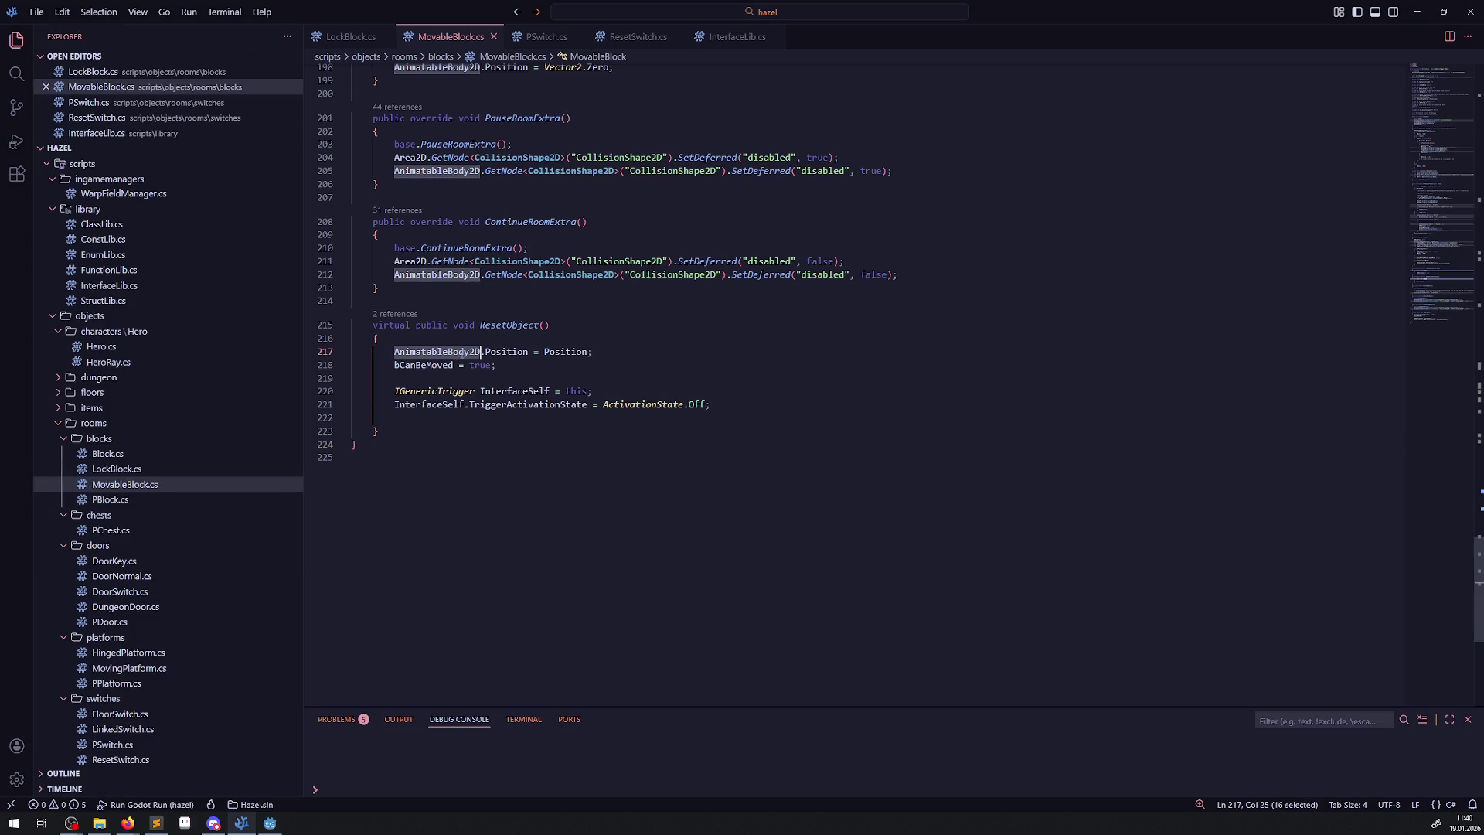
pyautogui.doubleClick(565, 351)
pyautogui.scroll(5, 575, 504)
pyautogui.scroll(20, 575, 504)
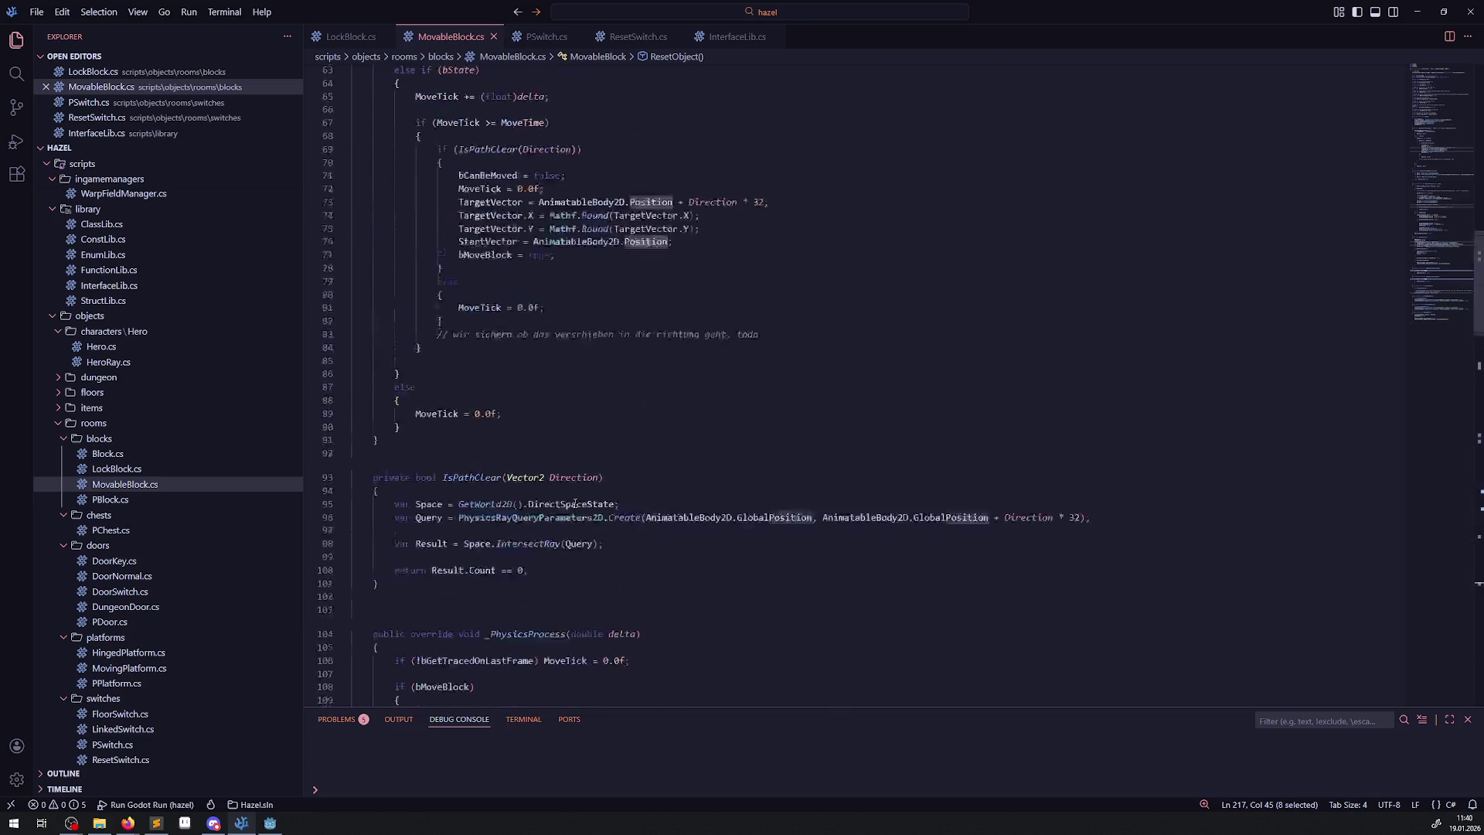
pyautogui.scroll(-3, 575, 504)
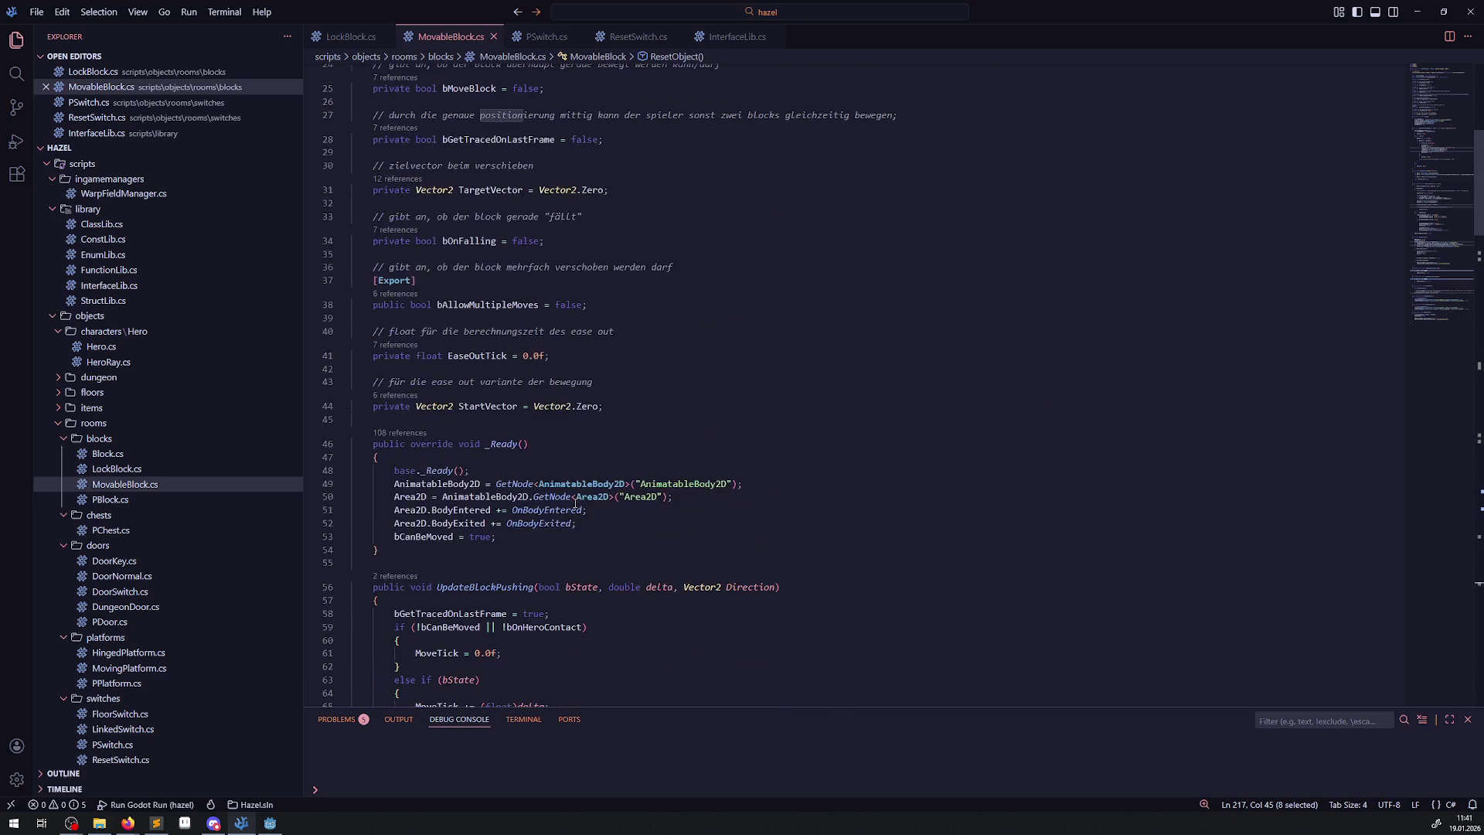
pyautogui.scroll(-20, 658, 501)
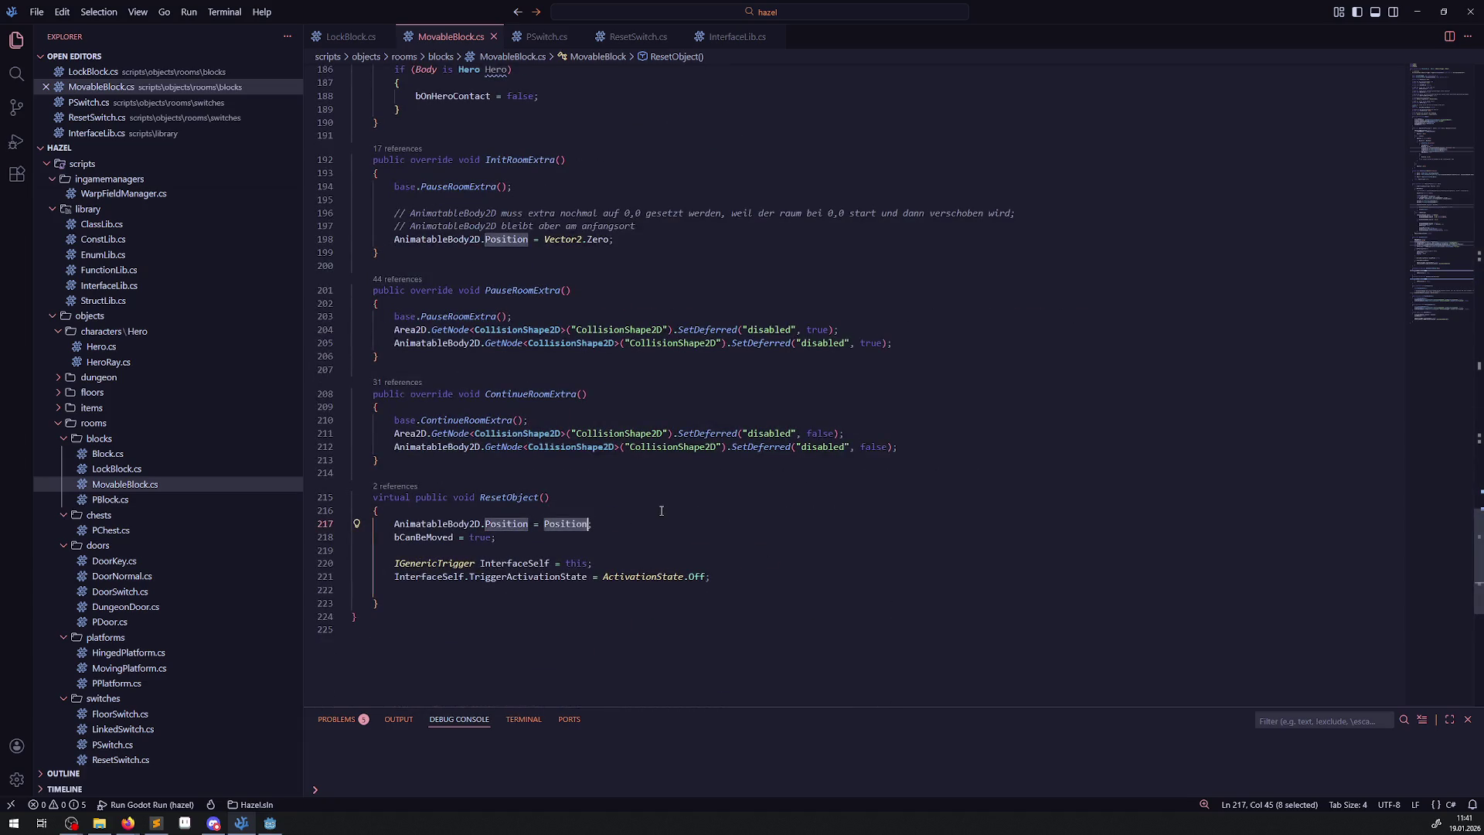
# Check the bCanBeMoved flag on line 218, scroll through _PhysicsProcess, and list the Problems.
pyautogui.doubleClick(422, 538)
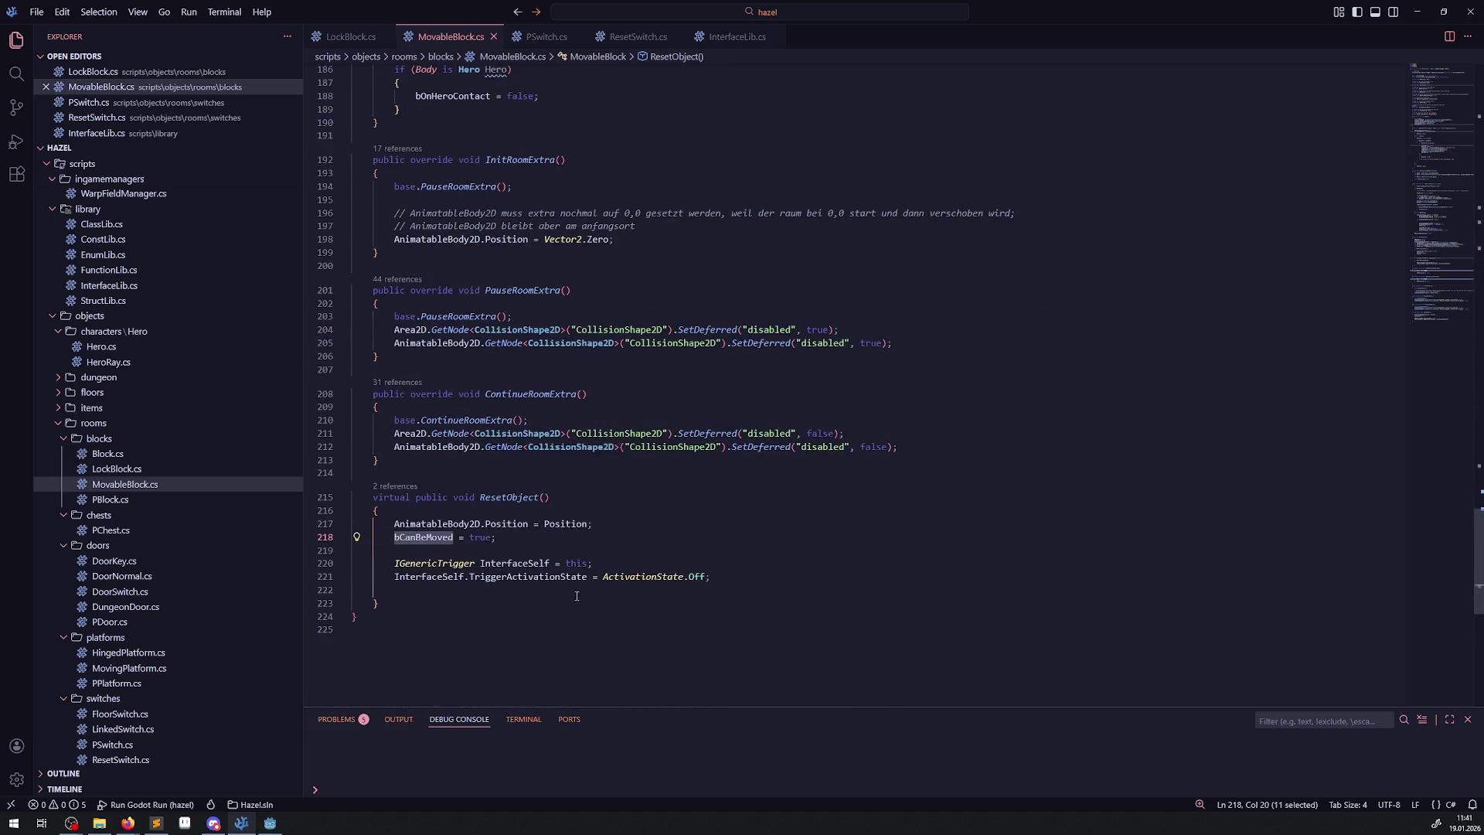
pyautogui.scroll(20, 577, 598)
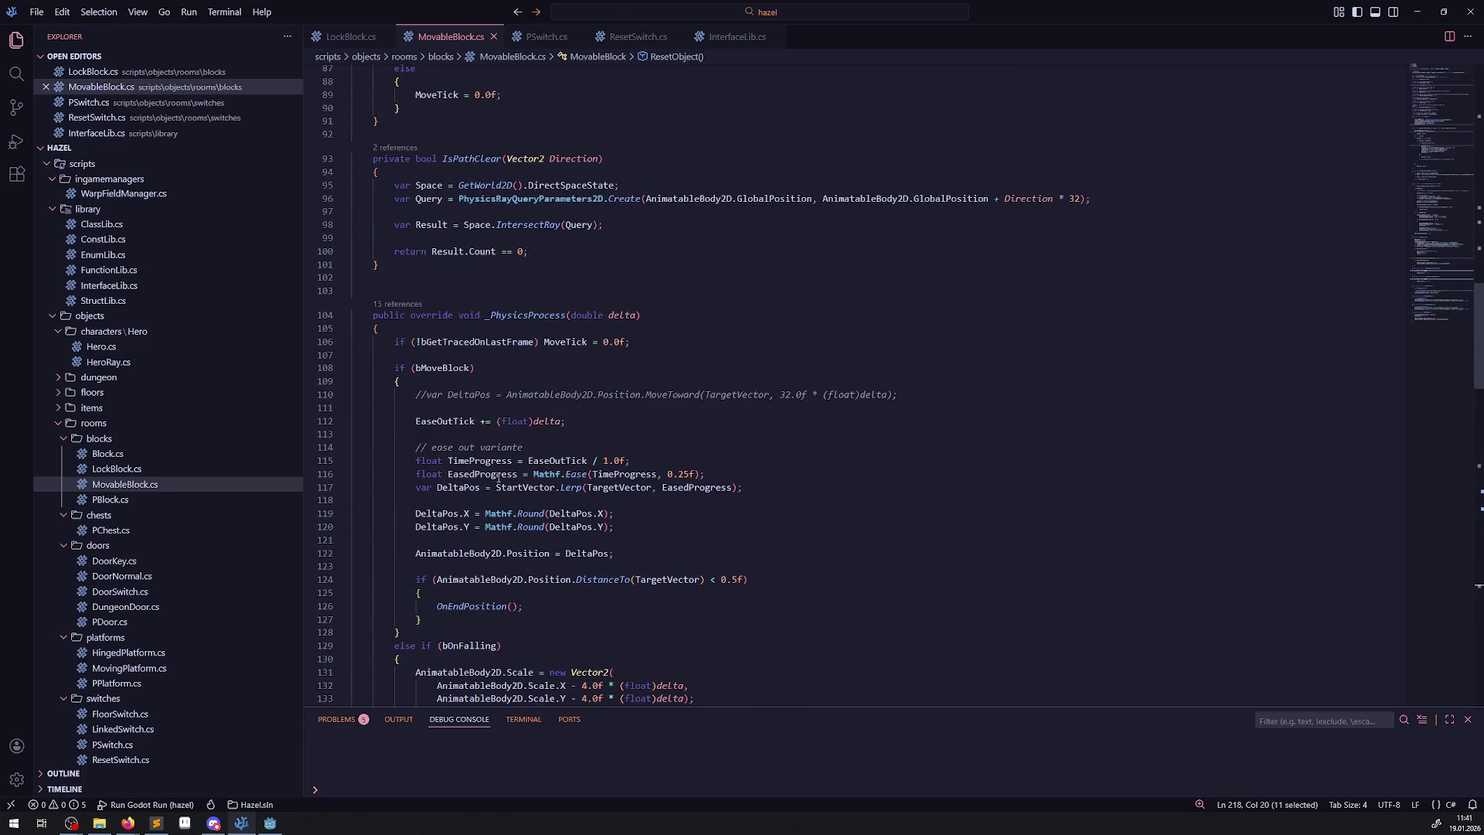
pyautogui.scroll(-2, 498, 476)
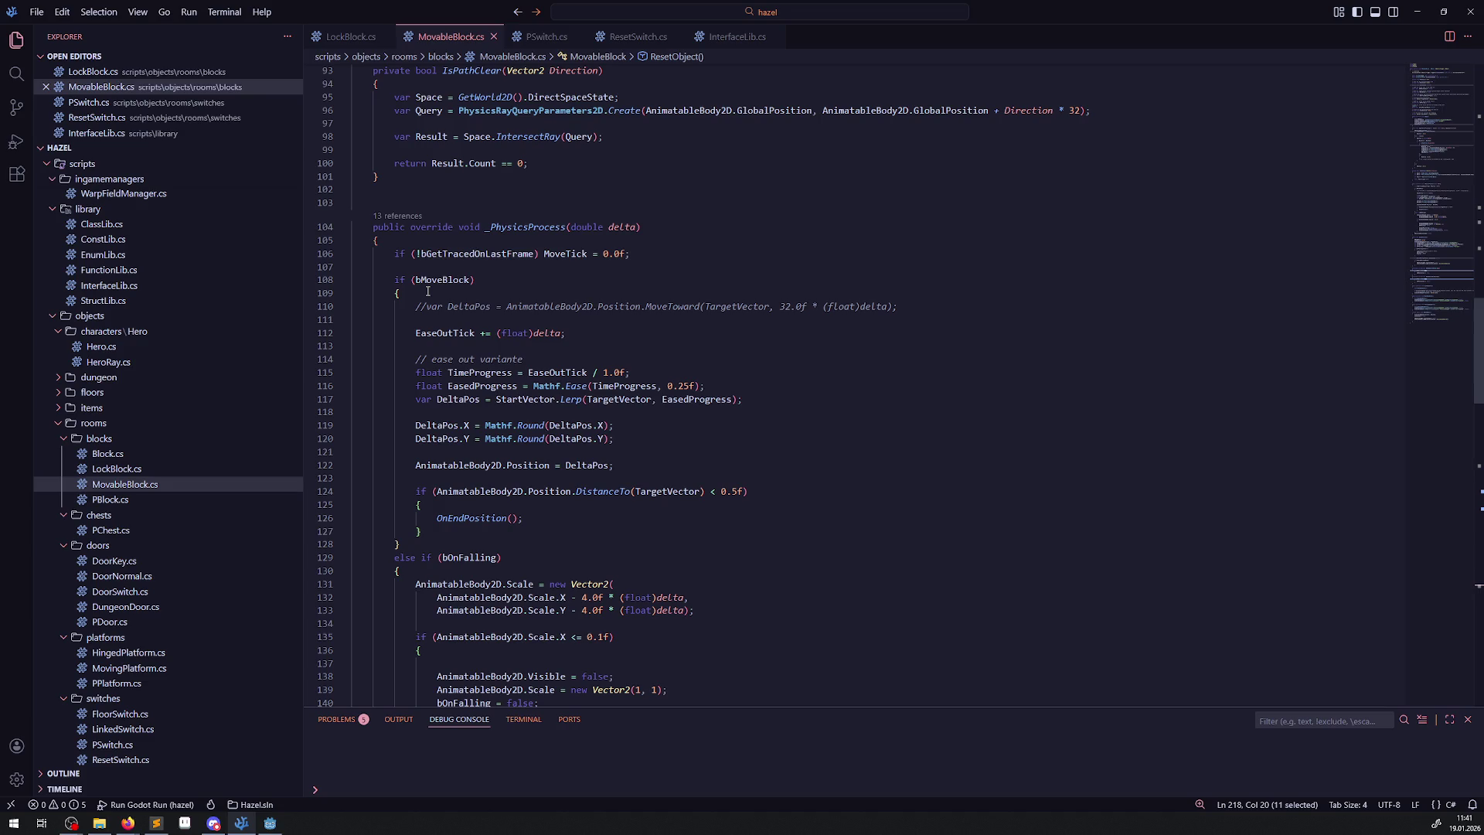
pyautogui.moveTo(638, 490)
pyautogui.moveTo(609, 467)
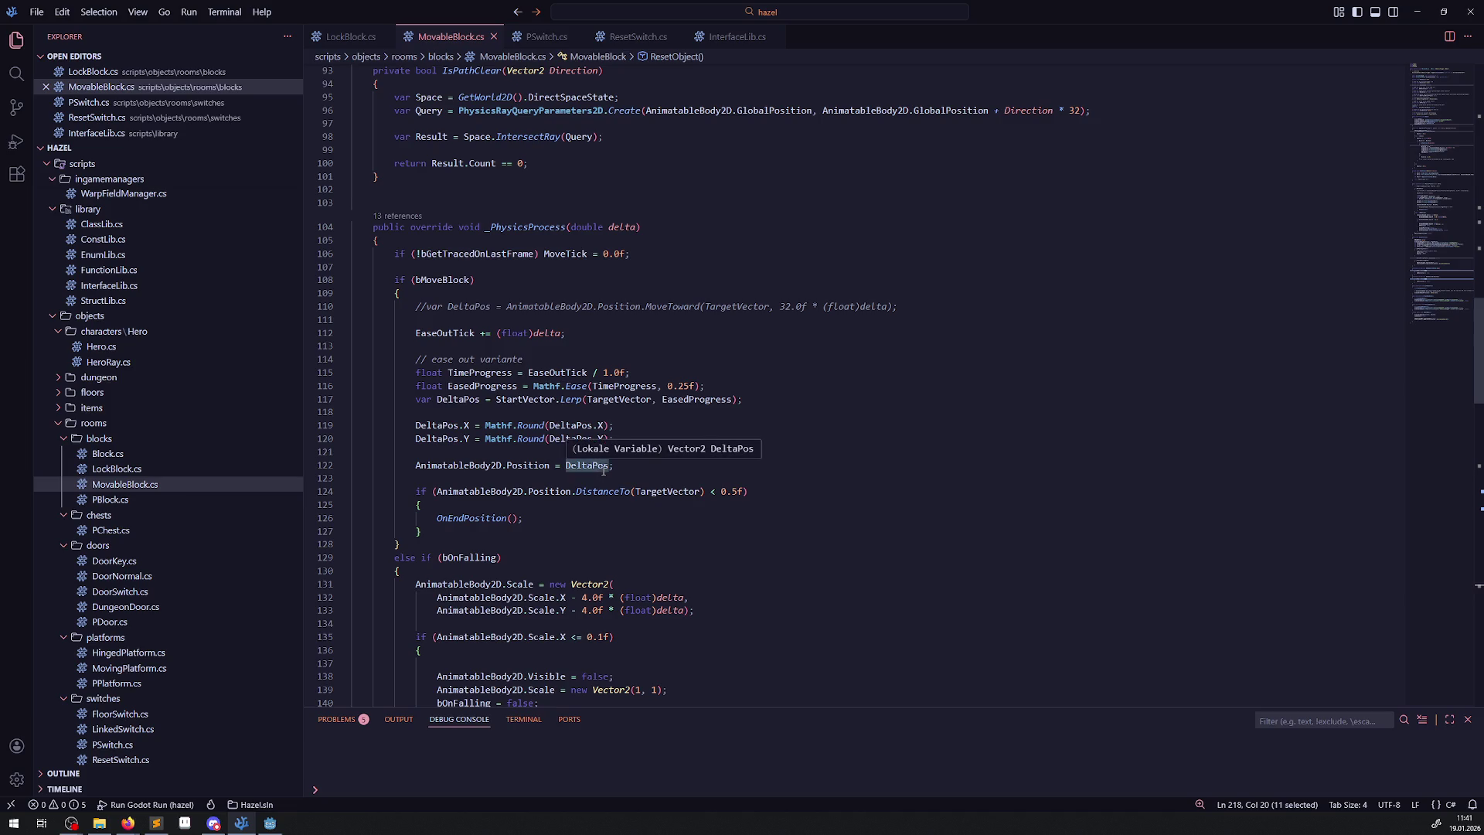
pyautogui.scroll(-1, 604, 472)
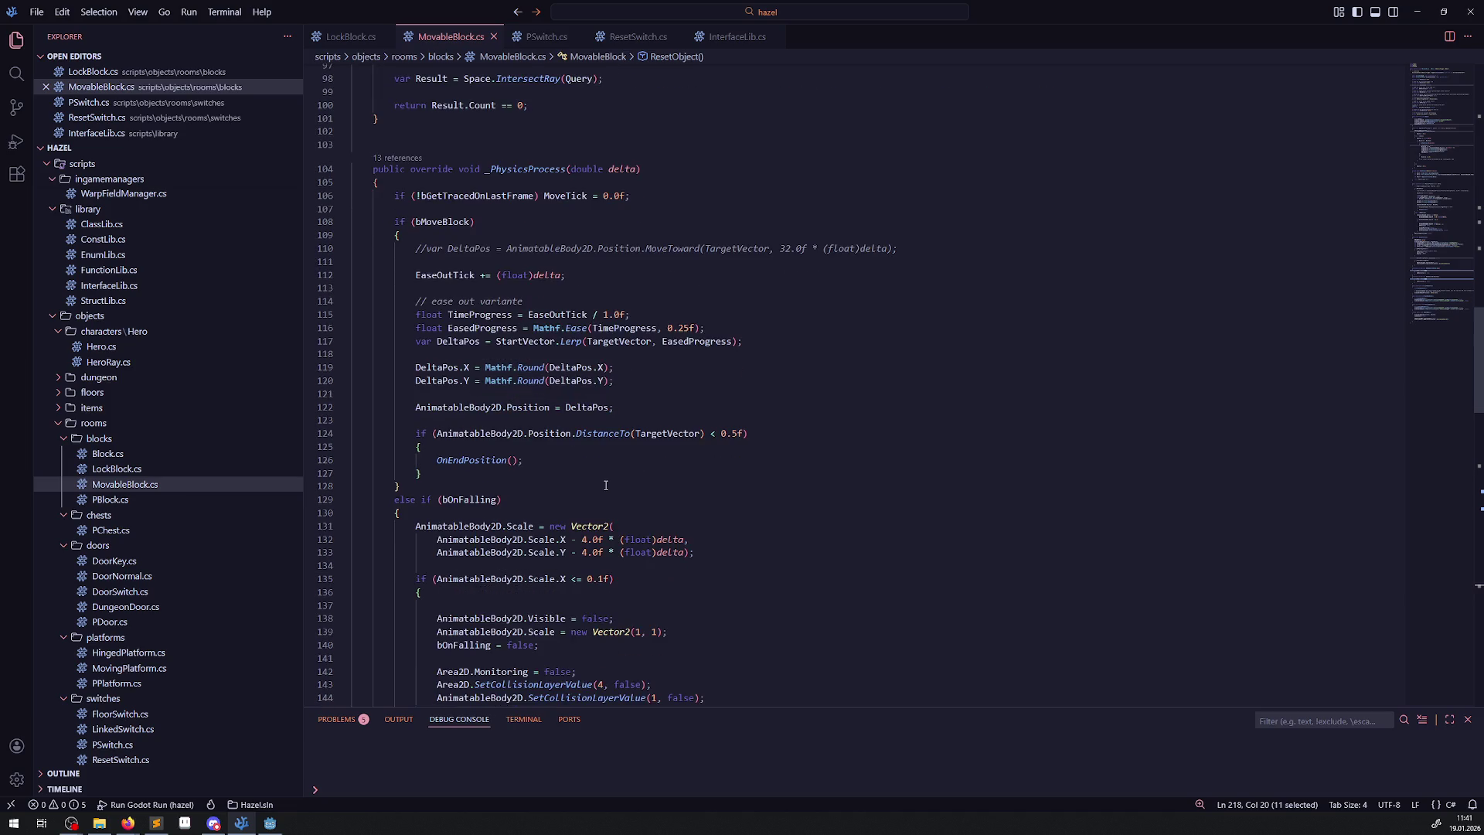
pyautogui.scroll(-2, 594, 501)
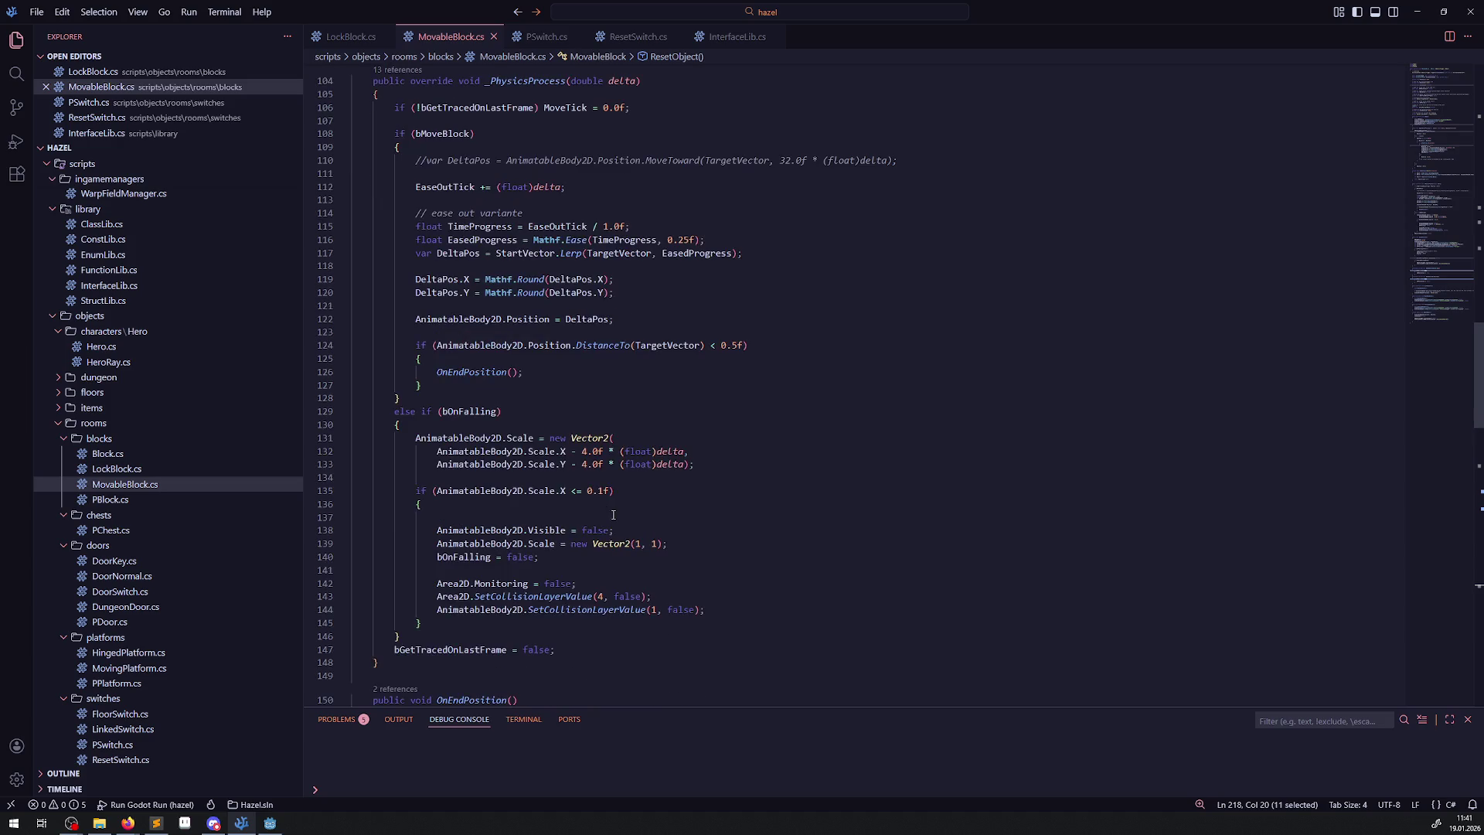
pyautogui.scroll(-3, 638, 486)
pyautogui.scroll(-2, 647, 480)
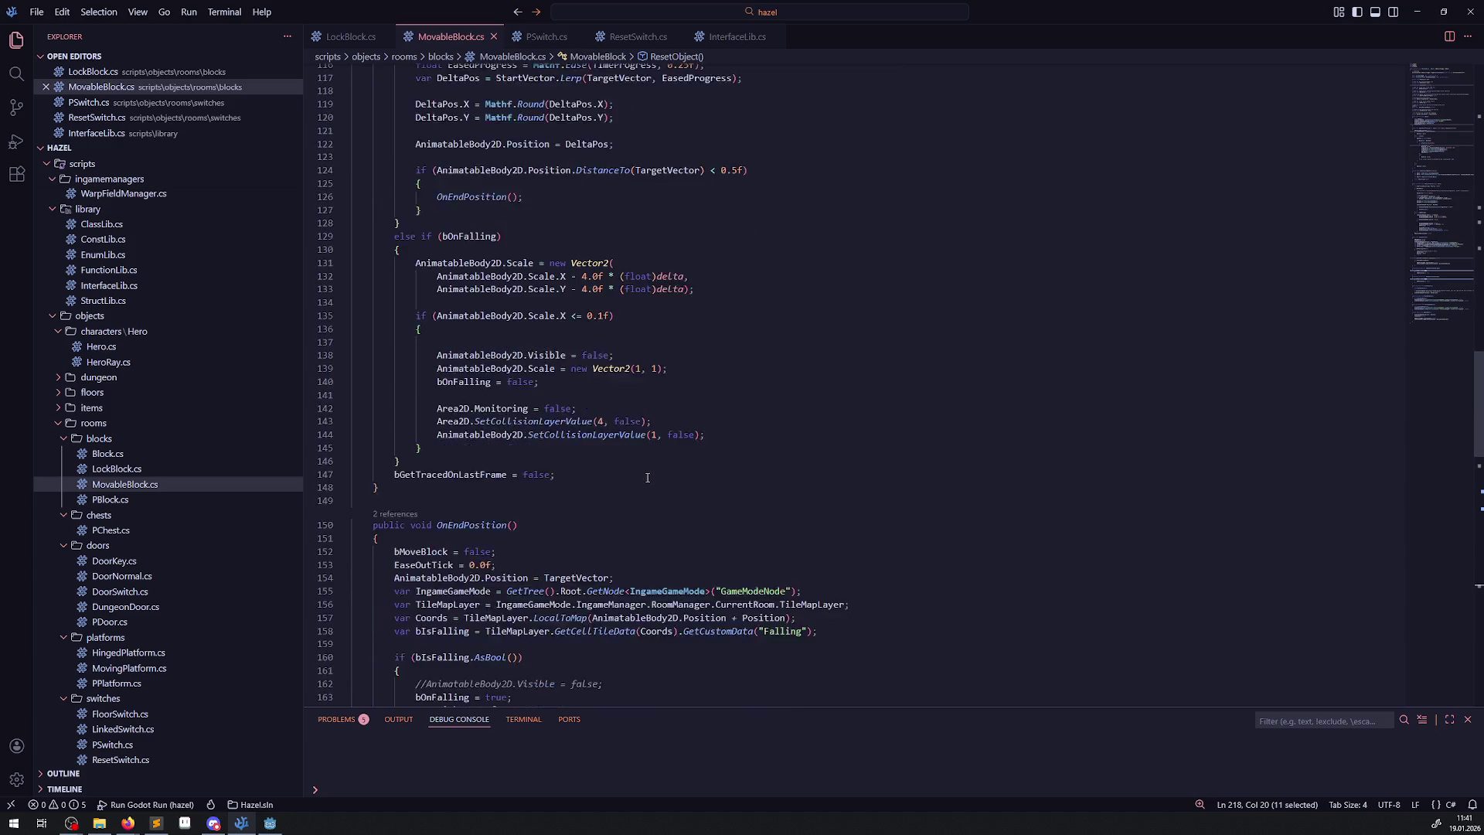
pyautogui.click(343, 720)
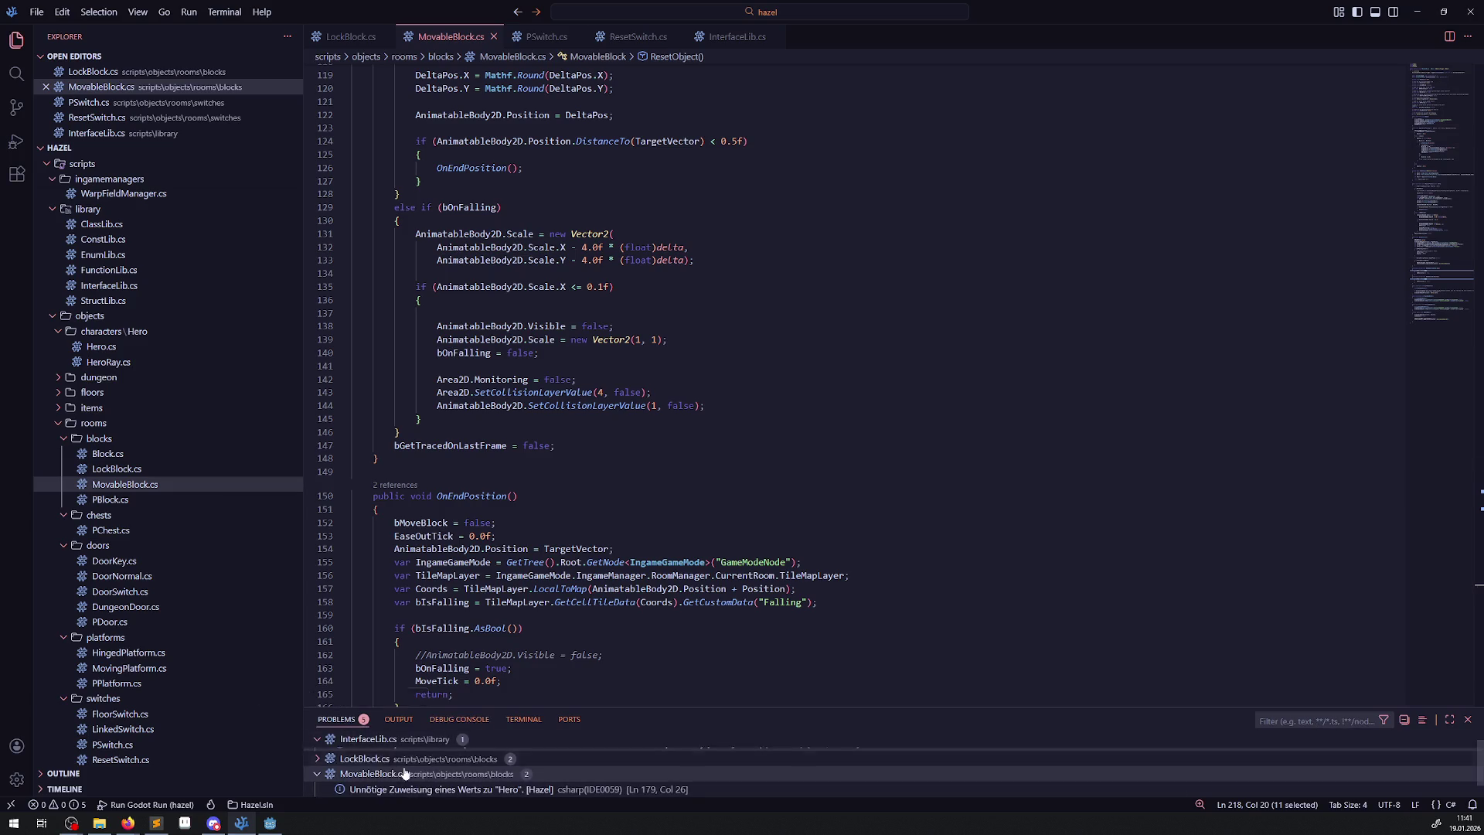
# Enlarge the Problems panel and collapse two files' problem groups.
pyautogui.moveTo(577, 708); pyautogui.dragTo(592, 512)
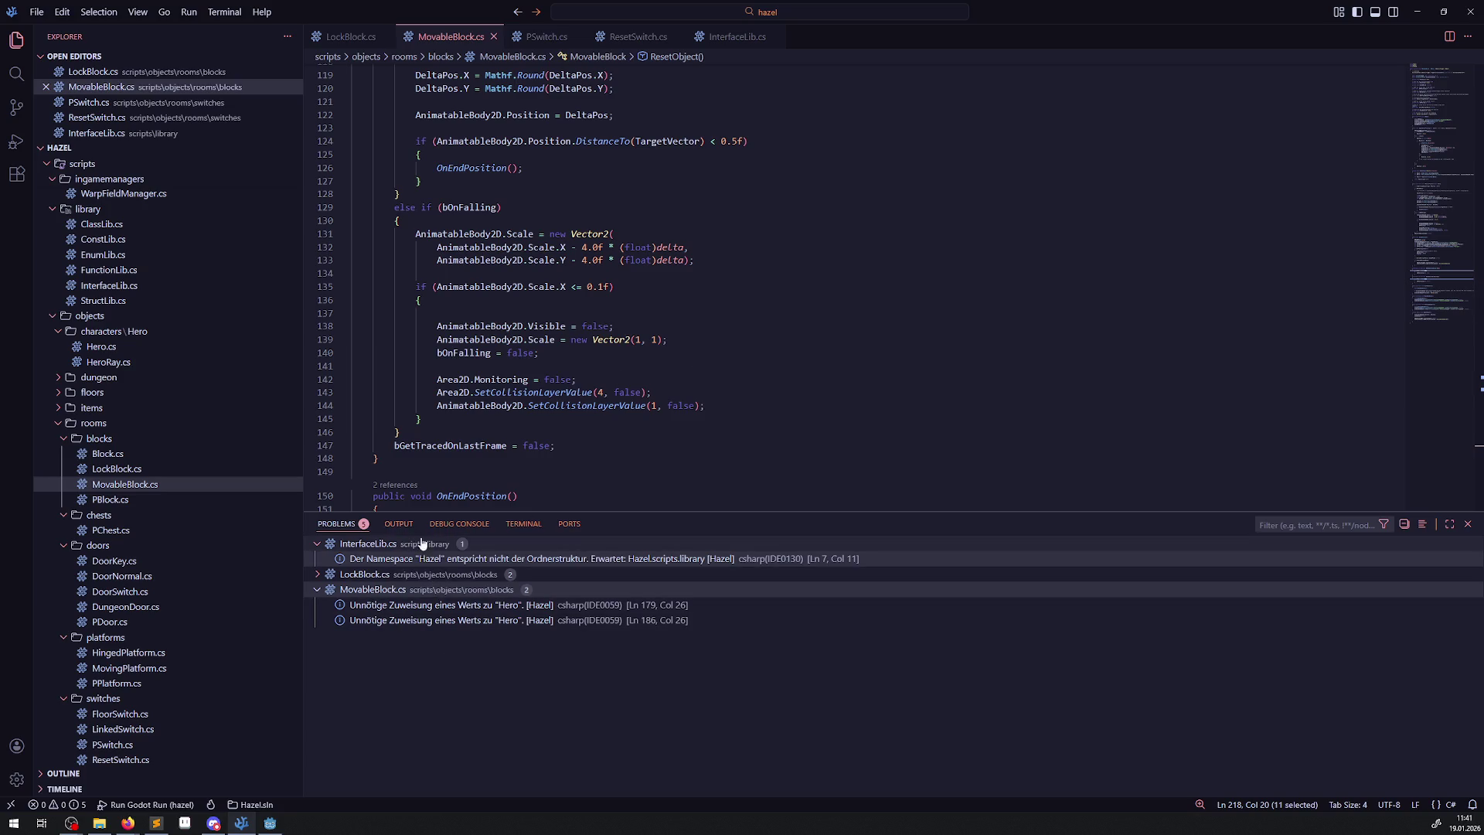
pyautogui.click(319, 546)
pyautogui.click(317, 575)
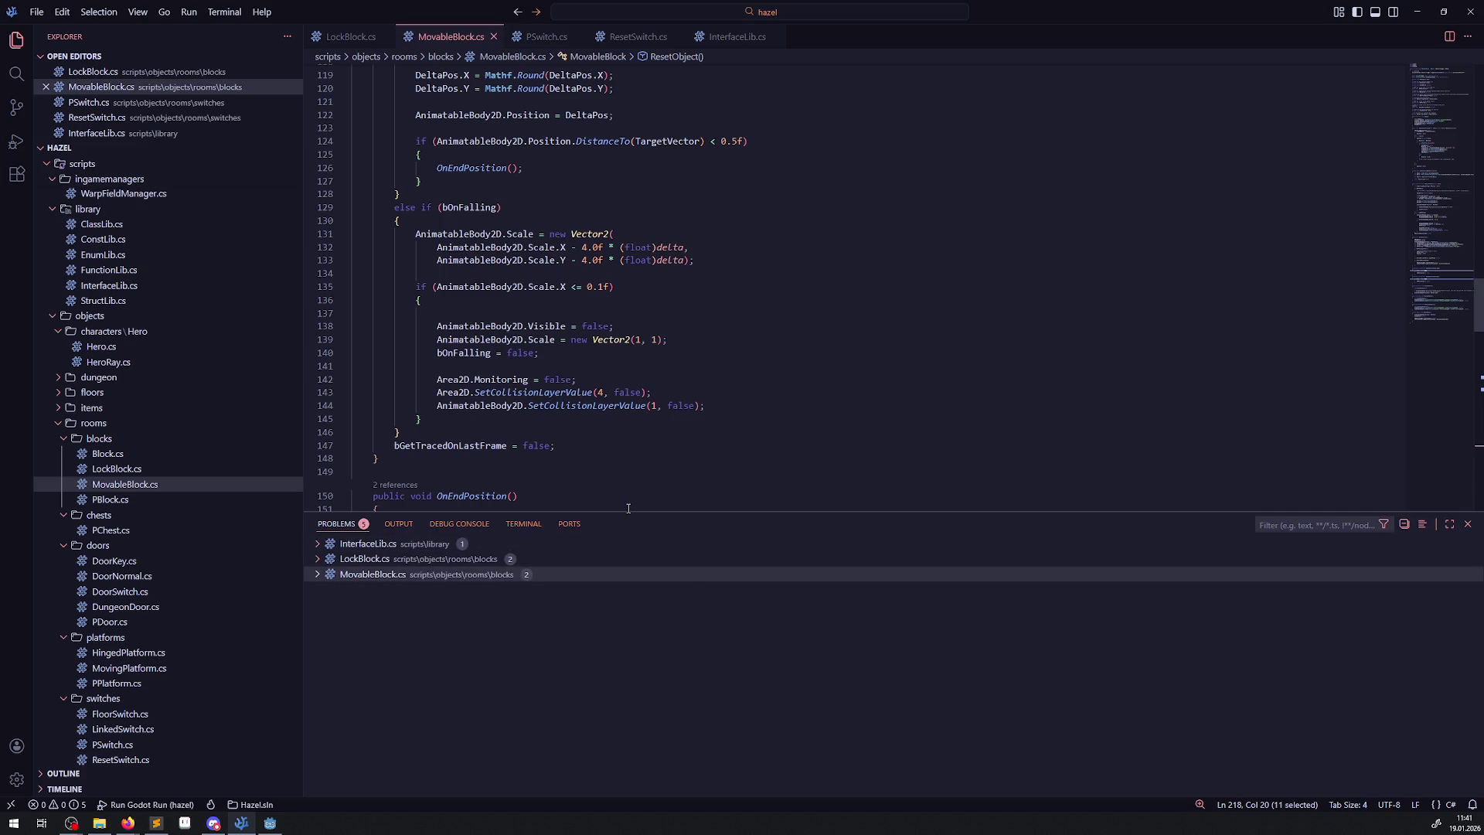
# Give the code more room, review MovableBlock.cs around line 154, and return to Godot.
pyautogui.moveTo(627, 510)
pyautogui.mouseDown()
pyautogui.moveTo(618, 715)
pyautogui.moveTo(633, 666)
pyautogui.mouseUp()
pyautogui.click(623, 548)
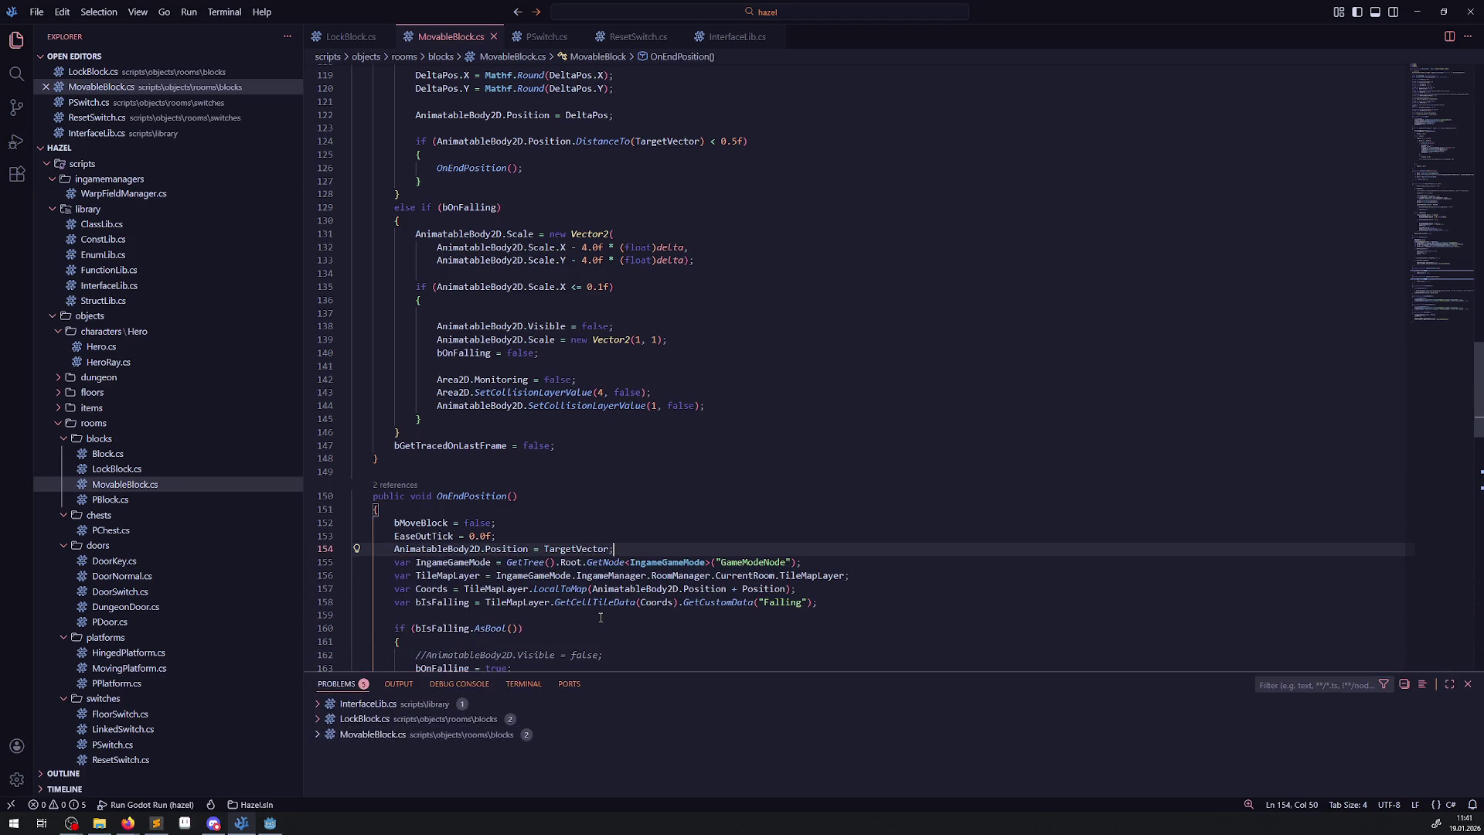
pyautogui.scroll(-20, 591, 564)
pyautogui.scroll(2, 592, 565)
pyautogui.scroll(3, 591, 565)
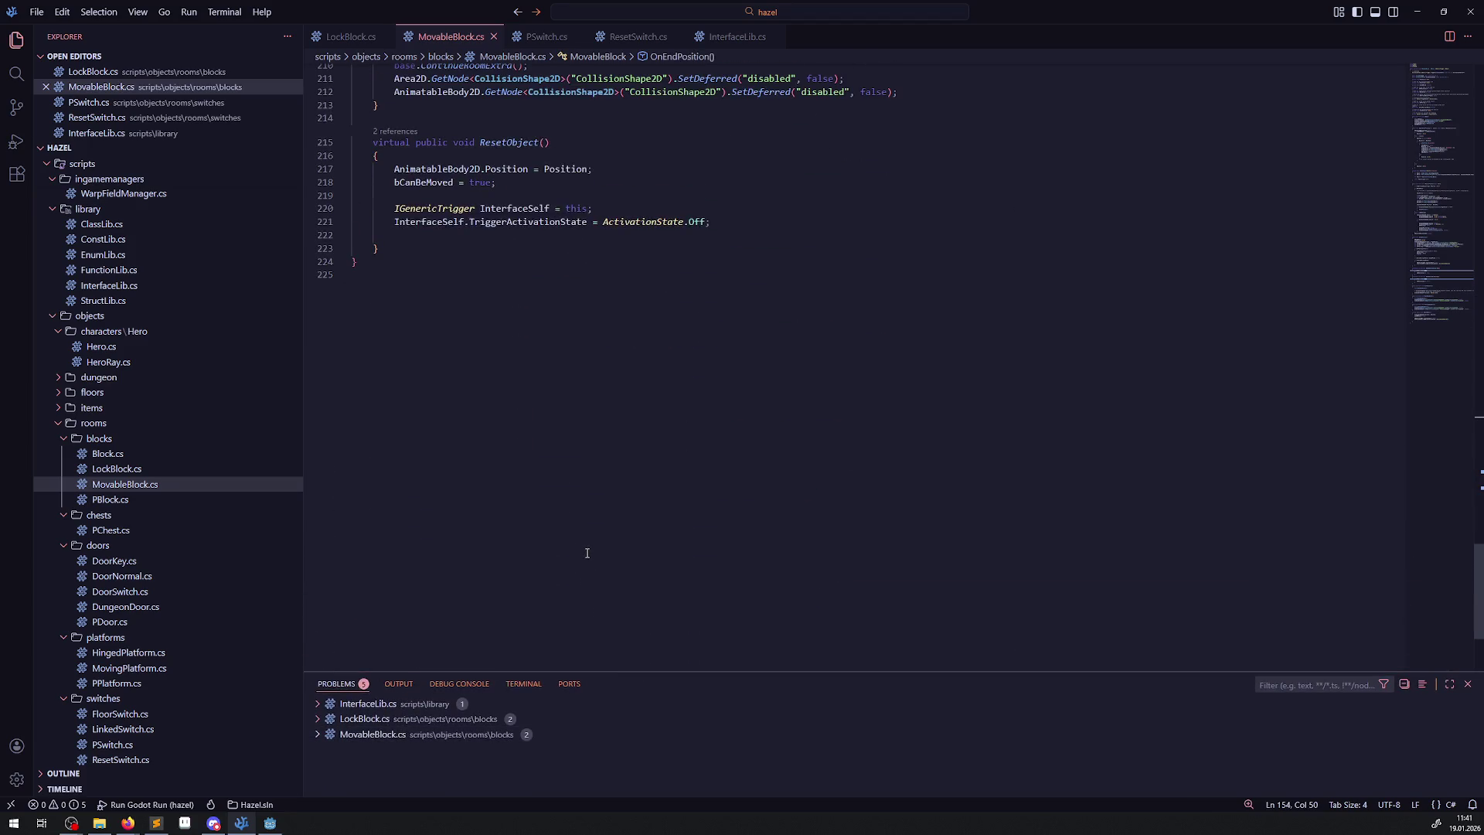
pyautogui.click(270, 822)
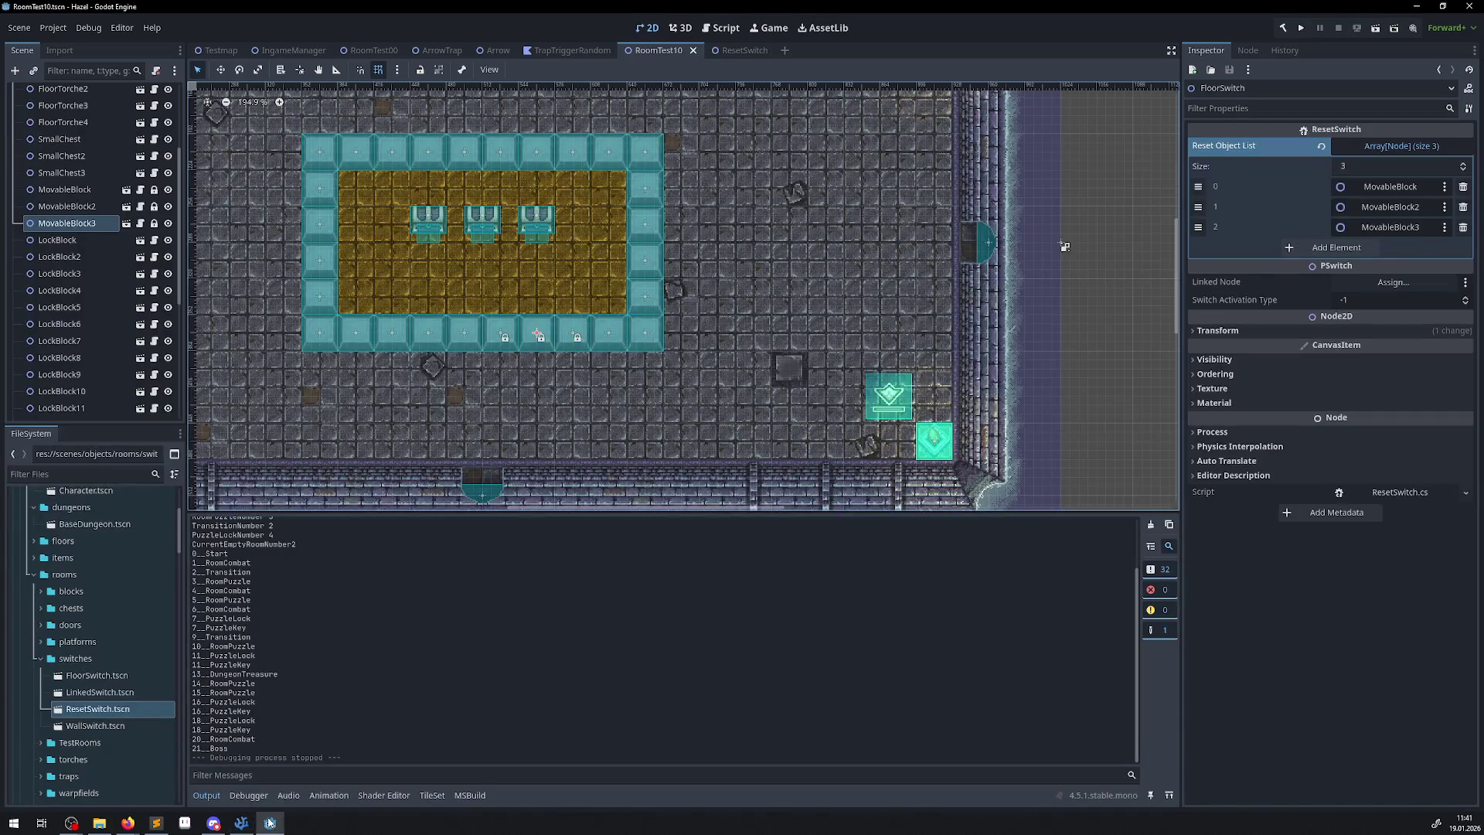
# Run the project and walk the hero to a chest to collect the key.
pyautogui.click(1301, 29)
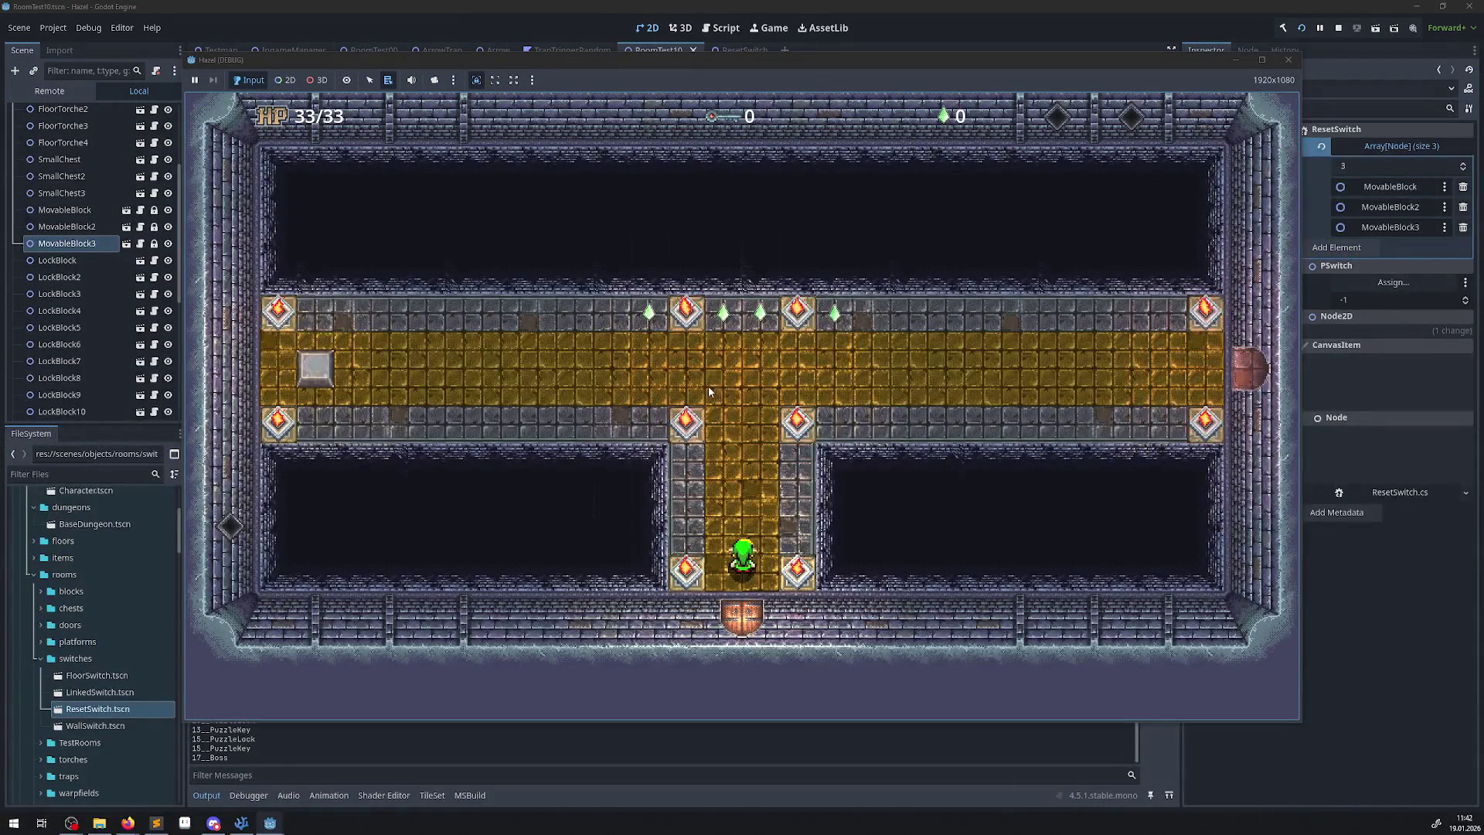
pyautogui.press('Up')
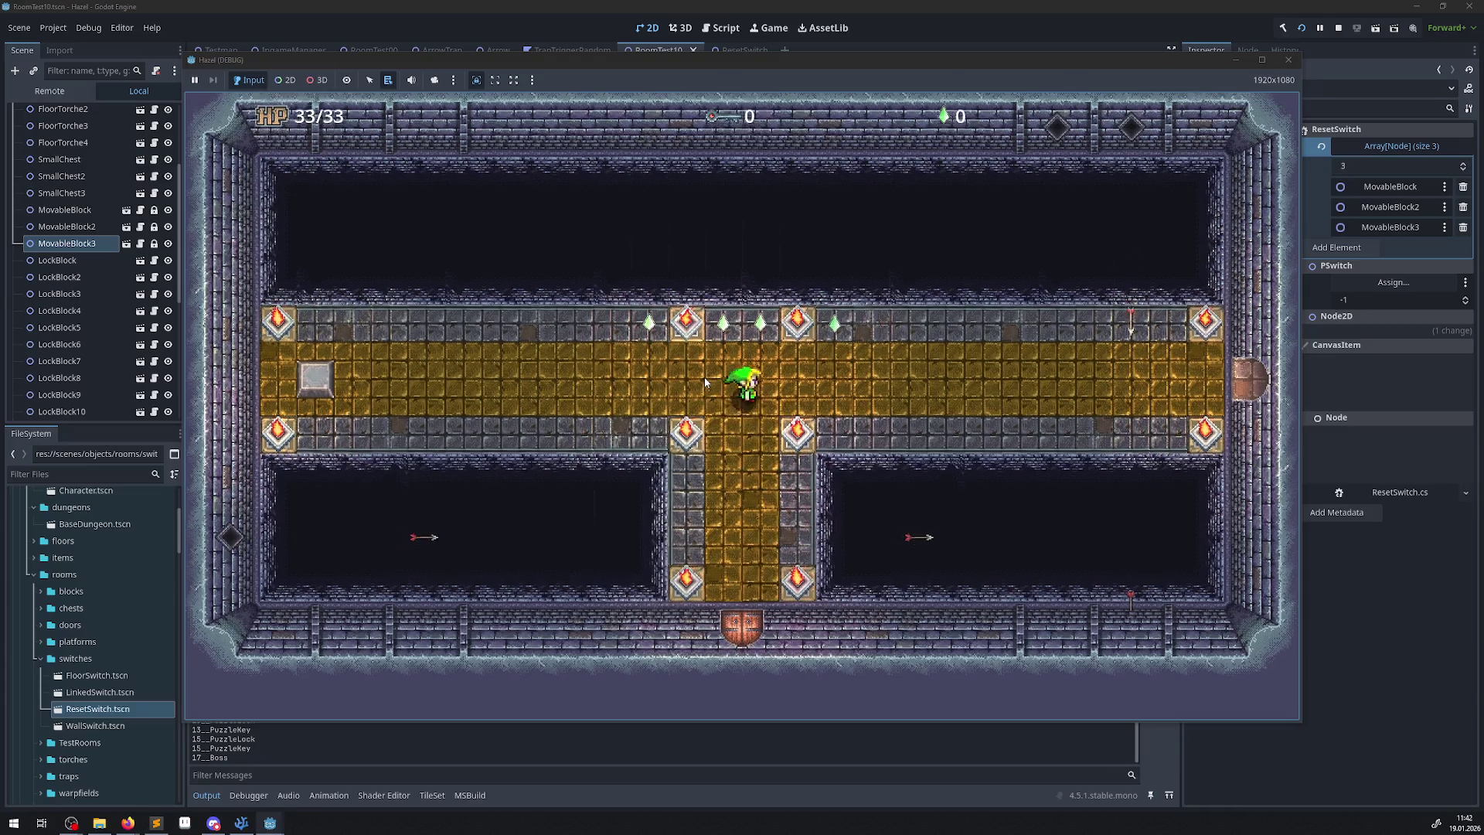
pyautogui.press('Left')
pyautogui.press('Left')
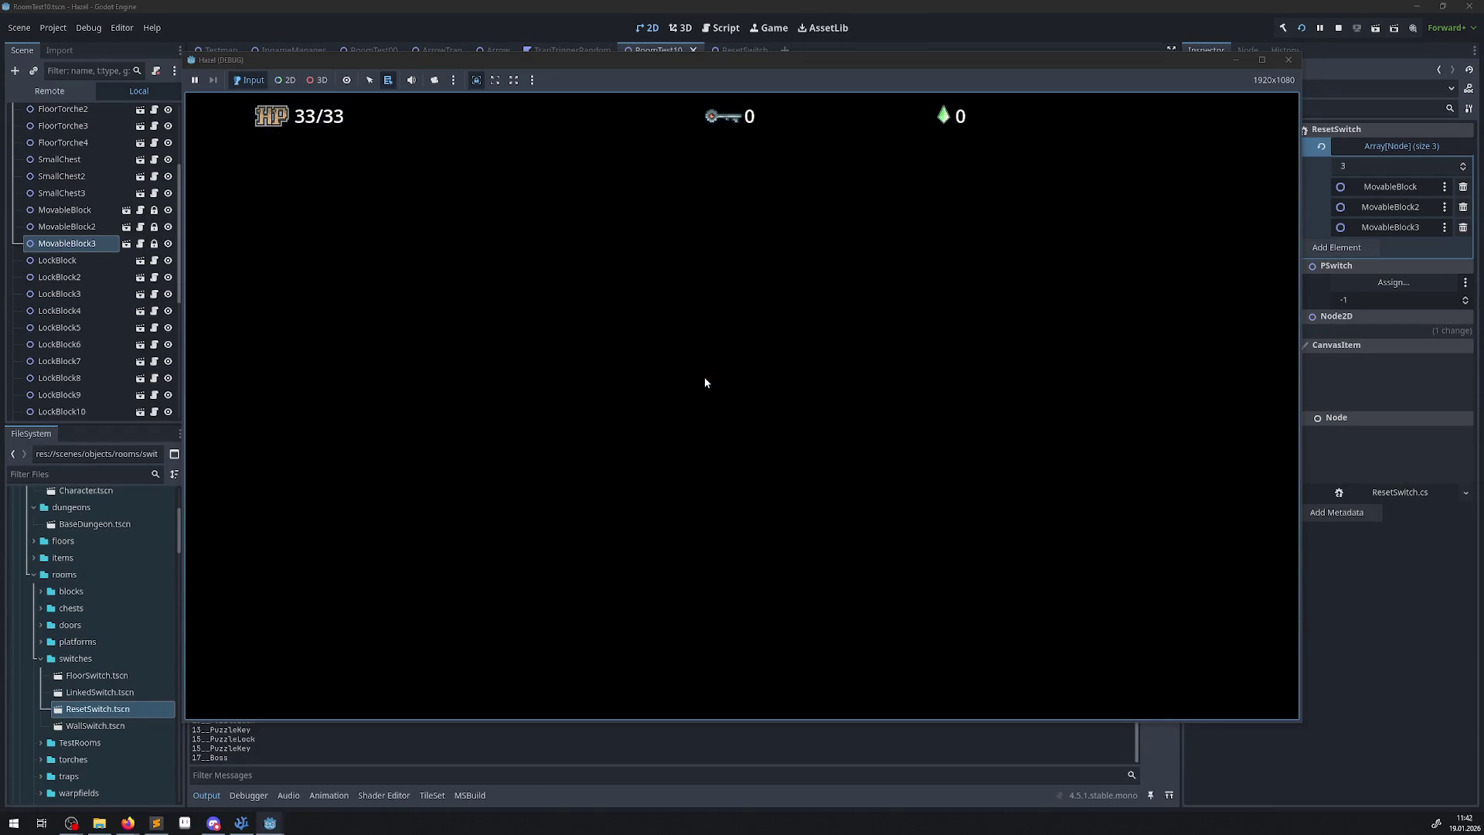
pyautogui.press('Right')
pyautogui.press('Right')
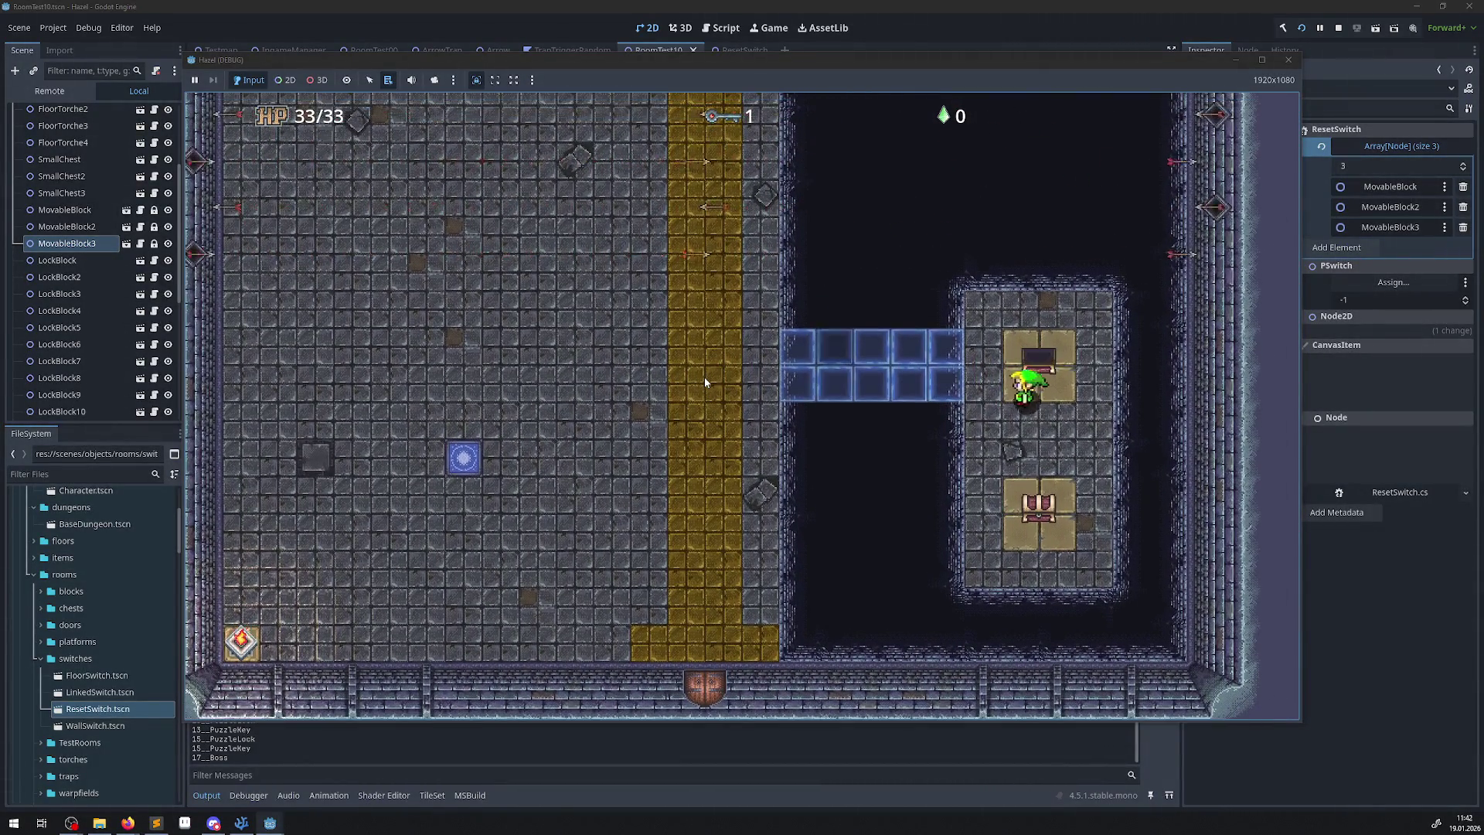
pyautogui.press('Left')
# Use the key on the locked door, cross the next room, and bring the editor forward.
pyautogui.press('Down')
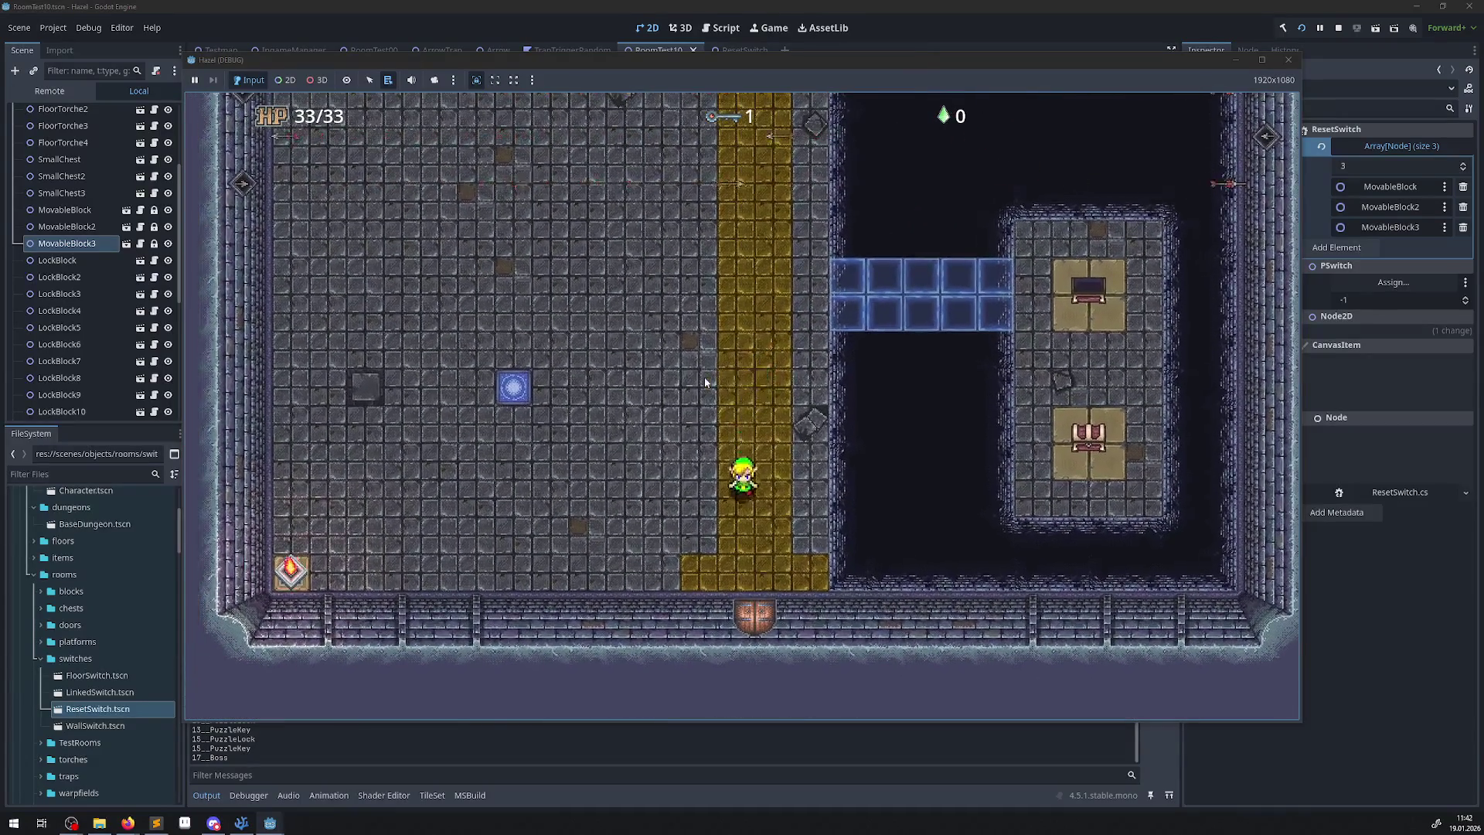
pyautogui.press('Up')
pyautogui.press('Left')
pyautogui.press('Left')
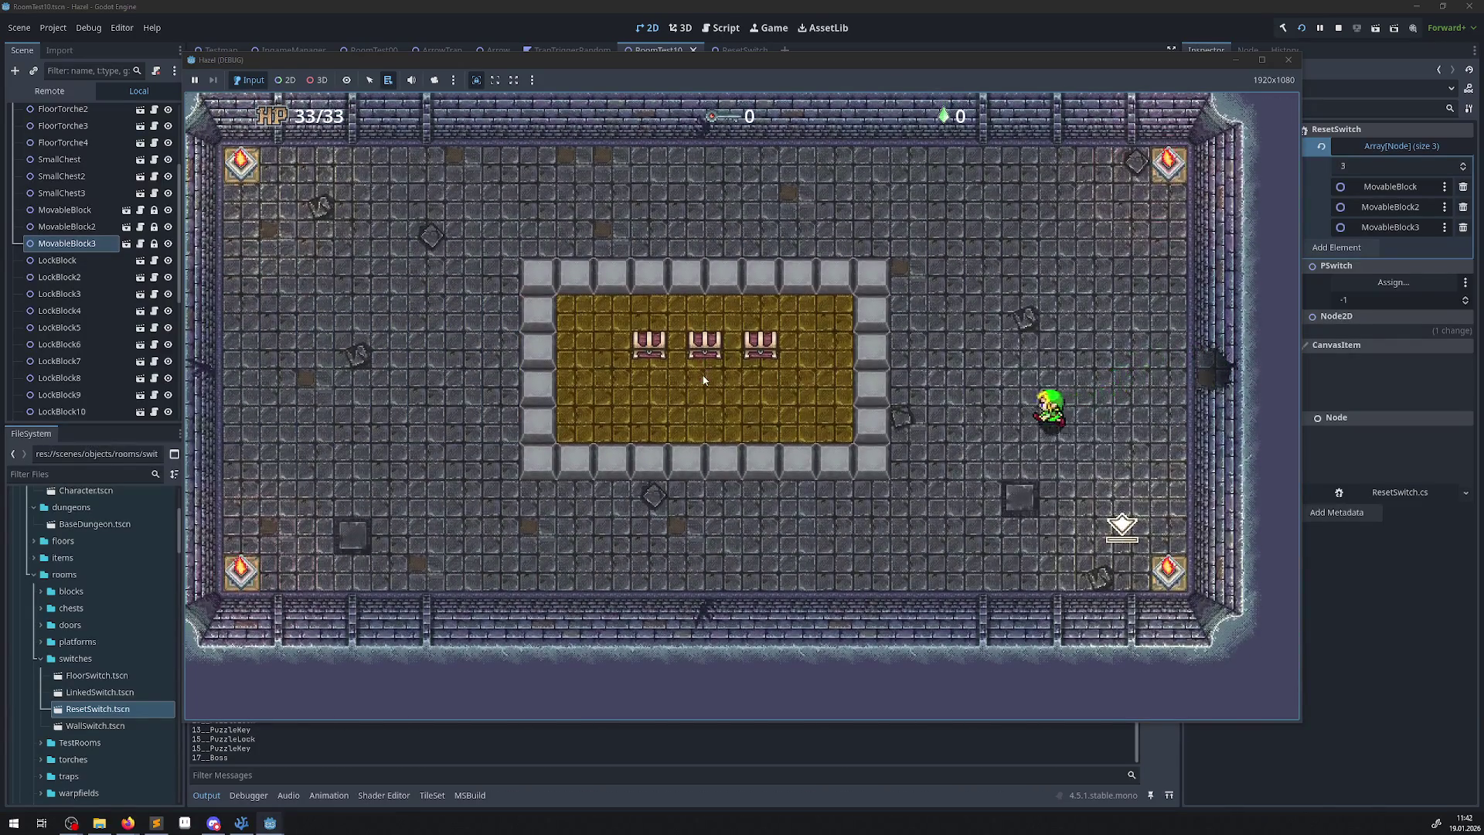
pyautogui.press('Down')
pyautogui.click(49, 90)
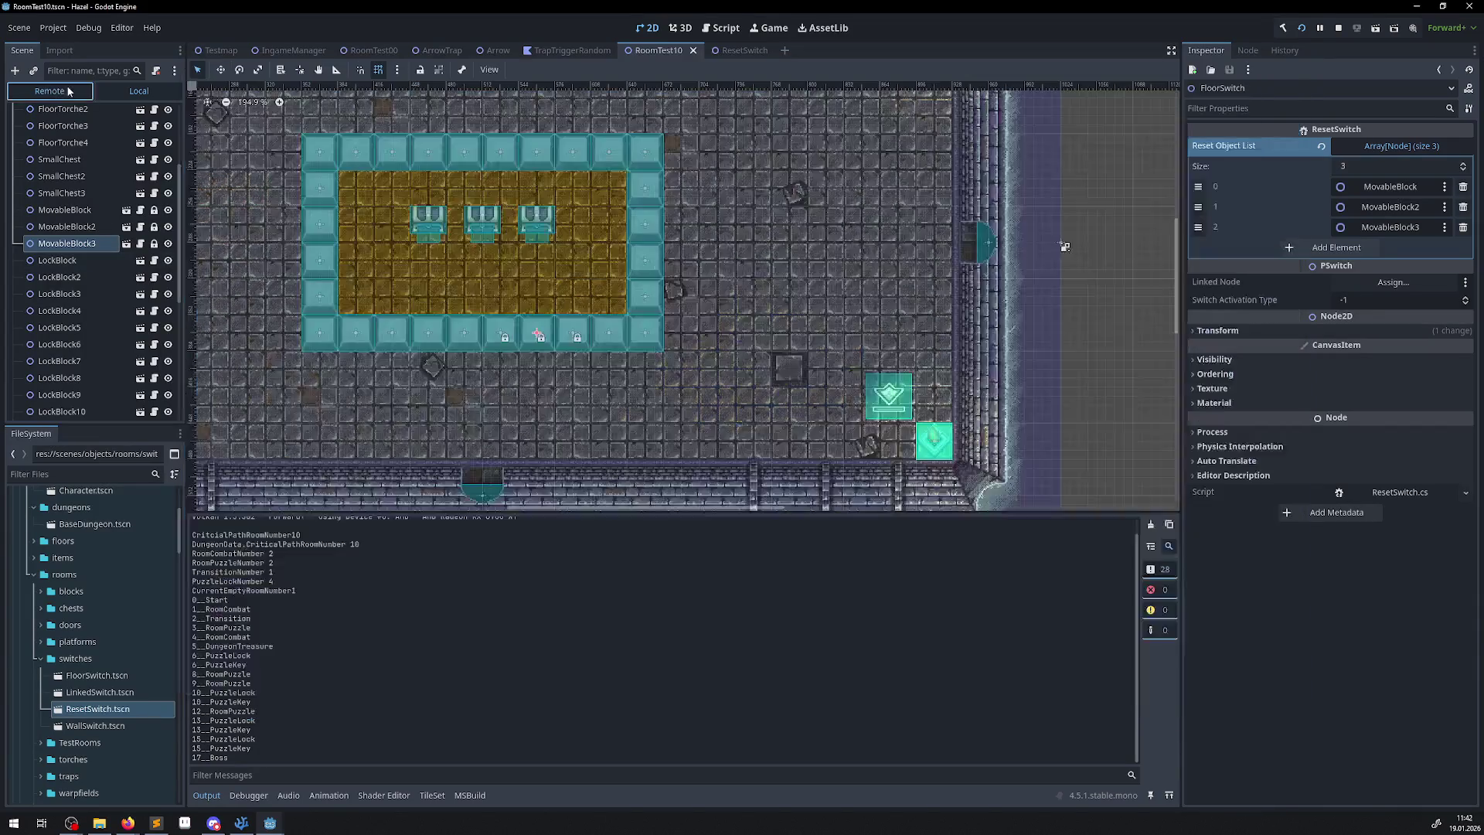
# In the Remote tree, expand to Room_7 and compare MovableBlock and AnimatableBody2D positions.
pyautogui.click(26, 146)
pyautogui.click(27, 163)
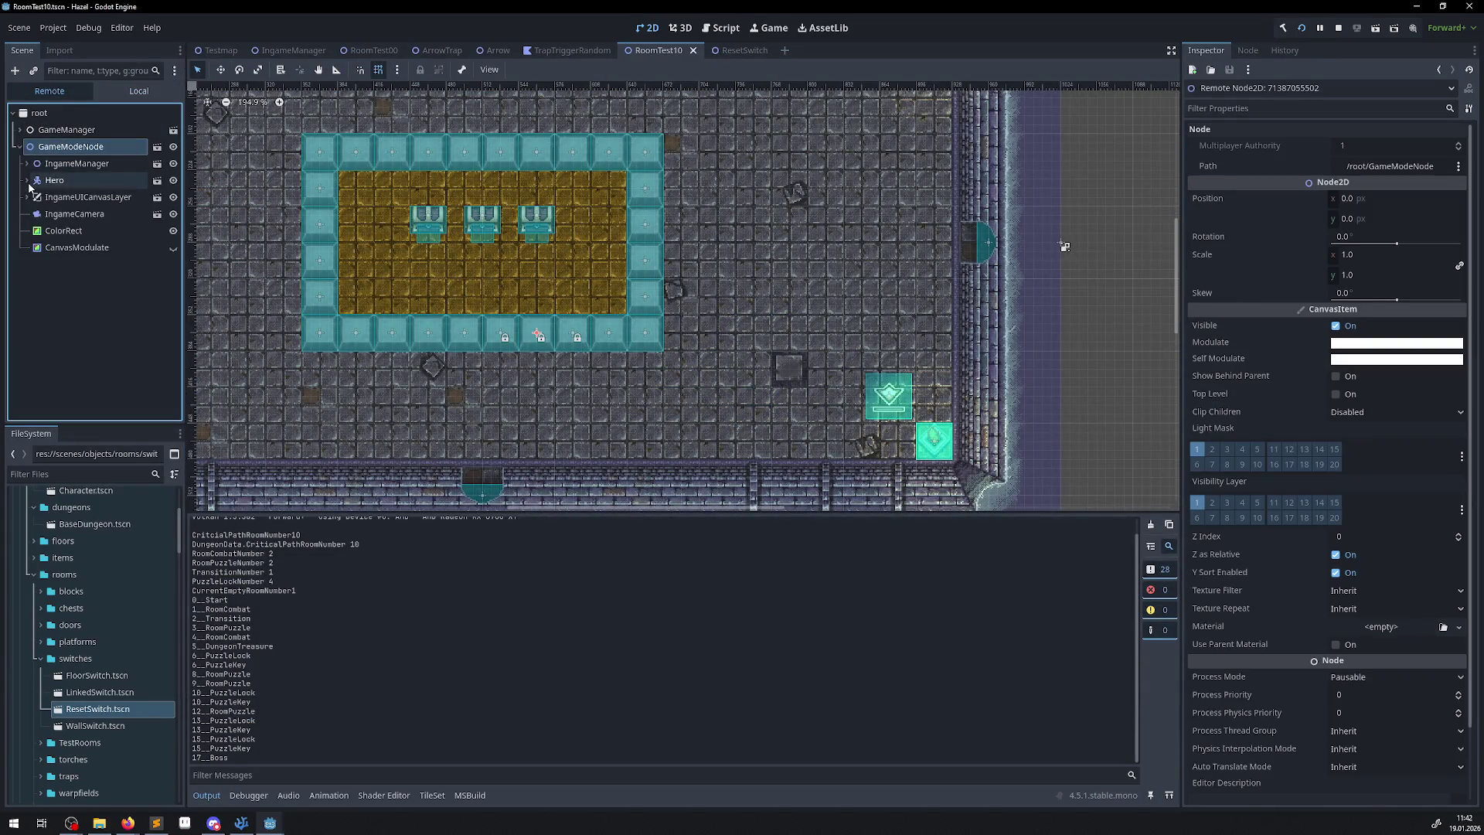
pyautogui.click(33, 189)
pyautogui.click(41, 223)
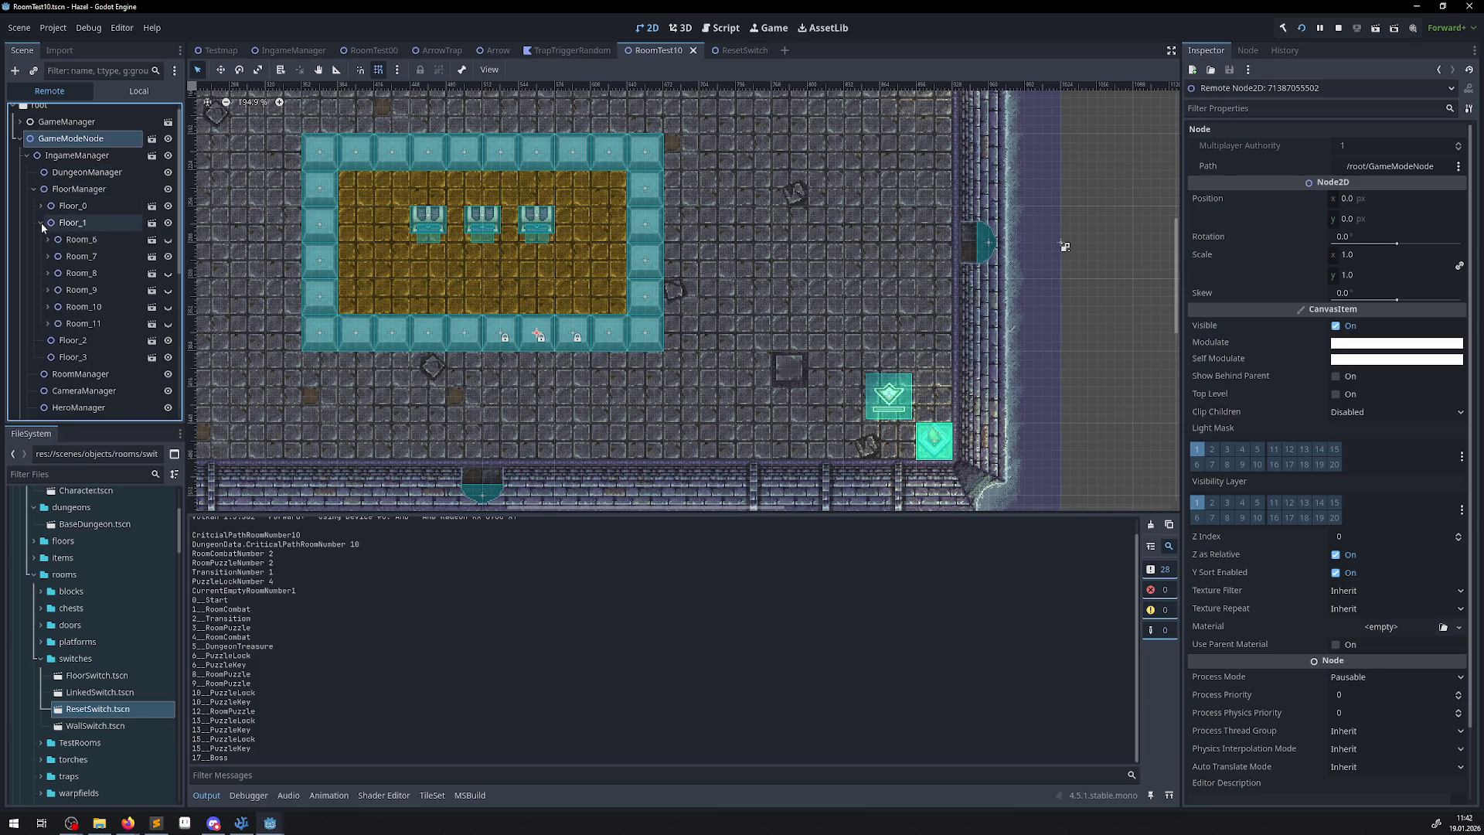
pyautogui.click(58, 256)
pyautogui.click(48, 256)
pyautogui.scroll(-5, 133, 311)
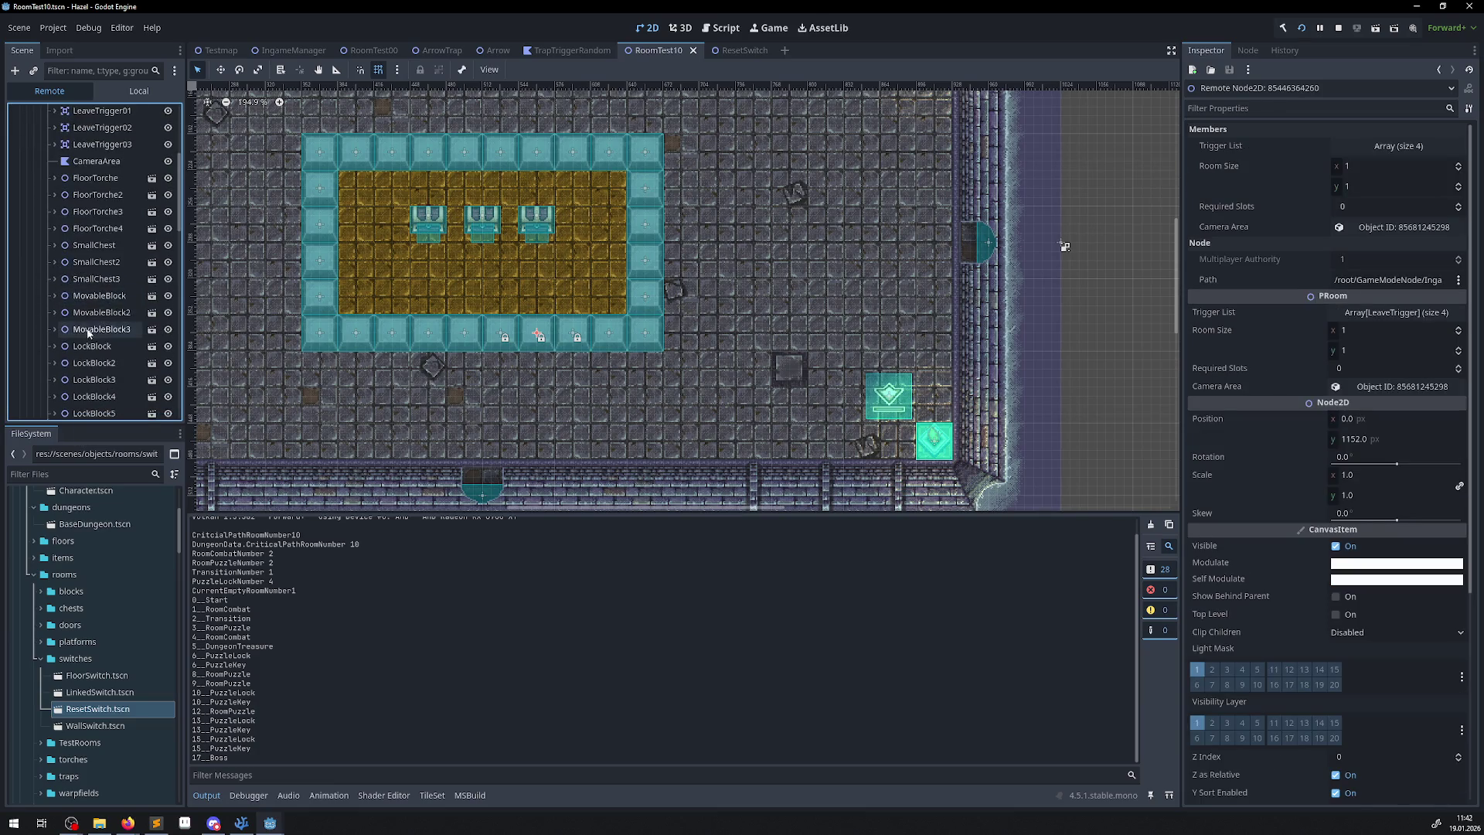
pyautogui.click(104, 299)
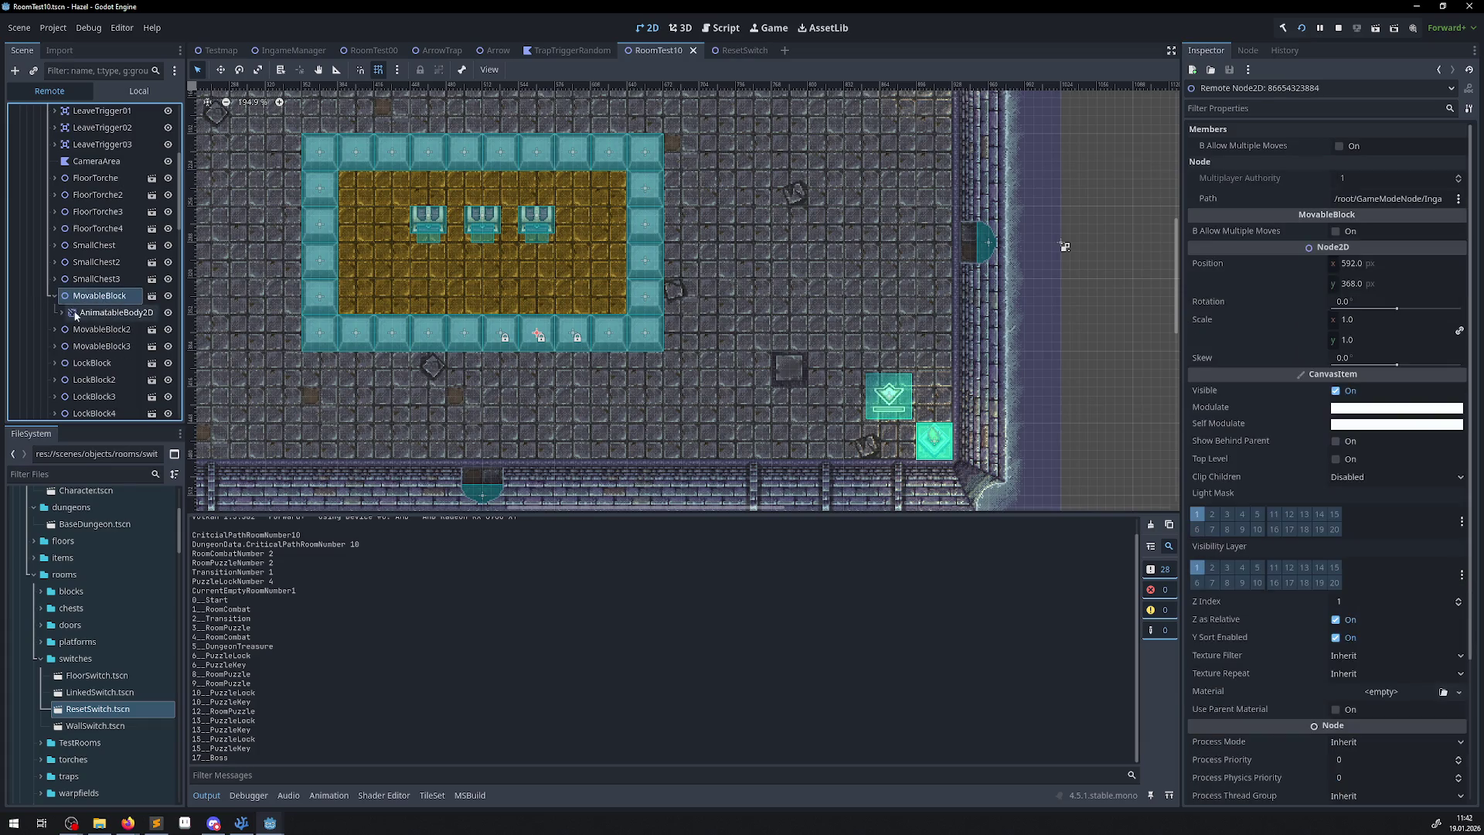
pyautogui.click(122, 311)
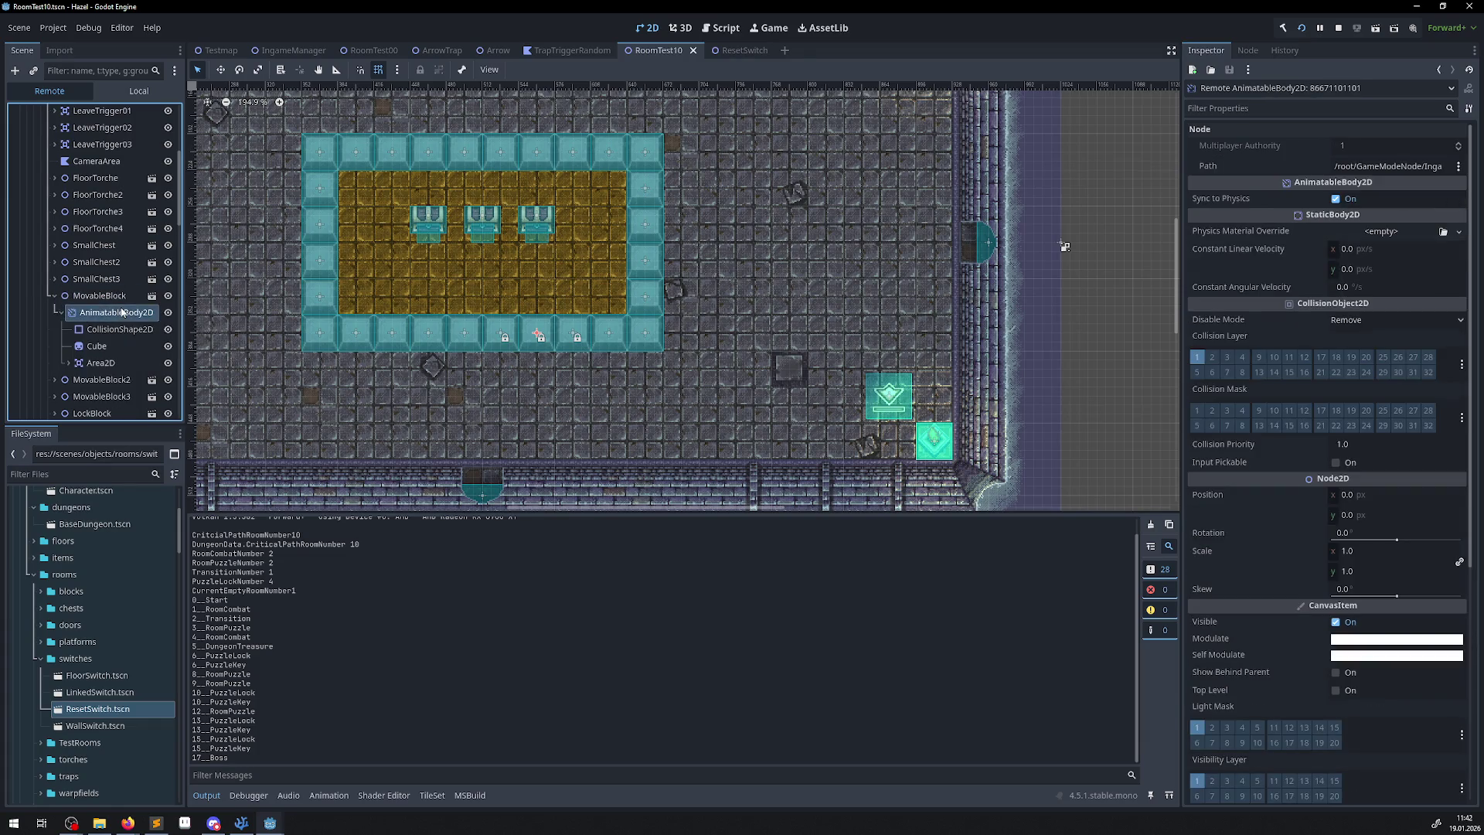
pyautogui.click(108, 295)
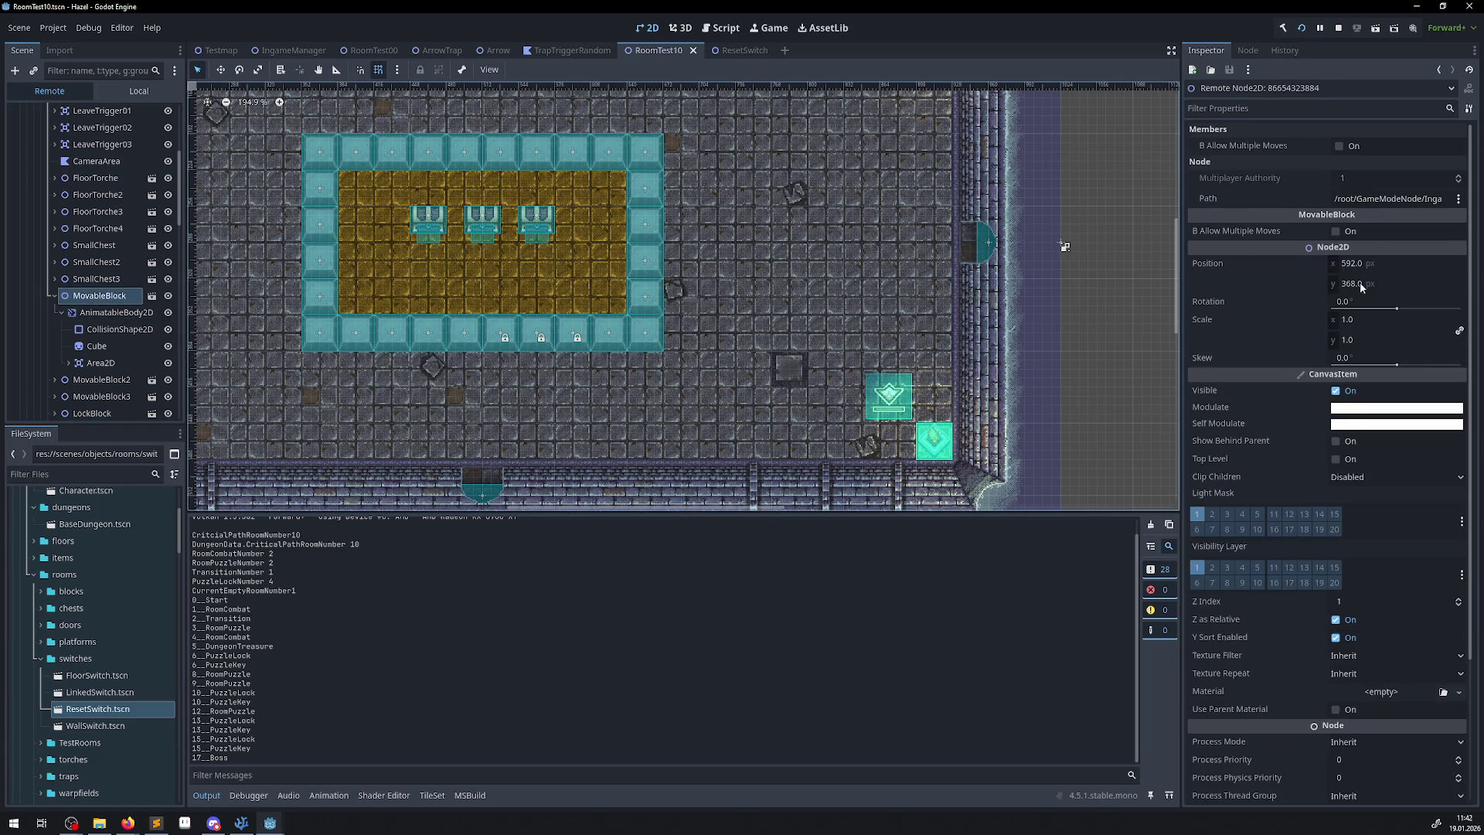
# Back in the running game, walk the hero onto the switch to reset the blocks.
pyautogui.click(257, 823)
pyautogui.click(270, 823)
pyautogui.moveTo(270, 823)
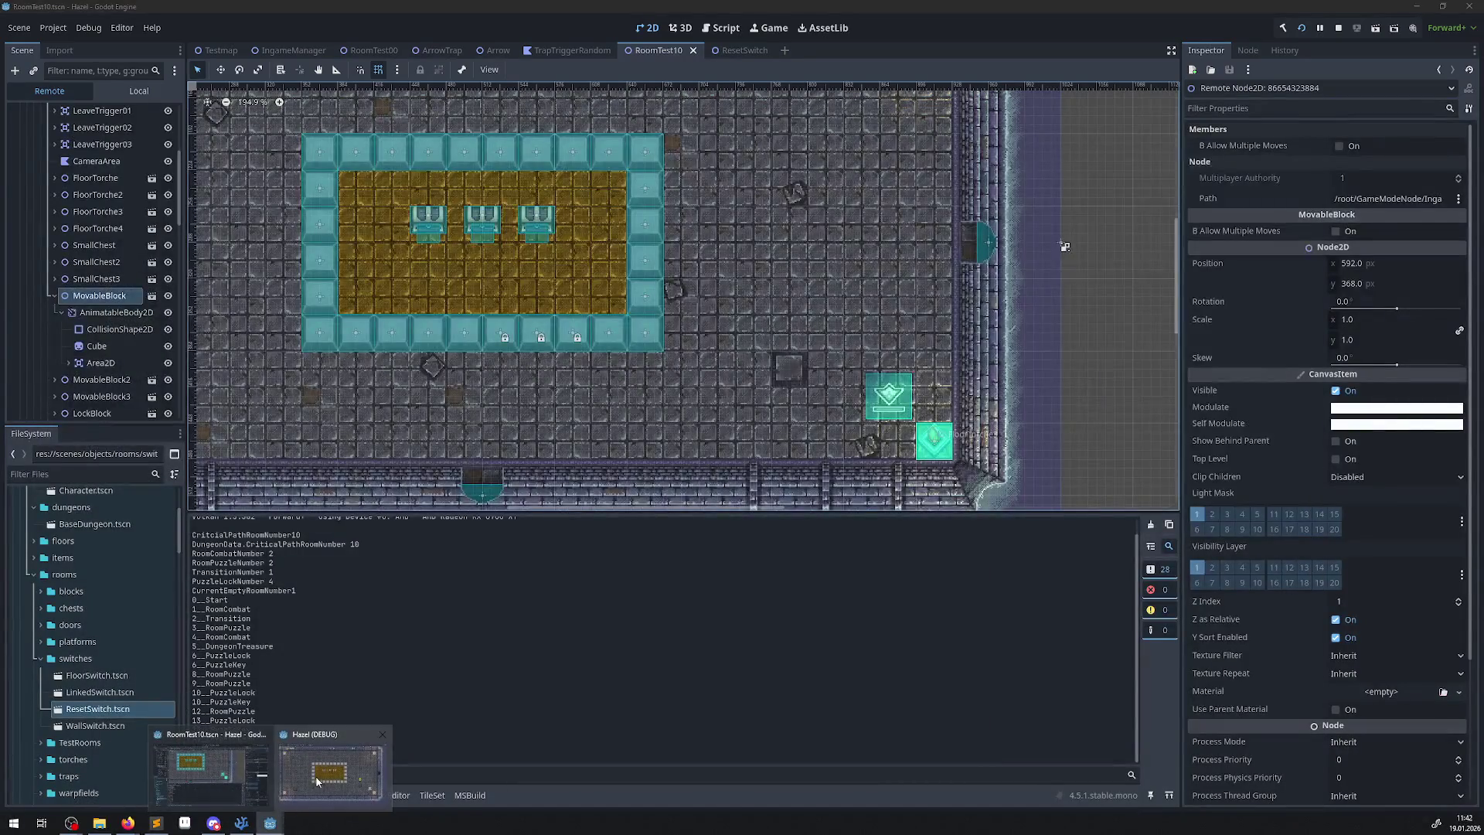
pyautogui.click(318, 770)
pyautogui.press('Down')
pyautogui.press('Right')
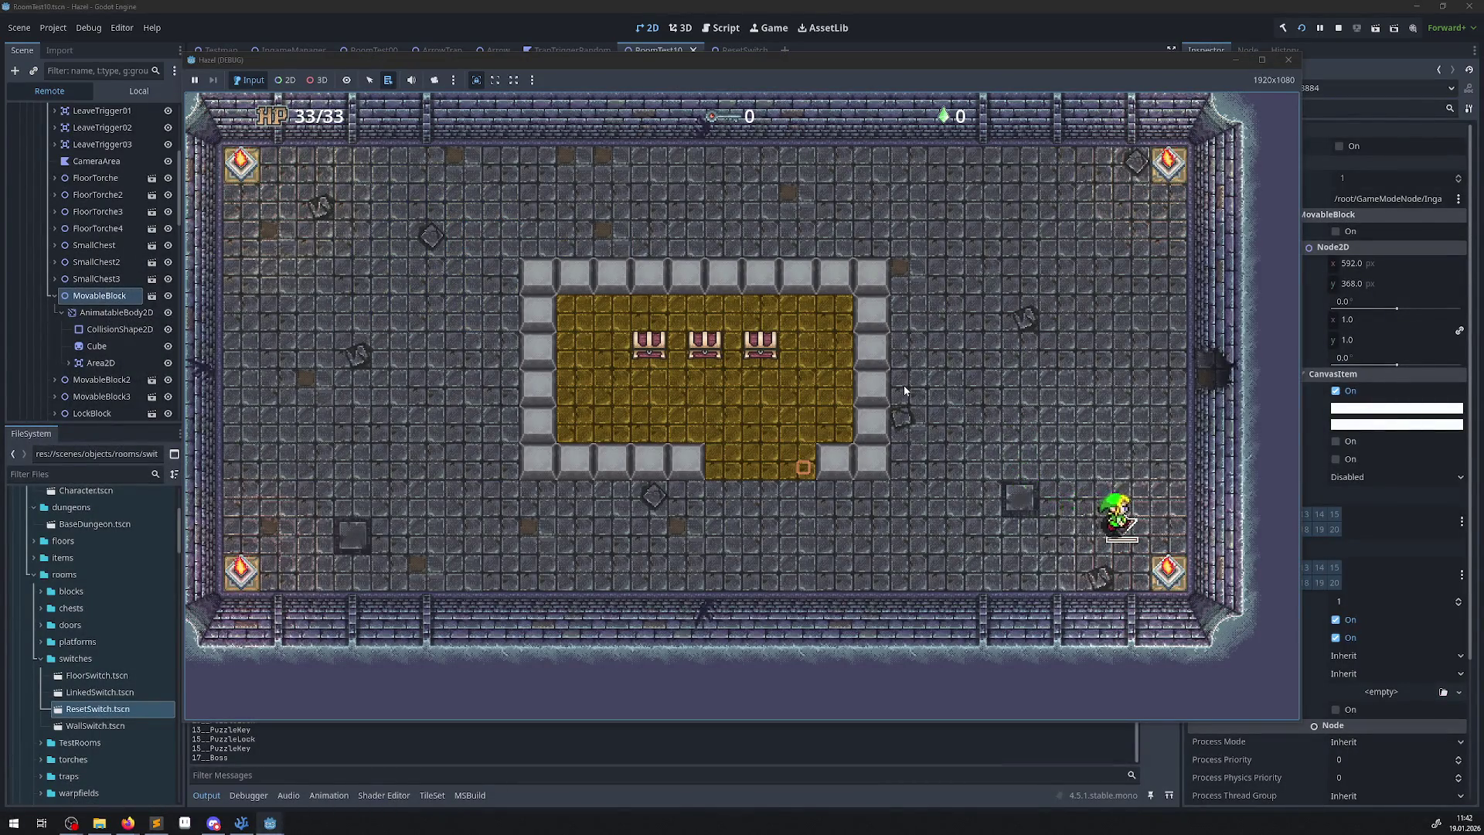
# Recheck AnimatableBody2D and MovableBlock positions after the reset, then stop the game.
pyautogui.click(113, 315)
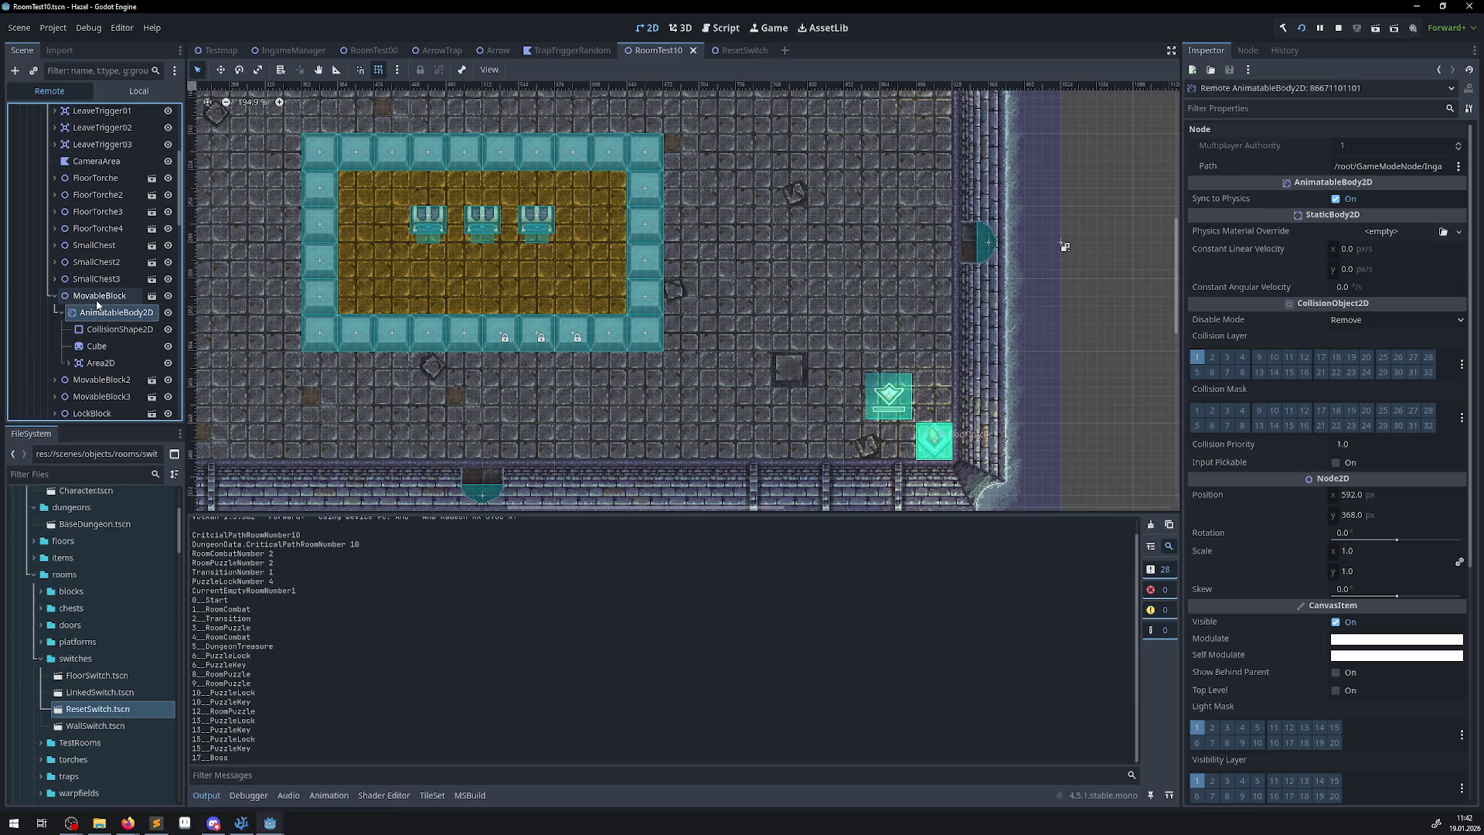
pyautogui.click(97, 298)
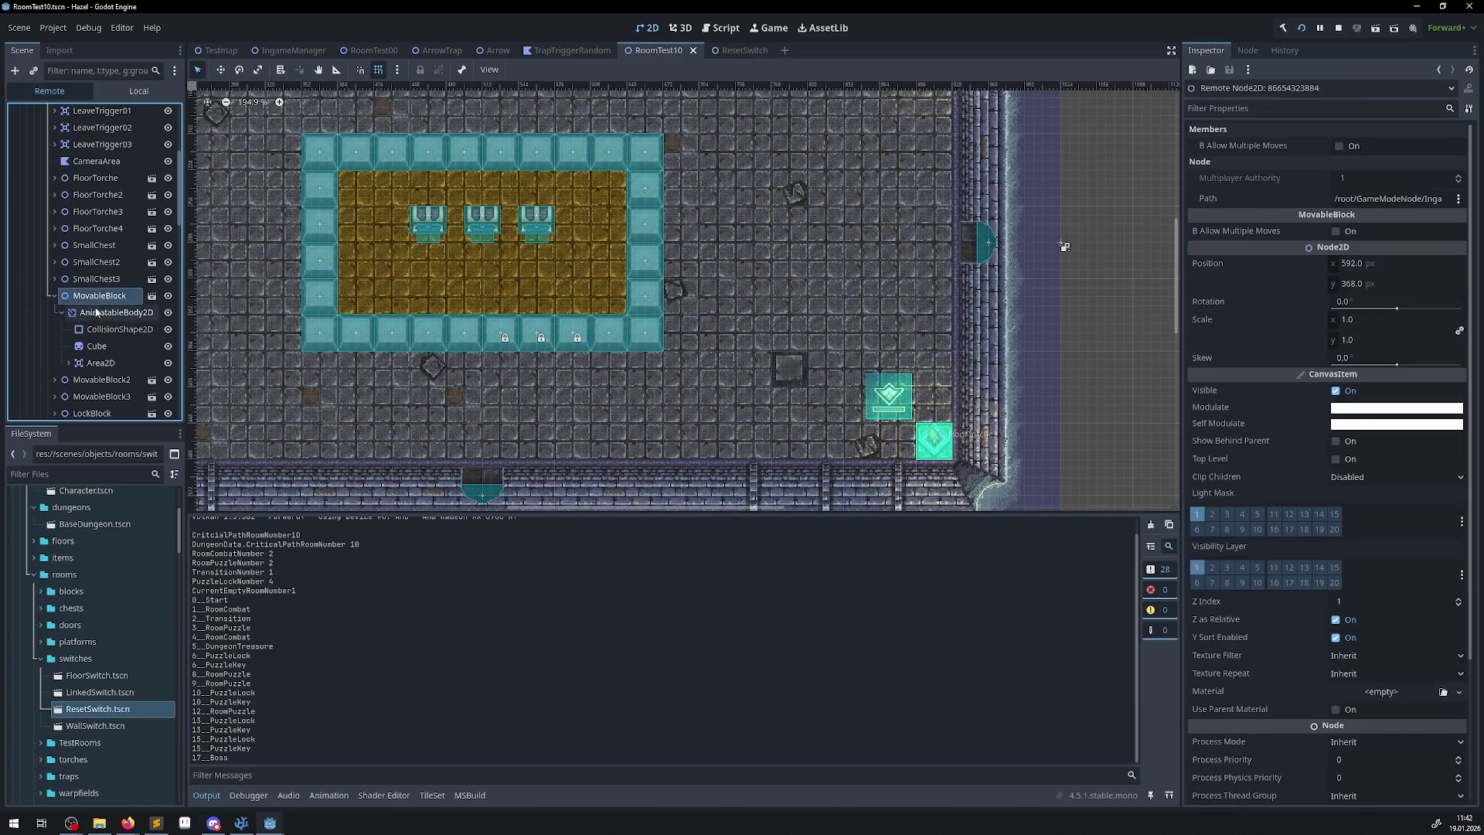
pyautogui.click(1340, 29)
pyautogui.click(241, 823)
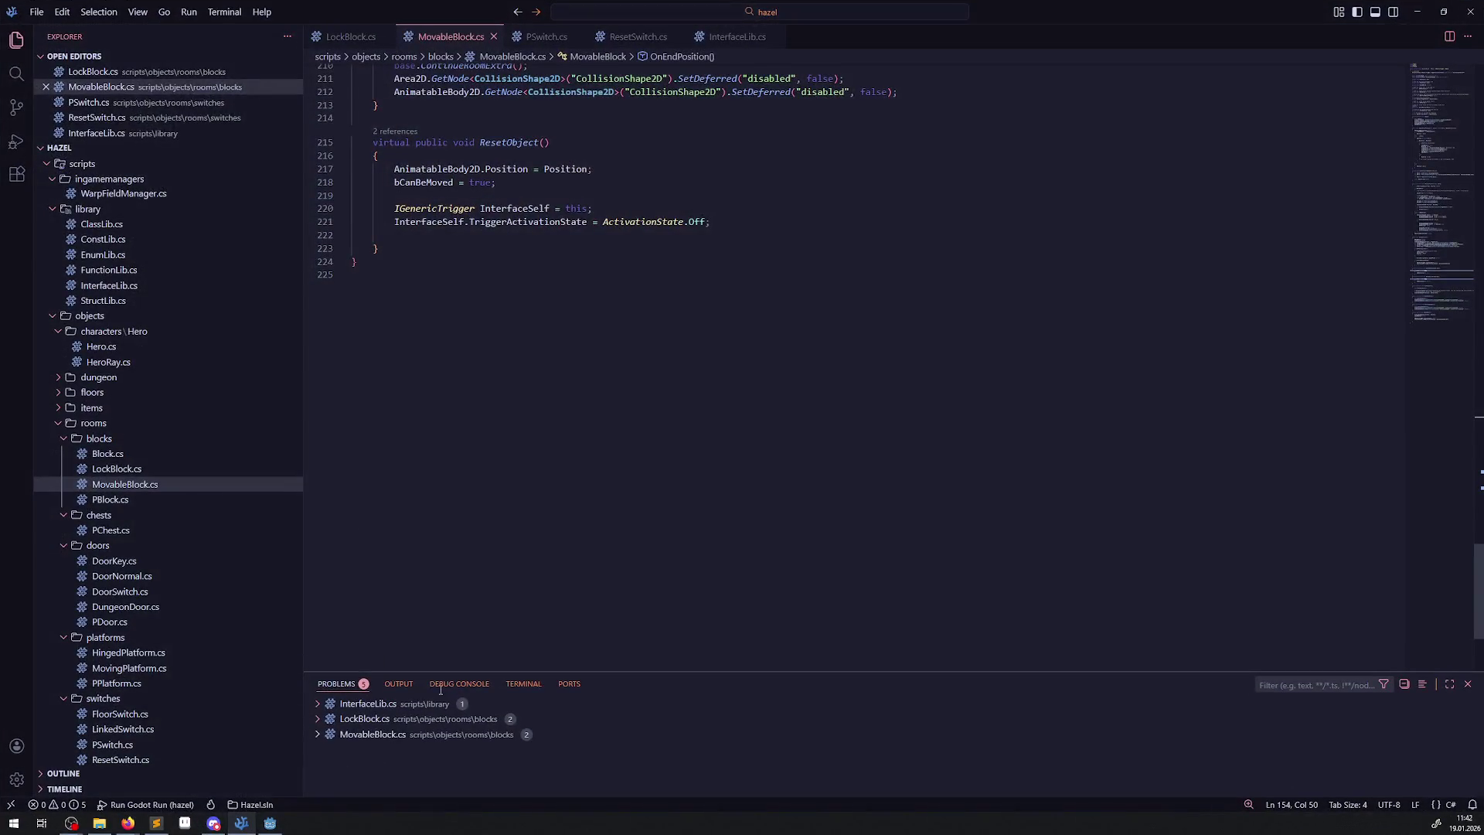
# Replace the assigned Position in ResetObject with Vector2.Zero and save MovableBlock.cs.
pyautogui.scroll(2, 463, 268)
pyautogui.doubleClick(565, 257)
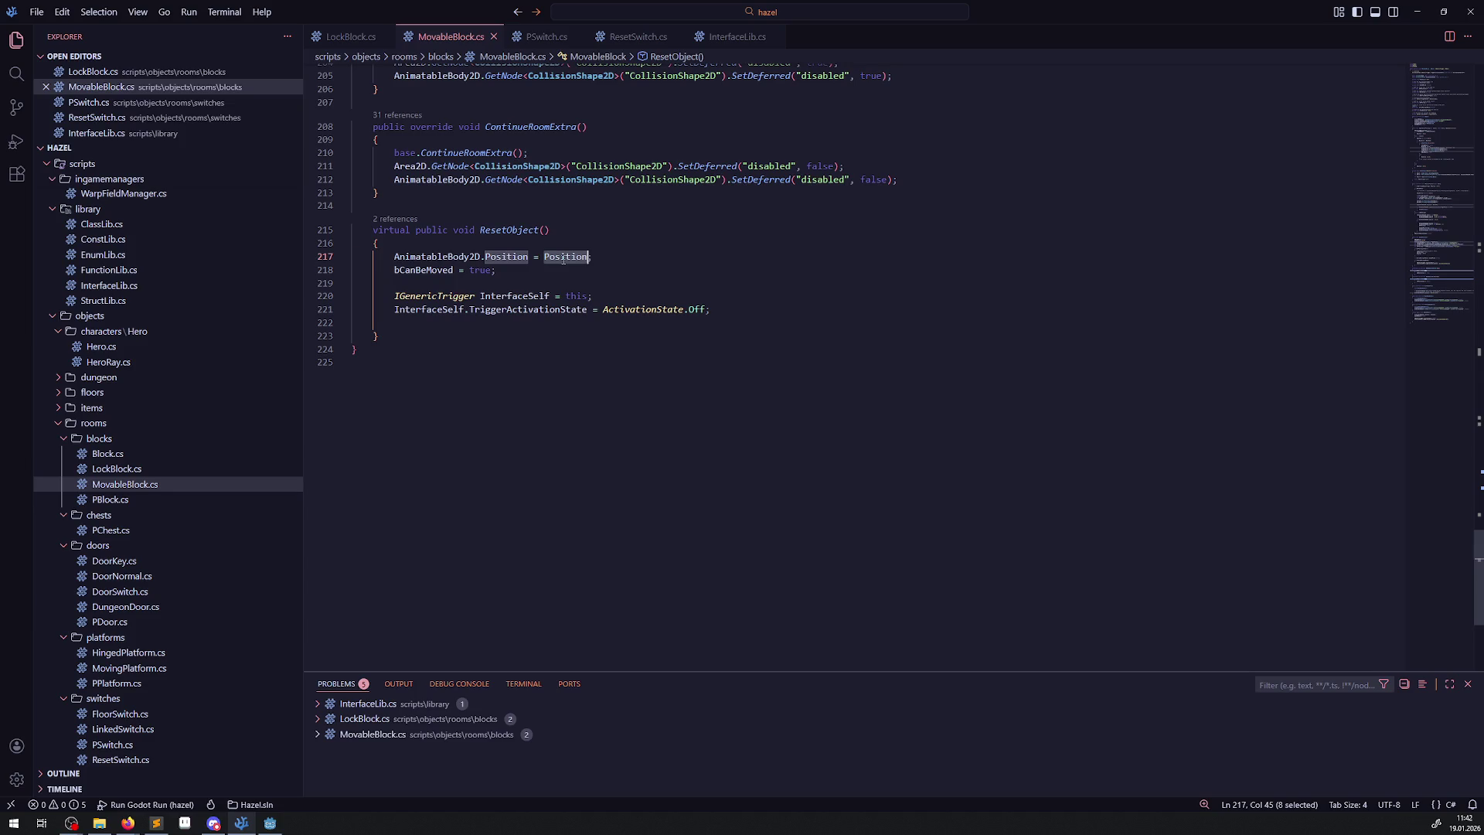
pyautogui.write('Vector2.')
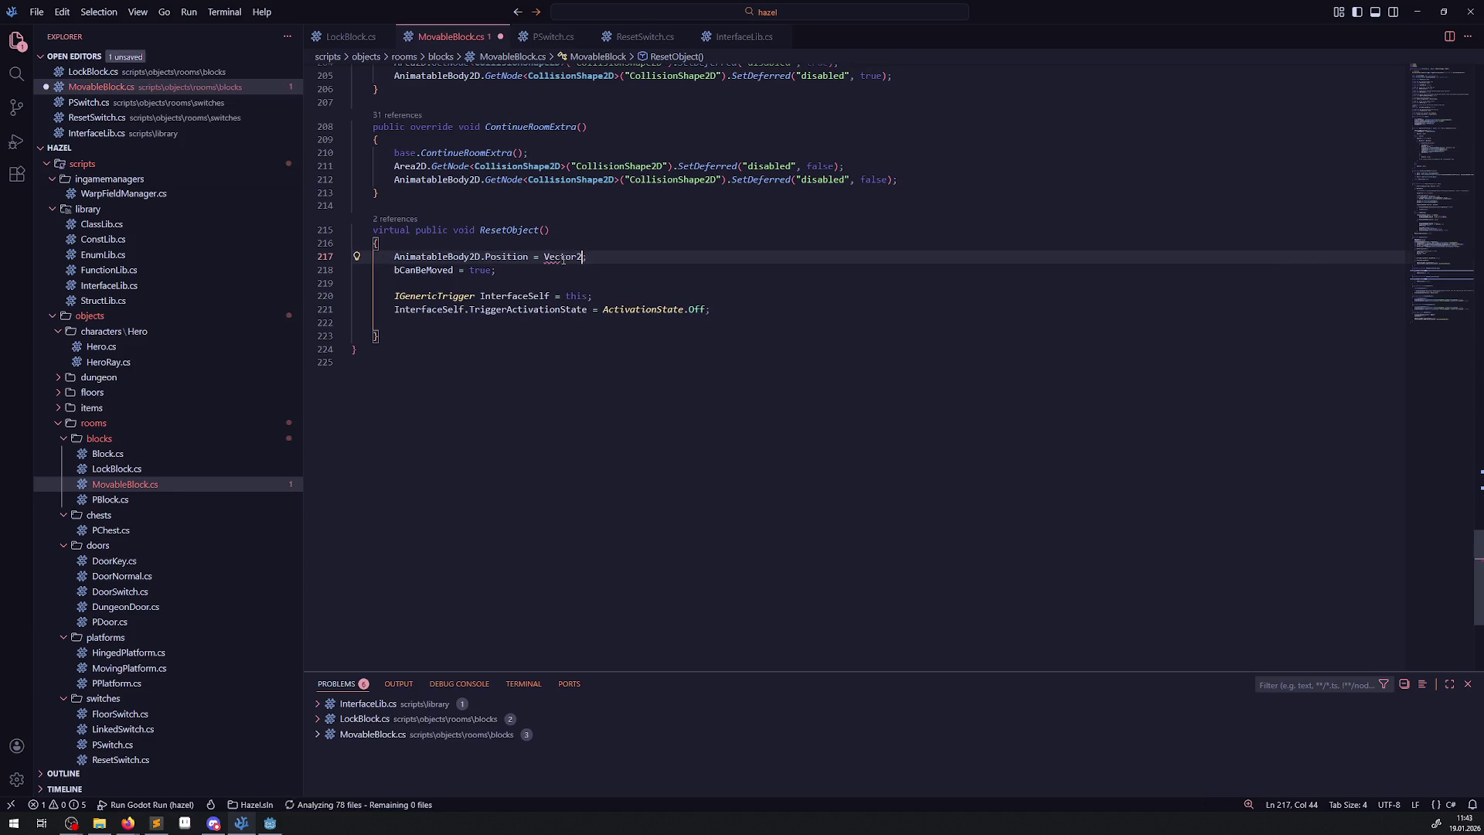
pyautogui.write('Zero')
pyautogui.hotkey('ctrl', 's')
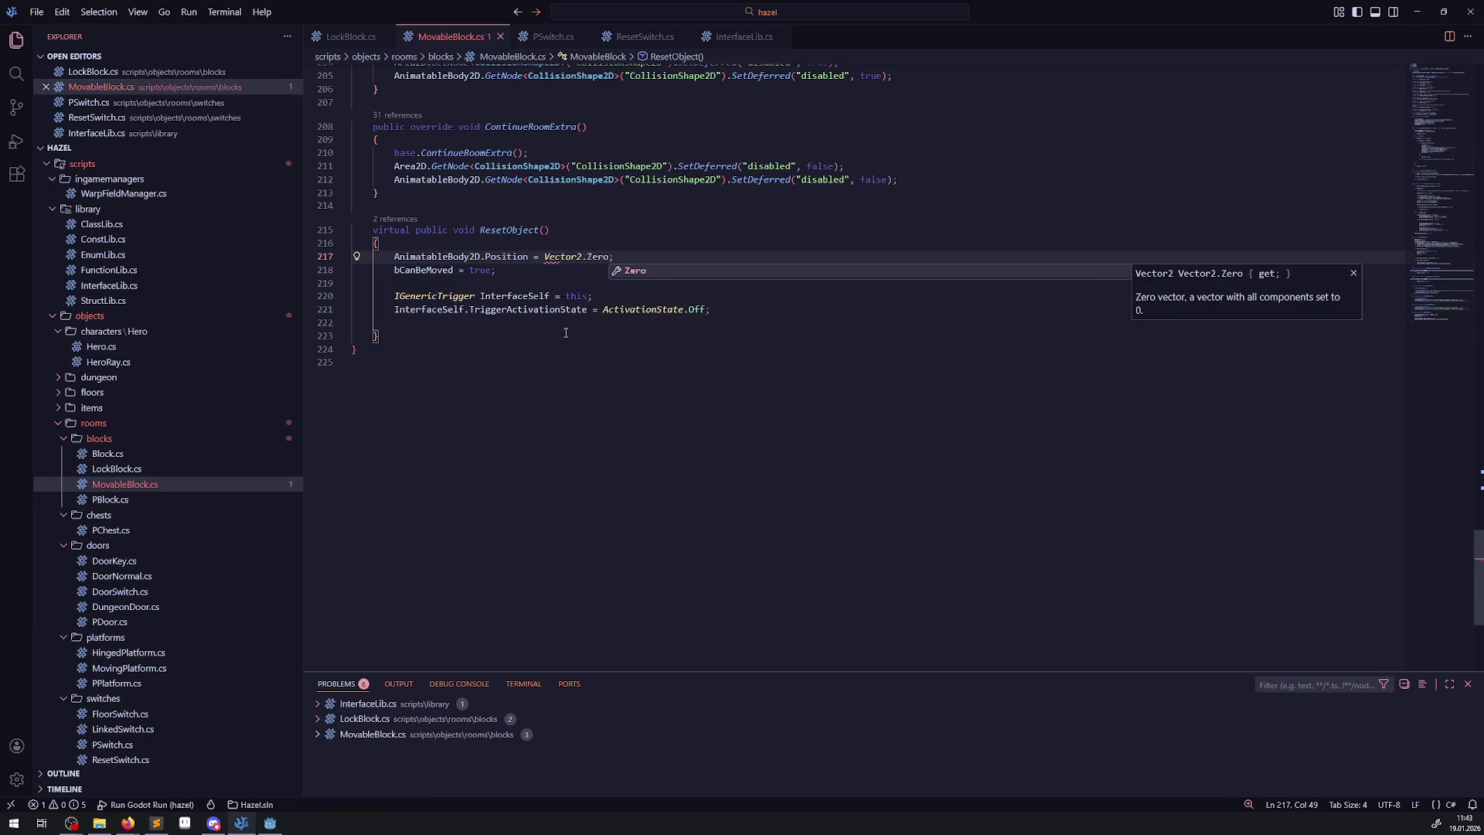
pyautogui.click(569, 349)
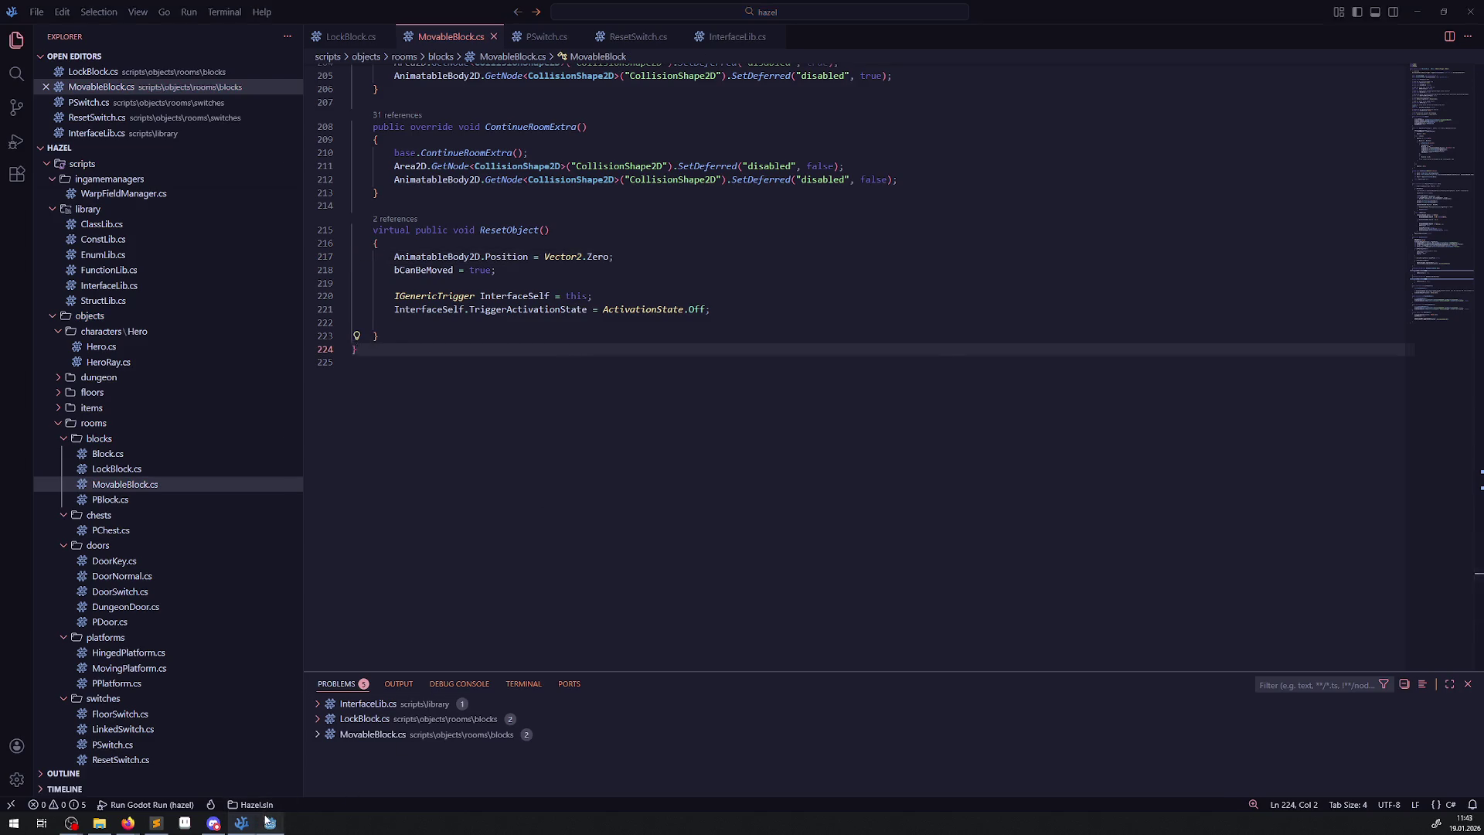
pyautogui.click(270, 823)
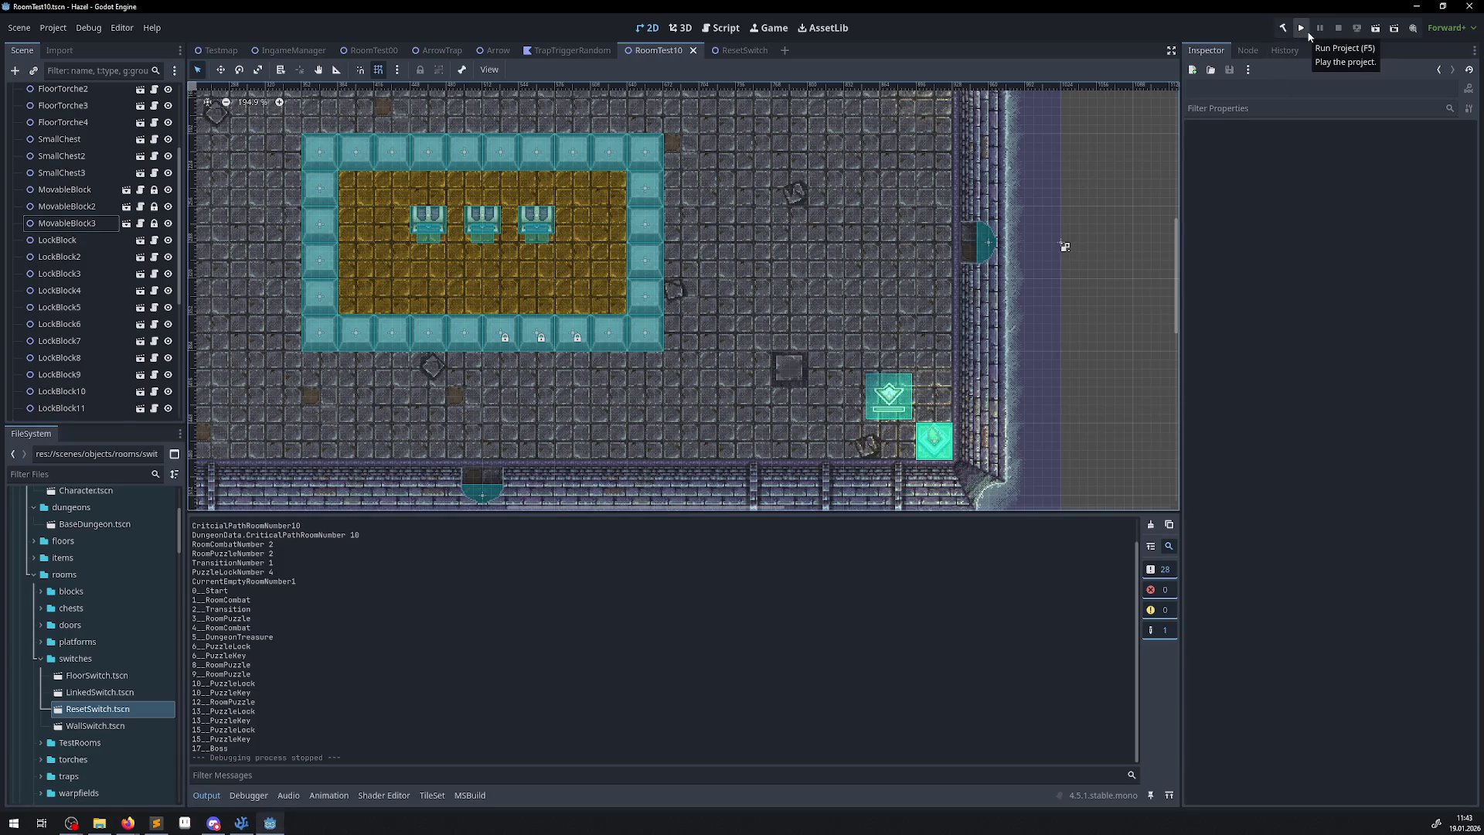
# Select the TileMapLayer and pick the dark tile below the blue one in the room.
pyautogui.scroll(4, 149, 242)
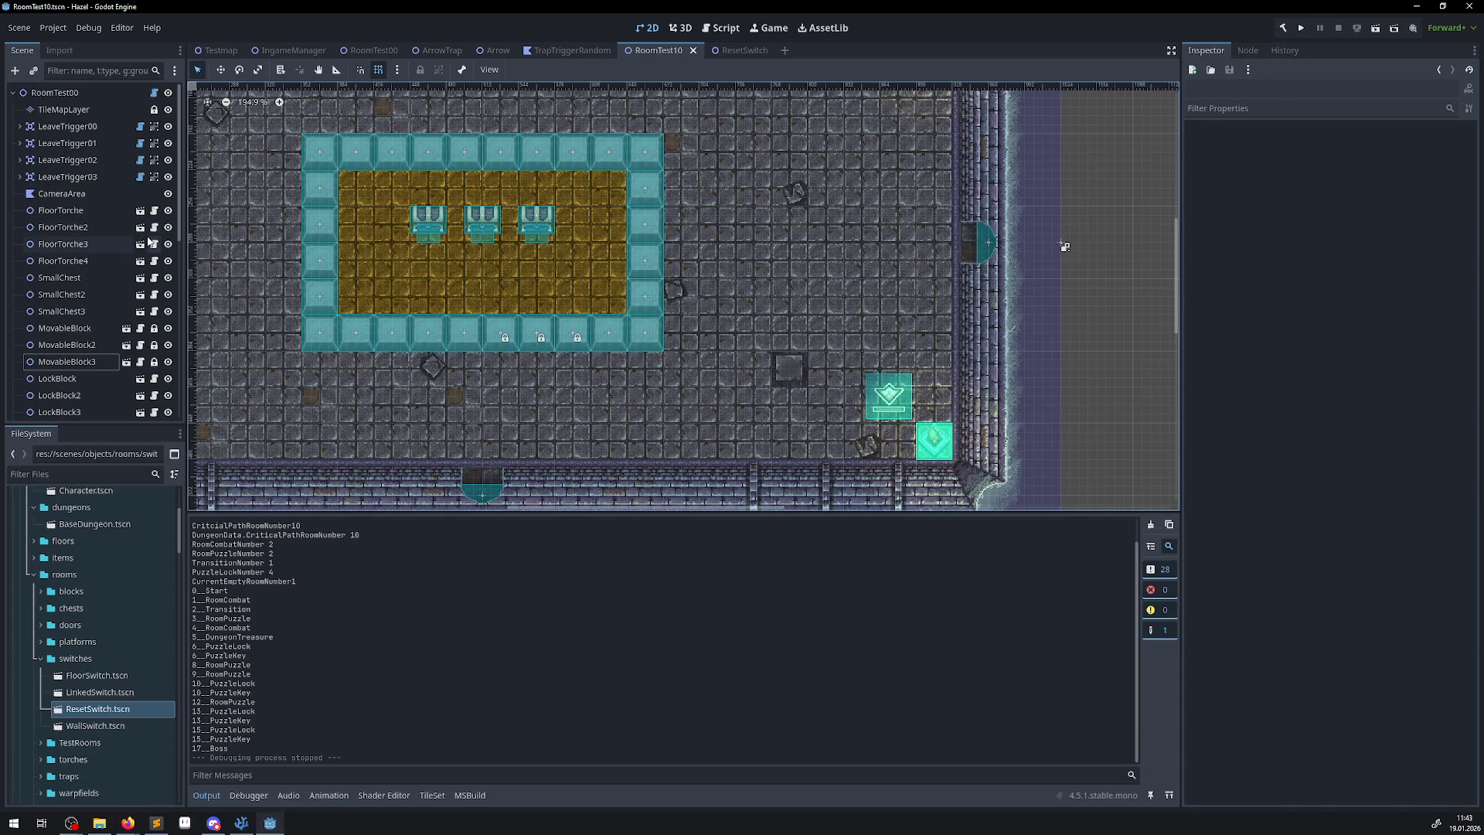
pyautogui.click(88, 113)
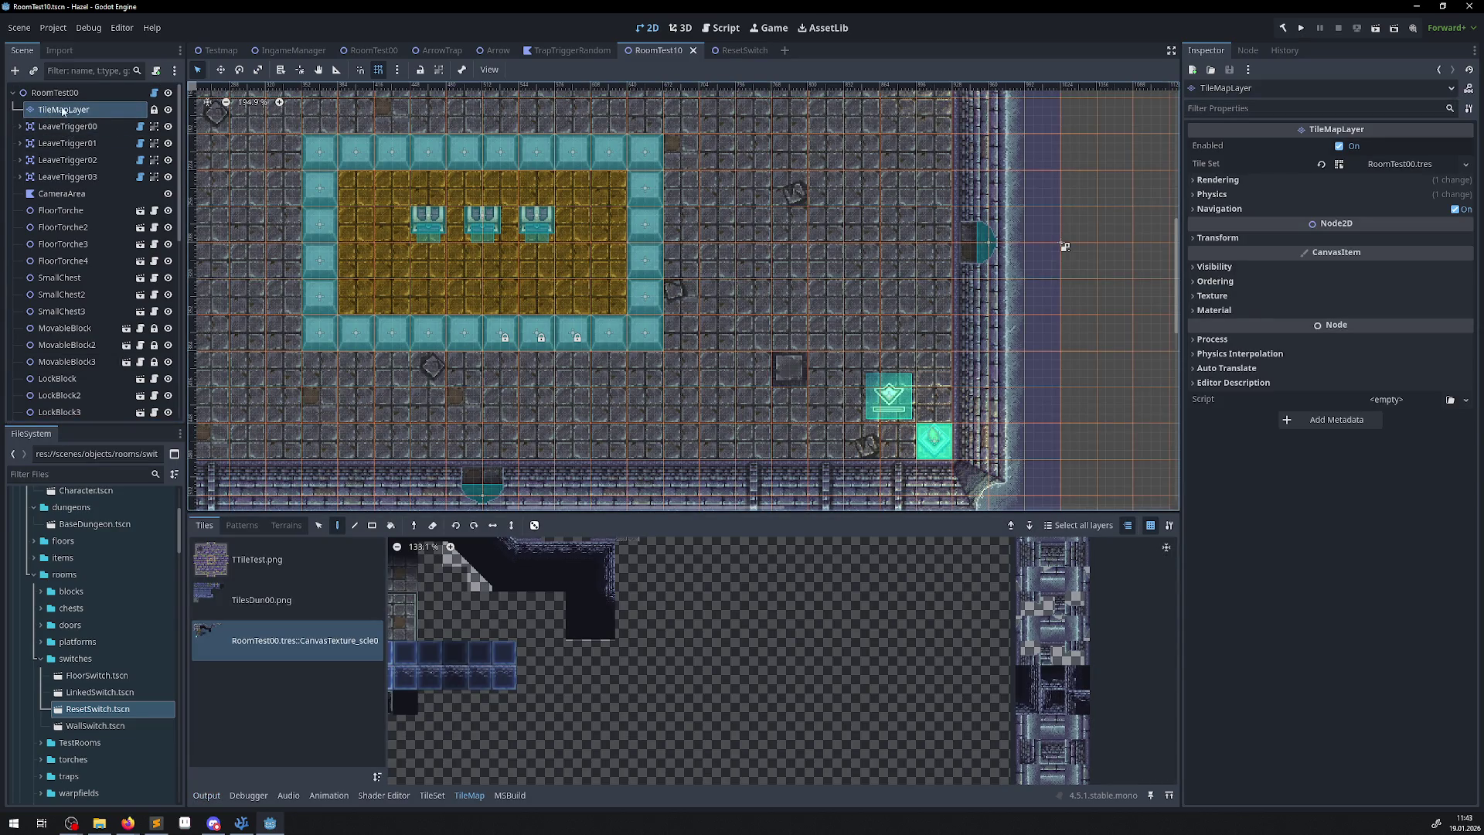
pyautogui.scroll(2, 578, 550)
pyautogui.scroll(3, 527, 568)
pyautogui.click(463, 657)
# In the TileSet editor's Select mode, select the dark-blue atlas tile at 6, 9.
pyautogui.click(431, 796)
pyautogui.scroll(-5, 682, 679)
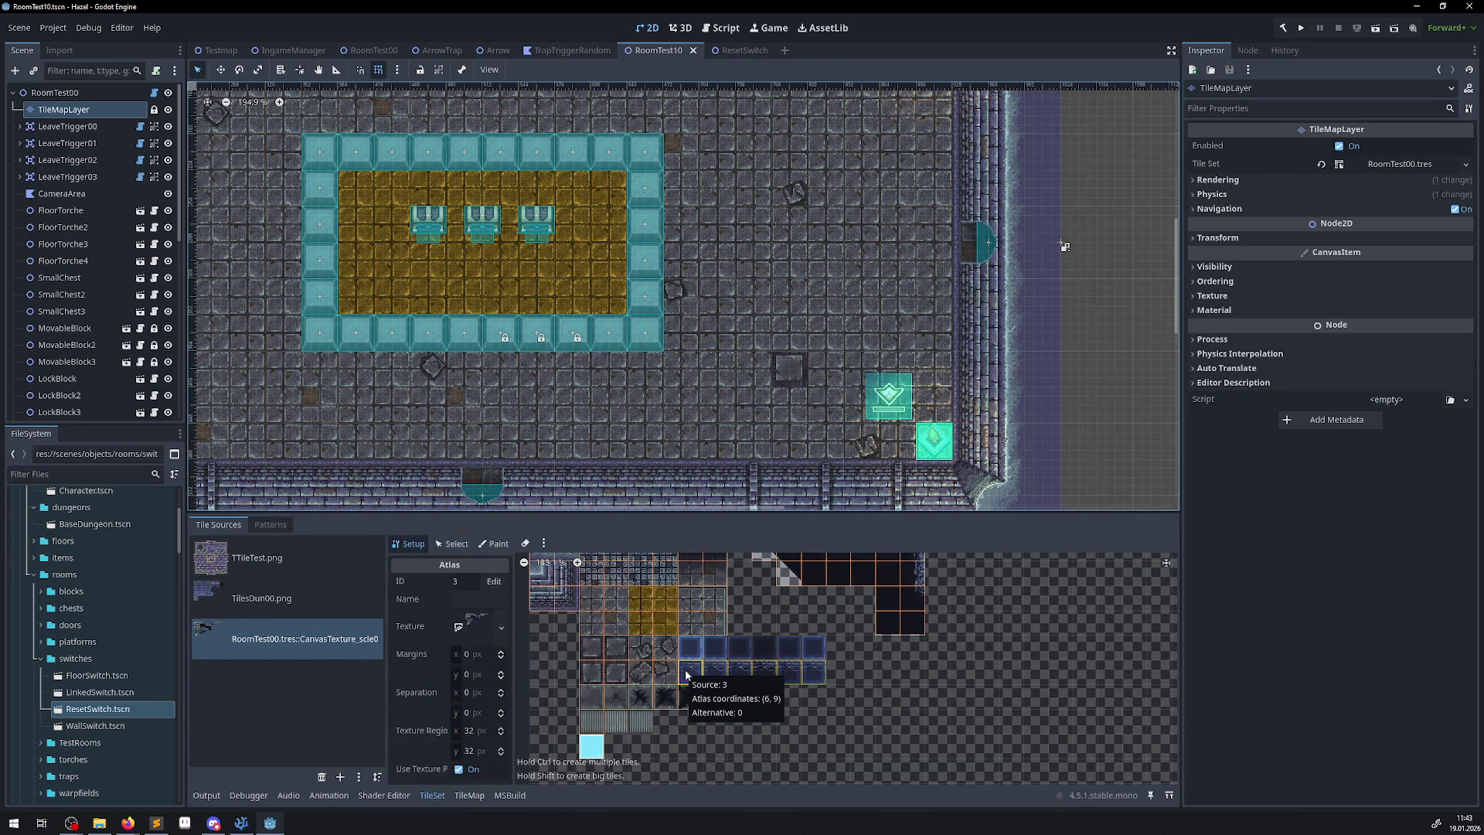
pyautogui.click(451, 544)
pyautogui.click(694, 675)
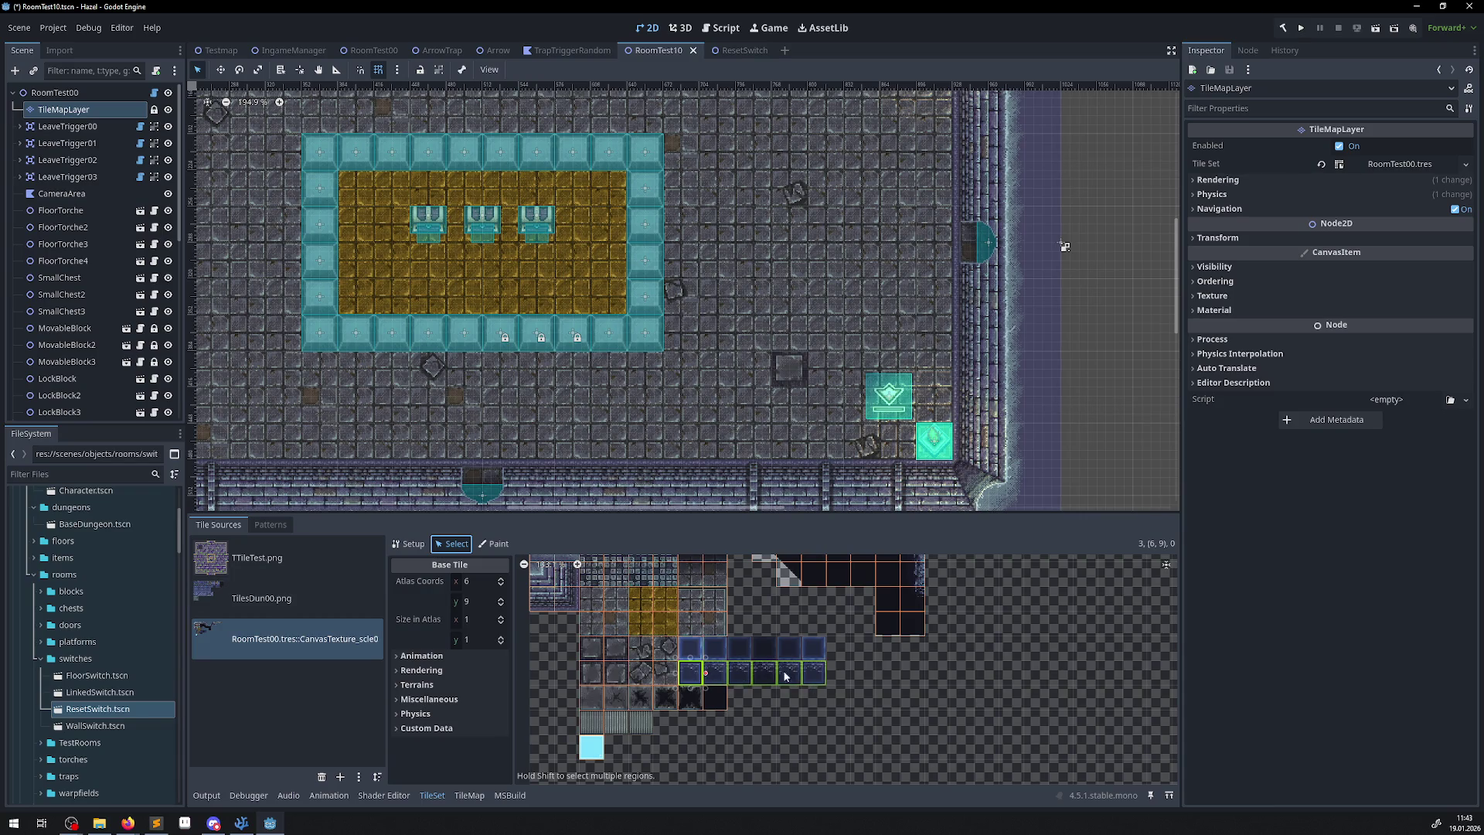
pyautogui.scroll(3, 758, 676)
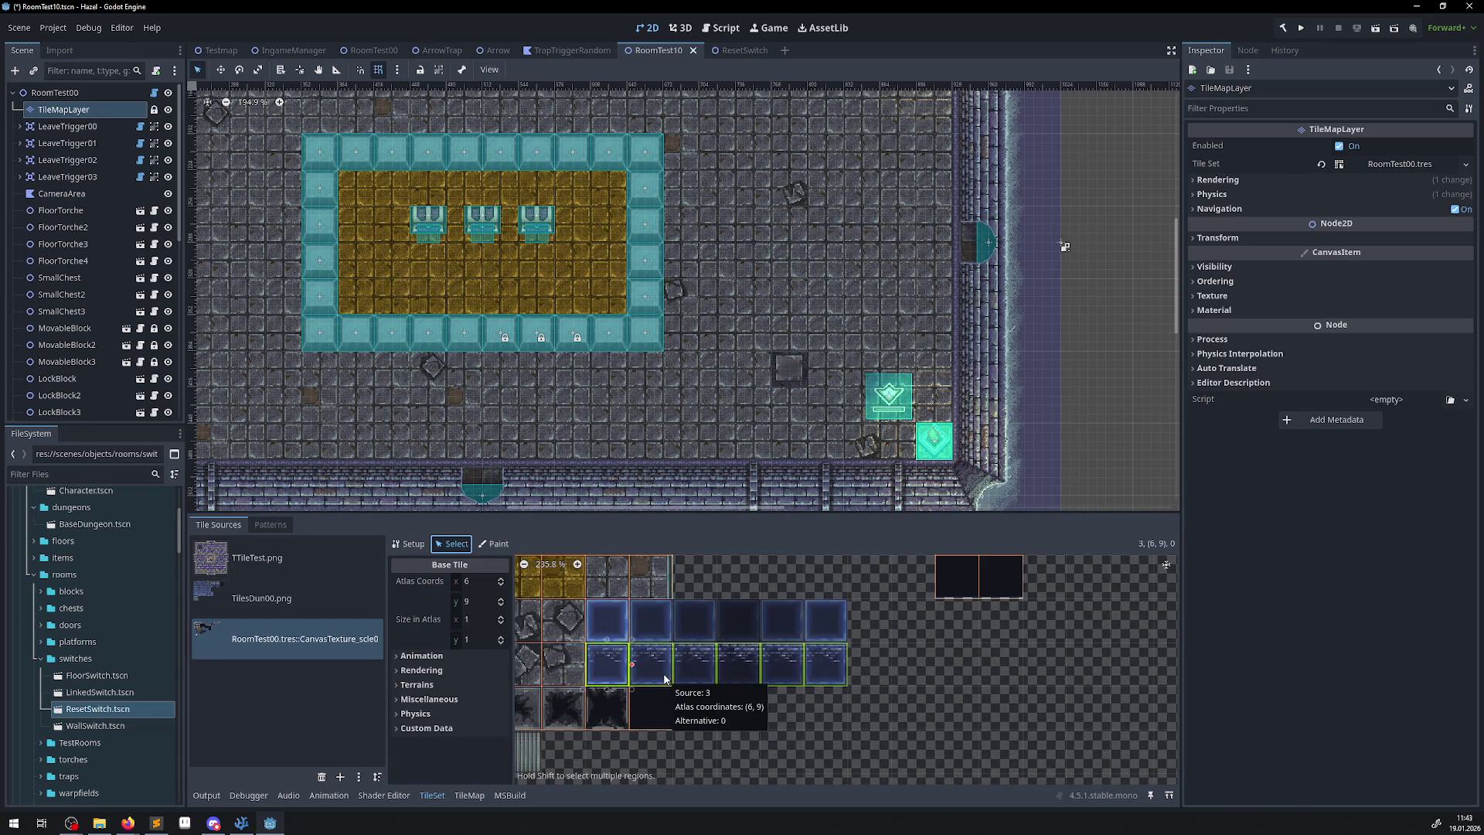
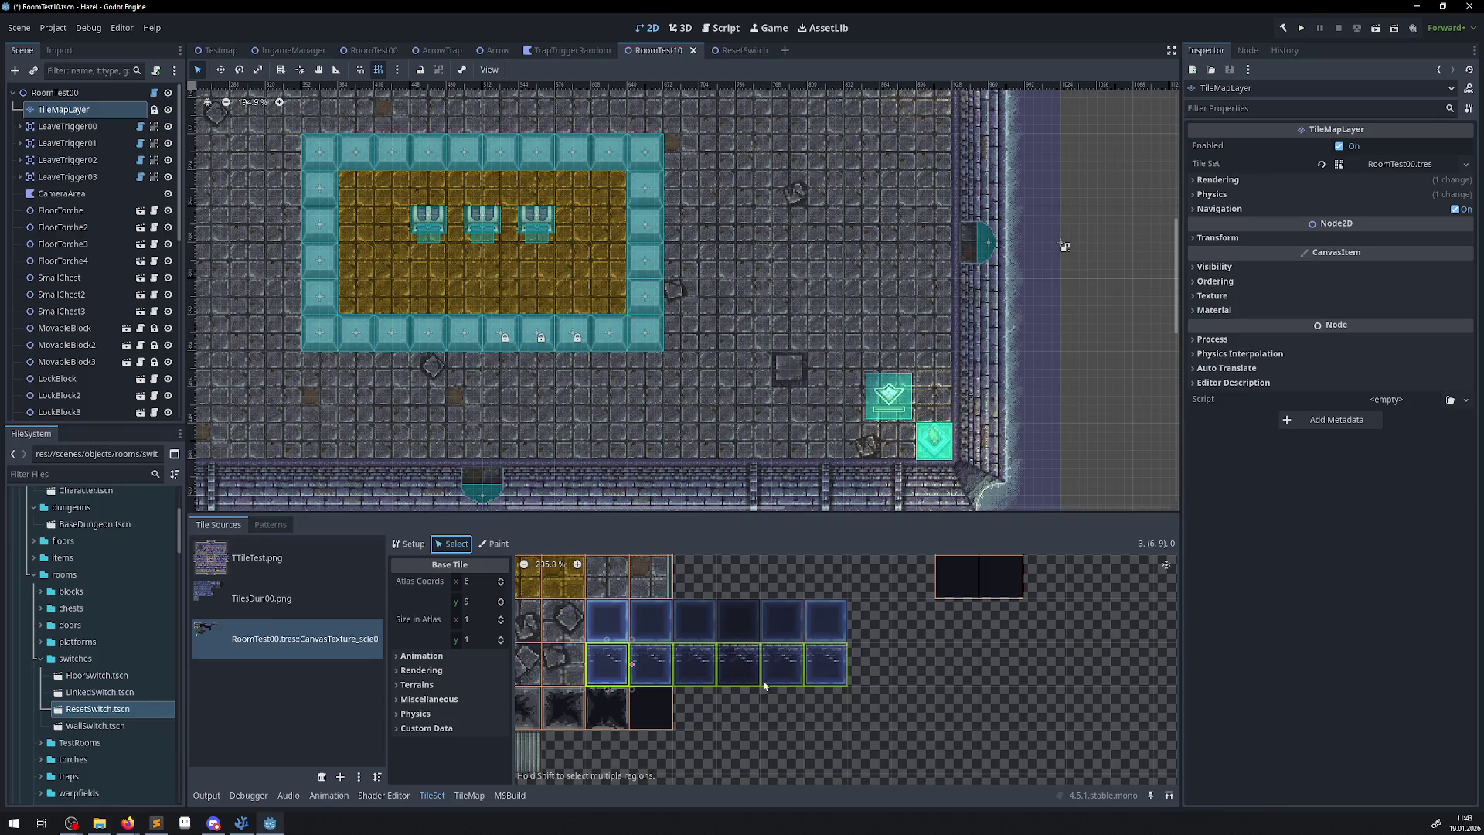
# Glance over the tile atlas and MovableBlock.cs, then build the .NET project and launch the game.
pyautogui.scroll(-2, 661, 676)
pyautogui.moveTo(797, 653); pyautogui.dragTo(742, 667)
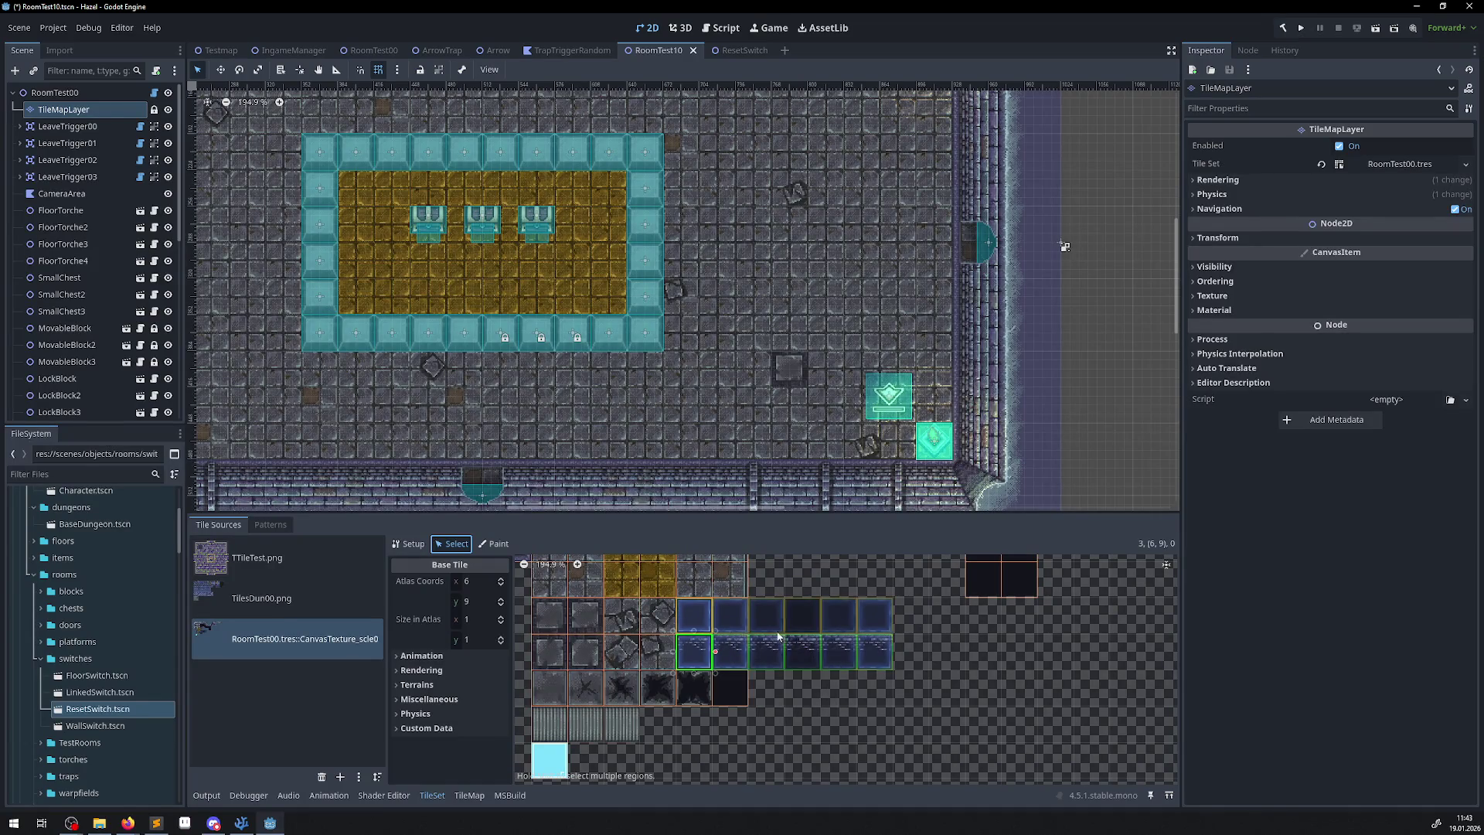
pyautogui.click(241, 823)
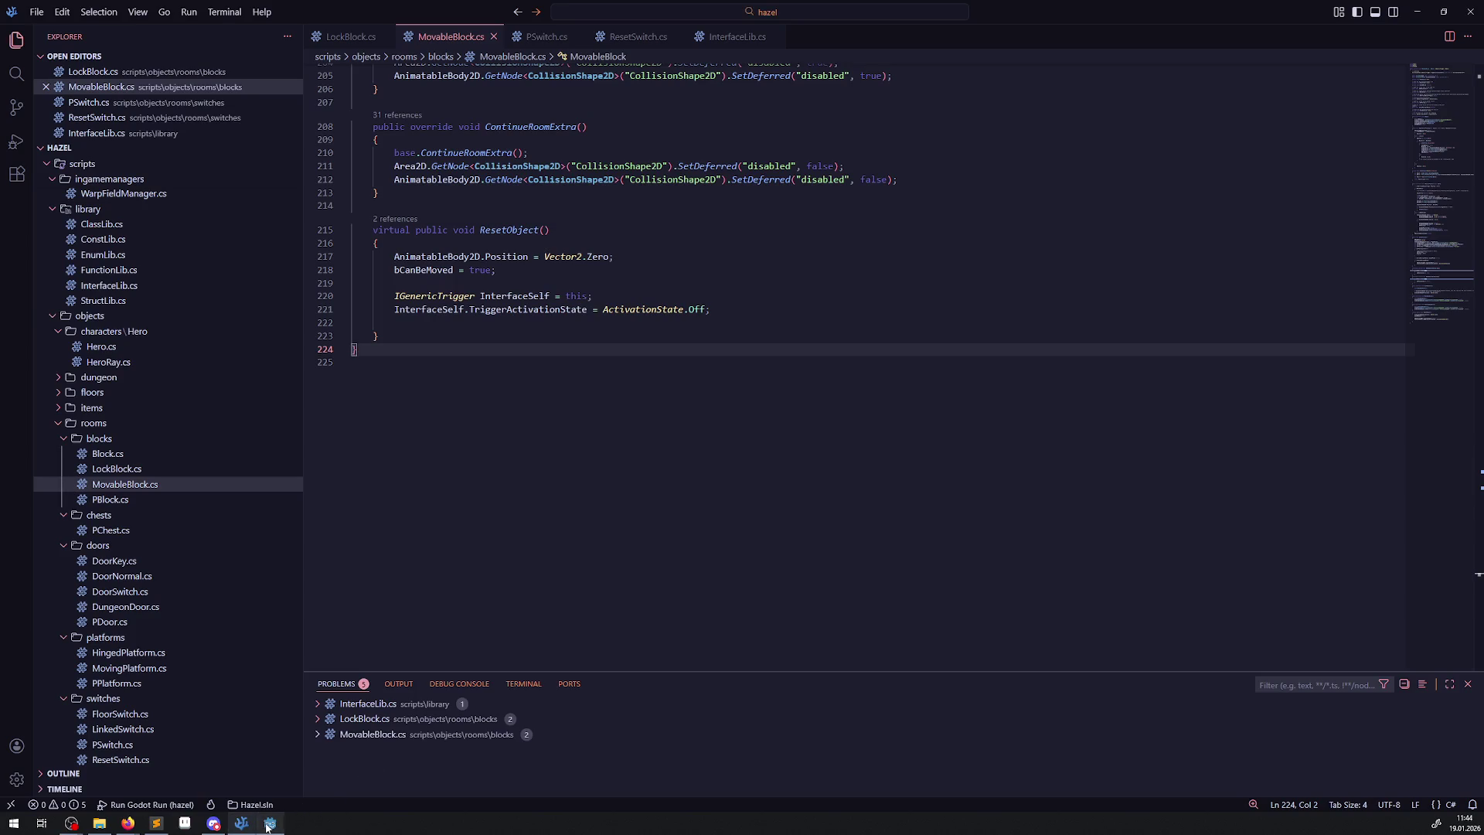
pyautogui.click(268, 824)
pyautogui.click(1303, 31)
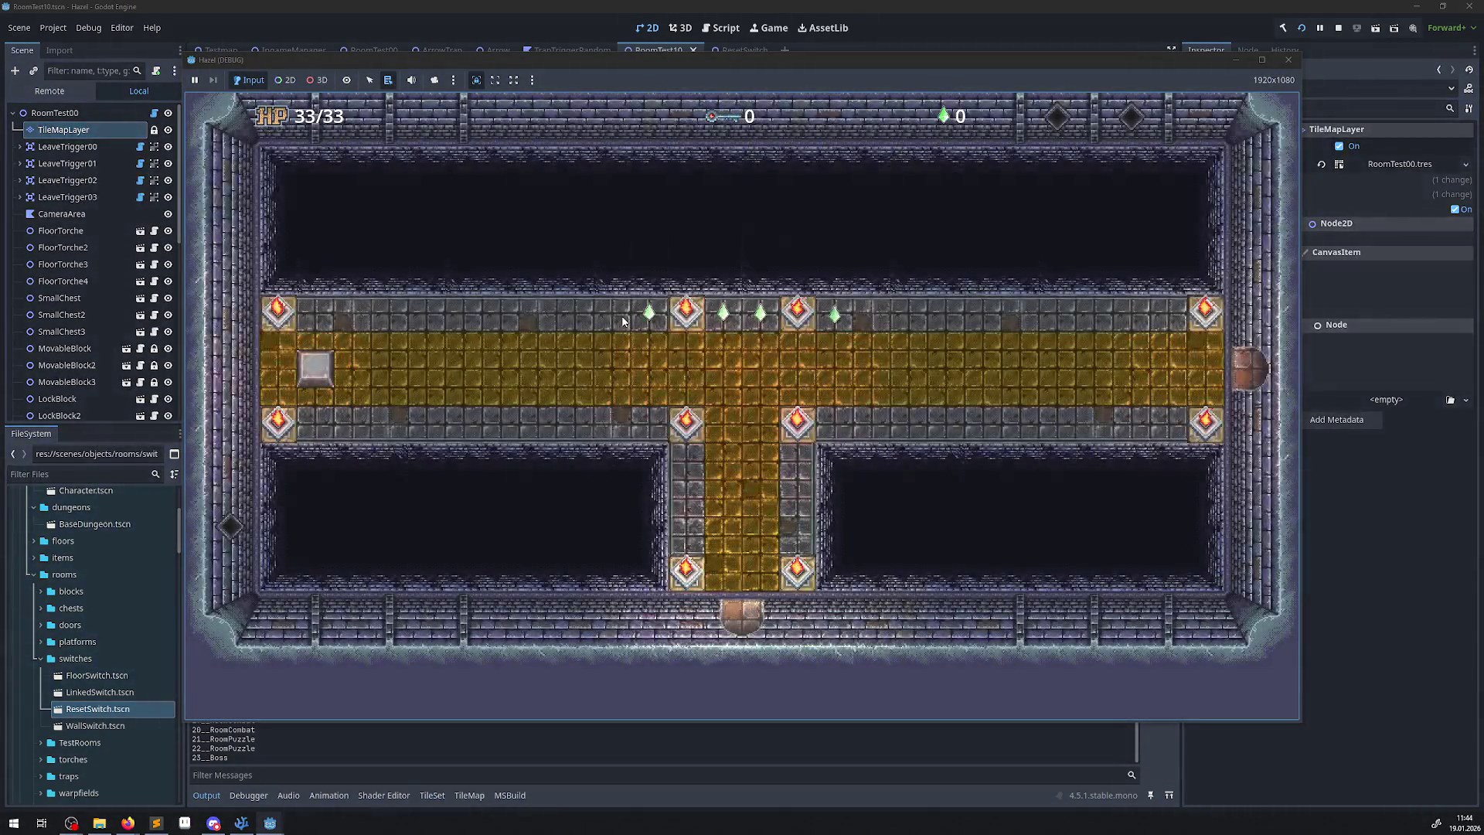
# Push the stone block against the left wall, cross the blue bridge and collect the key from the upper chest.
pyautogui.press('Up')
pyautogui.press('Left')
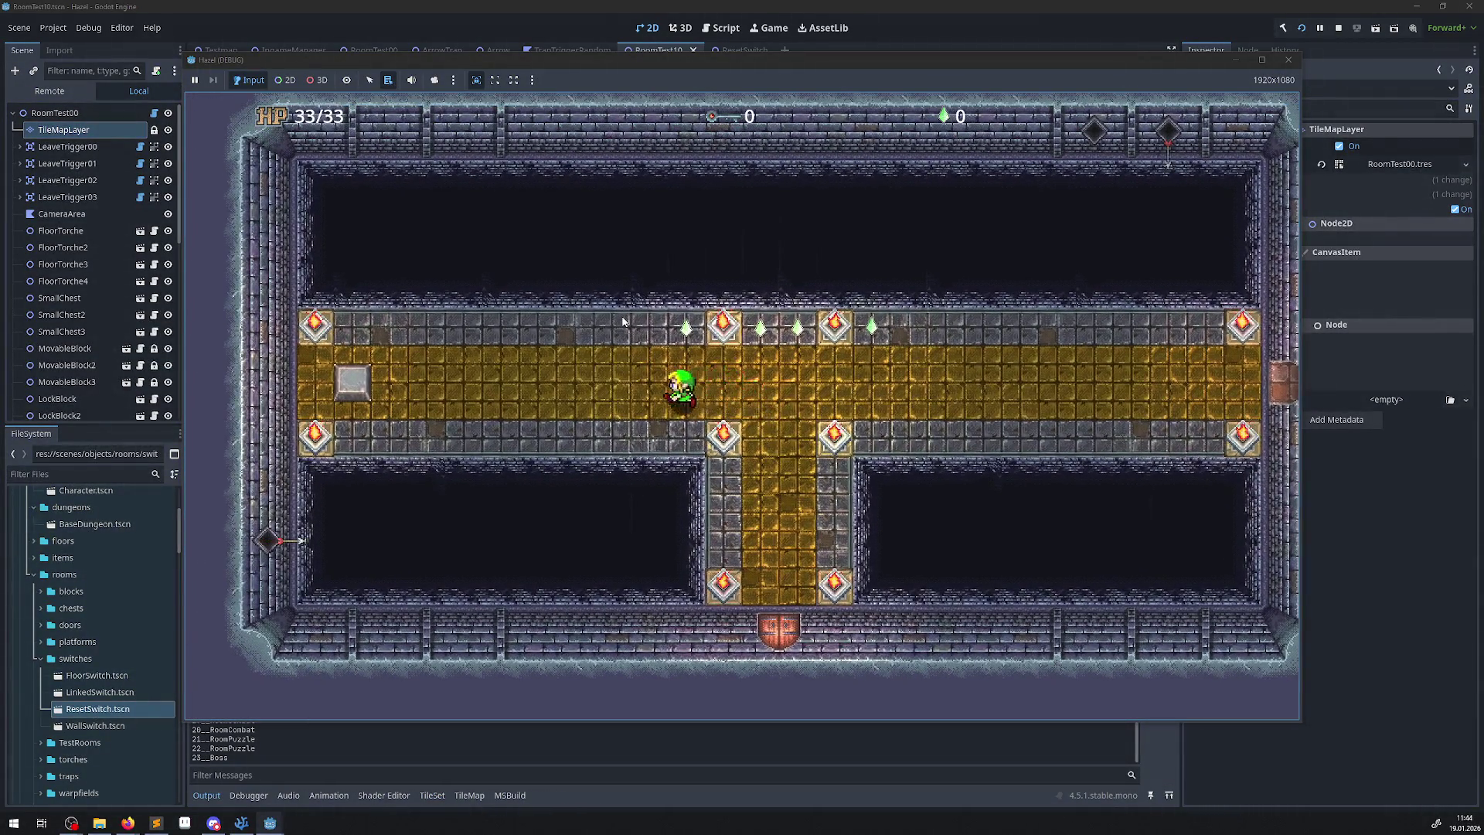
pyautogui.press('Left')
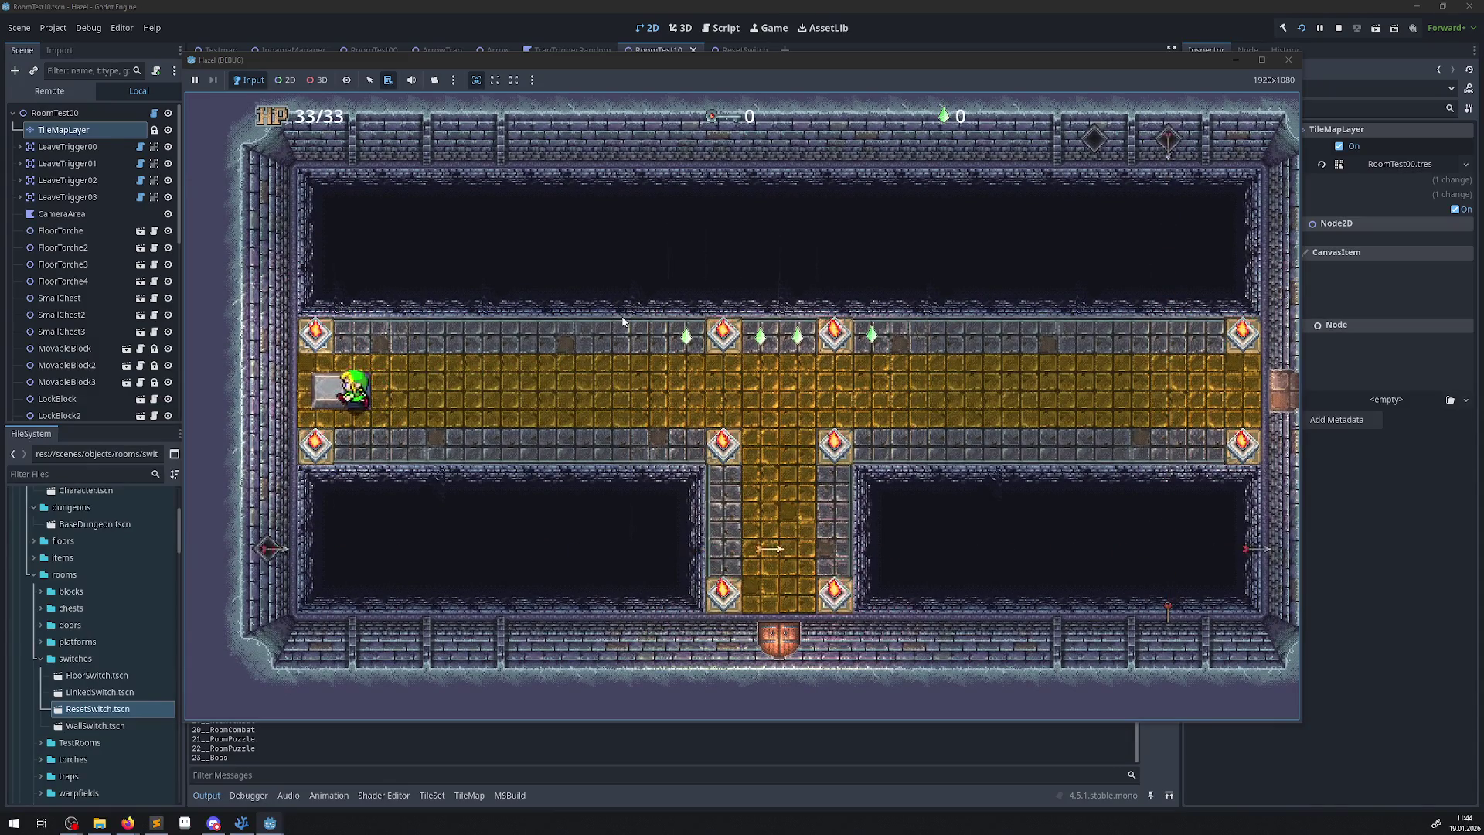
pyautogui.press('Right')
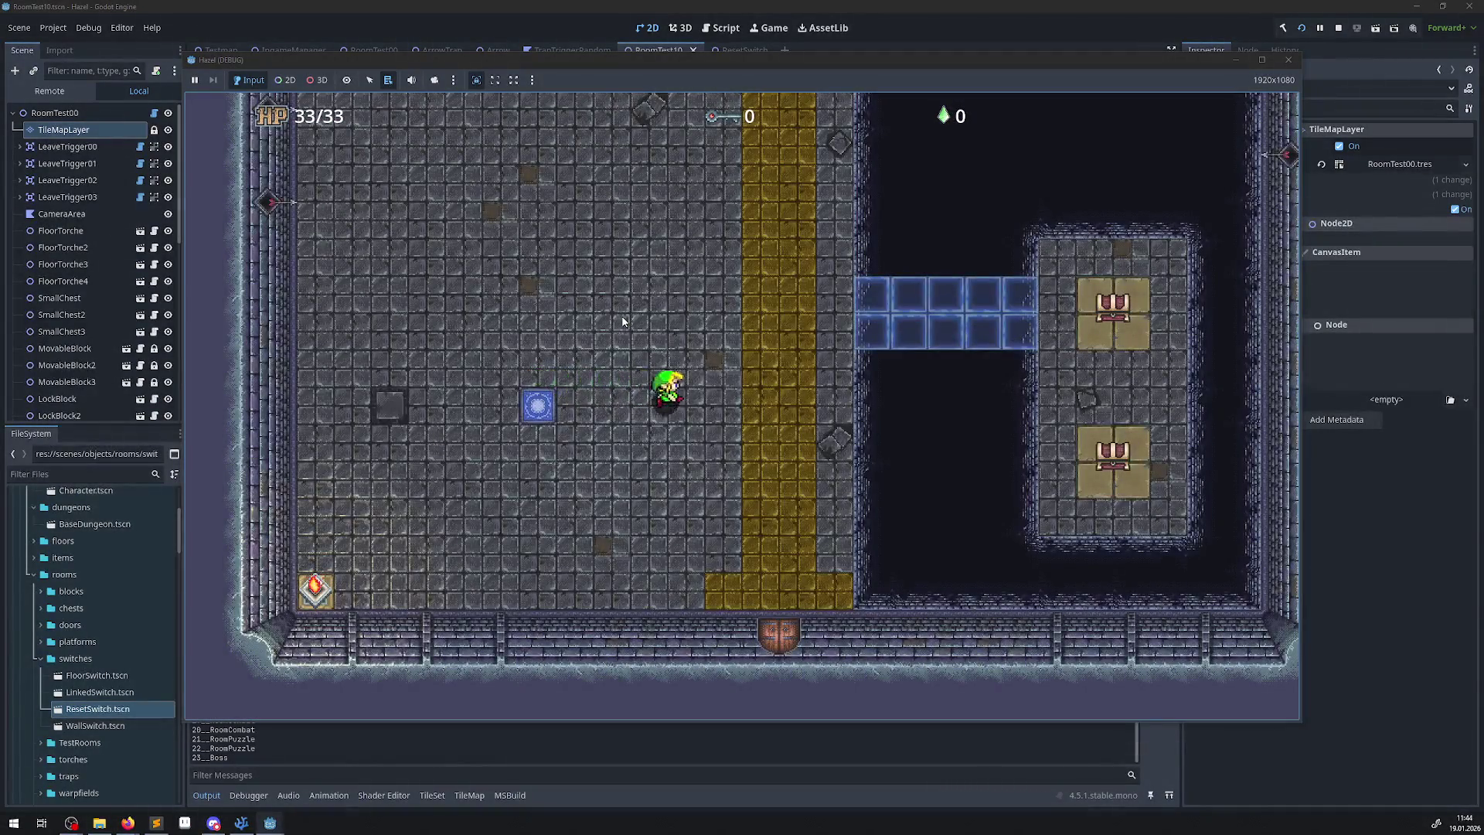
pyautogui.press('Right')
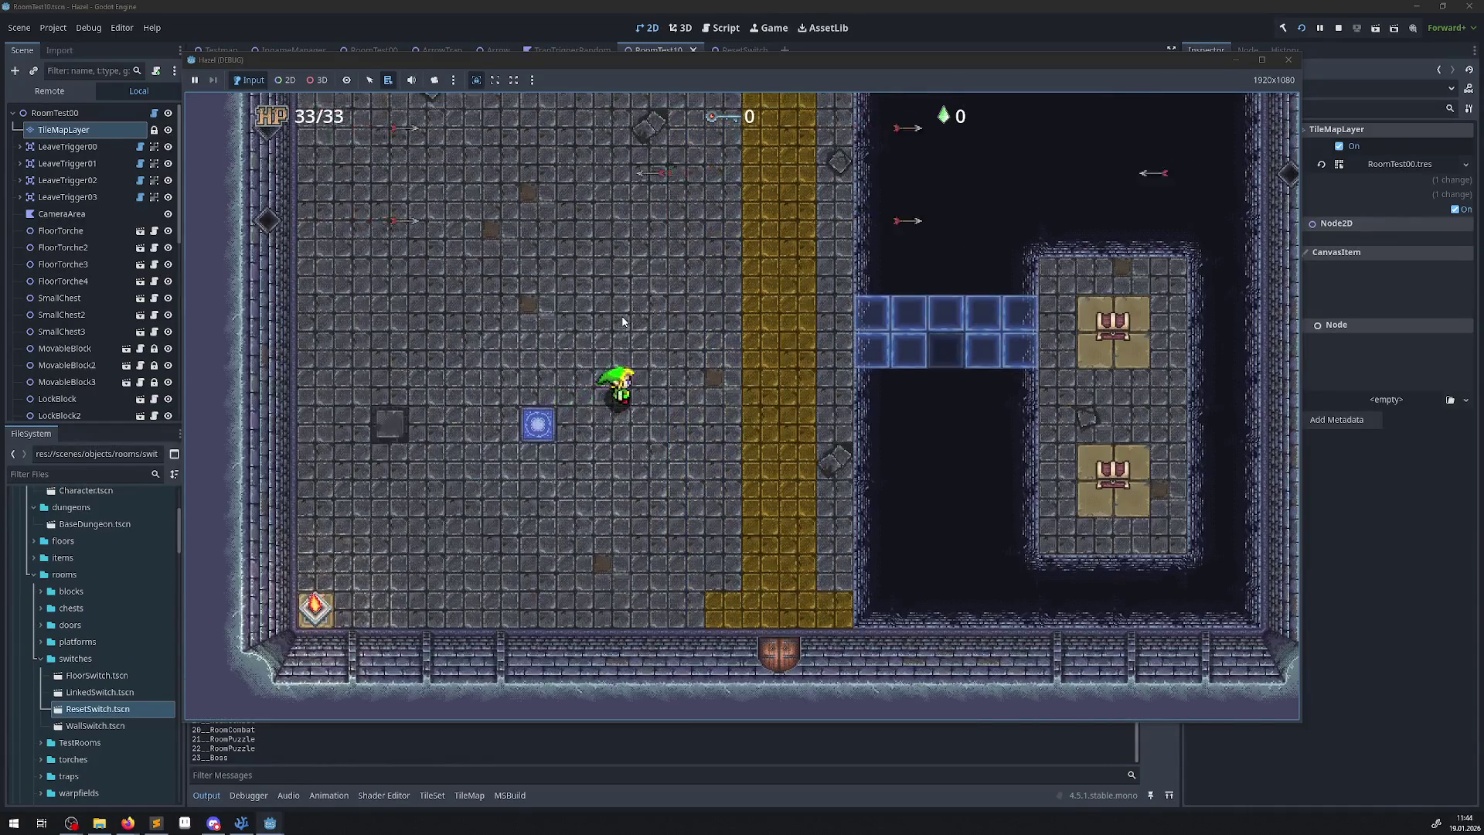
pyautogui.press('Right')
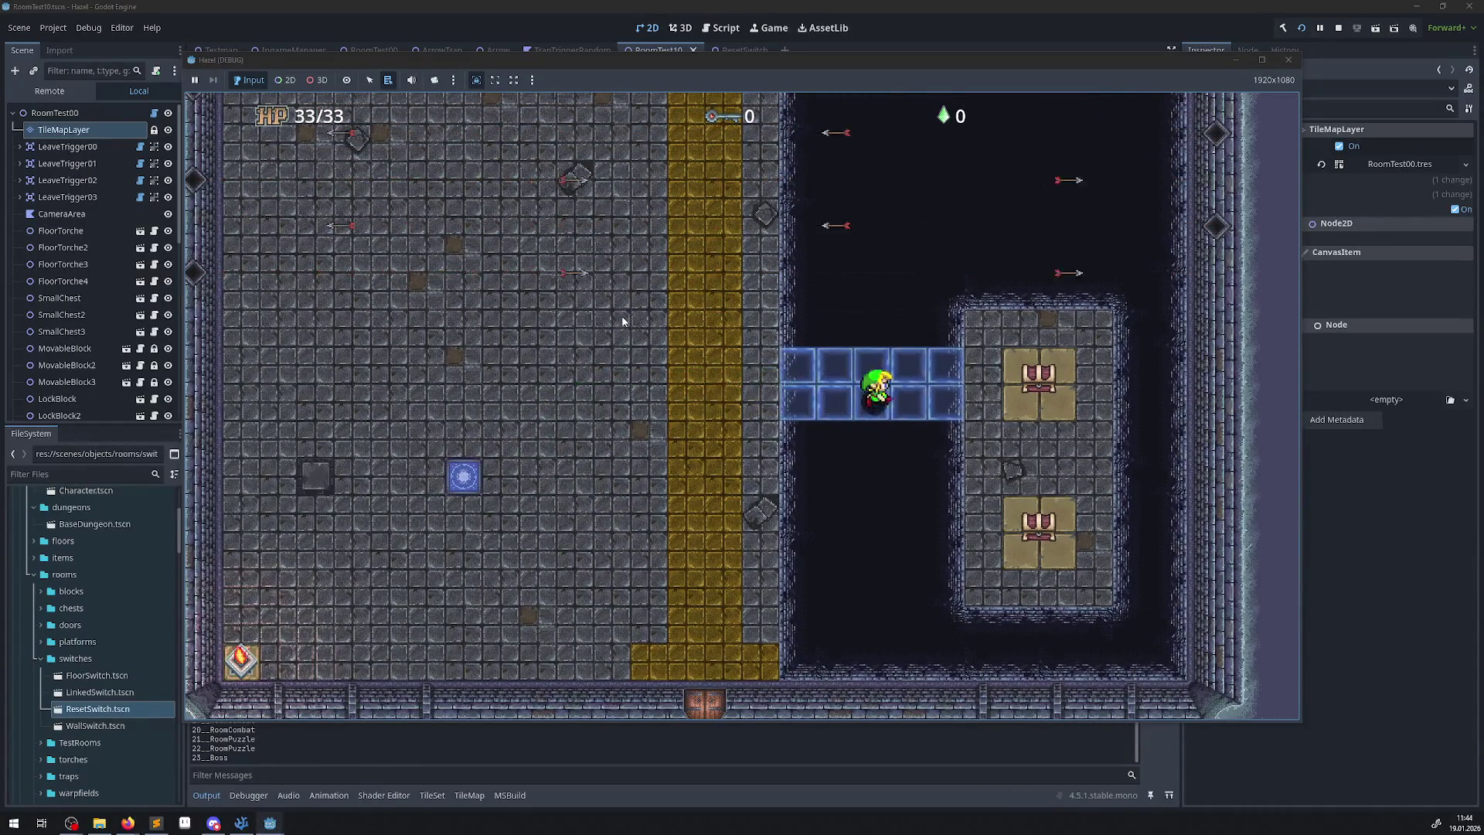
pyautogui.press('Right')
# Unlock the bottom door with the key and cross the new room to its left door.
pyautogui.press('Left')
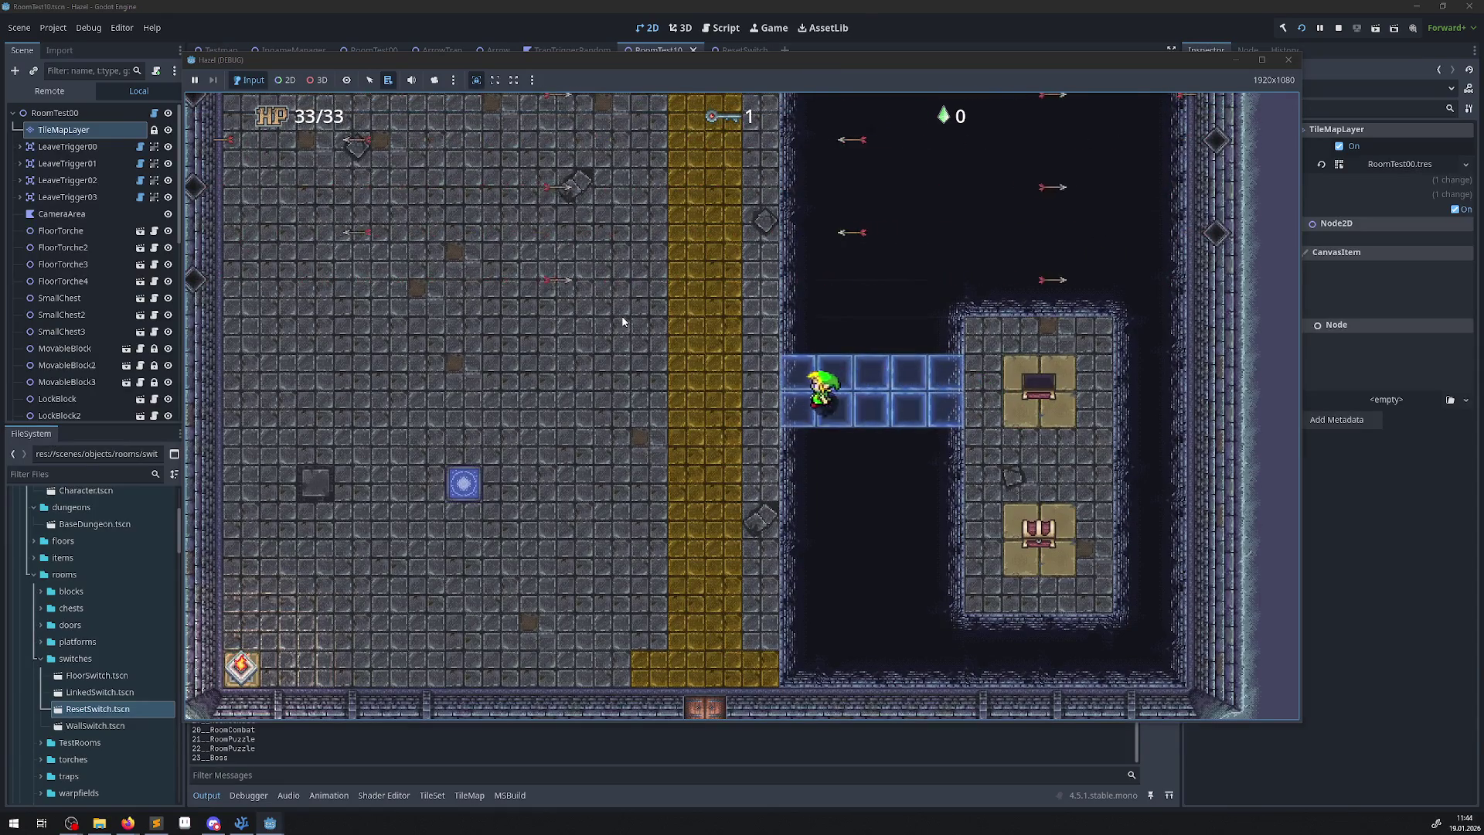
pyautogui.press('Left')
pyautogui.press('Down')
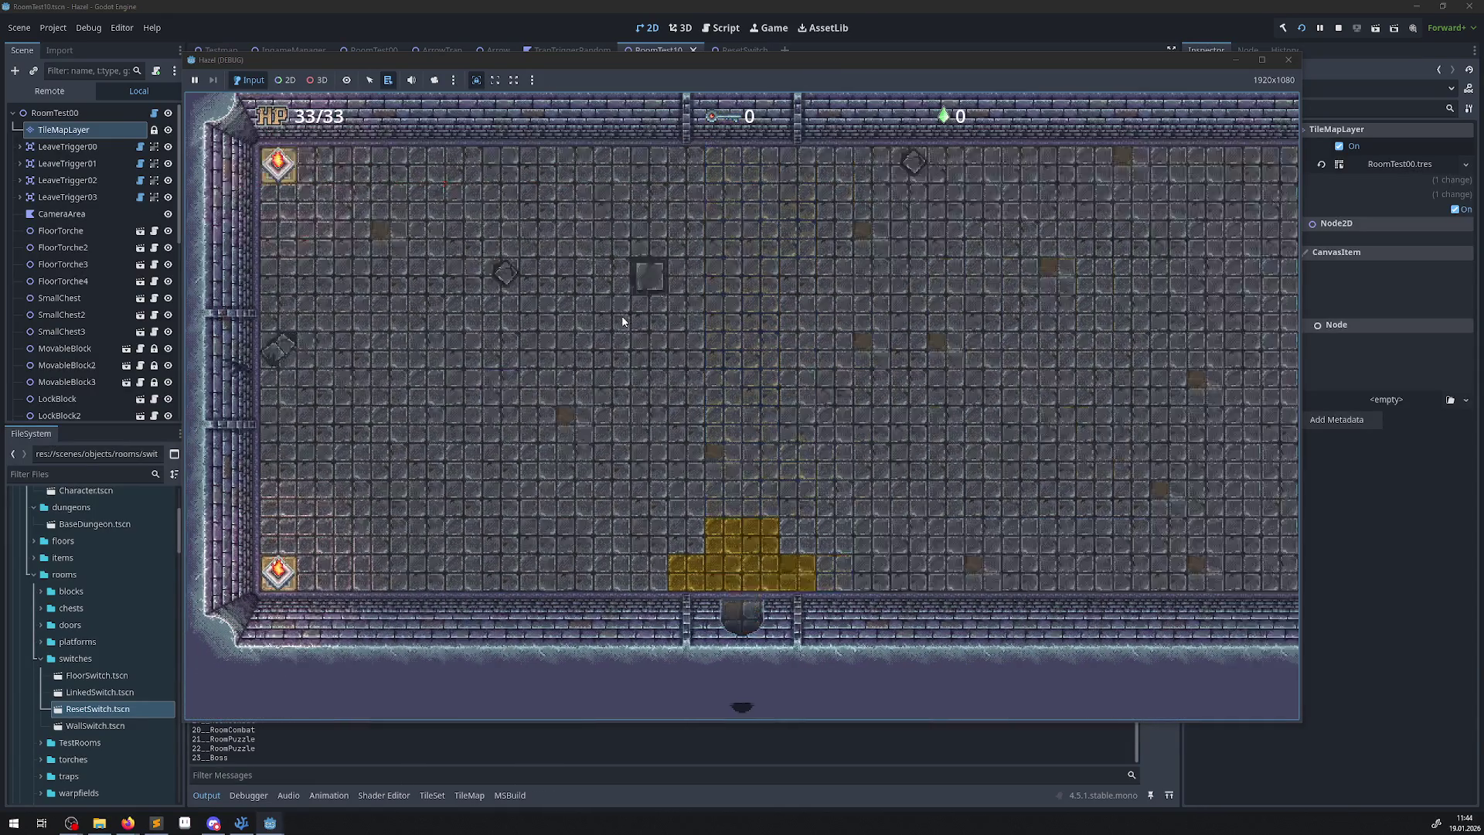
pyautogui.press('Up')
pyautogui.press('Left')
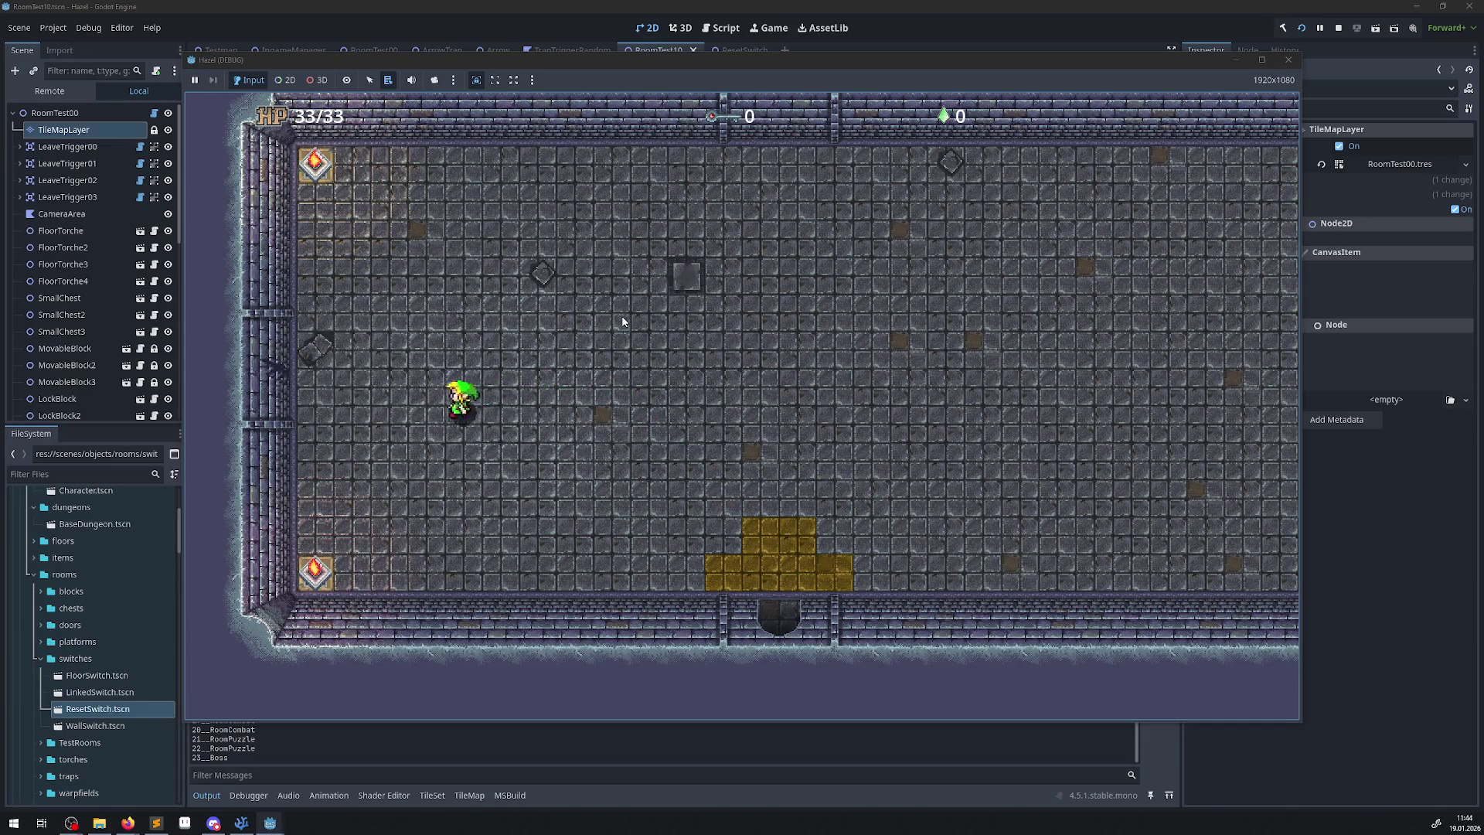
pyautogui.press('Left')
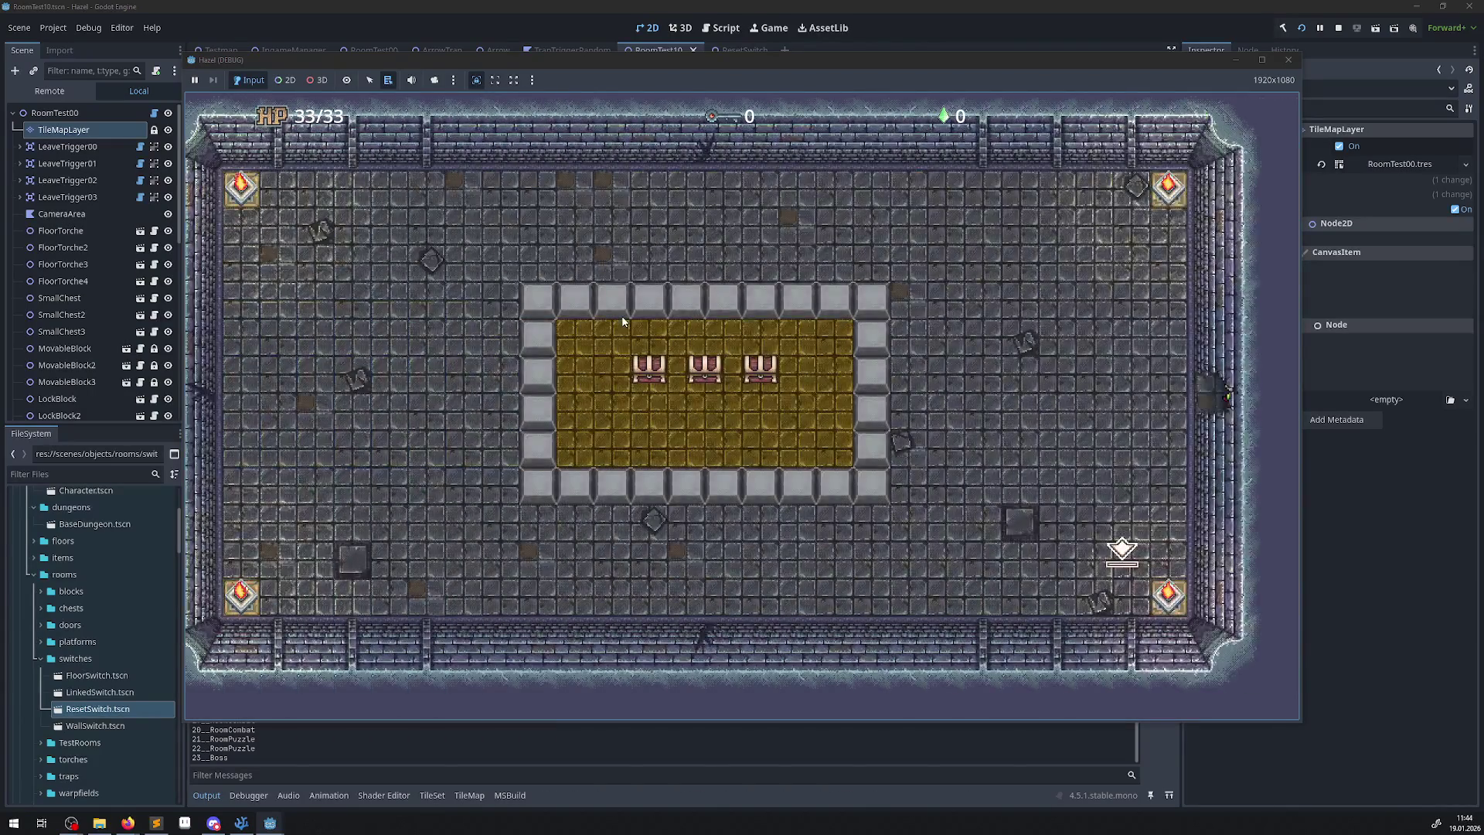
# Enter the chest room, push grey blocks up into the ring, then step on the reset switch.
pyautogui.press('Down')
pyautogui.press('Left')
pyautogui.press('Left')
pyautogui.press('Up')
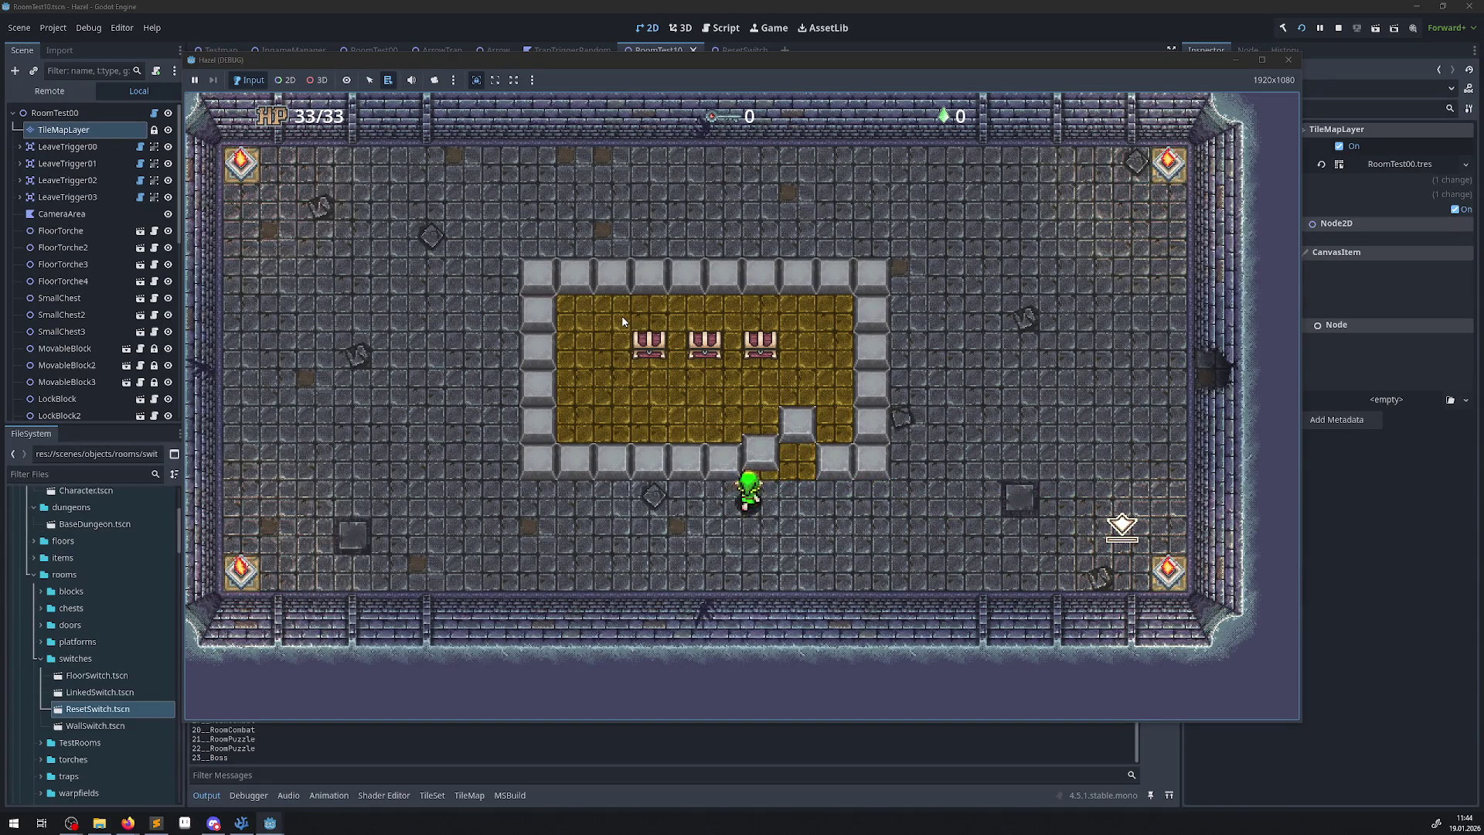
pyautogui.press('Up')
pyautogui.press('Right')
pyautogui.press('Down')
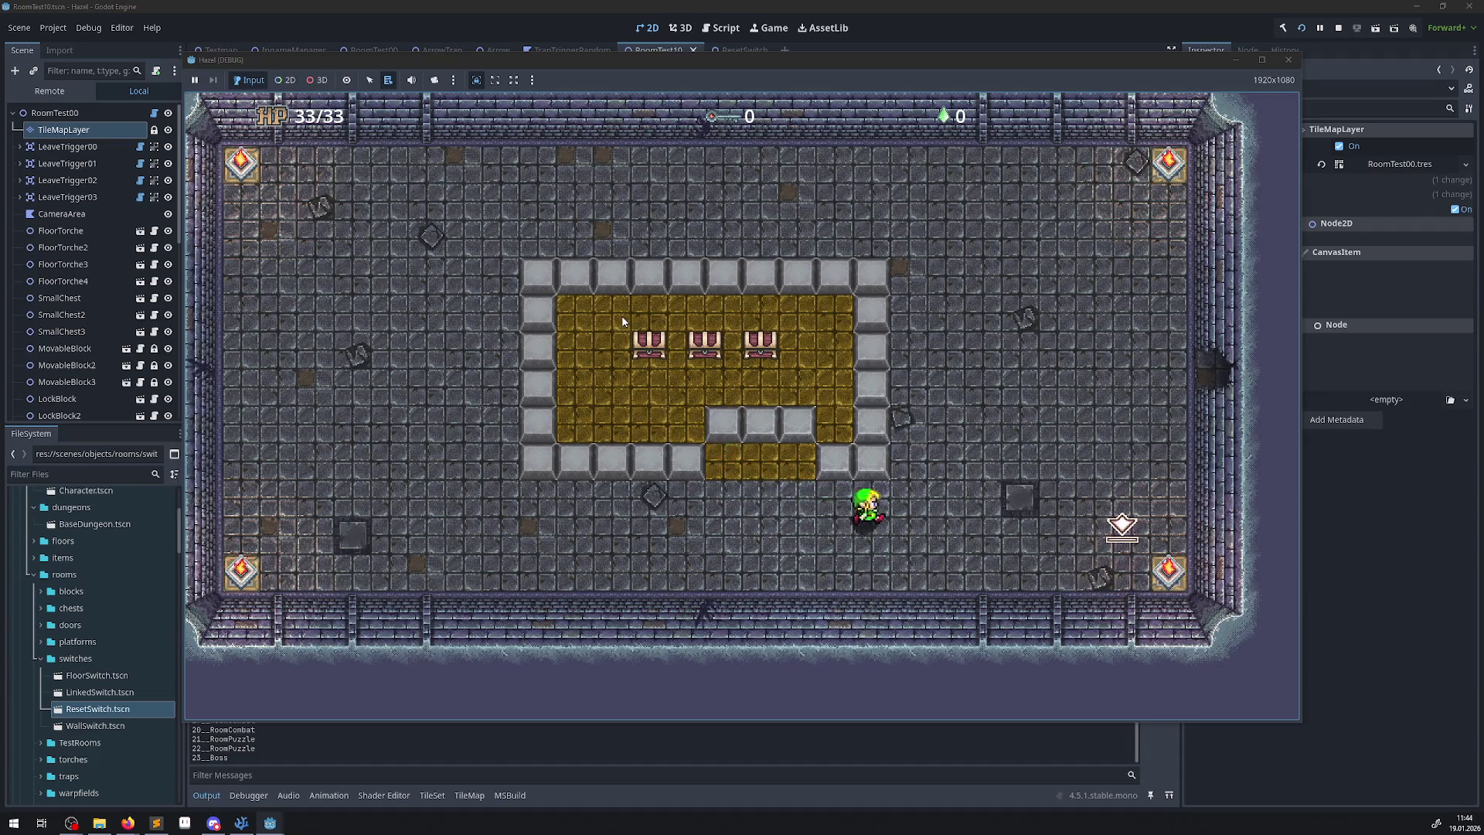
pyautogui.press('Right')
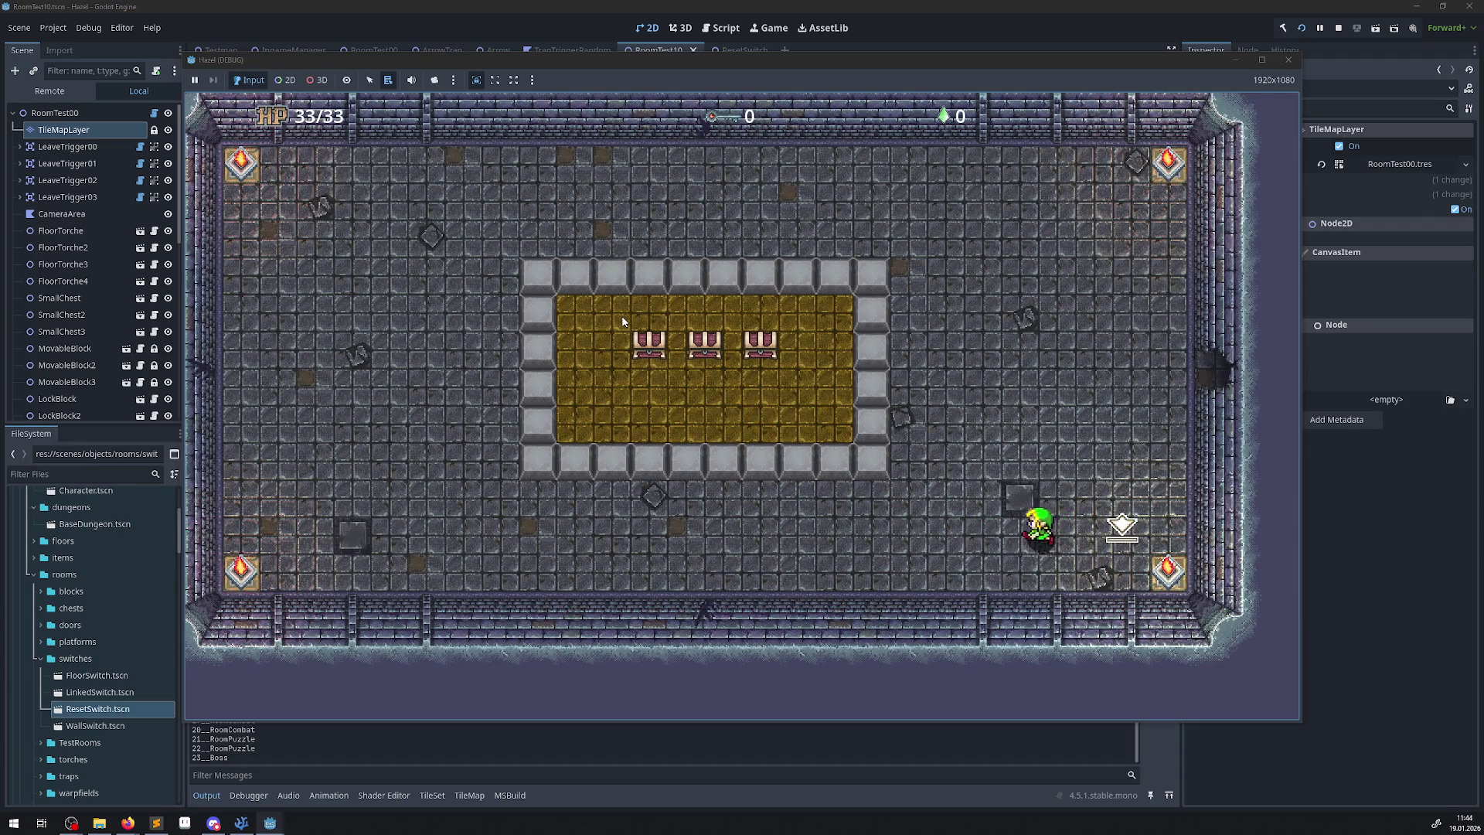
# Push two more blocks into the ring, step into the opening, then reset the blocks again.
pyautogui.press('Left')
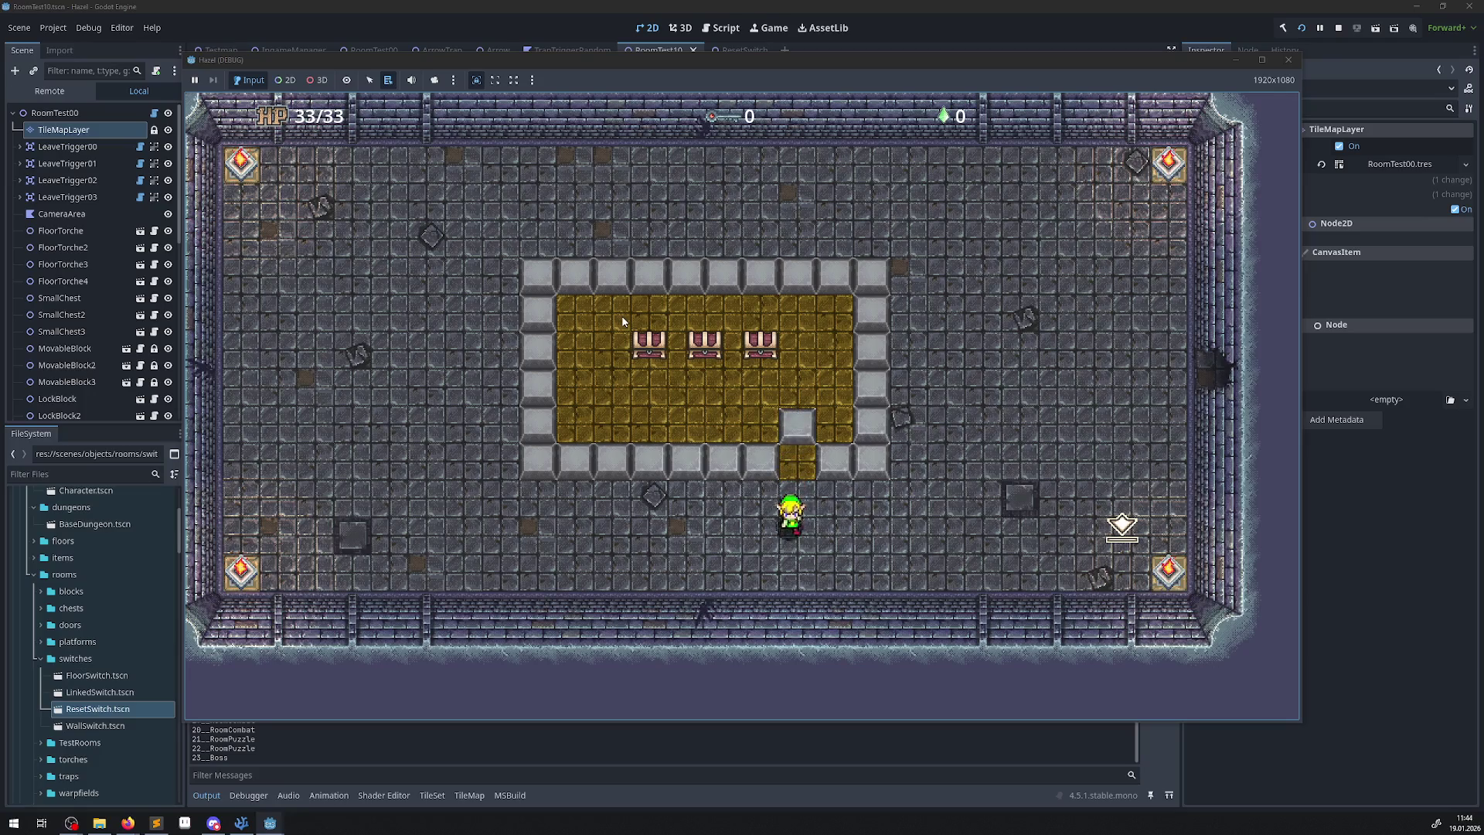
pyautogui.press('Up')
pyautogui.press('Left')
pyautogui.press('Up')
pyautogui.press('Right')
pyautogui.press('Right')
pyautogui.press('Left')
pyautogui.press('Up')
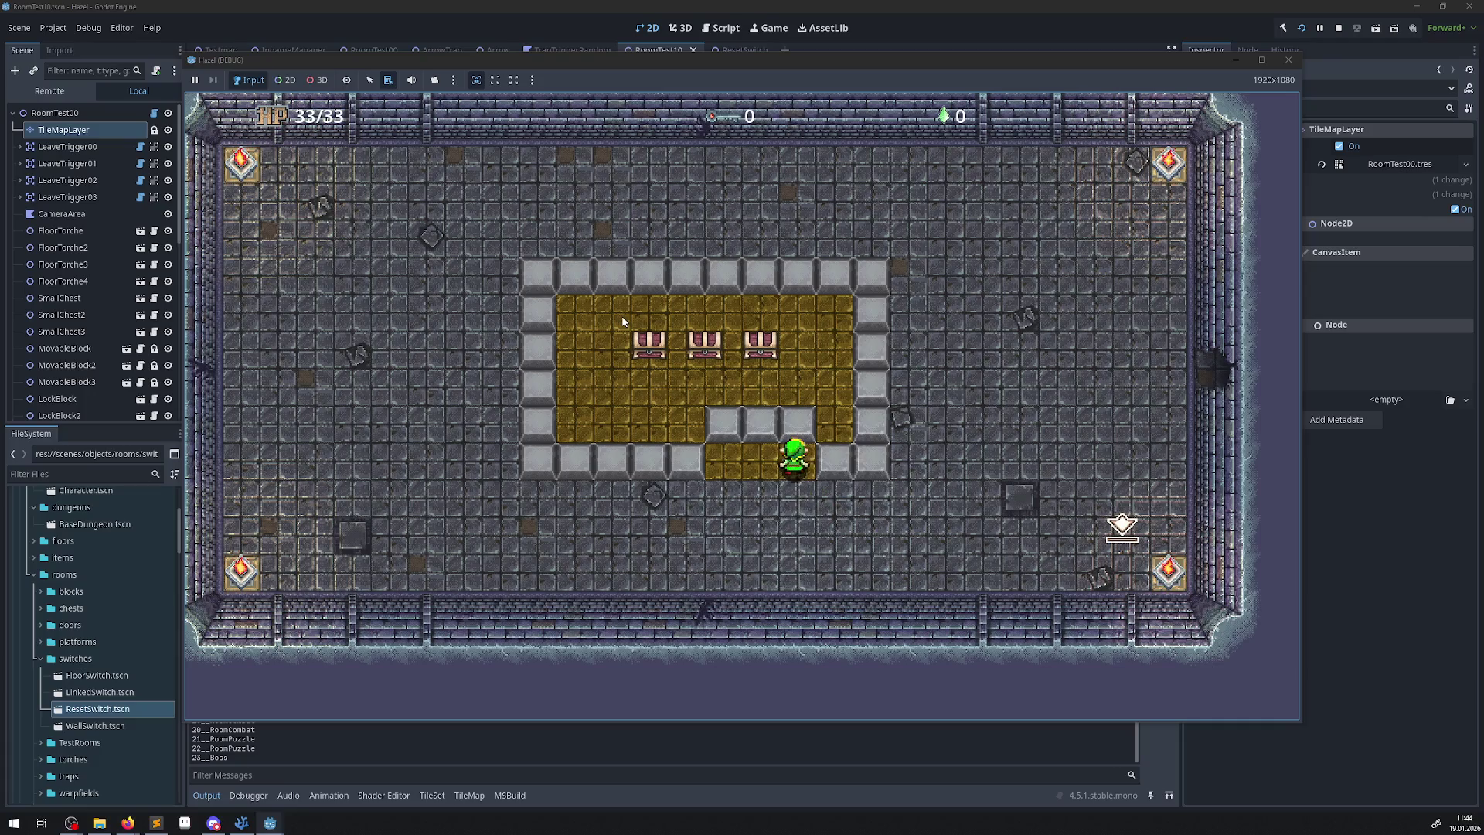
pyautogui.press('Down')
pyautogui.press('Right')
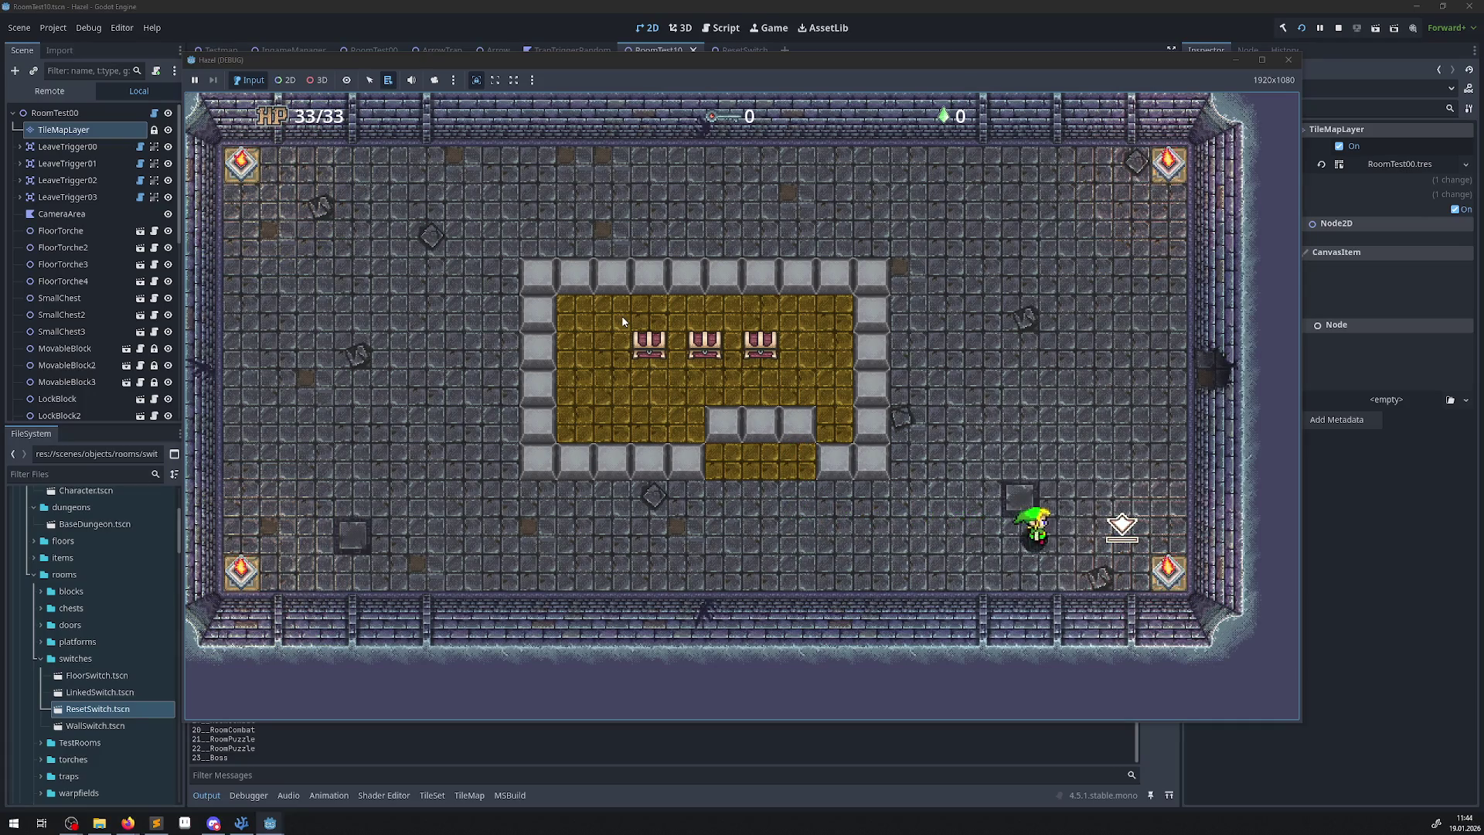
# Push two bottom-row blocks up, reach the gold area by the chests, then exit to reload the room.
pyautogui.press('Left')
pyautogui.press('Up')
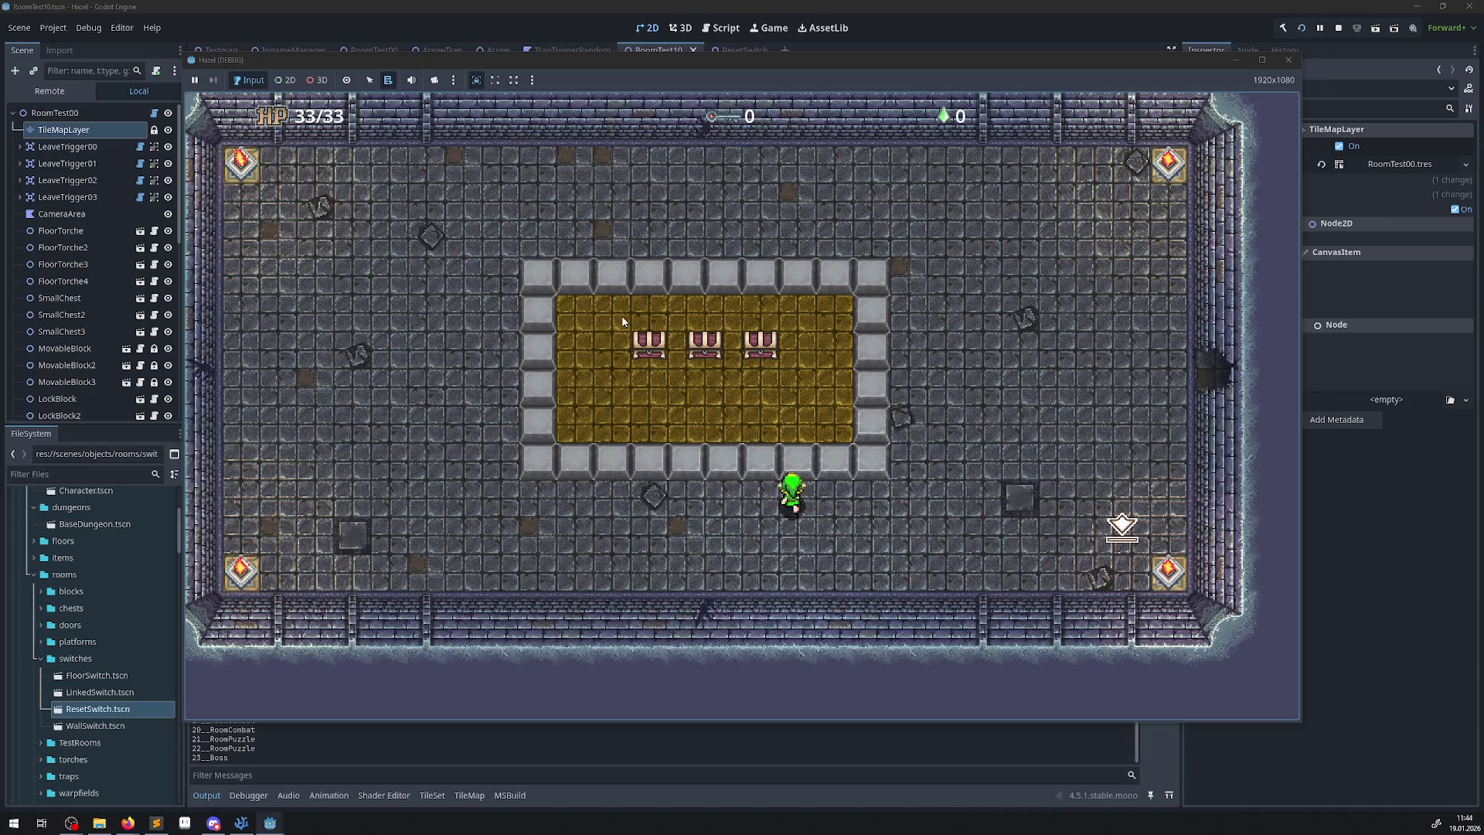
pyautogui.press('Up')
pyautogui.press('Left')
pyautogui.press('Up')
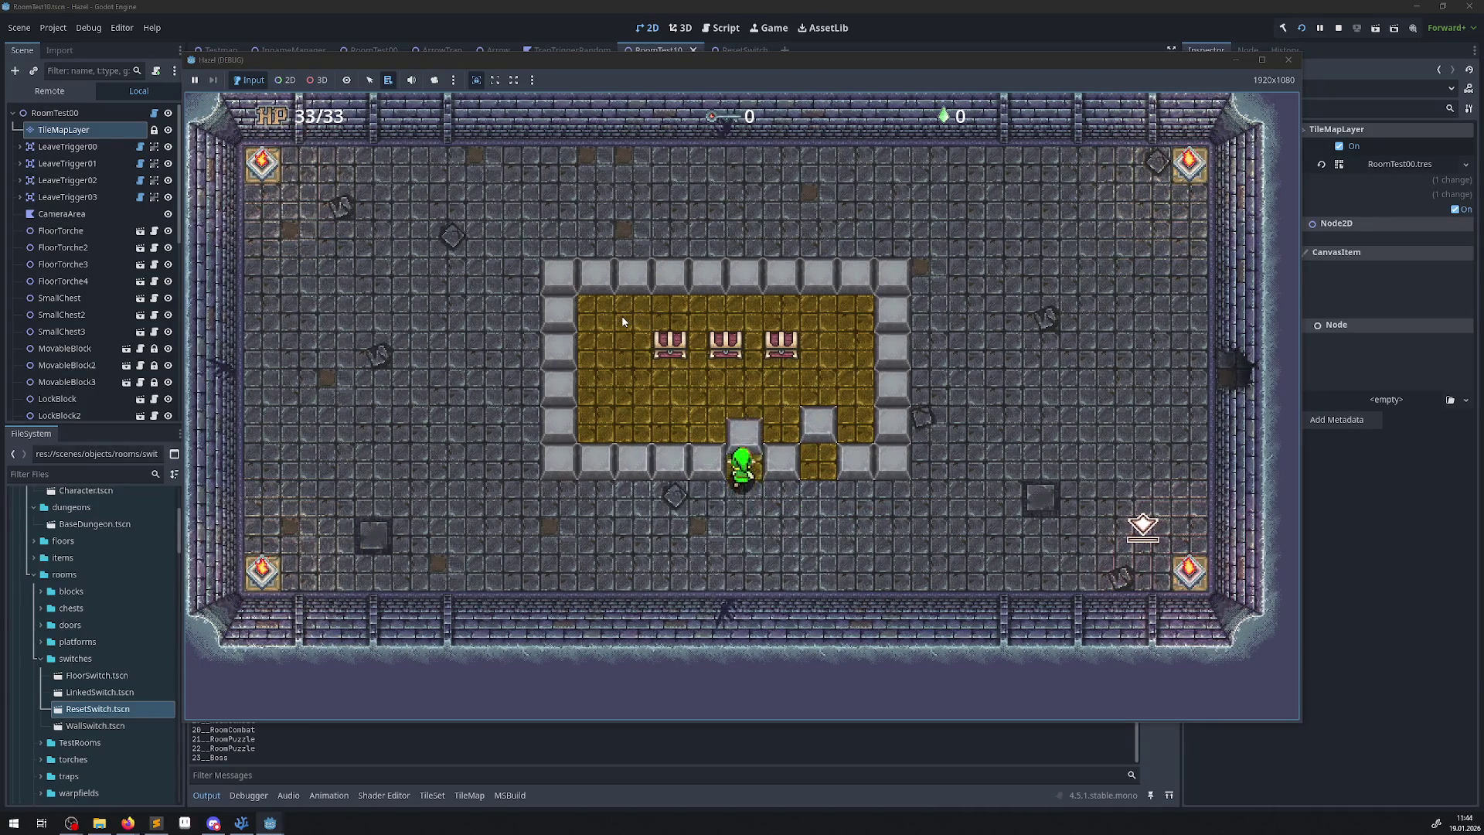
pyautogui.press('Up')
pyautogui.press('Left')
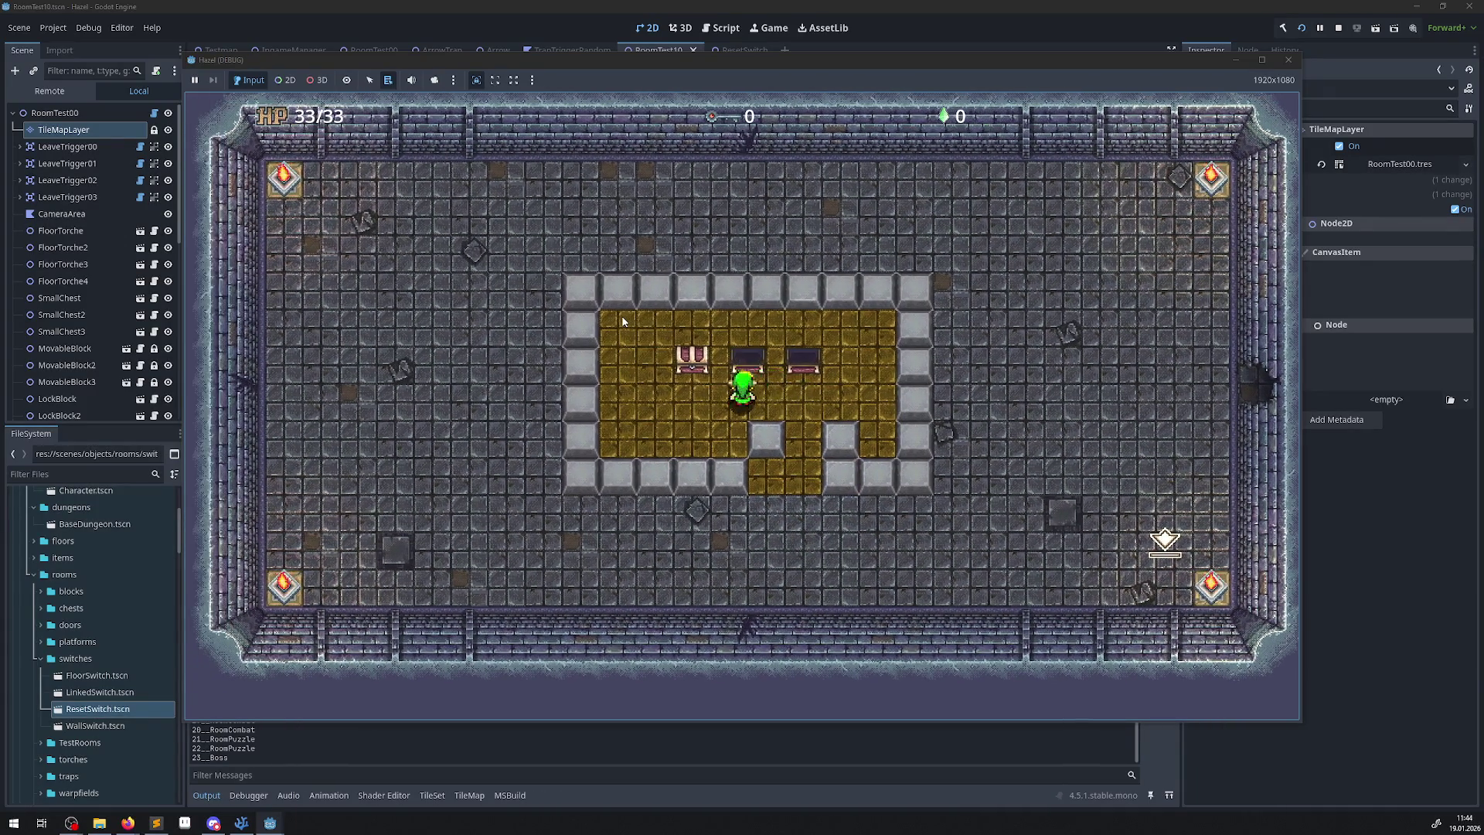
pyautogui.press('Right')
pyautogui.press('Down')
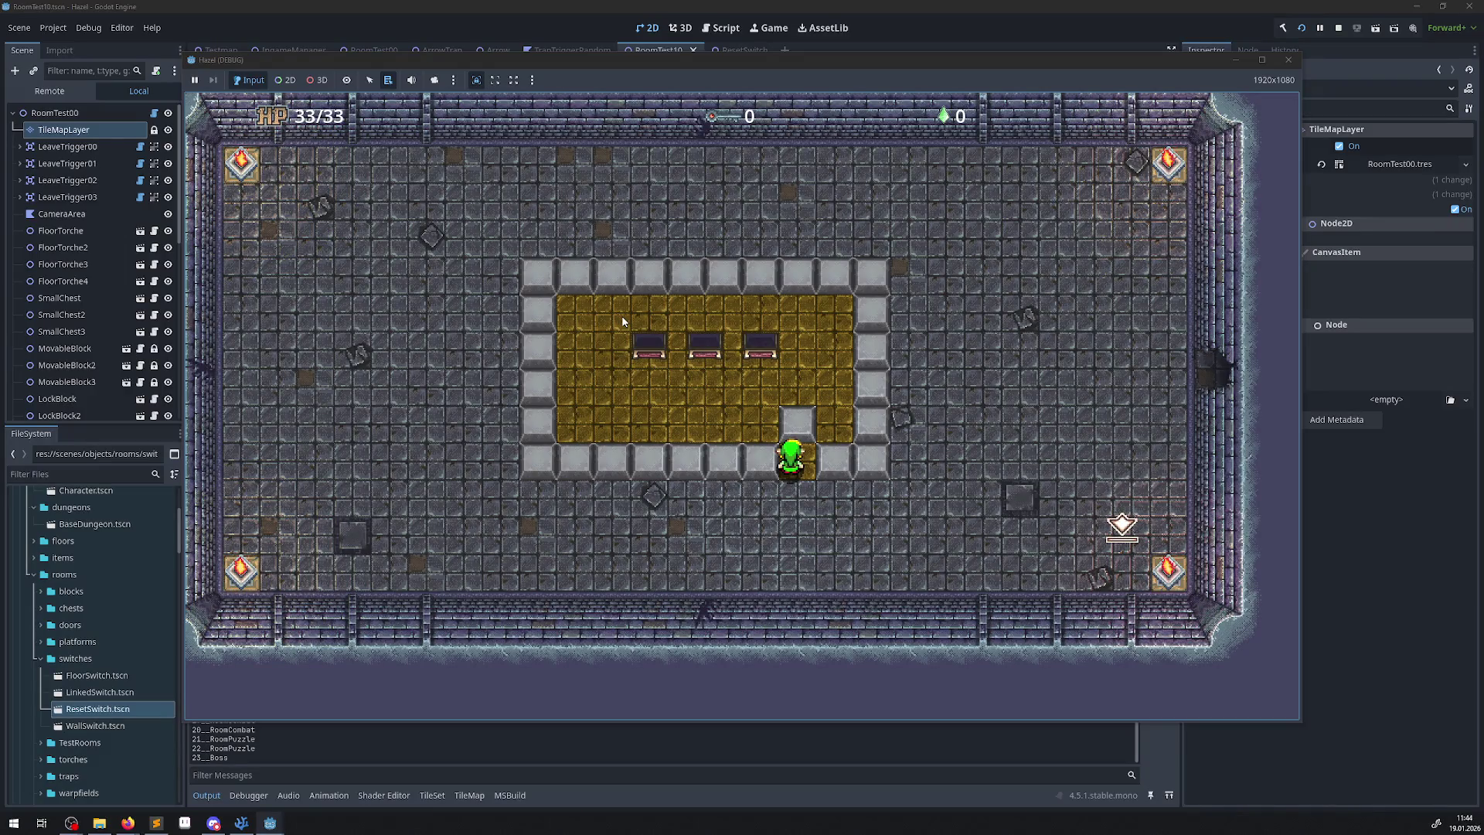
pyautogui.press('Down')
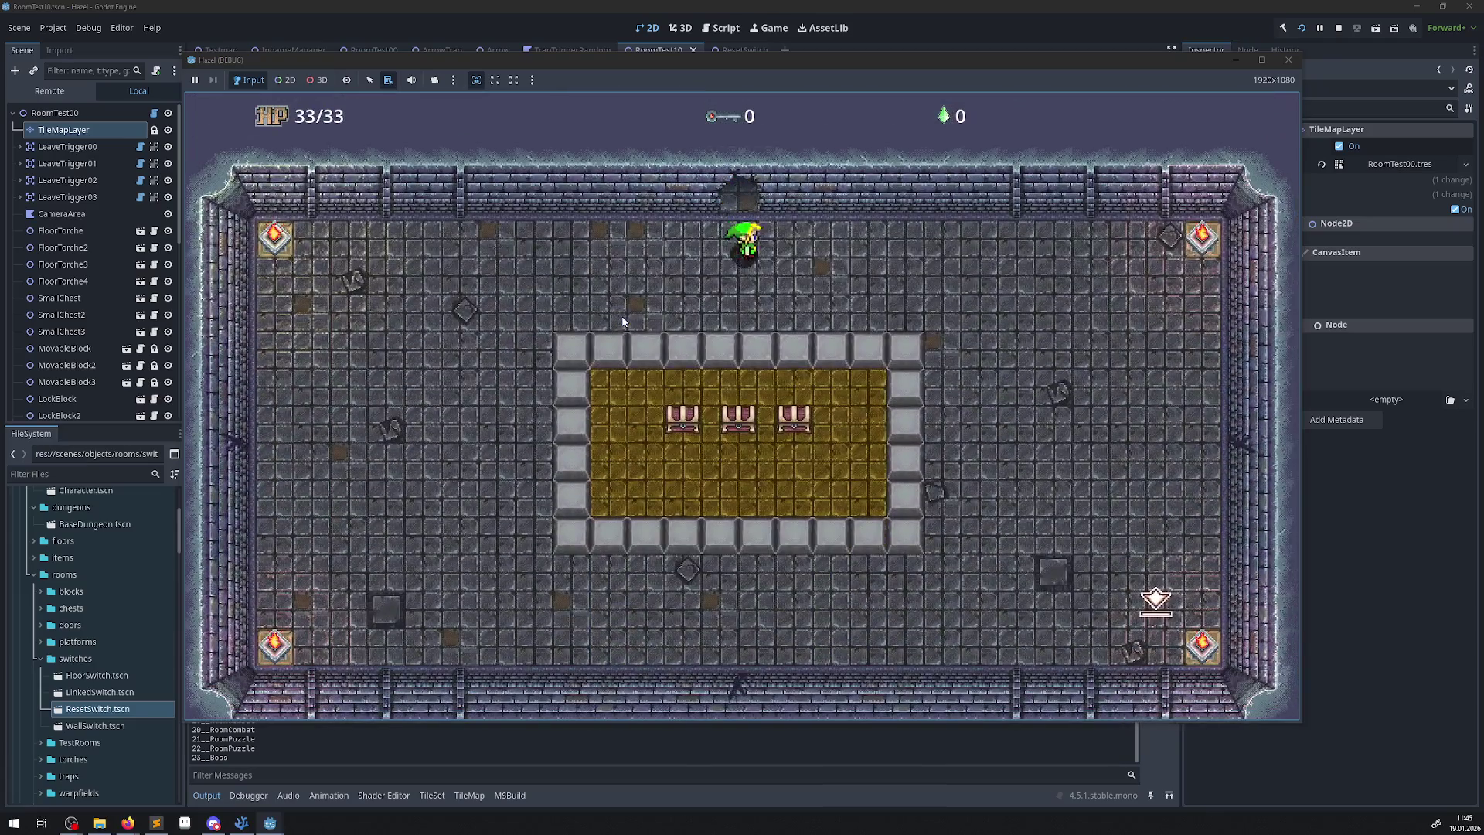
# Push two ring blocks up into the gold floor.
pyautogui.press('Right')
pyautogui.press('Down')
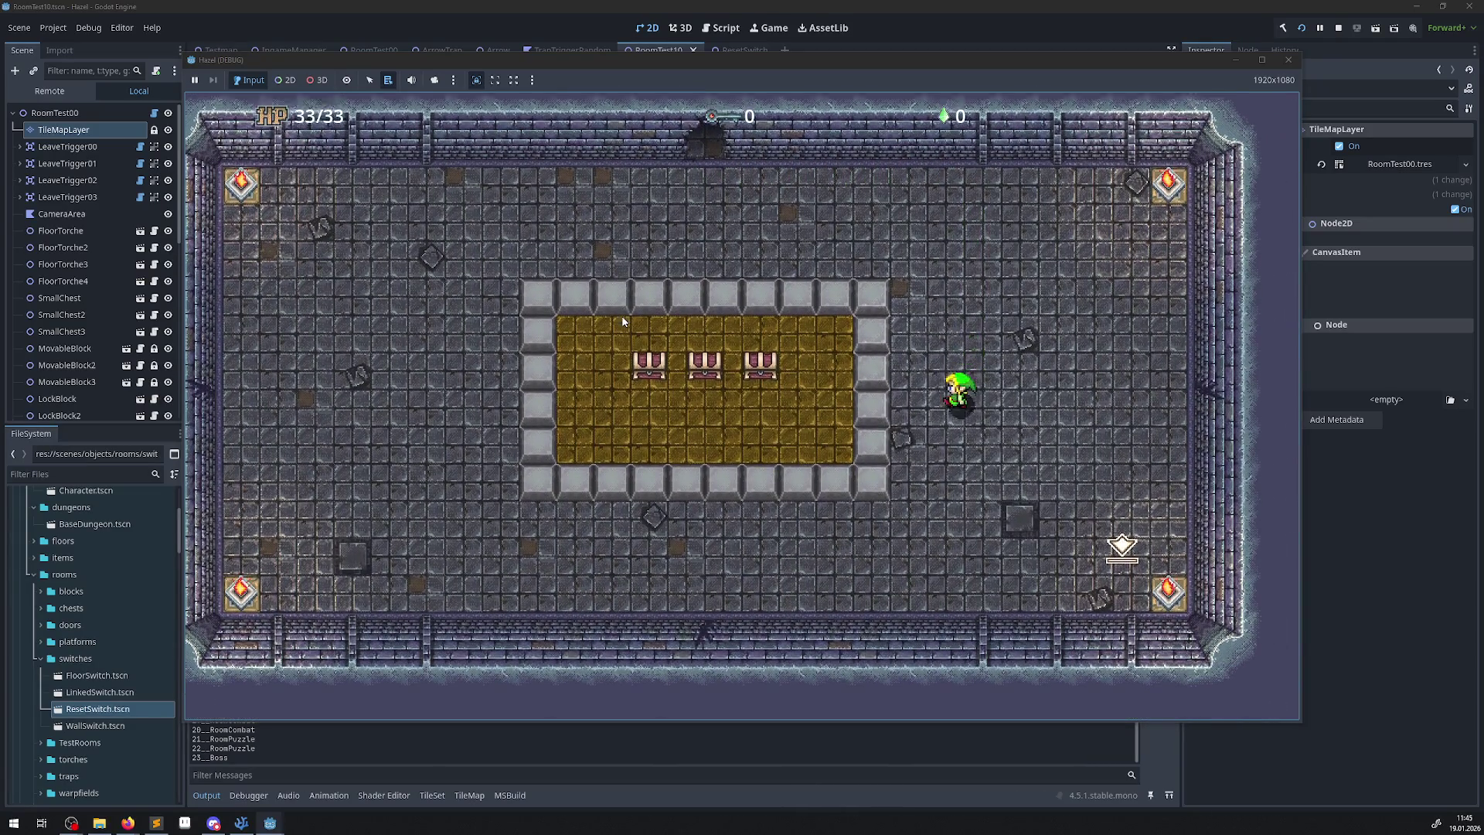
pyautogui.press('Down')
pyautogui.press('Left')
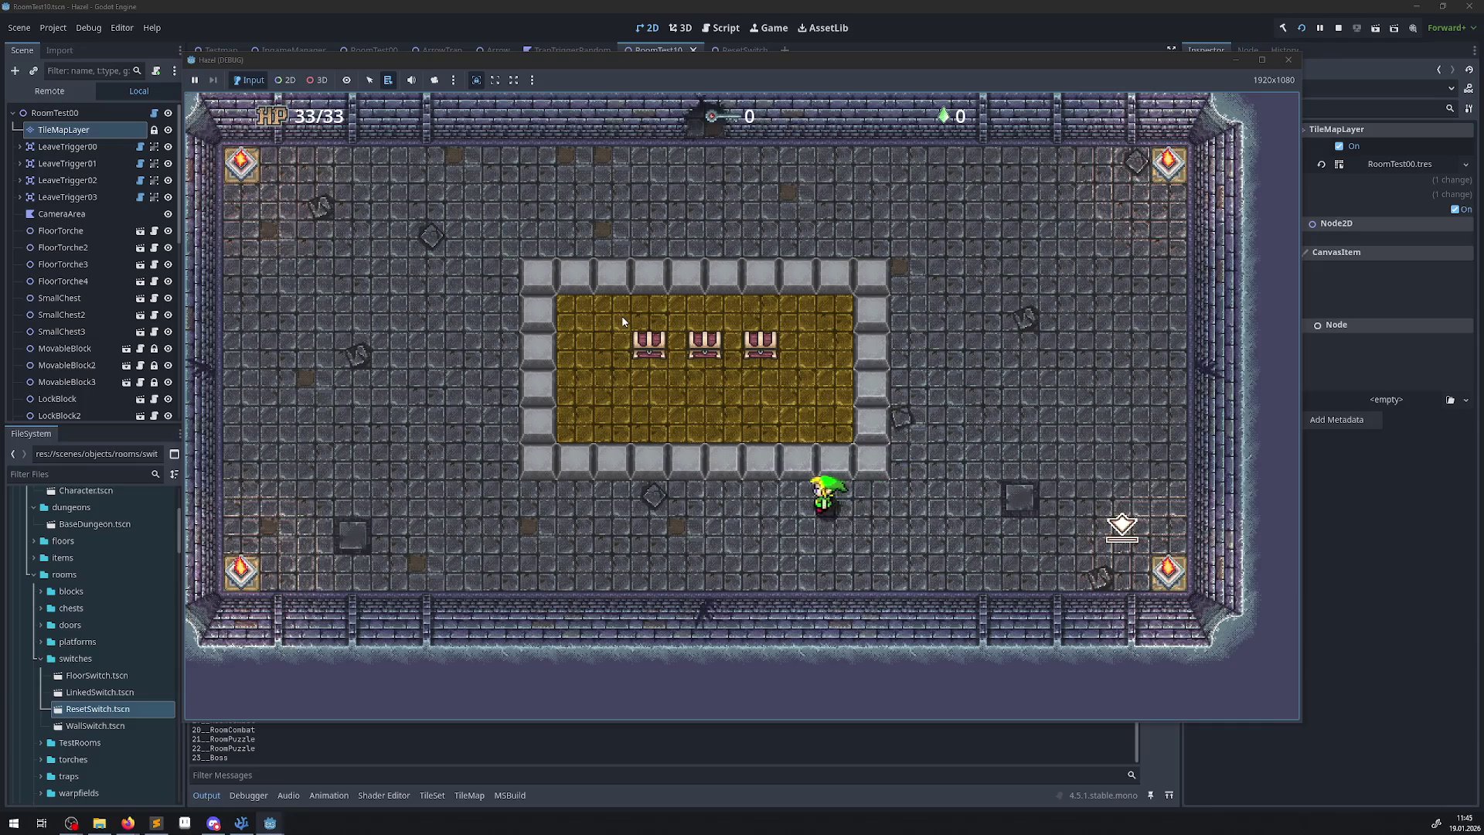
pyautogui.press('Up')
# Push a bottom-ring block right, step out and use the reset switch to restore the ring.
pyautogui.press('Down')
pyautogui.press('Left')
pyautogui.press('Up')
pyautogui.press('Right')
pyautogui.press('Down')
pyautogui.press('Right')
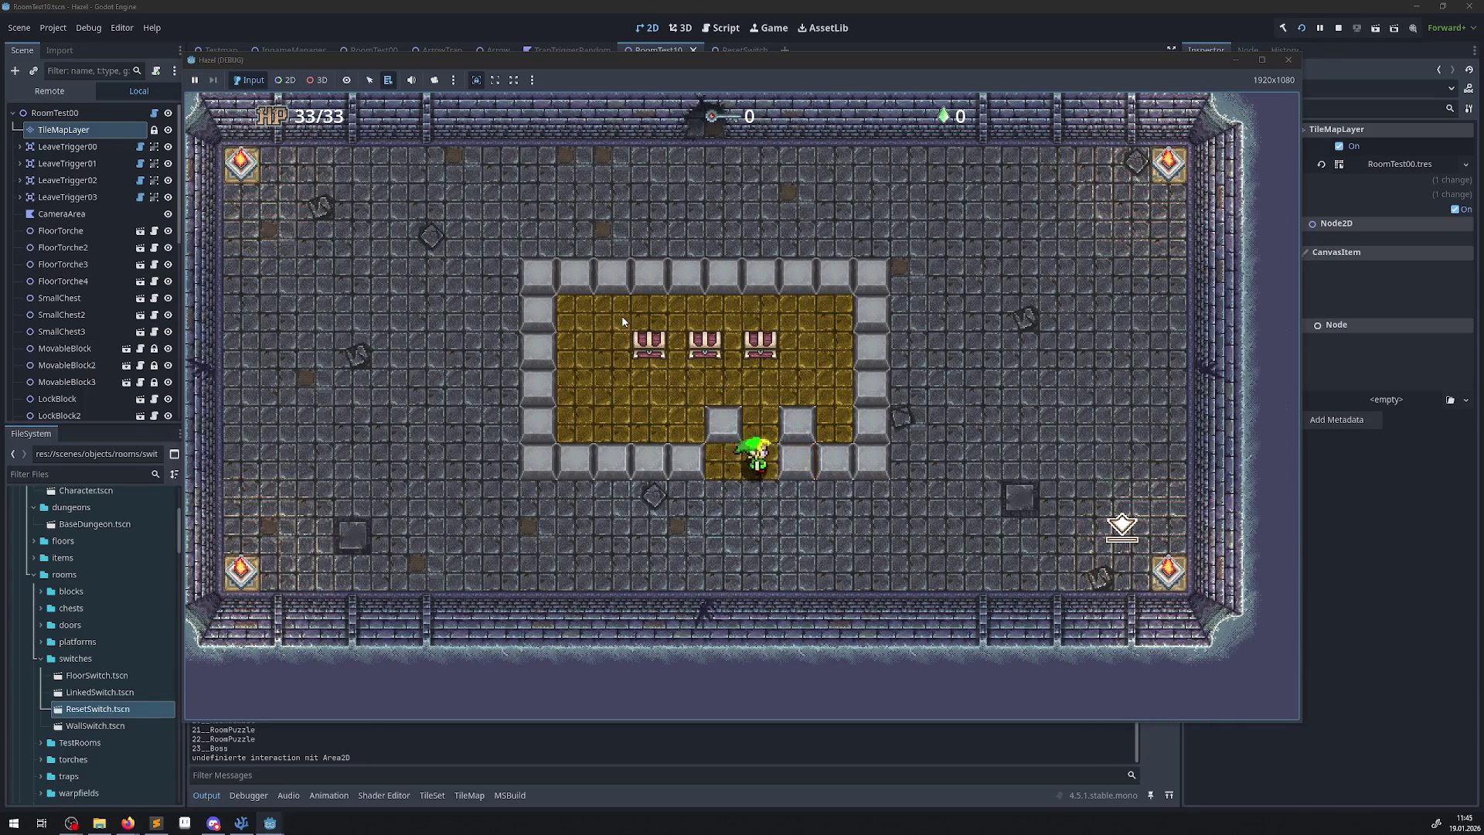
pyautogui.press('Right')
pyautogui.press('Left')
pyautogui.press('Right')
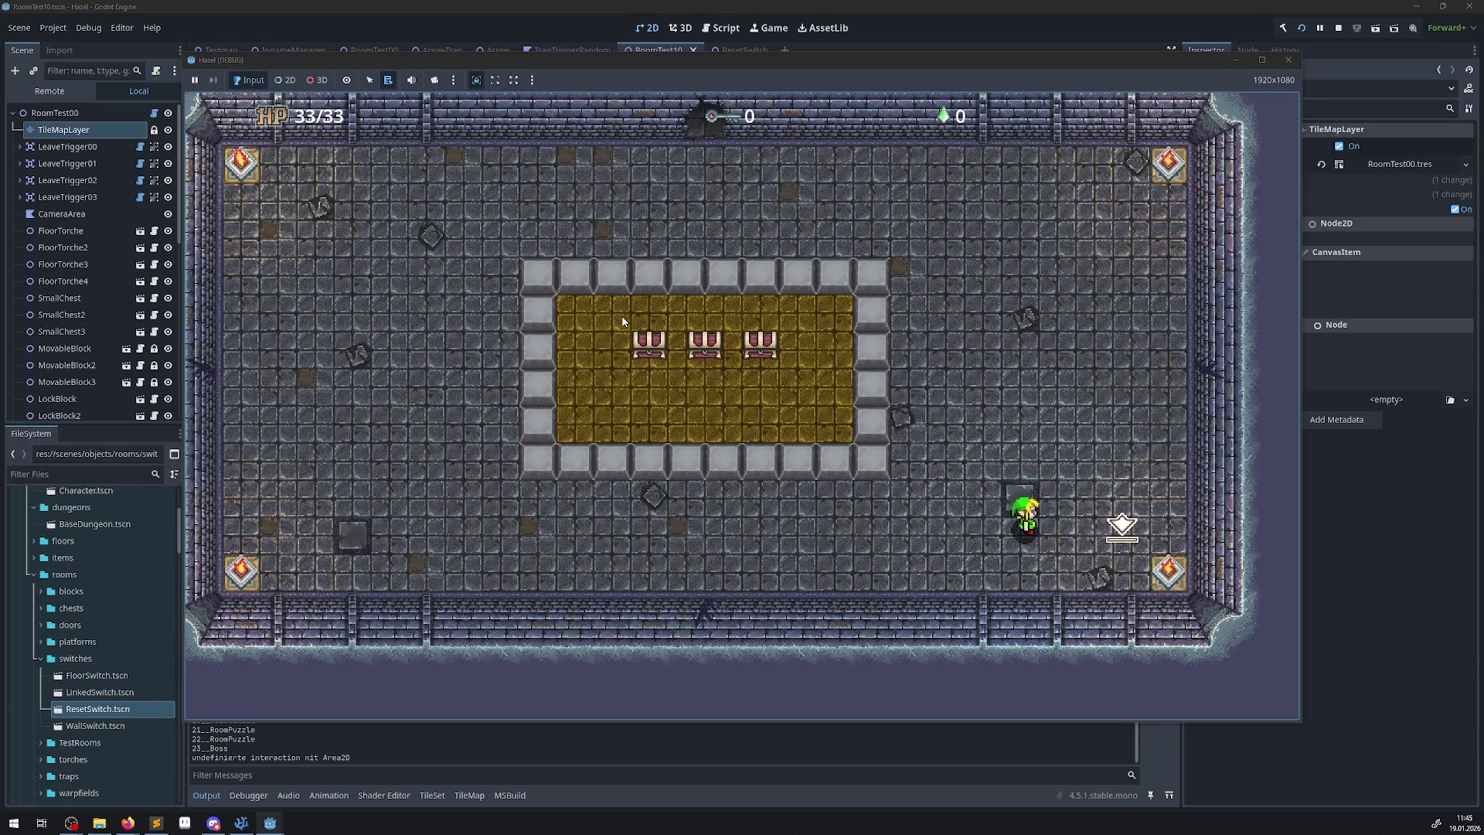
pyautogui.press('Up')
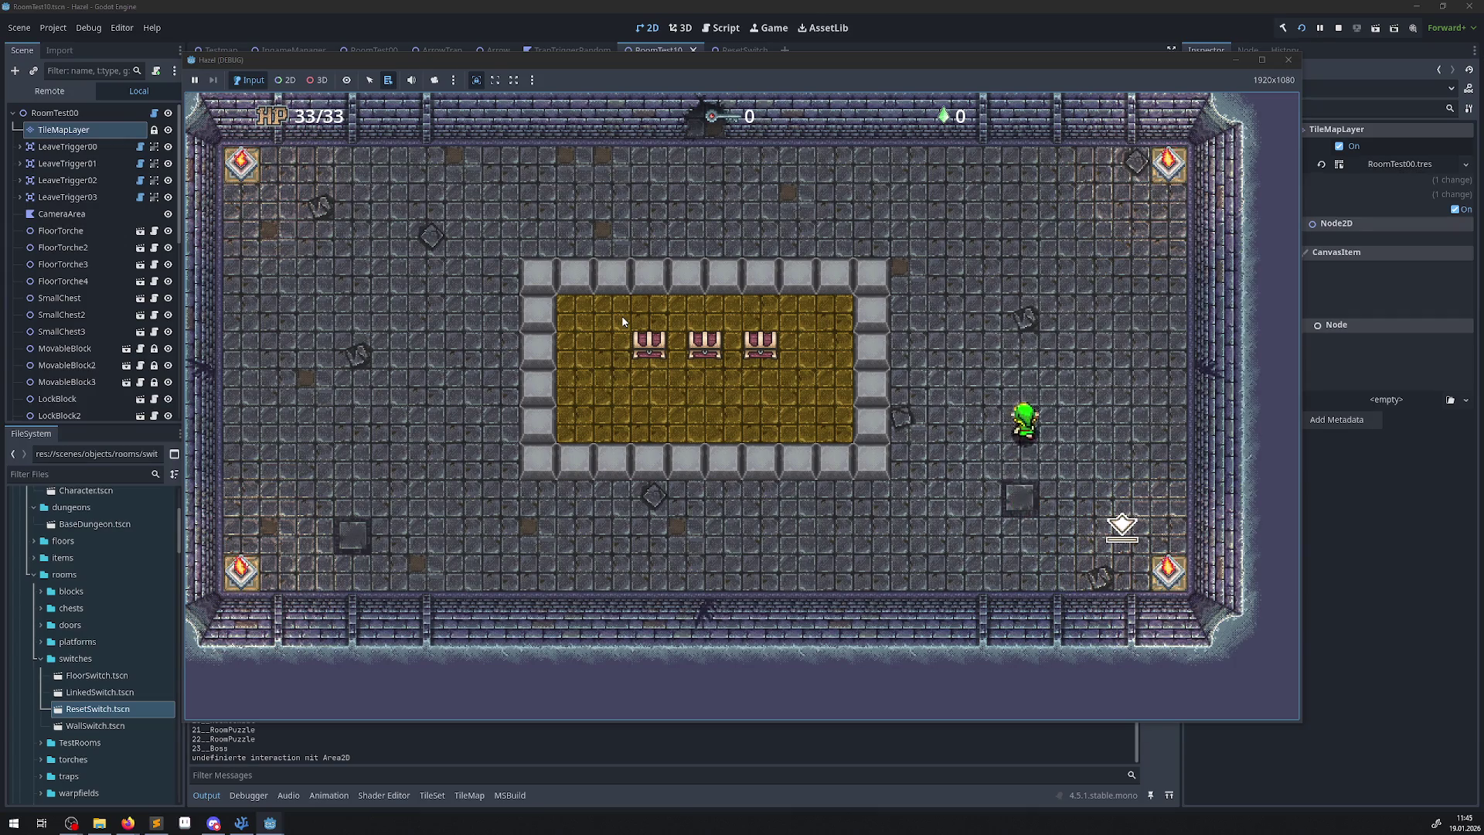
# Walk the hero around the block ring, along the bottom and up to the row above it.
pyautogui.press('Left')
pyautogui.press('Down')
pyautogui.press('Right')
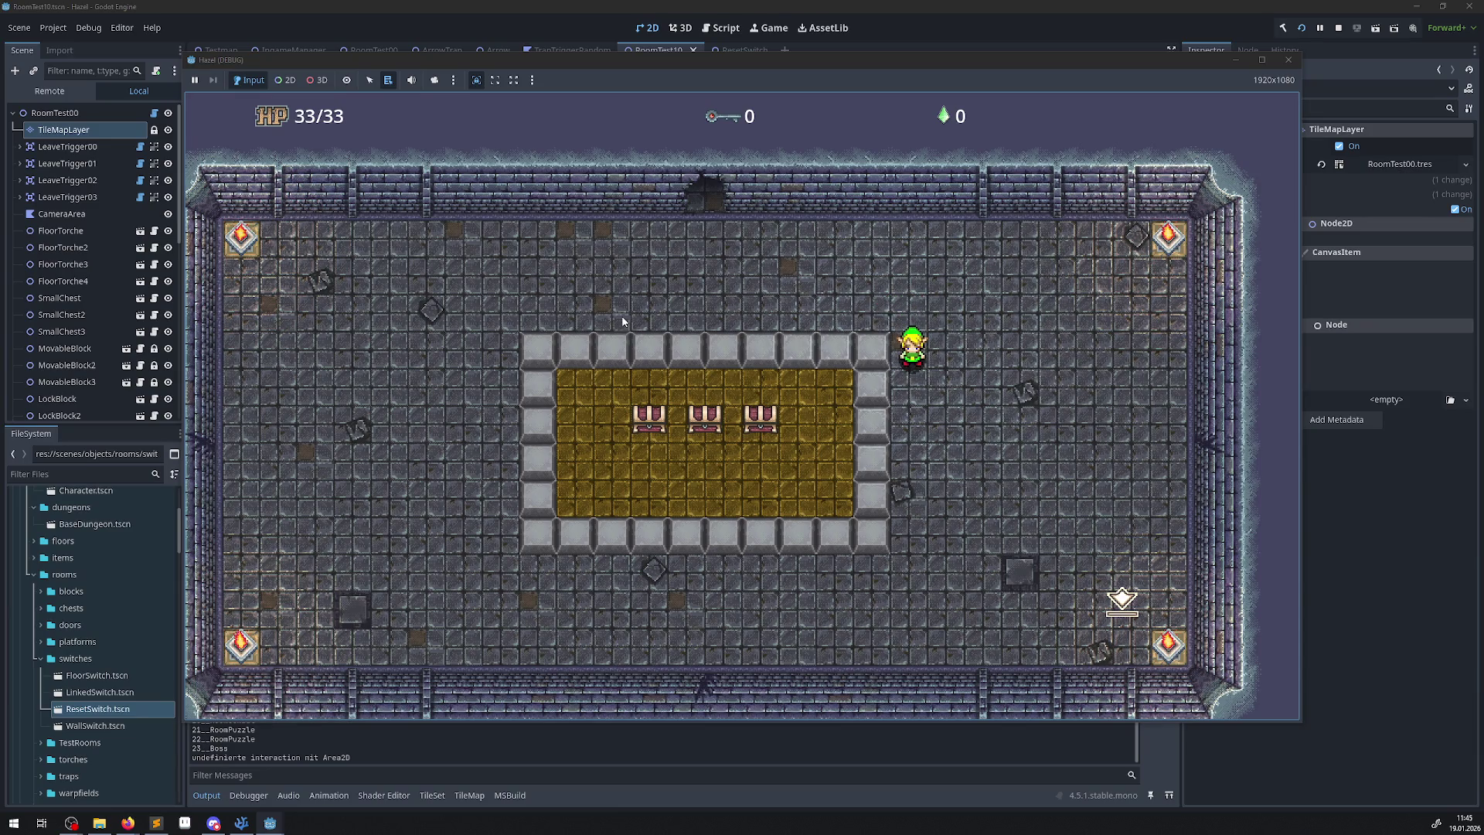
pyautogui.press('Down')
pyautogui.press('Left')
pyautogui.press('Up')
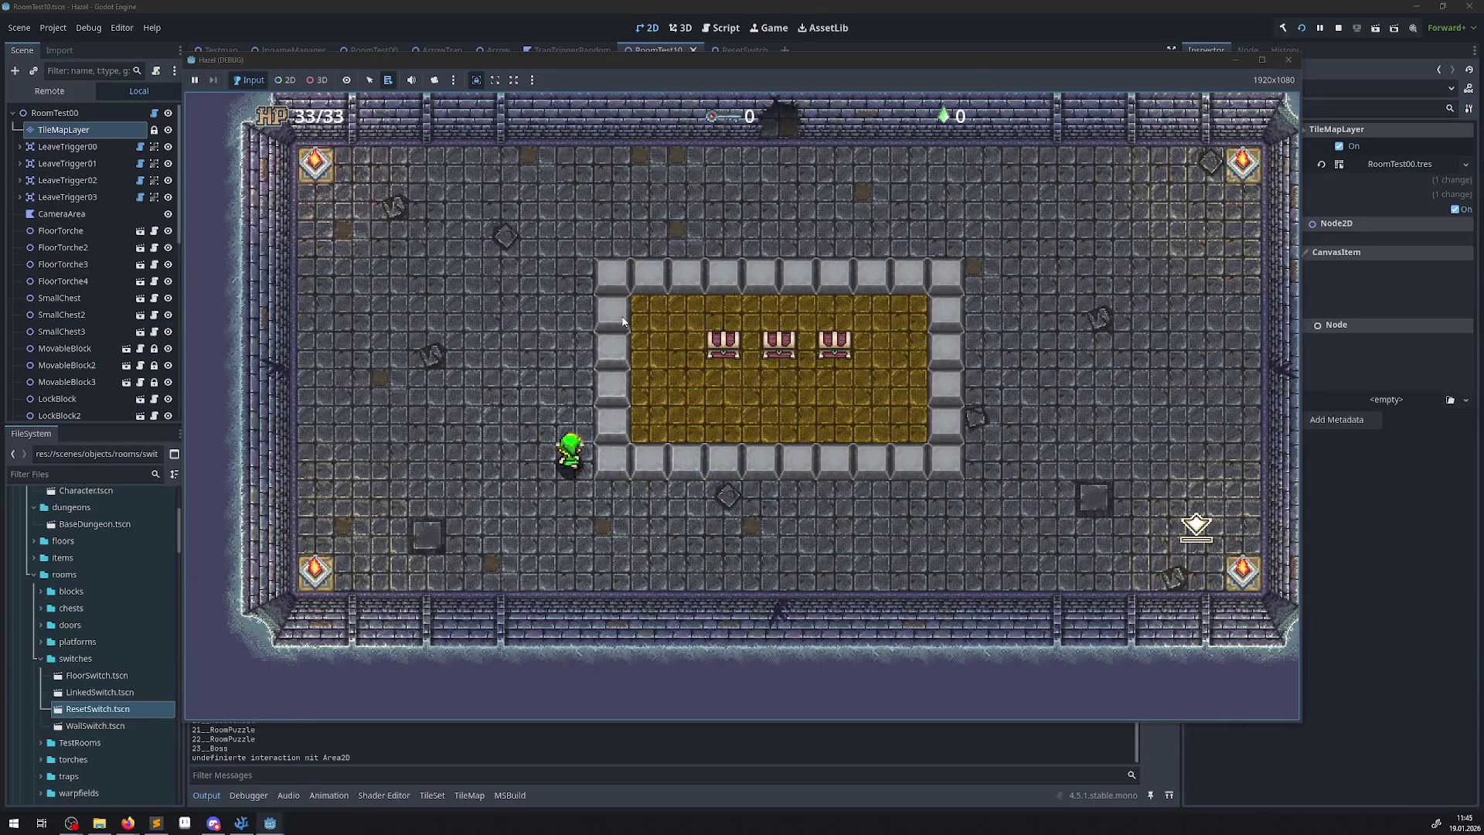
pyautogui.press('Right')
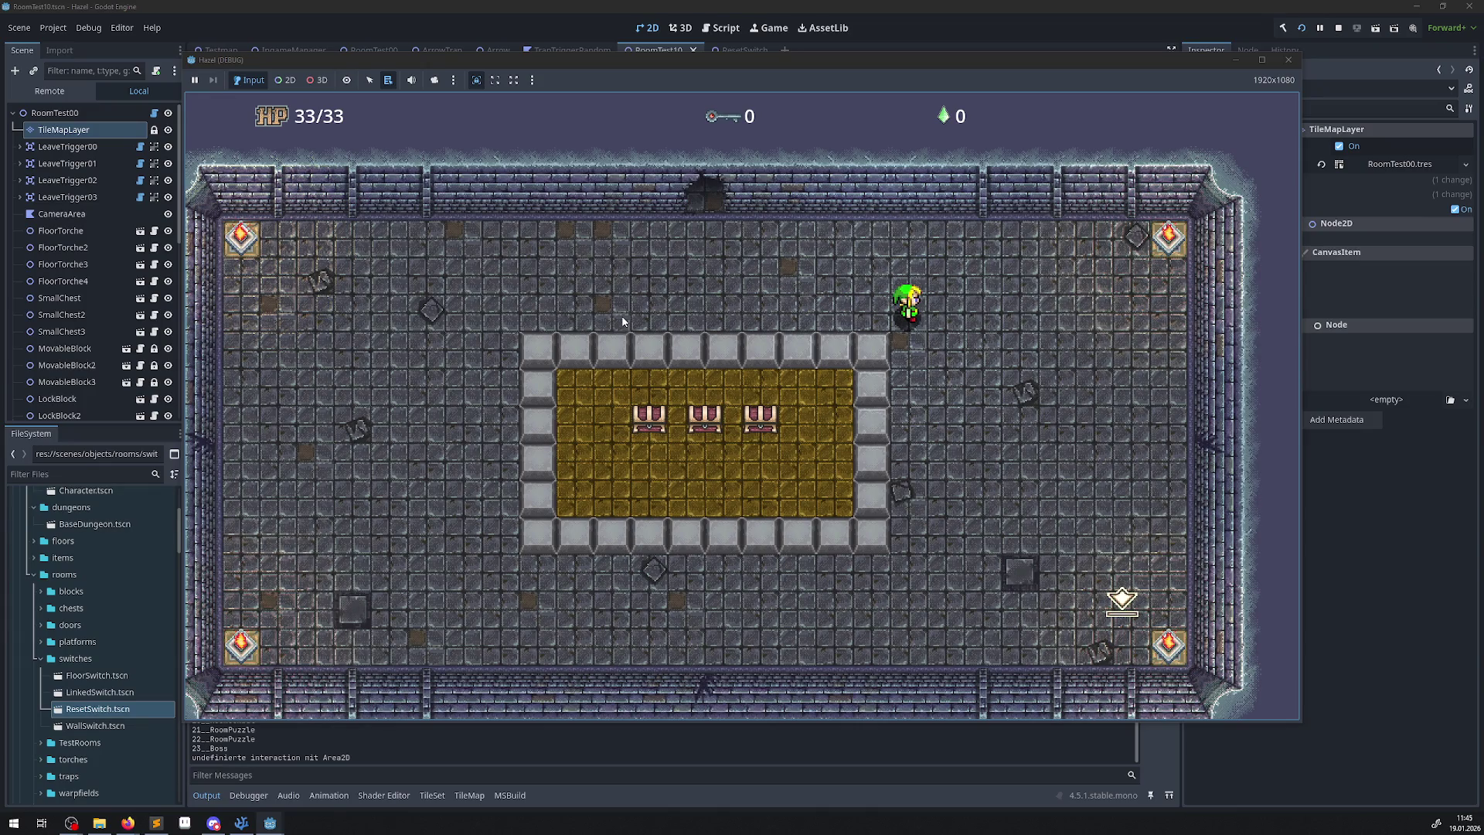
# Head up toward the top doorway, along the east wall and out the east doorway.
pyautogui.press('Left')
pyautogui.press('Up')
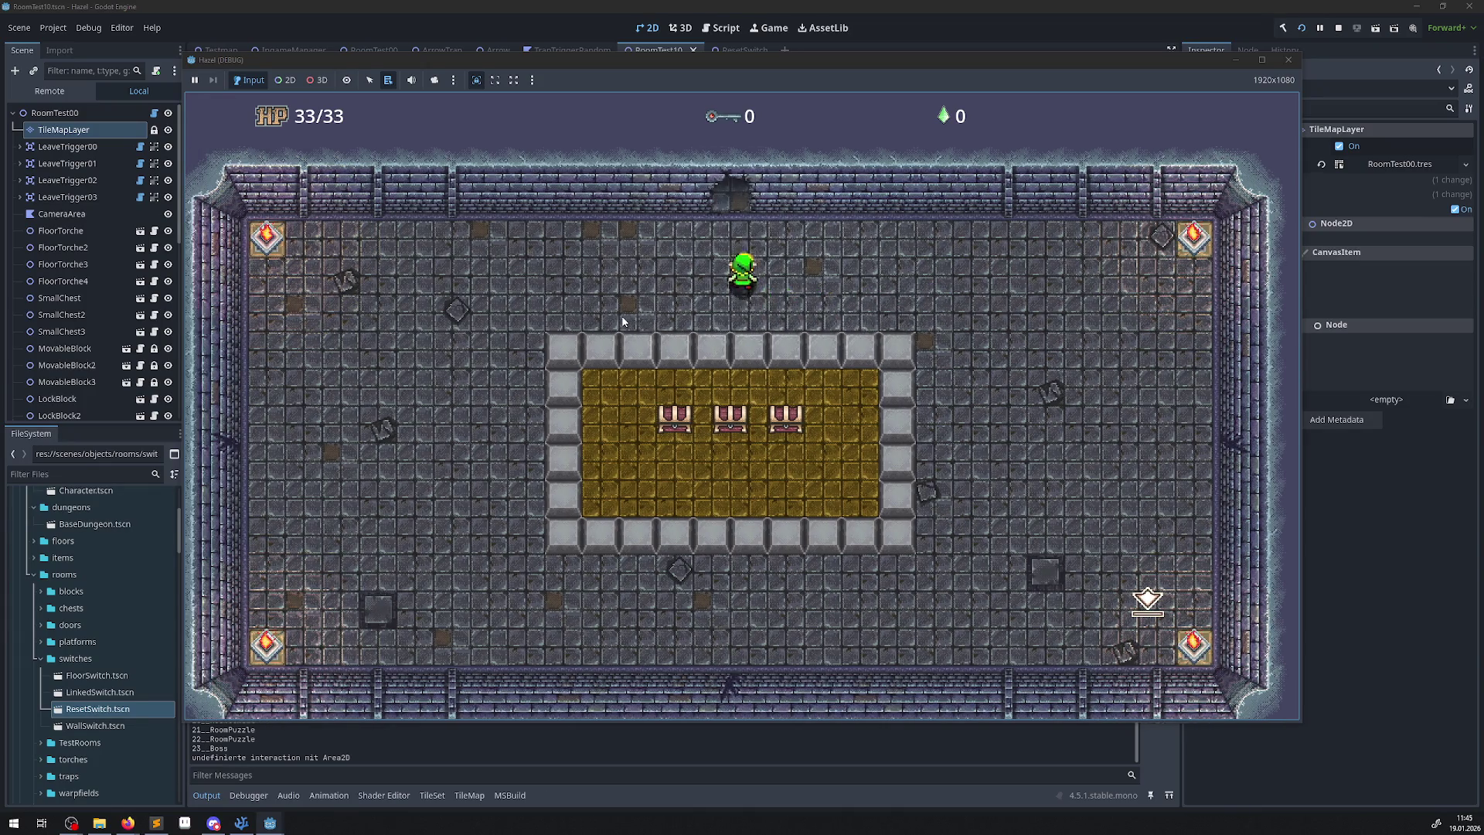
pyautogui.press('Up')
pyautogui.press('Right')
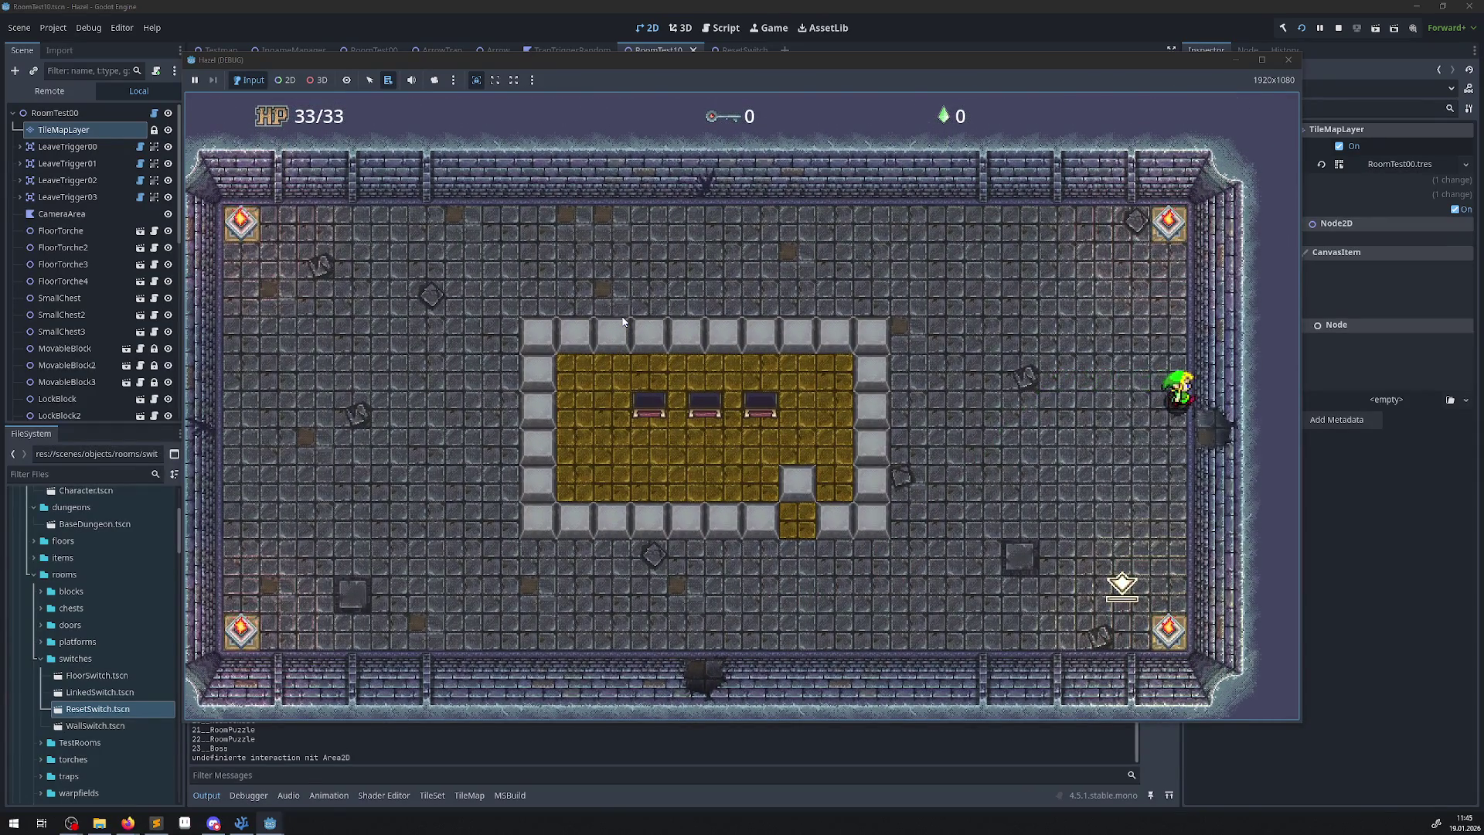
pyautogui.press('Down')
pyautogui.press('Right')
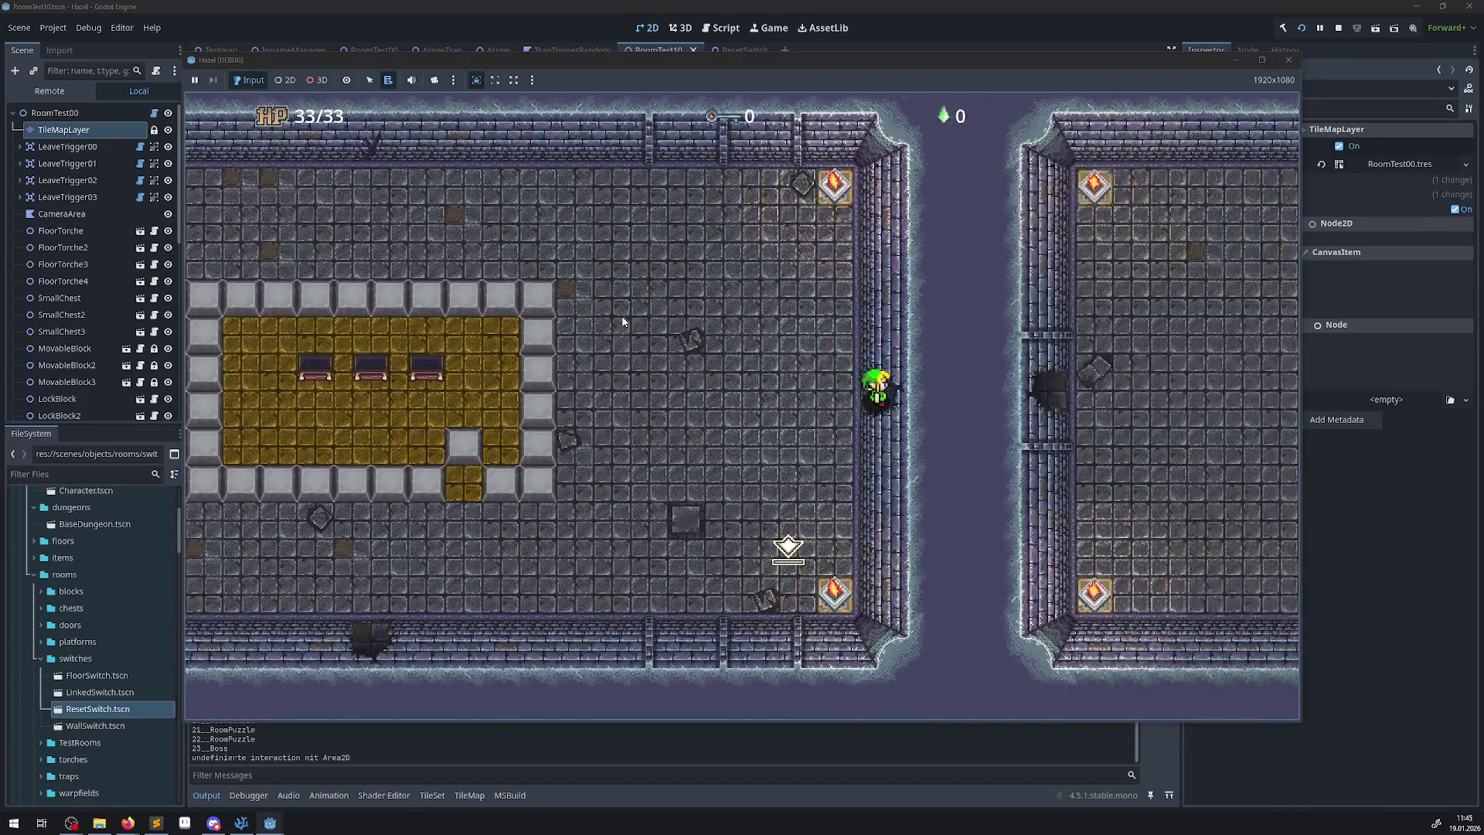
# Walk onto the yellow tiles and climb the path around the keyhole block past the grey blocks.
pyautogui.press('Right')
pyautogui.press('Down')
pyautogui.press('Up')
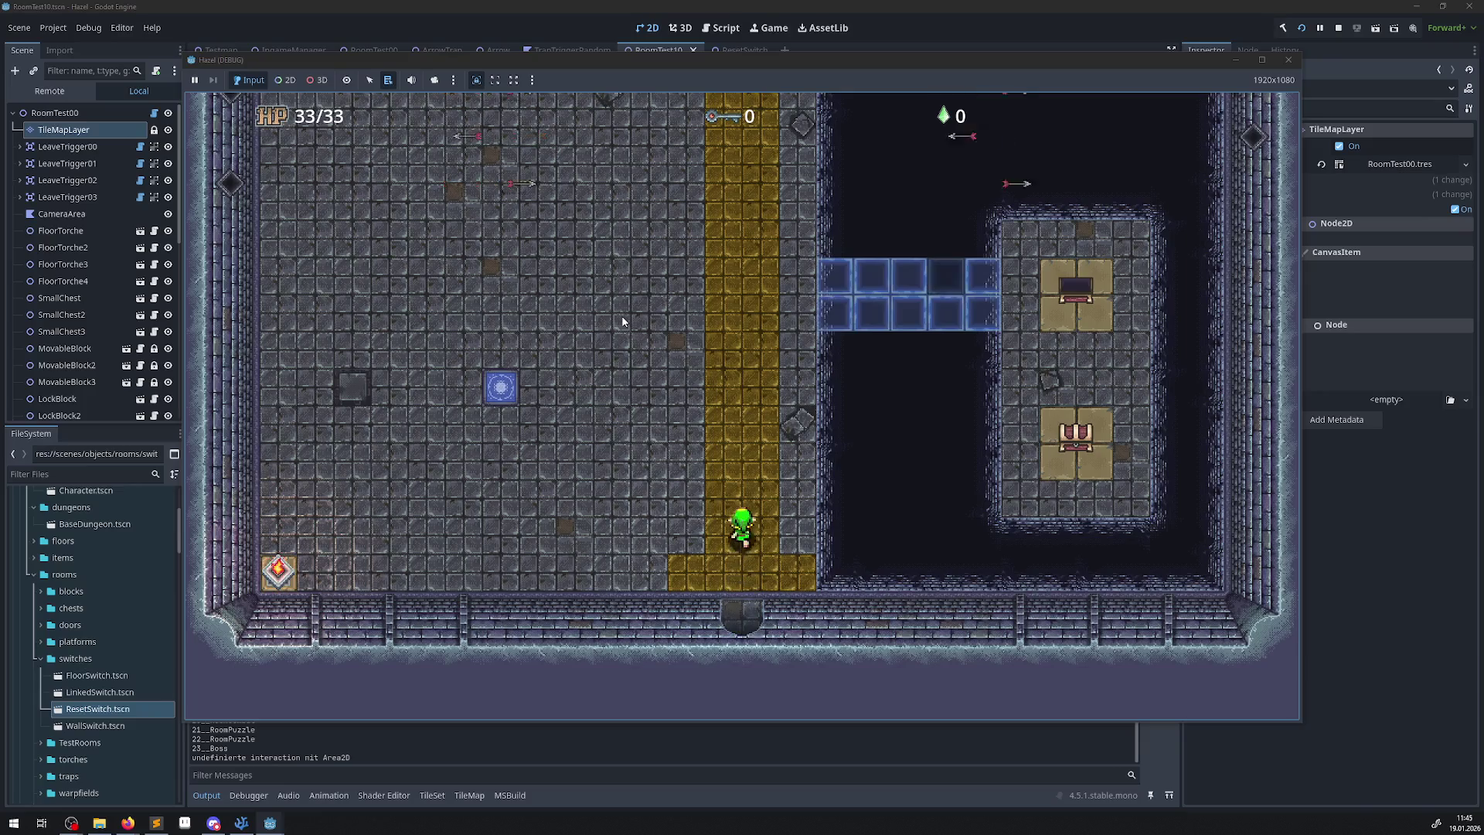
pyautogui.press('Up')
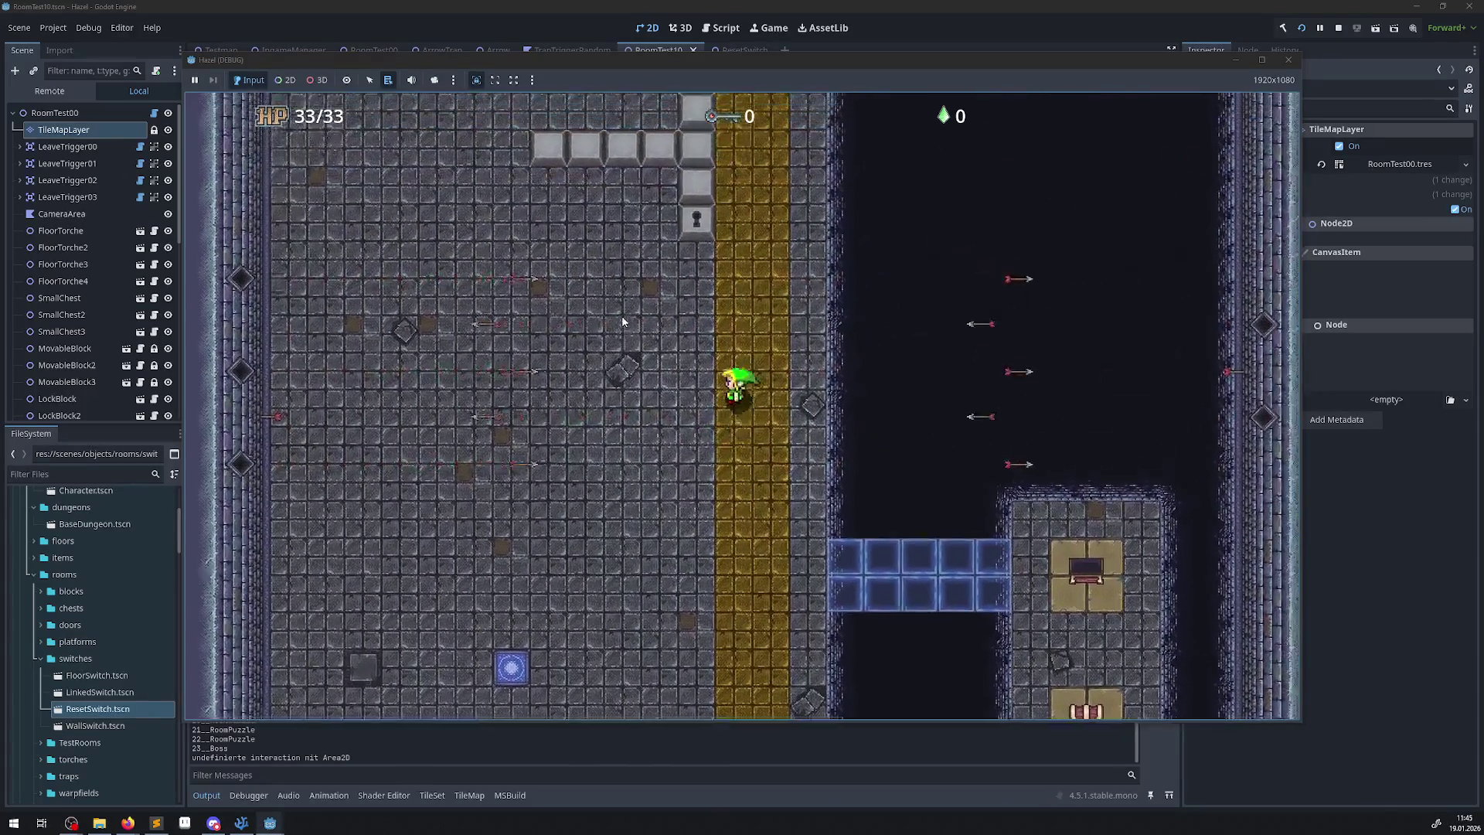
pyautogui.press('Left')
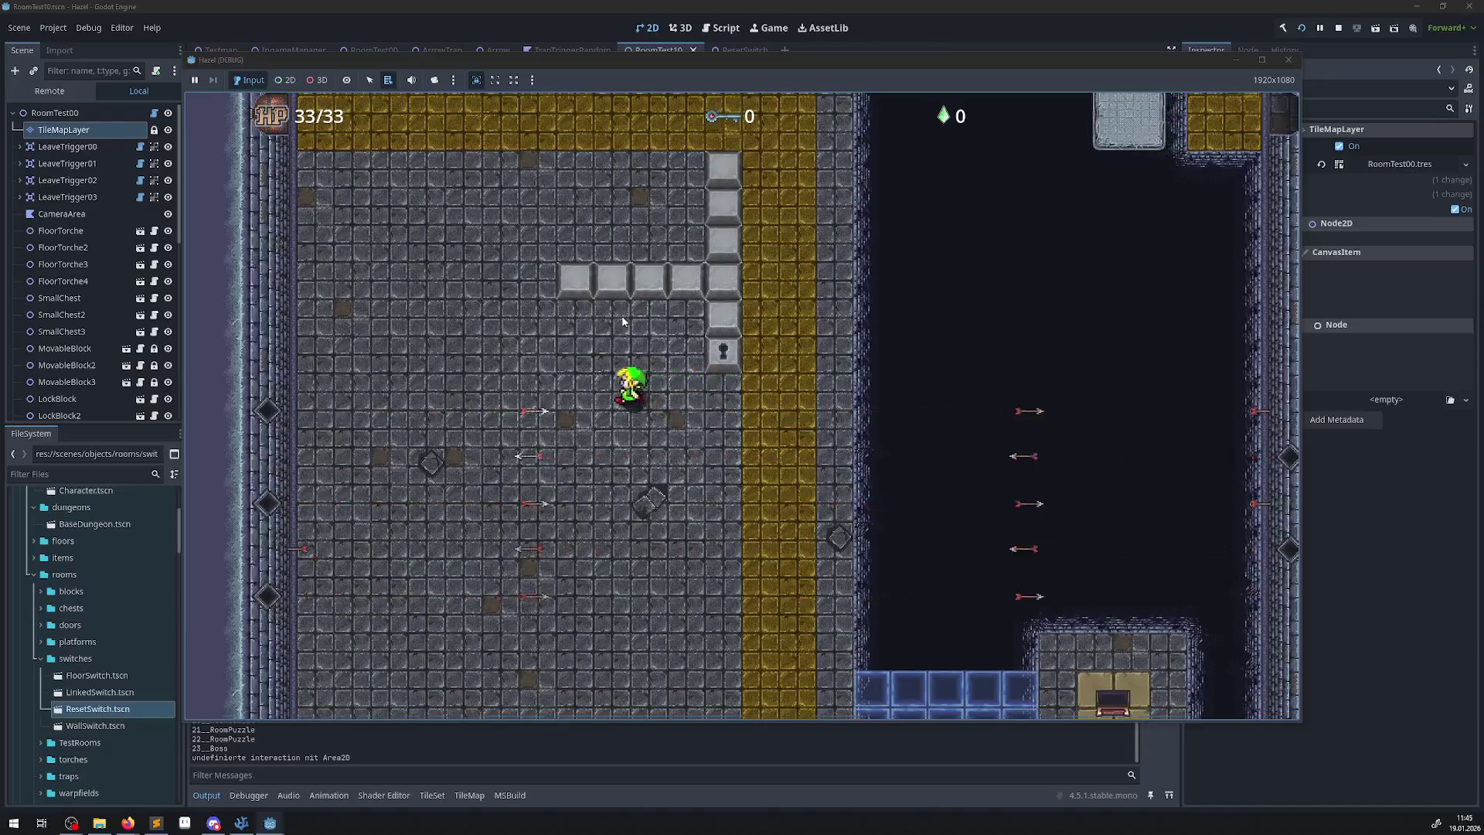
pyautogui.press('Up')
# Follow the horizontal yellow path, ride the moving platform across the pit and exit right.
pyautogui.press('Right')
pyautogui.press('Up')
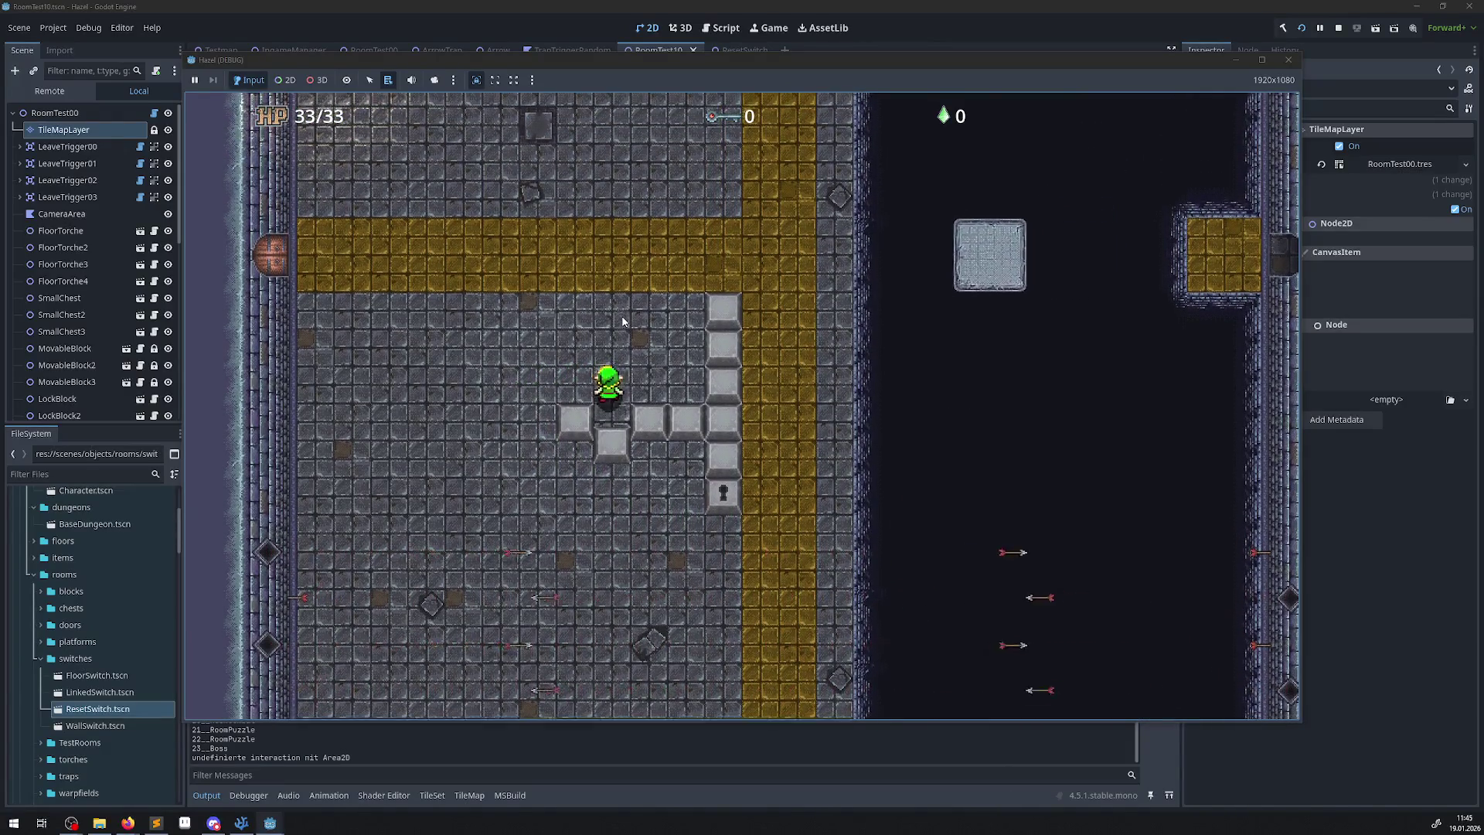
pyautogui.press('Right')
pyautogui.press('Right')
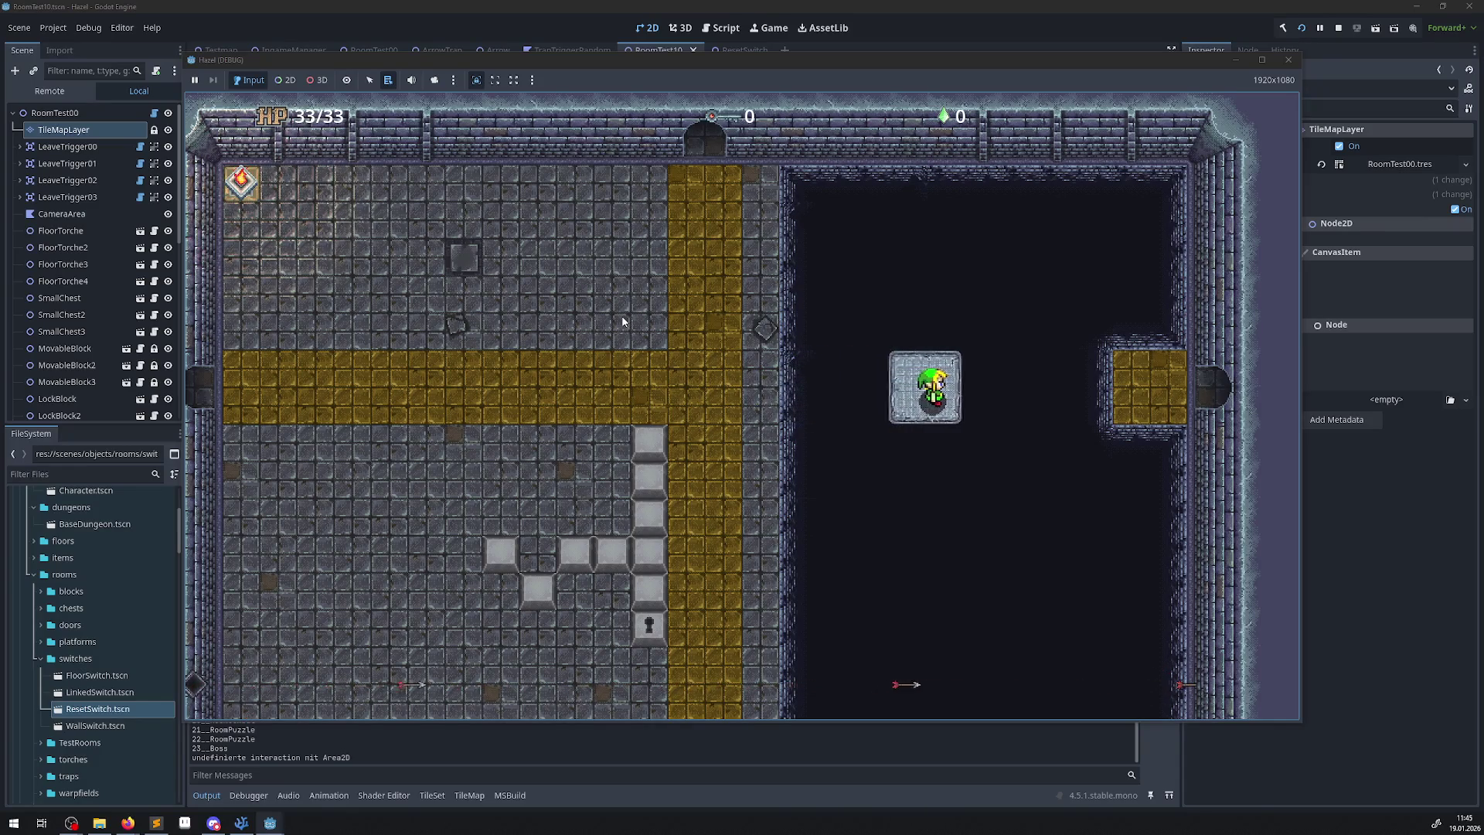
pyautogui.press('Right')
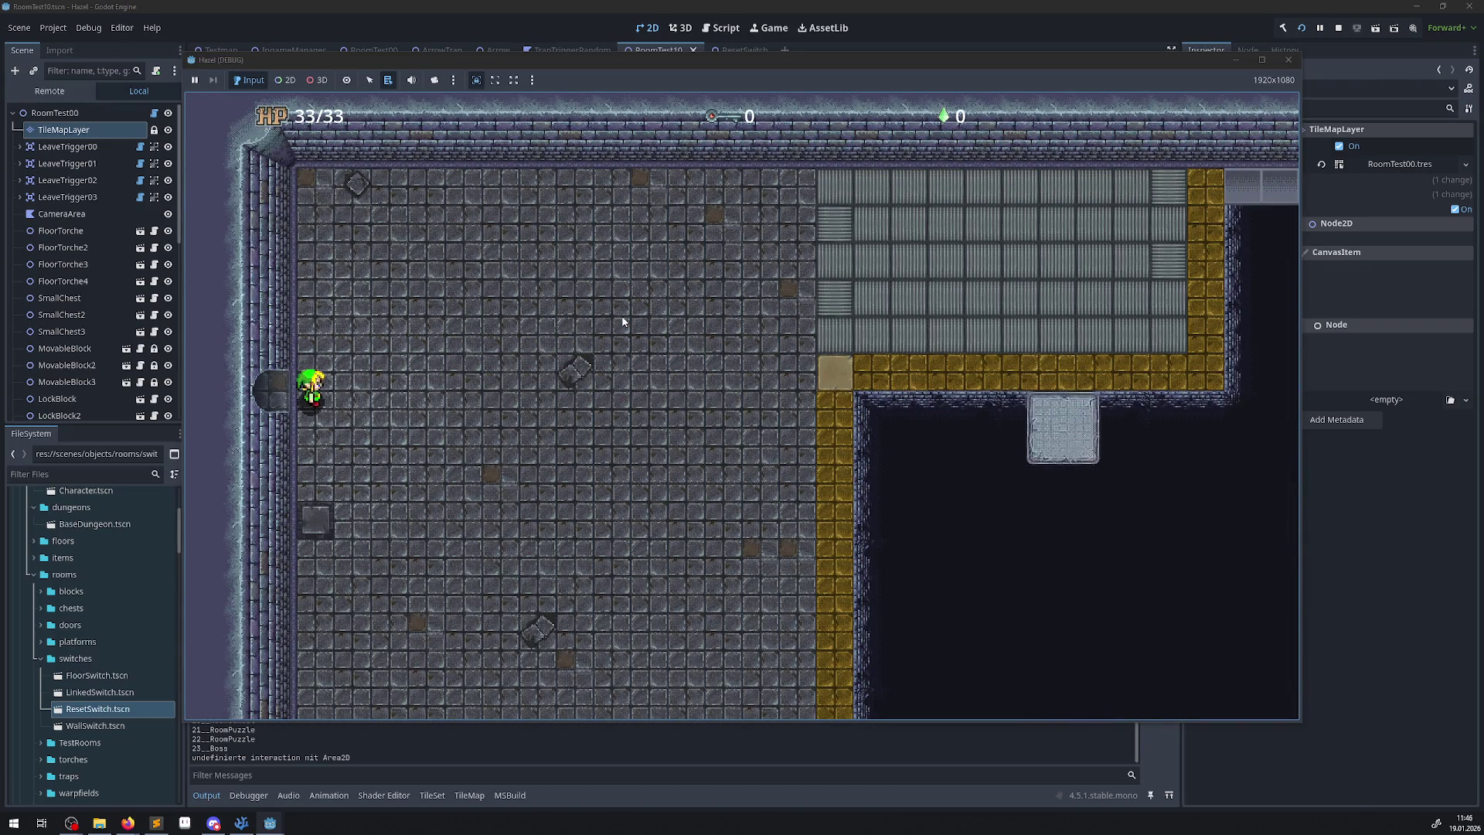
# Walk the hero right across the room, up the golden path and onto the bridge.
pyautogui.press('Right')
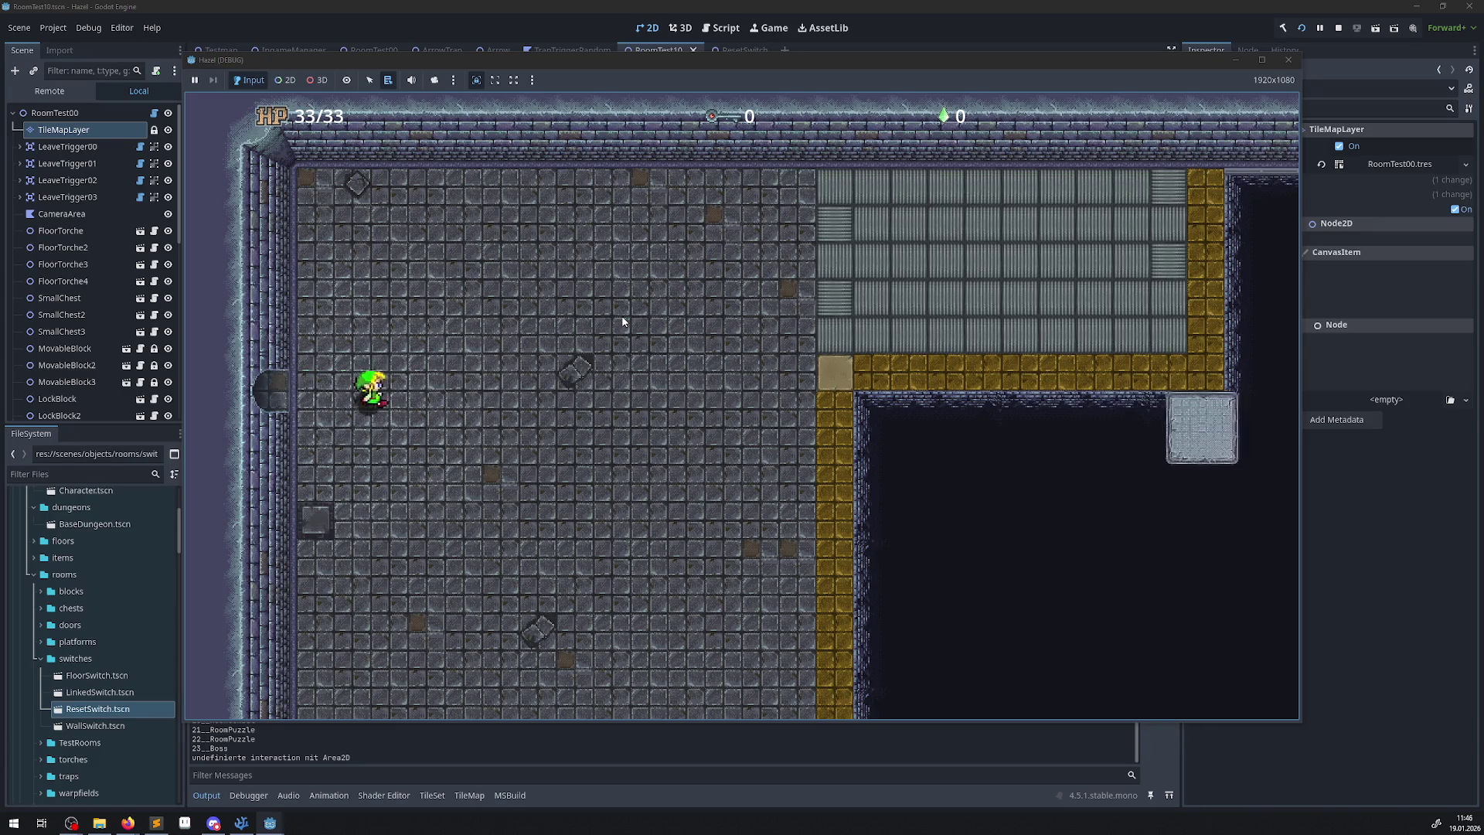
pyautogui.press('Right')
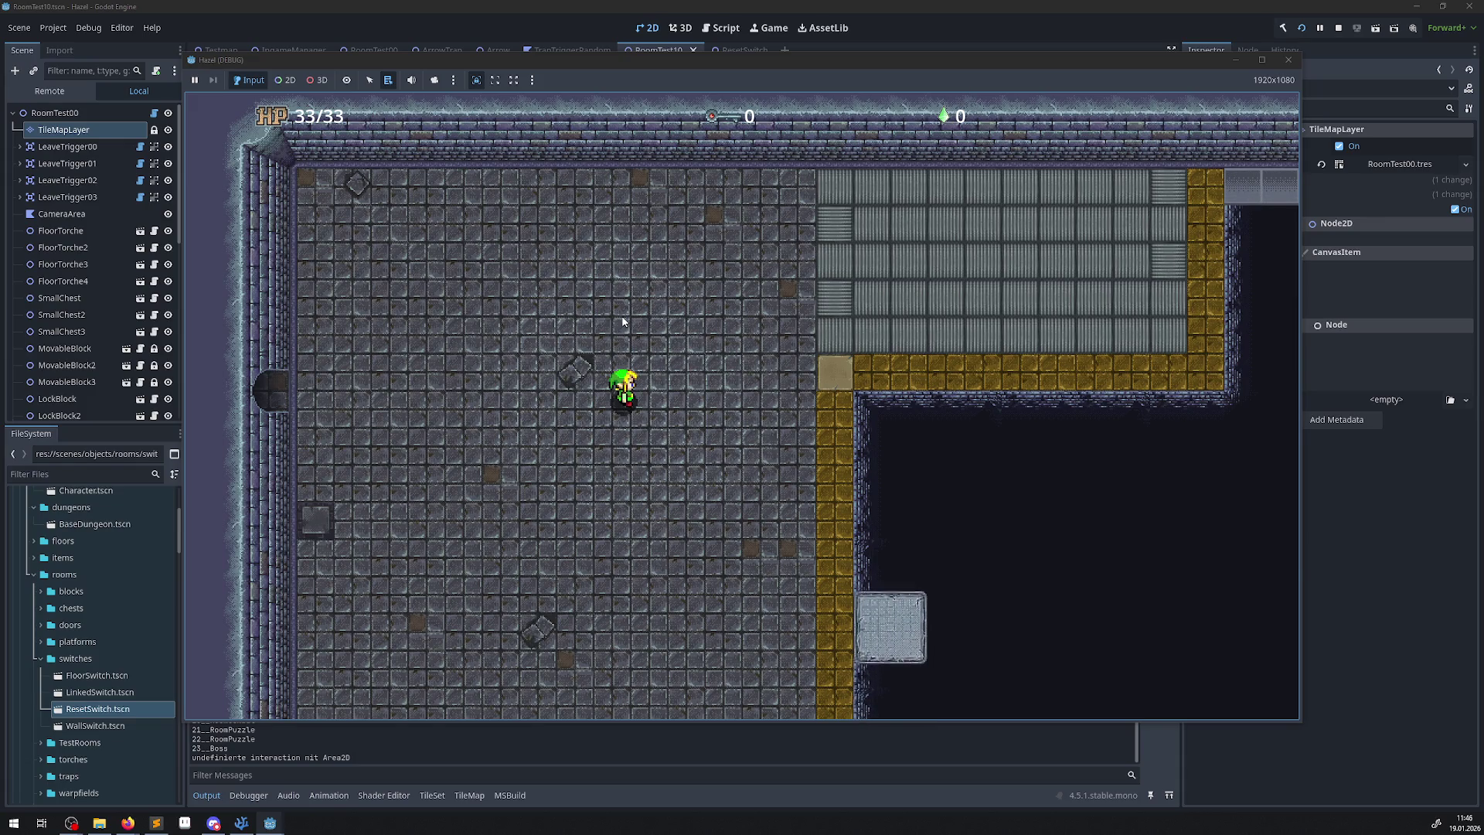
pyautogui.press('Right')
pyautogui.press('Right')
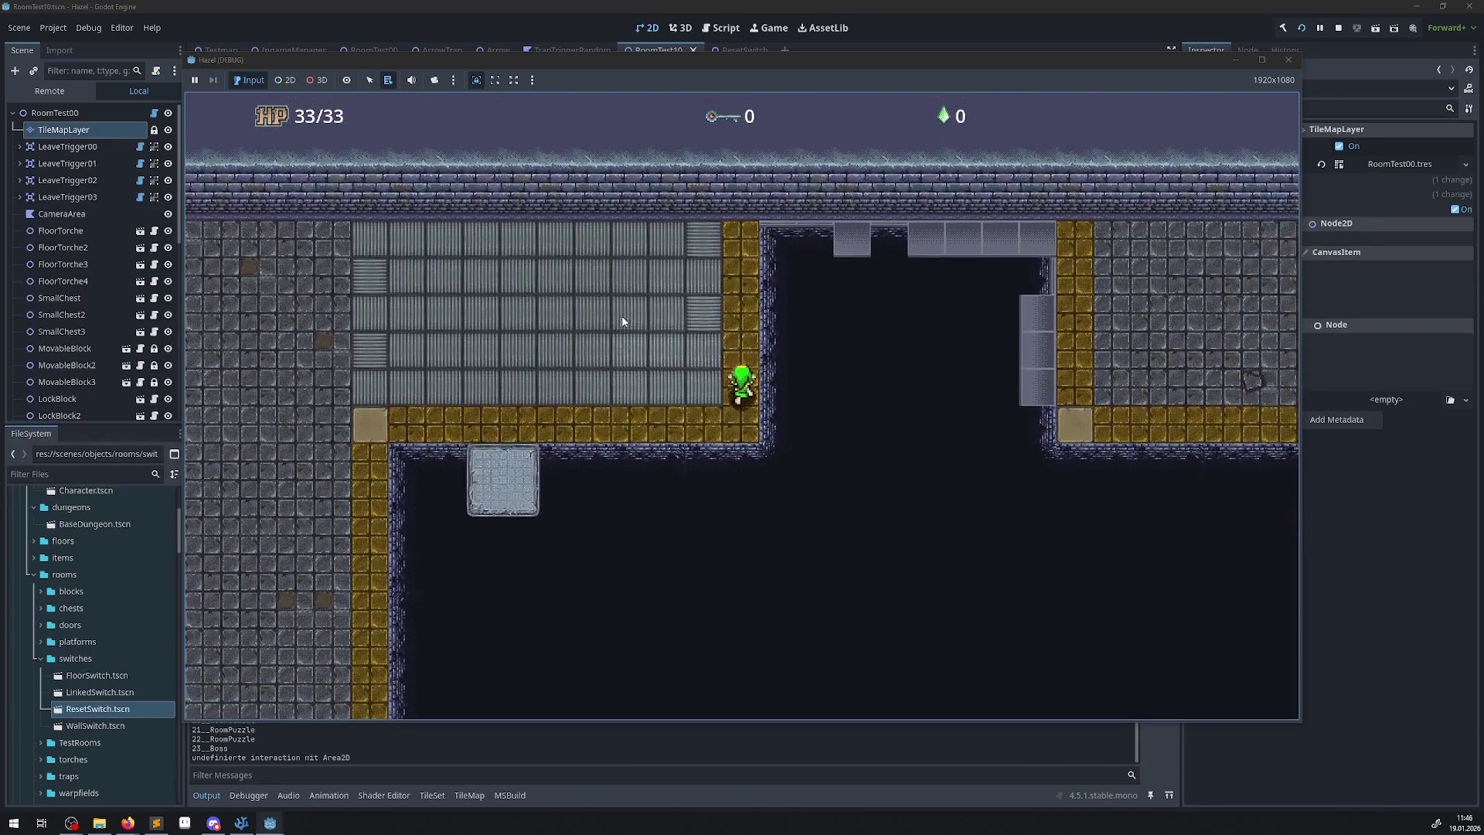
pyautogui.press('Up')
pyautogui.press('Right')
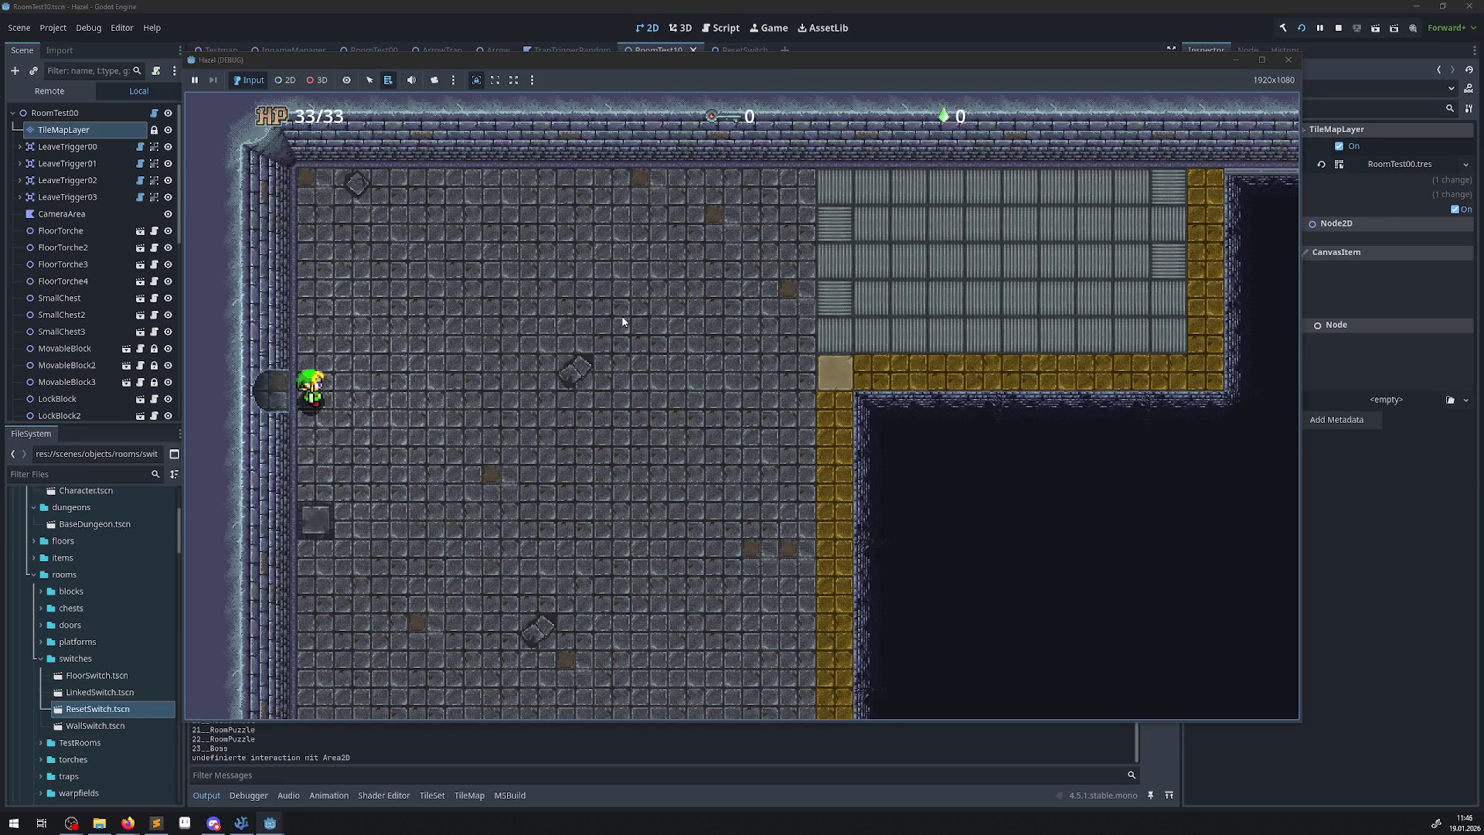
# Climb the grated floor's right edge onto the stone bridge and gold ledge, then switch to Firefox.
pyautogui.press('Right')
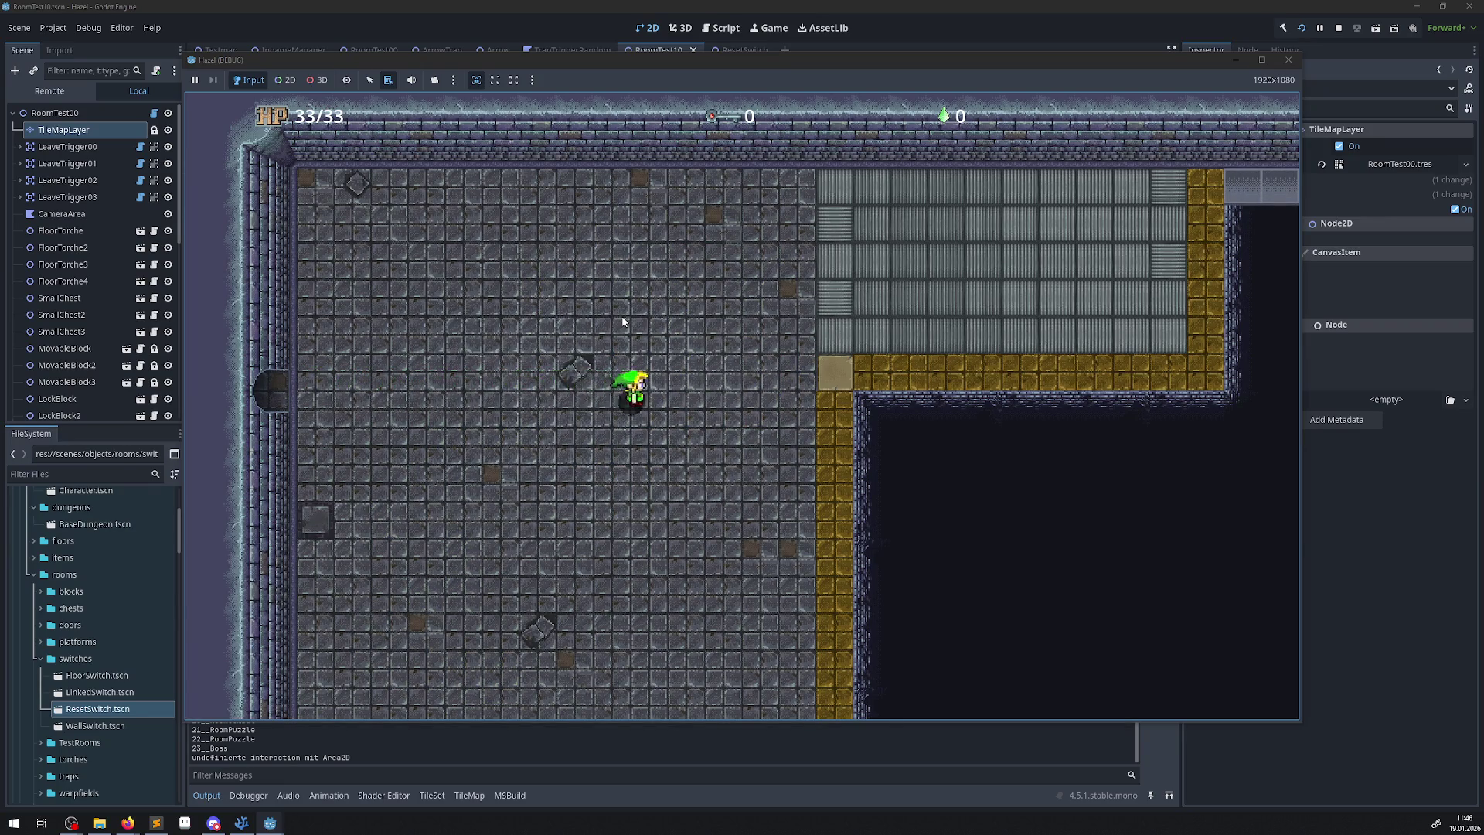
pyautogui.press('Right')
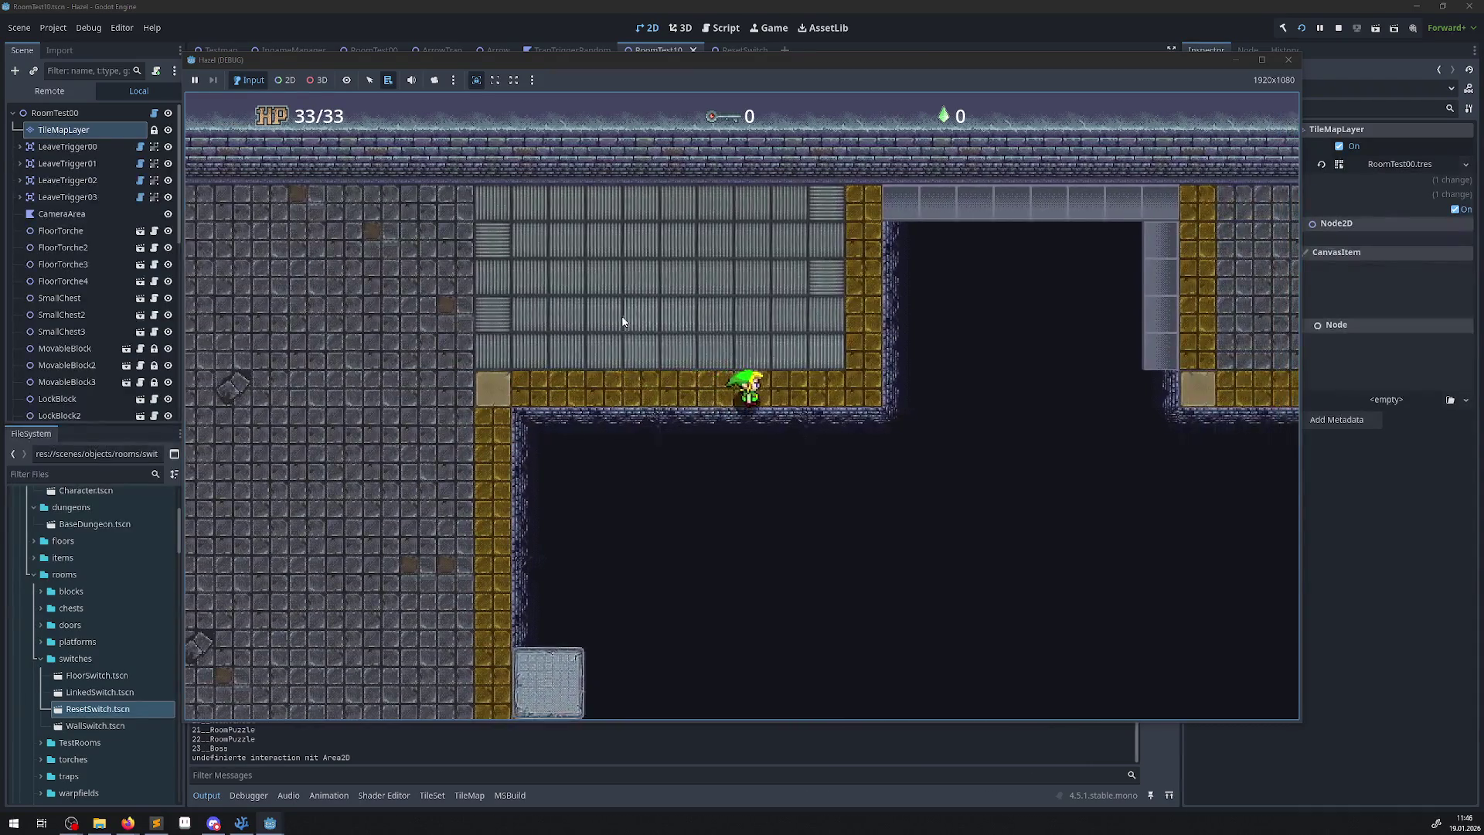
pyautogui.press('Up')
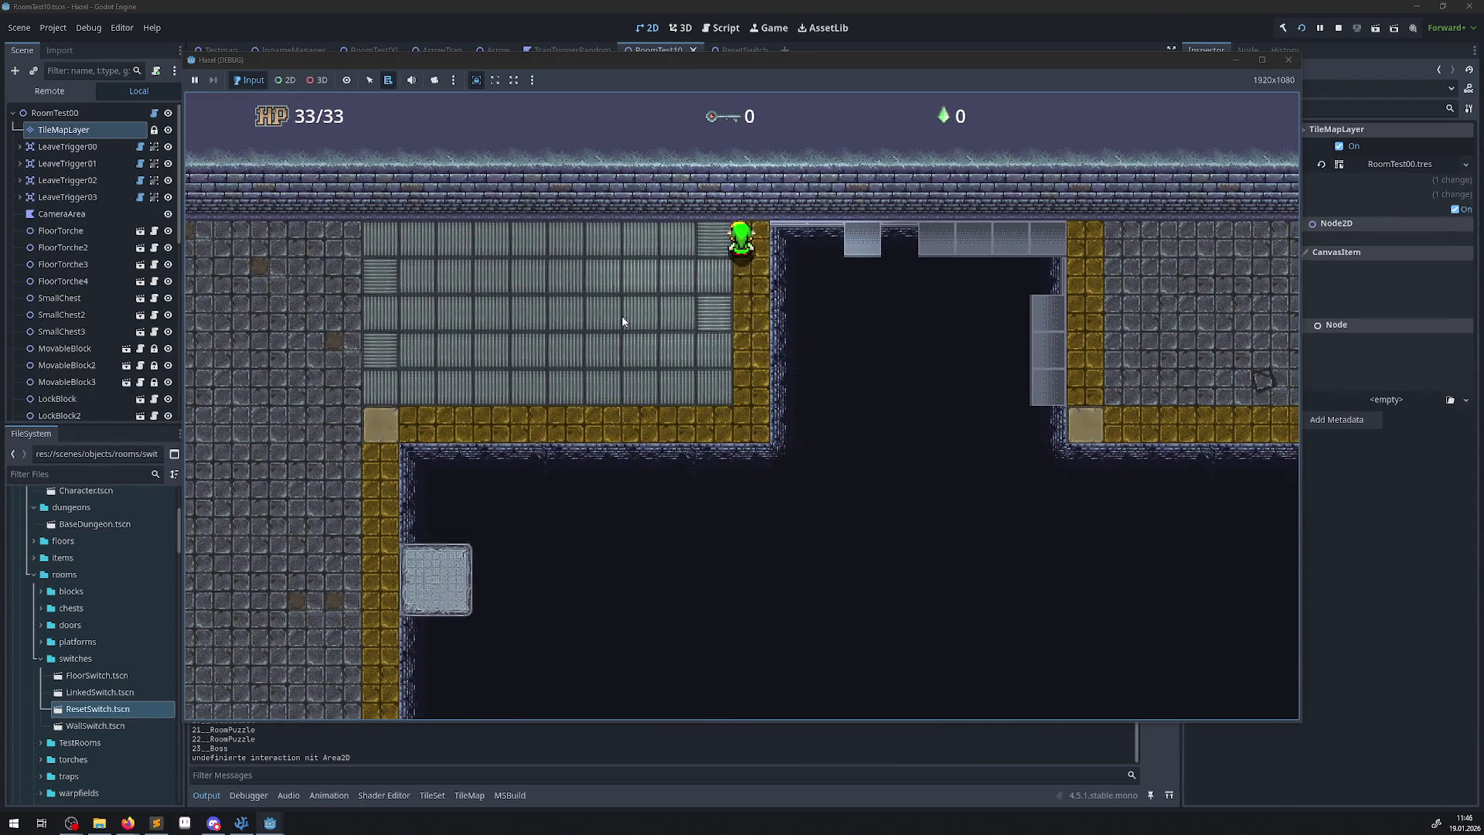
pyautogui.press('Right')
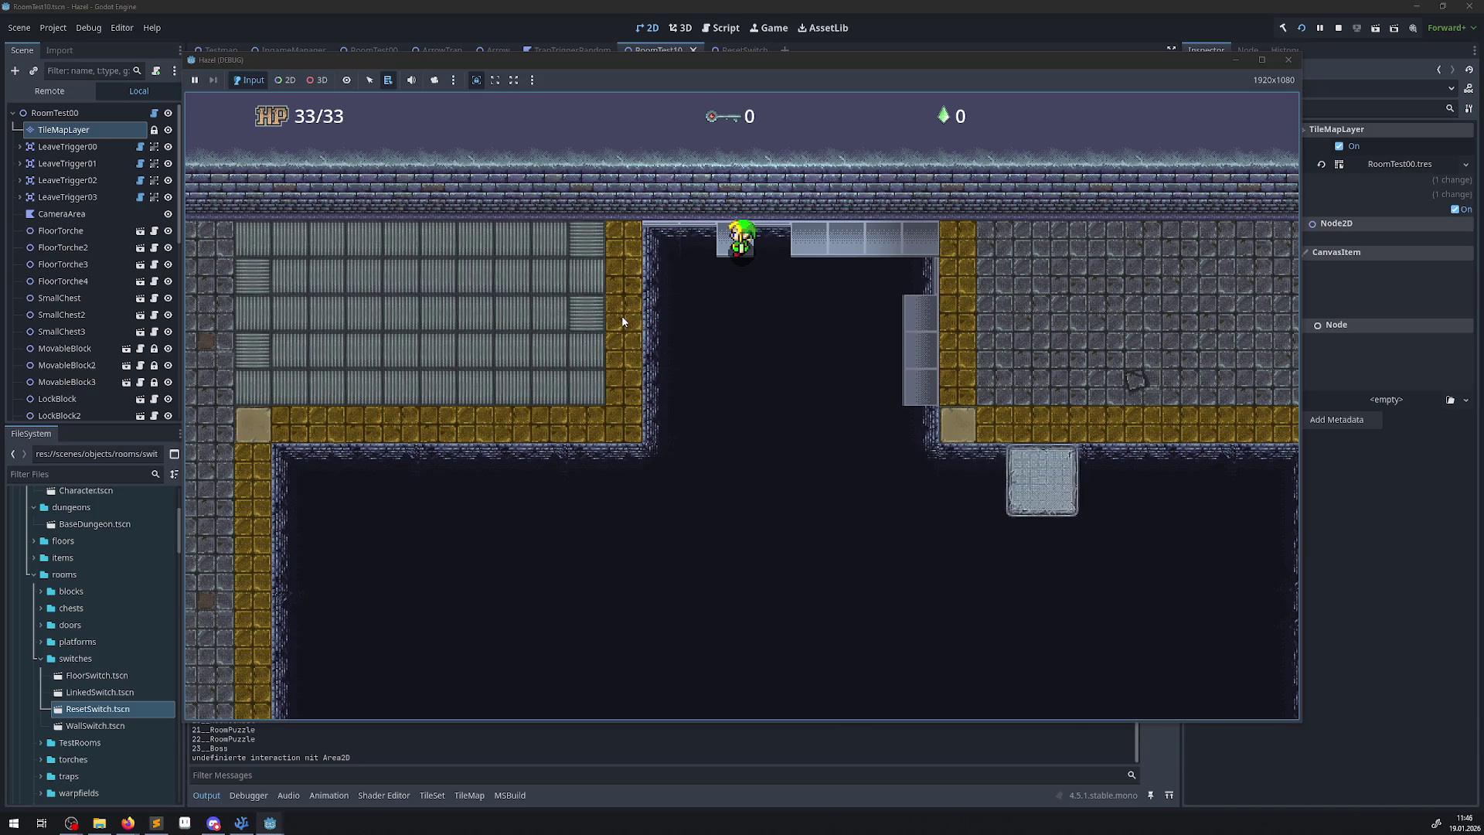
pyautogui.press('Left')
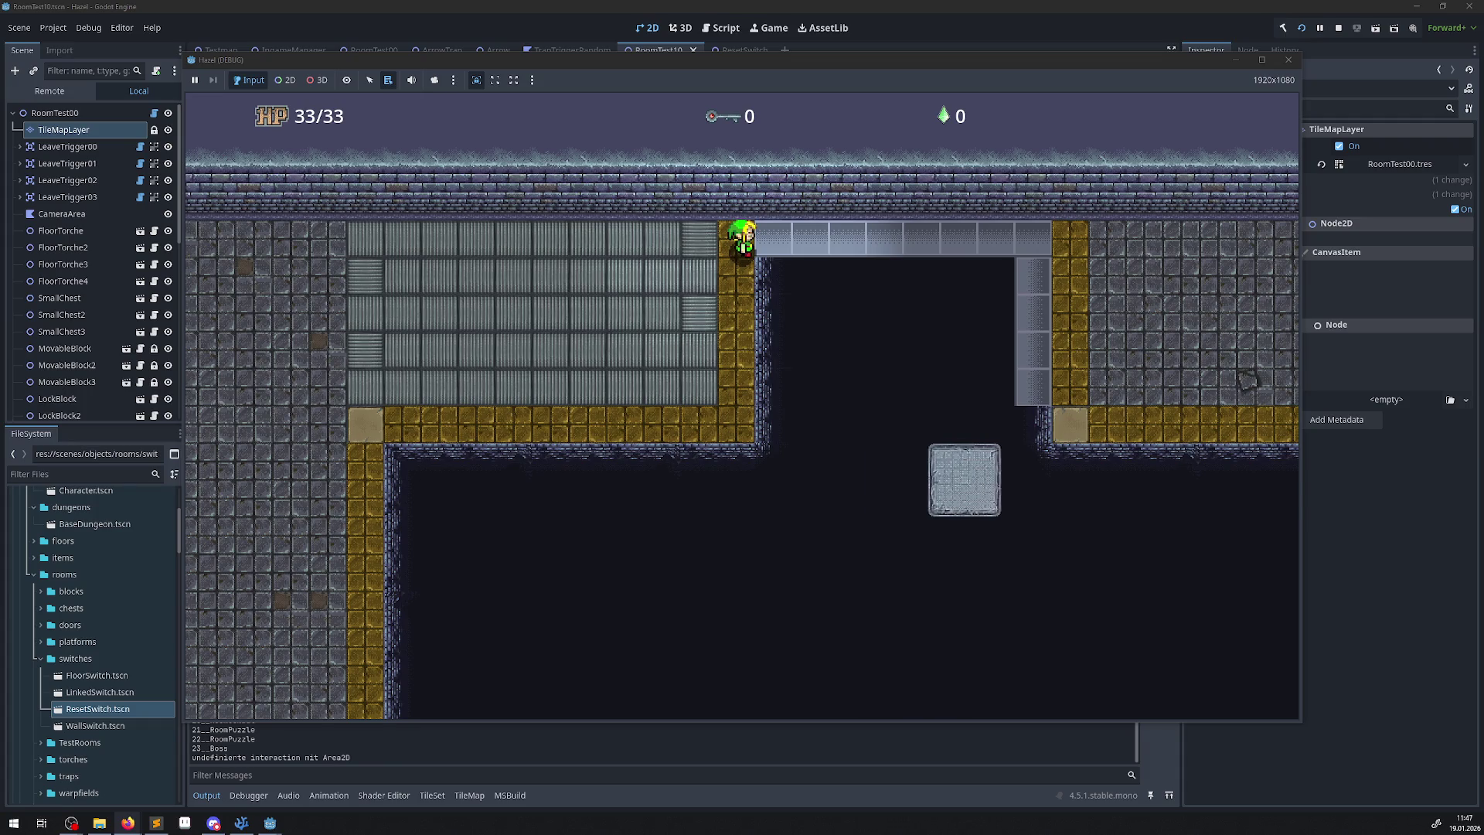
pyautogui.hotkey('alt', 'Tab')
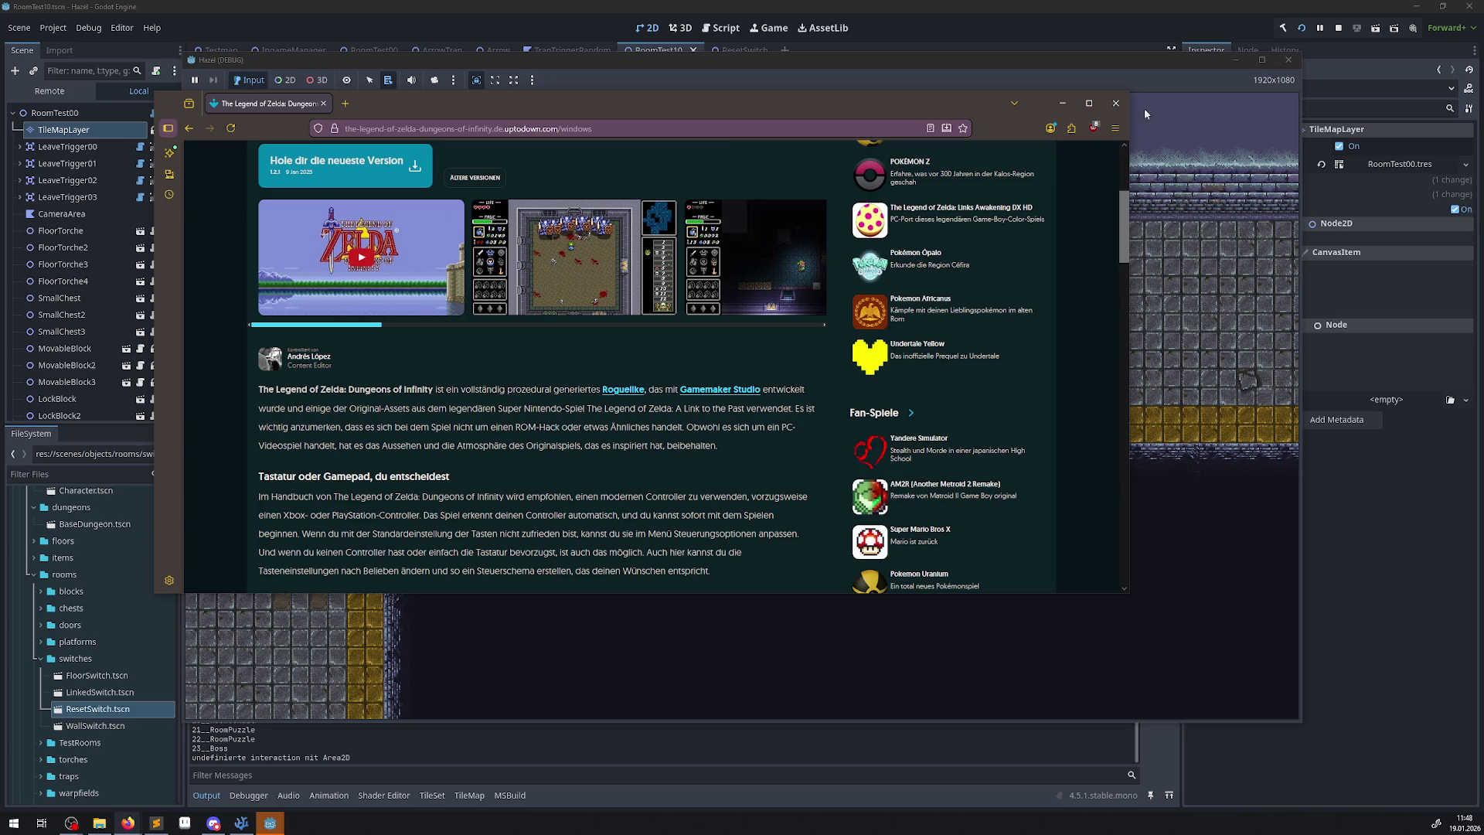
# Close the Firefox window showing the Zelda download page.
pyautogui.click(1113, 102)
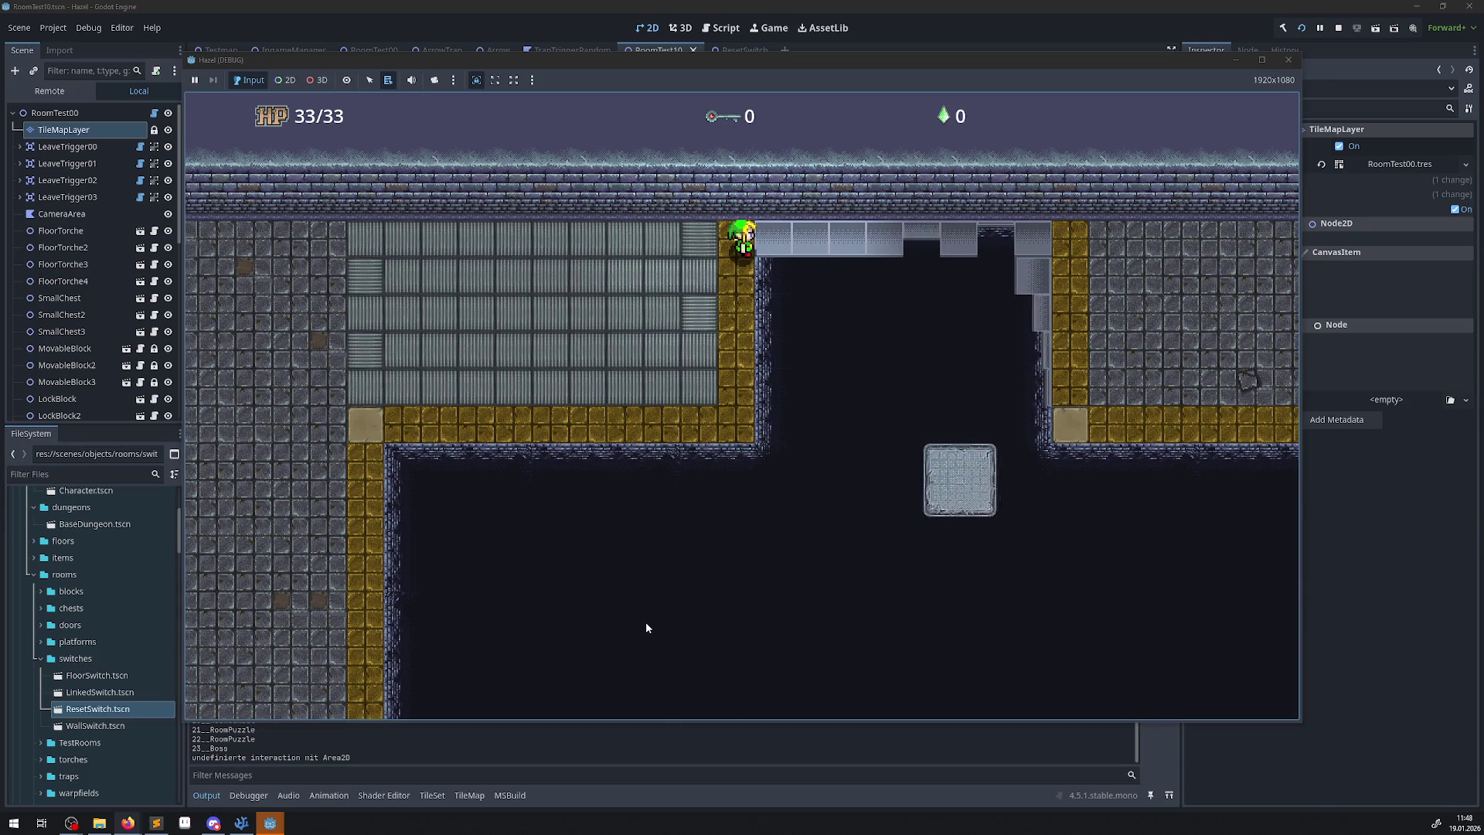
# Walk down the yellow path, then onto the top grated row and back across it.
pyautogui.press('Down')
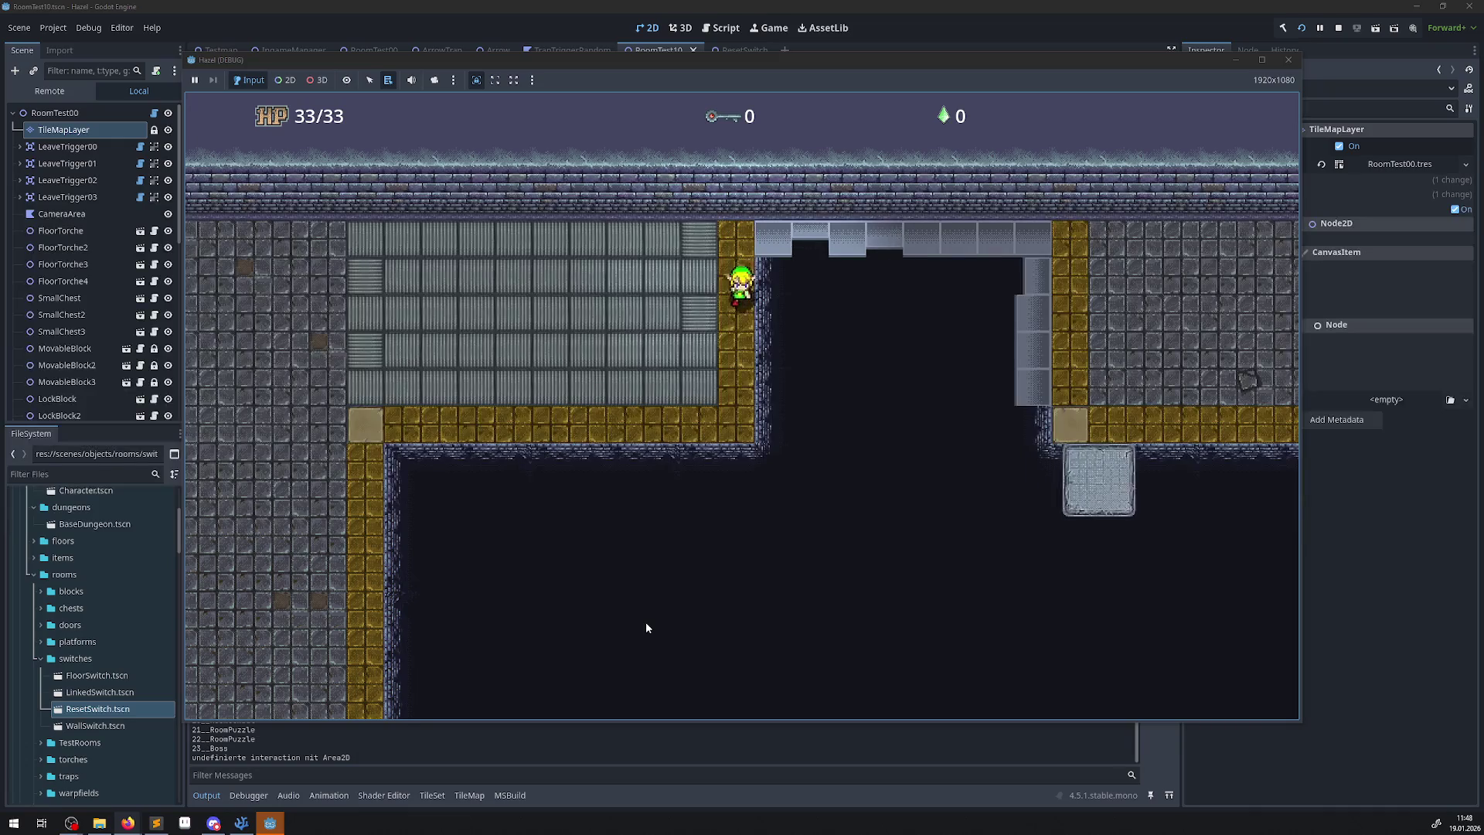
pyautogui.press('Left')
pyautogui.press('Left')
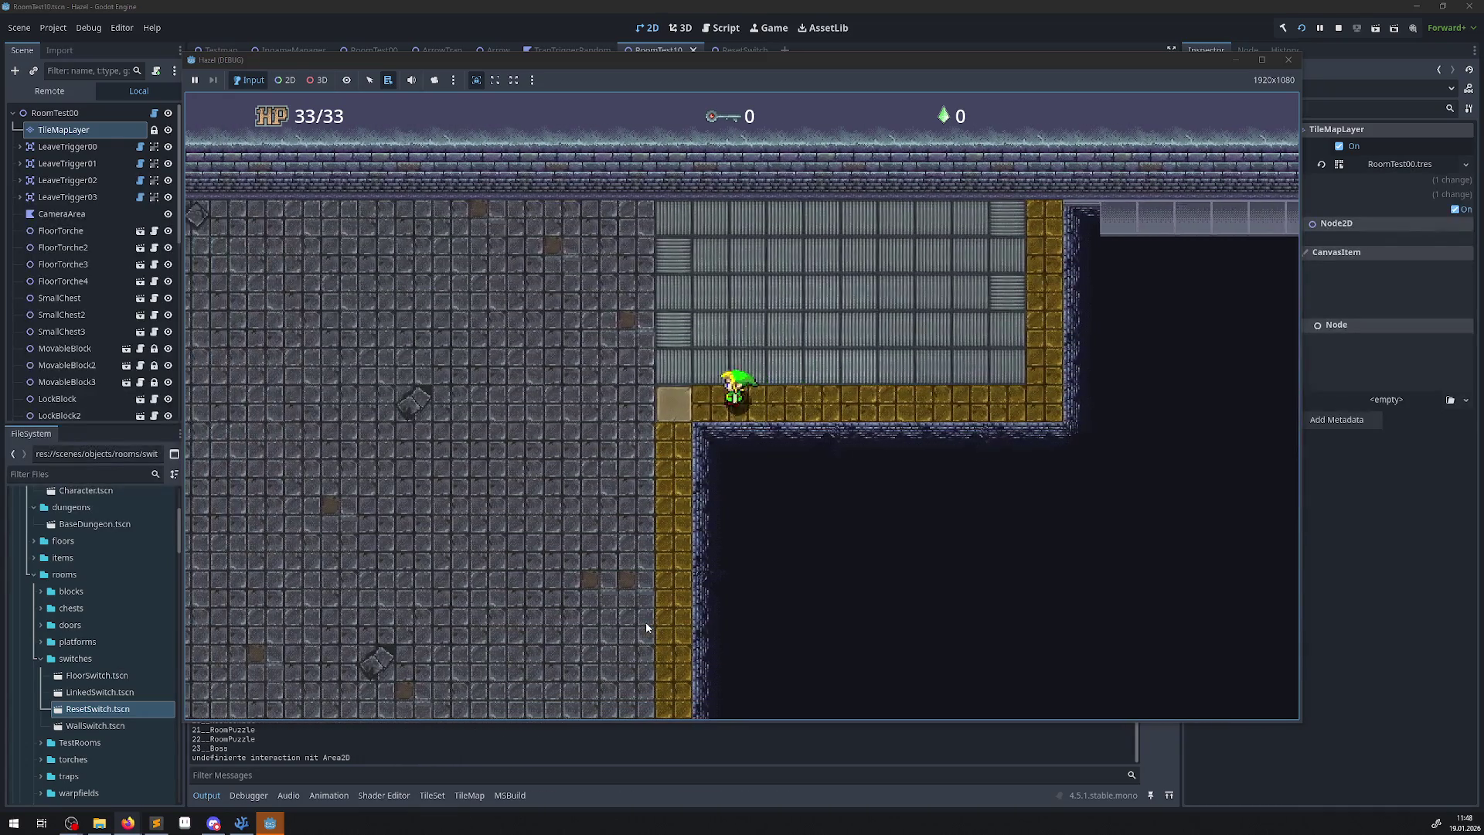
pyautogui.press('Up')
pyautogui.press('Right')
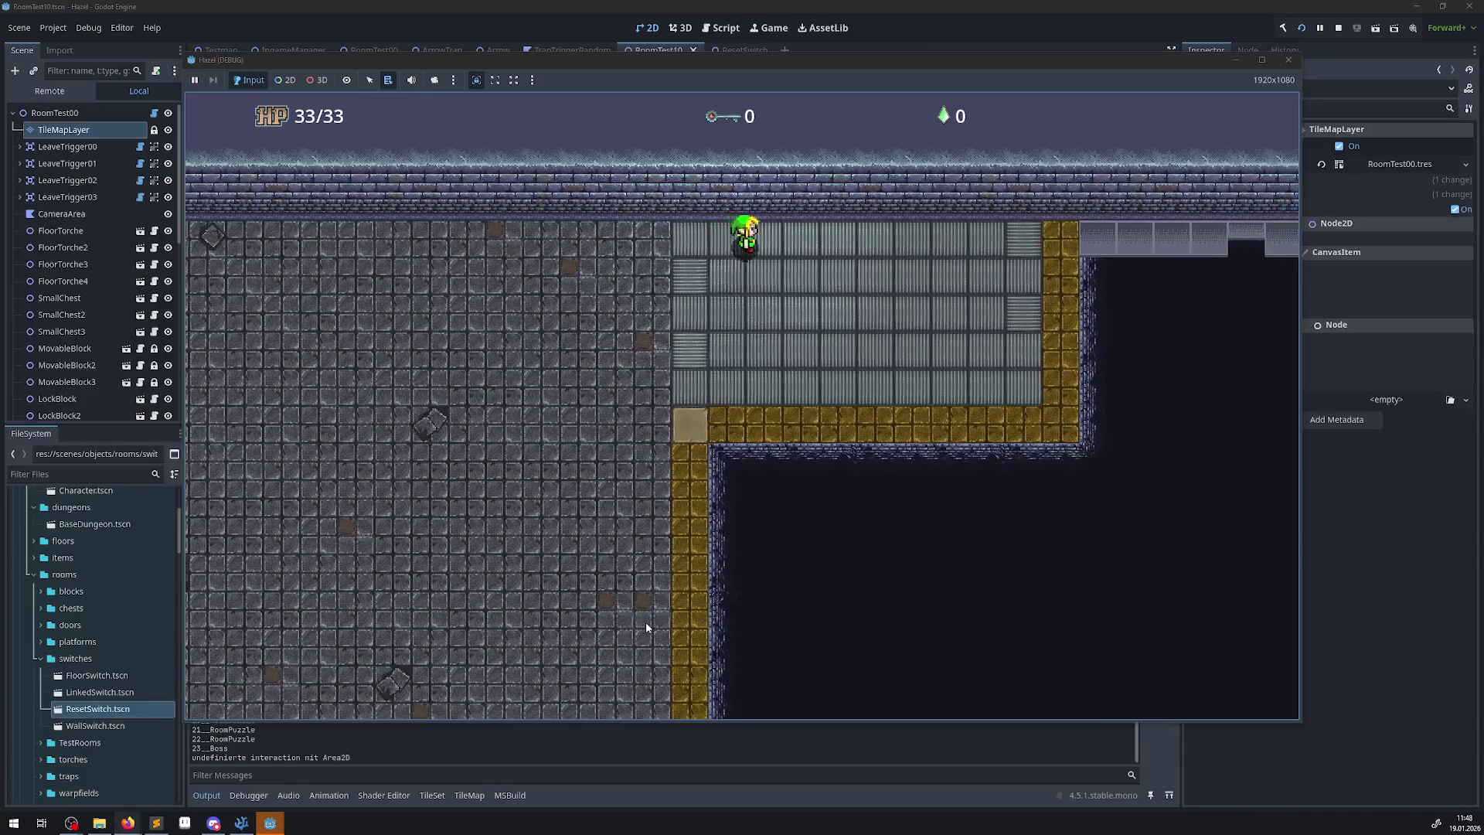
pyautogui.press('Left')
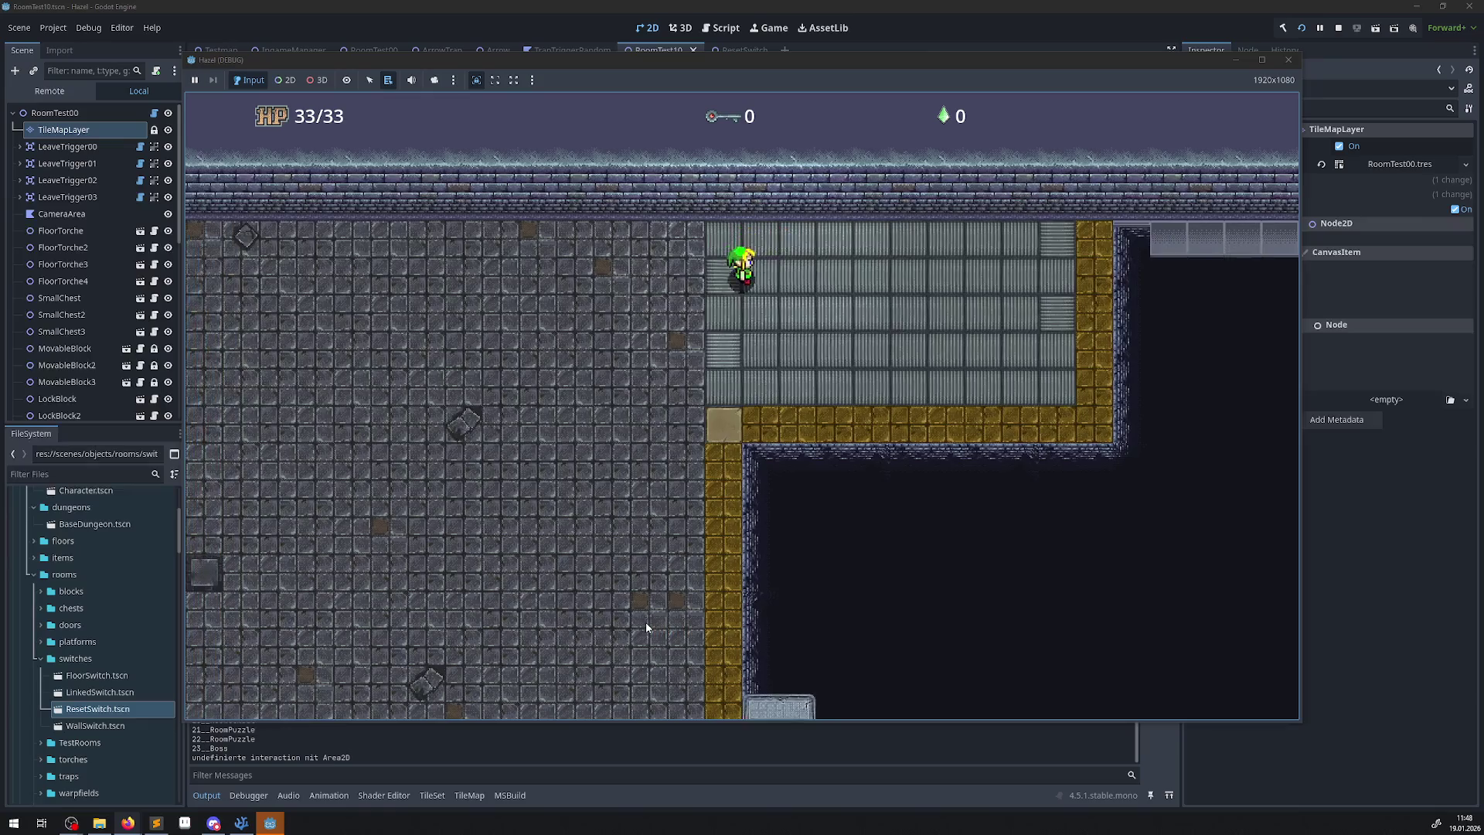
pyautogui.press('Down')
pyautogui.press('Right')
# Zigzag down the grating to the yellow path, then go left and down the grey room.
pyautogui.press('Down')
pyautogui.press('Left')
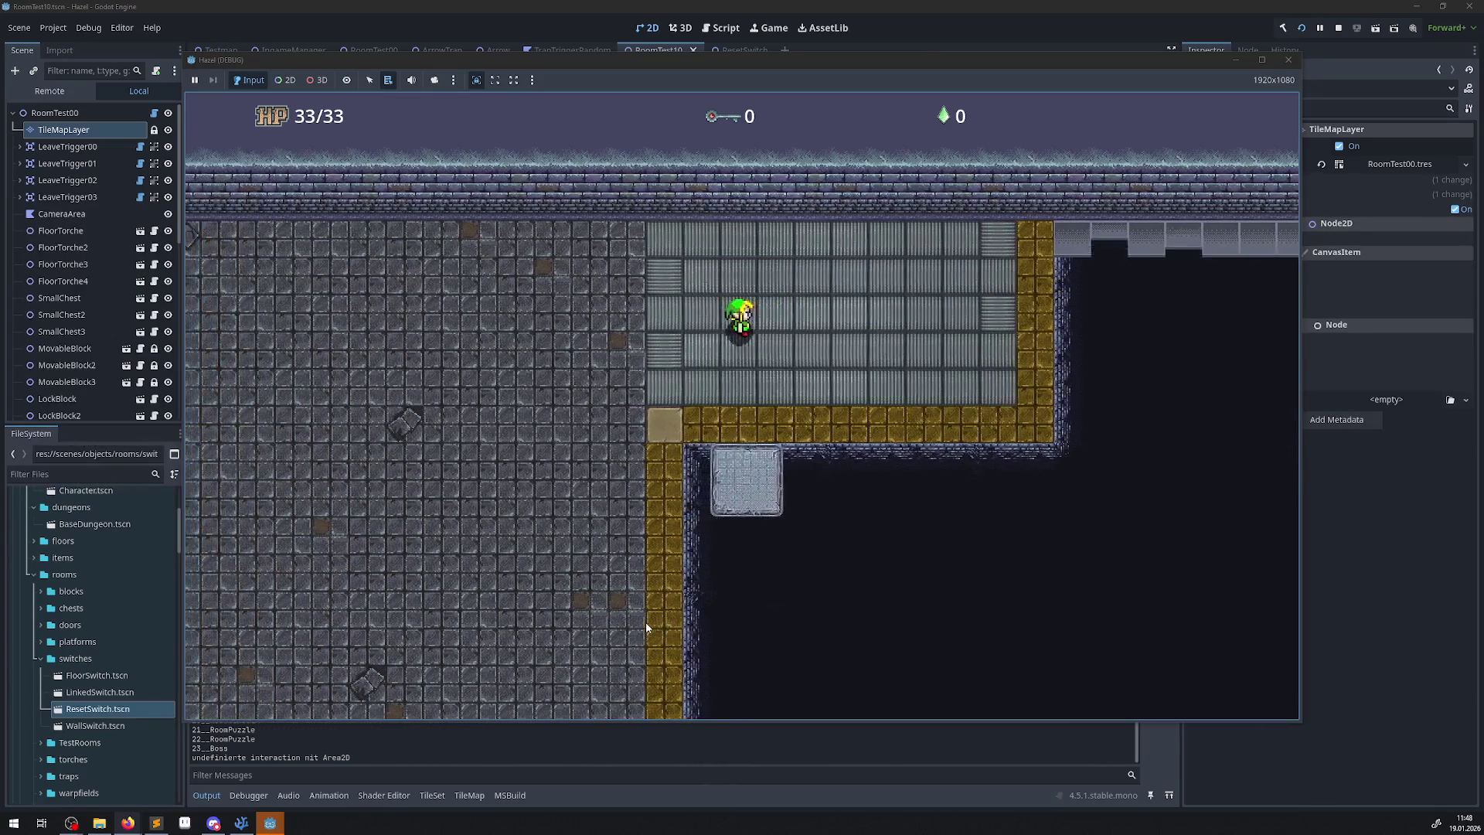
pyautogui.press('Down')
pyautogui.press('Right')
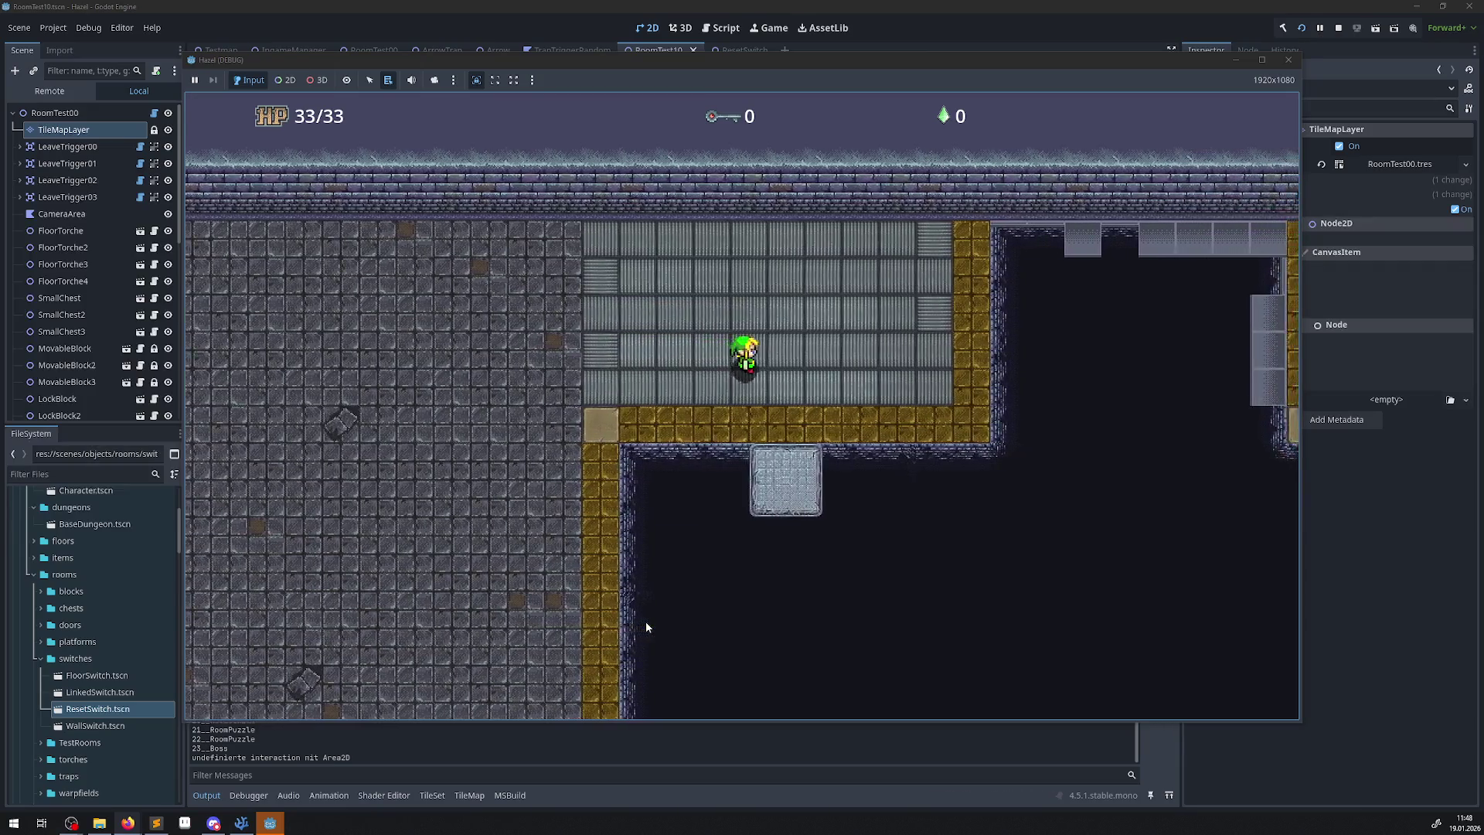
pyautogui.press('Right')
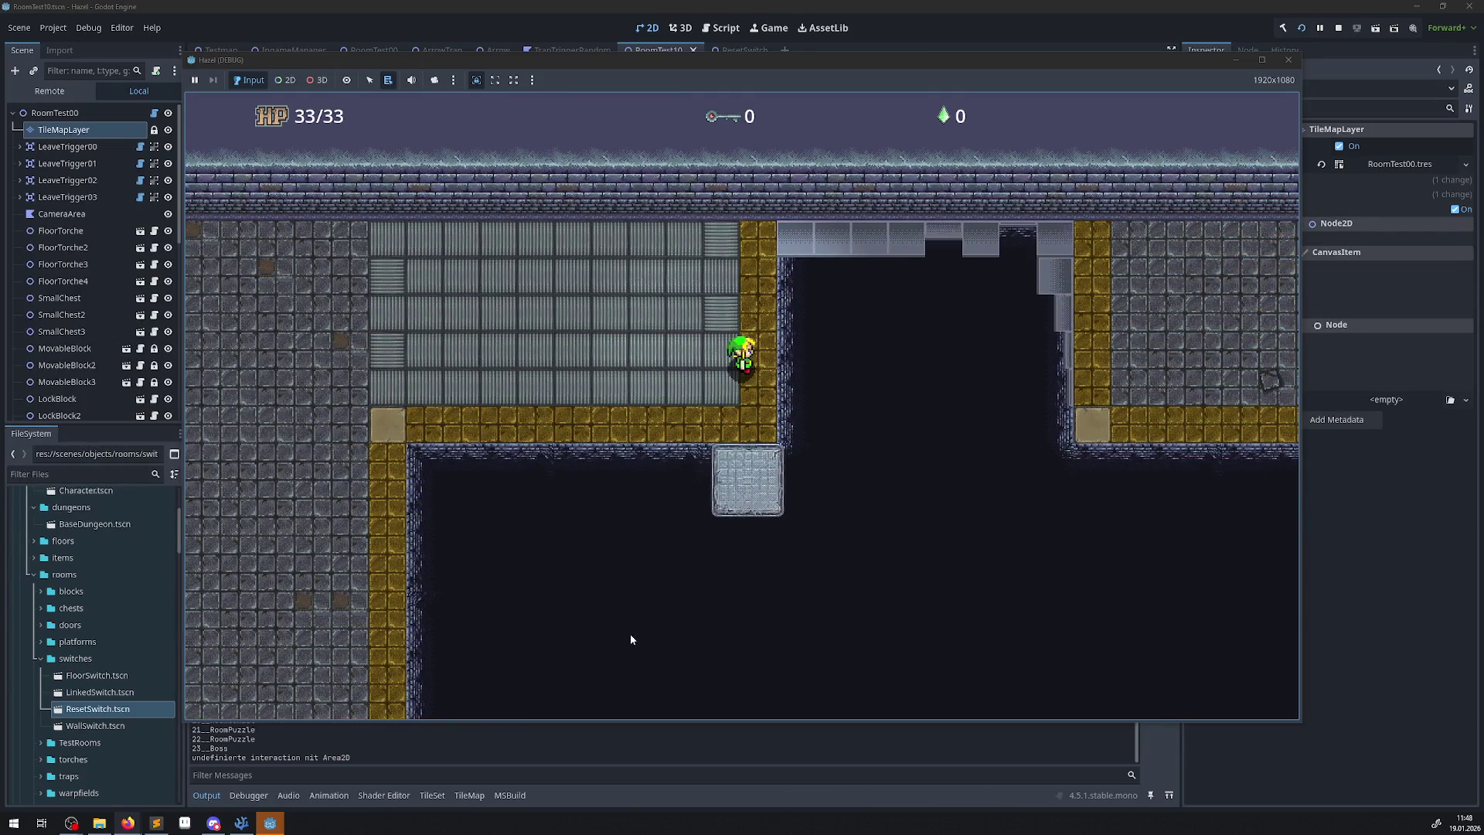
pyautogui.press('Down')
pyautogui.press('Left')
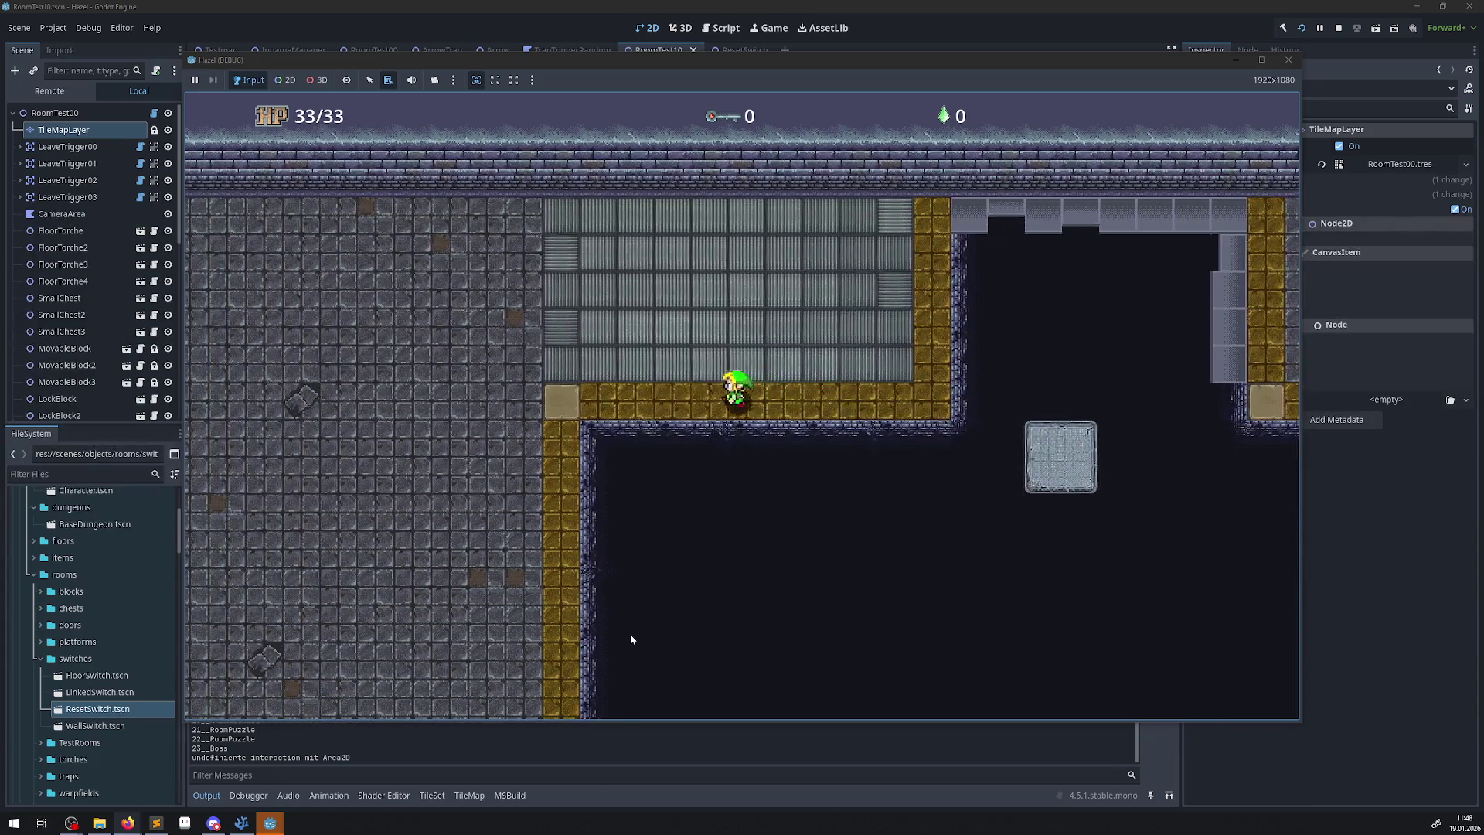
pyautogui.press('Left')
pyautogui.press('Down')
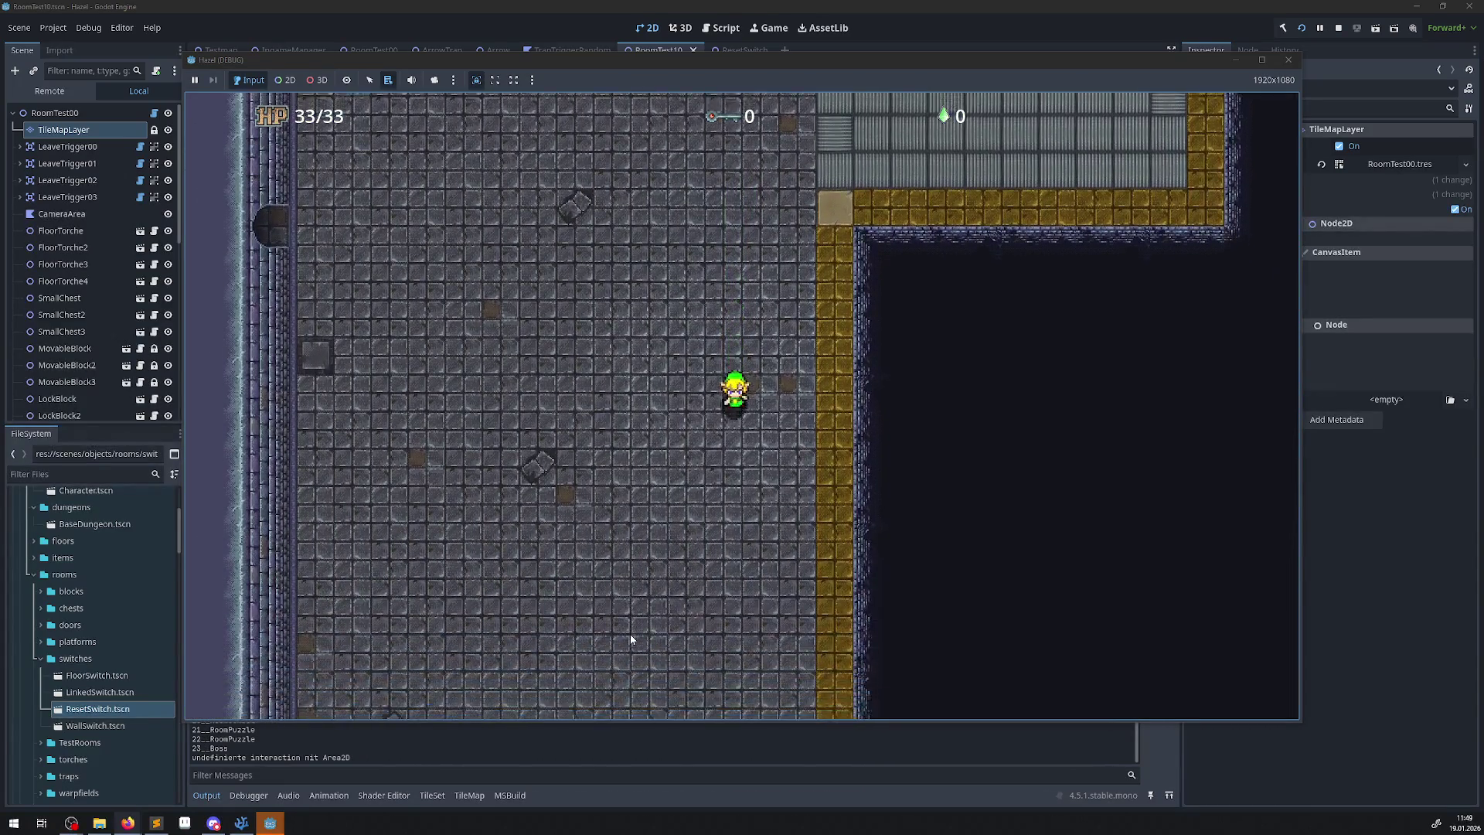
pyautogui.press('Down')
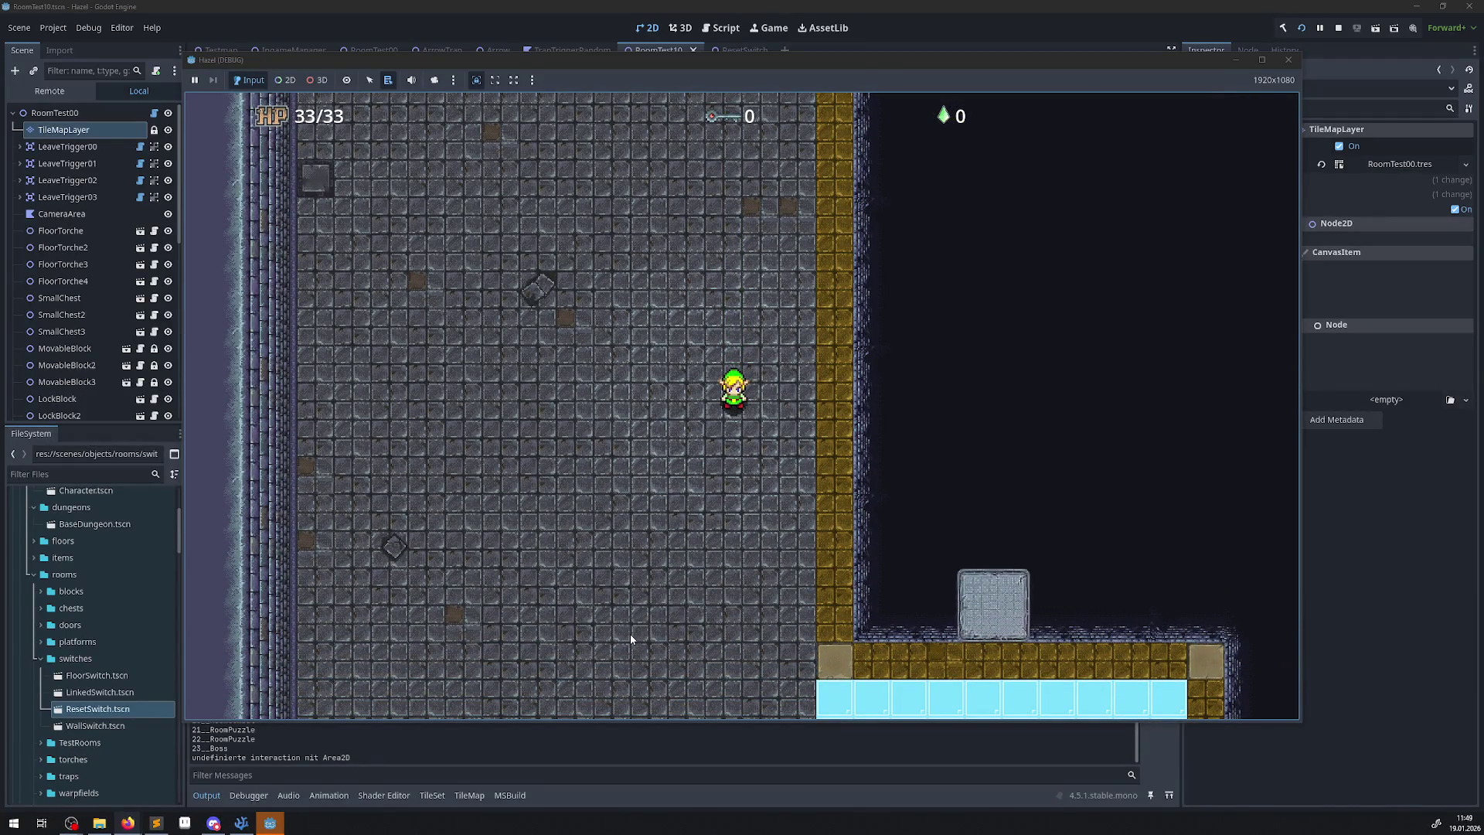
# Walk onto the cyan ice floor and slide the hero left across it.
pyautogui.press('Down')
pyautogui.press('Right')
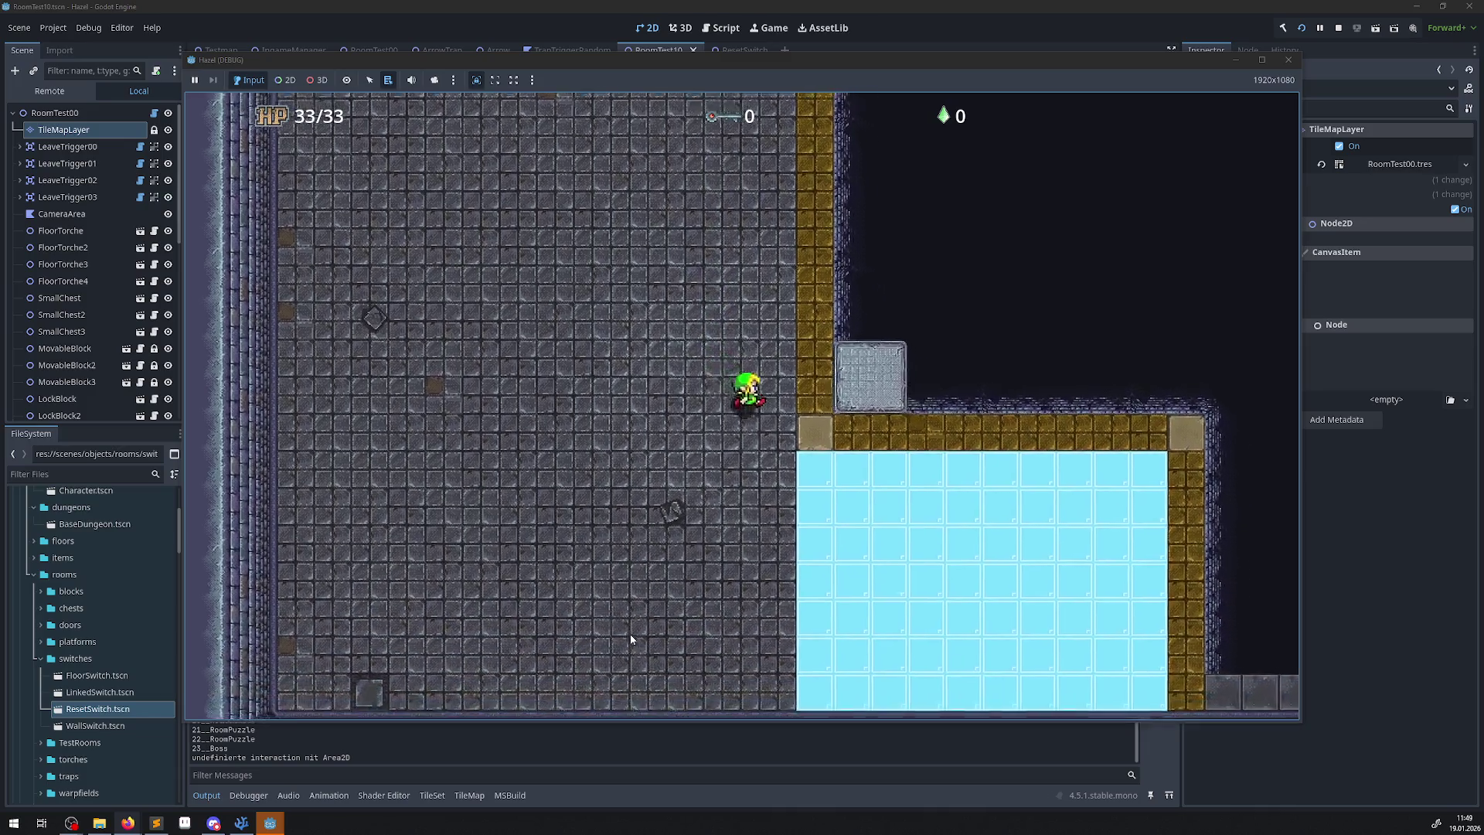
pyautogui.press('Right')
pyautogui.press('Down')
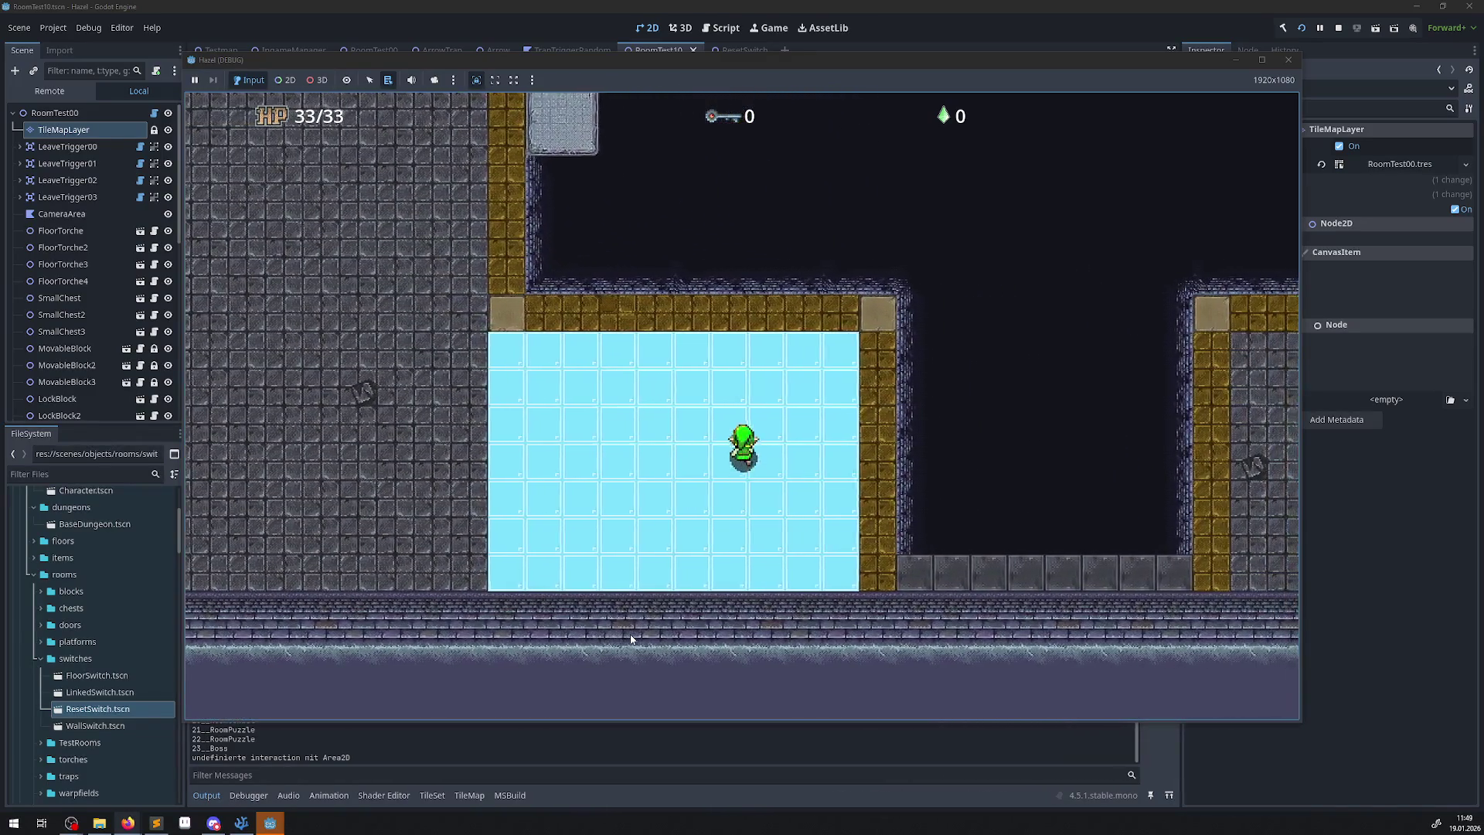
pyautogui.press('Up')
pyautogui.press('Left')
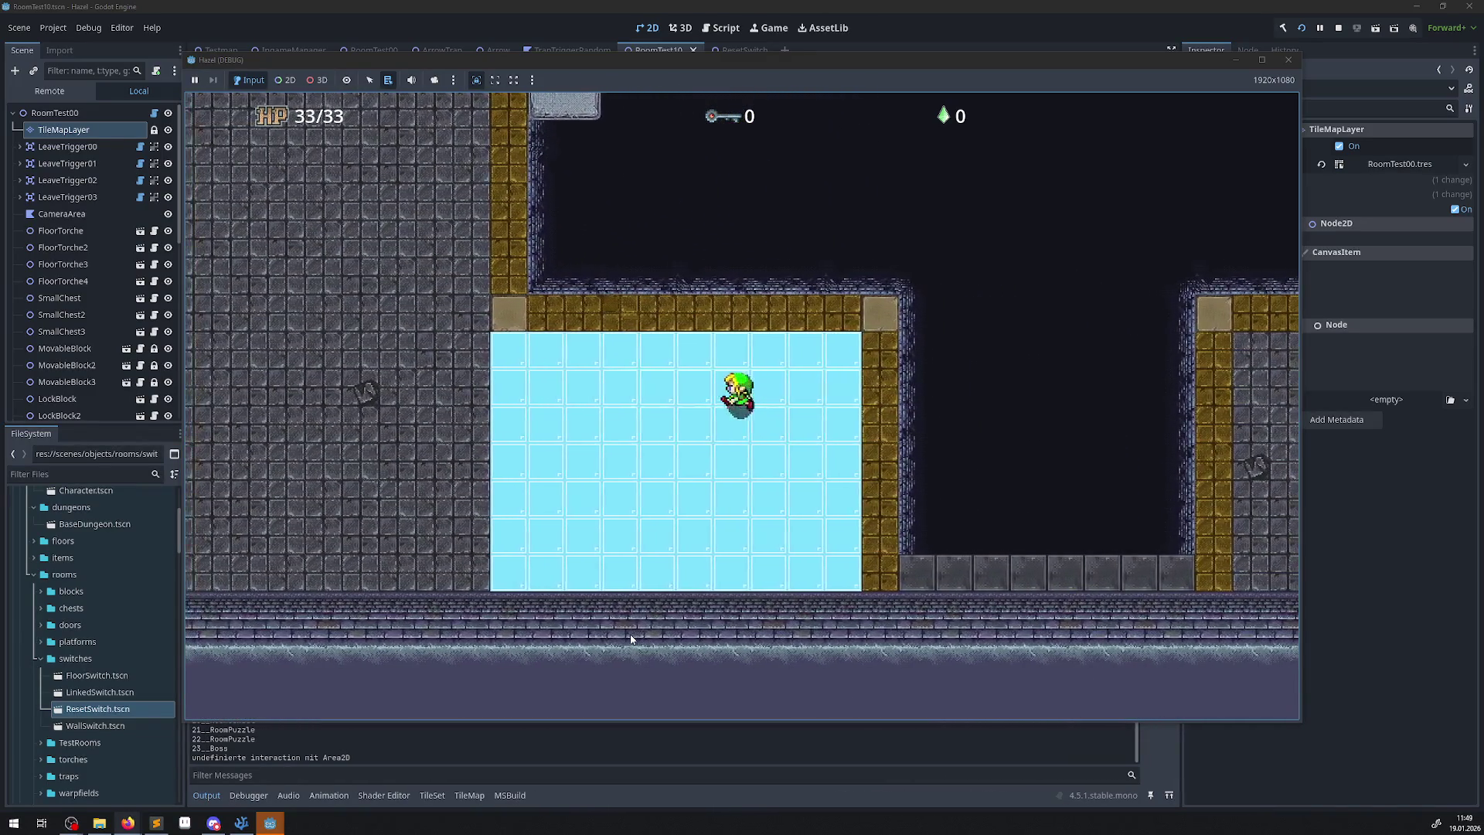
pyautogui.press('Down')
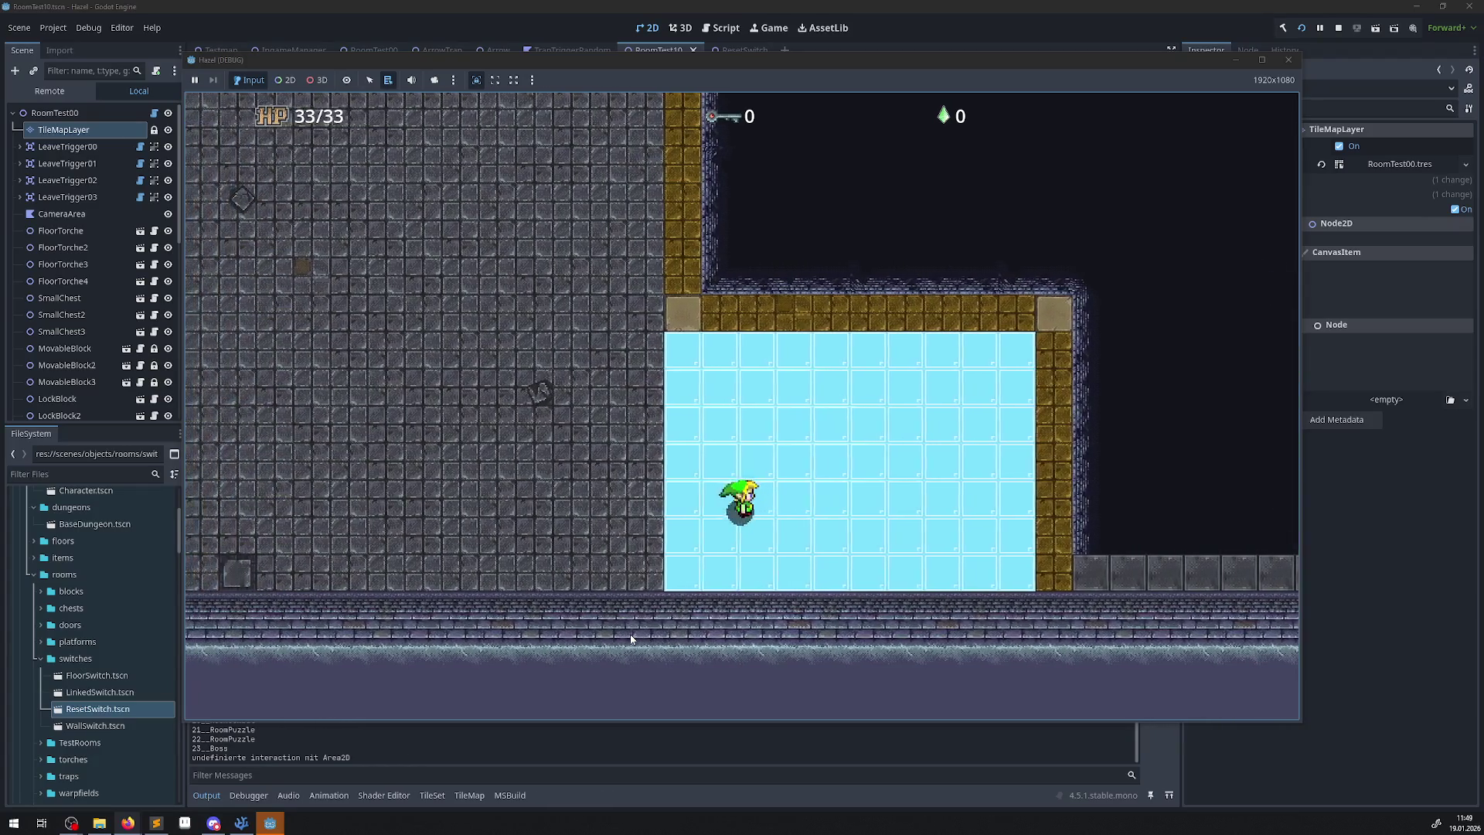
pyautogui.press('Up')
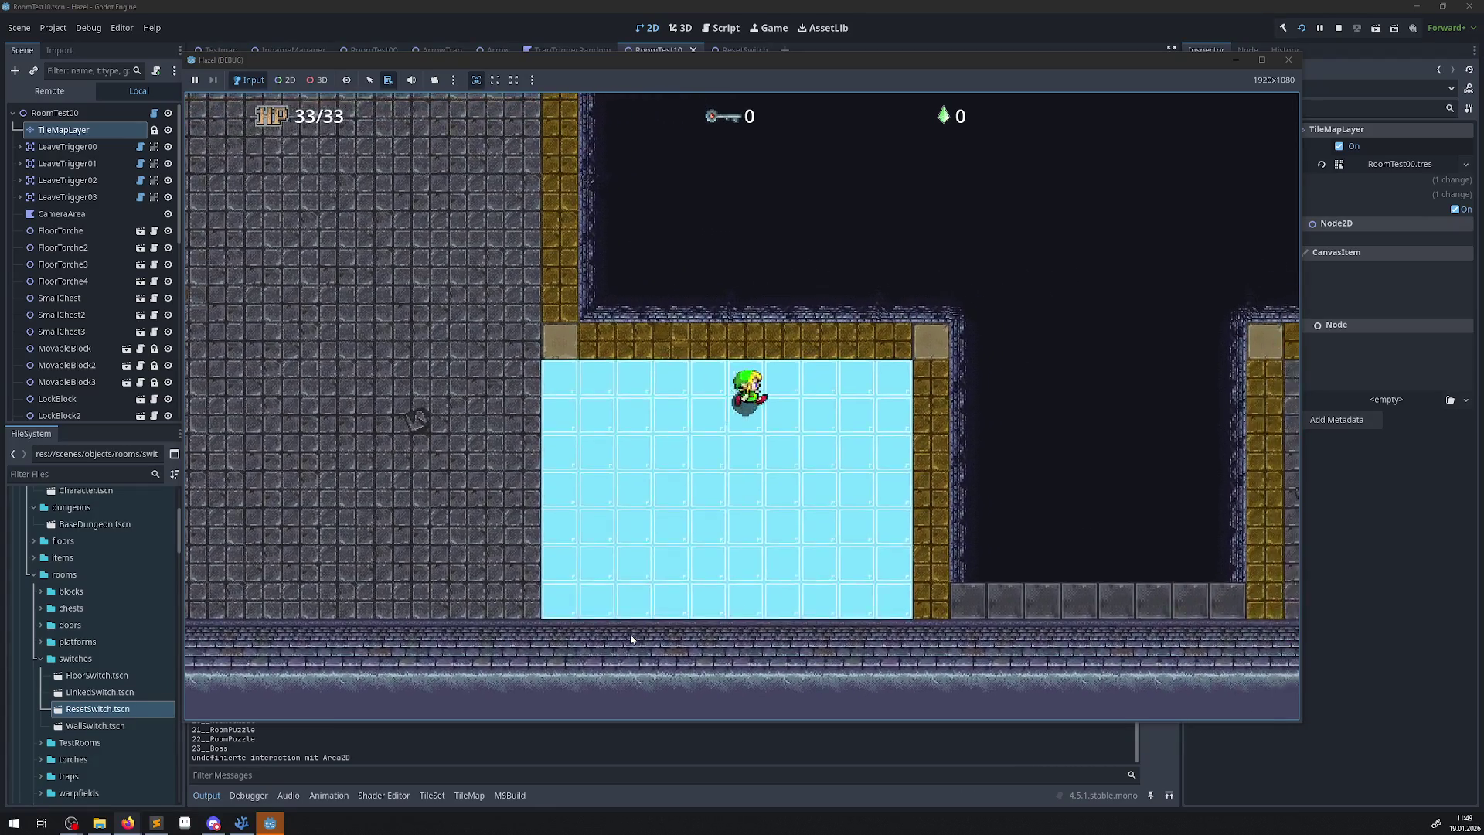
# Slide right, down and back left on the ice, then leave it and walk up beside the wall.
pyautogui.press('Right')
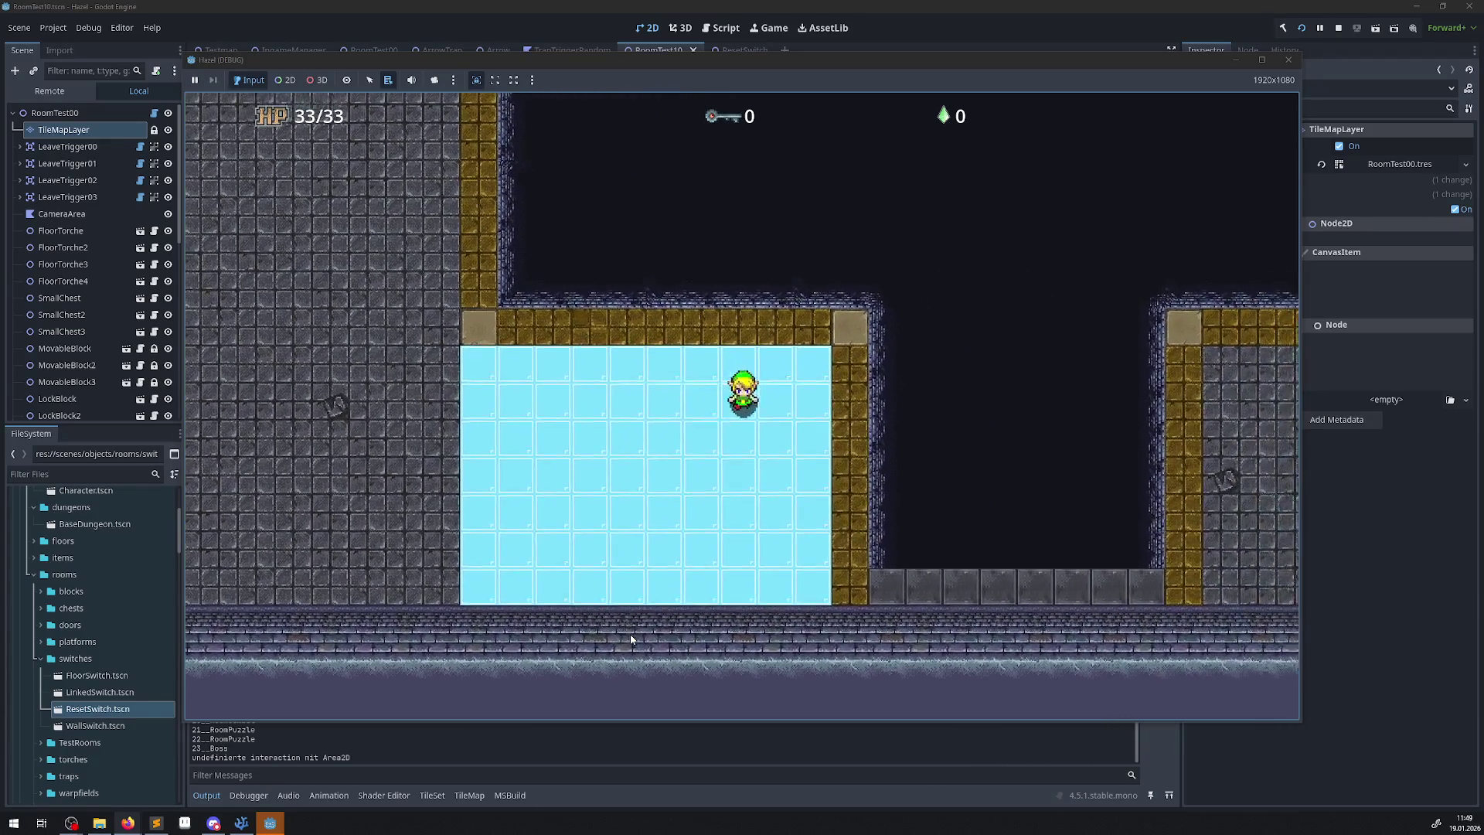
pyautogui.press('Down')
pyautogui.press('Left')
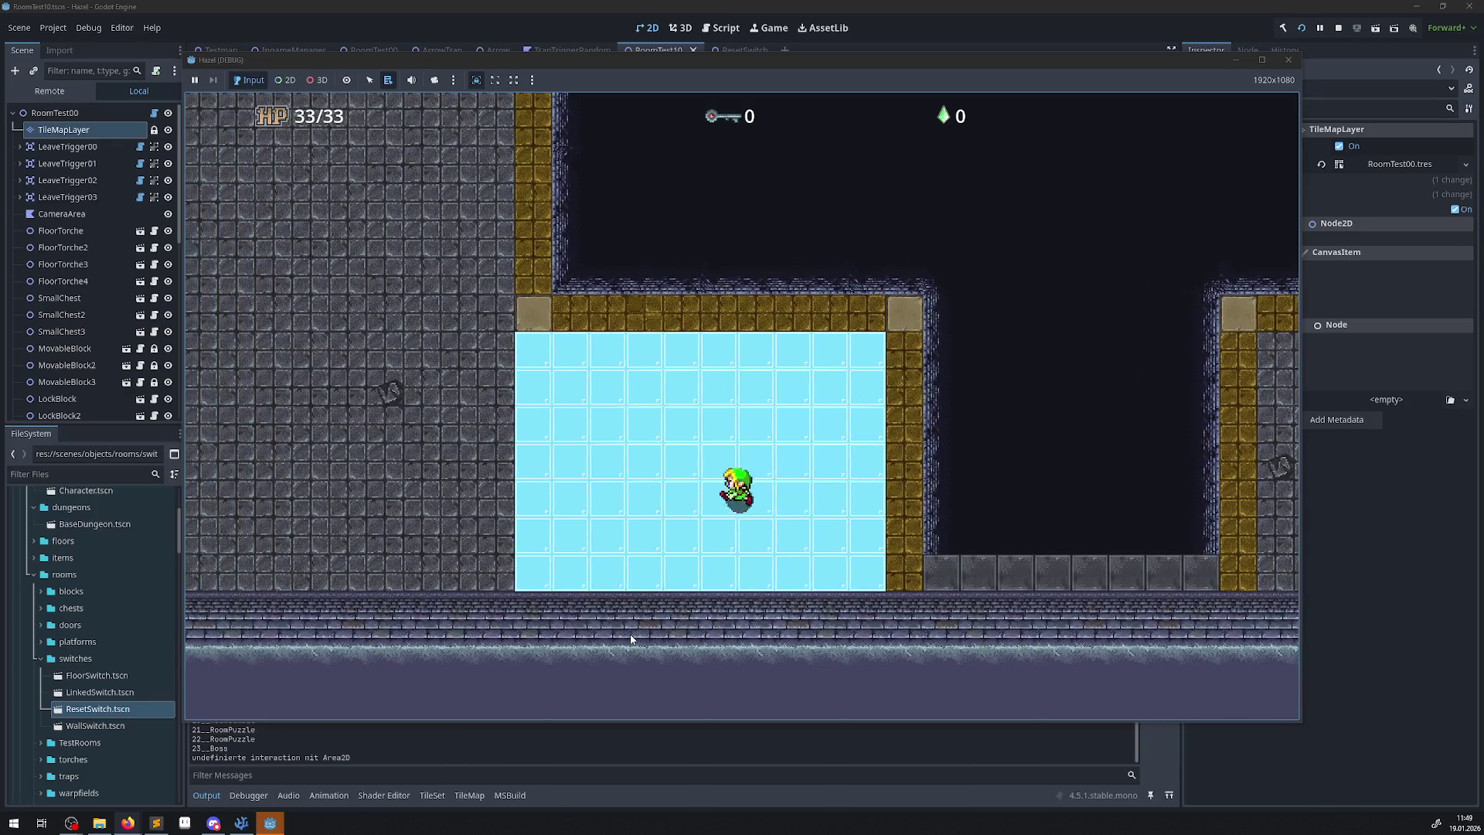
pyautogui.press('Up')
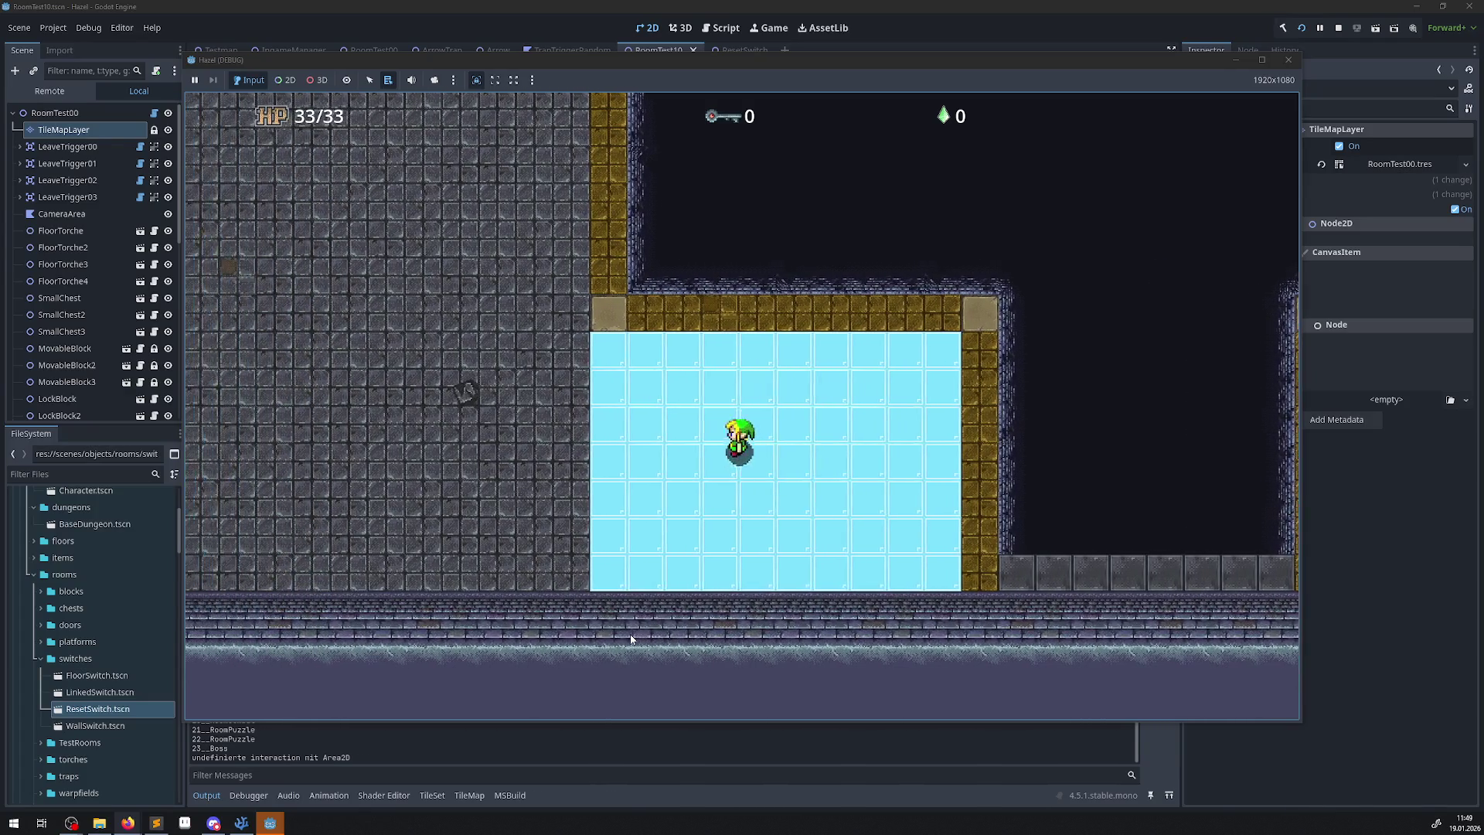
pyautogui.press('Down')
pyautogui.press('Right')
pyautogui.press('Up')
pyautogui.press('Left')
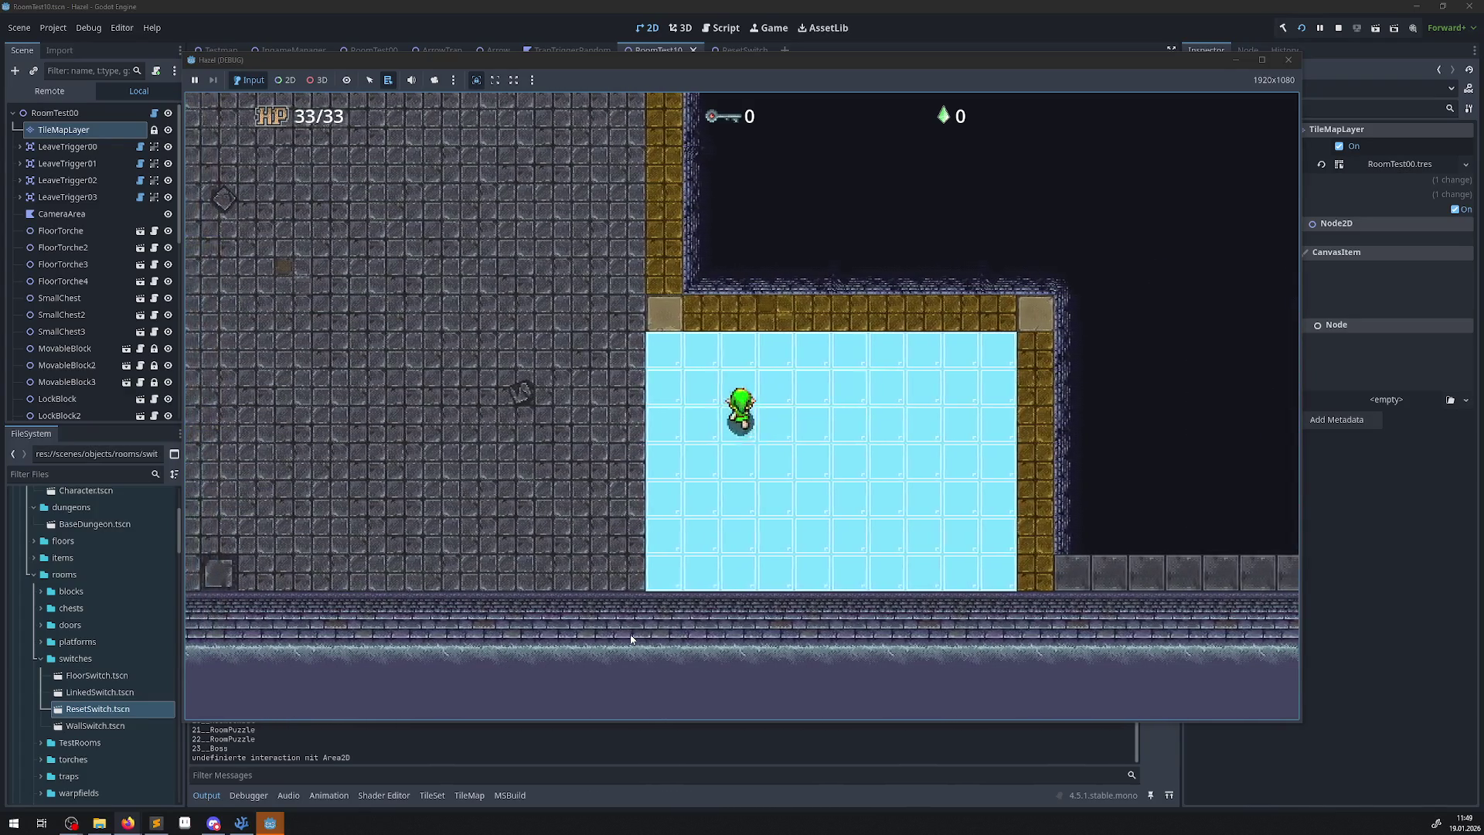
pyautogui.press('Up')
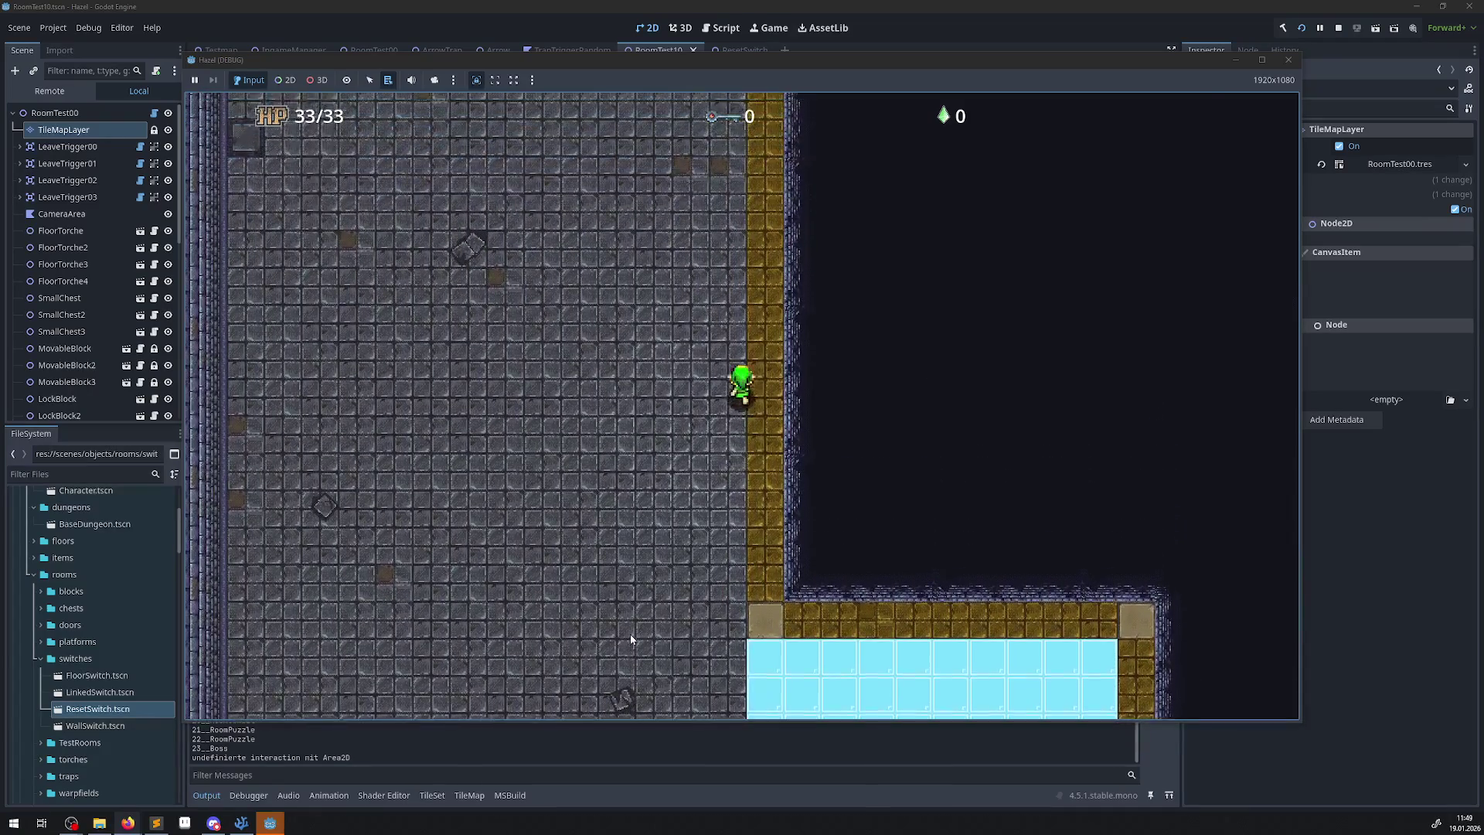
pyautogui.press('Up')
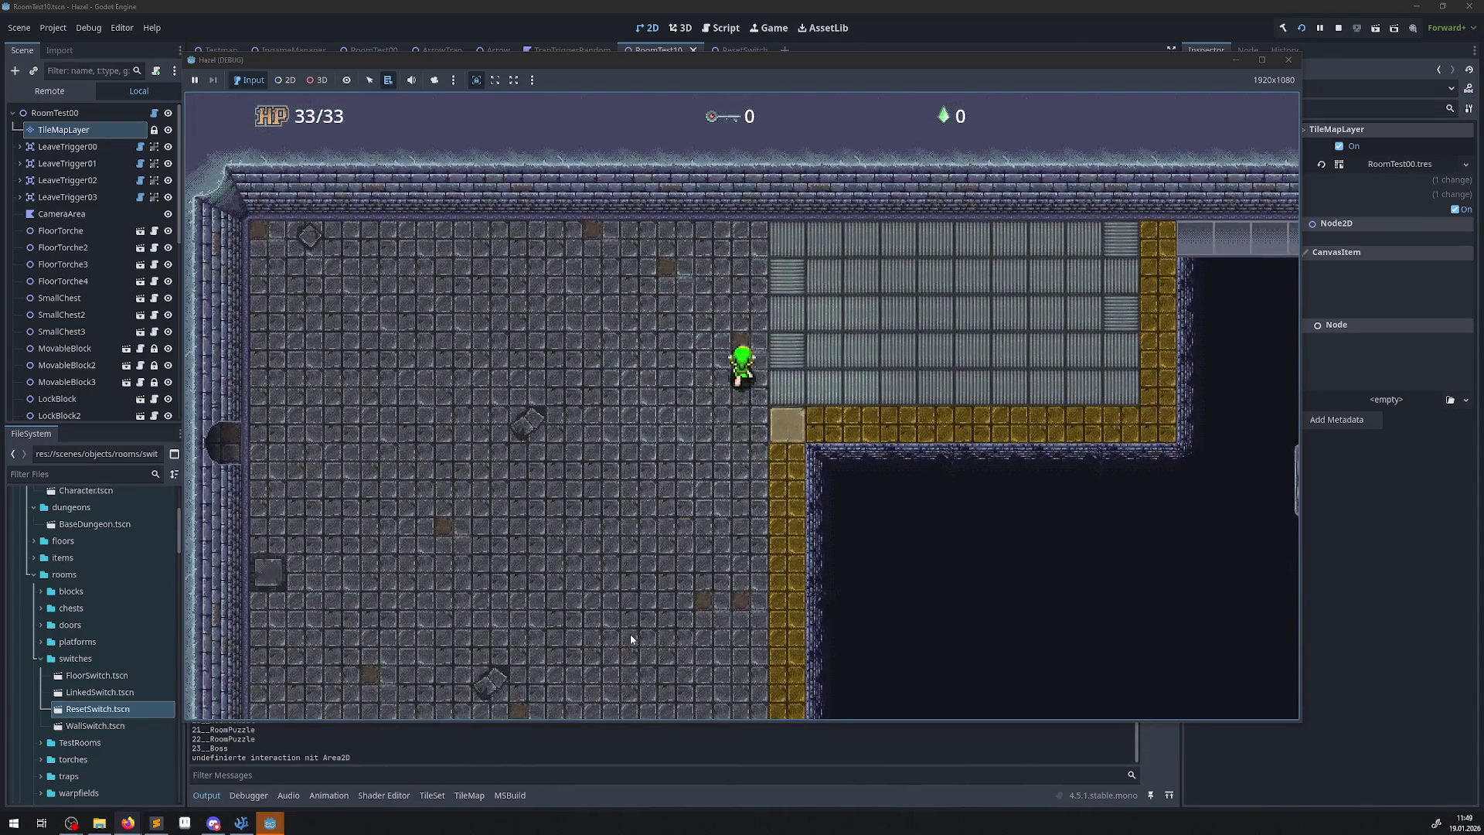
# Walk the hero back and forth across the grated floor above the dark pit.
pyautogui.press('Right')
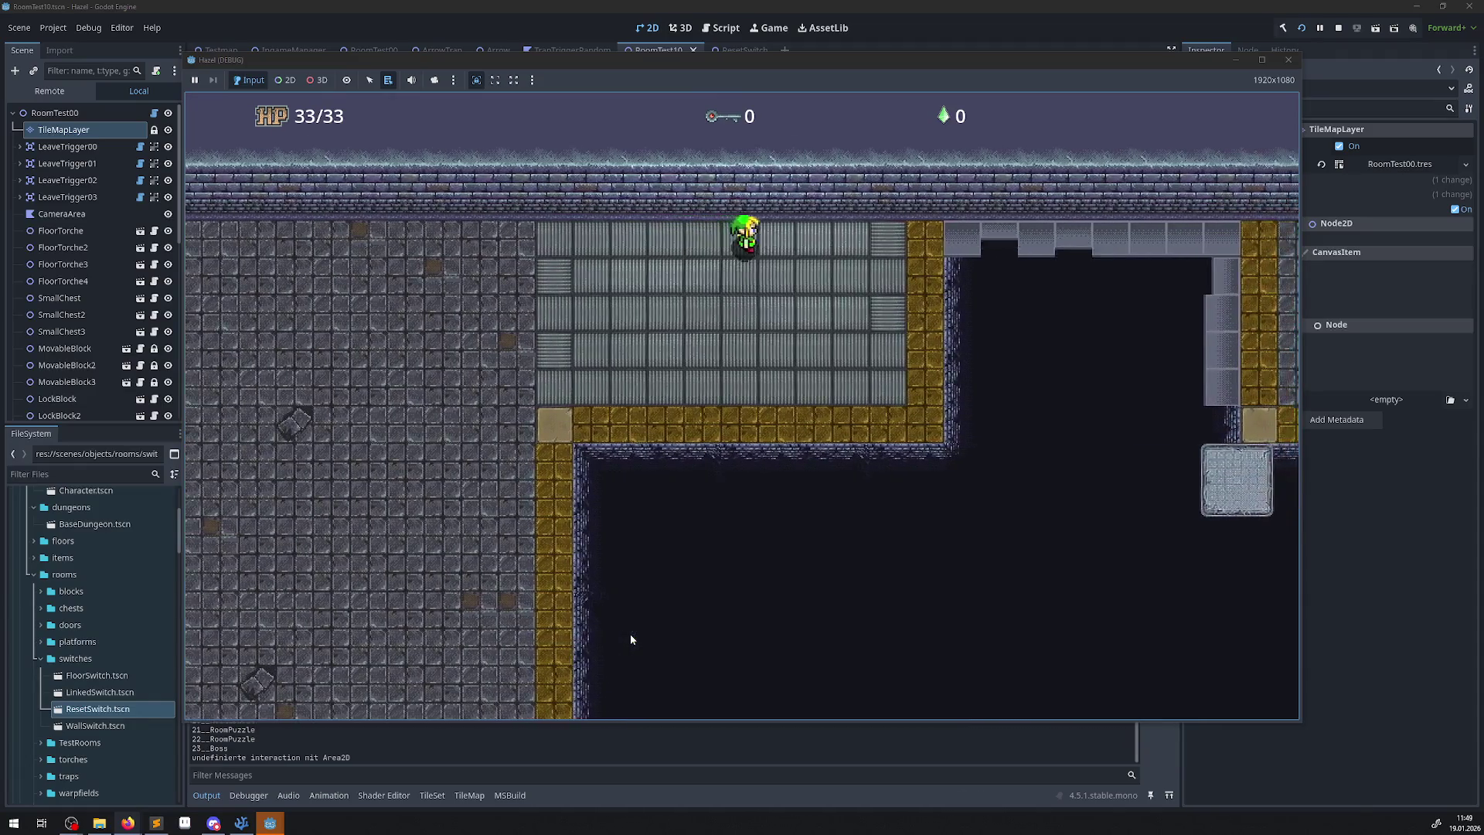
pyautogui.press('Left')
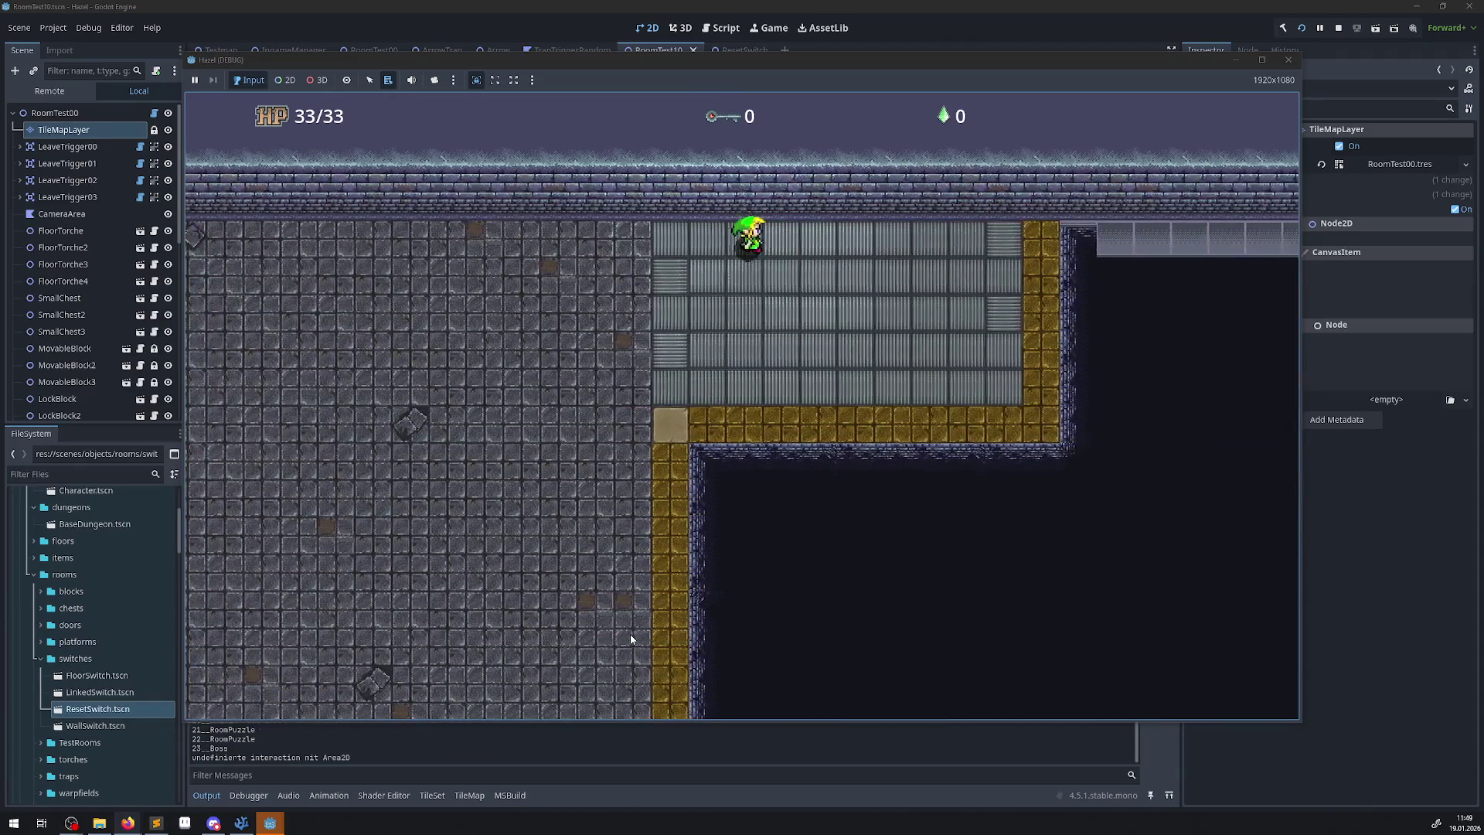
pyautogui.press('Right')
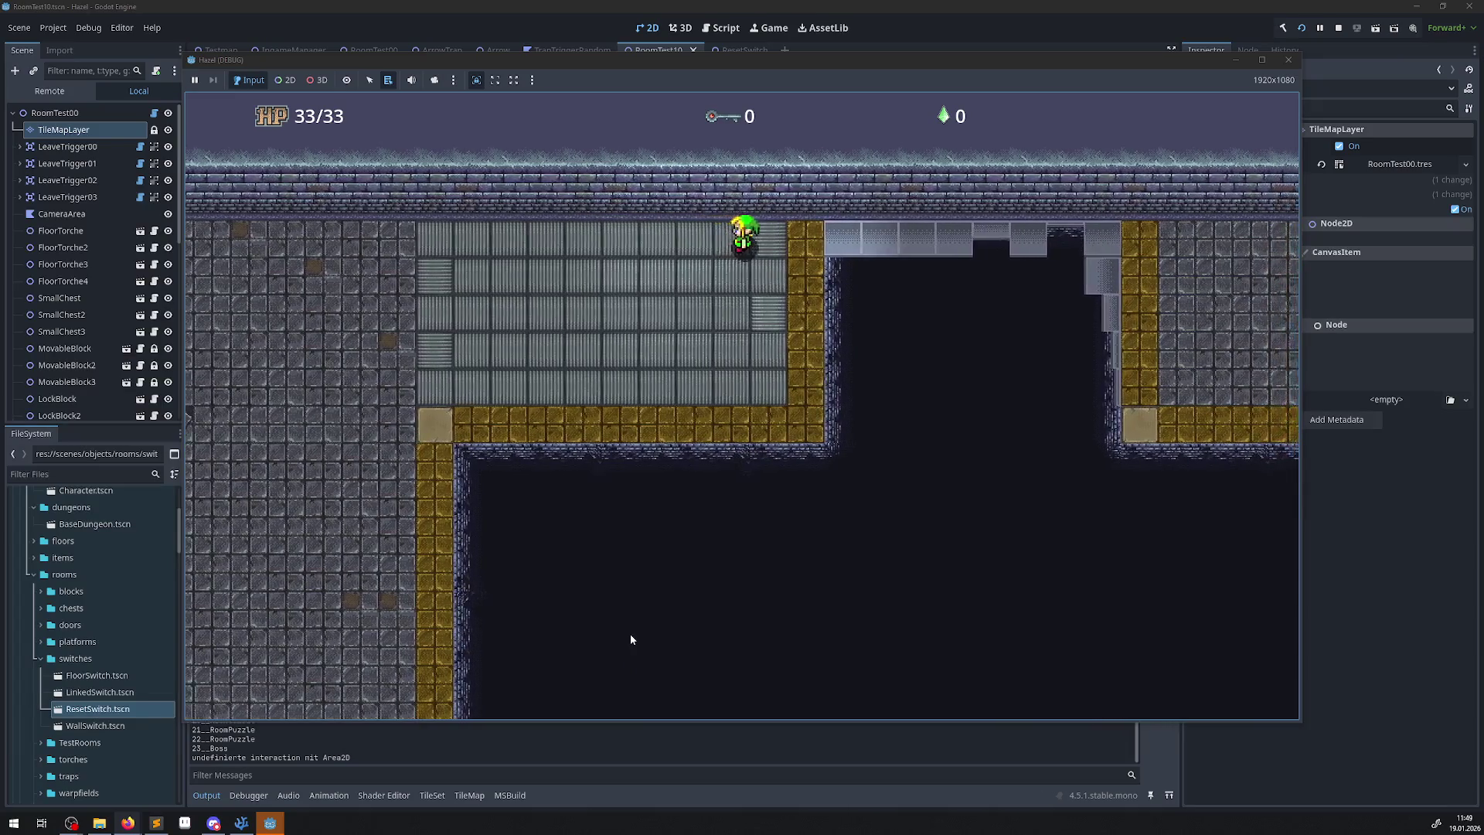
pyautogui.press('Left')
pyautogui.press('Left')
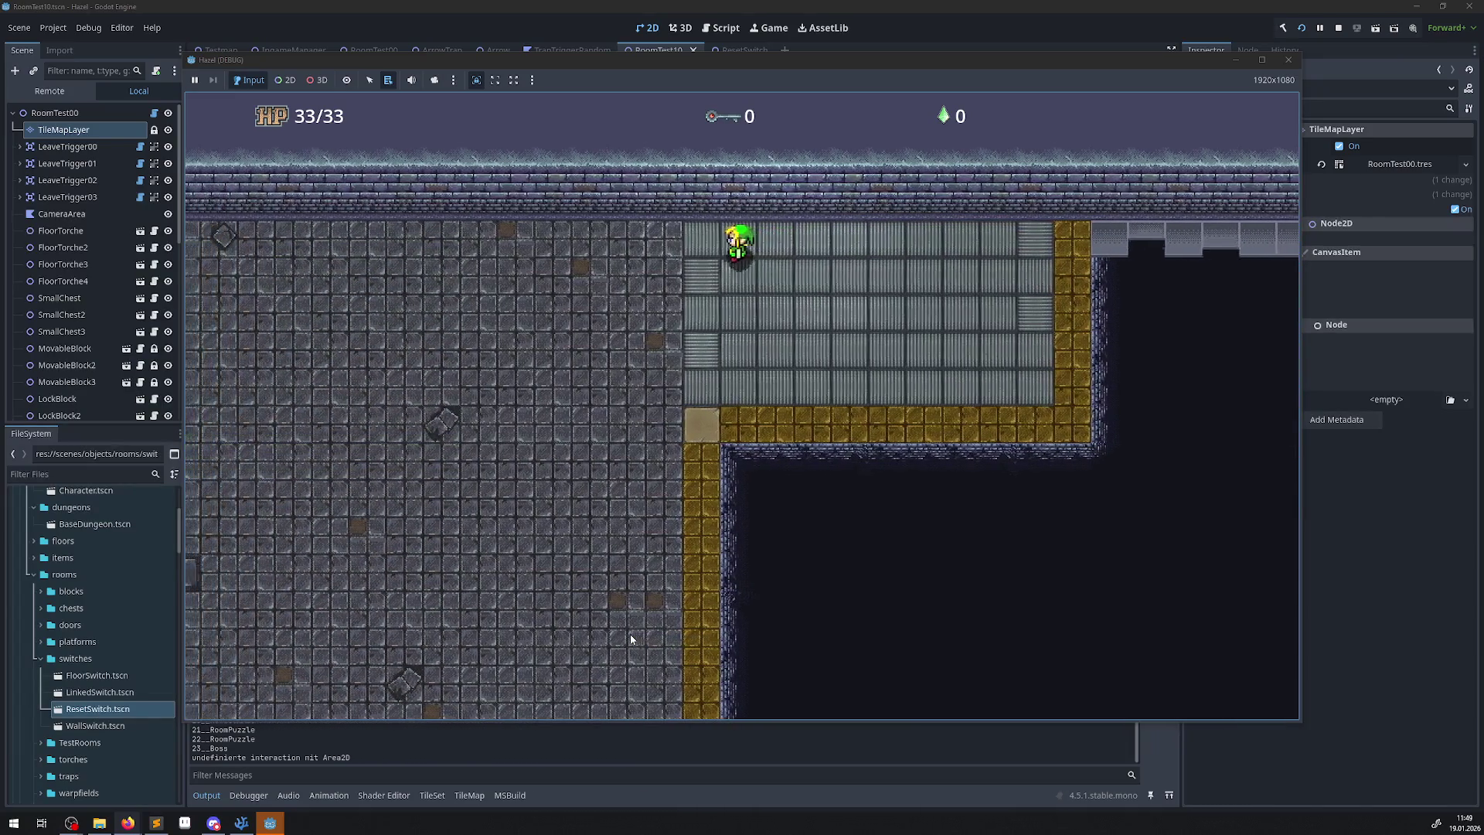
pyautogui.press('Right')
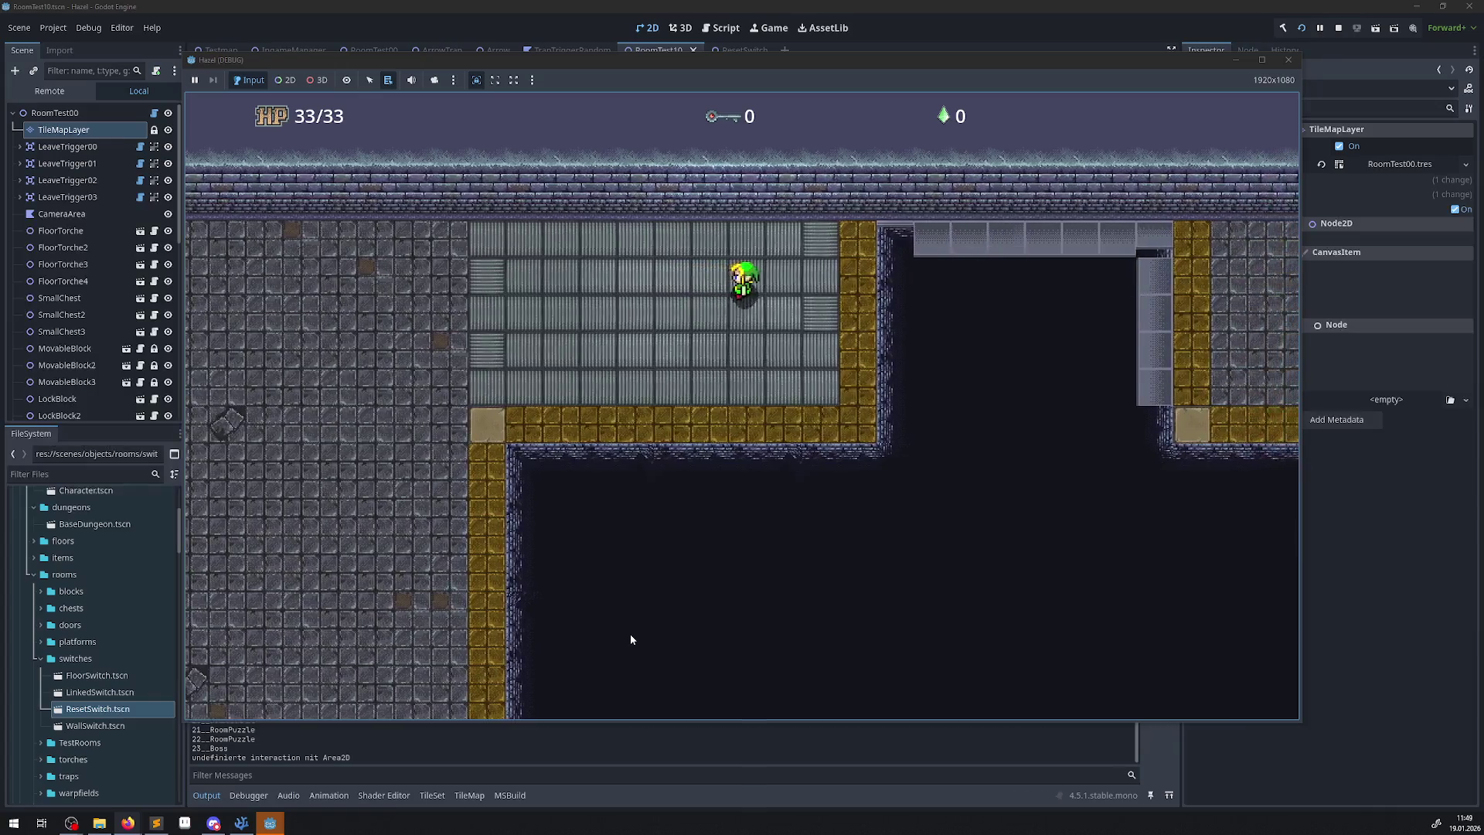
pyautogui.press('Left')
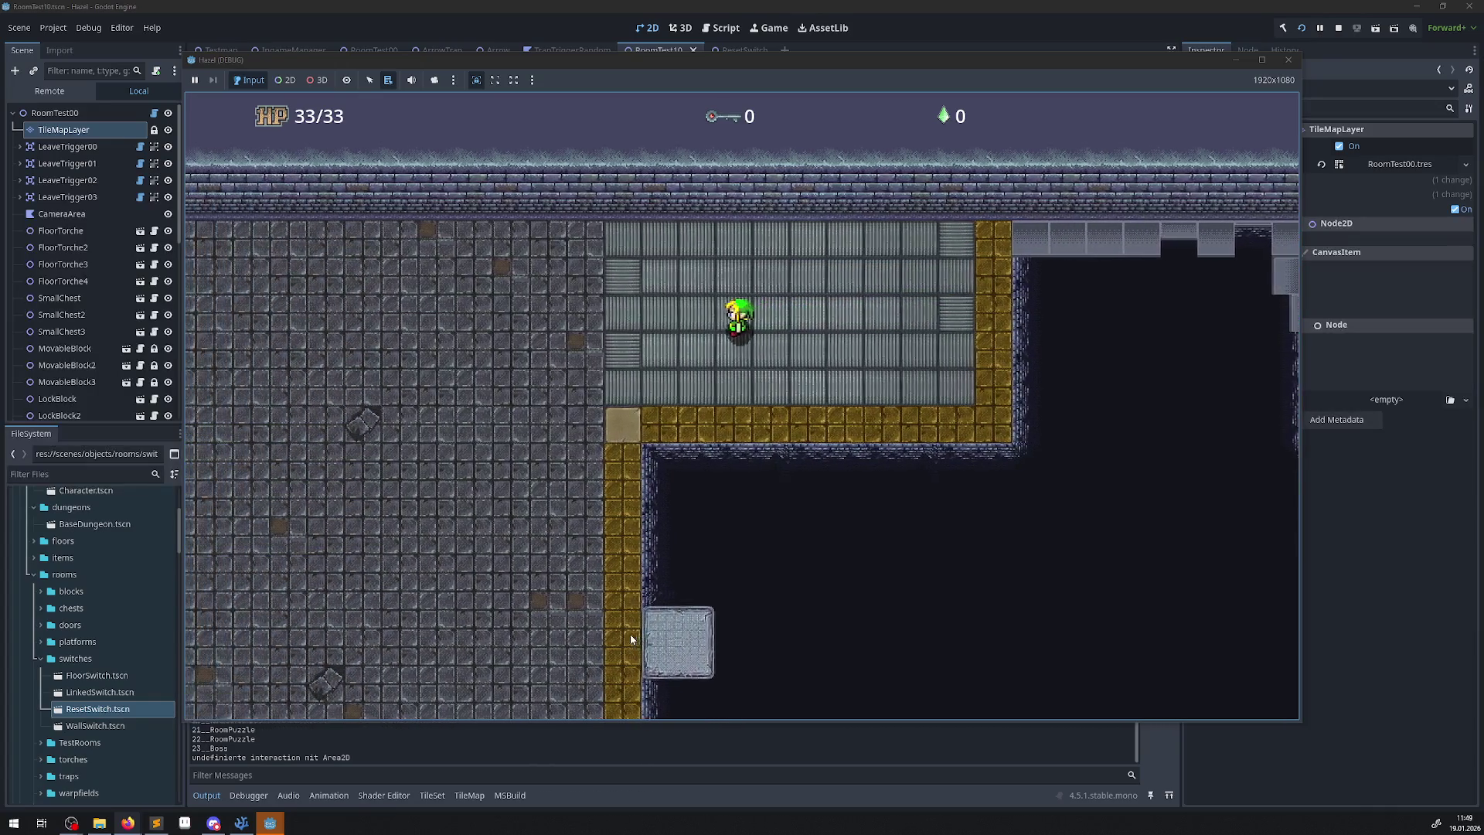
pyautogui.press('Right')
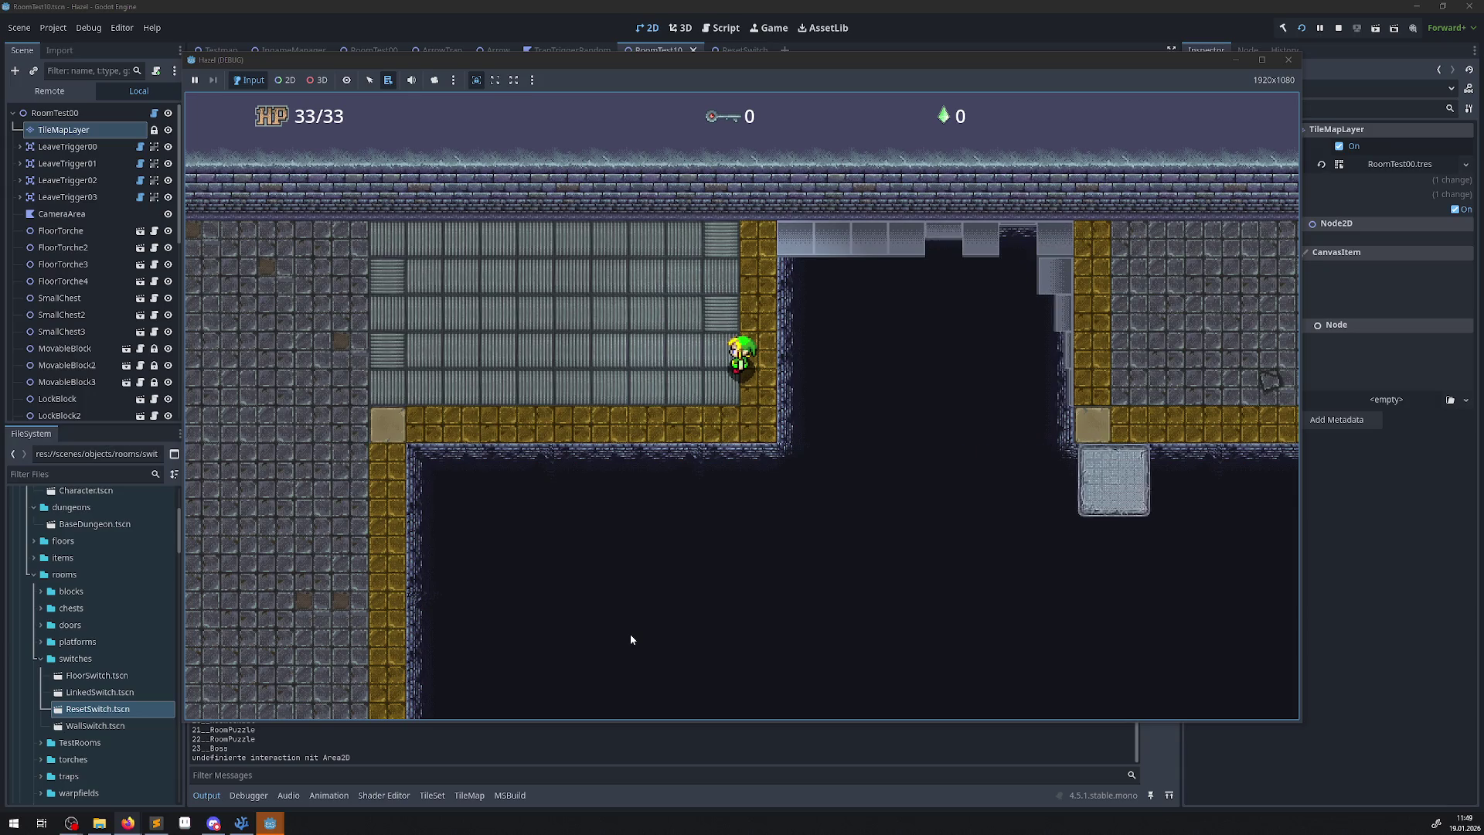
# Walk the hero left to the grate's corner tile, then up and right along its top.
pyautogui.press('Left')
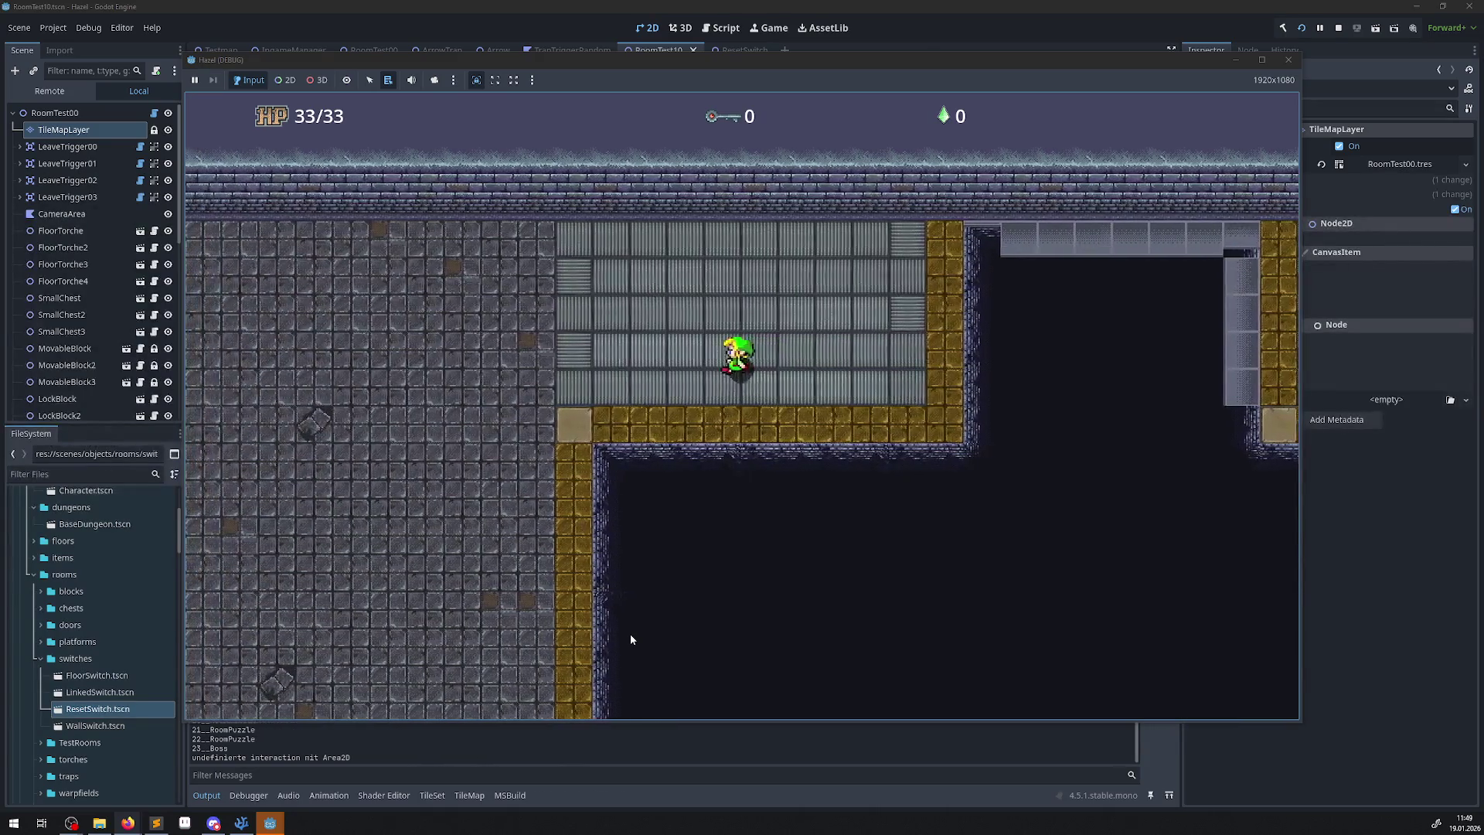
pyautogui.press('Down')
pyautogui.press('Right')
pyautogui.press('Left')
pyautogui.press('Up')
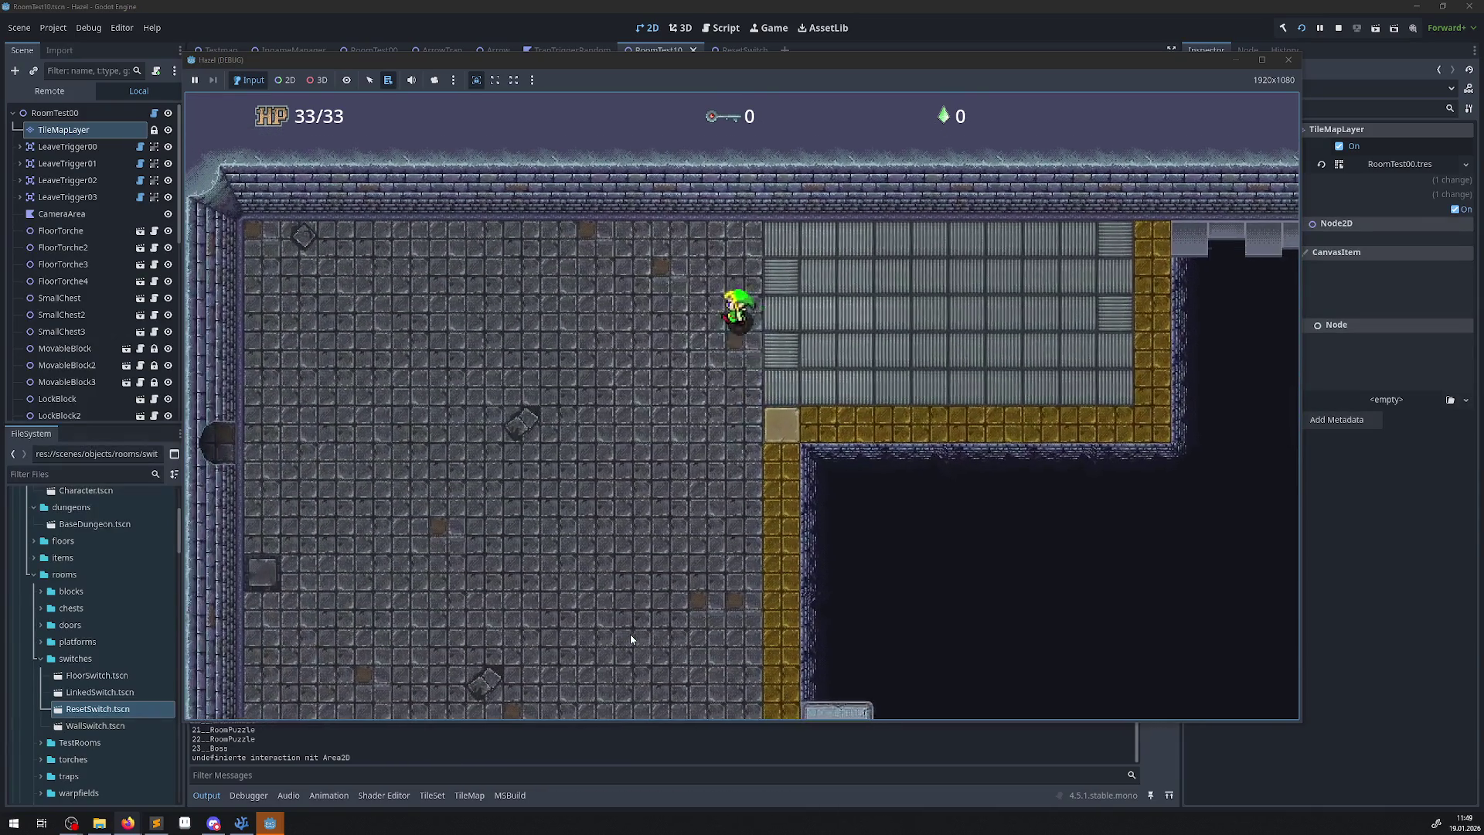
pyautogui.press('Right')
pyautogui.press('Right')
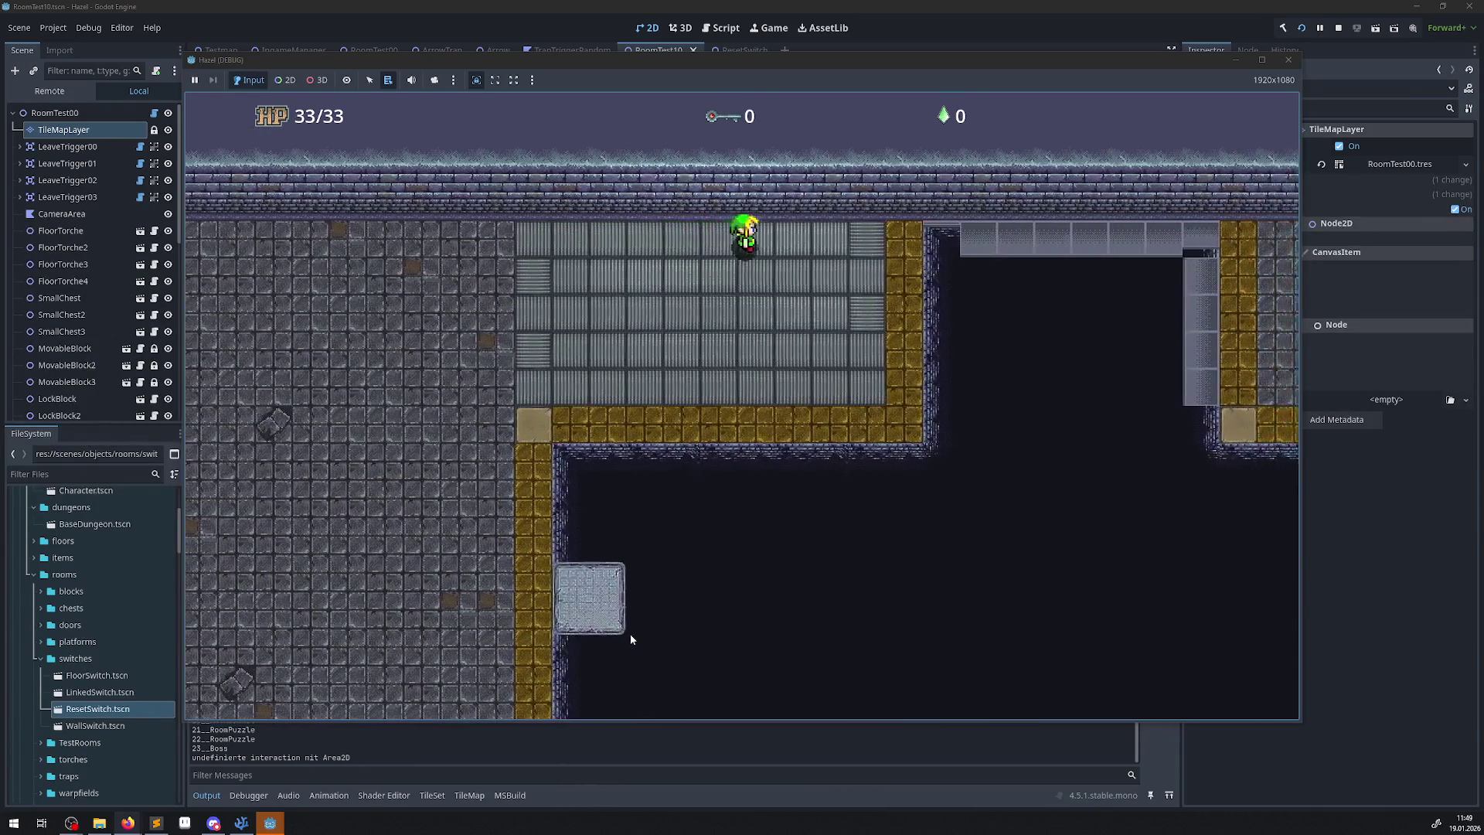
# Zigzag the hero down the grate and right to the pit's edge as the platform passes.
pyautogui.press('Left')
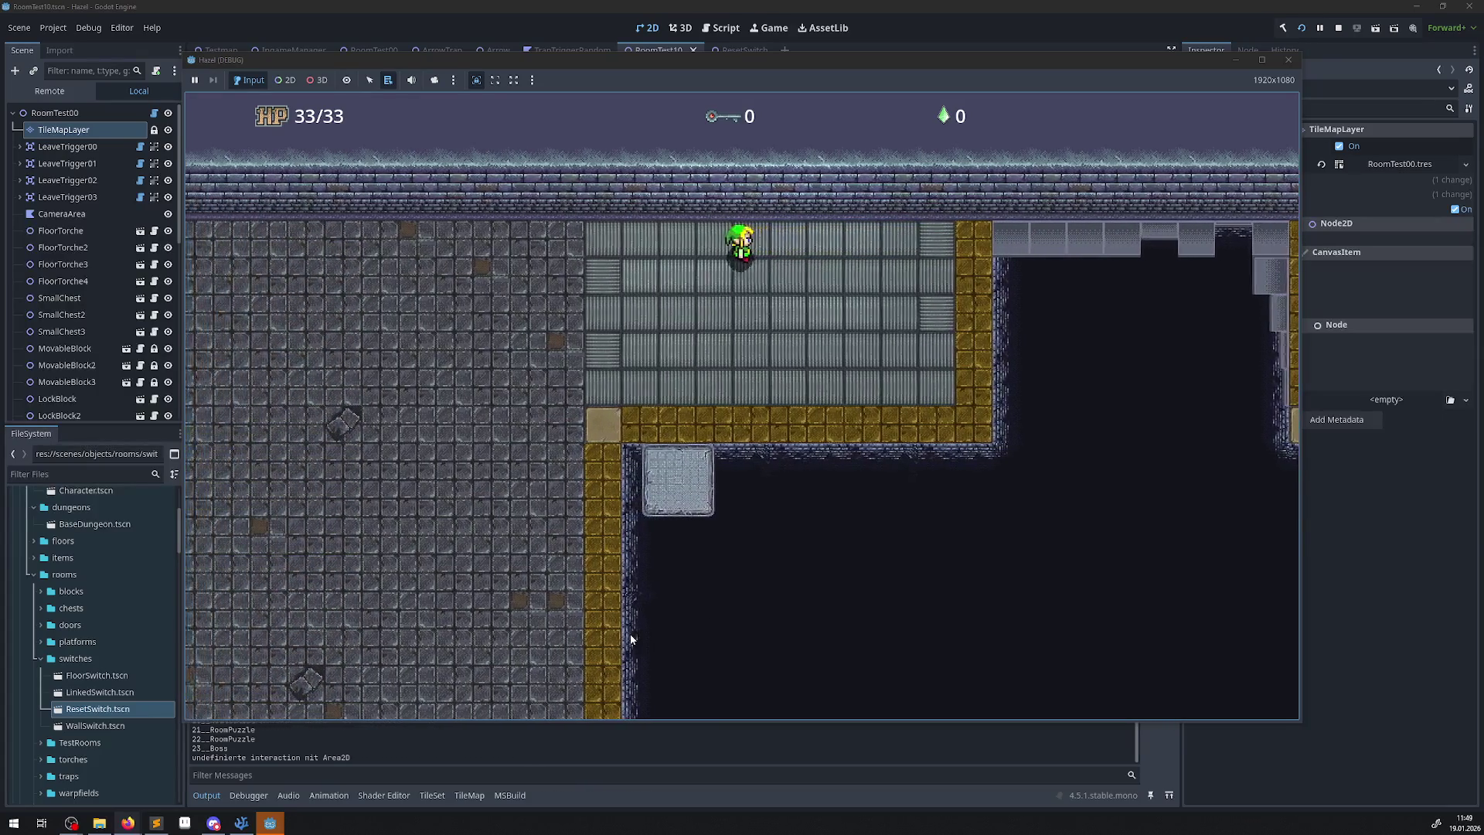
pyautogui.press('Down')
pyautogui.press('Right')
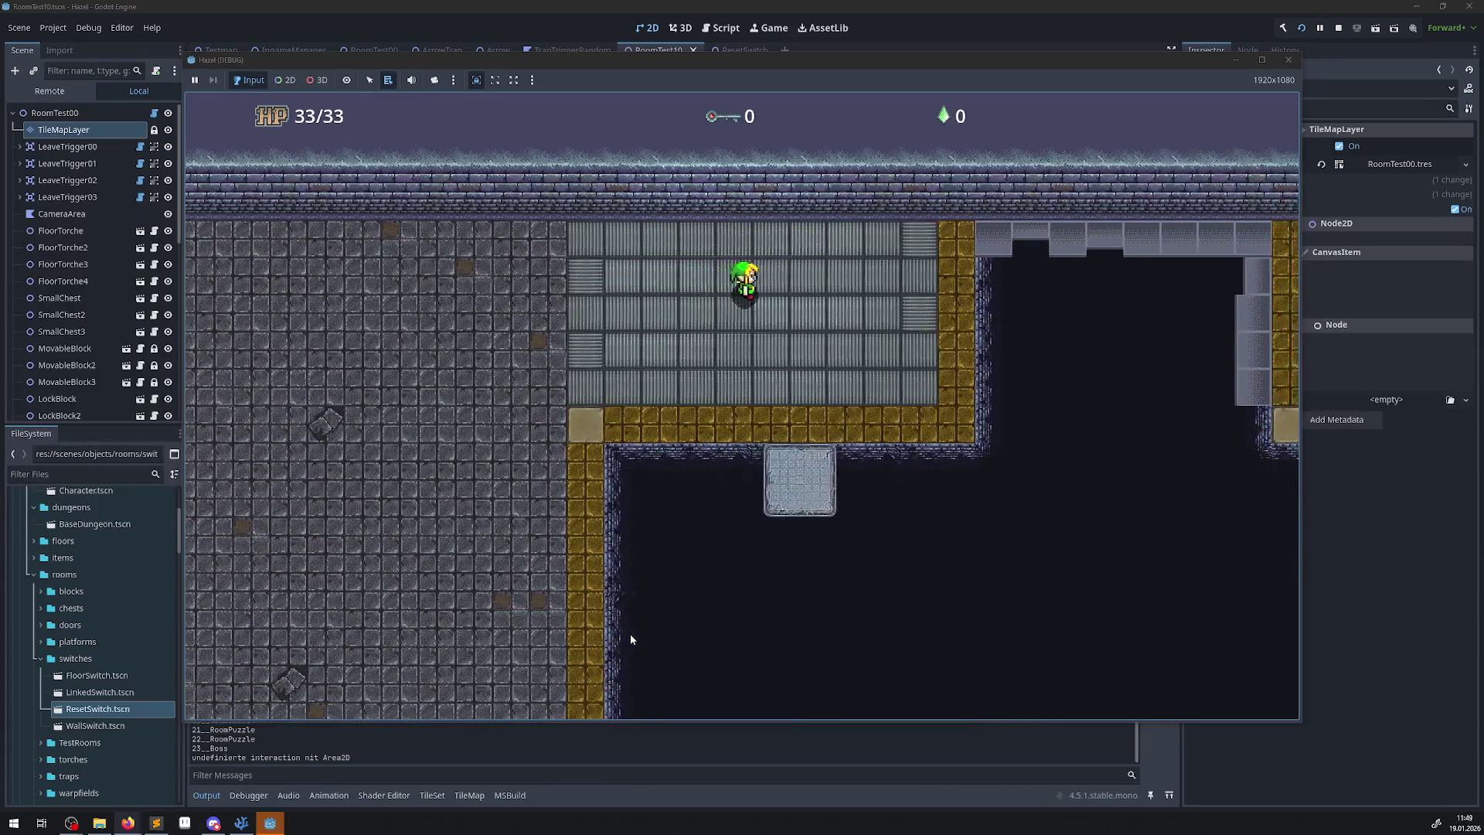
pyautogui.press('Down')
pyautogui.press('Left')
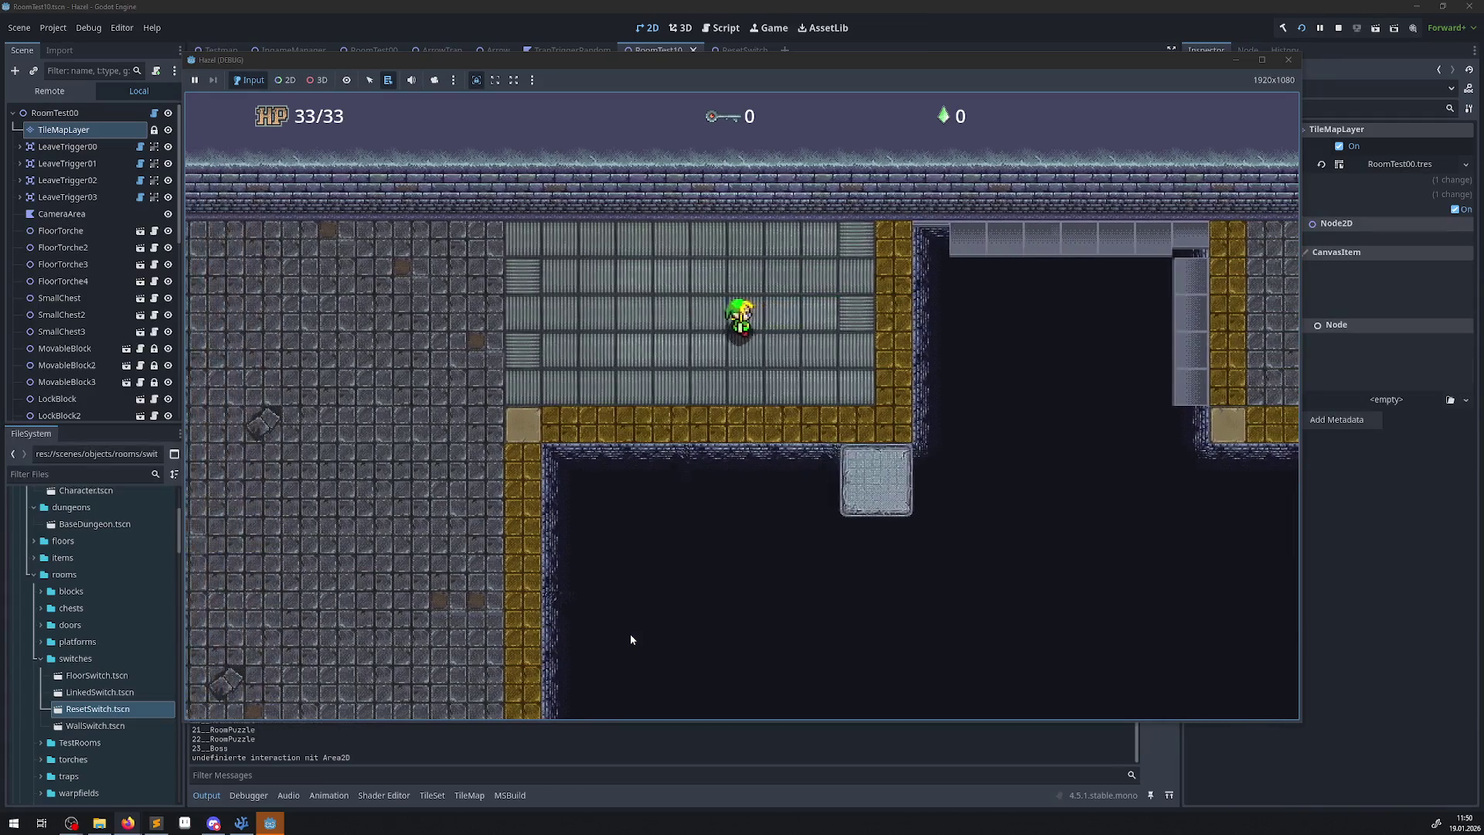
pyautogui.press('Down')
pyautogui.press('Right')
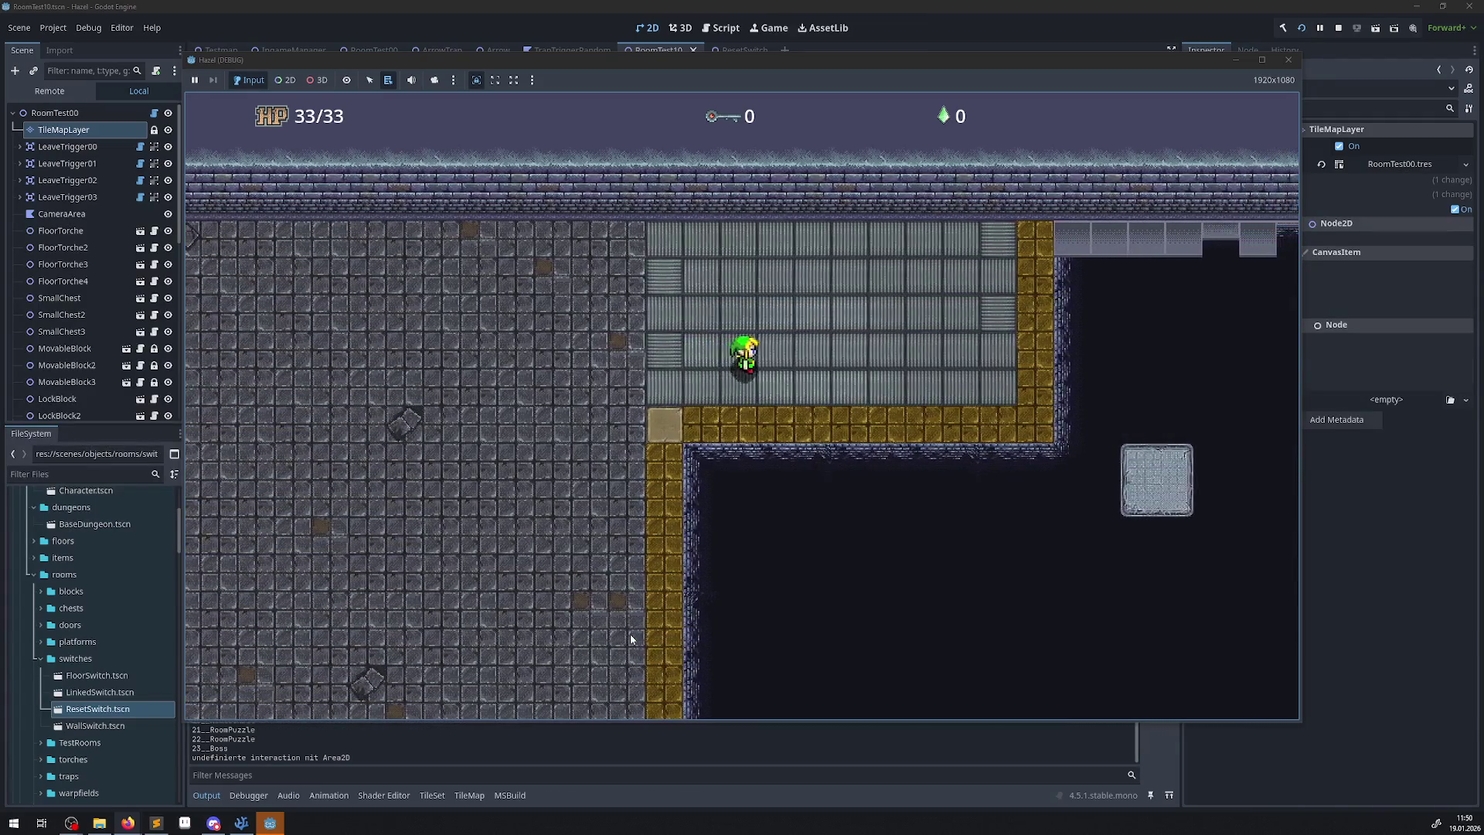
pyautogui.press('Right')
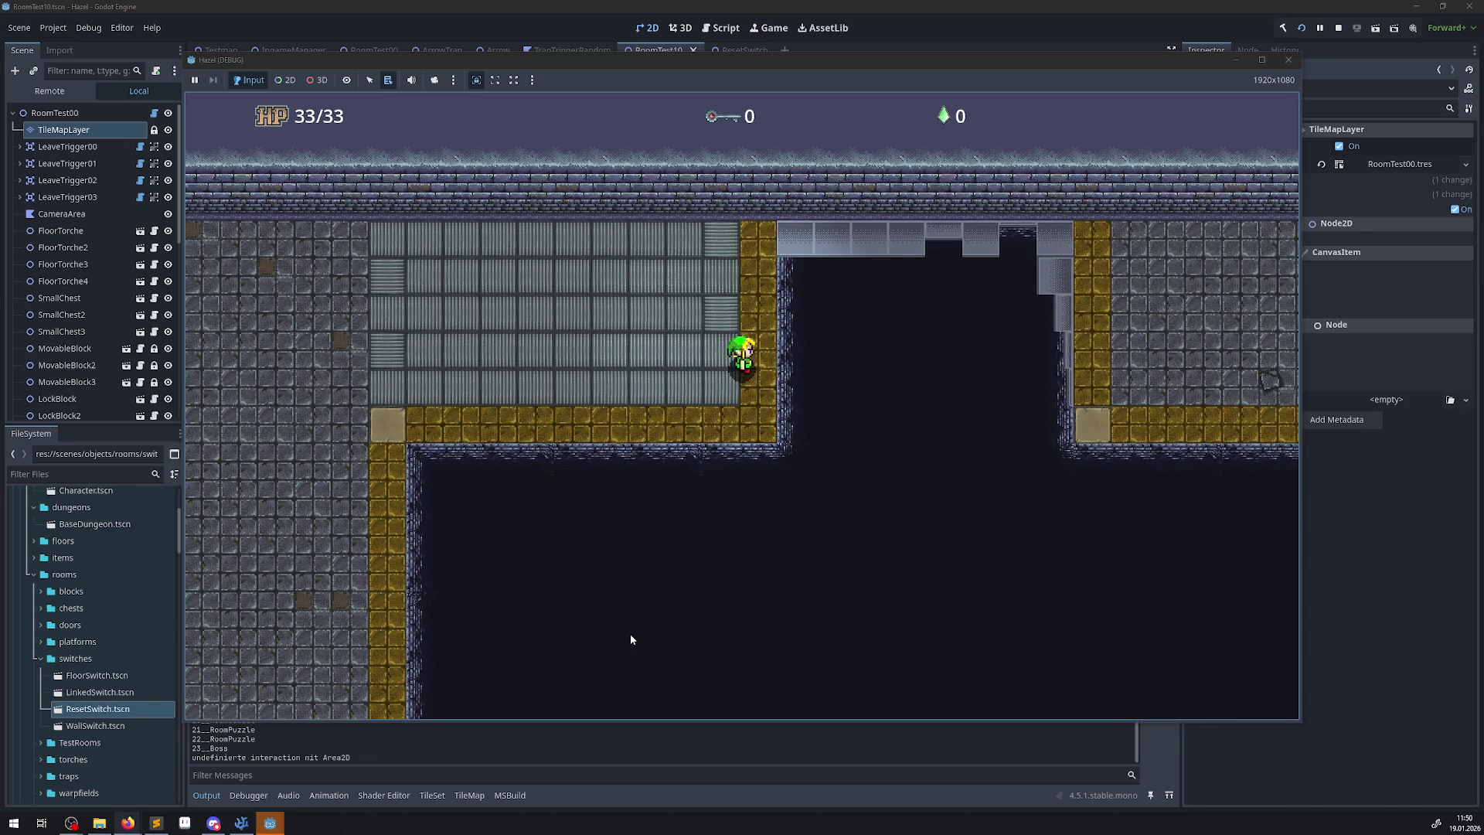
# Walk the hero along the gold path and ledge, then back off onto the stone floor.
pyautogui.press('Left')
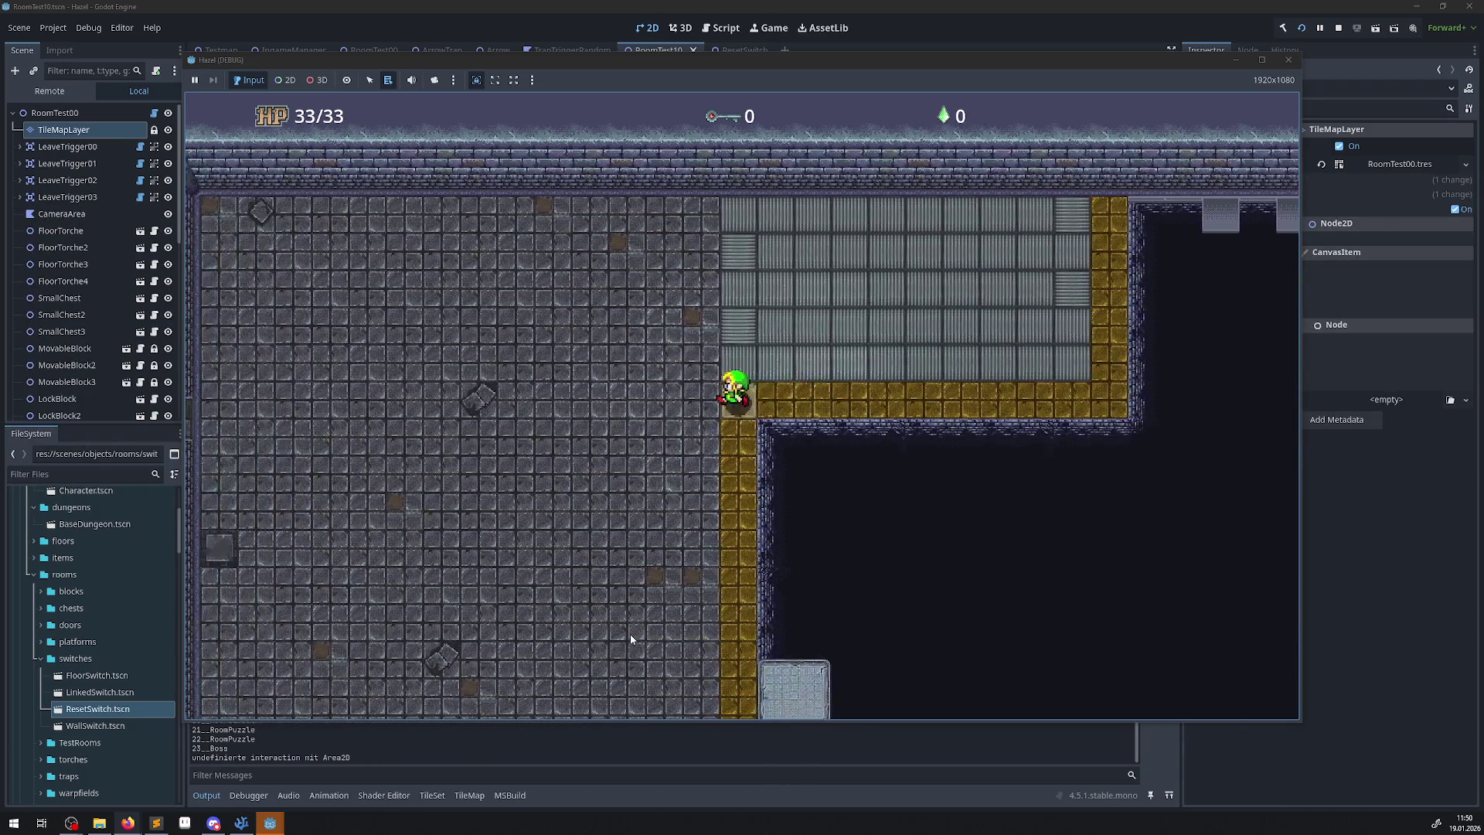
pyautogui.press('Down')
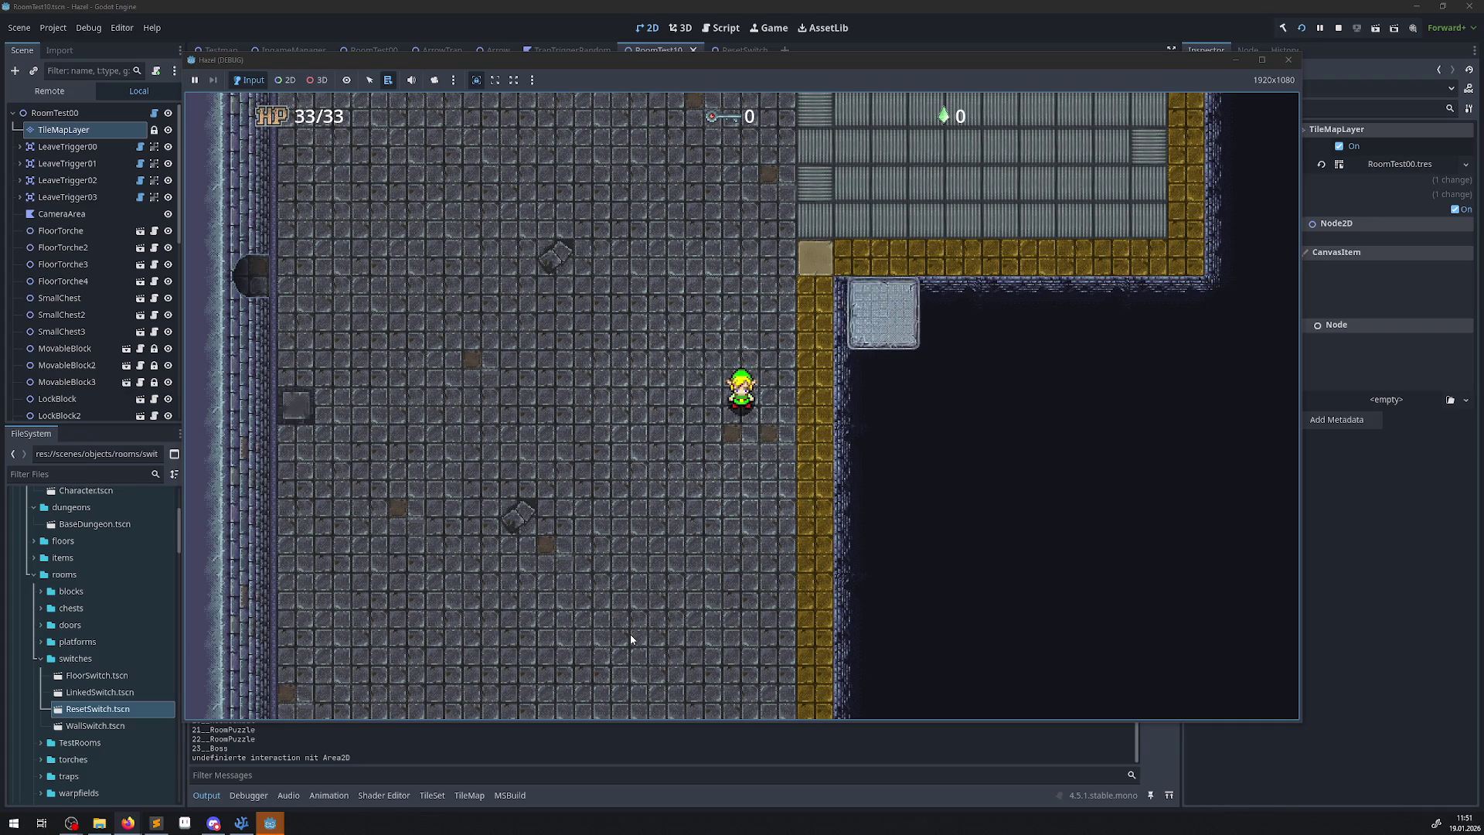
pyautogui.press('Up')
pyautogui.press('Right')
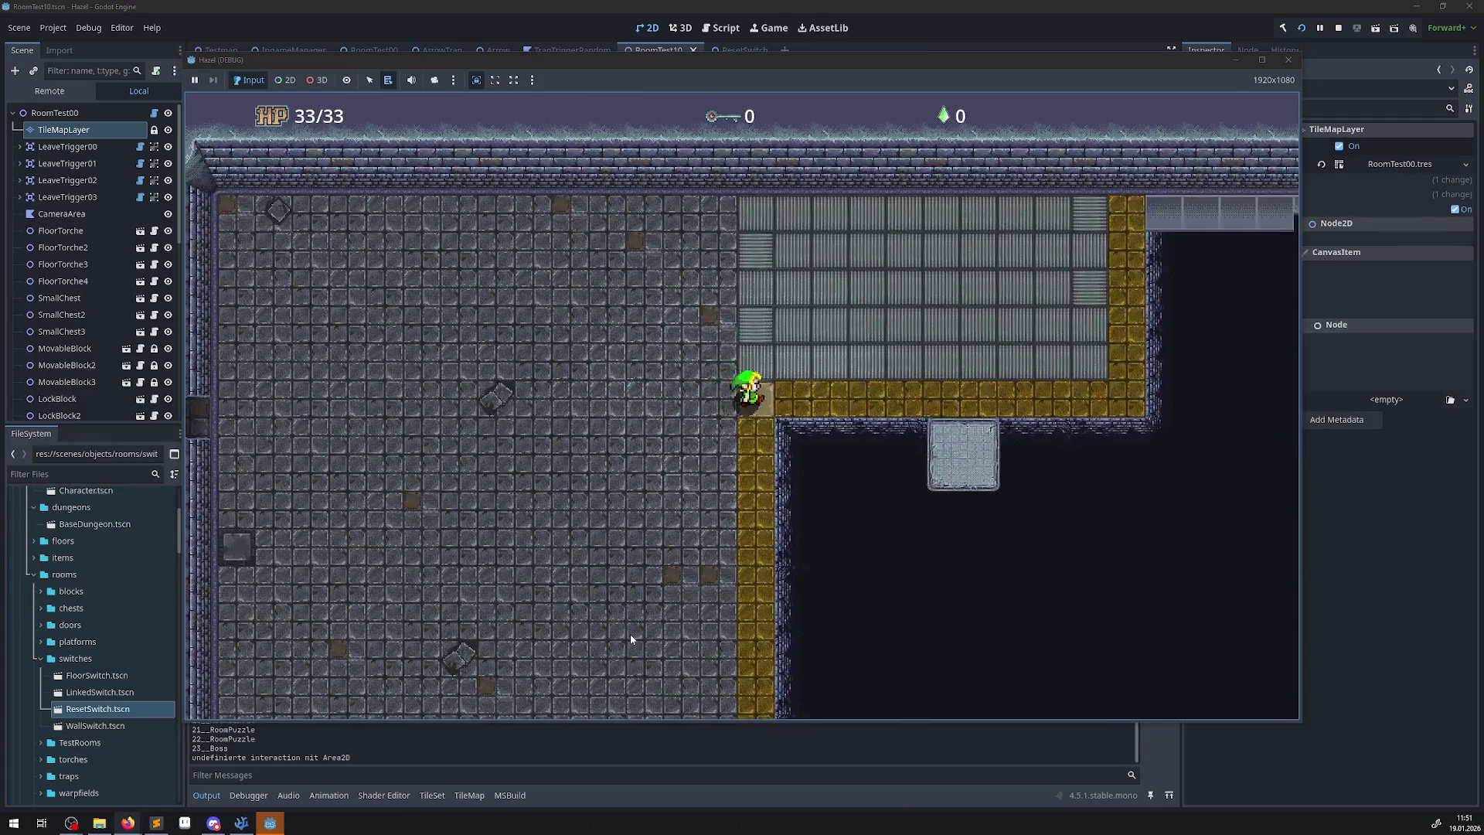
pyautogui.press('Right')
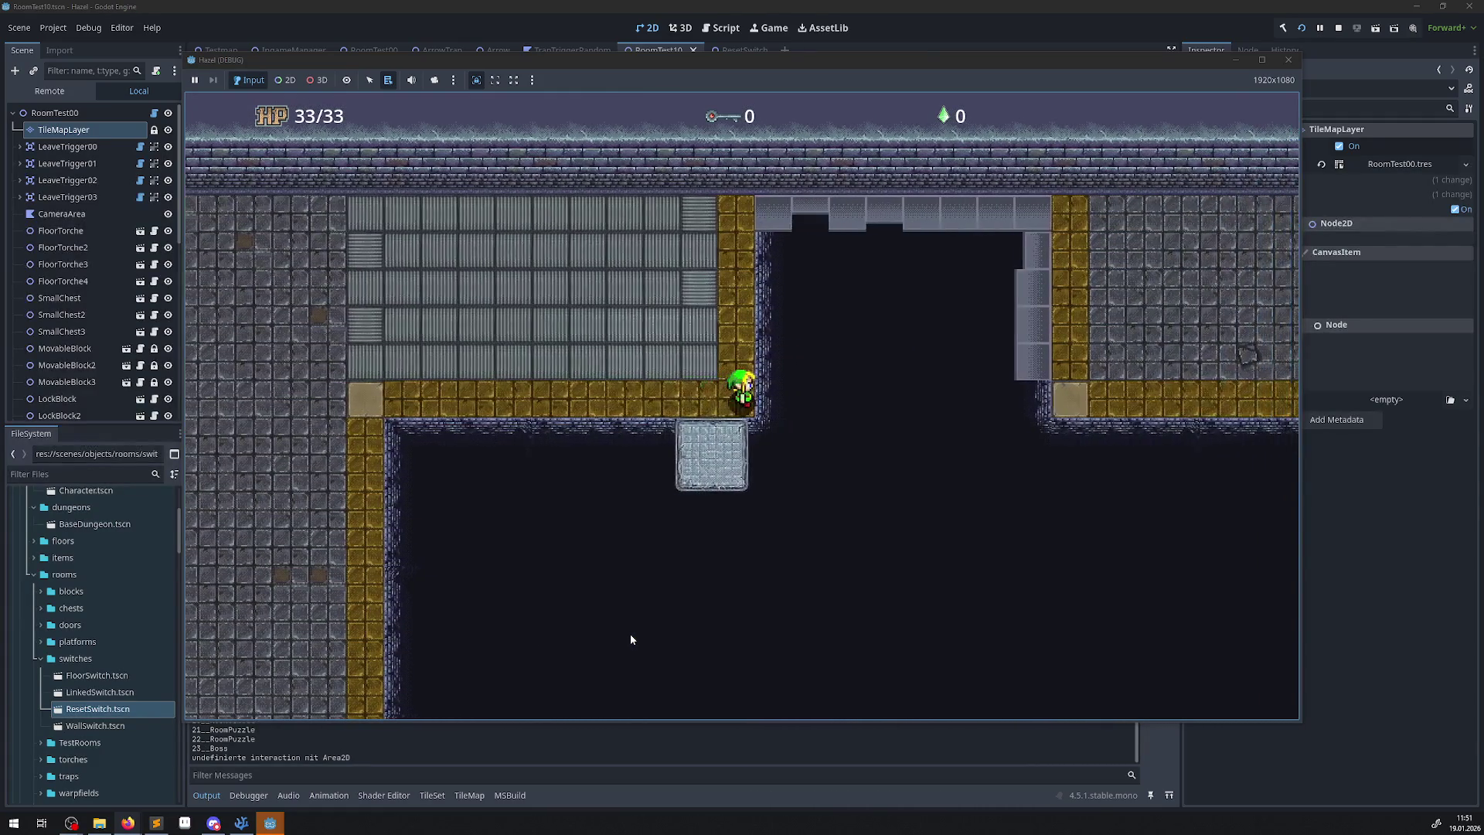
pyautogui.press('Left')
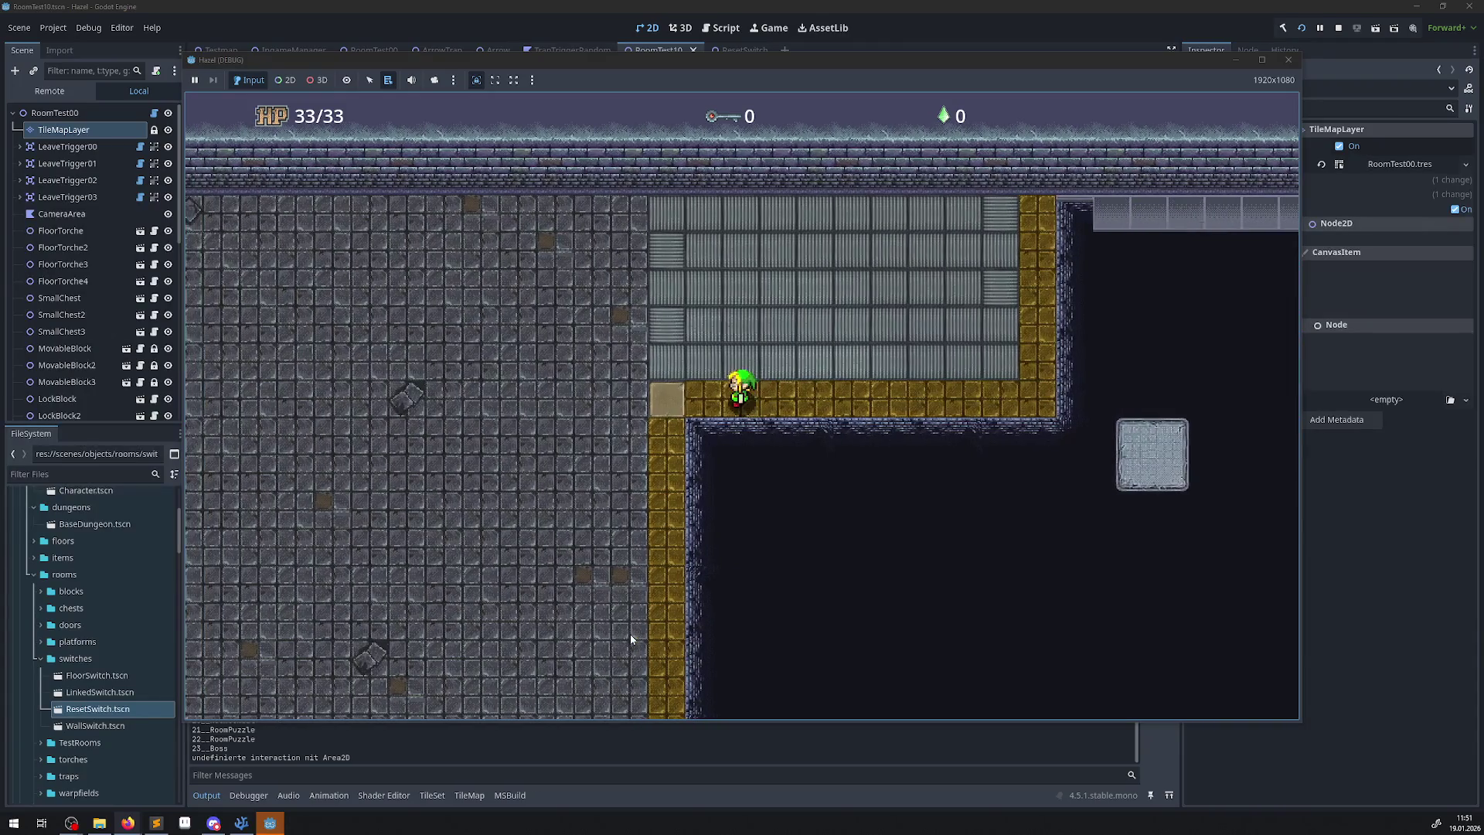
pyautogui.press('Left')
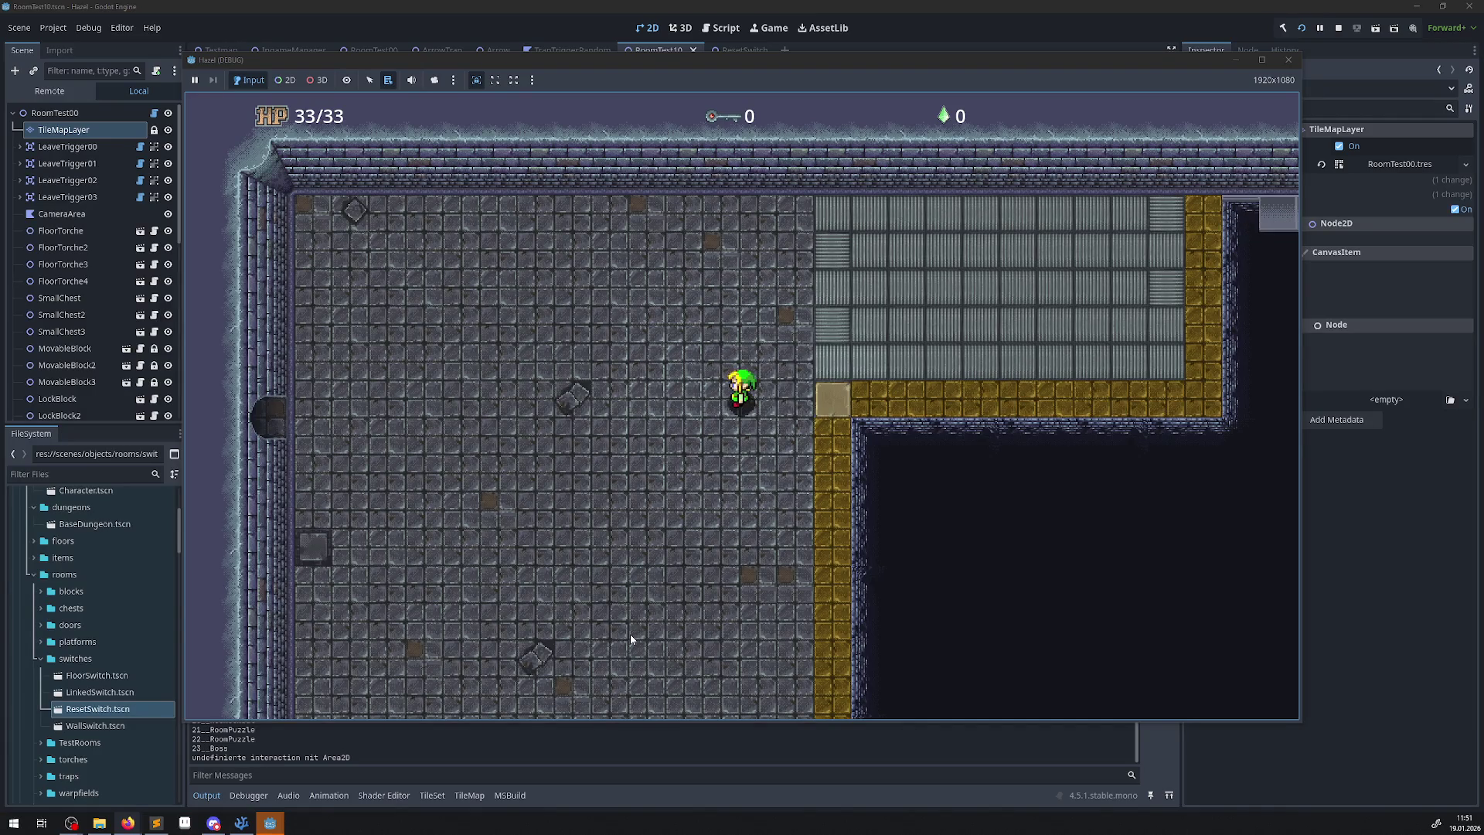
# Walk the hero down onto the ice tiles and slide across and back up the ice.
pyautogui.press('Down')
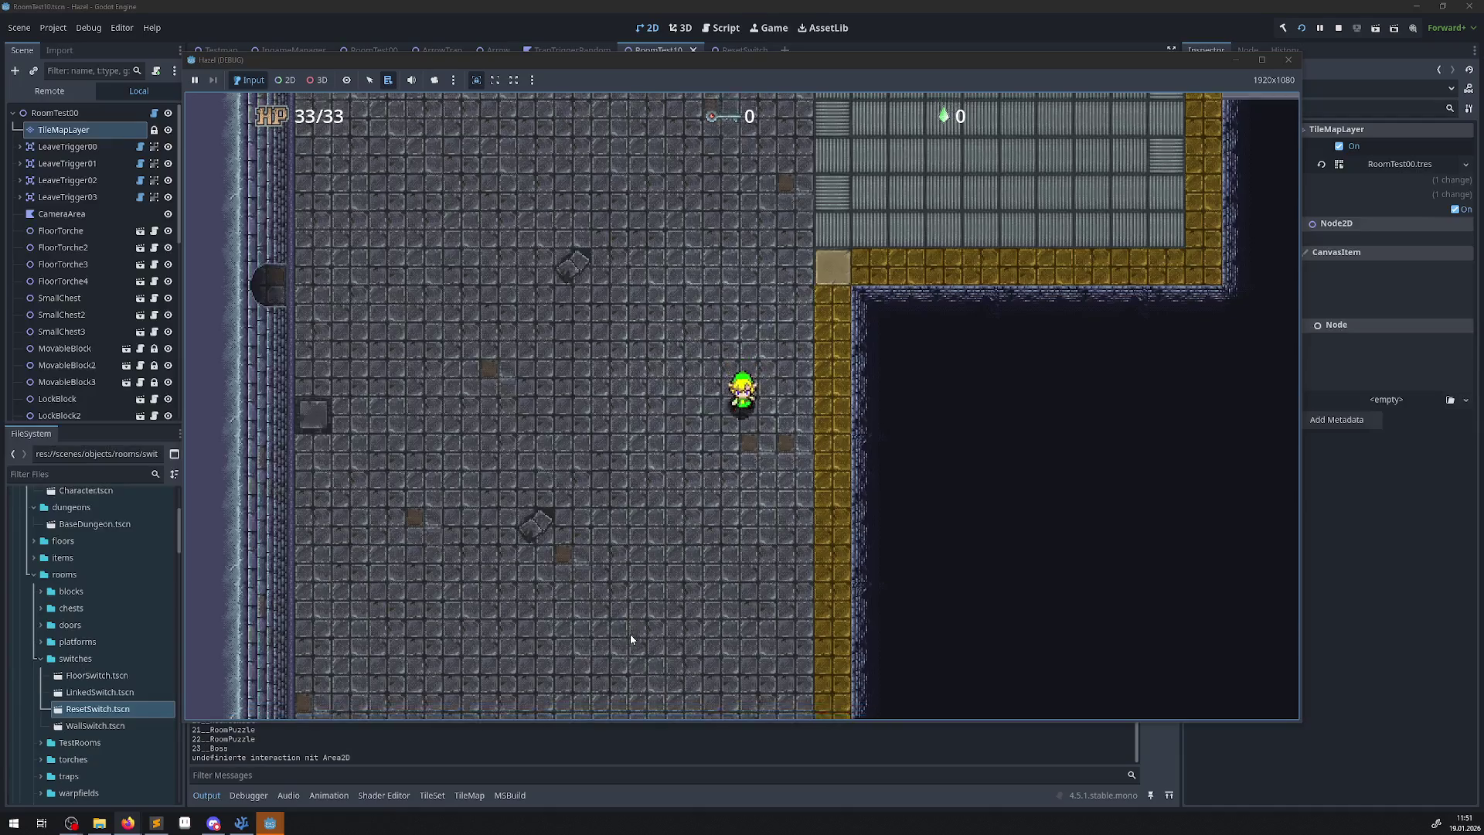
pyautogui.press('Down')
pyautogui.press('Right')
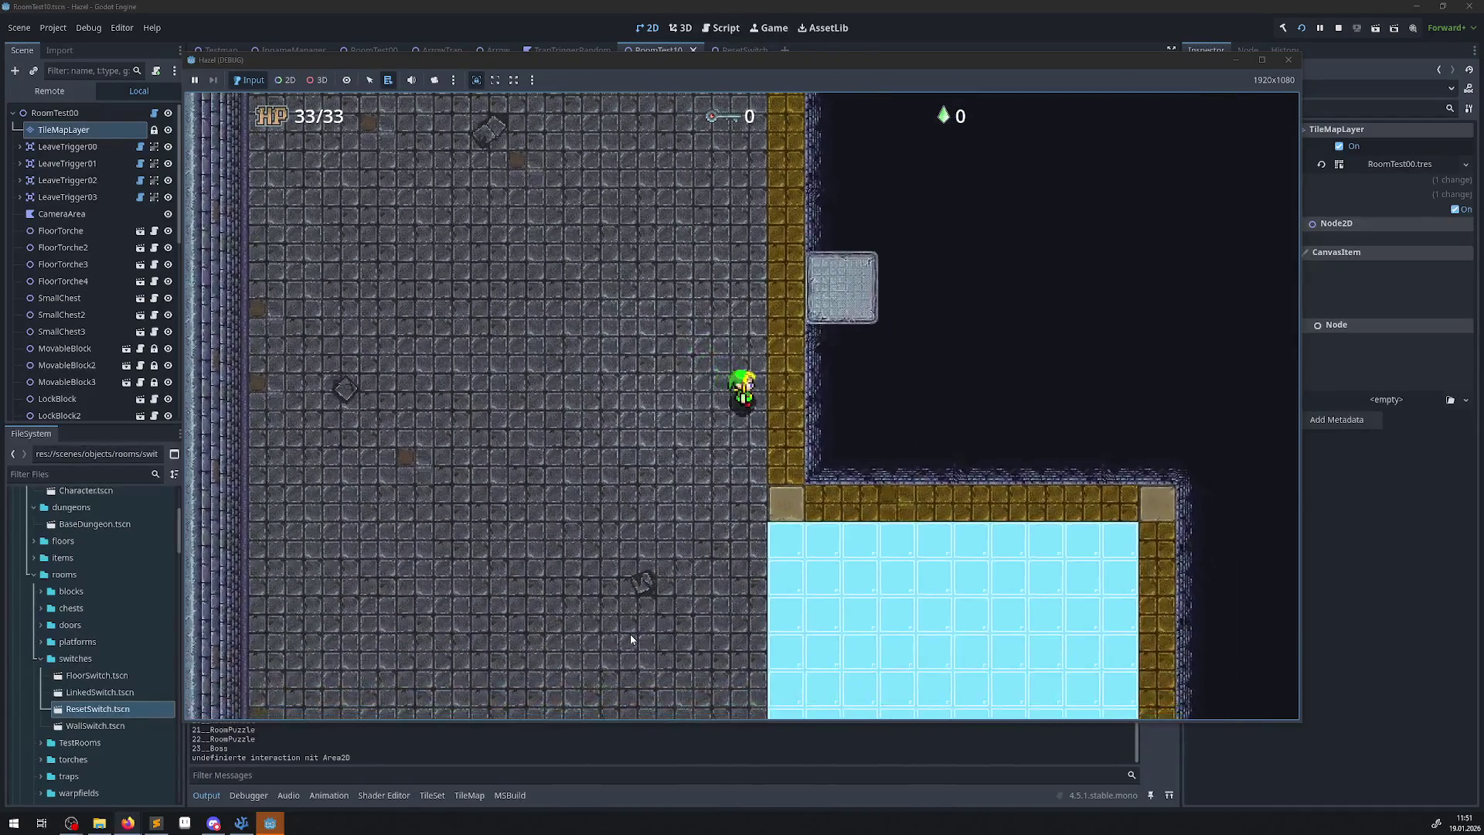
pyautogui.press('Down')
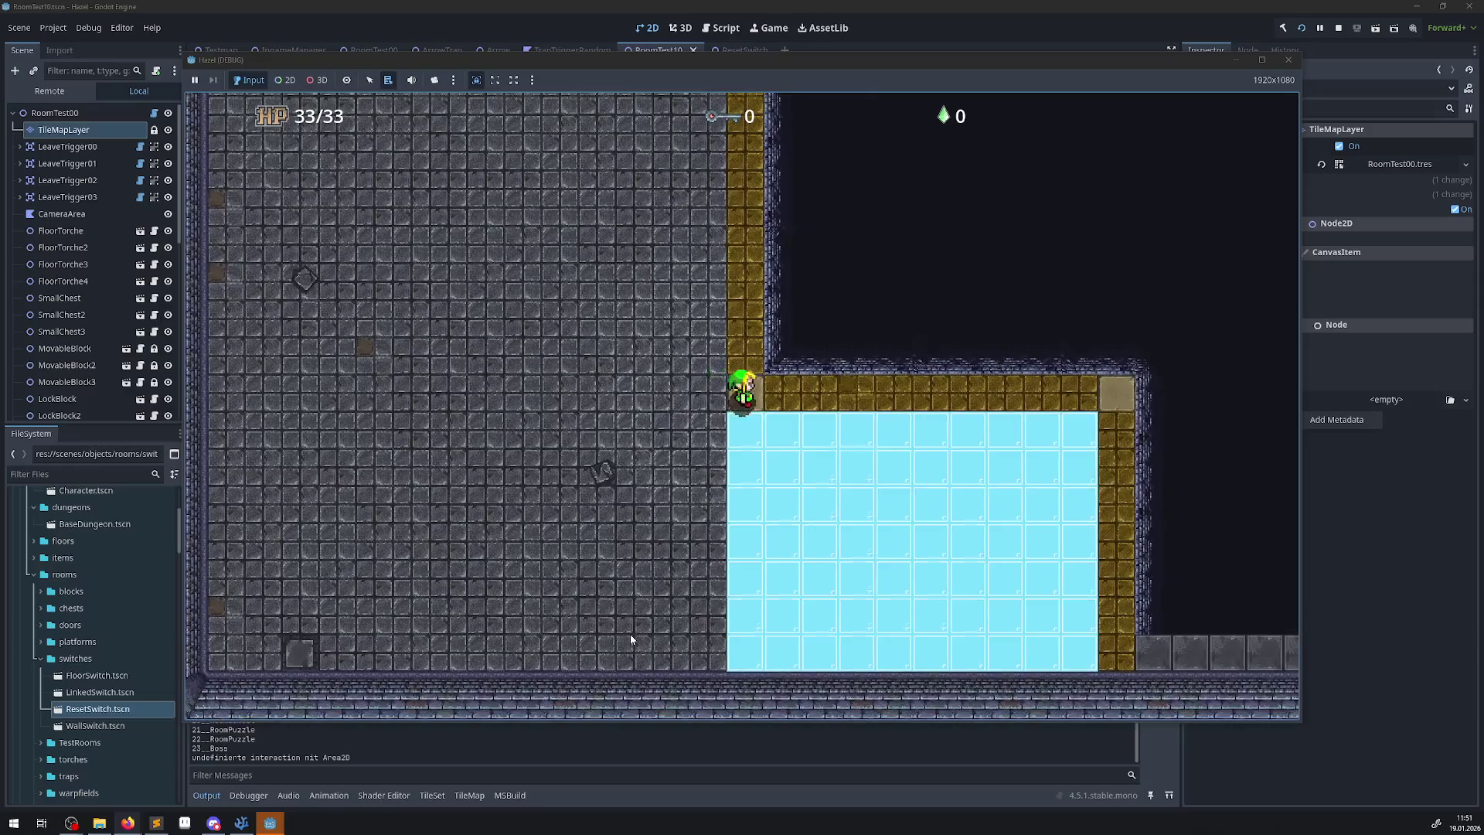
pyautogui.press('Right')
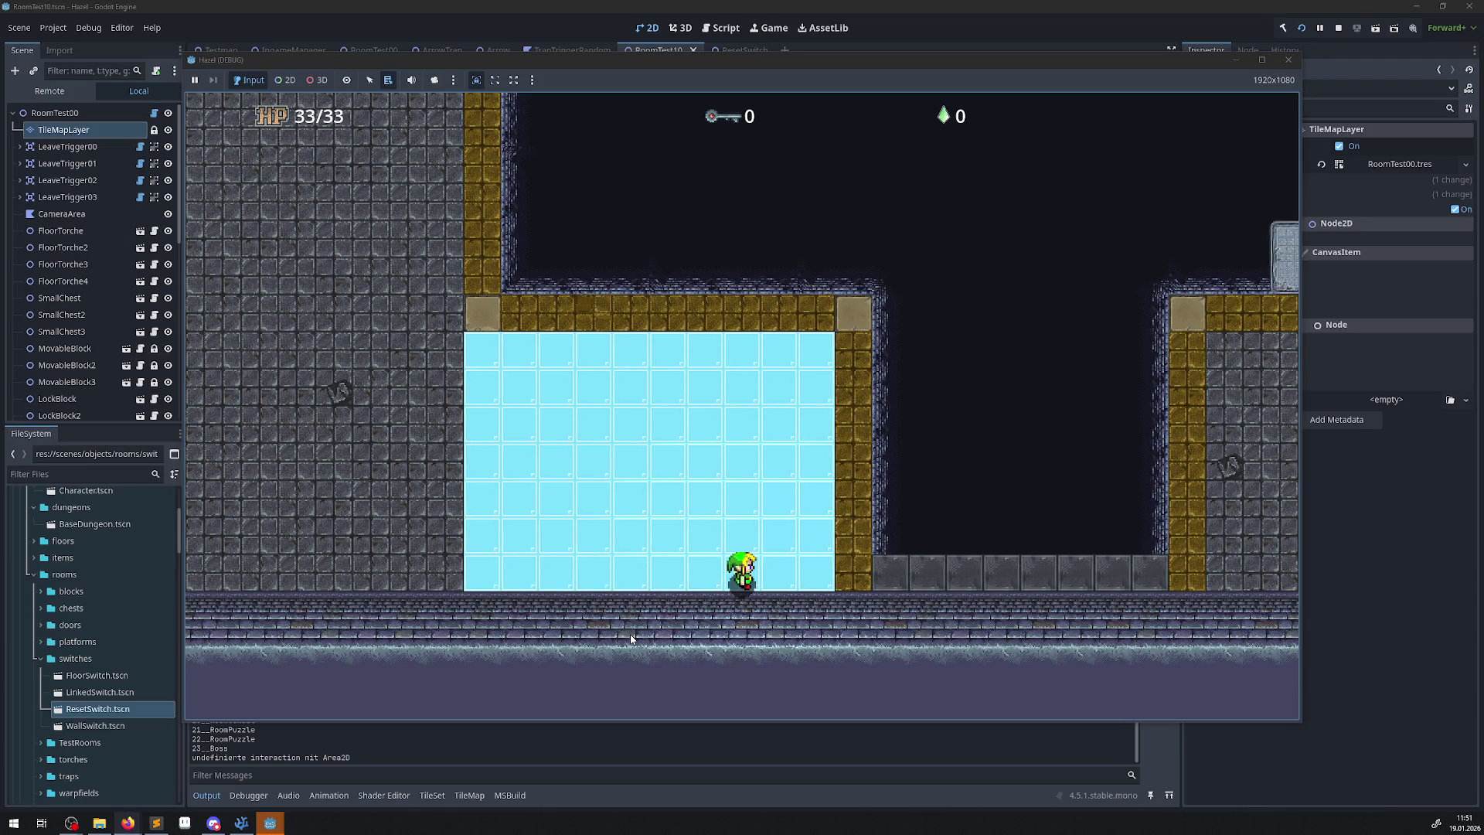
pyautogui.press('Up')
pyautogui.press('Left')
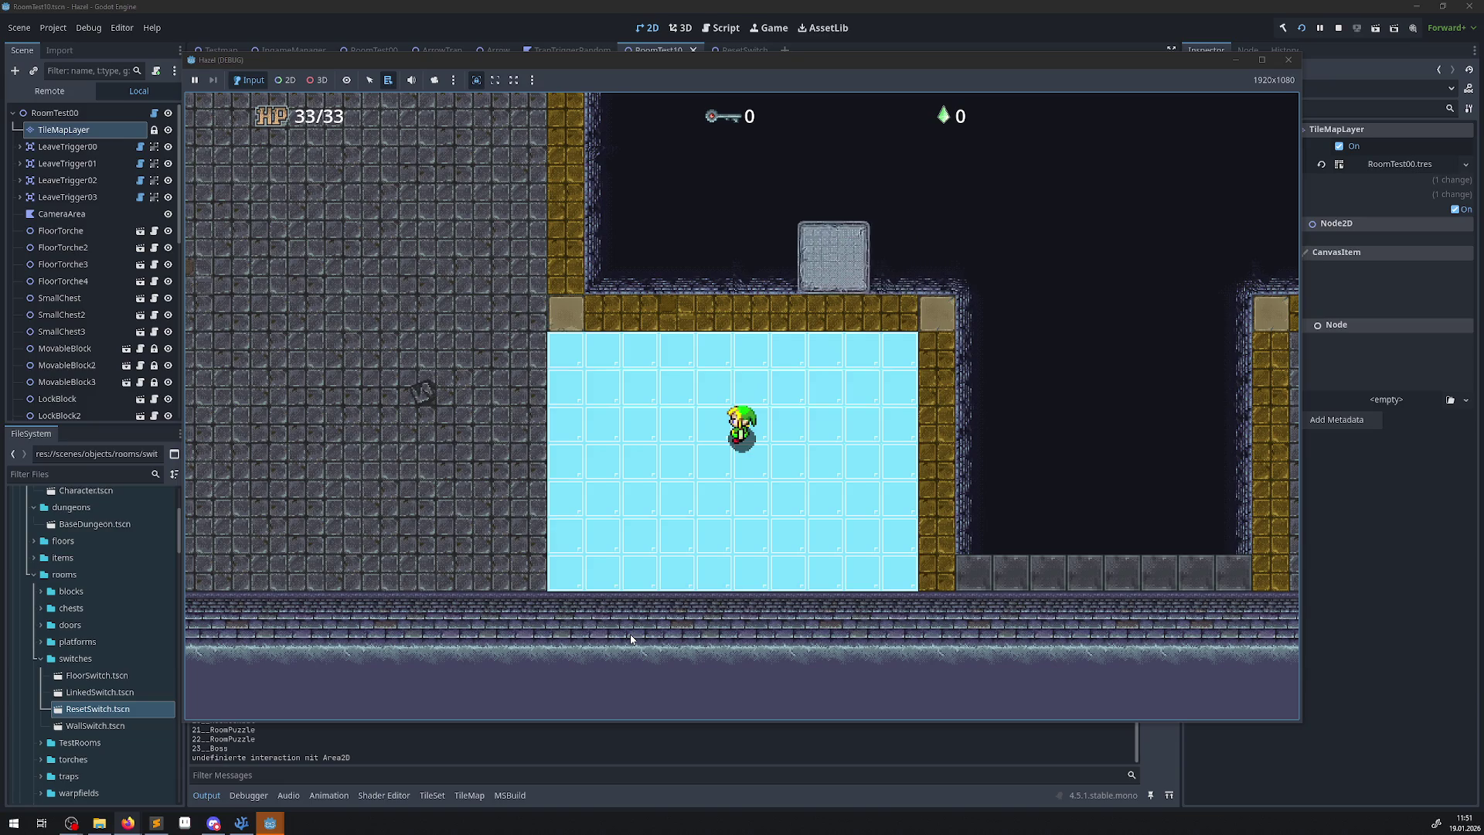
# Slide off the ice to the lower floor and walk right up to the ice block.
pyautogui.press('Right')
pyautogui.press('Down')
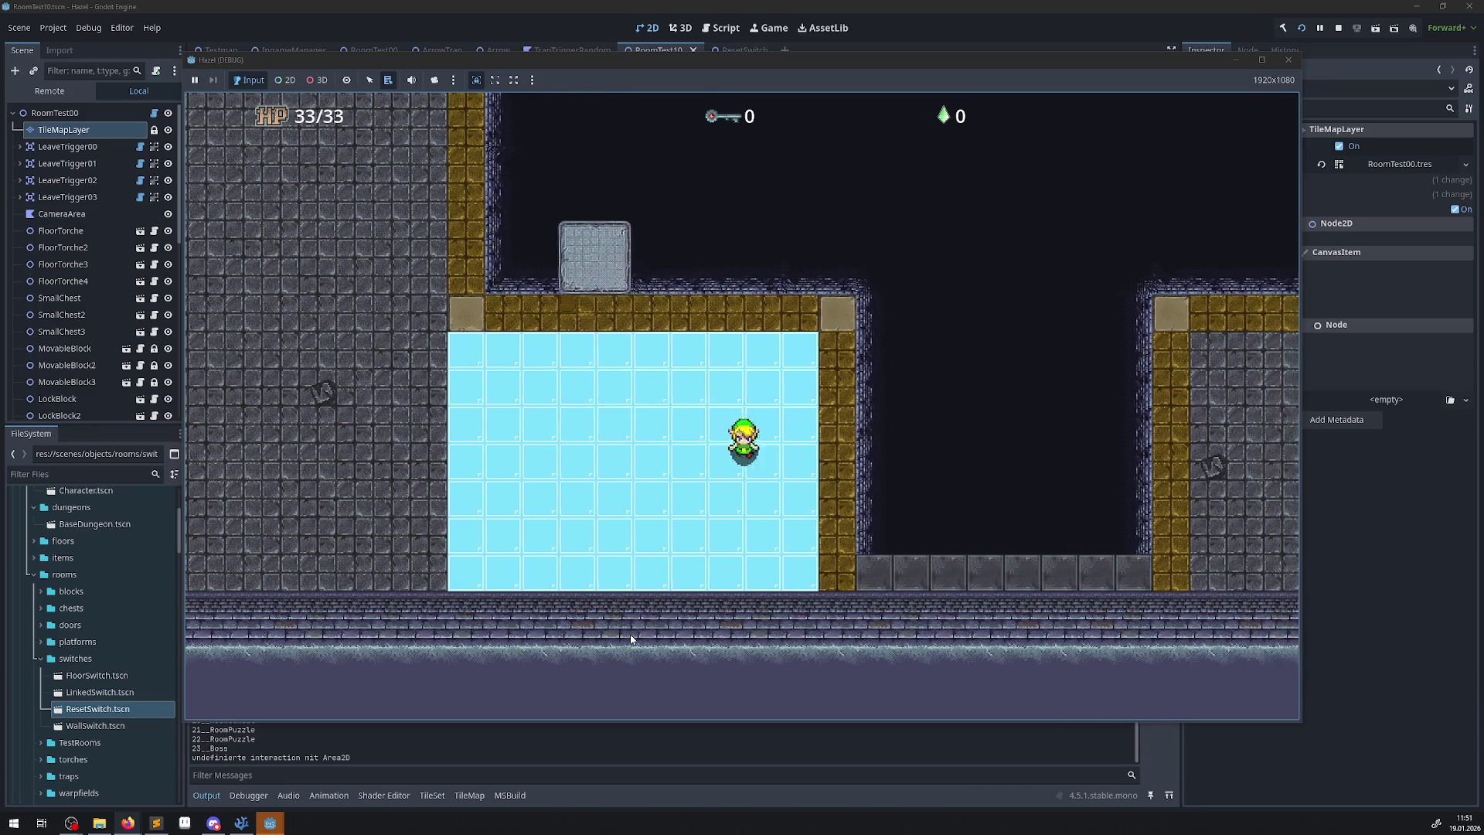
pyautogui.press('Right')
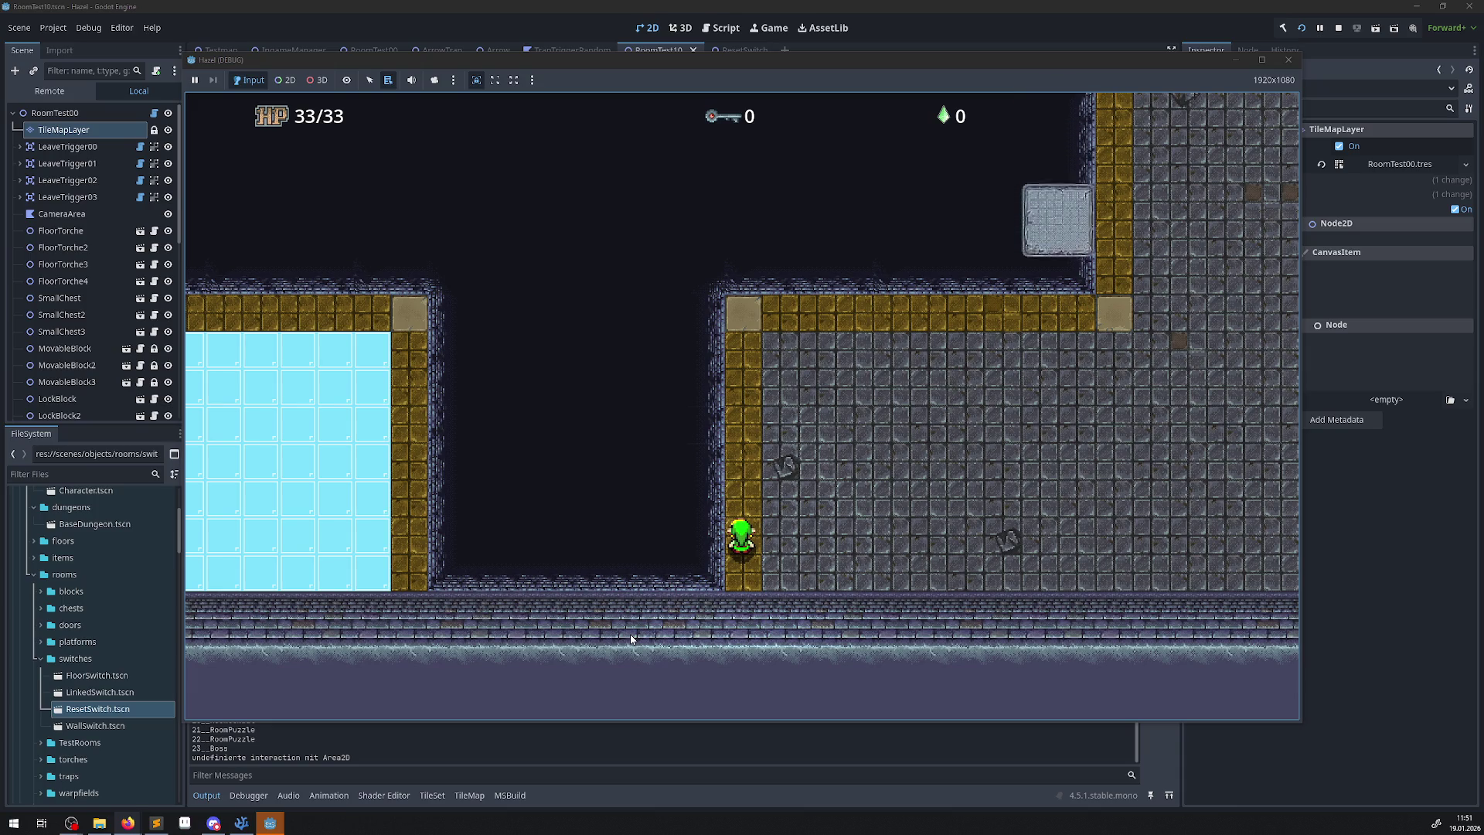
pyautogui.press('Up')
pyautogui.press('Right')
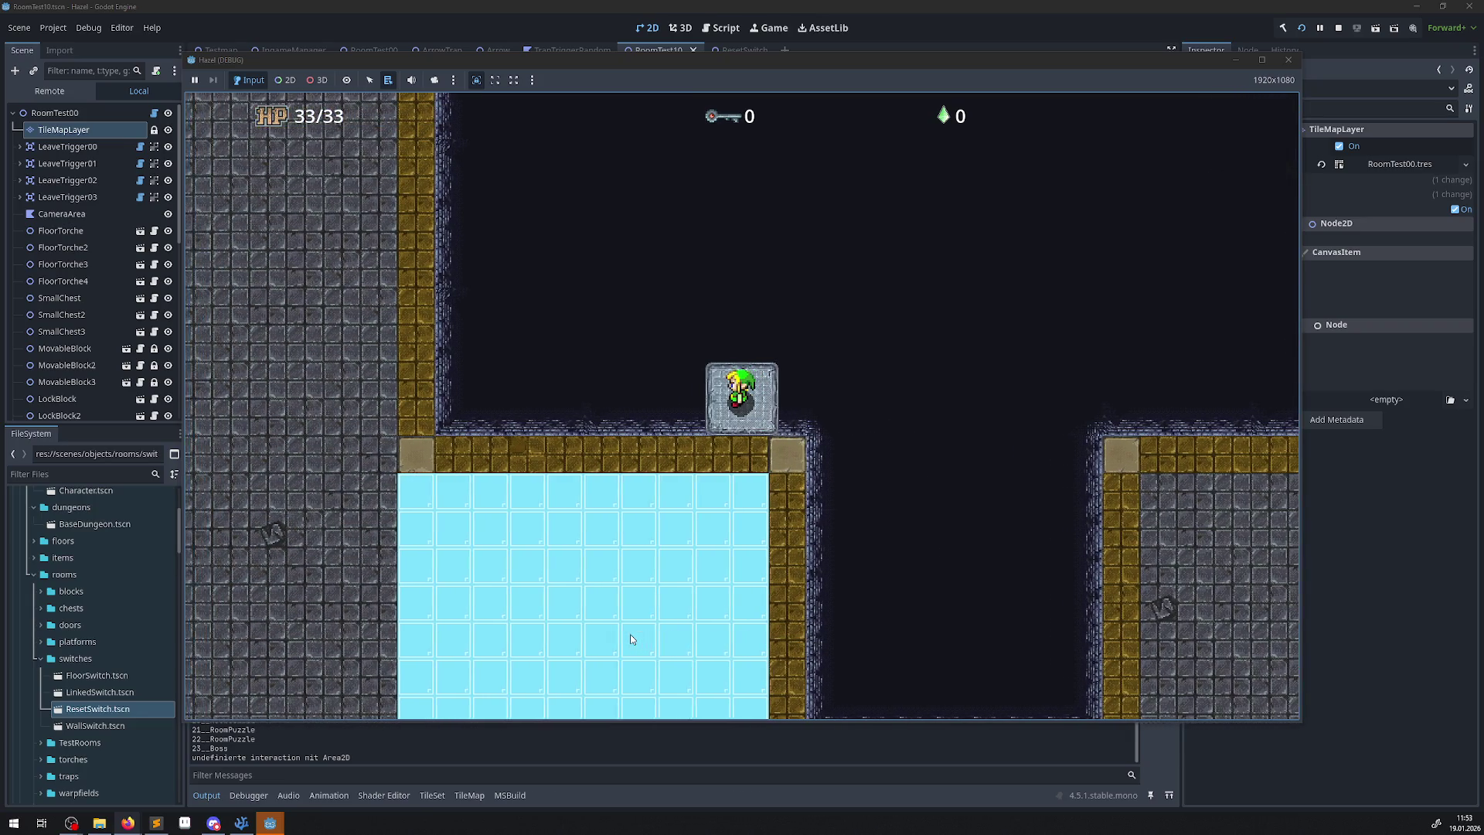
# Walk the hero off the ice and through the west doorway into the next room.
pyautogui.press('Down')
pyautogui.press('Up')
pyautogui.press('Left')
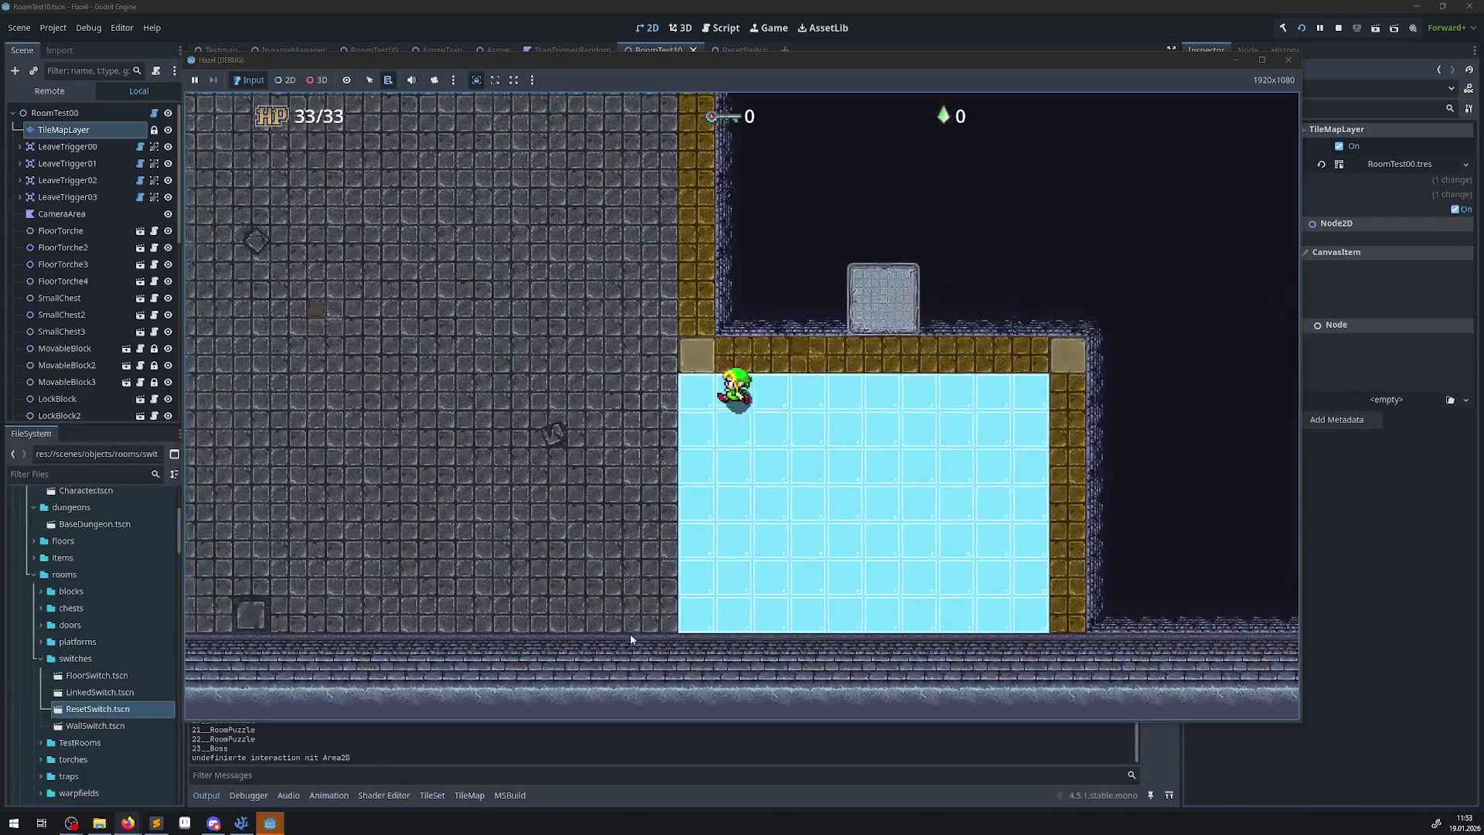
pyautogui.press('Up')
pyautogui.press('Left')
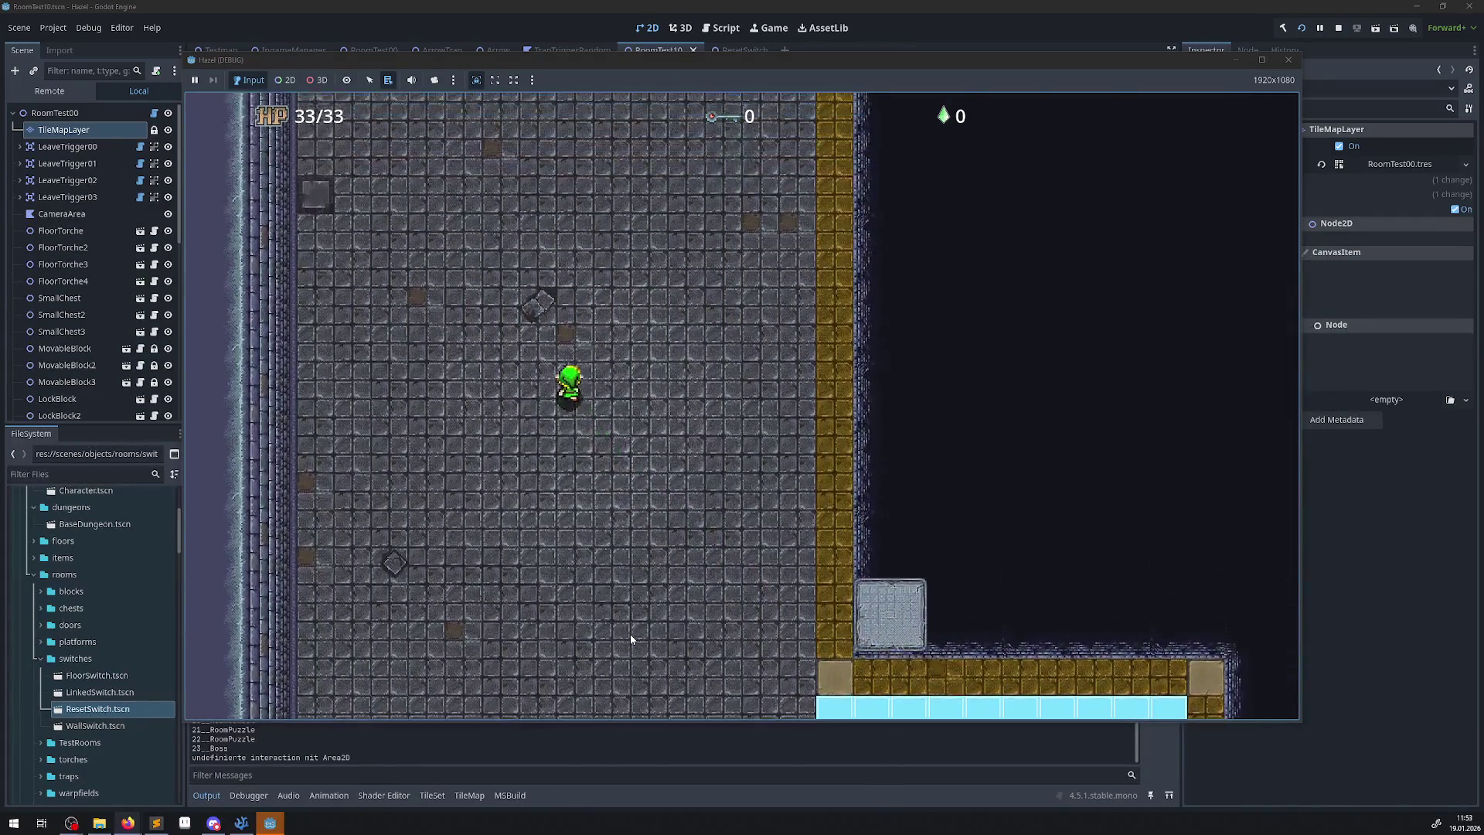
pyautogui.press('Left')
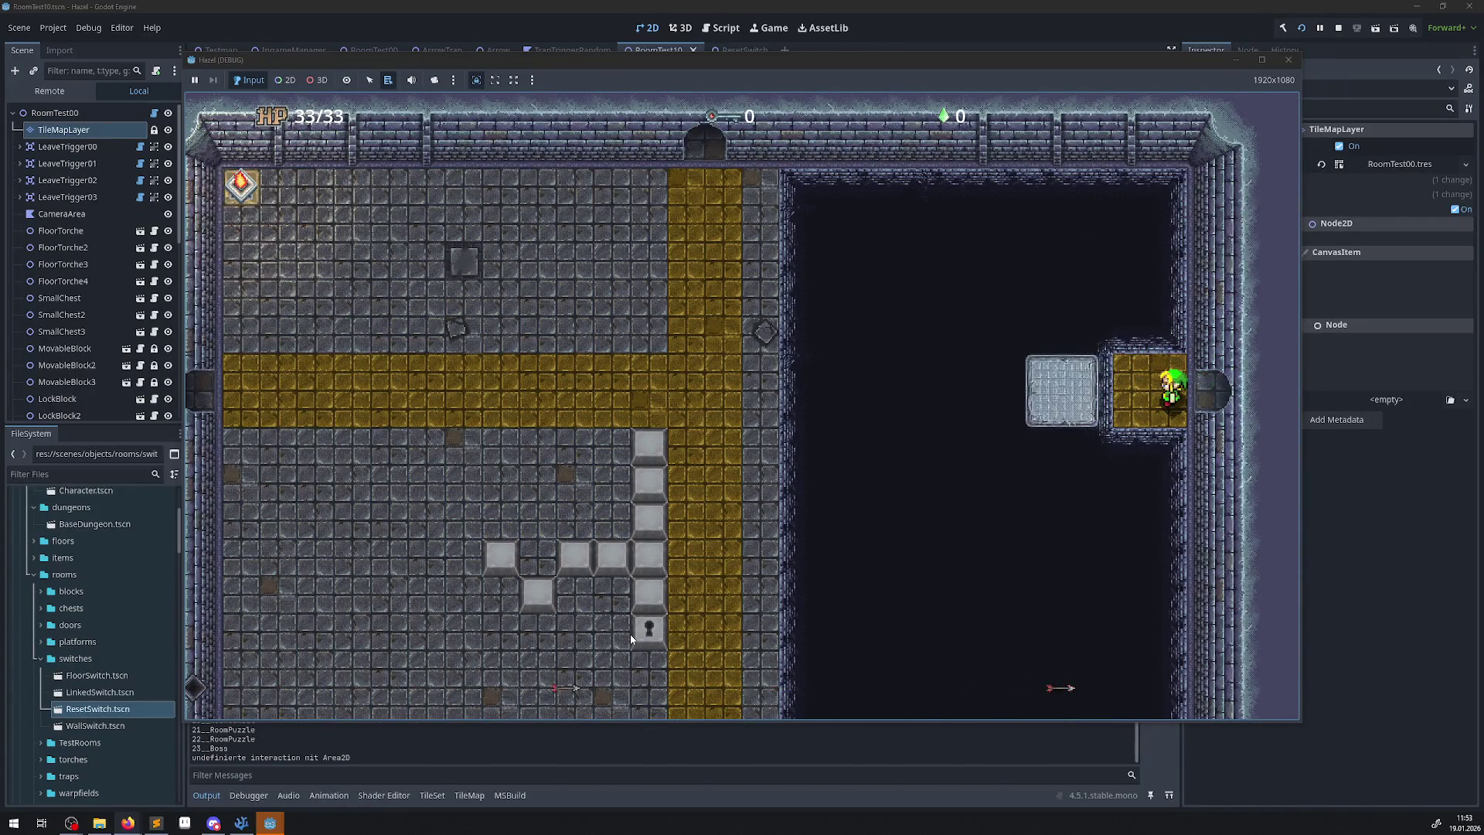
# Push the ice block across the pit and ride it over to the far floor.
pyautogui.press('Left')
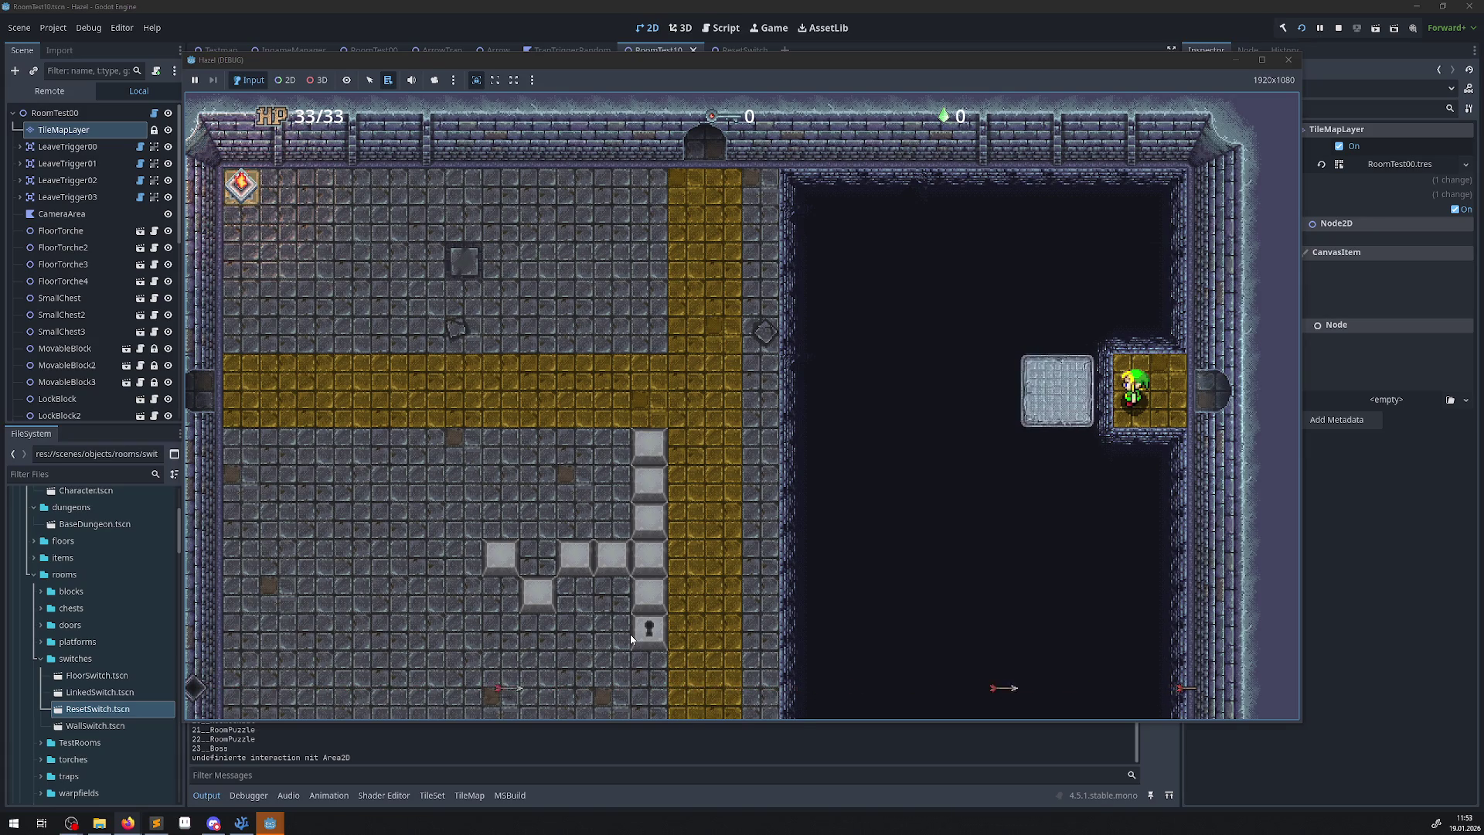
pyautogui.press('Left')
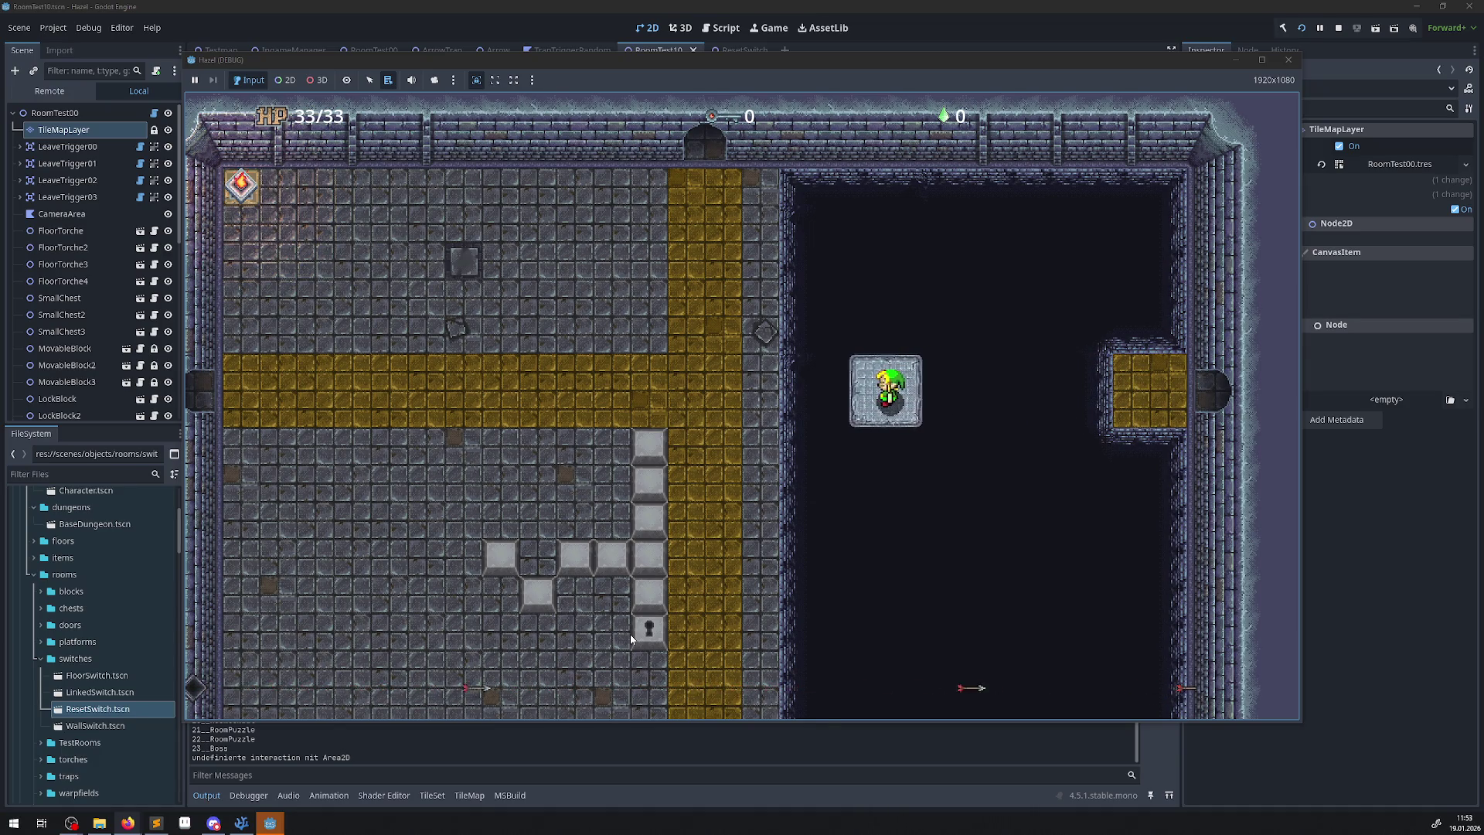
pyautogui.press('Left')
# Walk down the yellow path, then bring up the pause menu's System page.
pyautogui.press('Down')
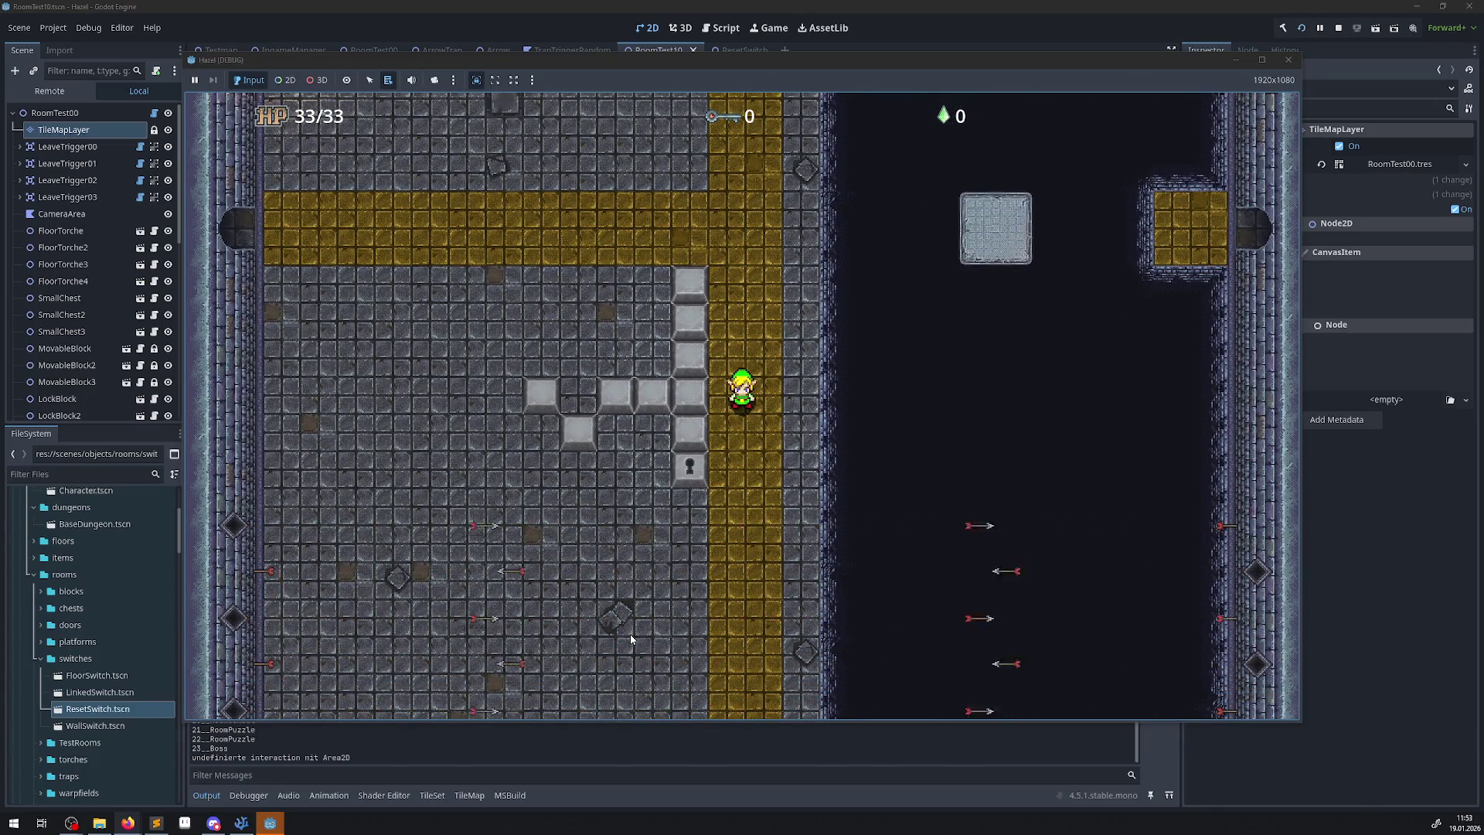
pyautogui.press('Down')
pyautogui.press('Down')
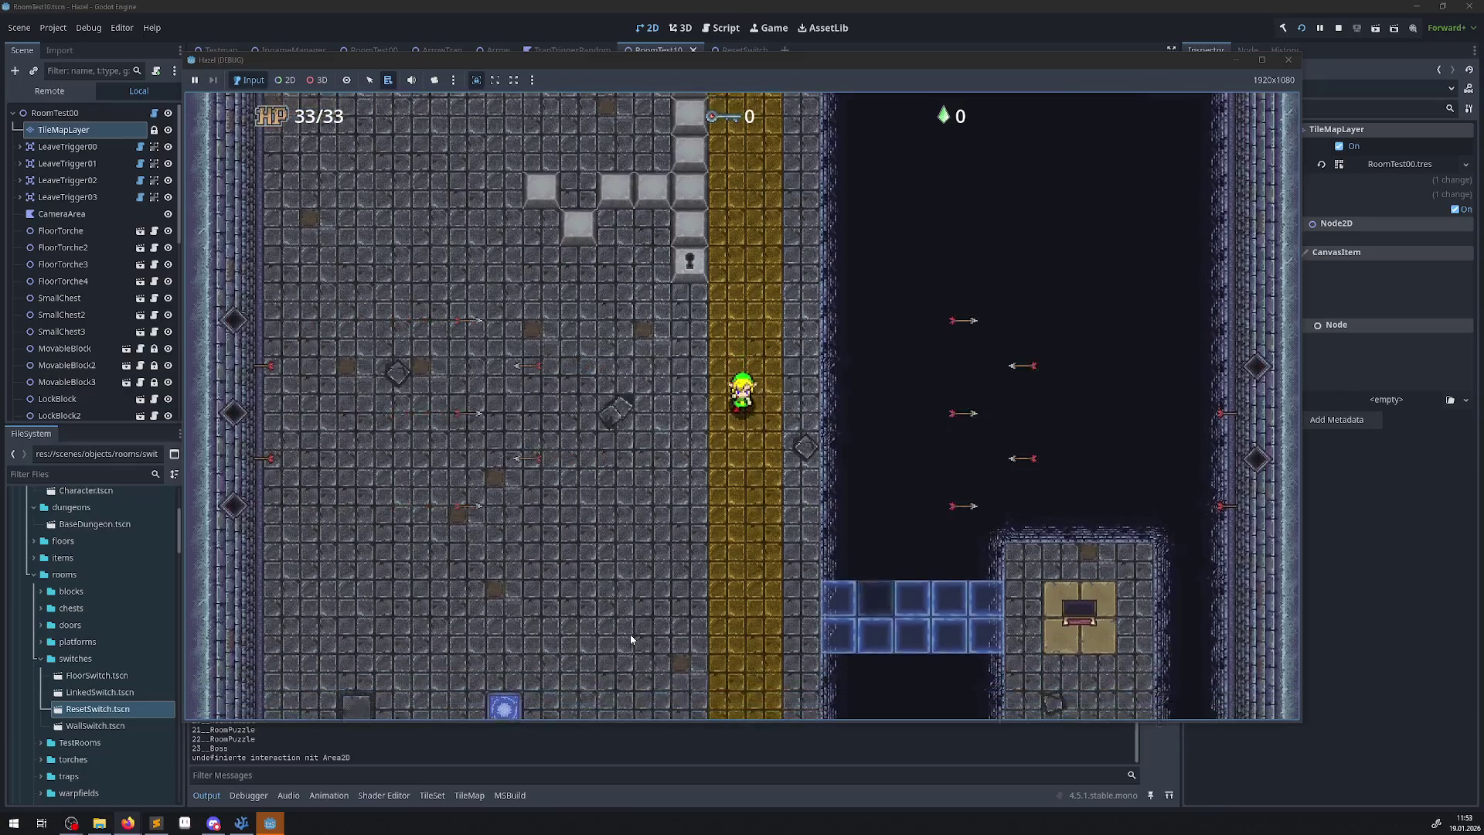
pyautogui.press('Escape')
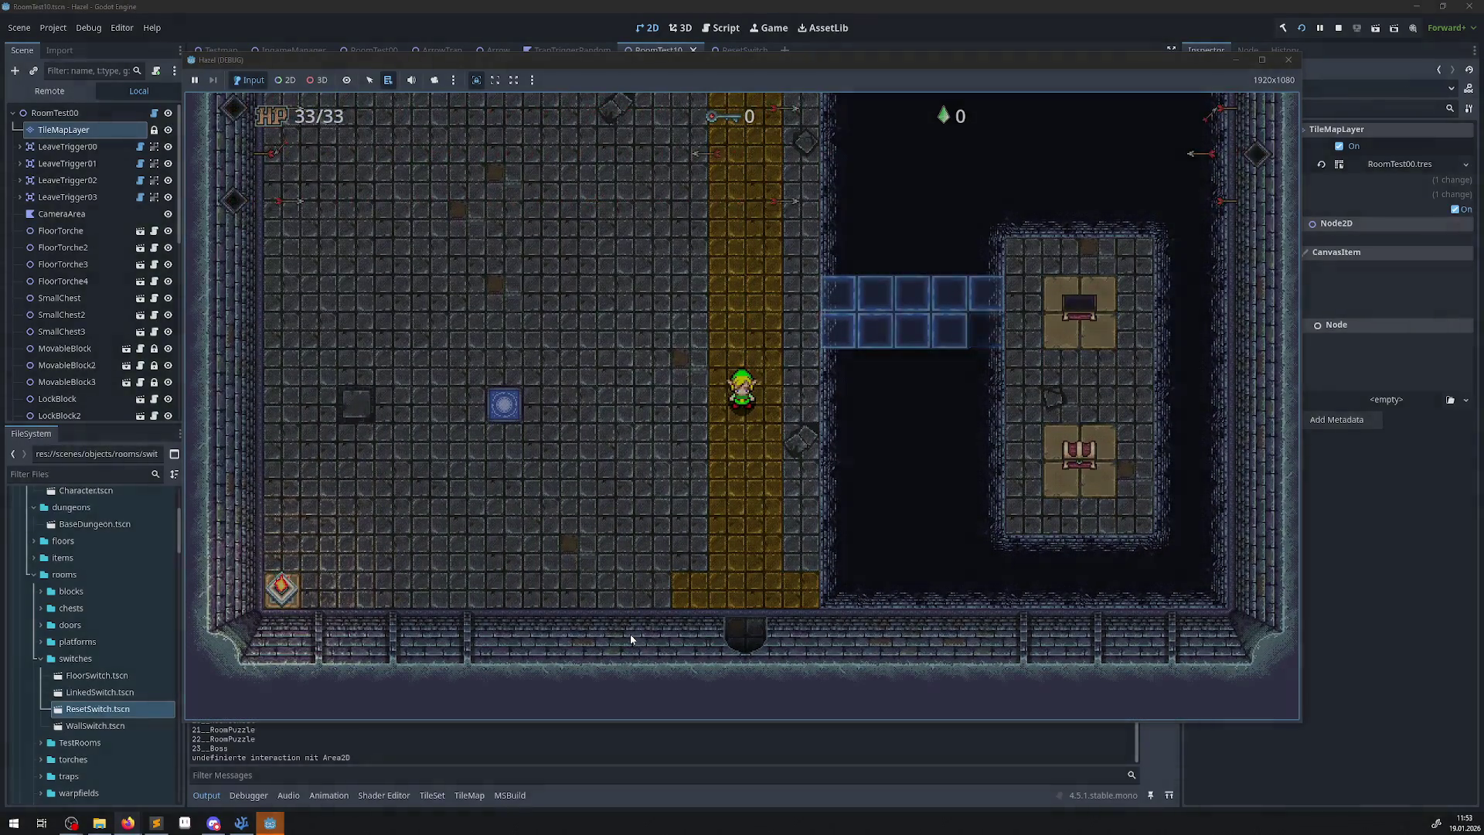
pyautogui.press('Right')
pyautogui.press('Right')
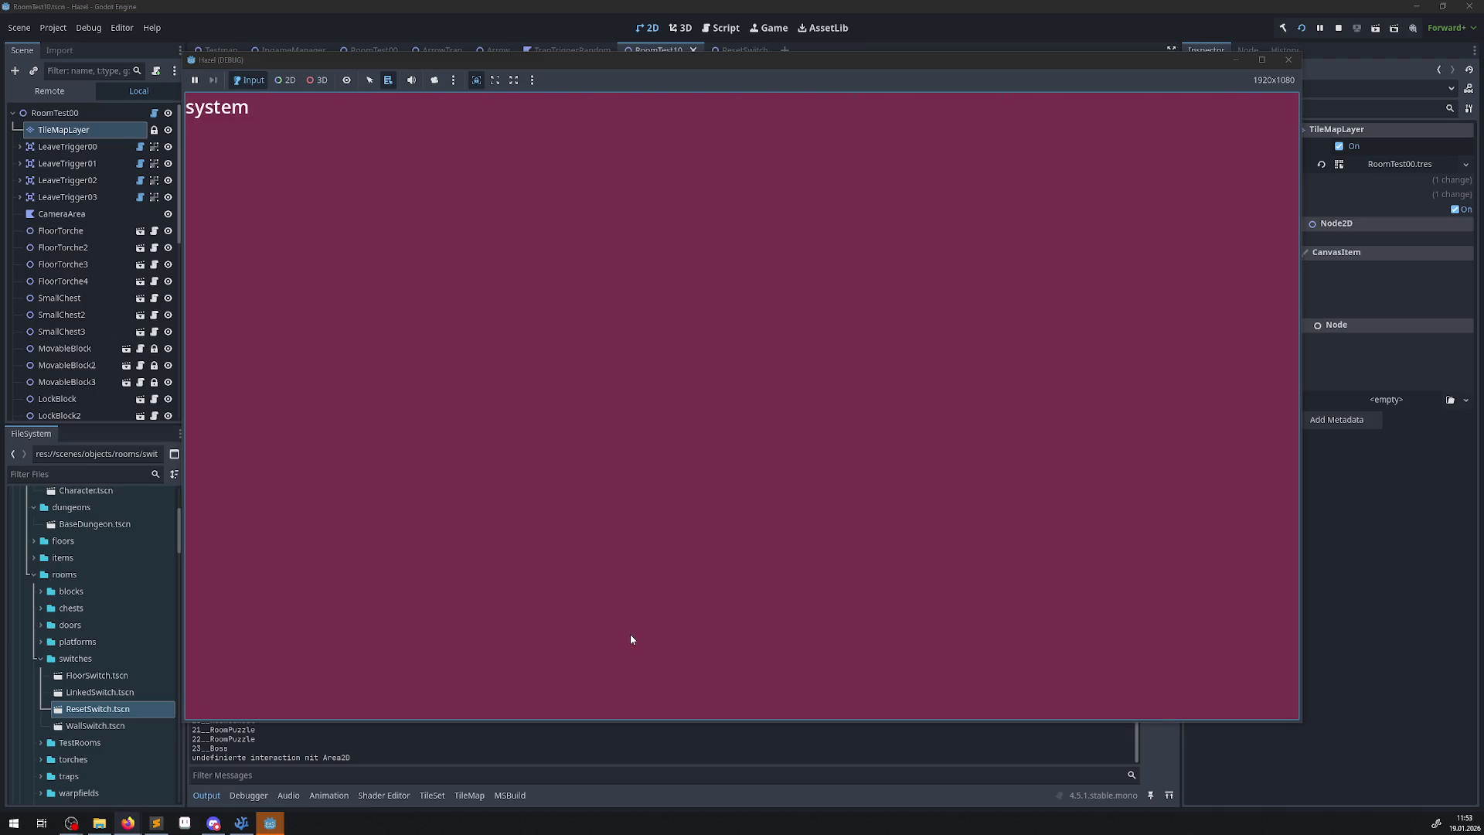
# Close the system menu with Escape and walk the hero north up the yellow corridor.
pyautogui.press('Escape')
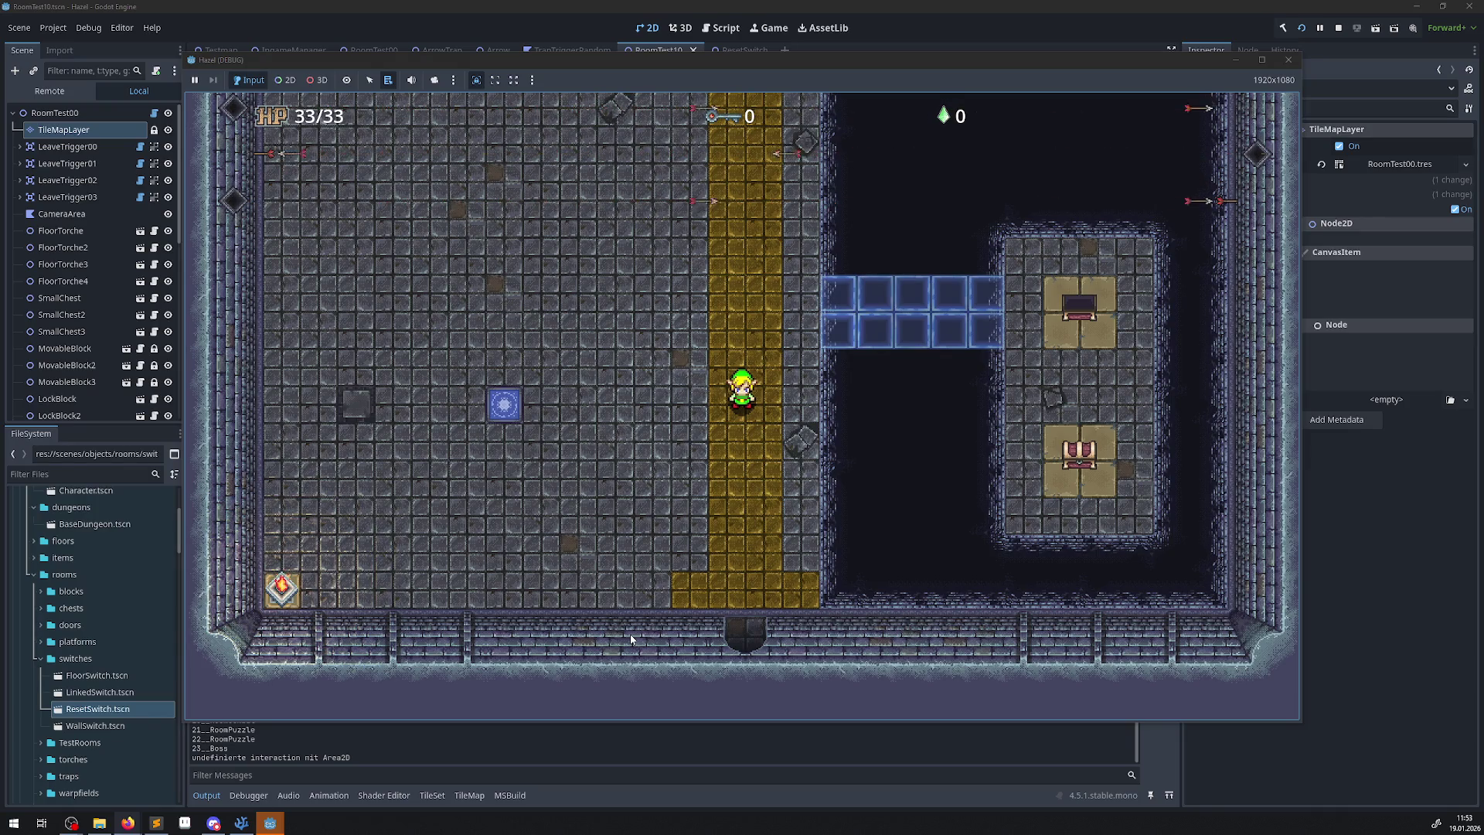
pyautogui.press('Up')
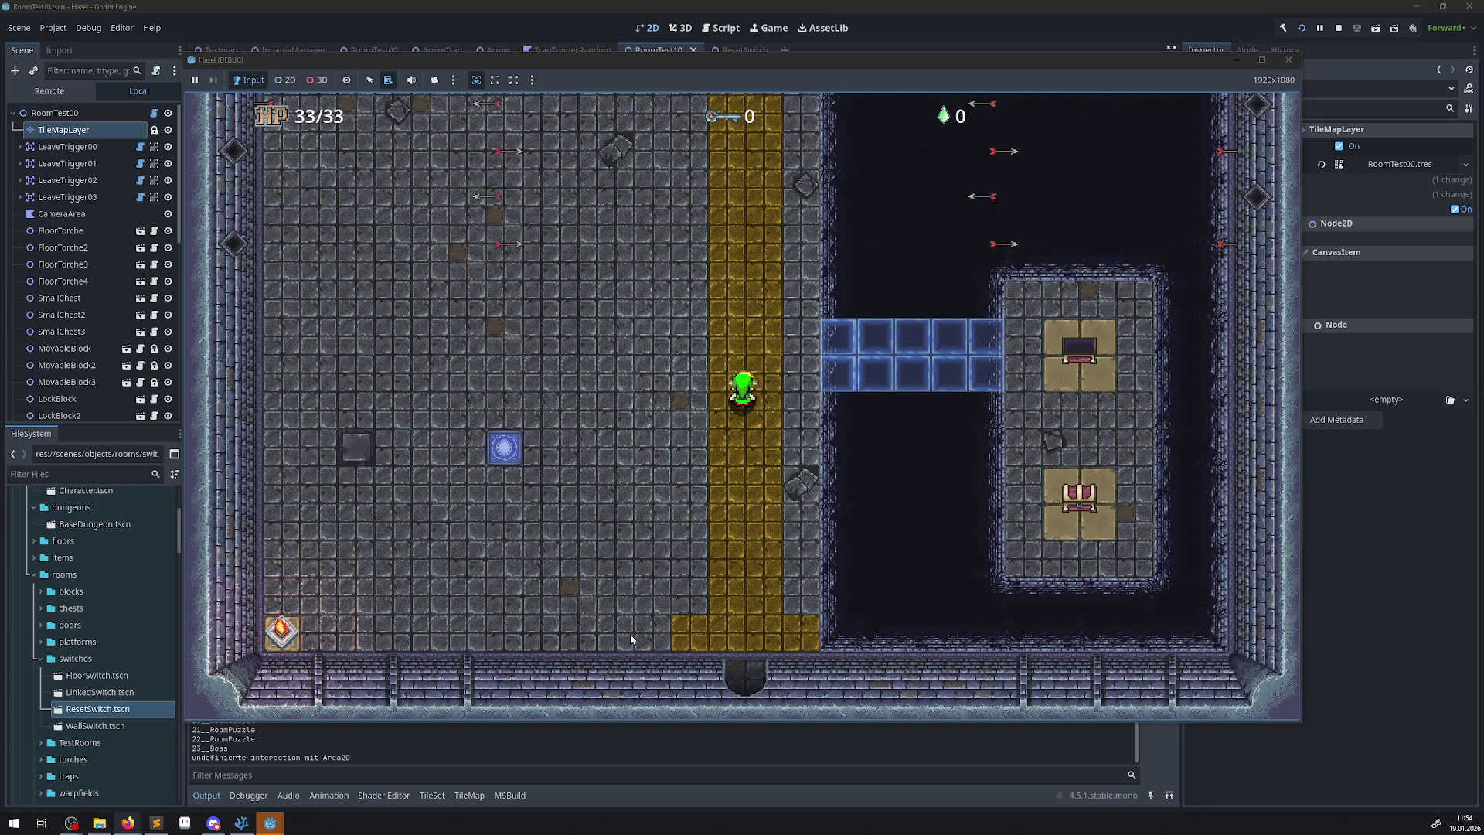
pyautogui.press('Up')
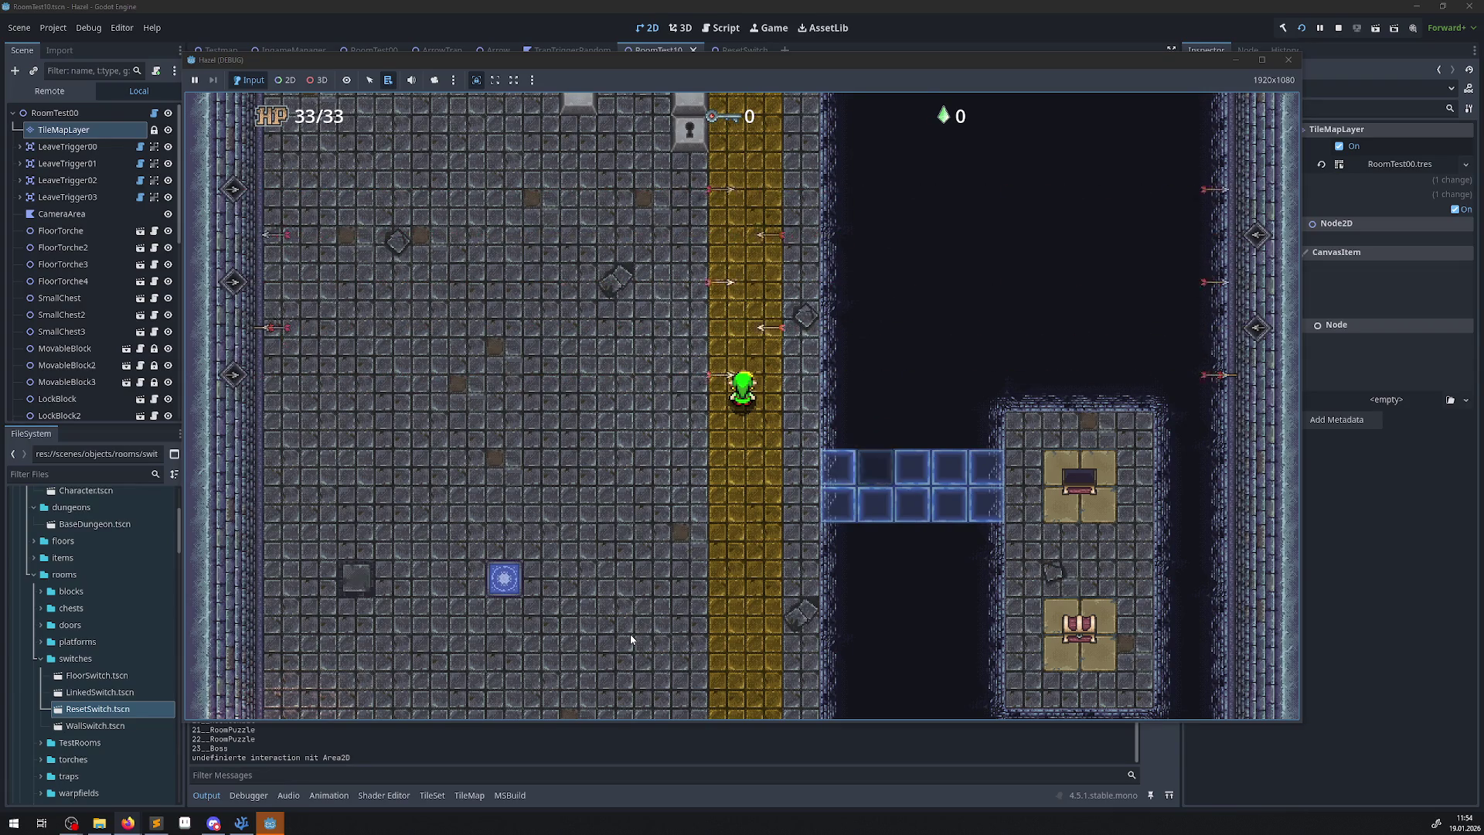
# Walk the hero down the yellow corridor to the room's bottom edge.
pyautogui.press('Up')
pyautogui.press('Down')
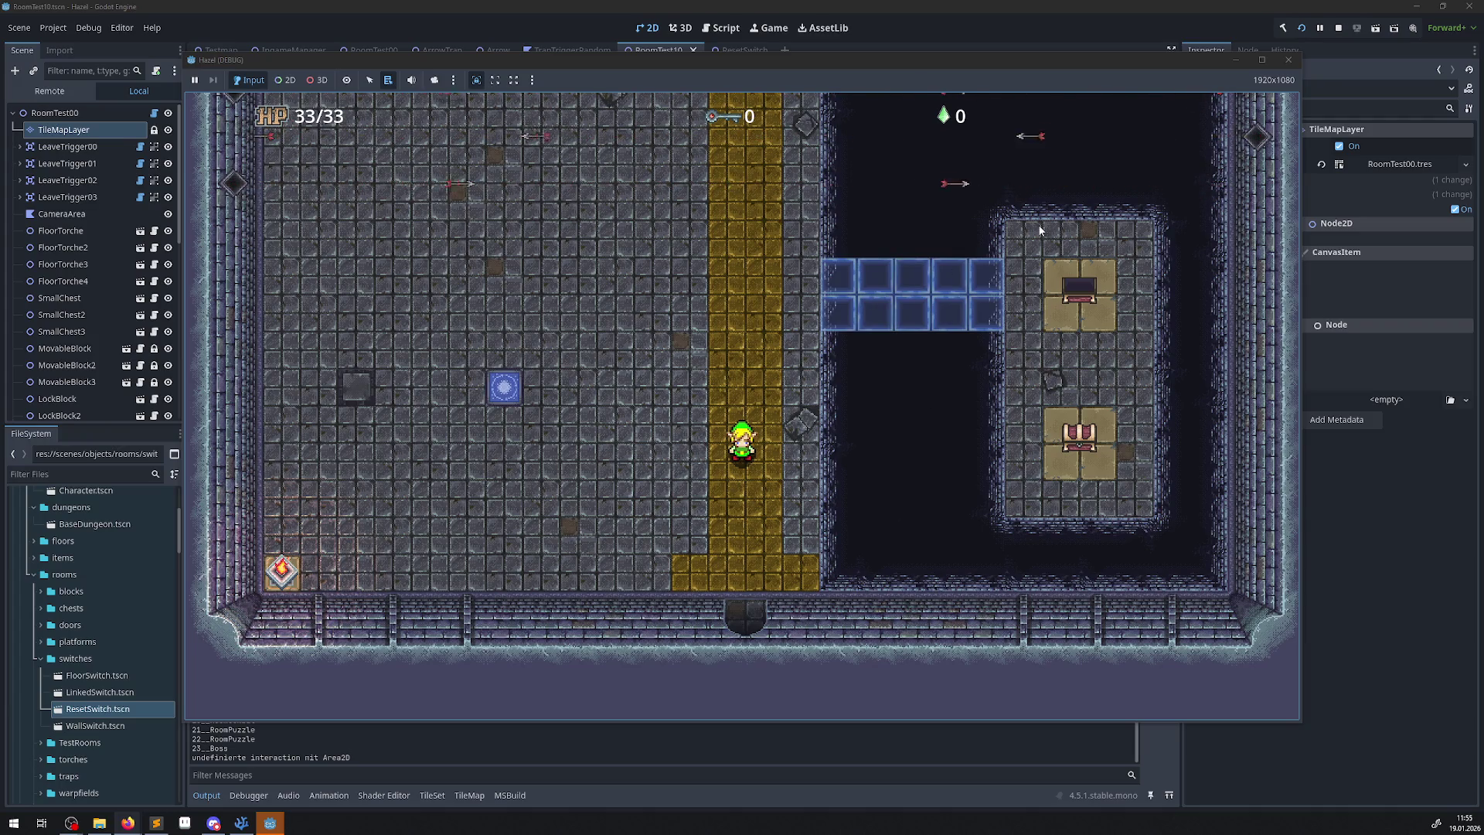
pyautogui.press('Up')
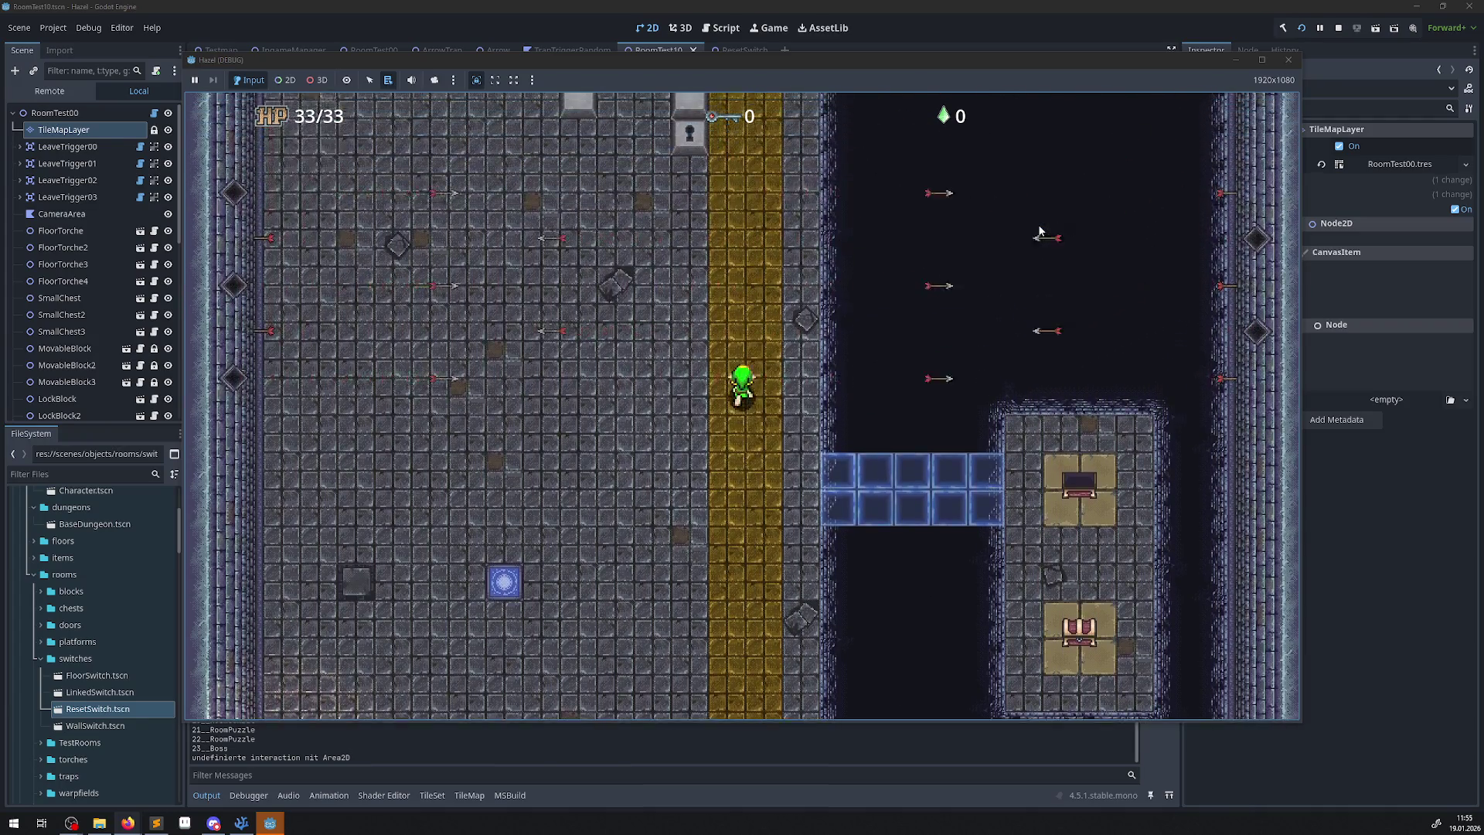
pyautogui.press('Down')
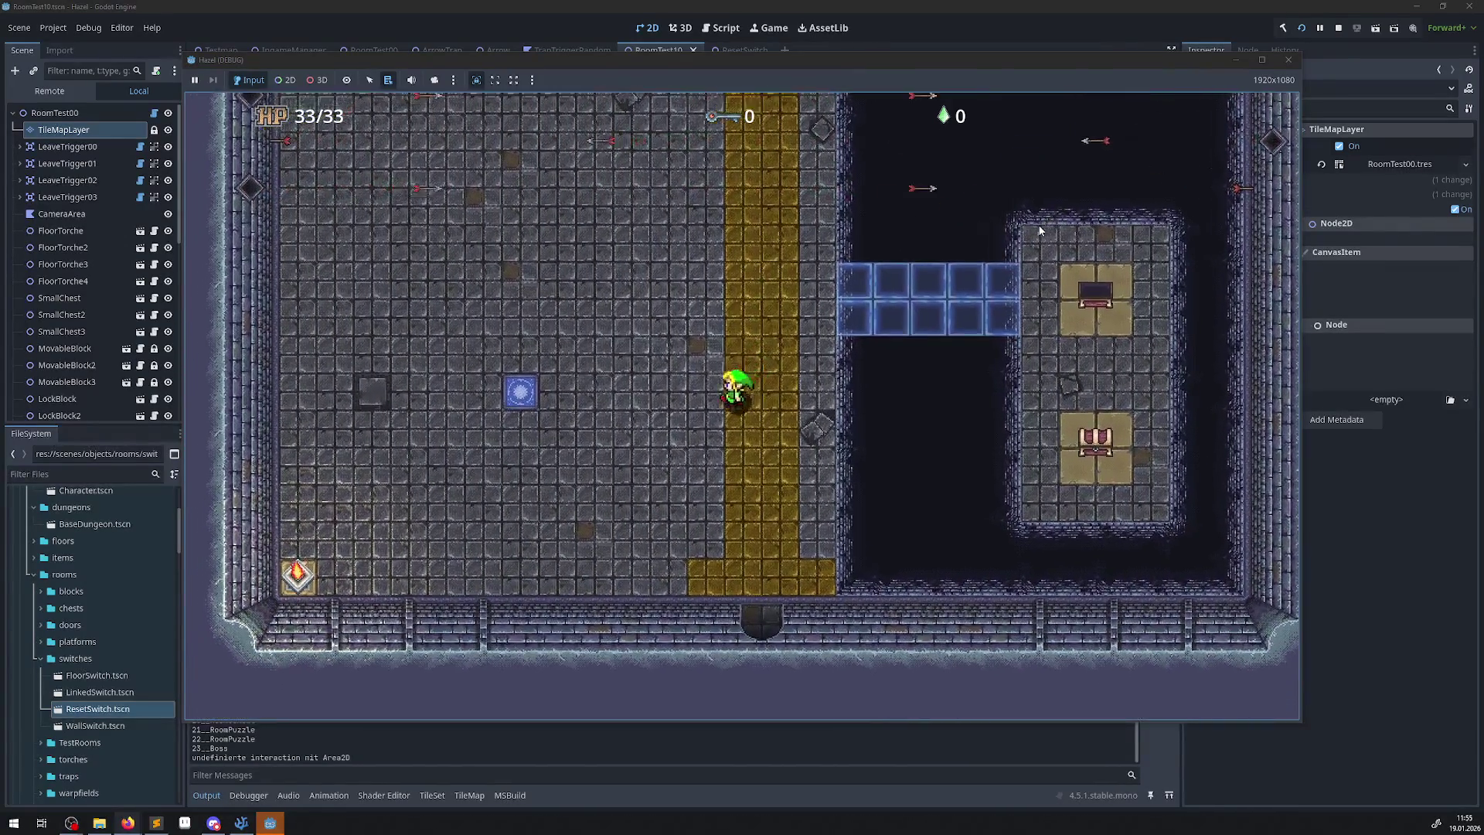
pyautogui.press('Left')
pyautogui.press('Down')
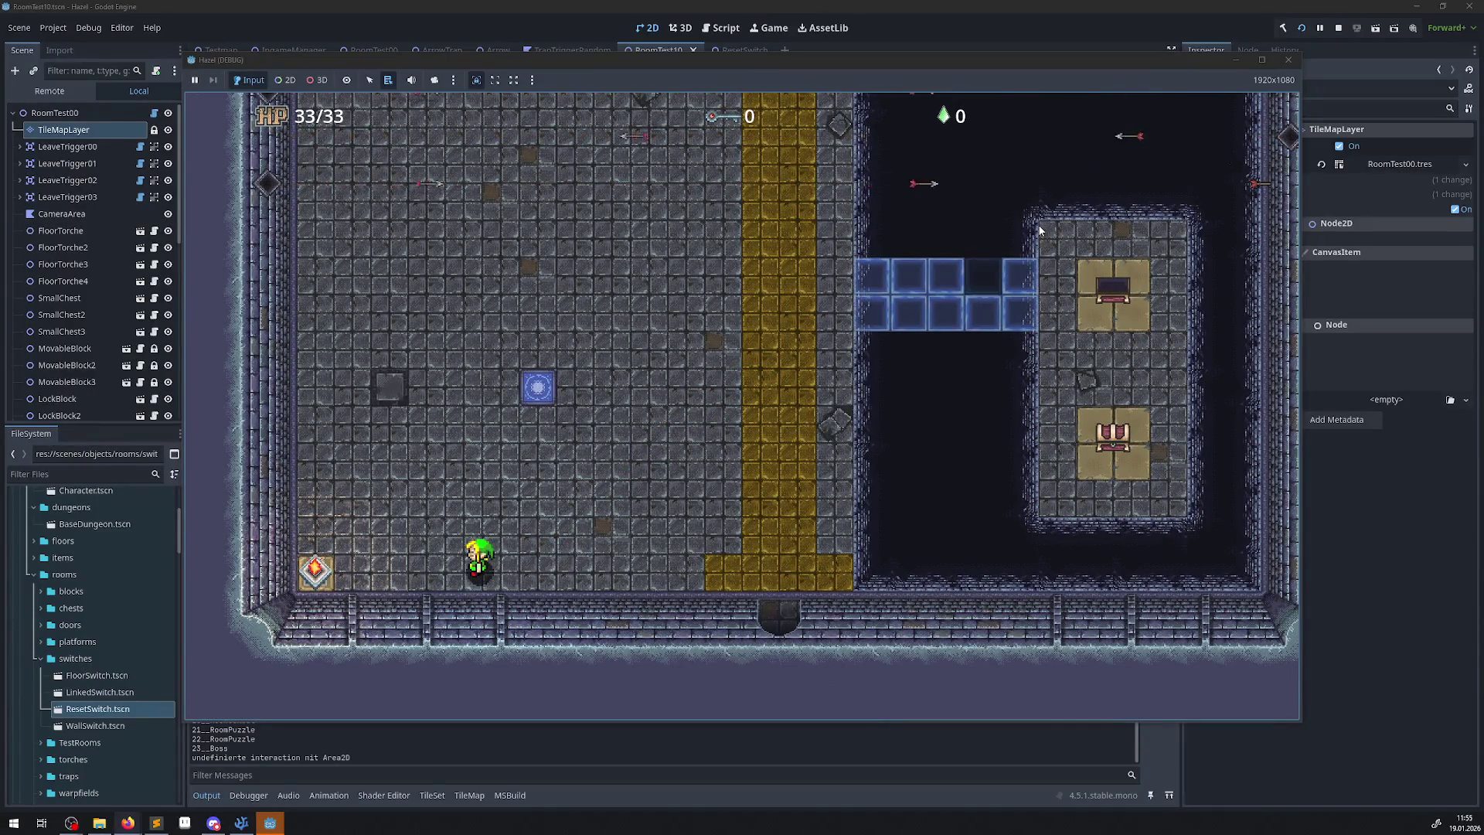
# Walk the hero toward the blue switch, then back up to the block puzzle.
pyautogui.press('Up')
pyautogui.press('Right')
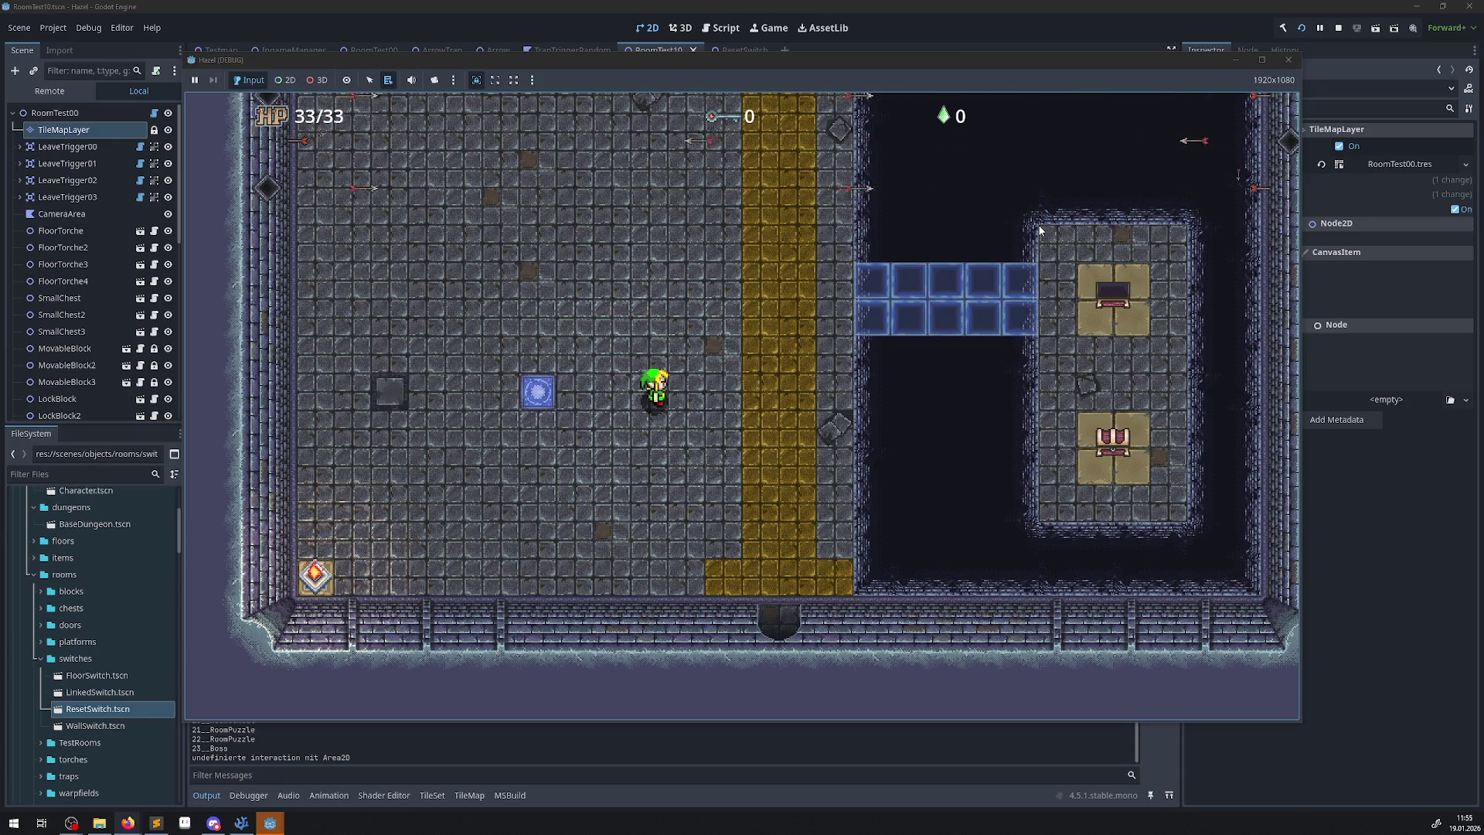
pyautogui.press('Left')
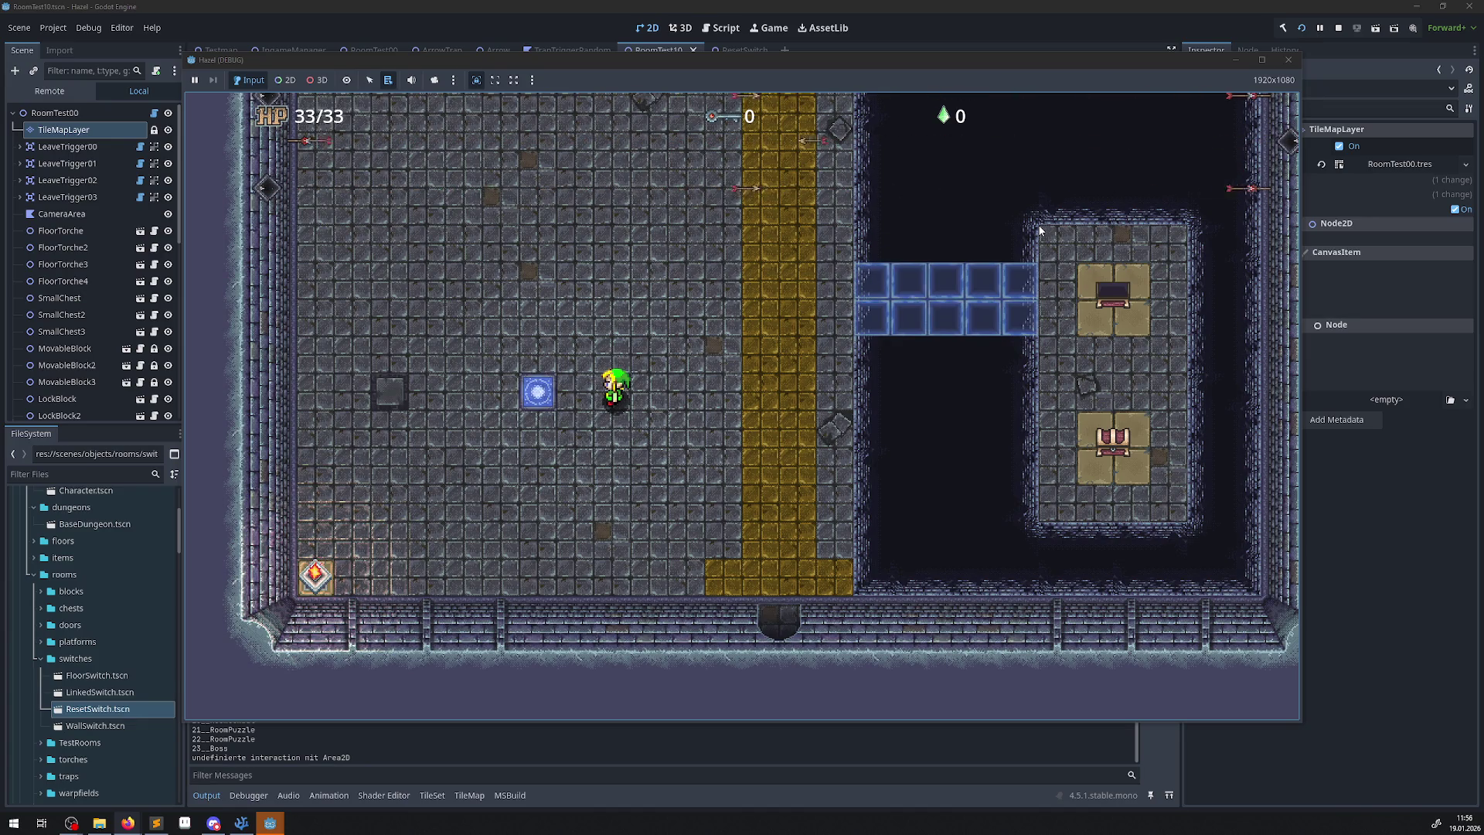
pyautogui.press('Up')
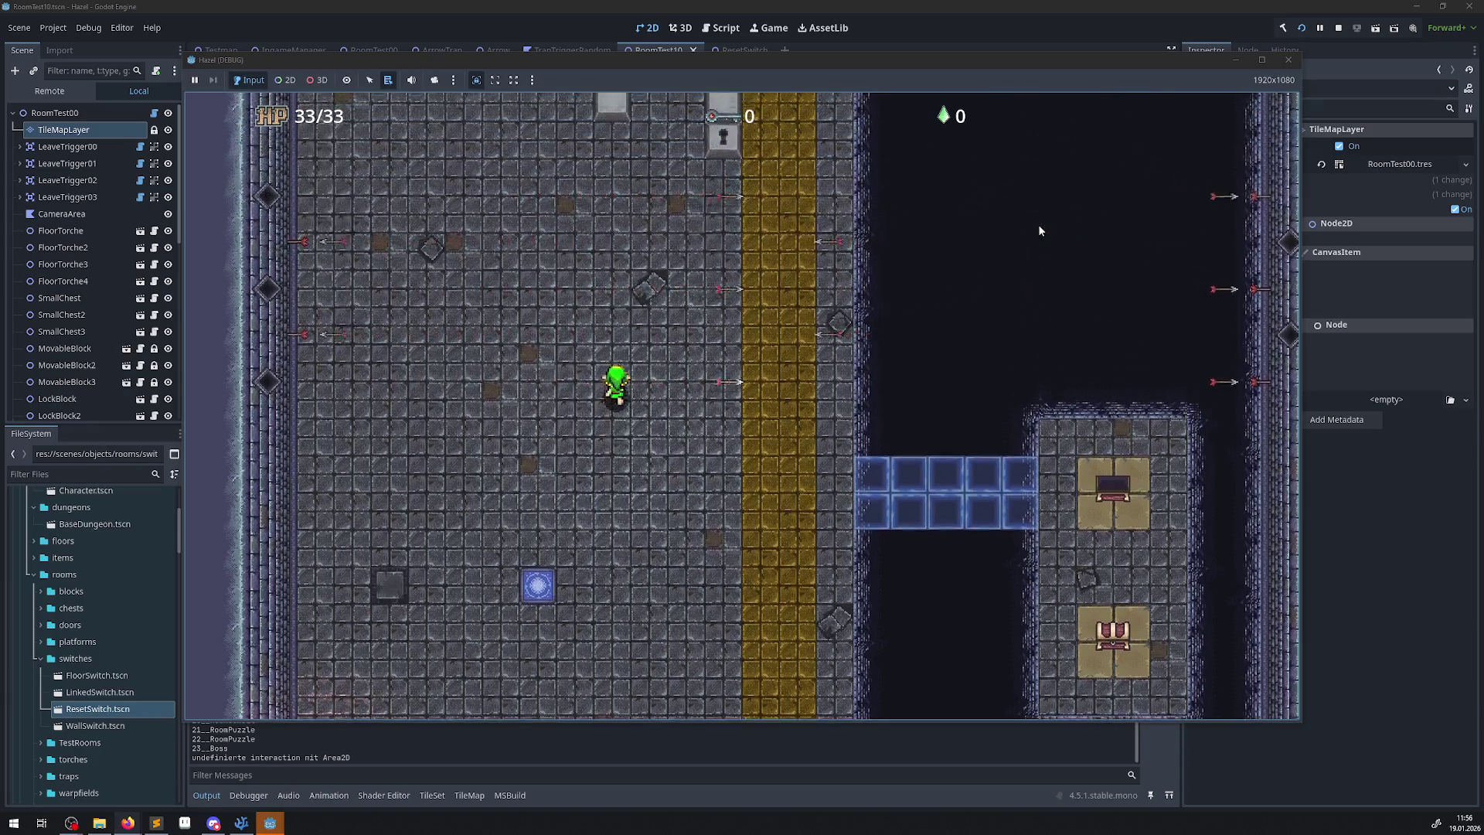
pyautogui.press('Right')
pyautogui.press('Up')
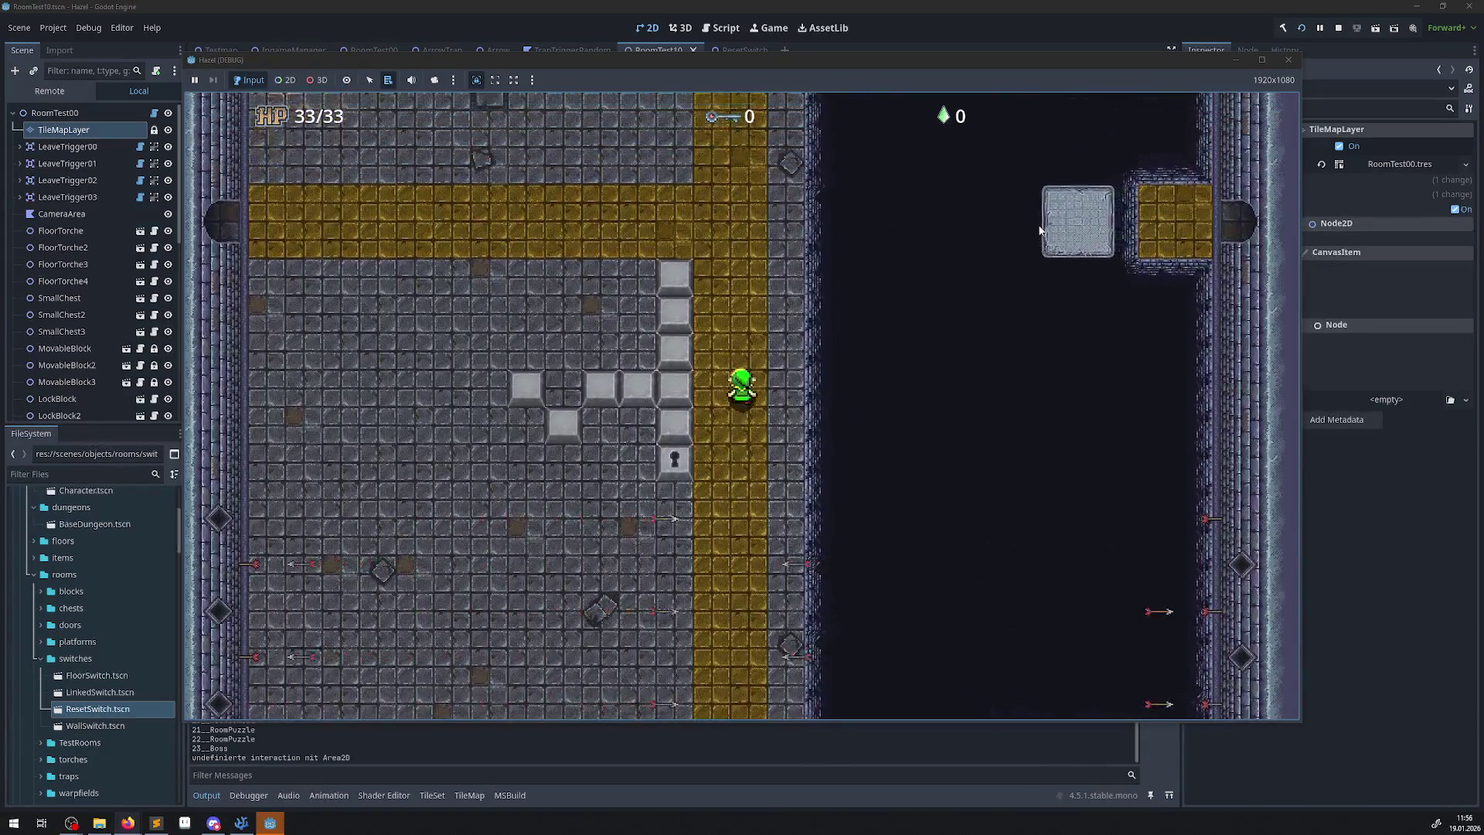
# Walk west into the neighbouring room, return, then go down-right through the bottom door.
pyautogui.press('Left')
pyautogui.press('Left')
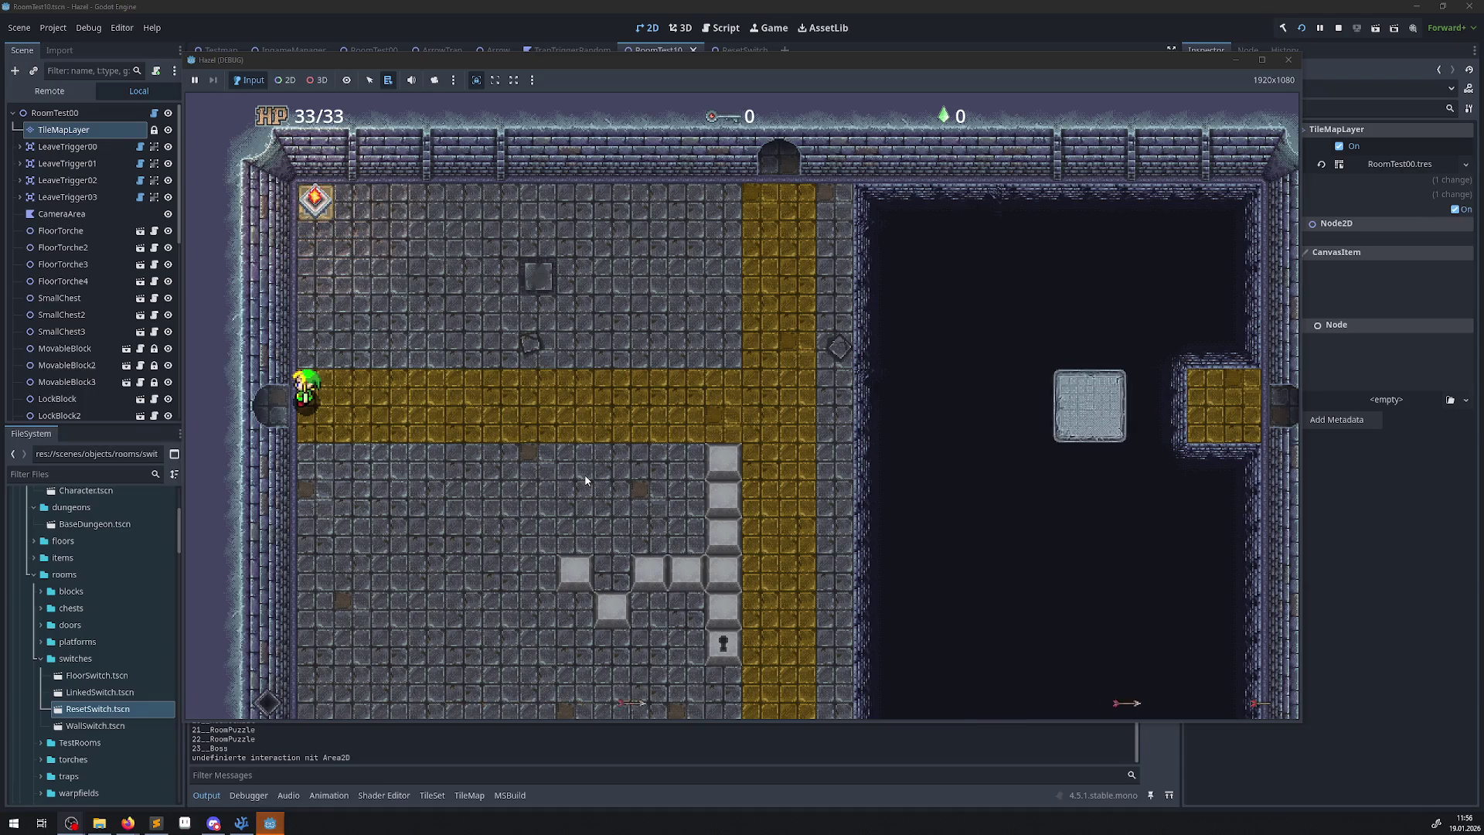
pyautogui.press('Left')
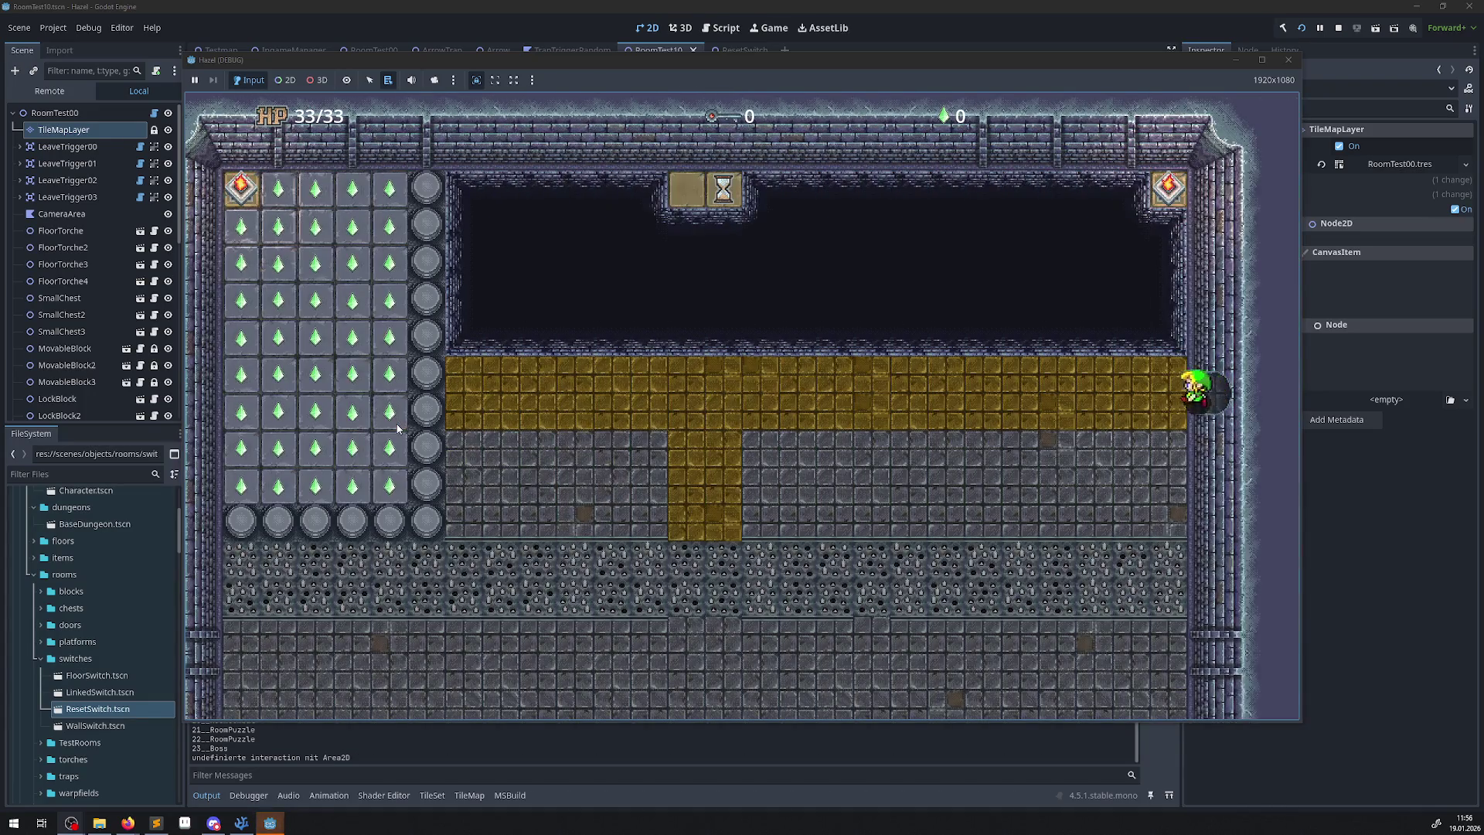
pyautogui.press('Right')
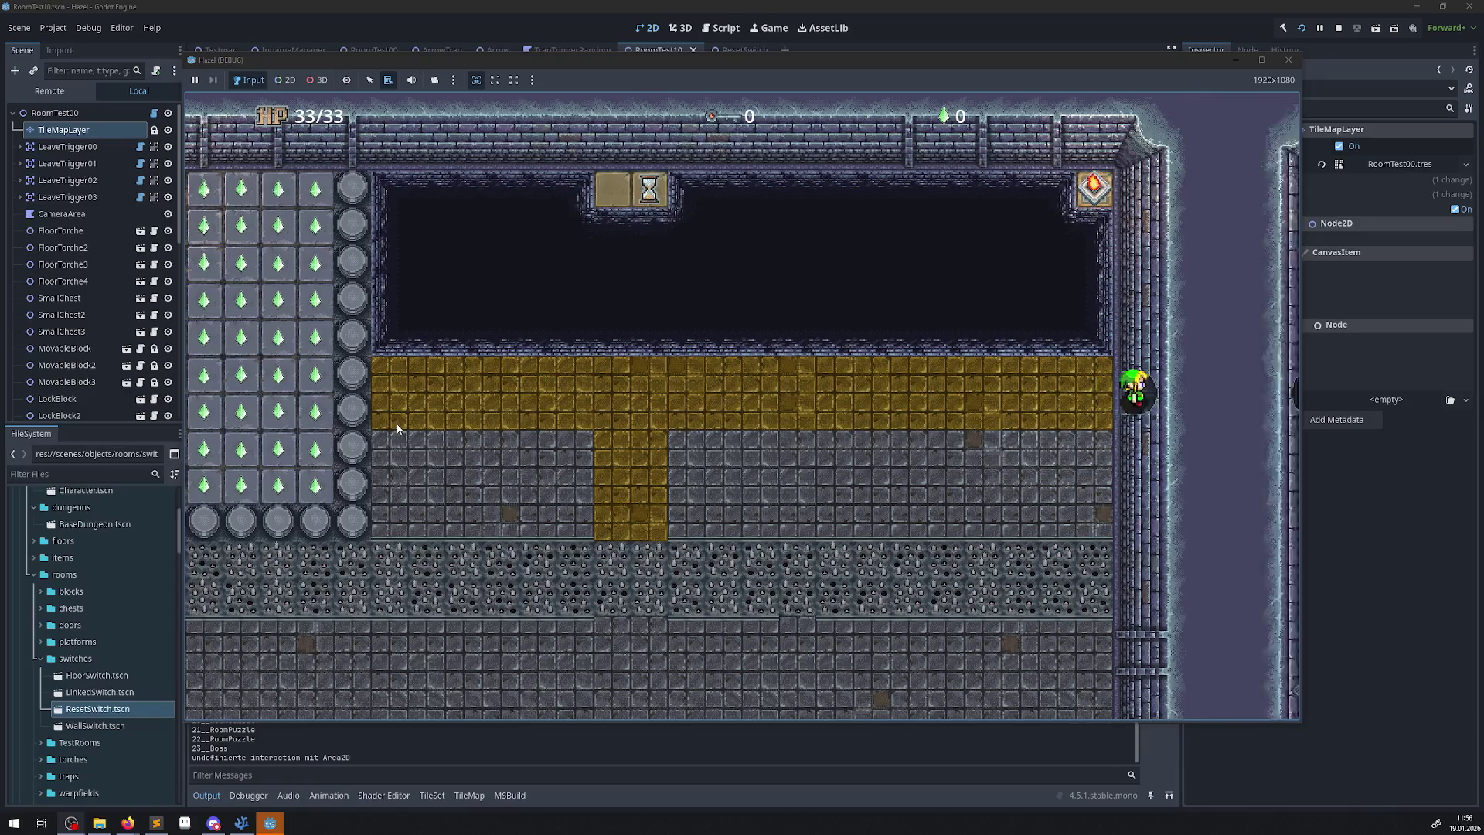
pyautogui.press('Right')
pyautogui.press('Down')
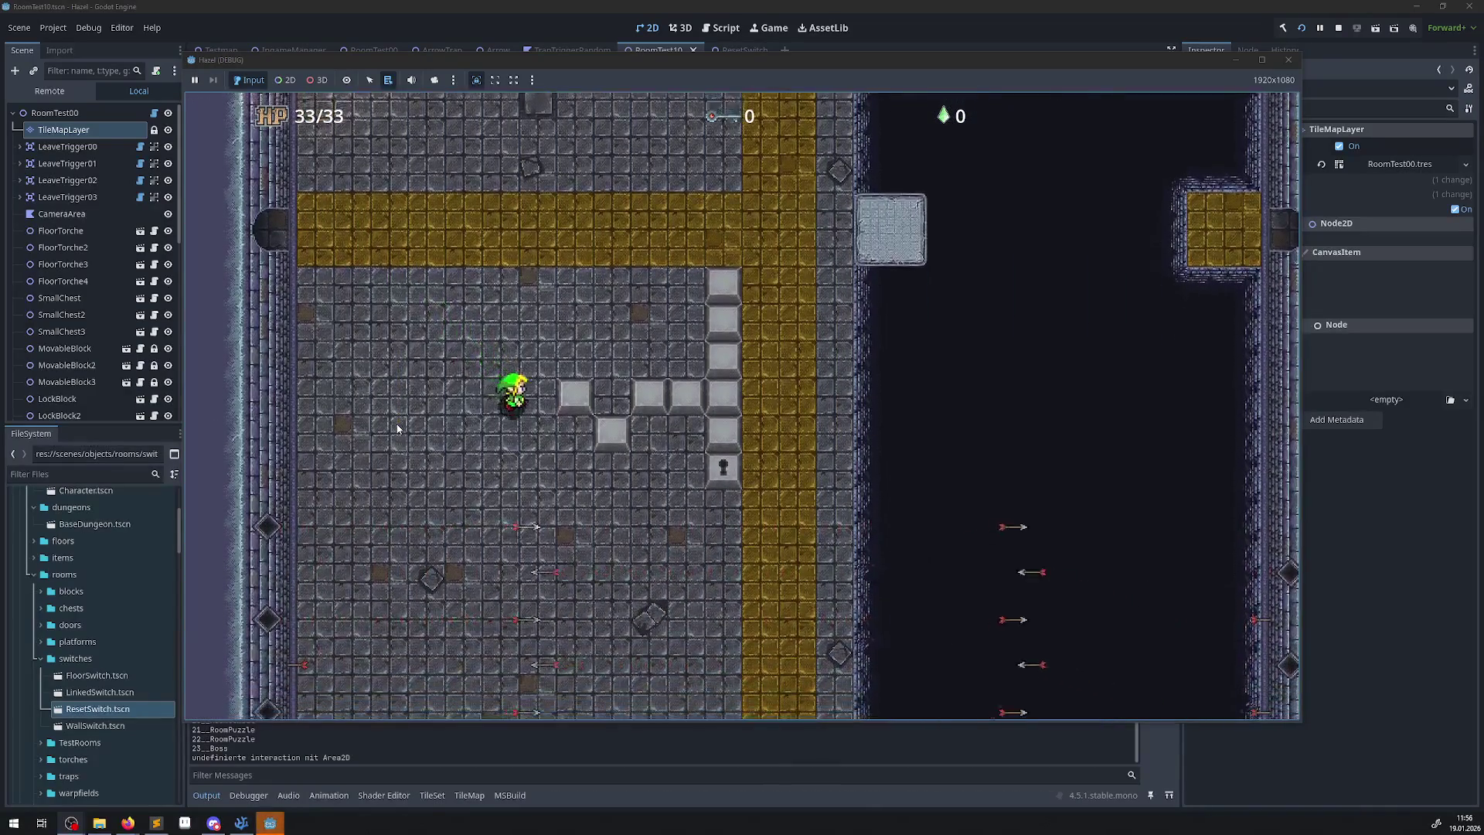
pyautogui.press('Right')
pyautogui.press('Down')
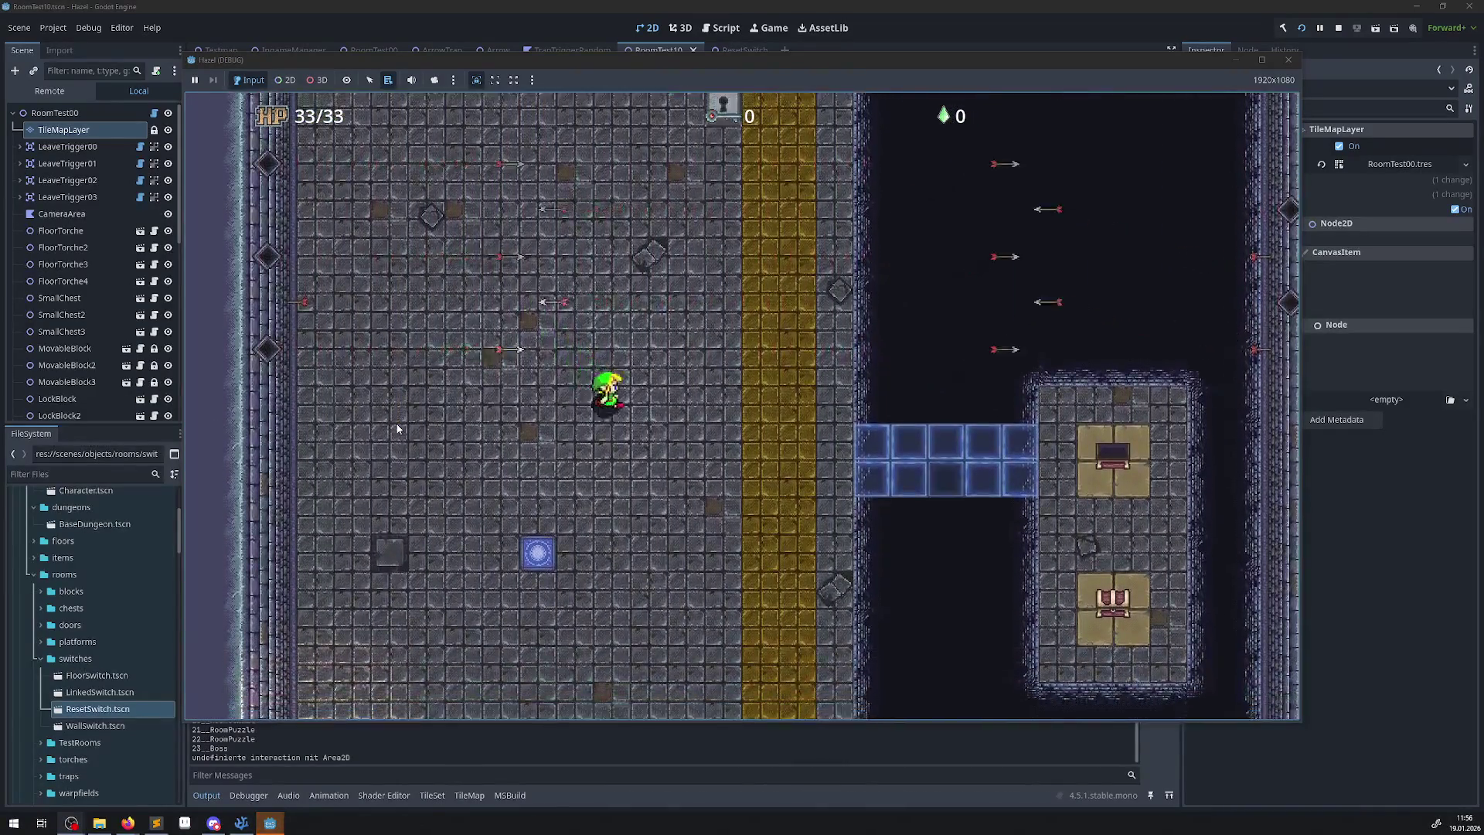
pyautogui.press('Down')
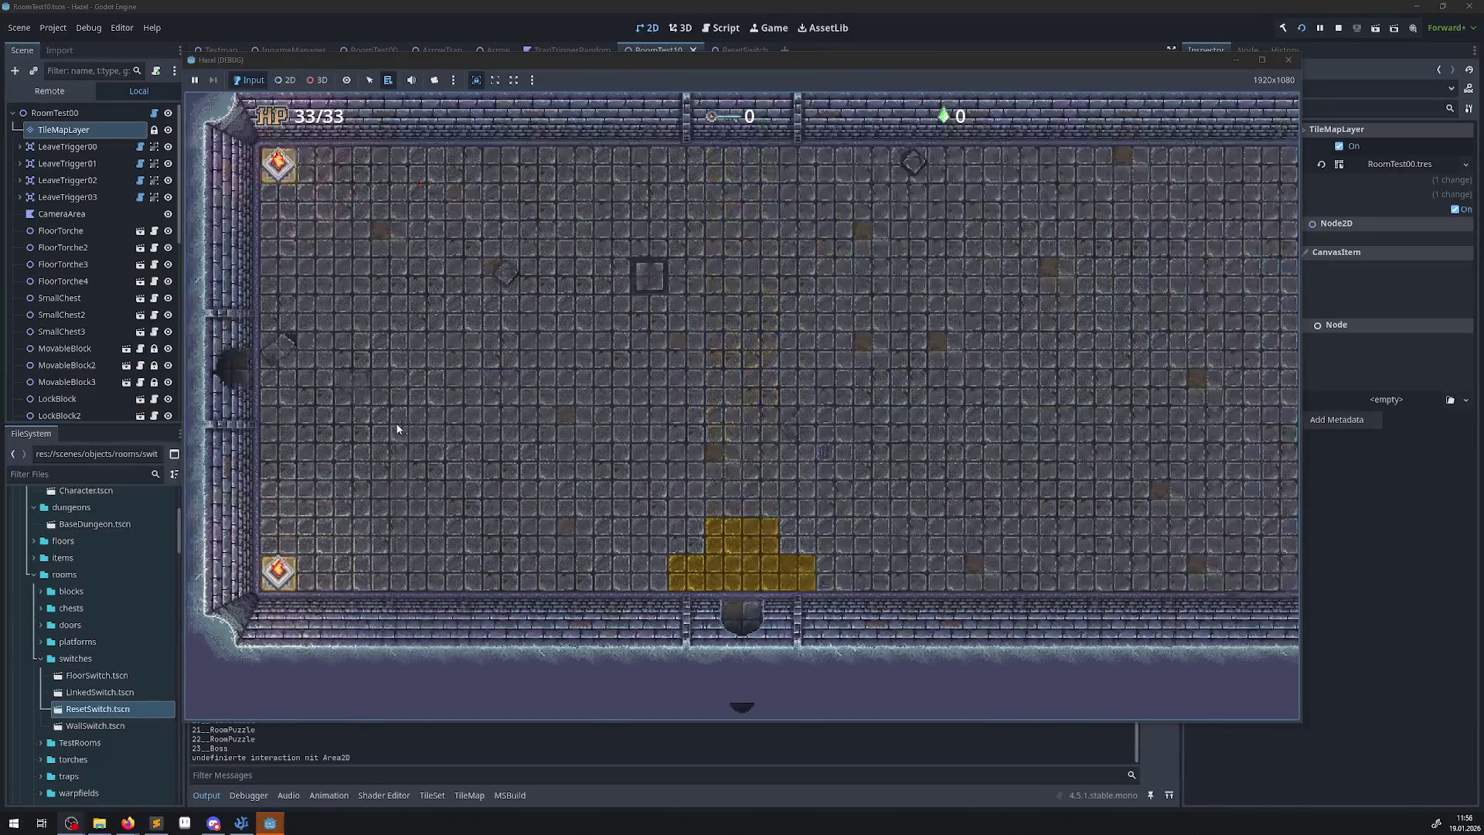
# Walk the hero onto the lower-right switch, then toward the bottom door.
pyautogui.press('Up')
pyautogui.press('Left')
pyautogui.press('Left')
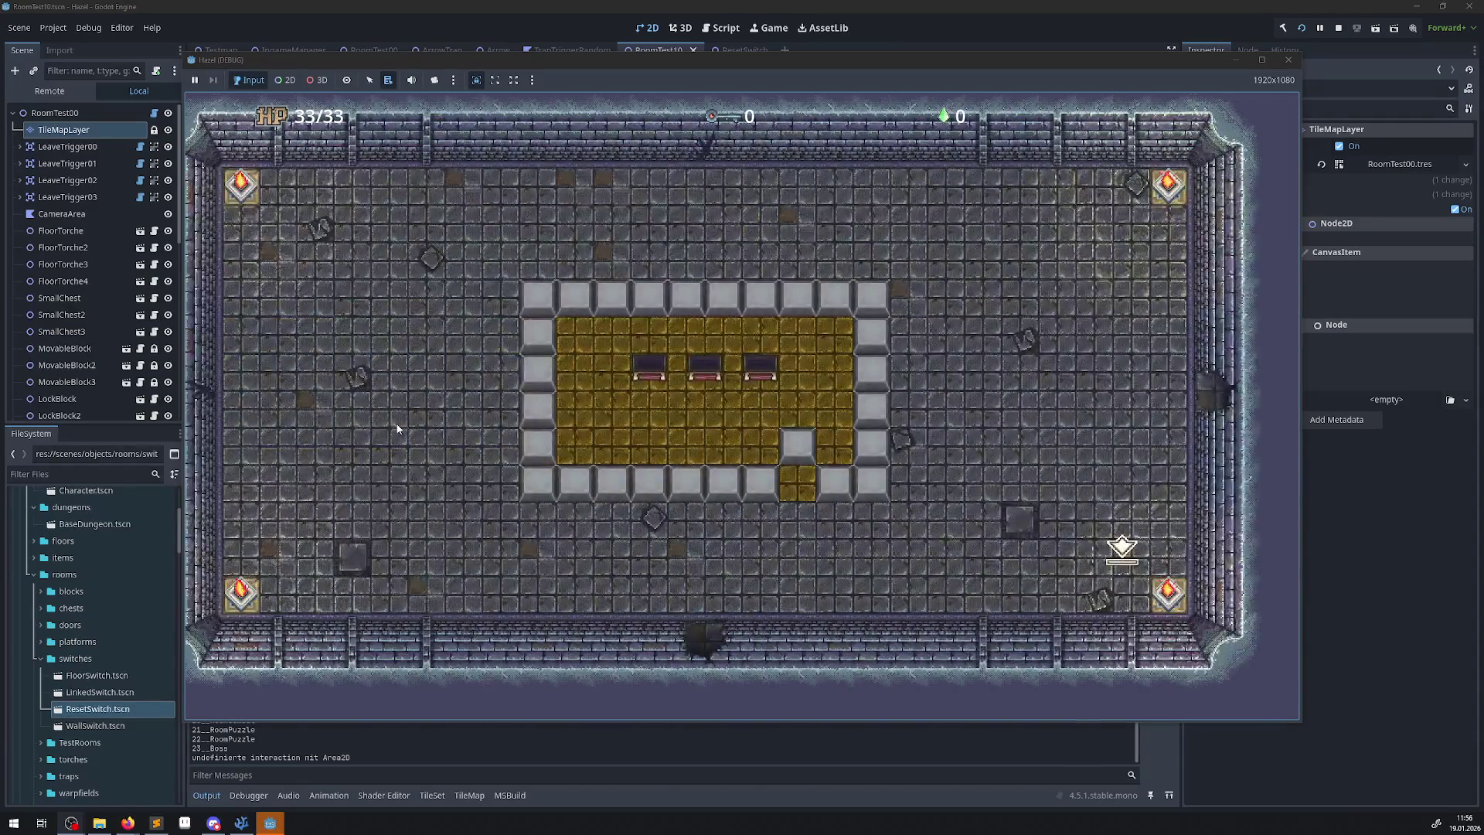
pyautogui.press('Left')
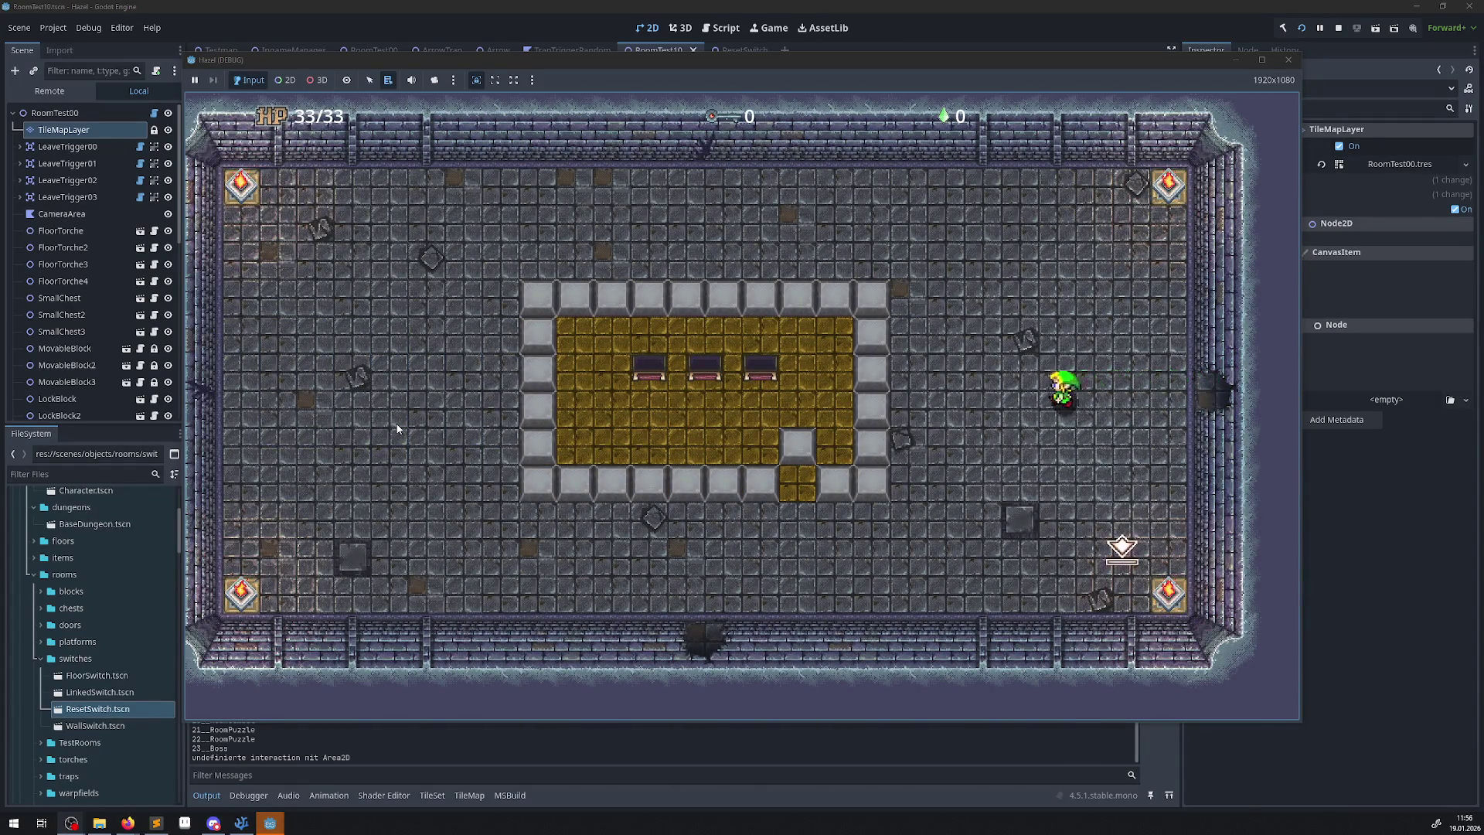
pyautogui.press('Down')
pyautogui.press('Right')
pyautogui.press('Up')
pyautogui.press('Left')
pyautogui.press('Down')
pyautogui.press('Left')
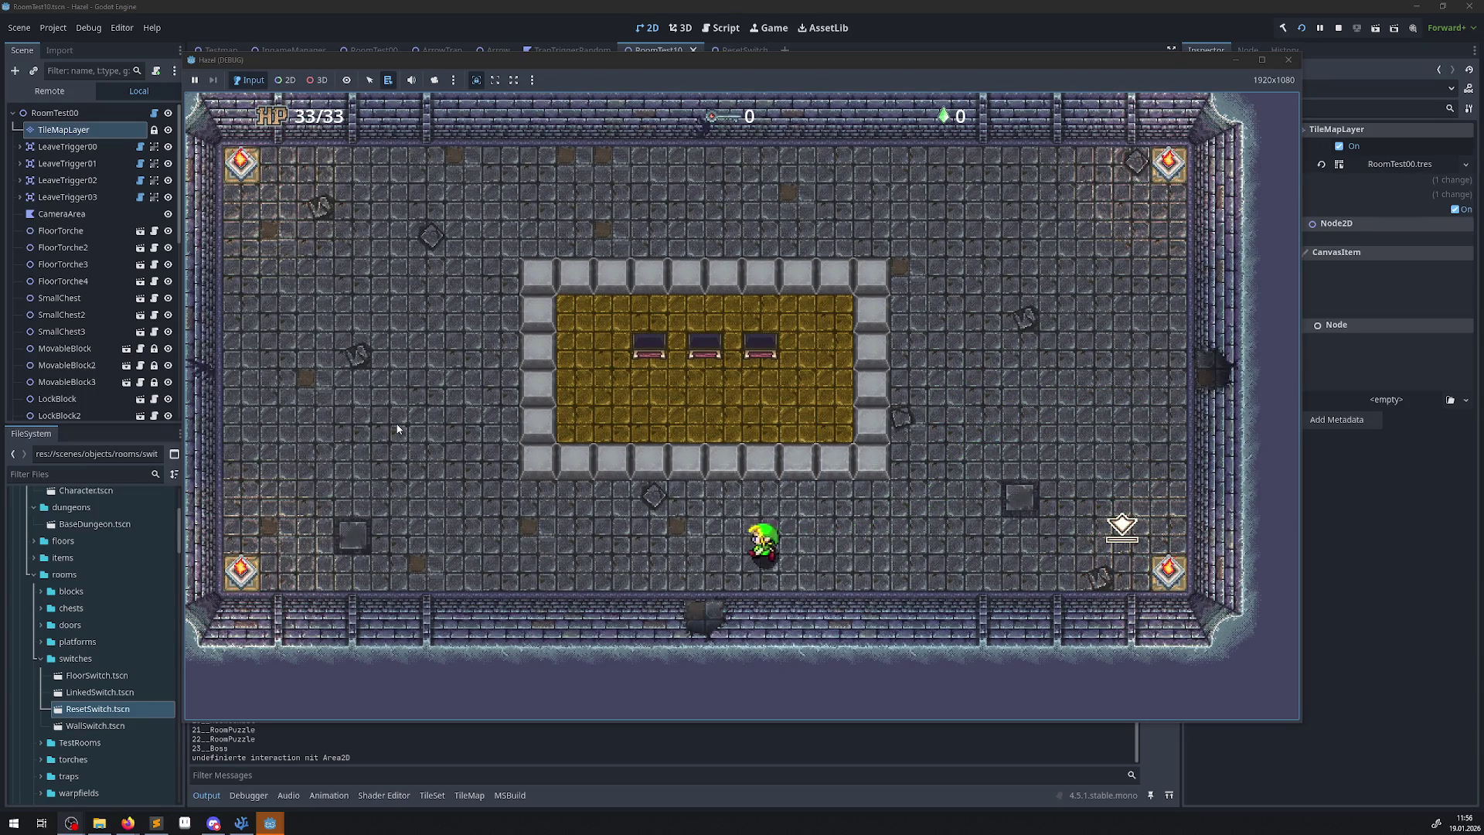
pyautogui.press('Down')
# Return to the chest room and push three wall blocks into the gold enclosure.
pyautogui.press('Up')
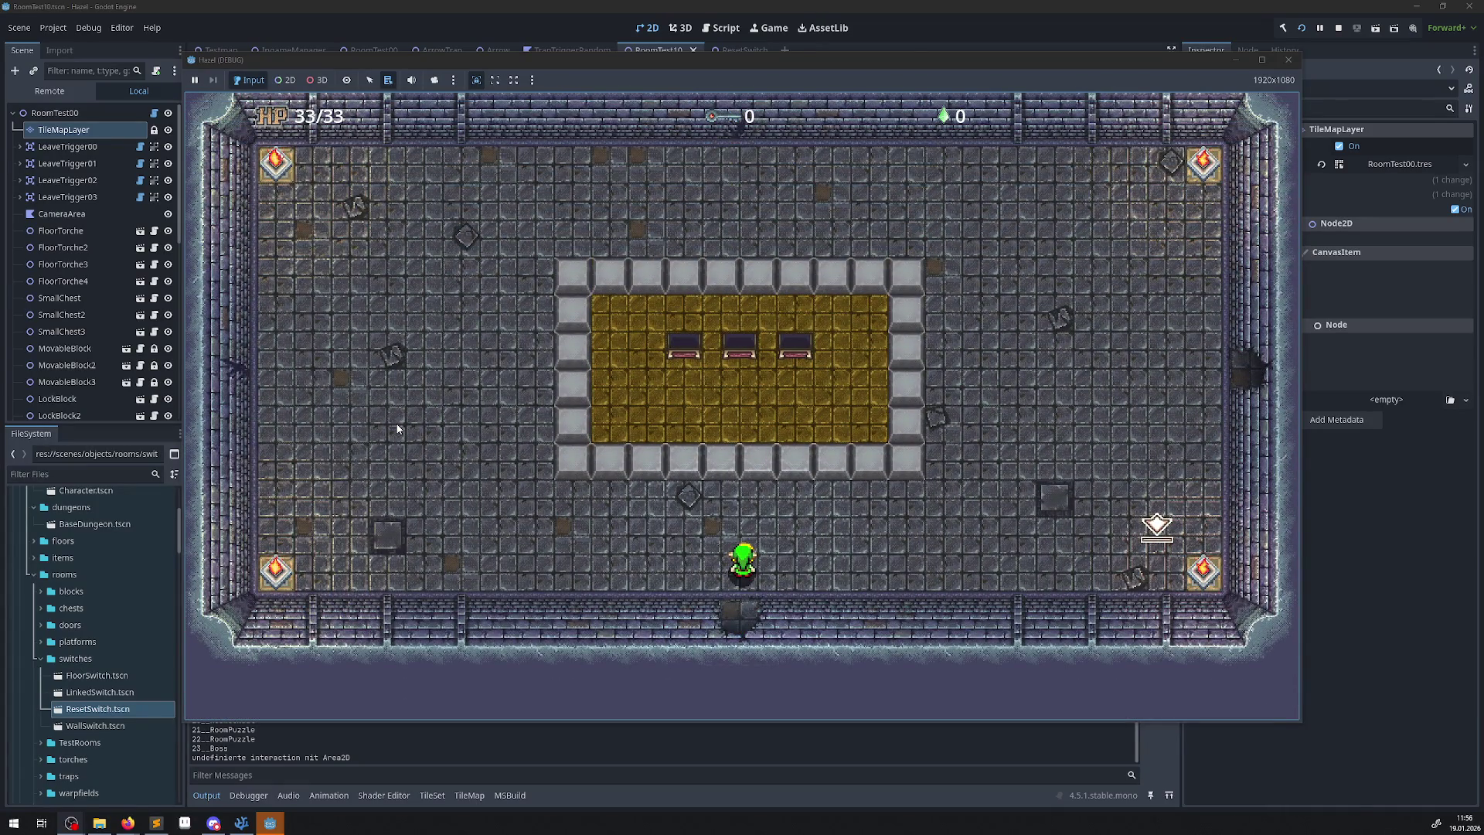
pyautogui.press('Up')
pyautogui.press('Right')
pyautogui.press('Up')
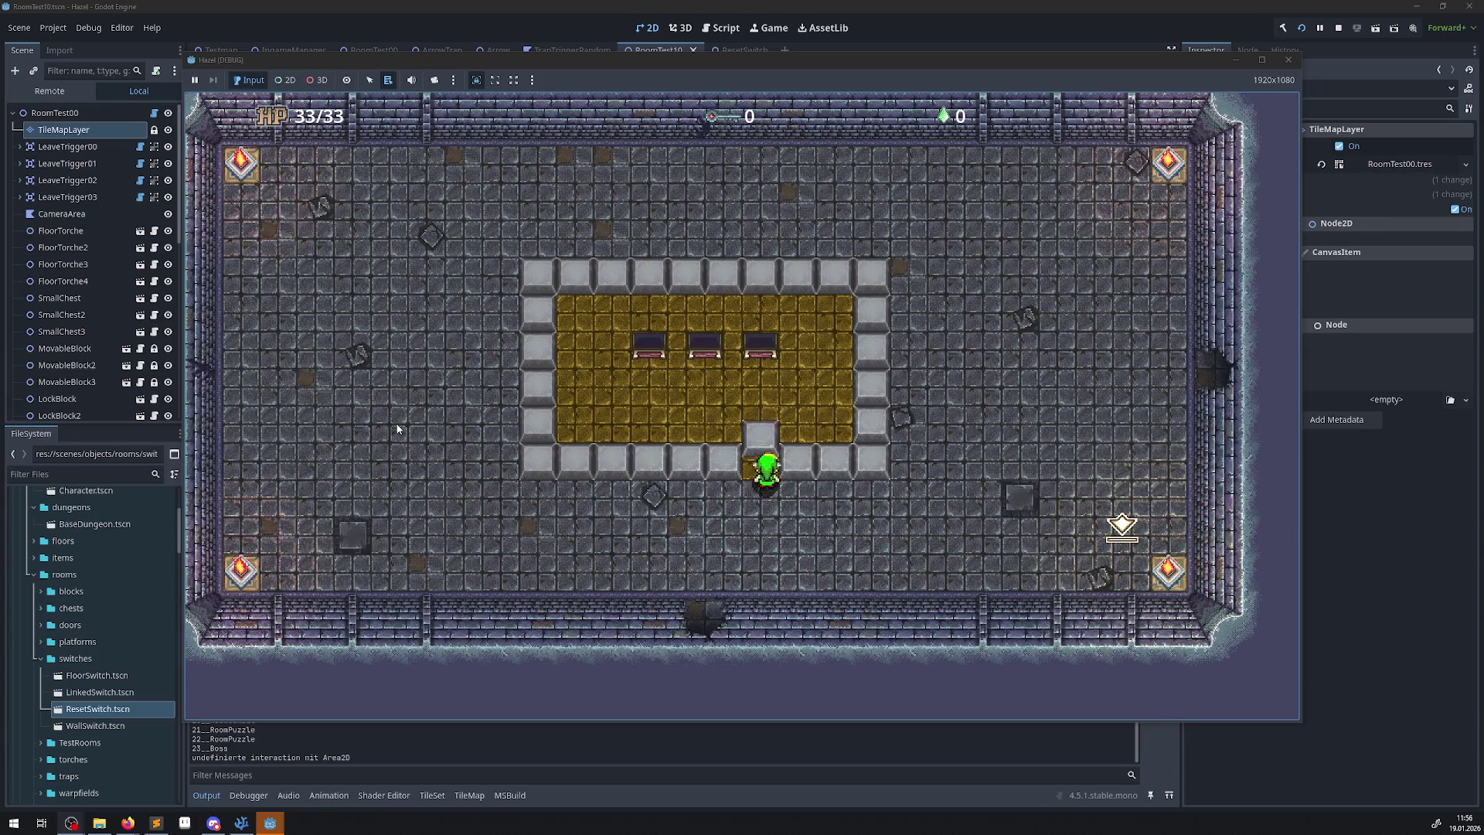
pyautogui.press('Down')
pyautogui.press('Right')
pyautogui.press('Up')
pyautogui.press('Down')
pyautogui.press('Left')
pyautogui.press('Up')
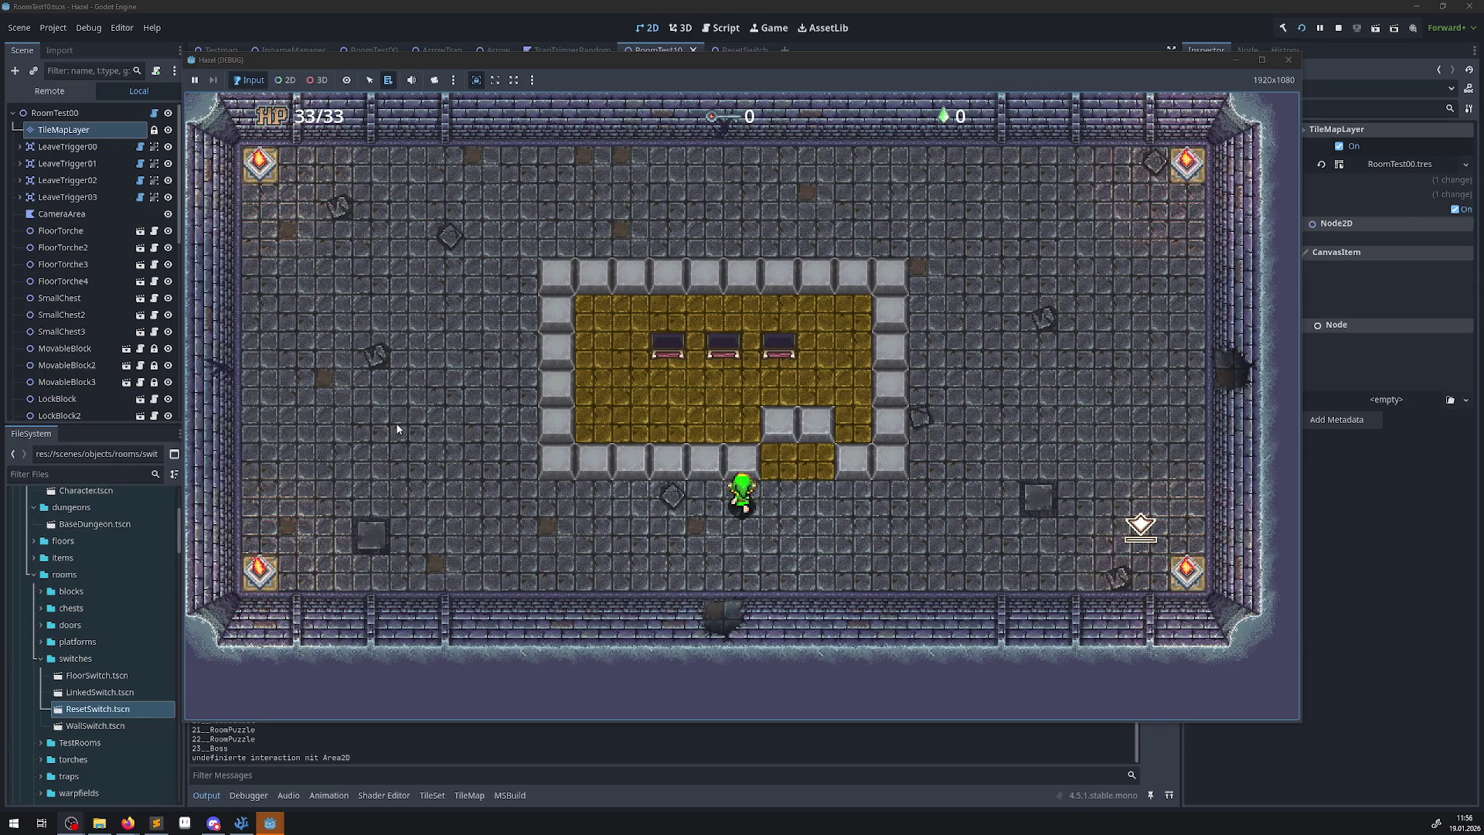
pyautogui.press('Up')
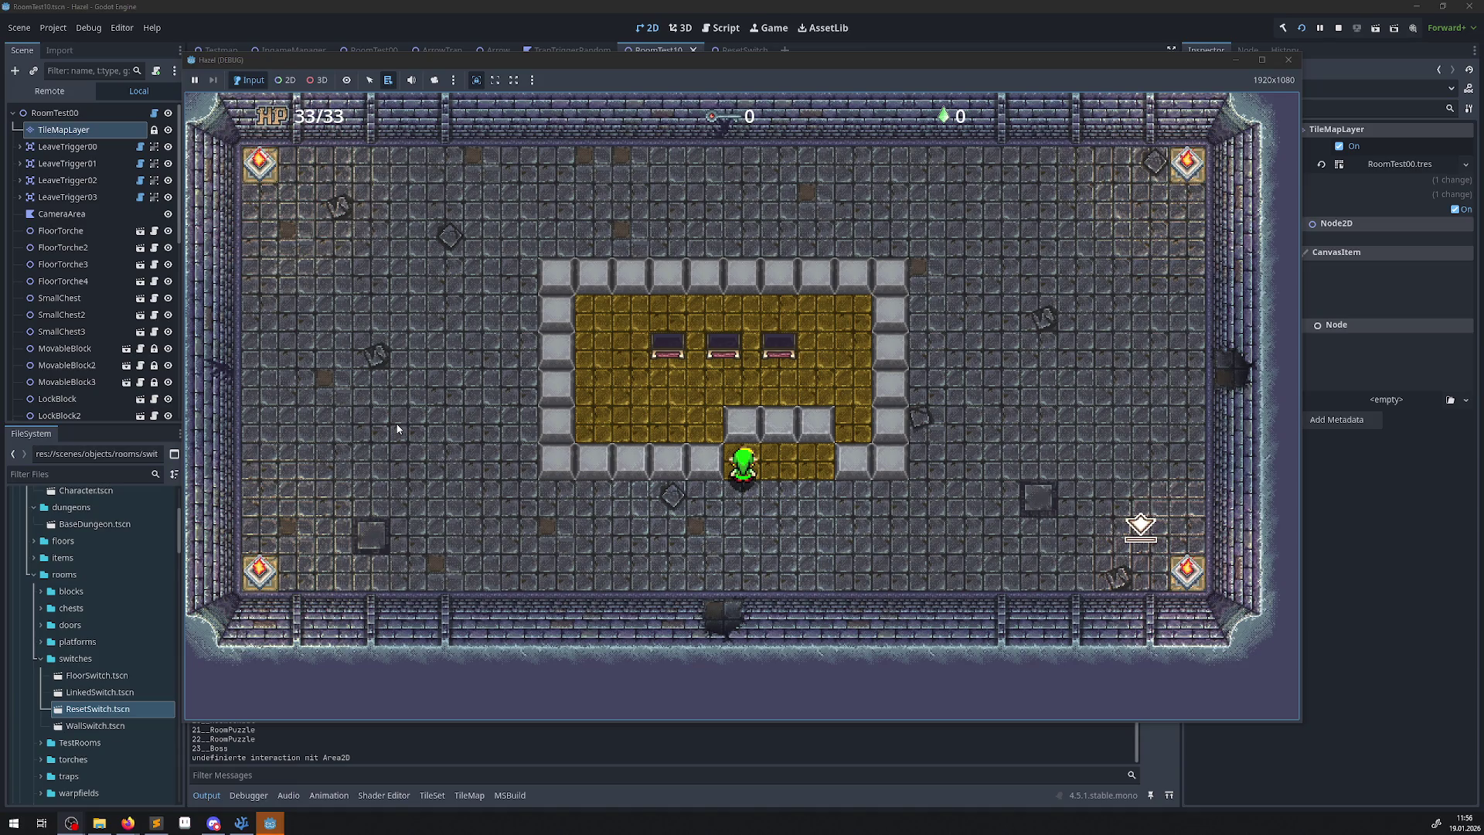
# Use the reset switch to restore the blocks, push two grey blocks in, and reset again.
pyautogui.press('Down')
pyautogui.press('Right')
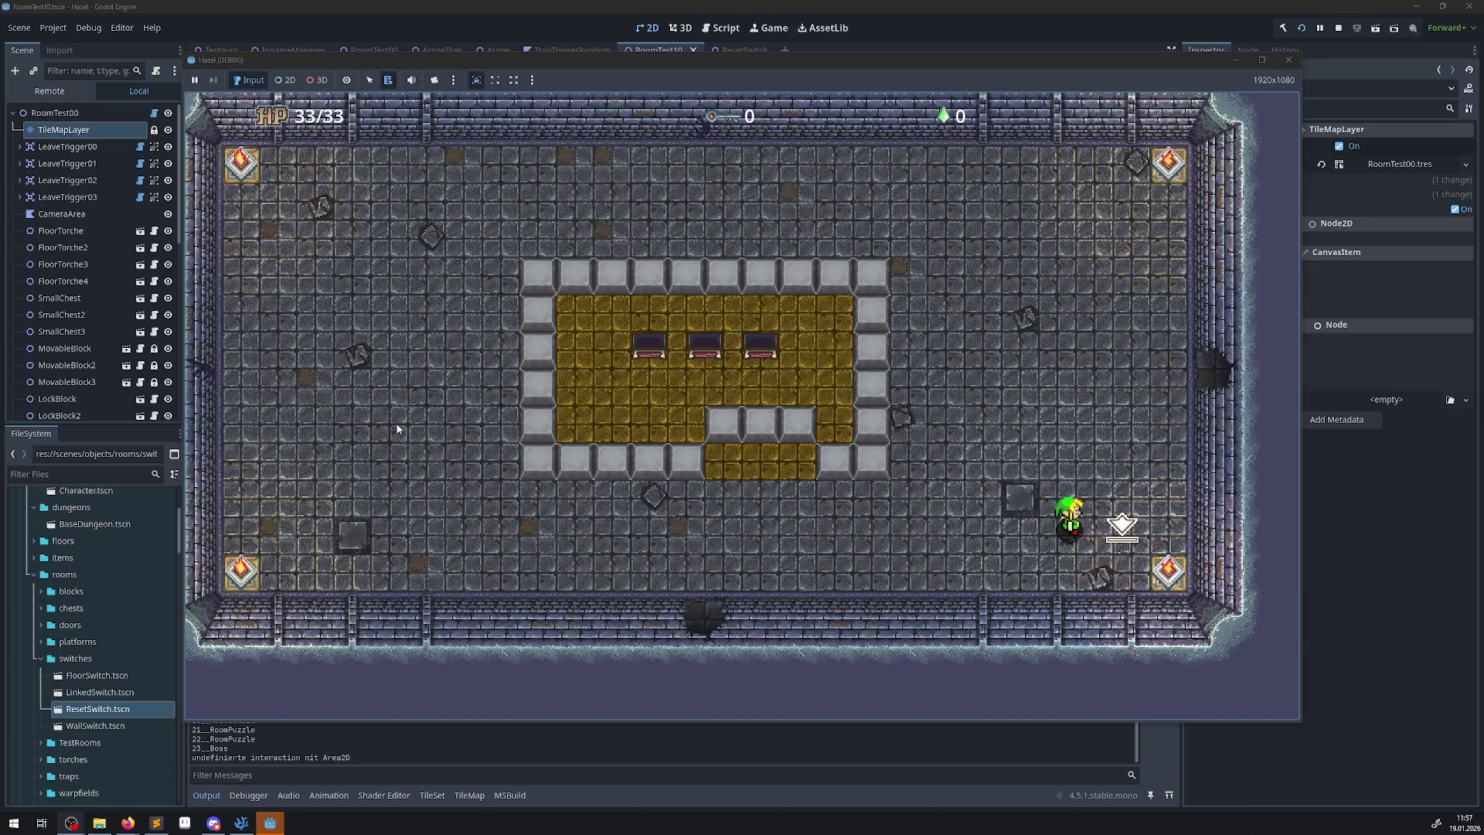
pyautogui.press('Right')
pyautogui.press('Left')
pyautogui.press('Left')
pyautogui.press('Up')
pyautogui.press('Down')
pyautogui.press('Left')
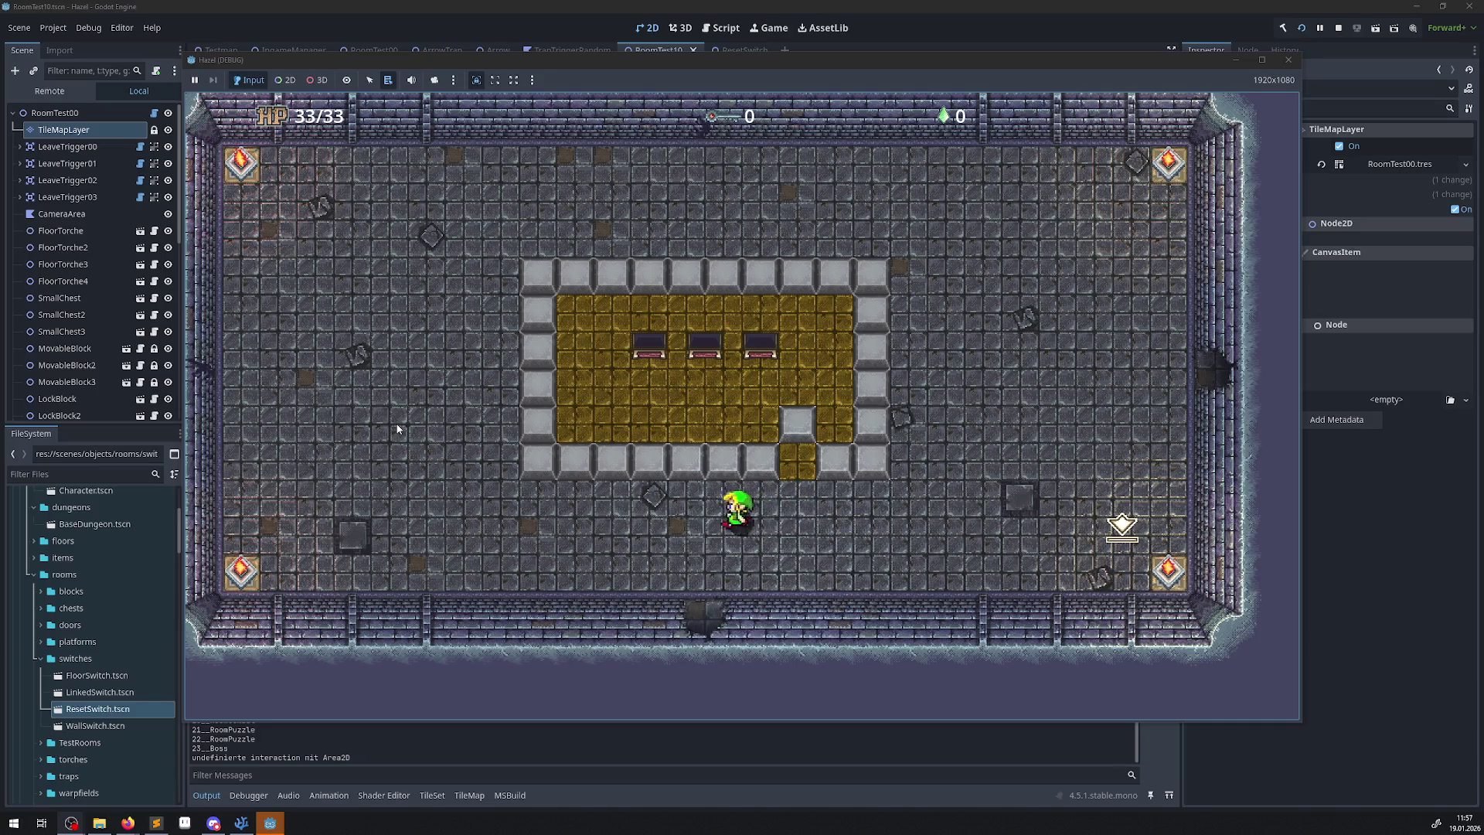
pyautogui.press('Up')
pyautogui.press('Right')
pyautogui.press('Down')
pyautogui.press('Right')
pyautogui.press('Left')
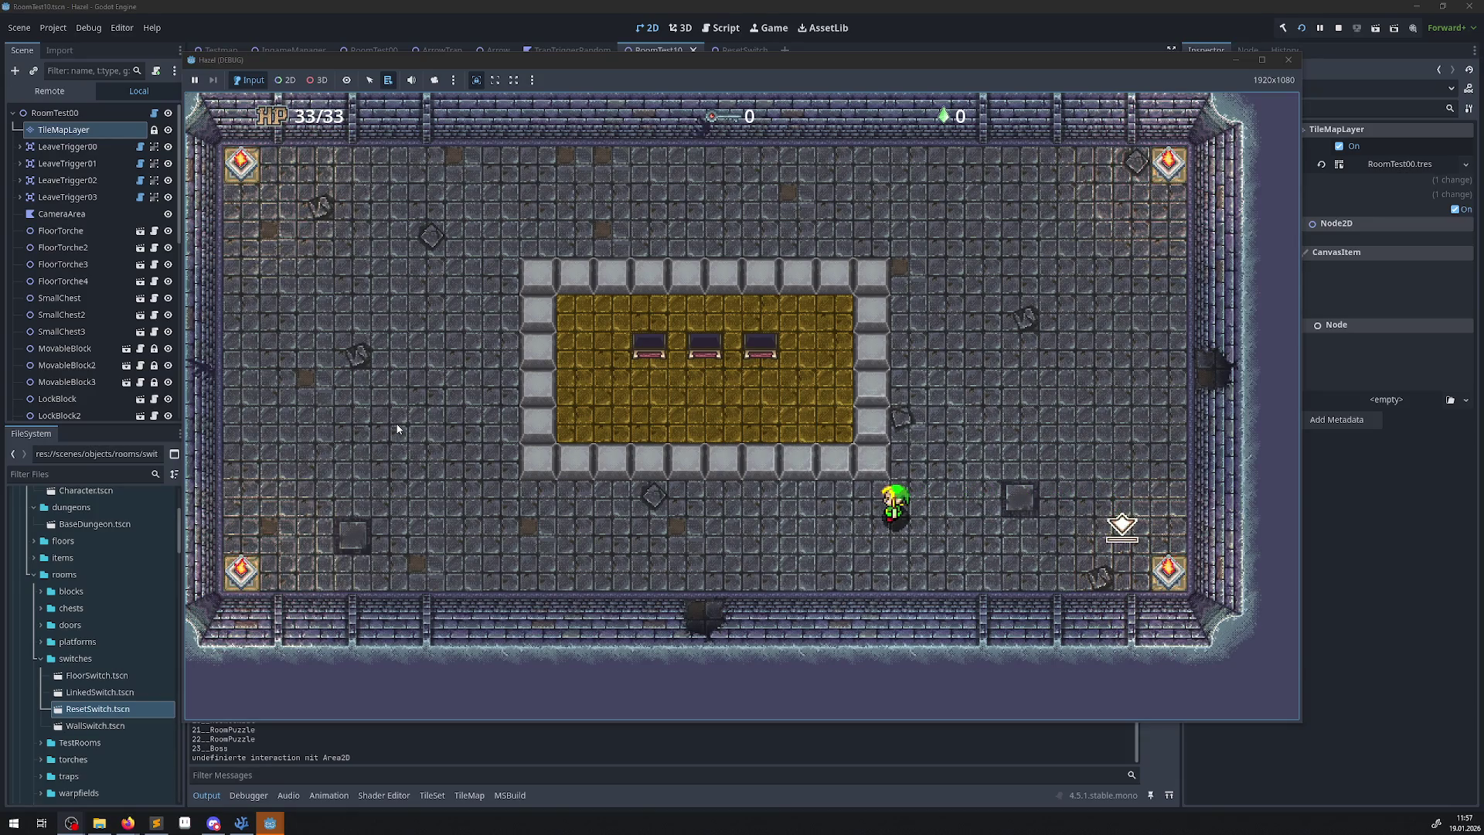
# Walk up the gold area's right side and push a stone block two steps into it.
pyautogui.press('Right')
pyautogui.press('Up')
pyautogui.press('Up')
pyautogui.press('Left')
pyautogui.press('Up')
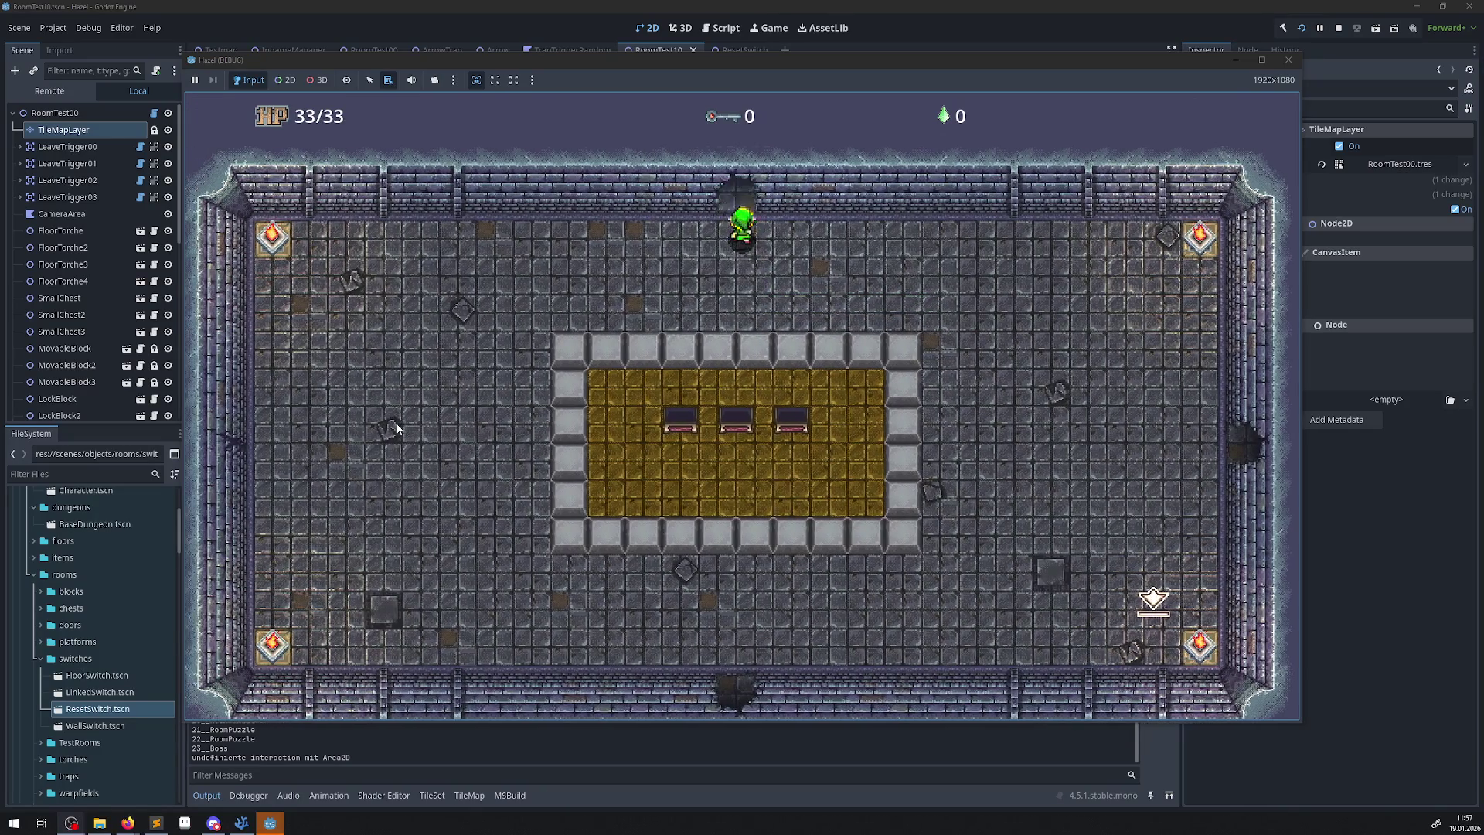
pyautogui.press('Up')
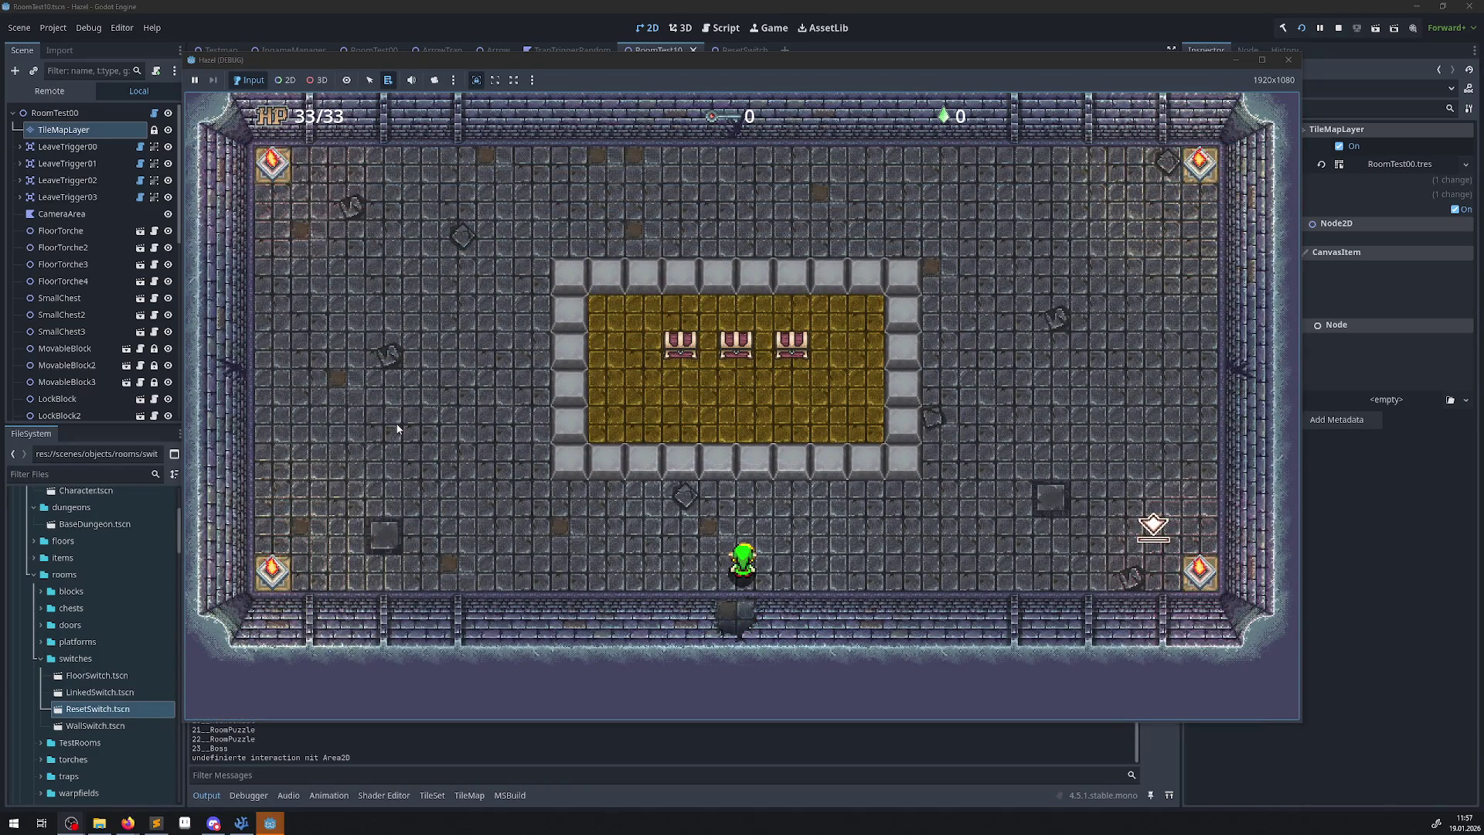
pyautogui.press('Up')
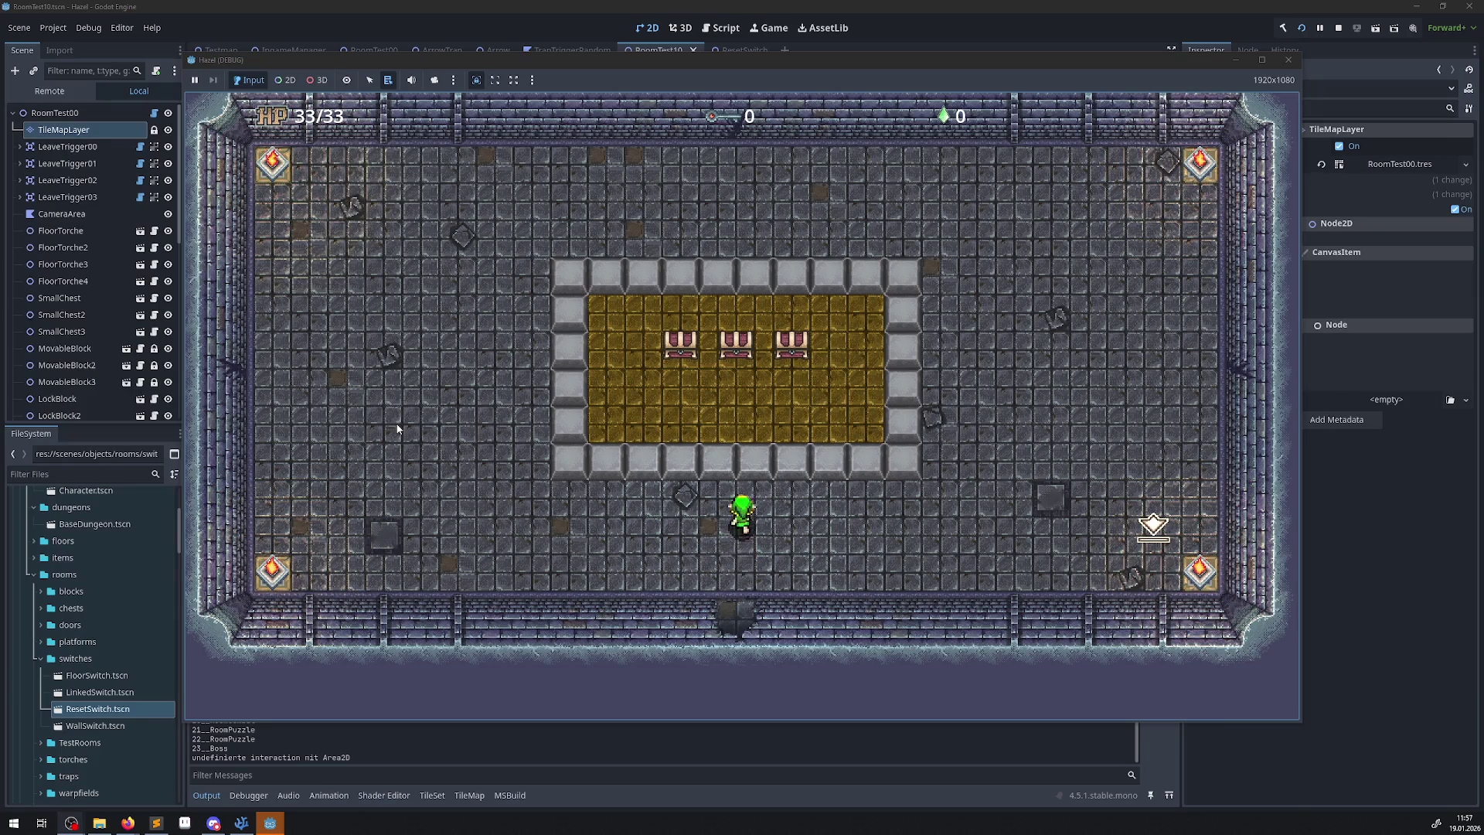
pyautogui.press('Right')
pyautogui.press('Up')
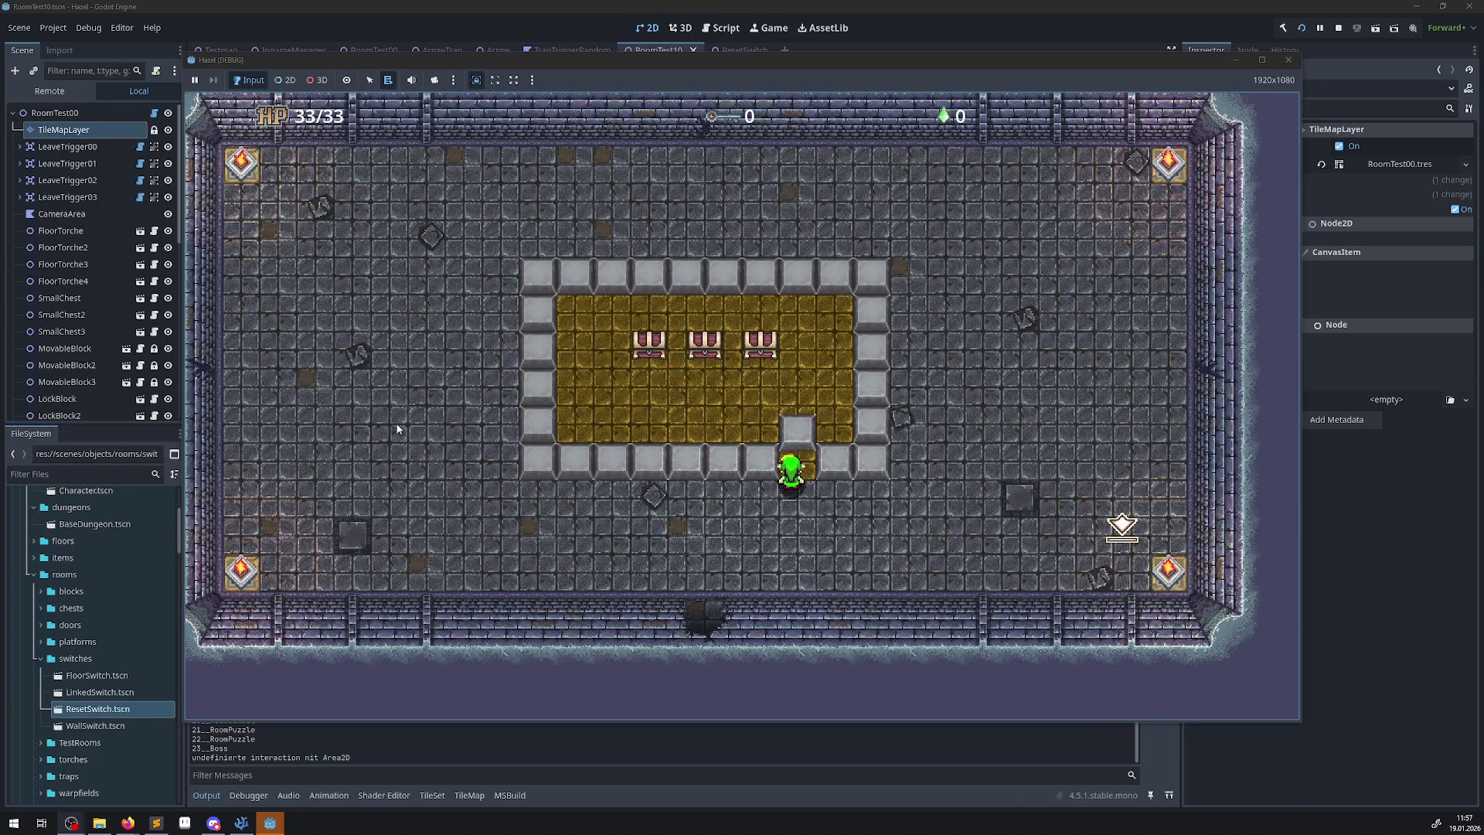
pyautogui.press('Down')
pyautogui.press('Left')
# Reposition the hero and push another stone block up into the gold area.
pyautogui.press('Up')
pyautogui.press('Right')
pyautogui.press('Left')
pyautogui.press('Up')
pyautogui.press('Right')
# Push a grey stone block into the gold area, then step on the reset switch.
pyautogui.press('Down')
pyautogui.press('Right')
pyautogui.press('Left')
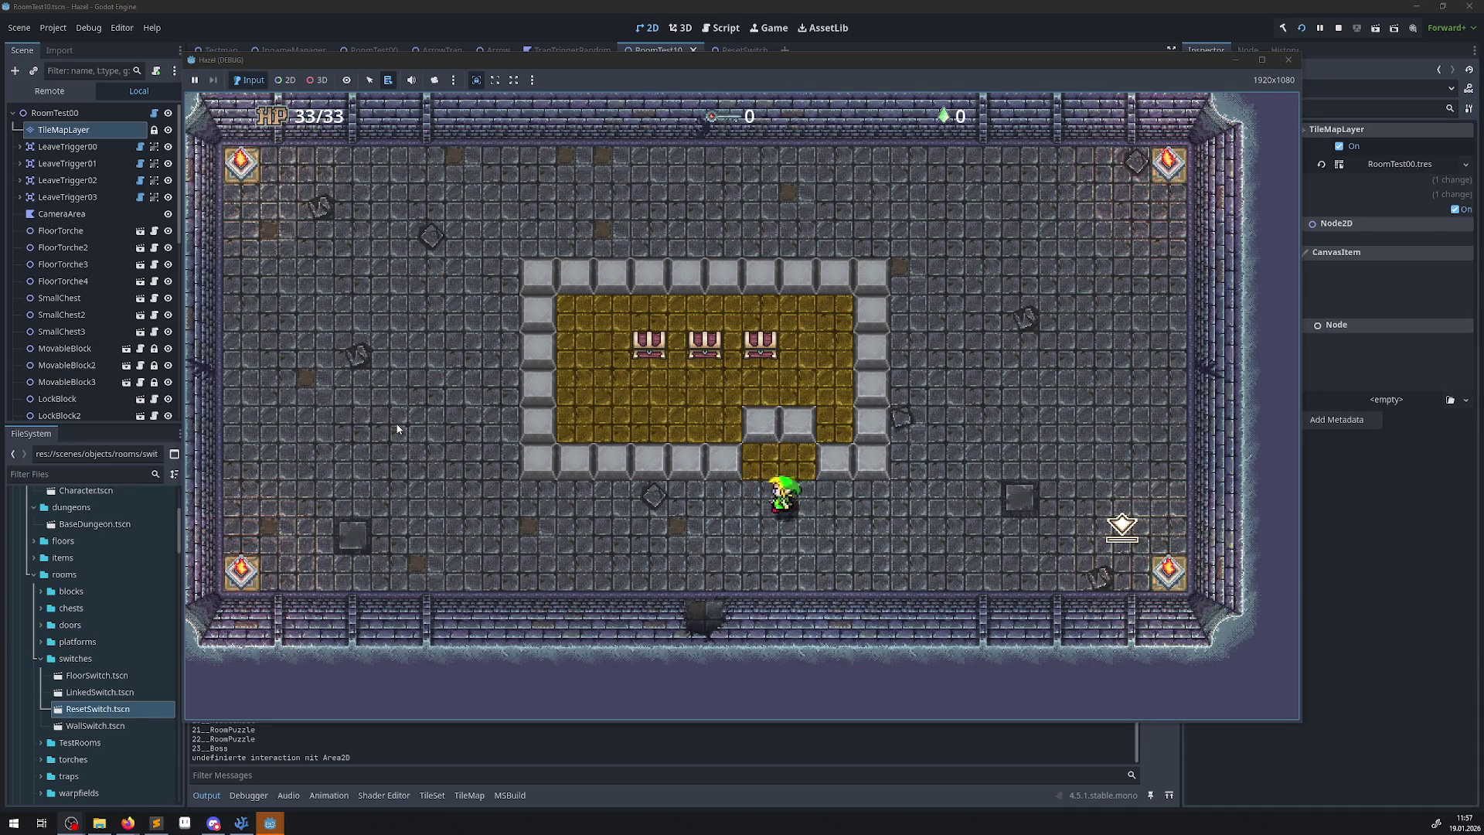
pyautogui.press('Up')
pyautogui.press('Right')
pyautogui.press('Right')
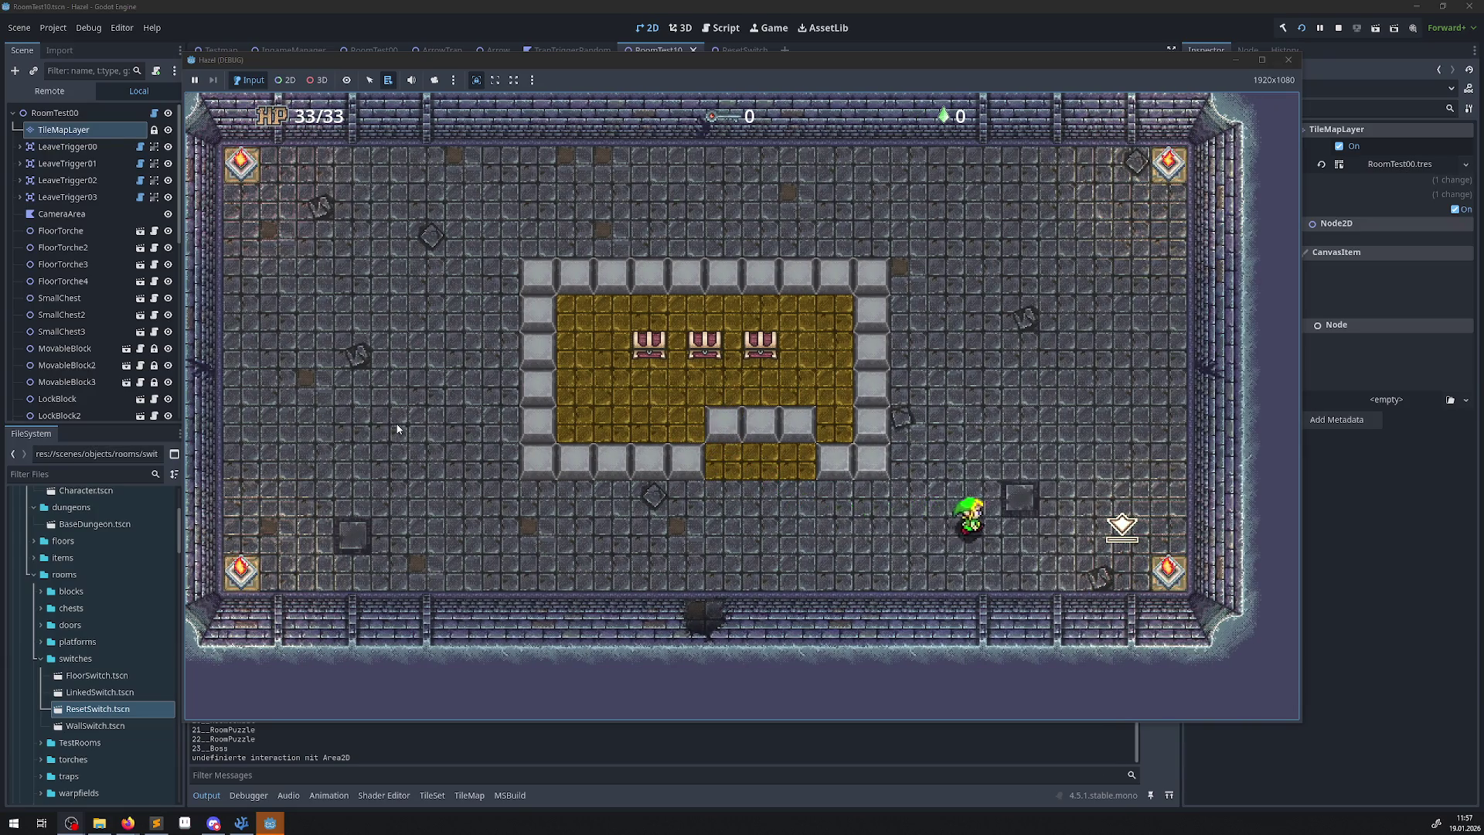
pyautogui.press('Left')
pyautogui.press('Left')
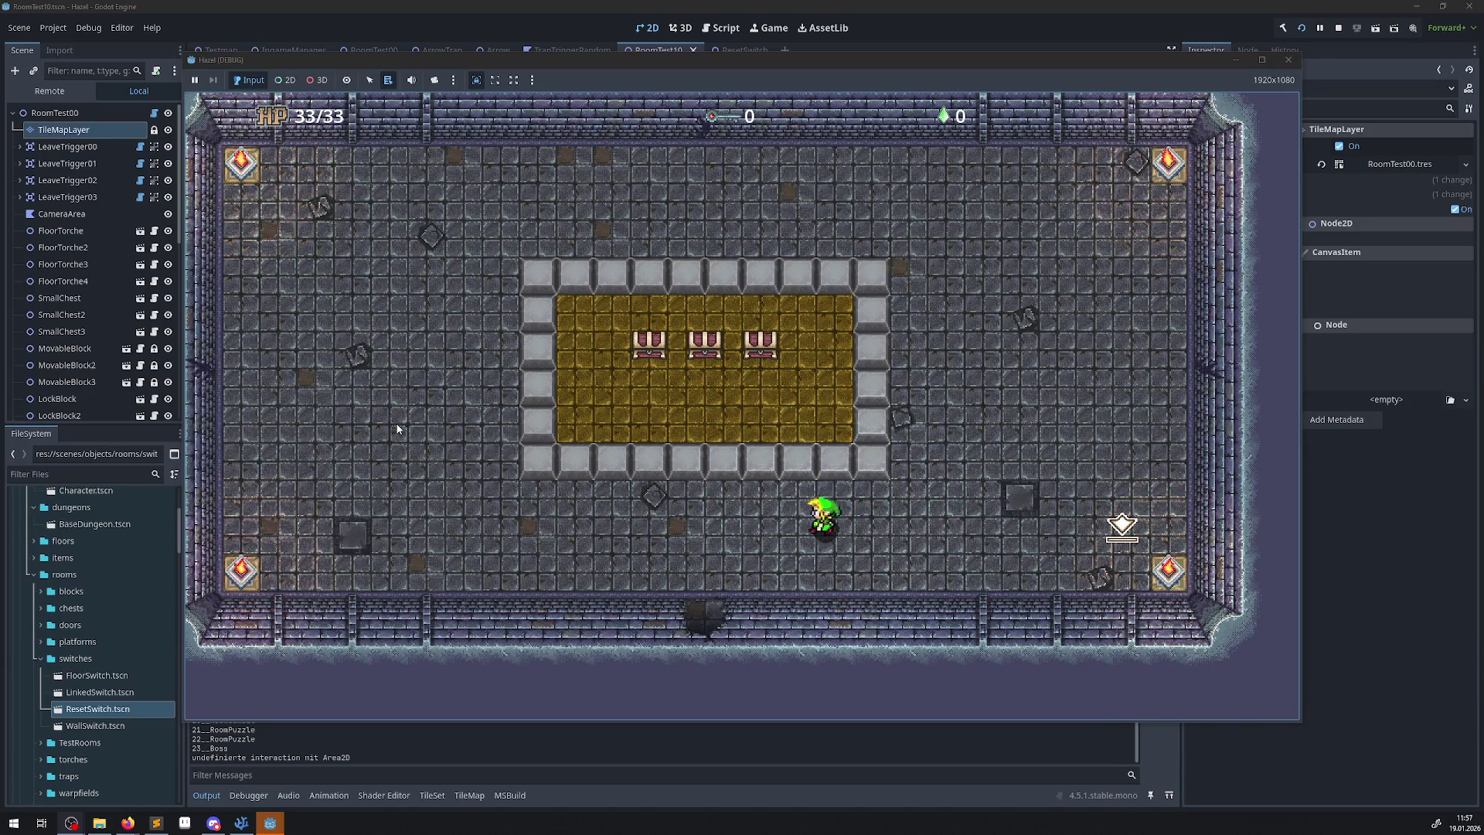
# Walk down through the bottom door, then east through the doorway into the adjoining room.
pyautogui.press('Down')
pyautogui.press('Down')
pyautogui.press('Right')
pyautogui.press('Down')
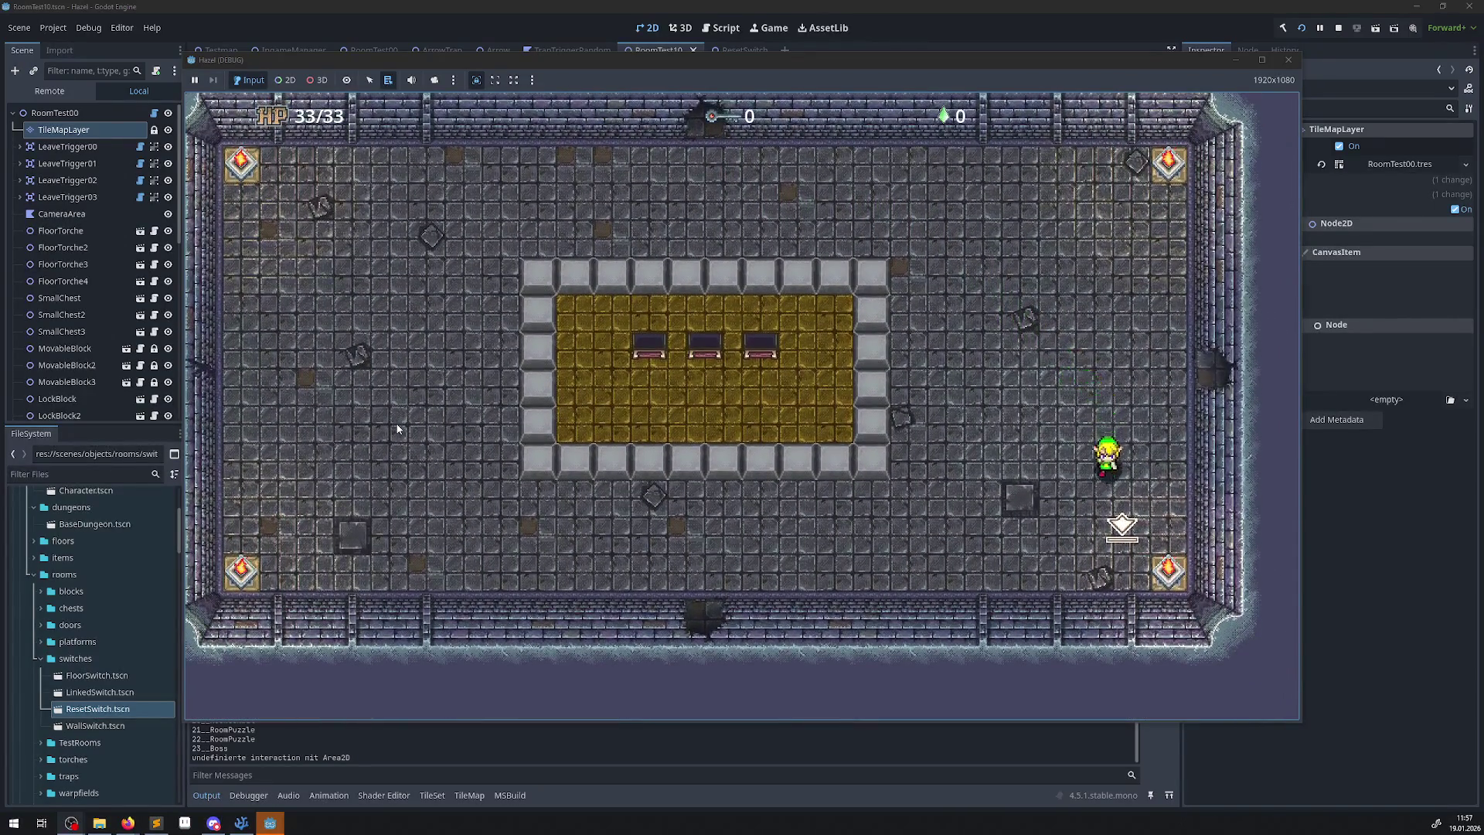
pyautogui.press('Up')
pyautogui.press('Right')
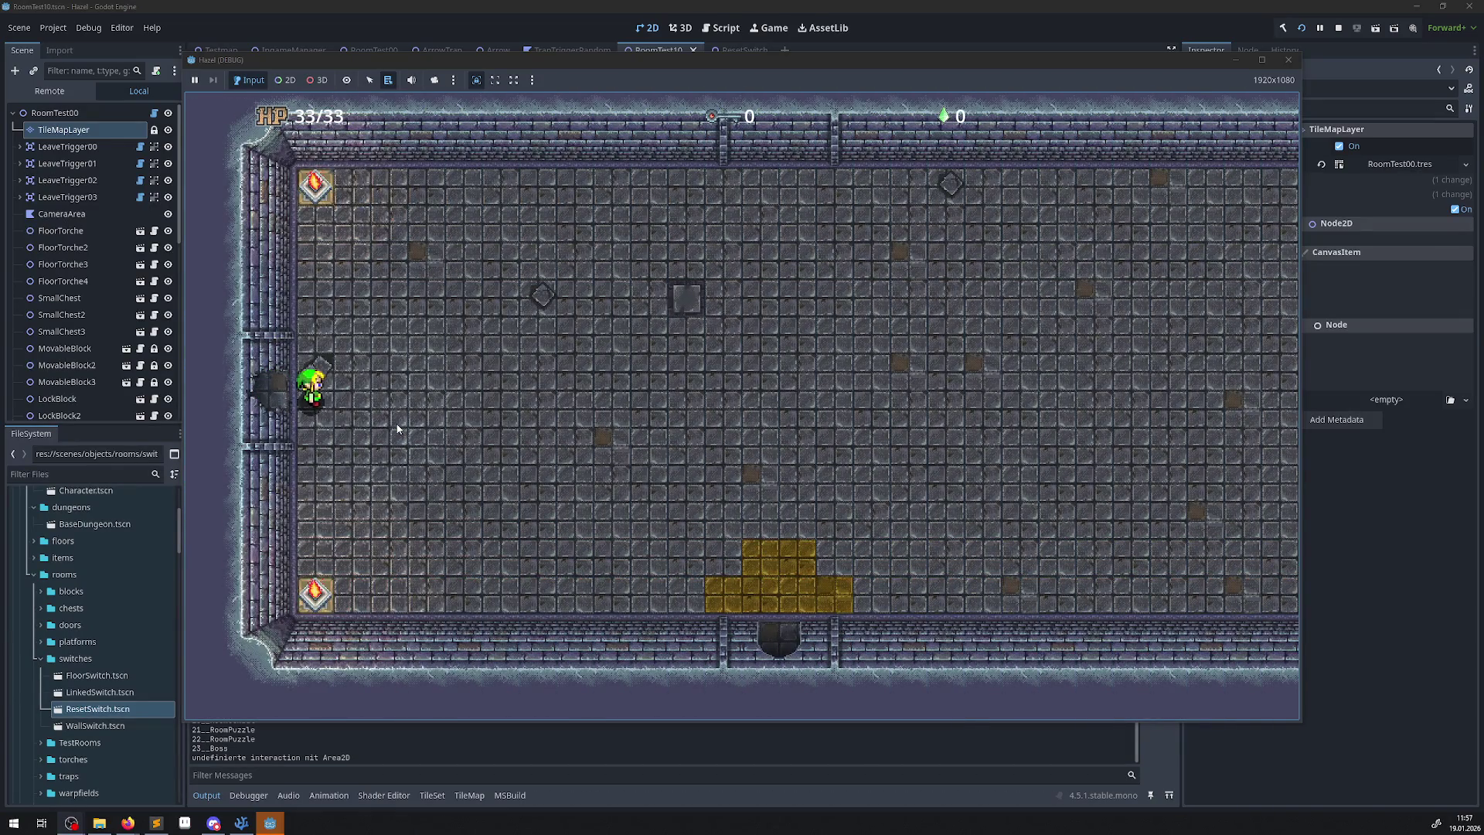
# Walk the hero right, up to the top wall, then out the west door into the chest room.
pyautogui.press('Right')
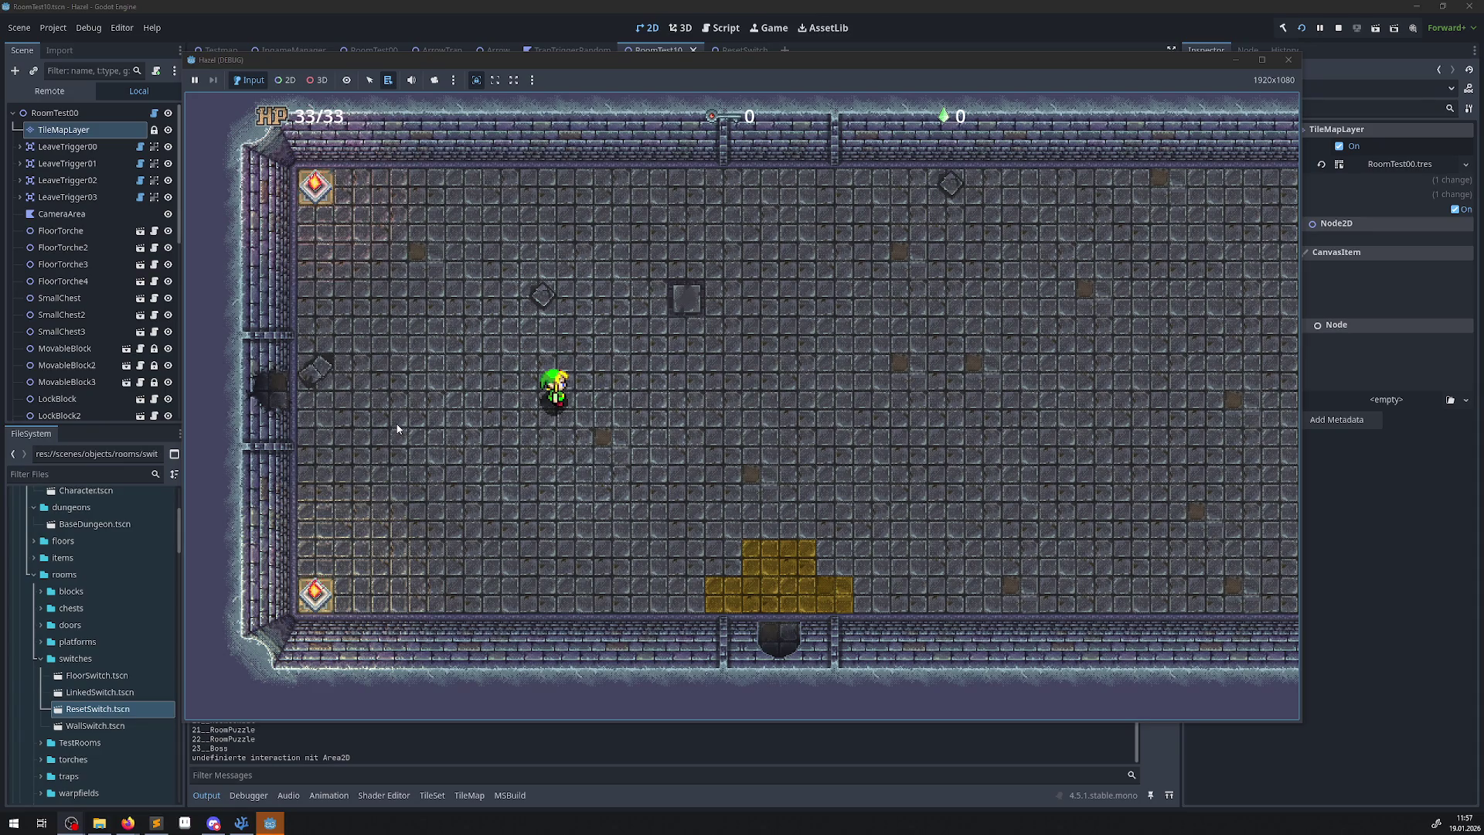
pyautogui.press('Up')
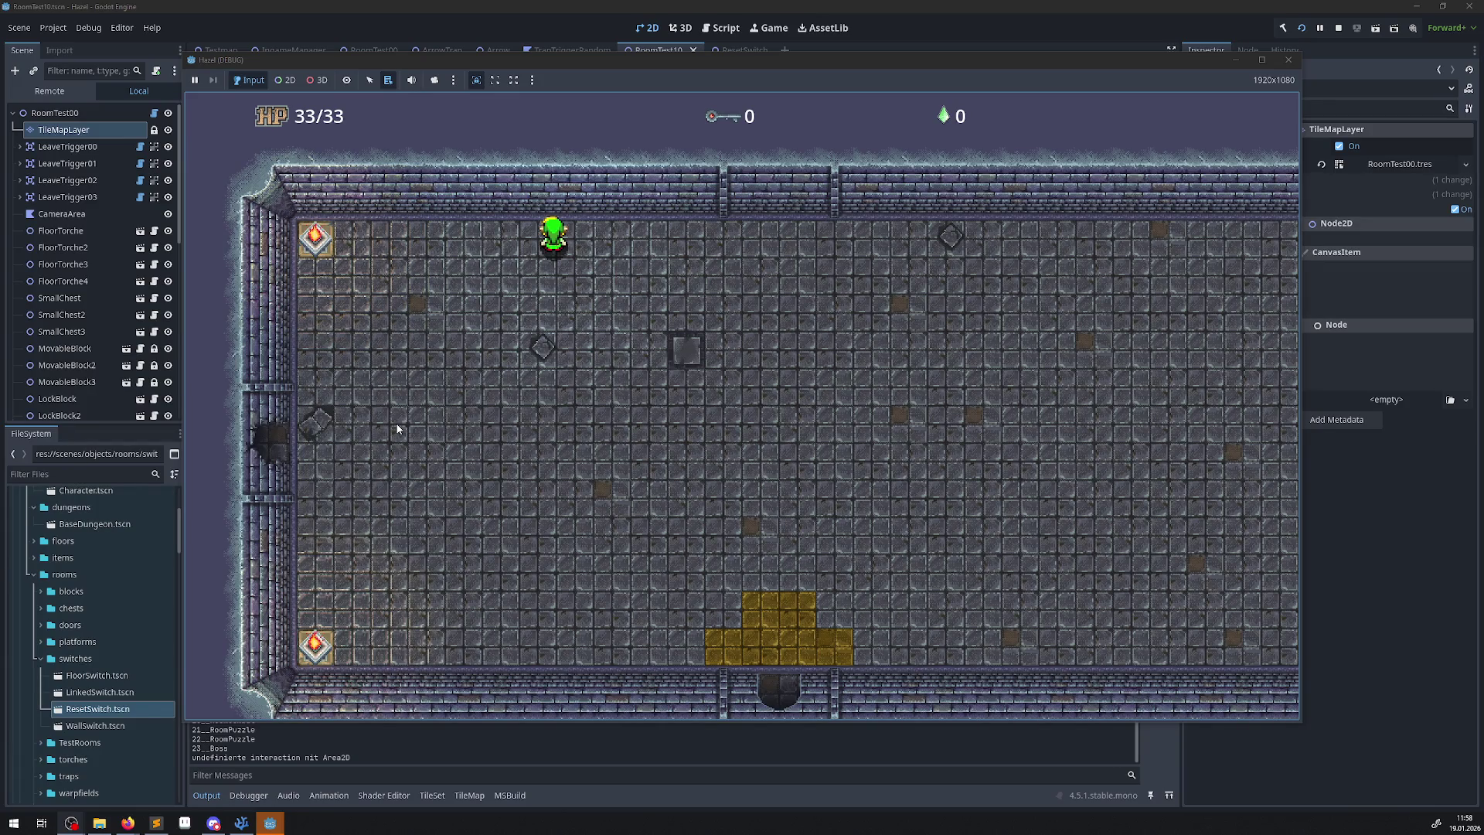
pyautogui.press('Down')
pyautogui.press('Left')
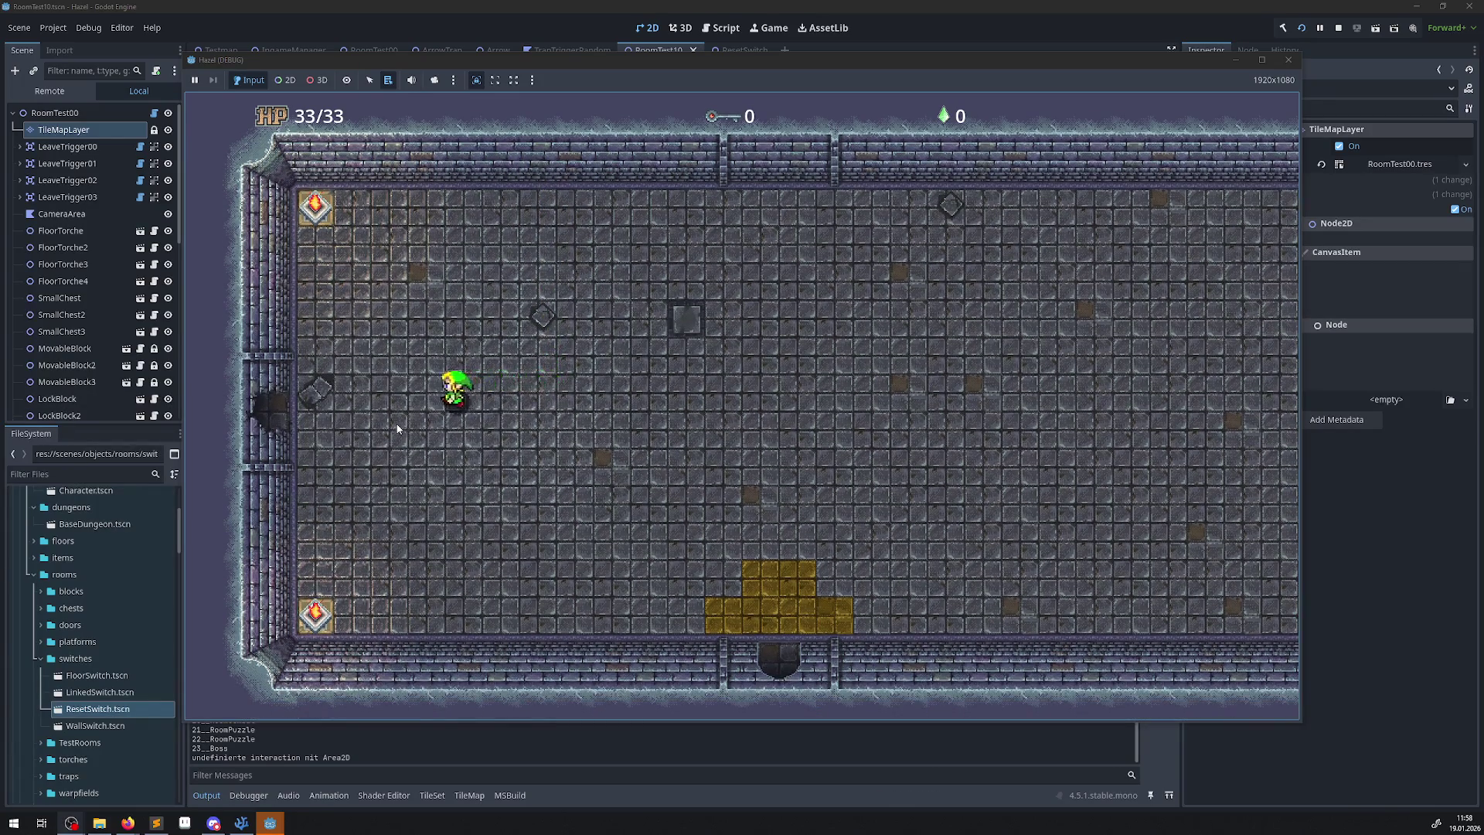
pyautogui.press('Left')
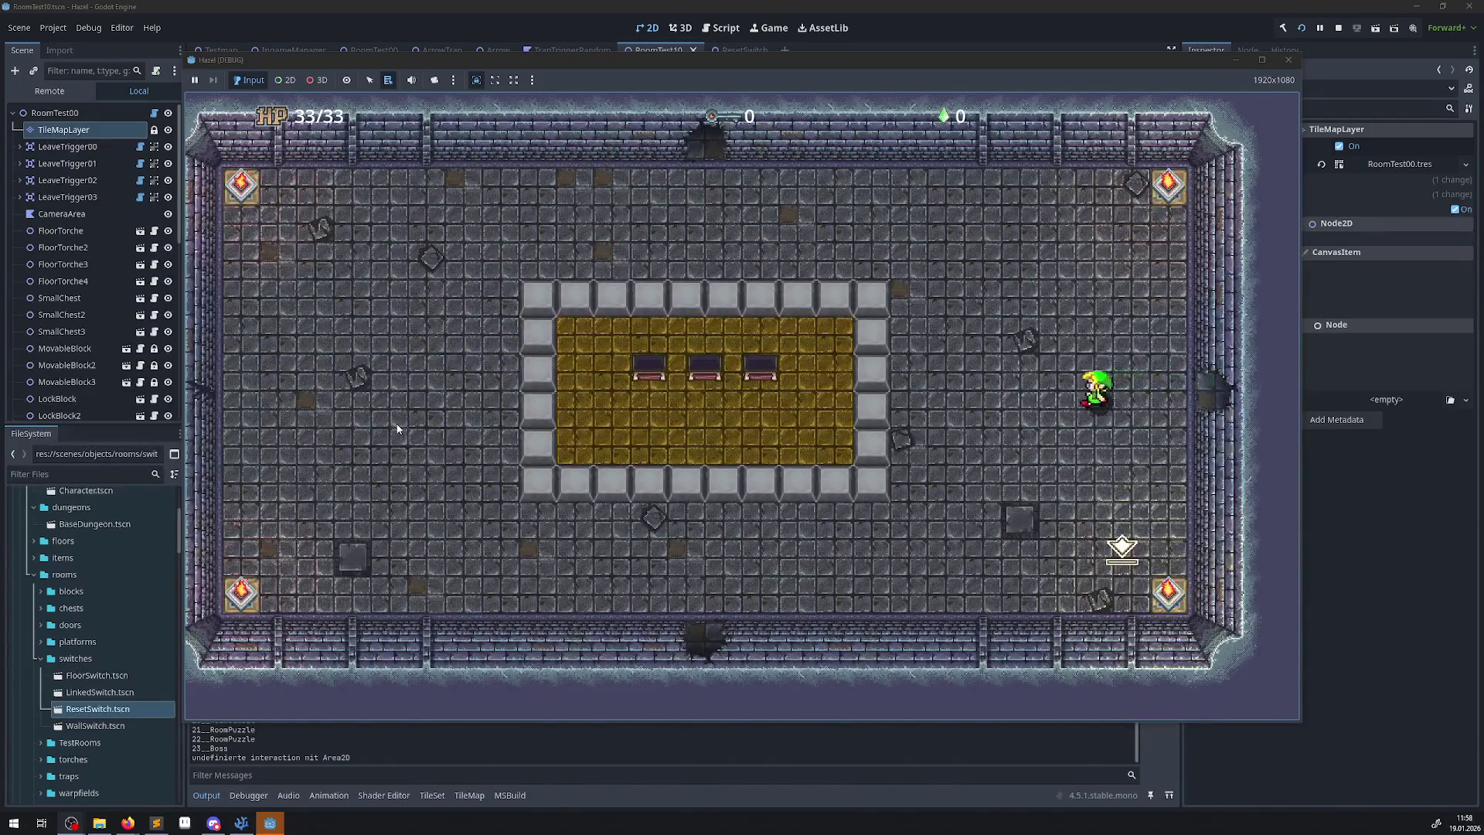
# Push three grey blocks up into the yellow area from below.
pyautogui.press('Down')
pyautogui.press('Left')
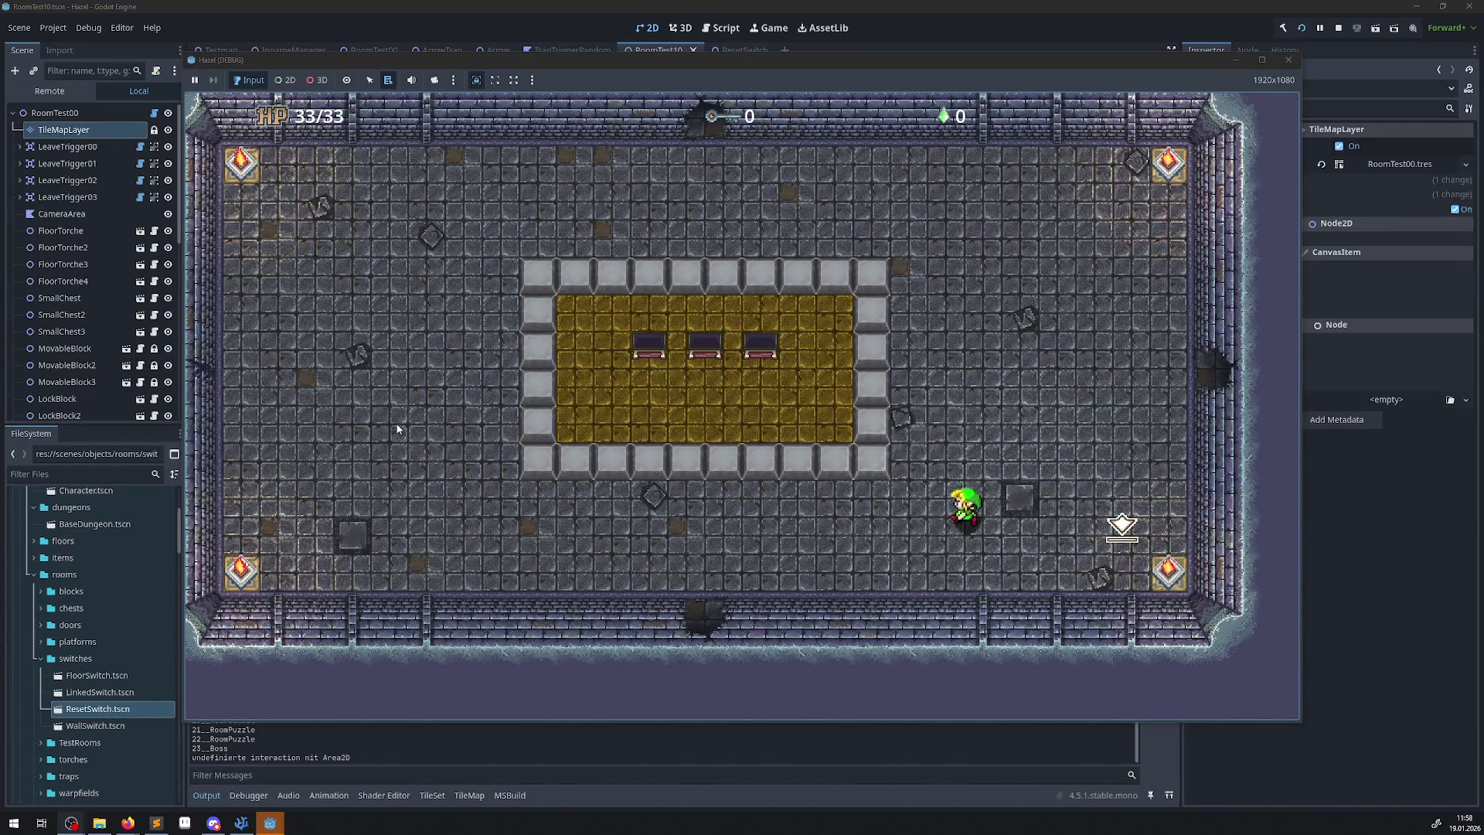
pyautogui.press('Left')
pyautogui.press('Up')
pyautogui.press('Right')
pyautogui.press('Up')
pyautogui.press('Left')
pyautogui.press('Up')
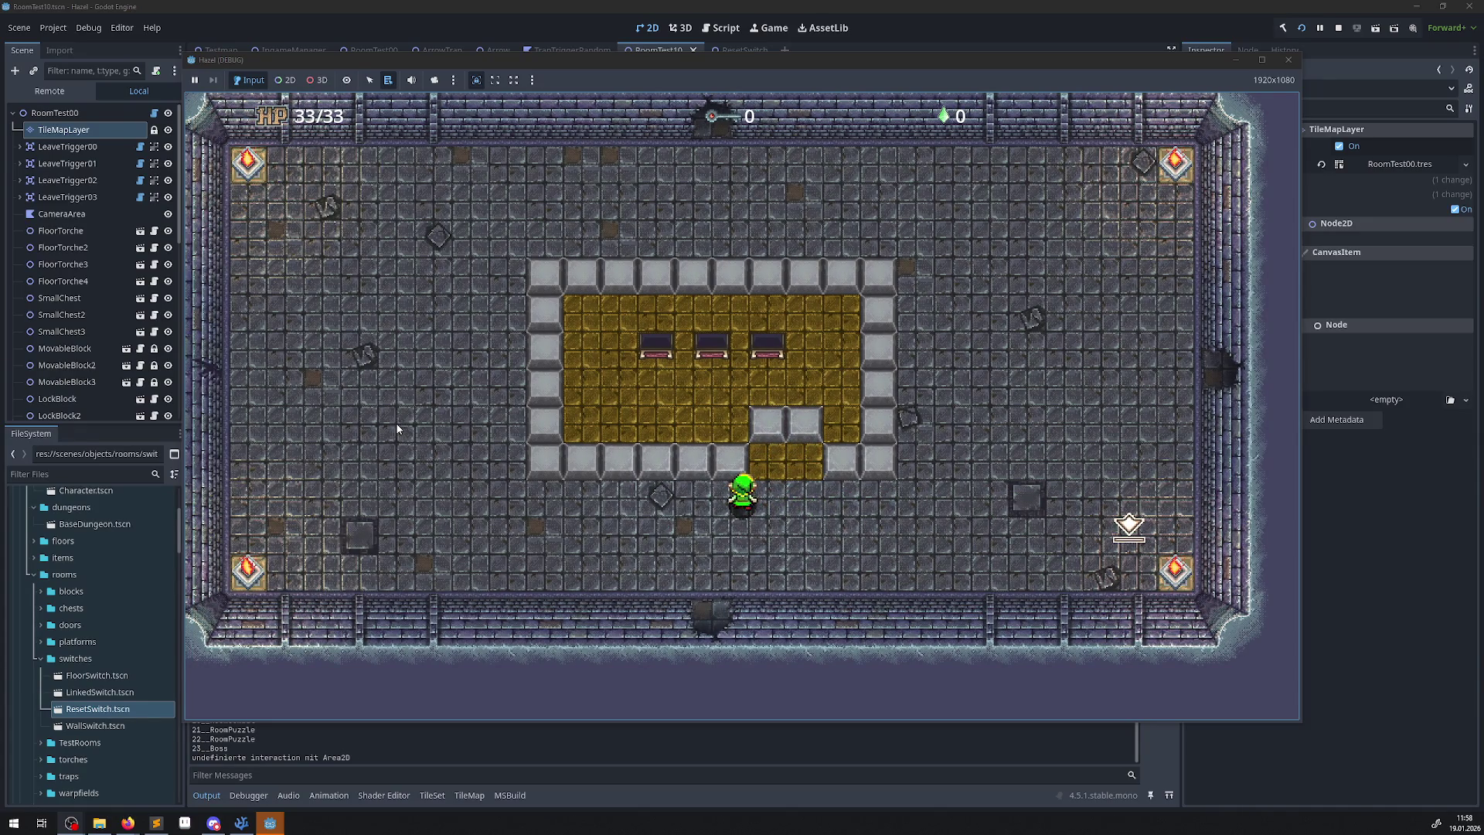
# Walk around the right-side block, through the east door, and down into the next room.
pyautogui.press('Down')
pyautogui.press('Right')
pyautogui.press('Up')
pyautogui.press('Up')
pyautogui.press('Right')
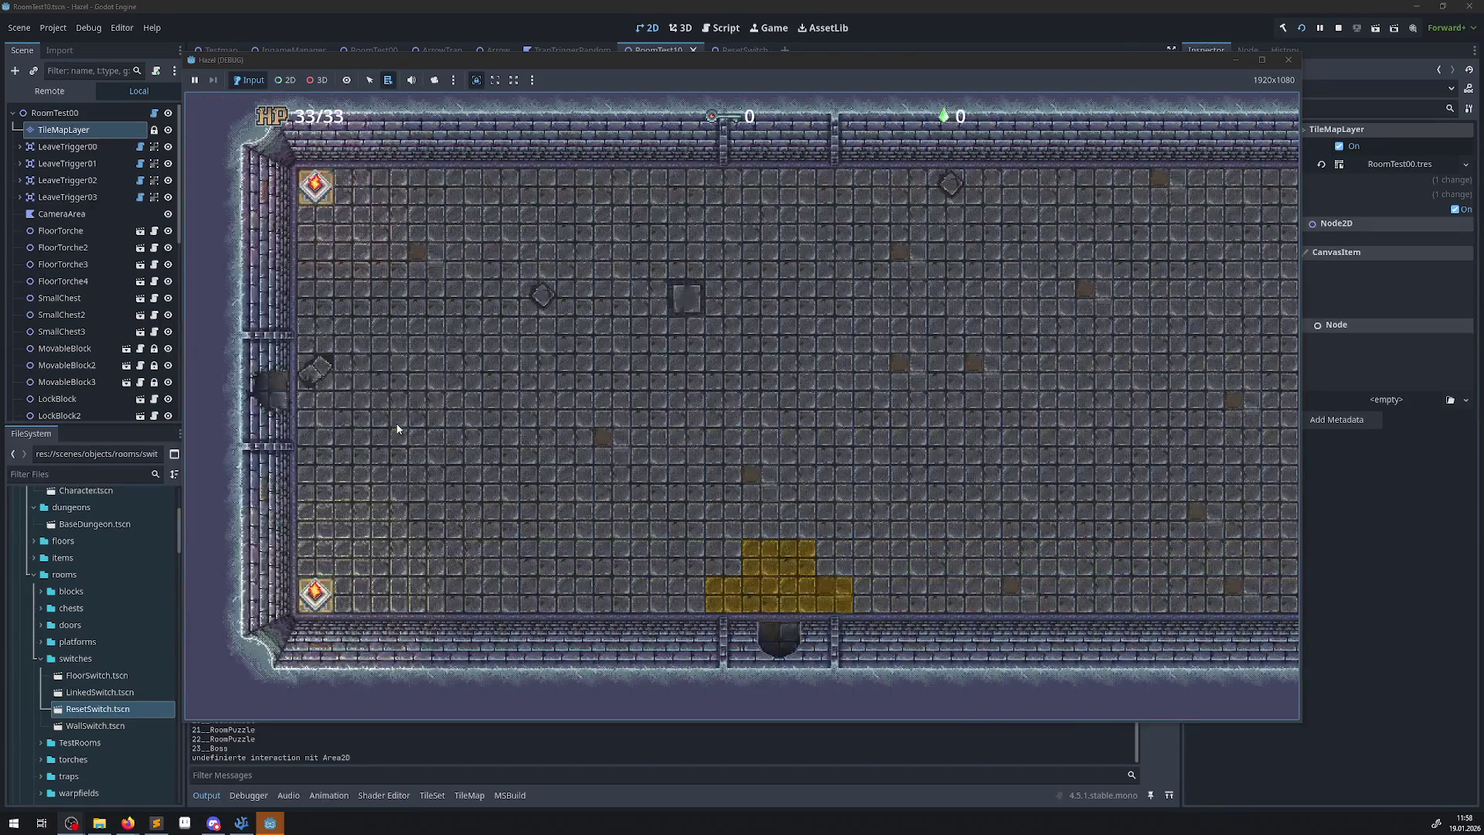
pyautogui.press('Right')
pyautogui.press('Down')
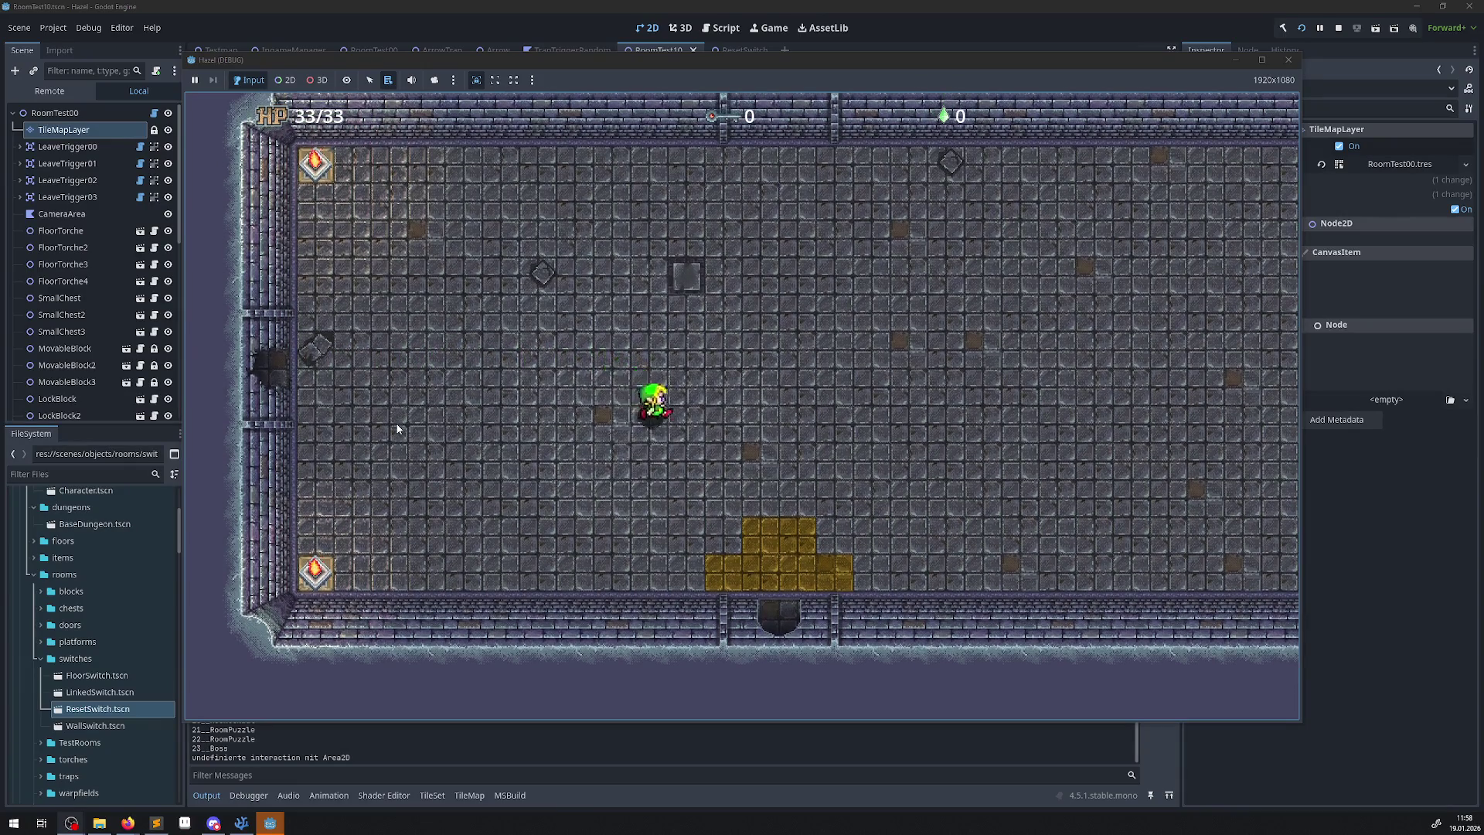
pyautogui.press('Down')
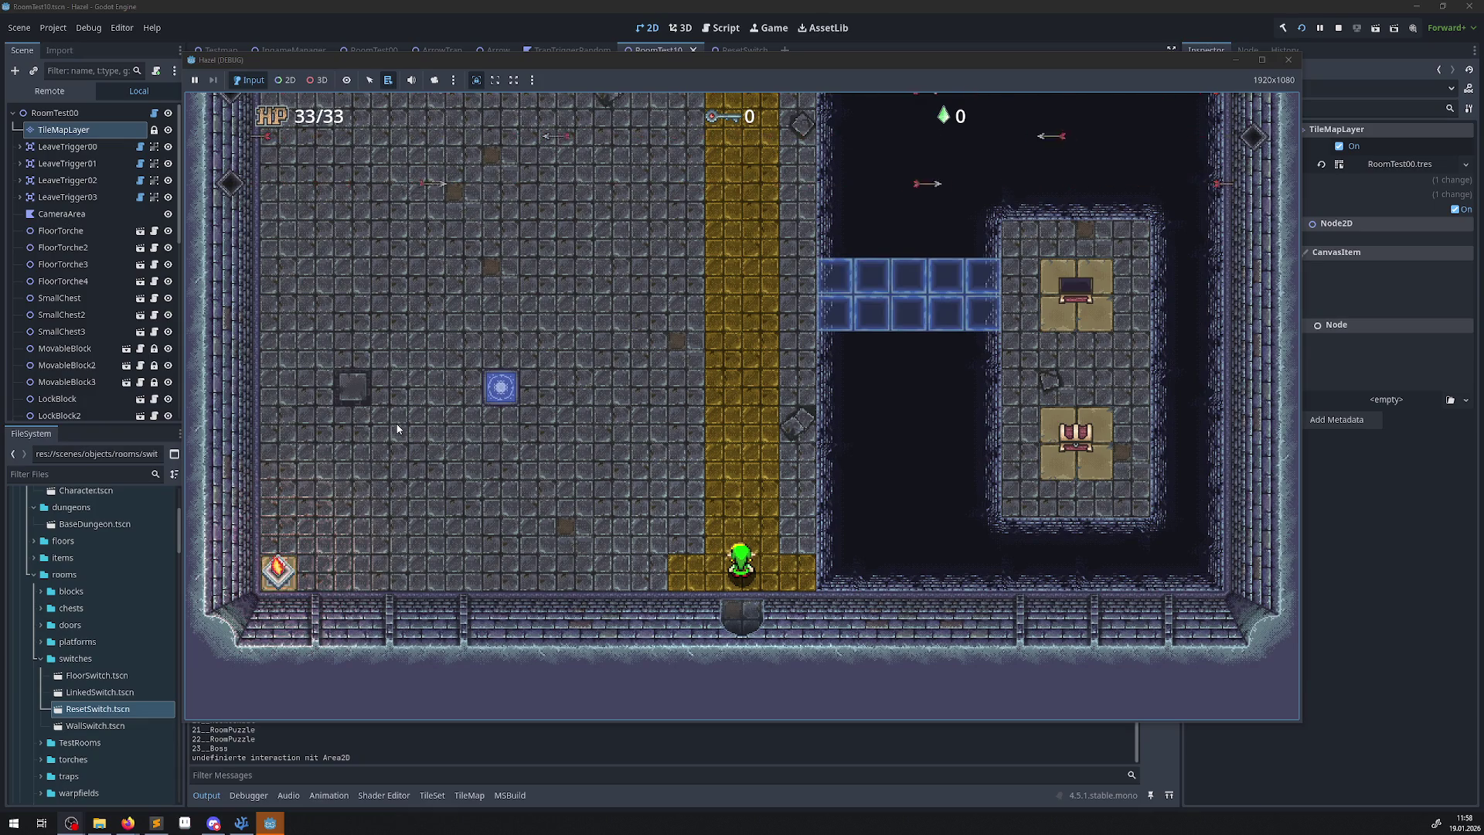
# Walk up the yellow path onto the blue switch, then right along the top row collecting gems.
pyautogui.press('Up')
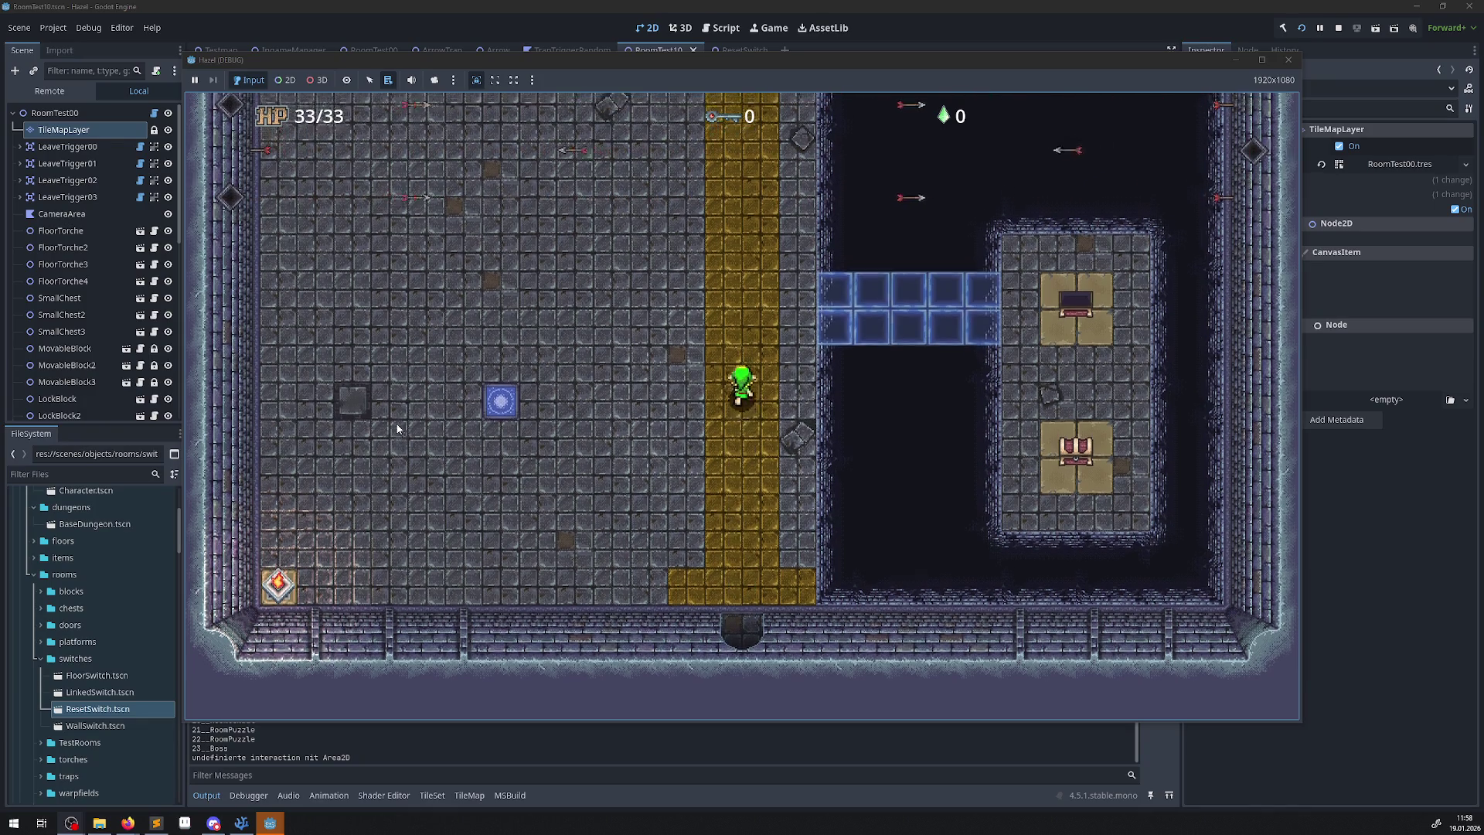
pyautogui.press('Left')
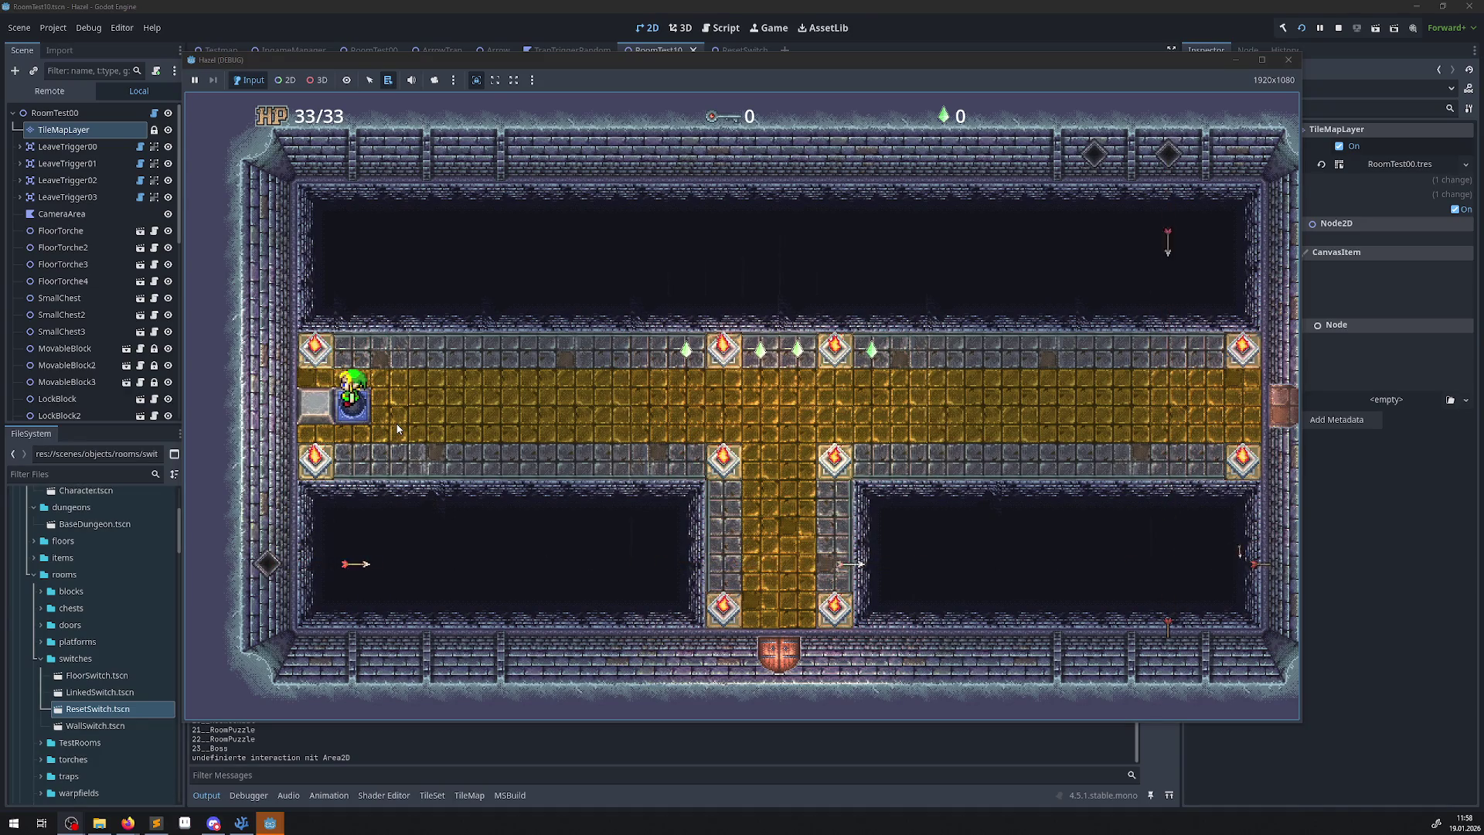
pyautogui.press('Up')
pyautogui.press('Right')
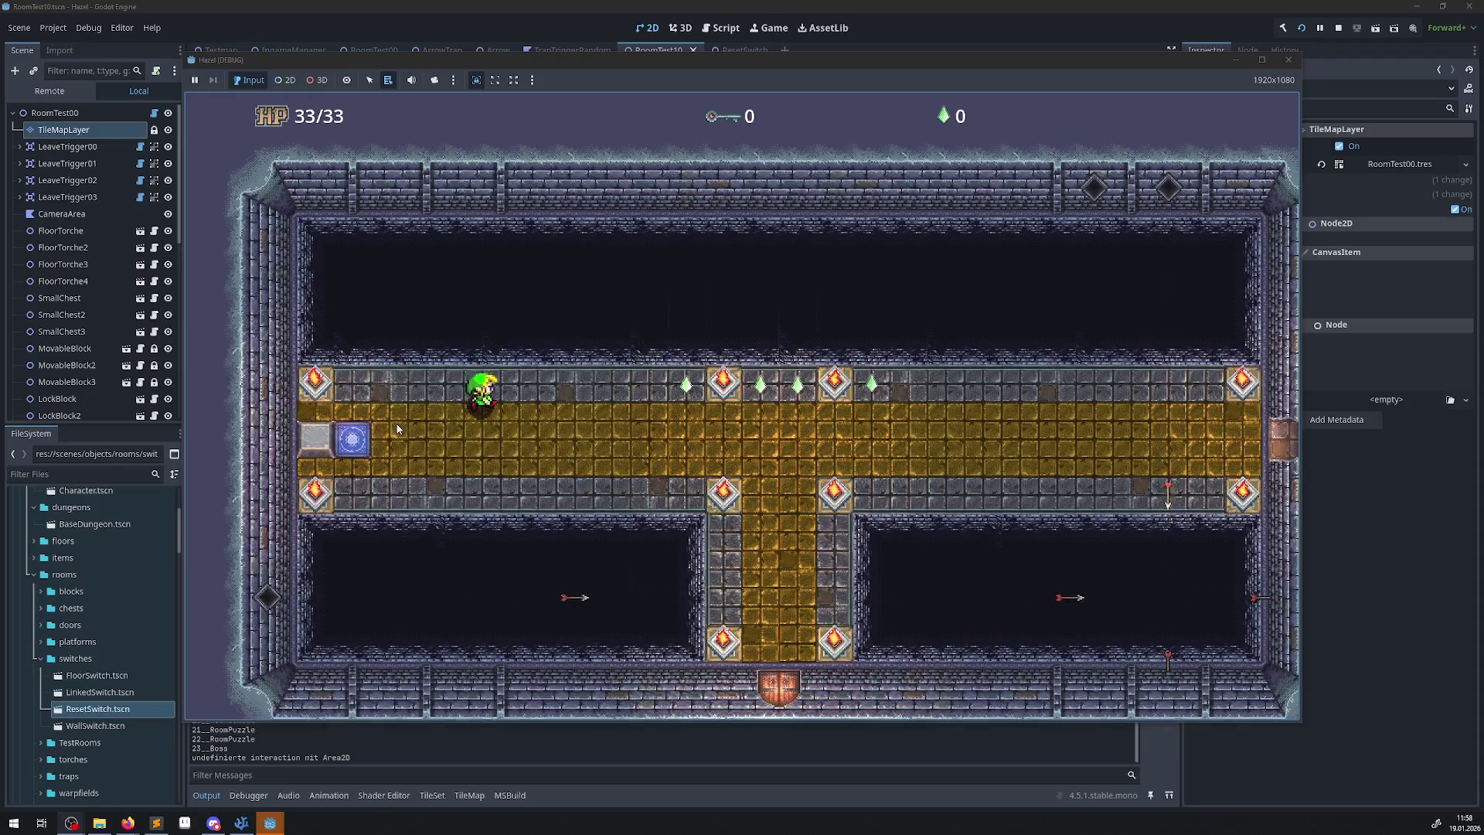
pyautogui.press('Right')
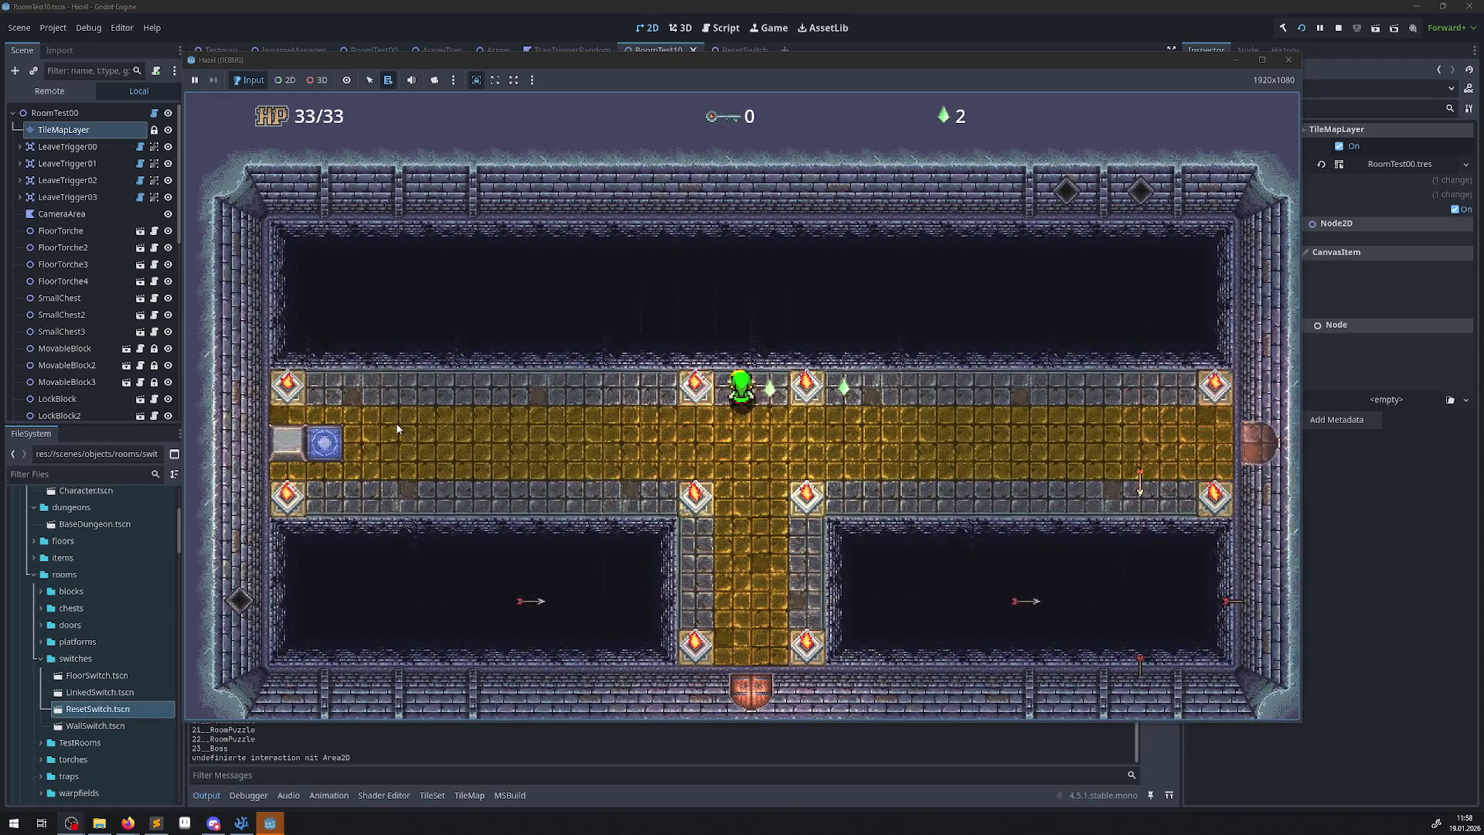
pyautogui.press('Right')
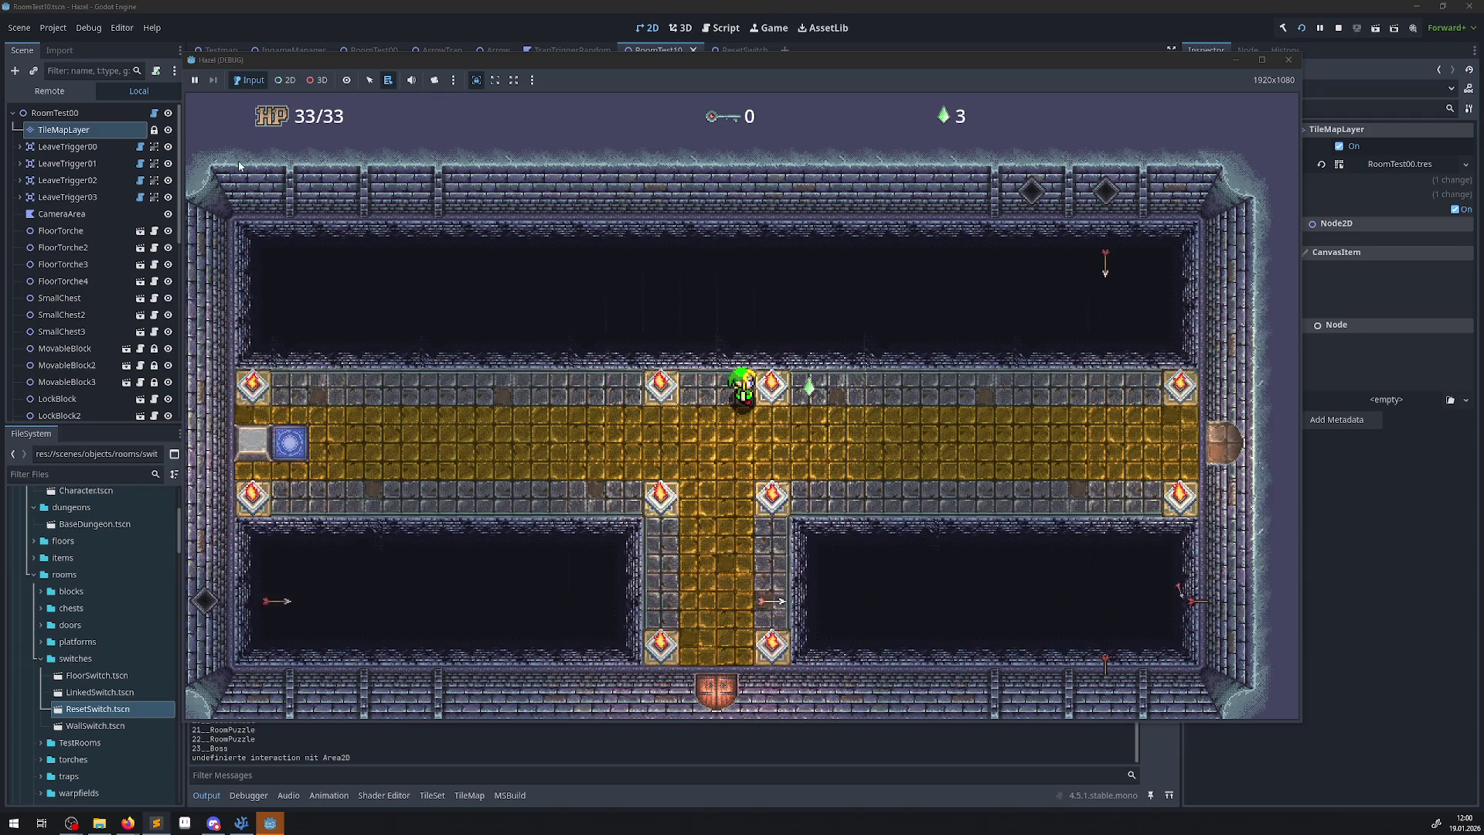
# Stop the game, check the FloorSwitch's Reset Object List, and close the RoomTest10 tab.
pyautogui.click(1288, 60)
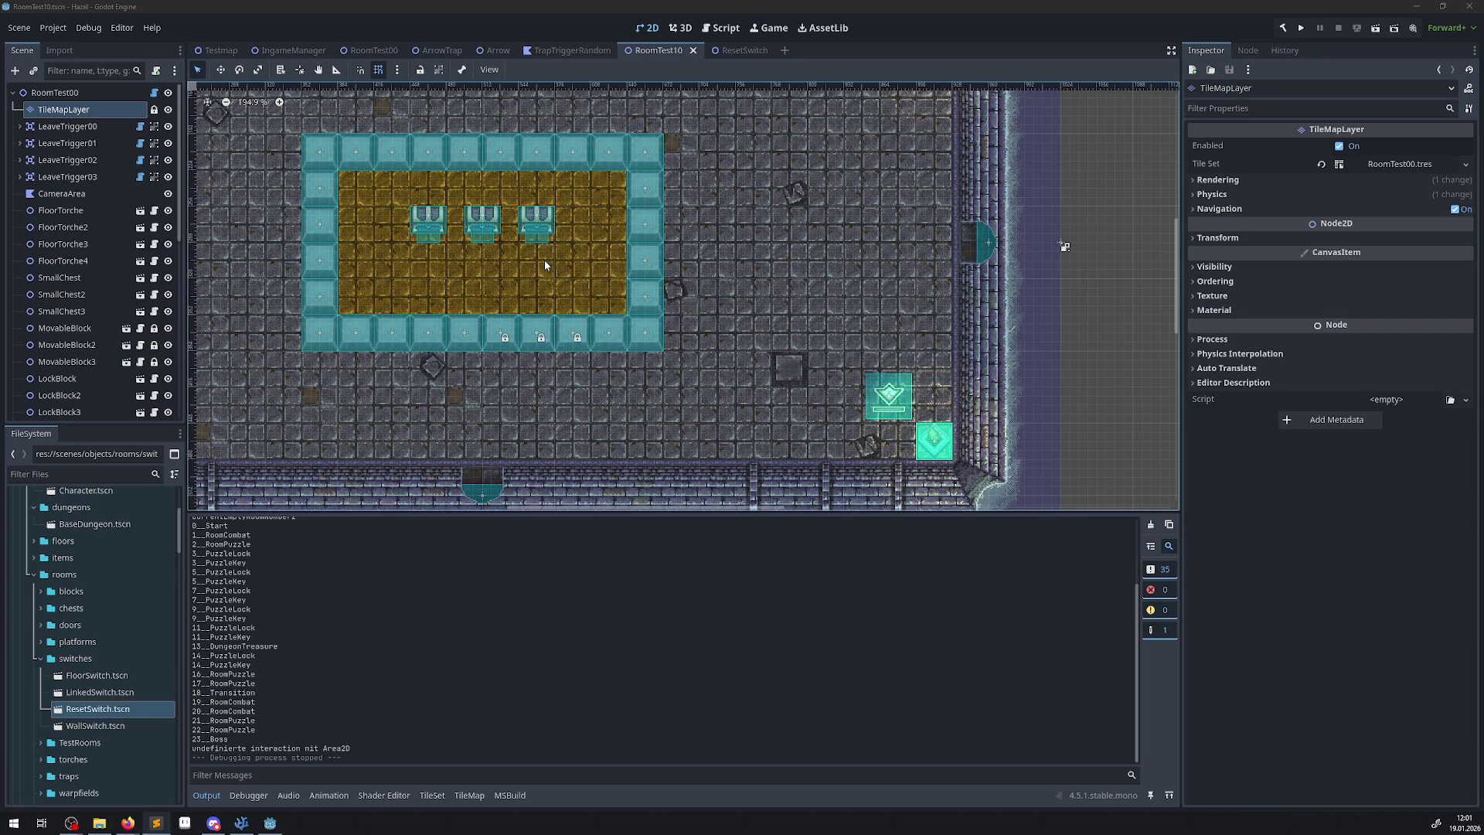
pyautogui.click(907, 397)
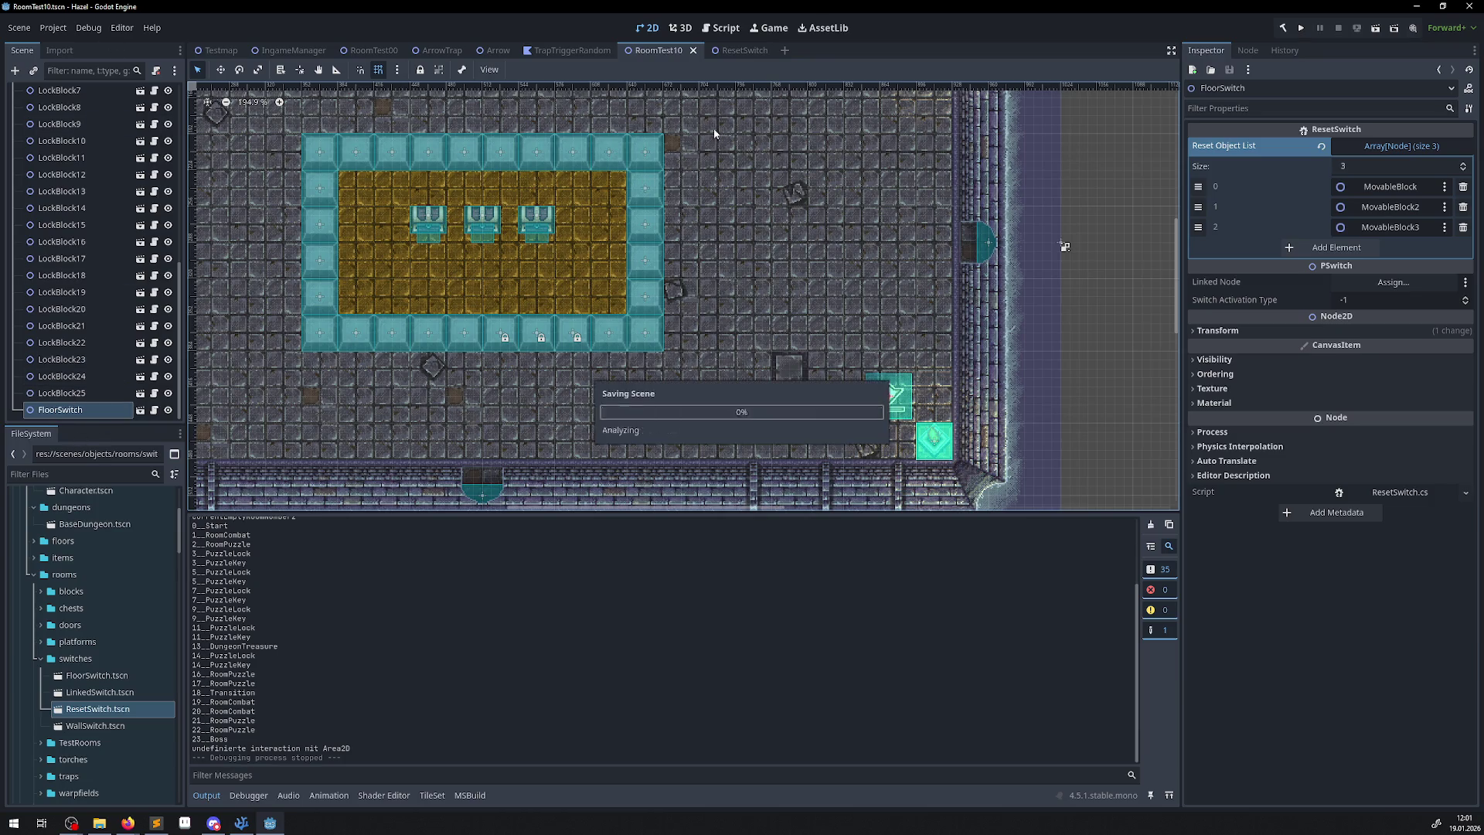
pyautogui.click(693, 51)
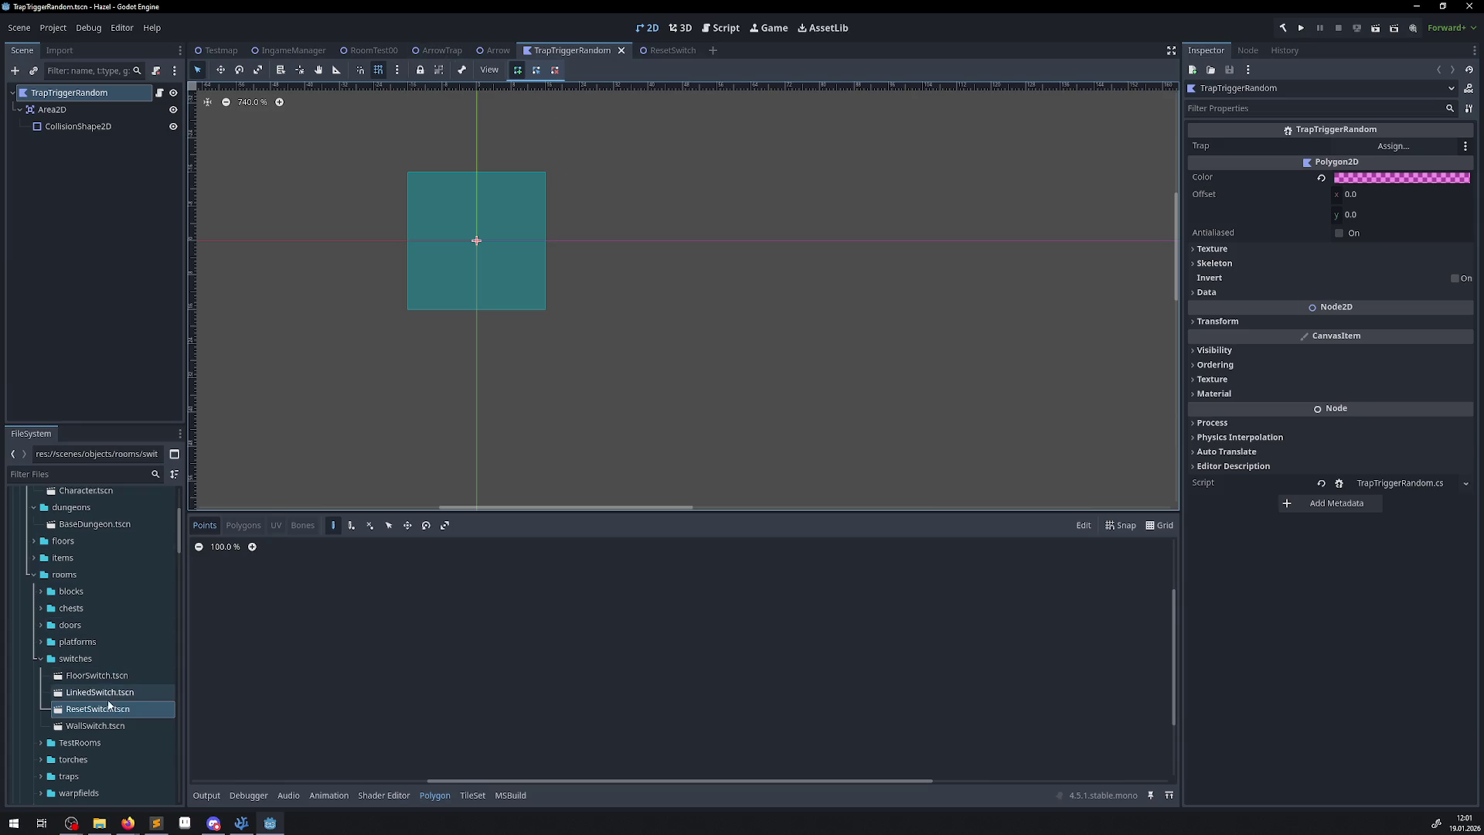
# Open RoomTest01.tscn from the TestRooms folder and start instancing a child scene under its root.
pyautogui.scroll(5, 96, 674)
pyautogui.scroll(-10, 94, 673)
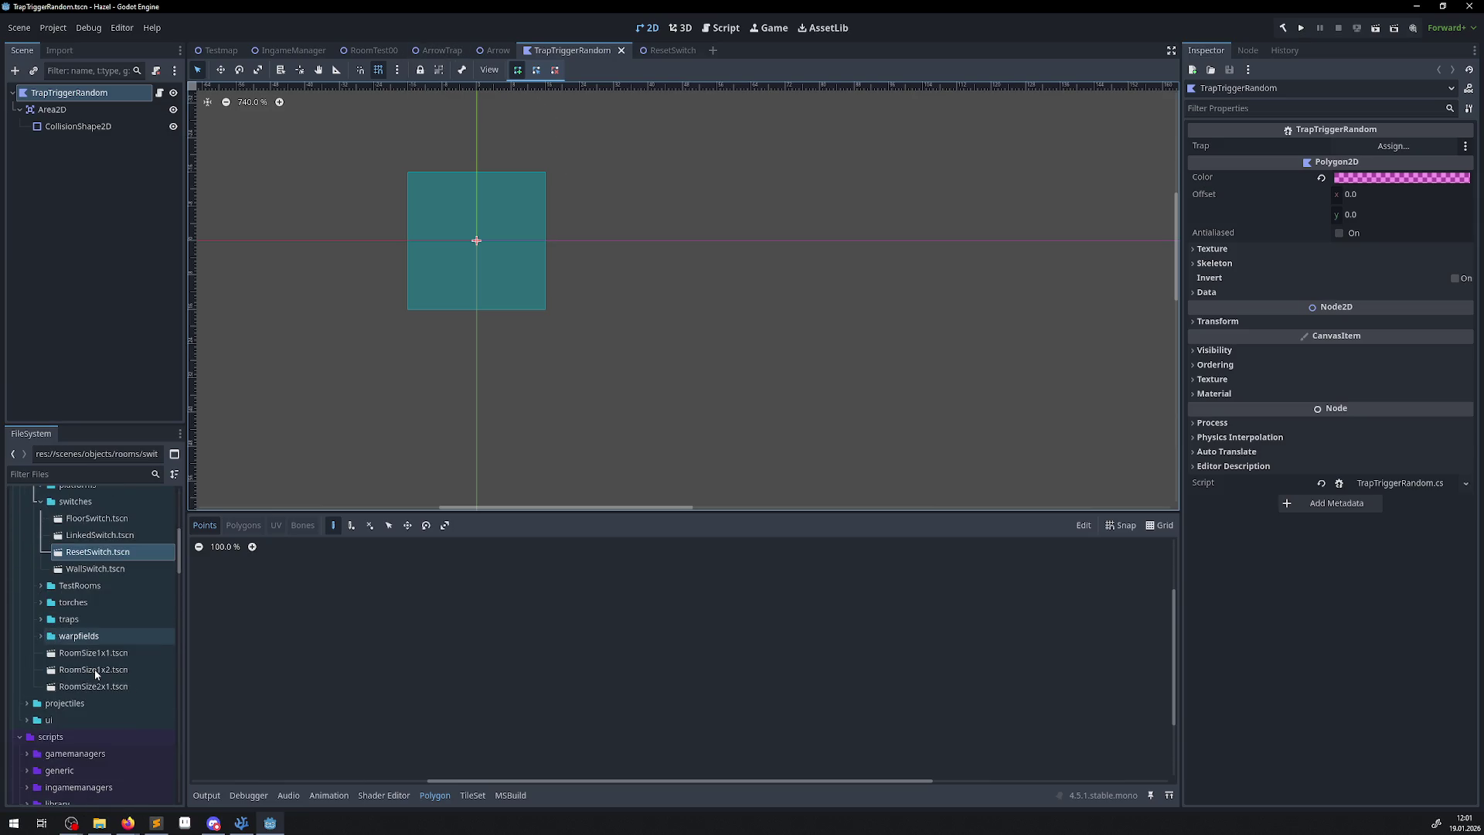
pyautogui.scroll(5, 70, 645)
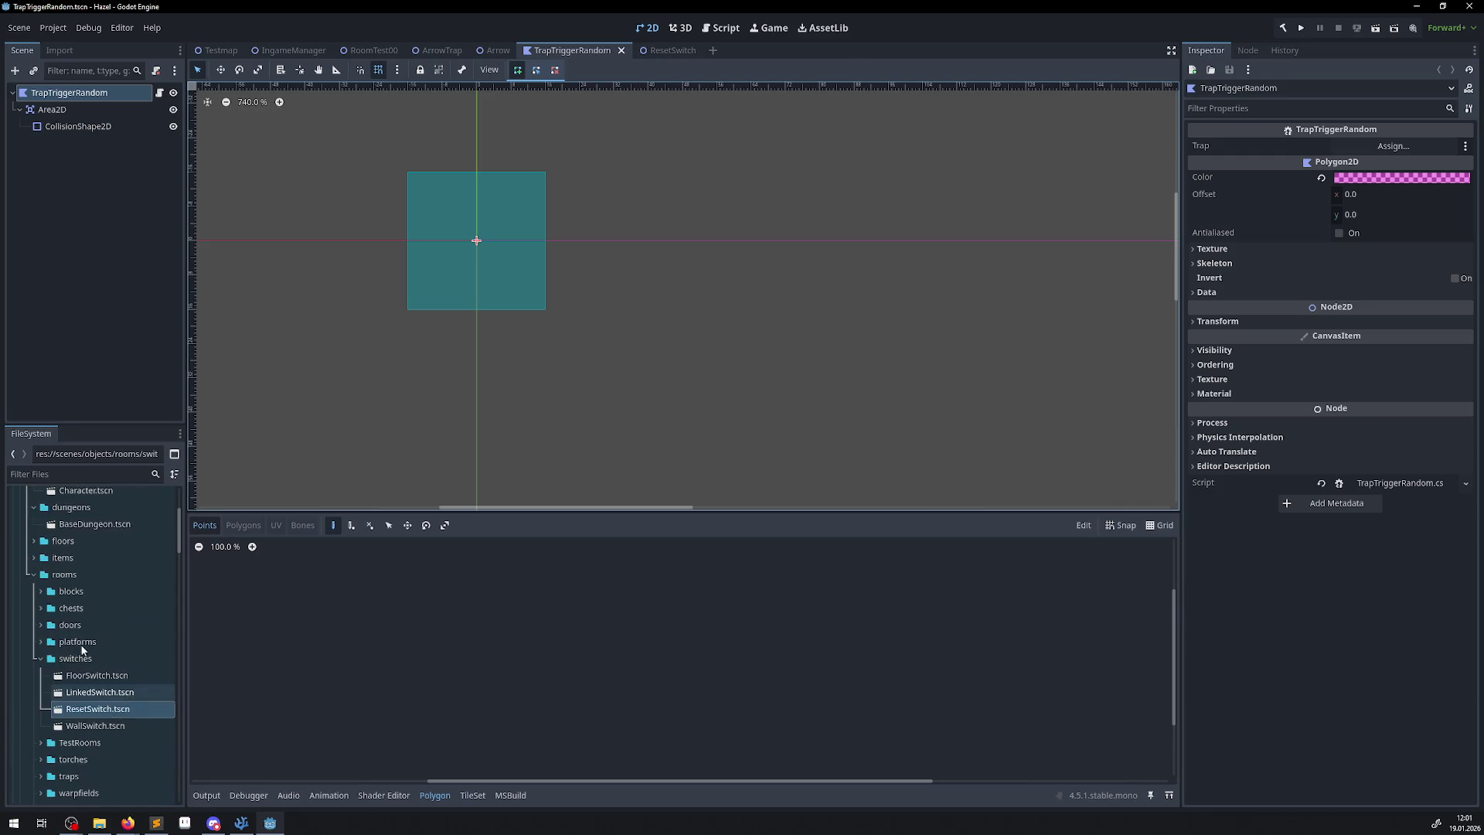
pyautogui.click(40, 658)
pyautogui.click(41, 674)
pyautogui.scroll(-2, 99, 717)
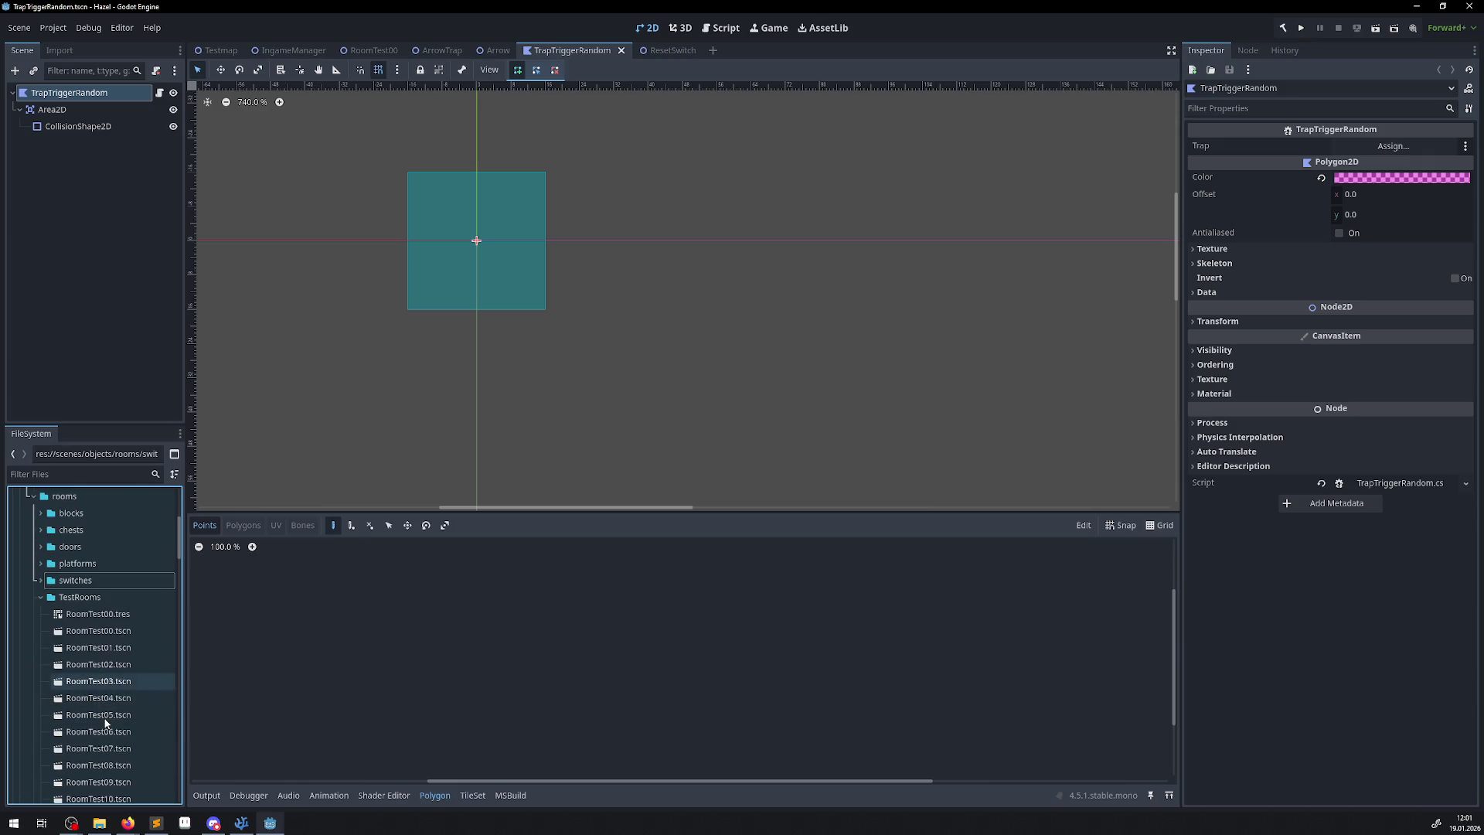
pyautogui.doubleClick(104, 648)
pyautogui.click(52, 93)
pyautogui.click(35, 72)
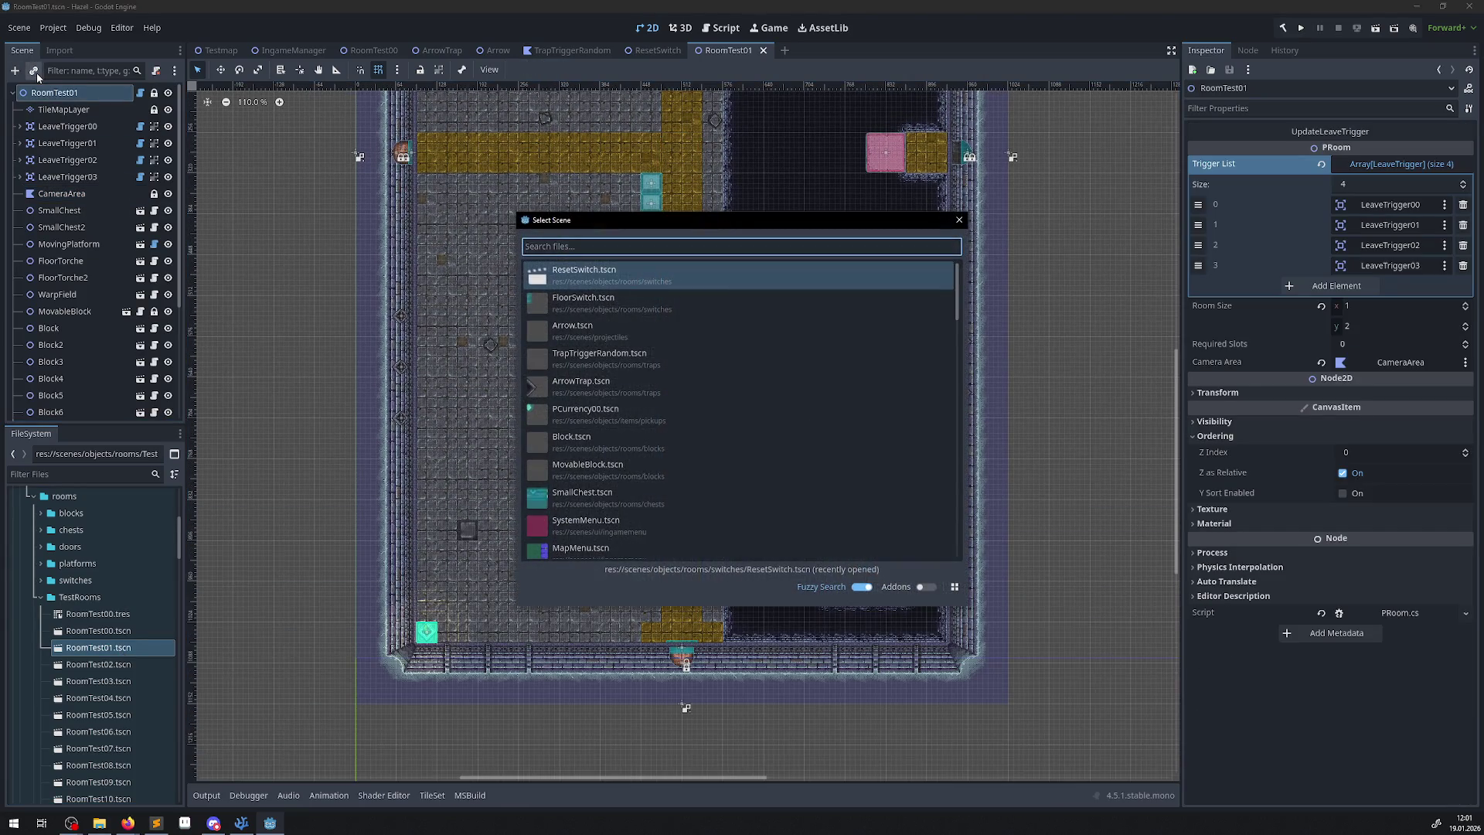
# Add ResetSwitch.tscn to RoomTest01 and position it beside the block row.
pyautogui.doubleClick(572, 272)
pyautogui.scroll(5, 507, 213)
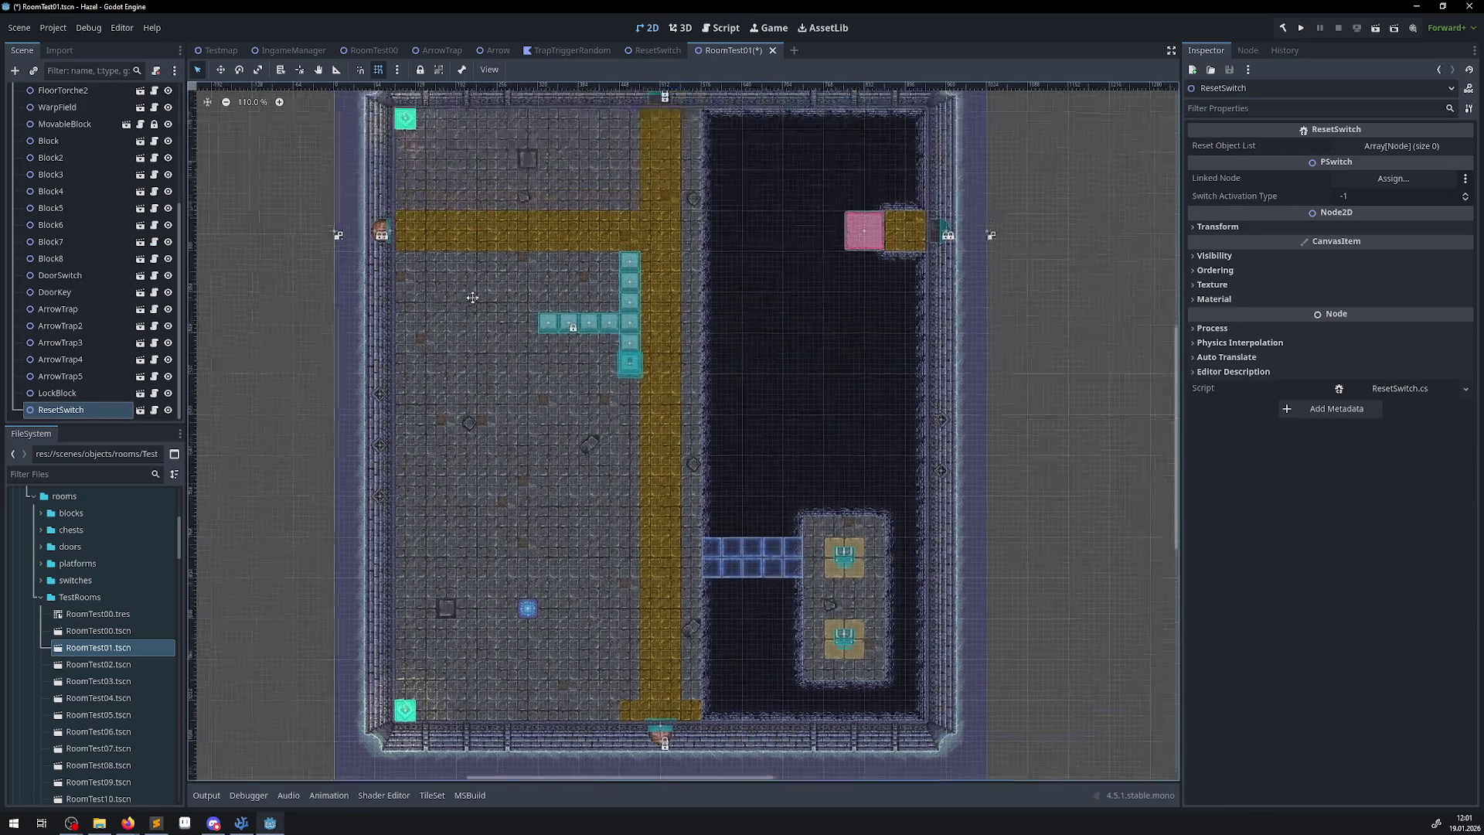
pyautogui.moveTo(333, 119)
pyautogui.mouseDown()
pyautogui.moveTo(433, 195)
pyautogui.moveTo(605, 376)
pyautogui.mouseUp()
pyautogui.scroll(8, 602, 383)
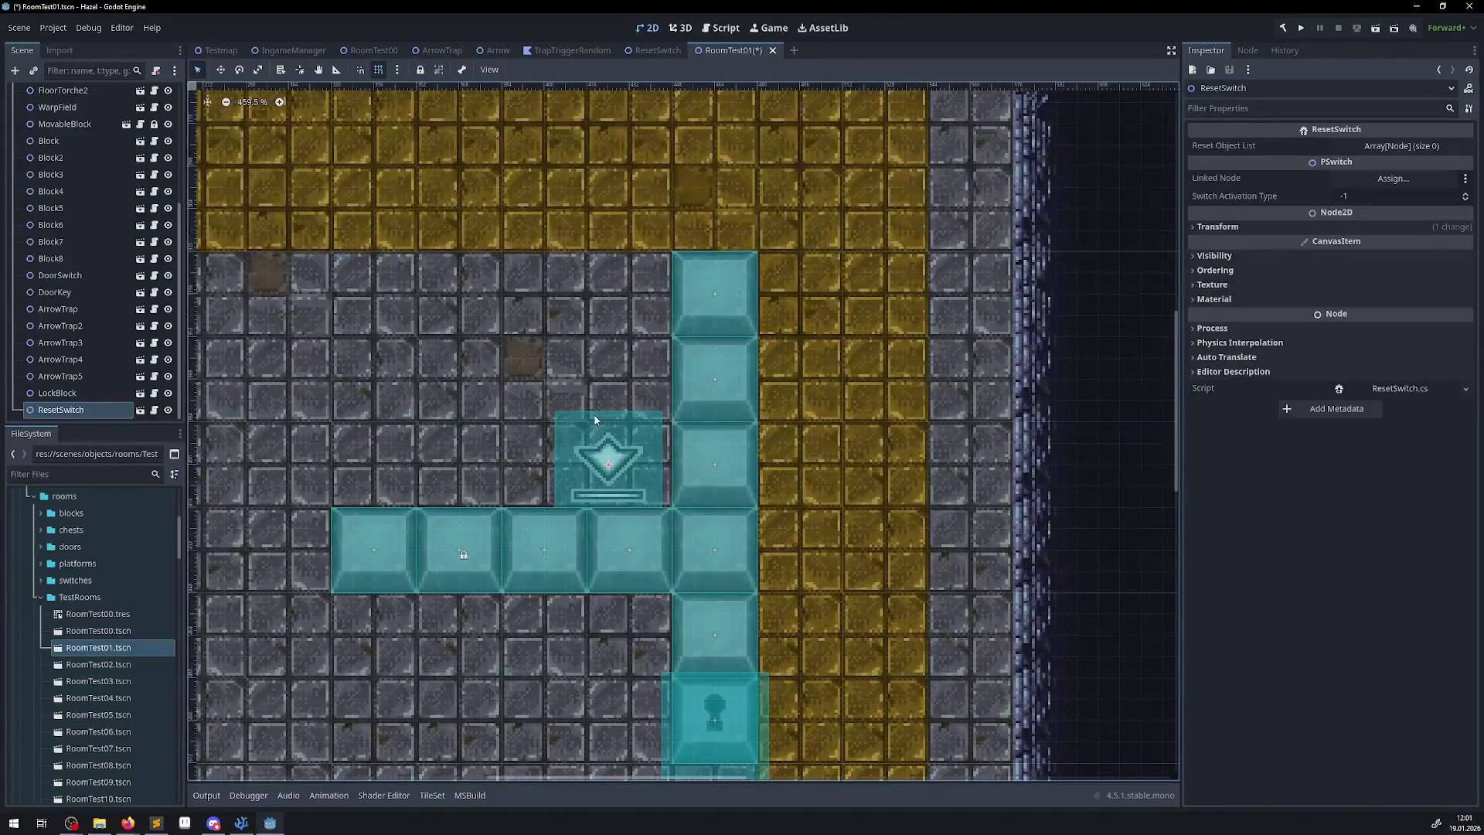
pyautogui.moveTo(598, 433); pyautogui.dragTo(598, 428)
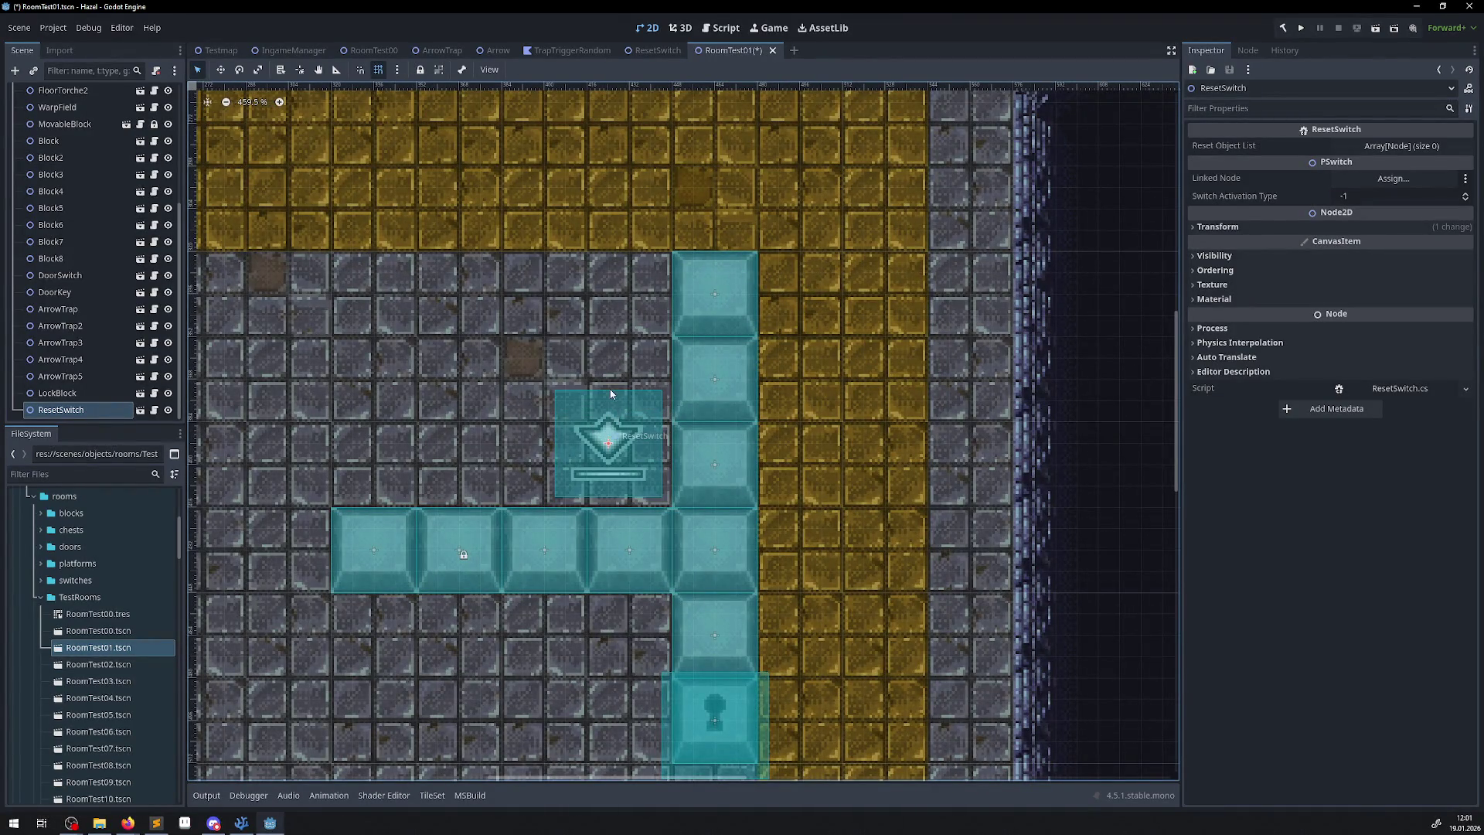
pyautogui.scroll(-6, 587, 433)
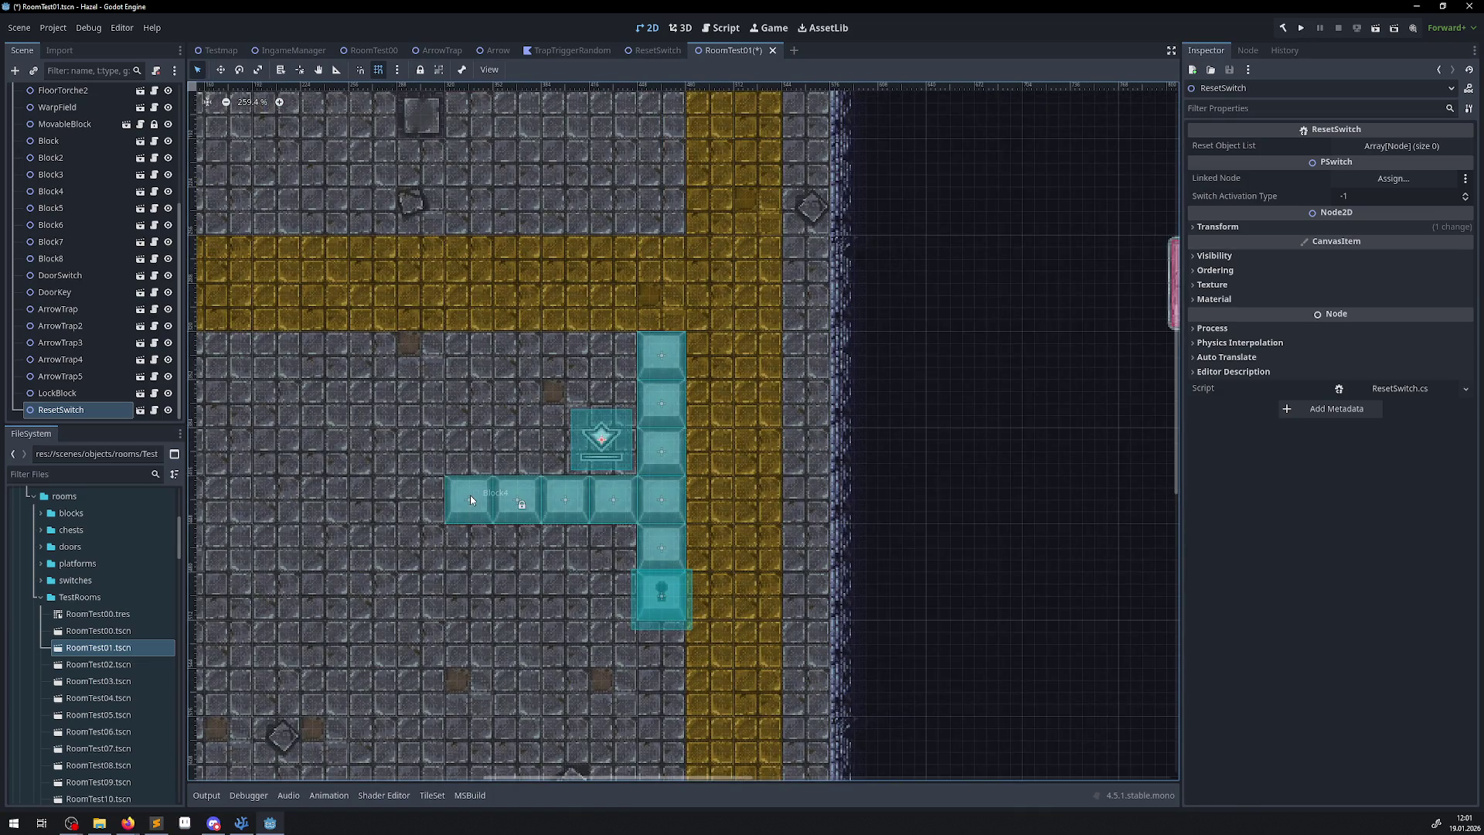
pyautogui.click(522, 493)
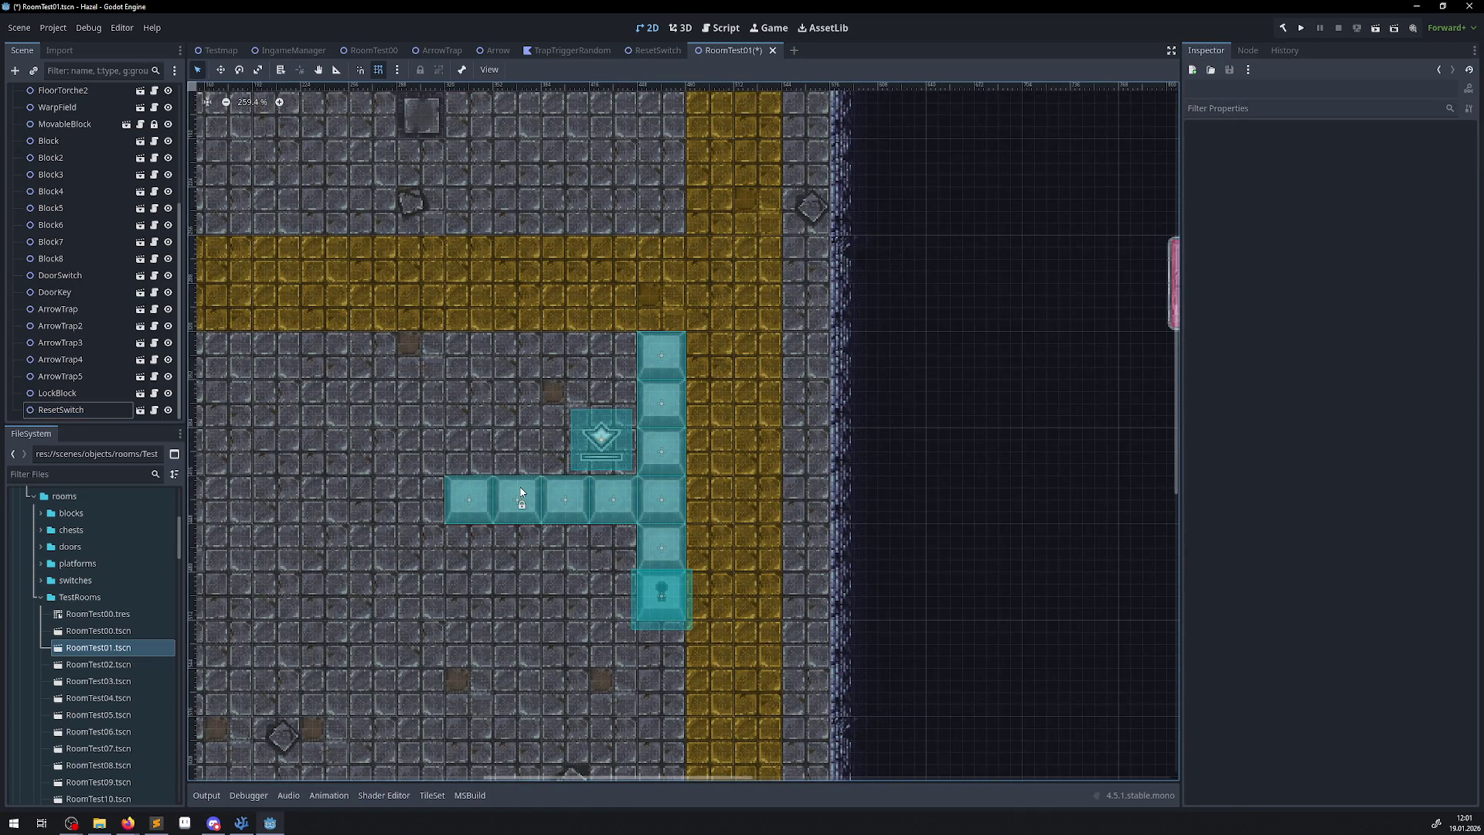
# Add MovableBlock to the ResetSwitch's Reset Object List, save RoomTest01, and run the game.
pyautogui.click(66, 124)
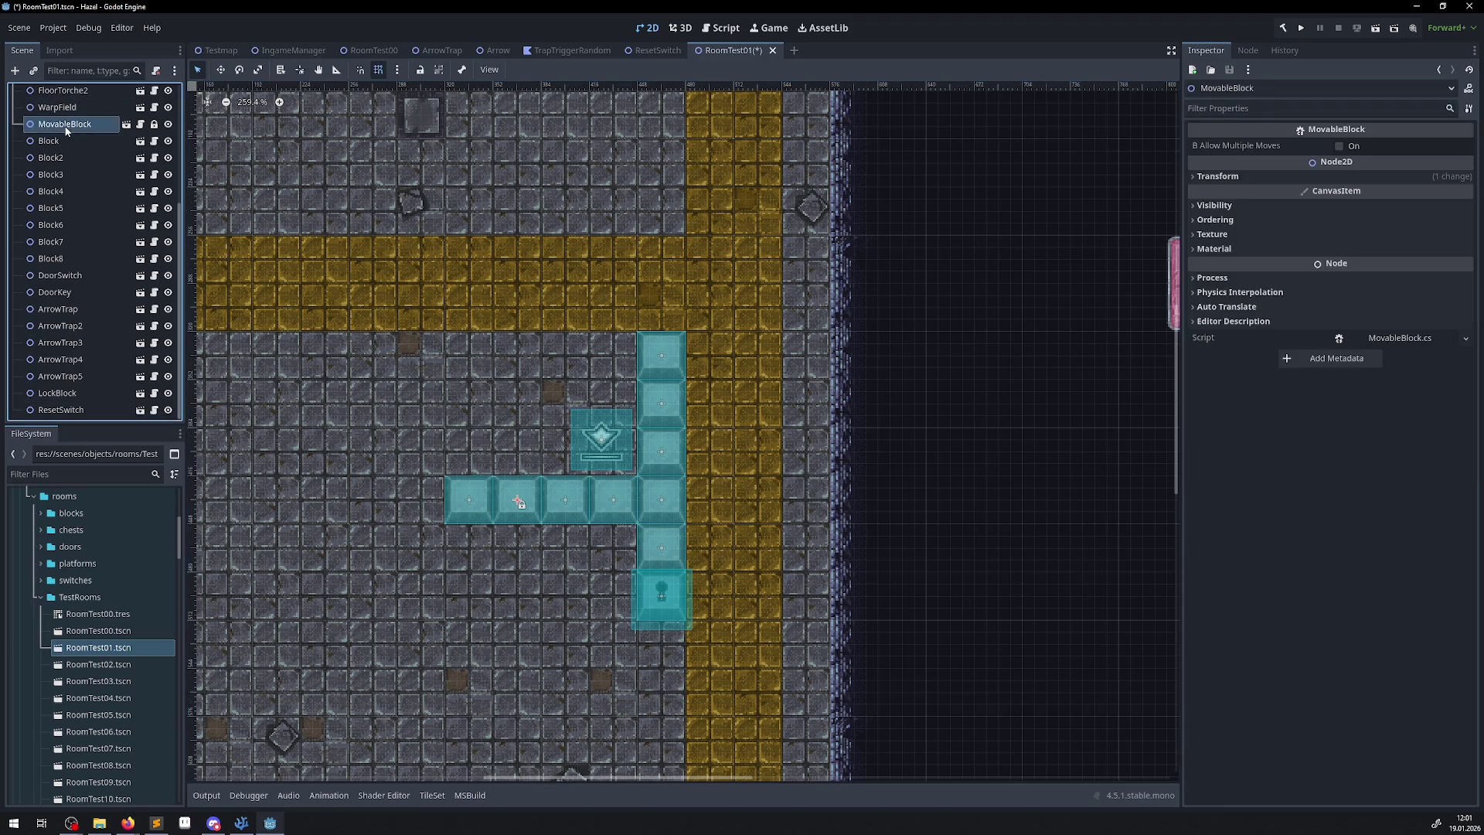
pyautogui.click(59, 409)
pyautogui.moveTo(66, 124)
pyautogui.mouseDown()
pyautogui.moveTo(1405, 182)
pyautogui.moveTo(1396, 147)
pyautogui.mouseUp()
pyautogui.hotkey('ctrl', 's')
pyautogui.click(1432, 147)
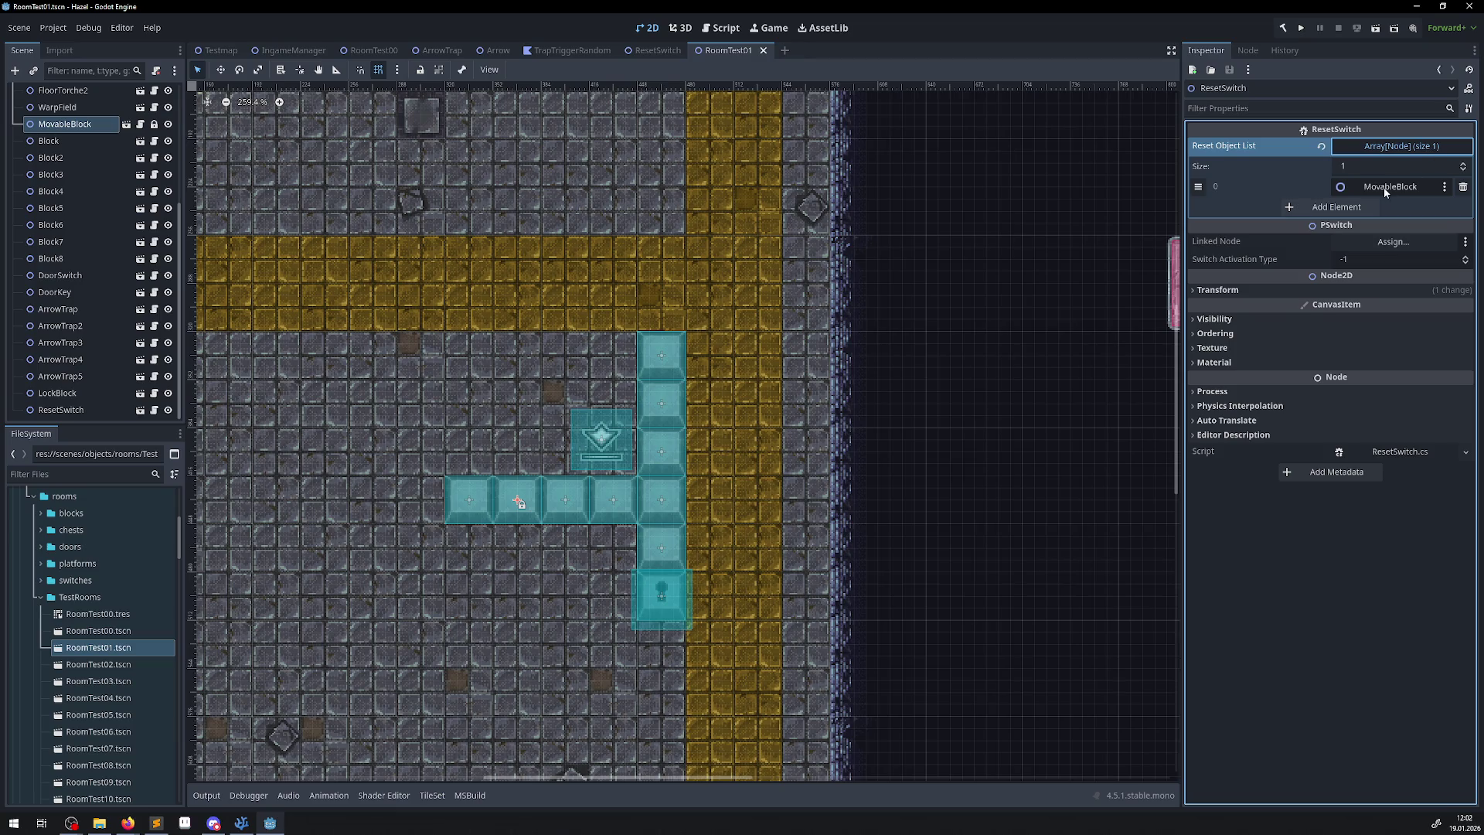
pyautogui.scroll(-5, 433, 318)
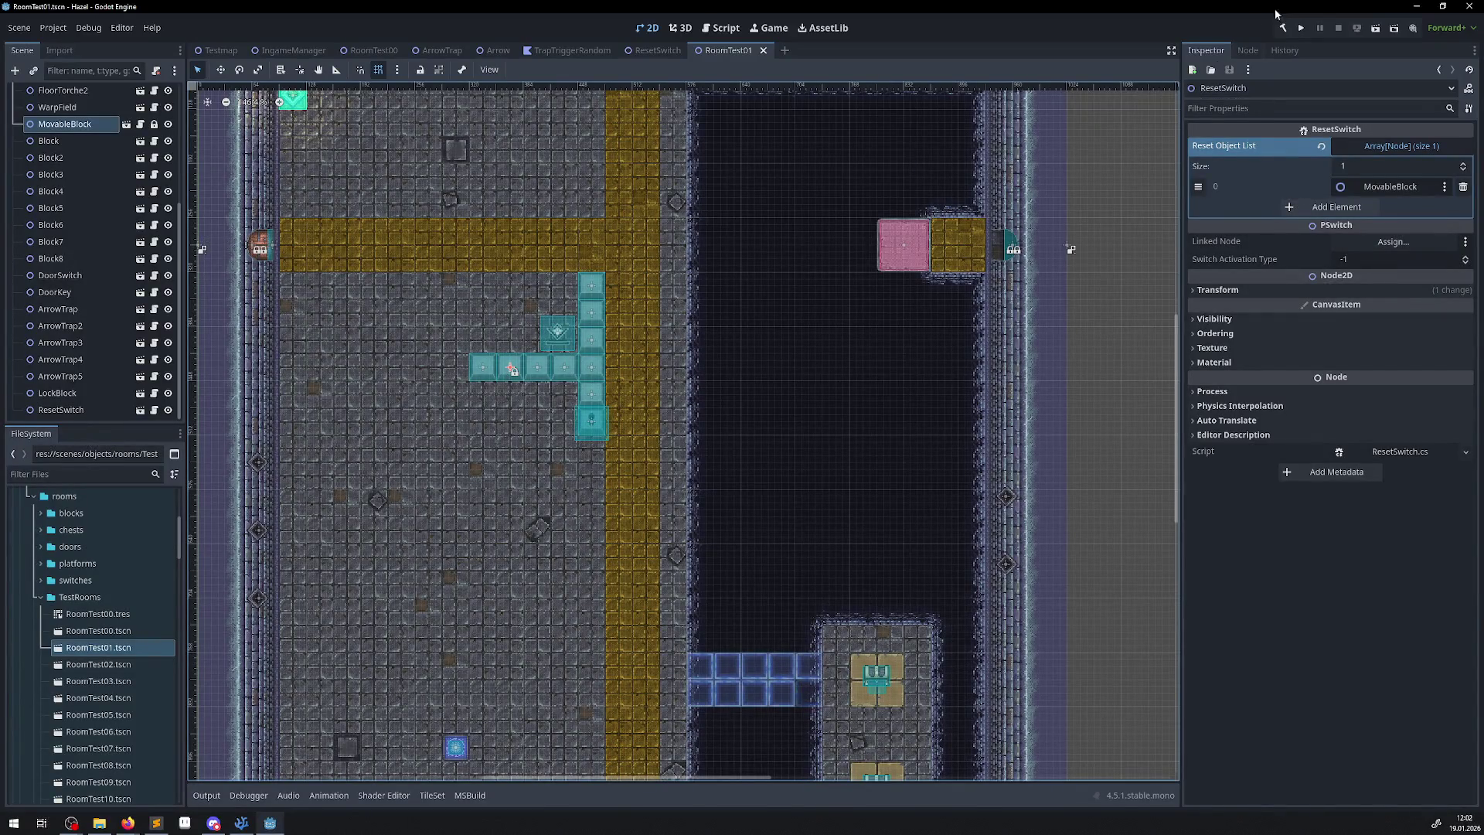
pyautogui.click(1301, 29)
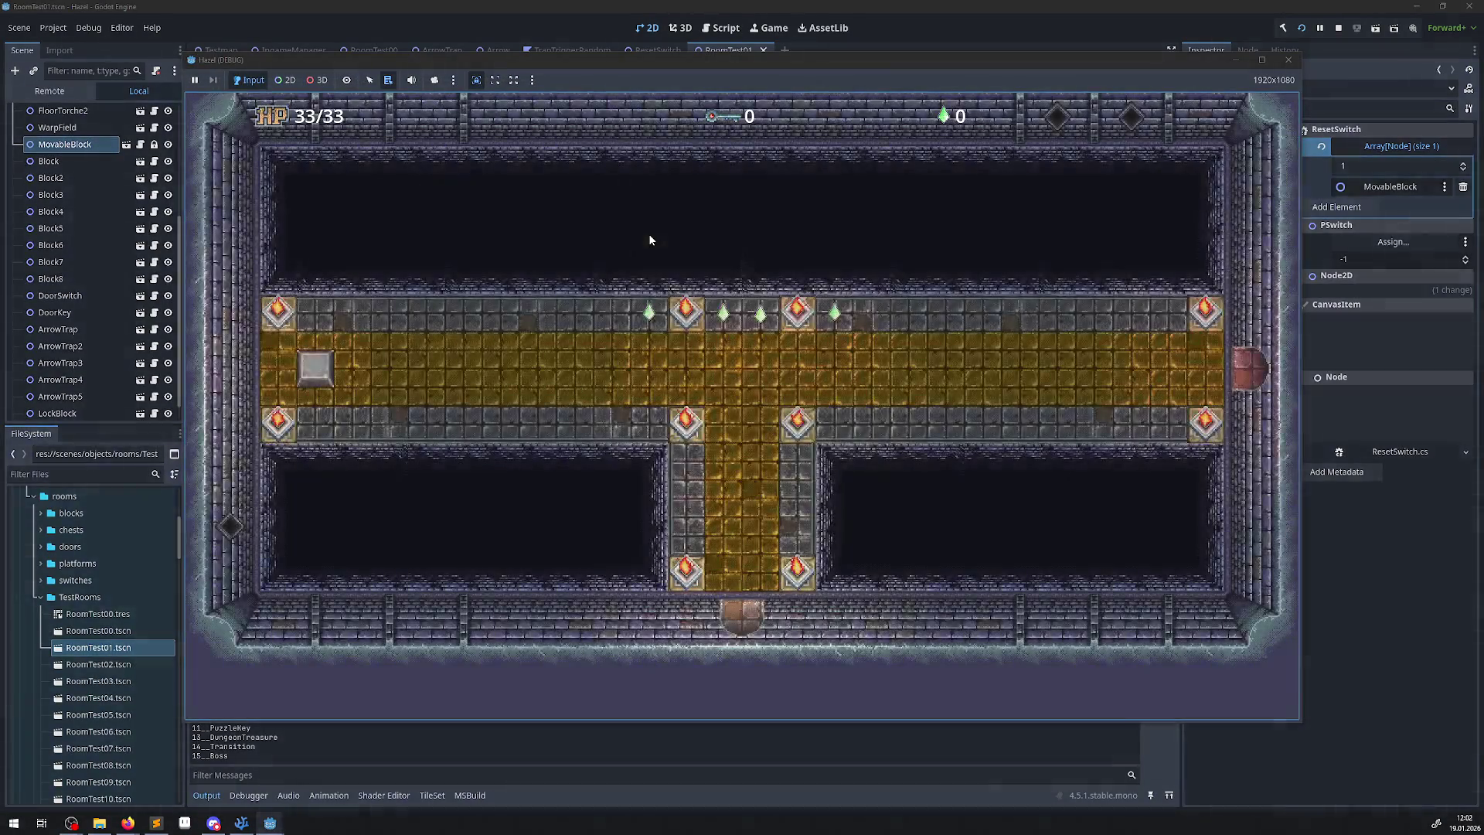
# Walk into the block room, push a block down, then step on the reset switch to restore it.
pyautogui.press('Left')
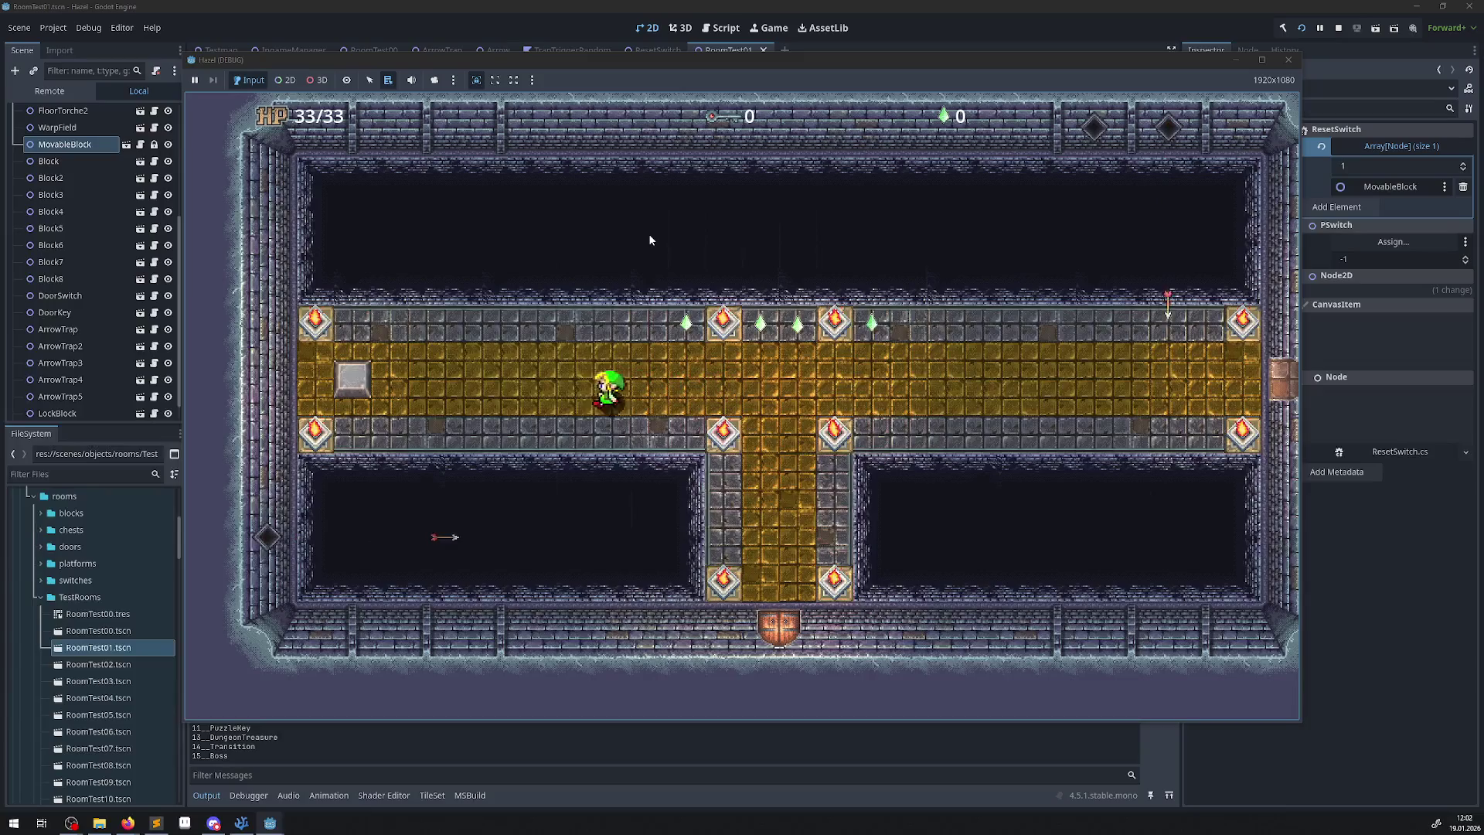
pyautogui.press('Left')
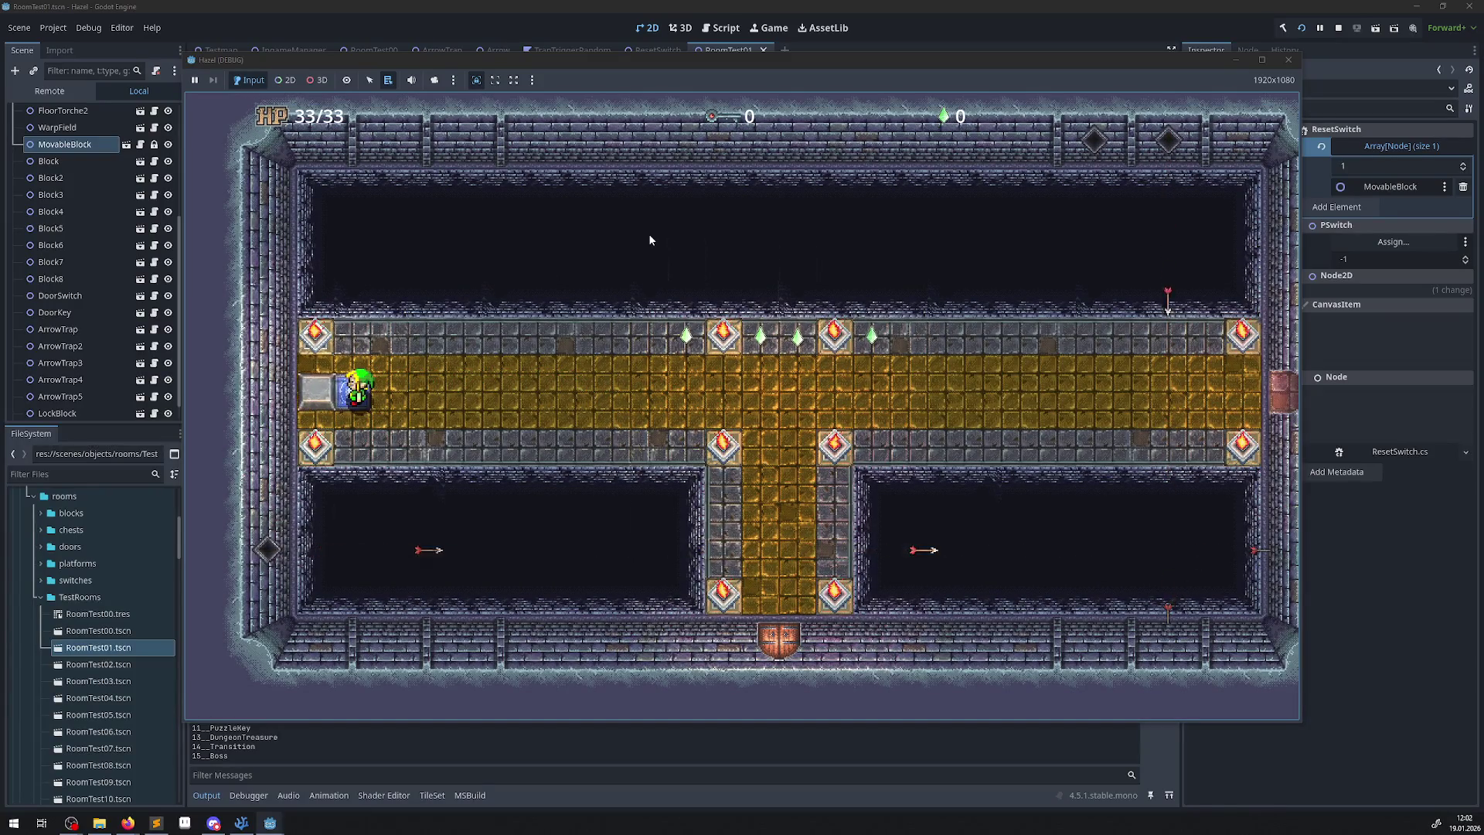
pyautogui.press('Up')
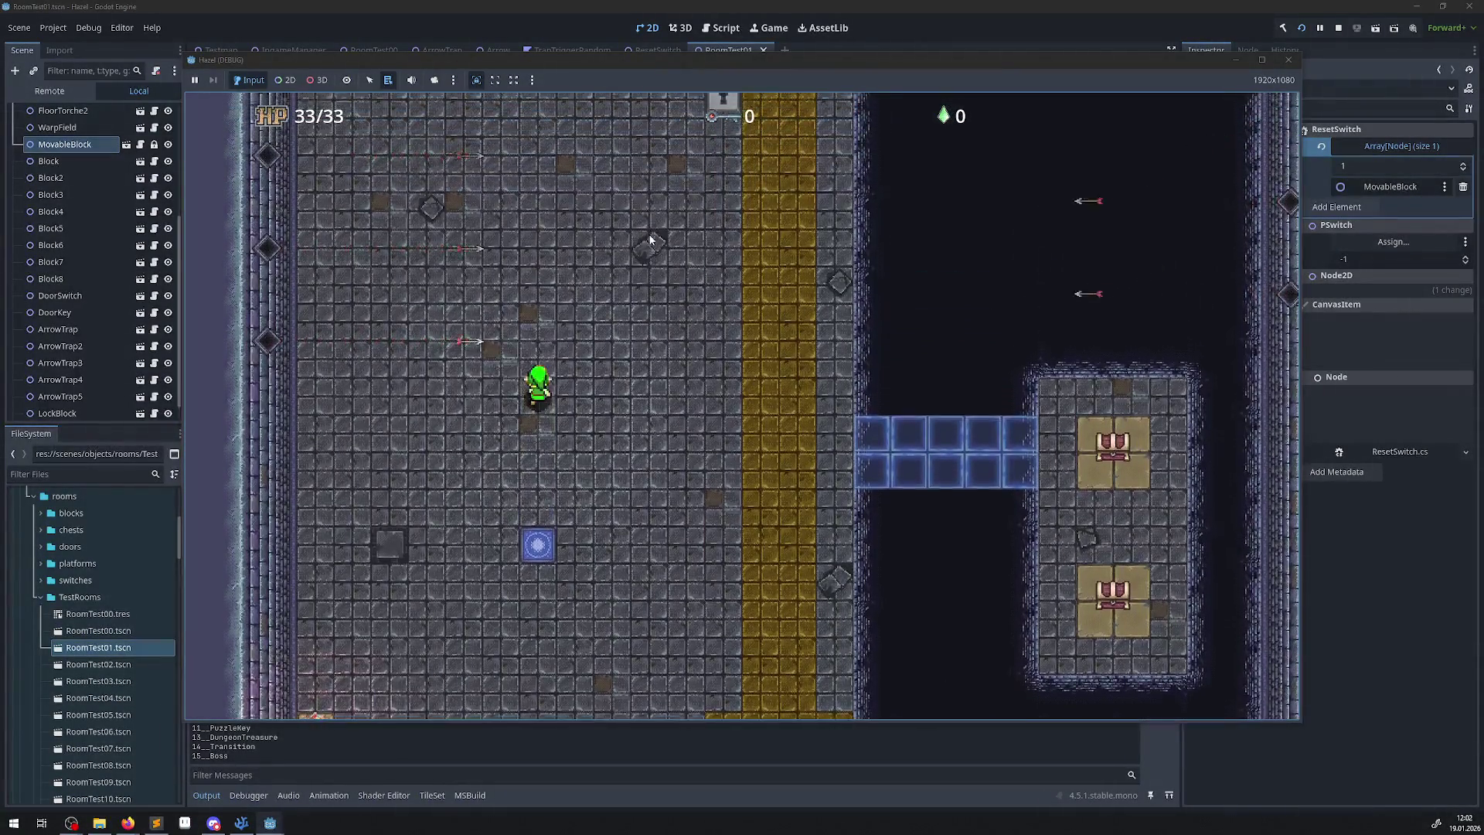
pyautogui.press('Up')
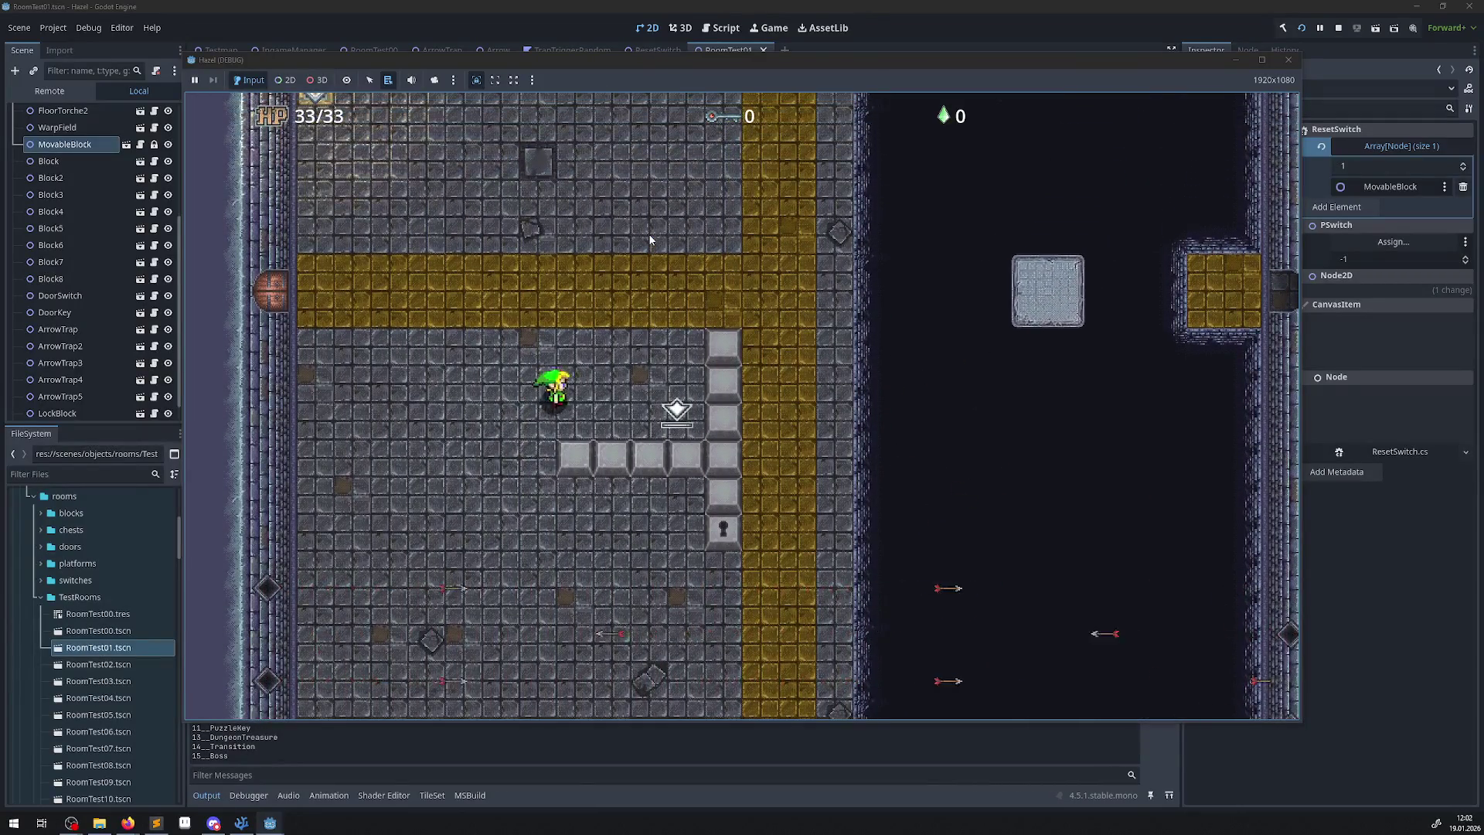
pyautogui.press('Right')
pyautogui.press('Down')
pyautogui.press('Up')
pyautogui.press('Right')
pyautogui.press('Left')
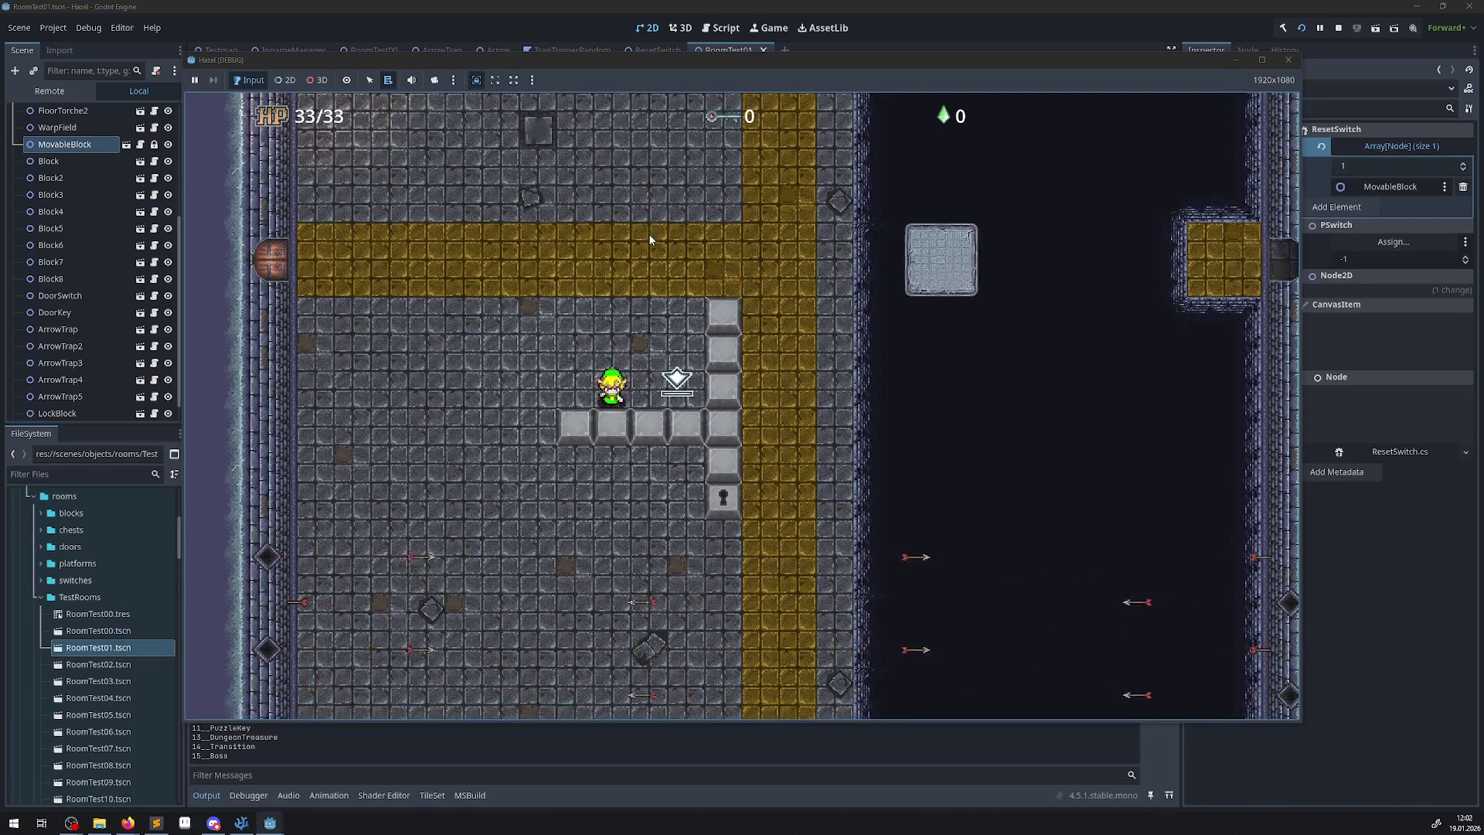
# Walk the hero left and back right along the yellow path, then view the Remote scene tree.
pyautogui.press('Right')
pyautogui.press('Up')
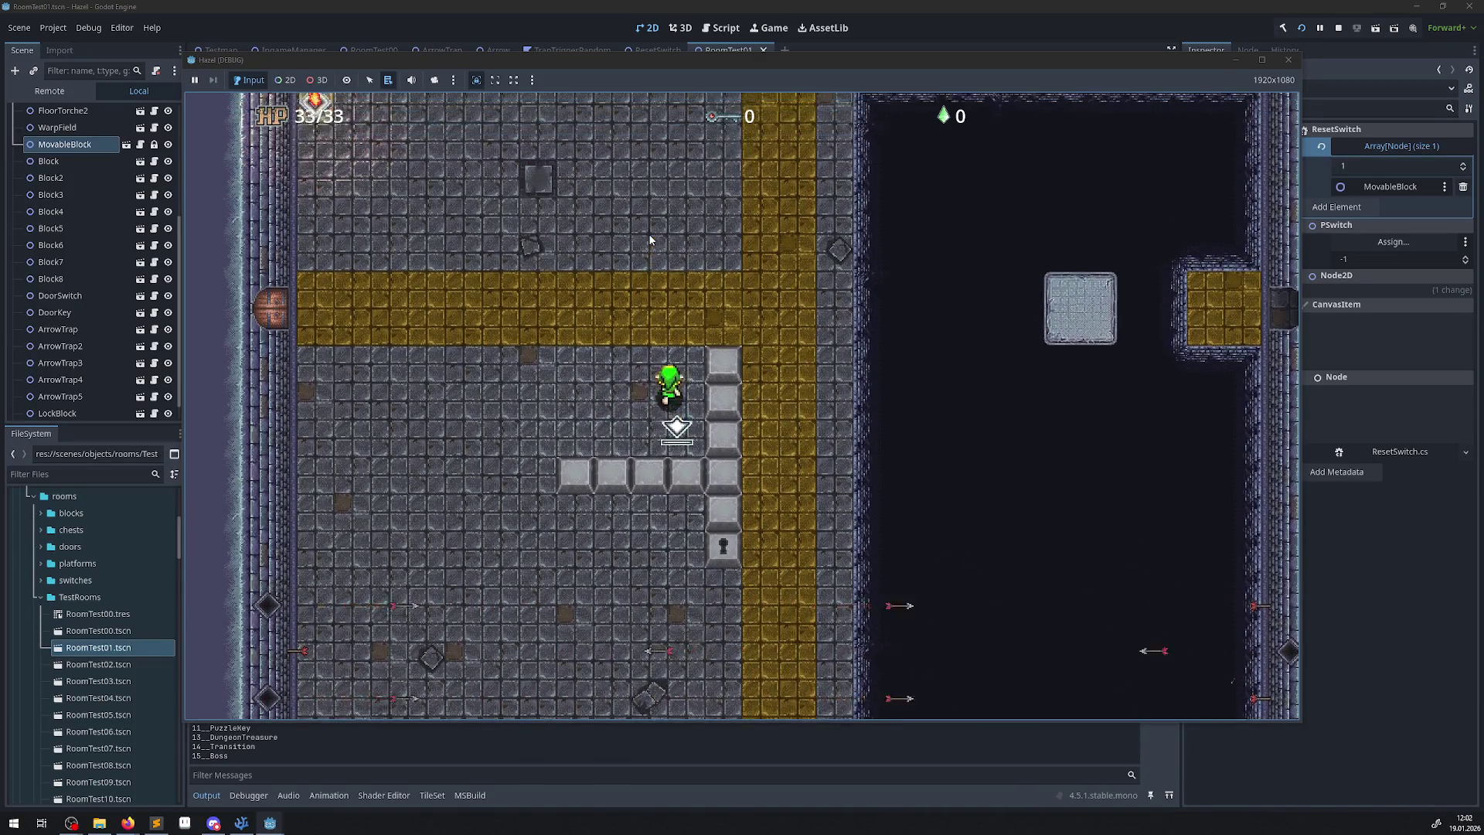
pyautogui.press('Left')
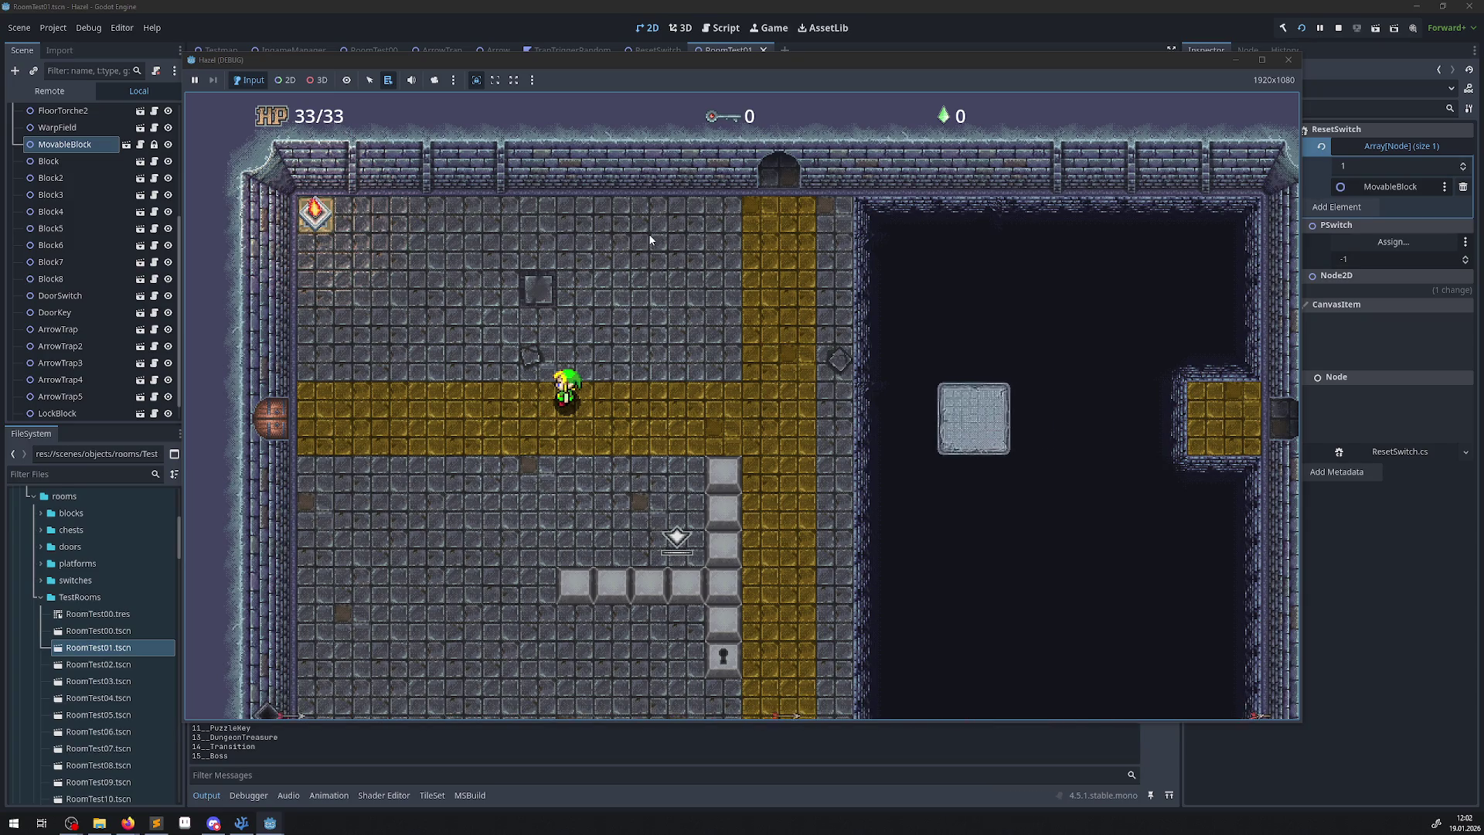
pyautogui.press('Left')
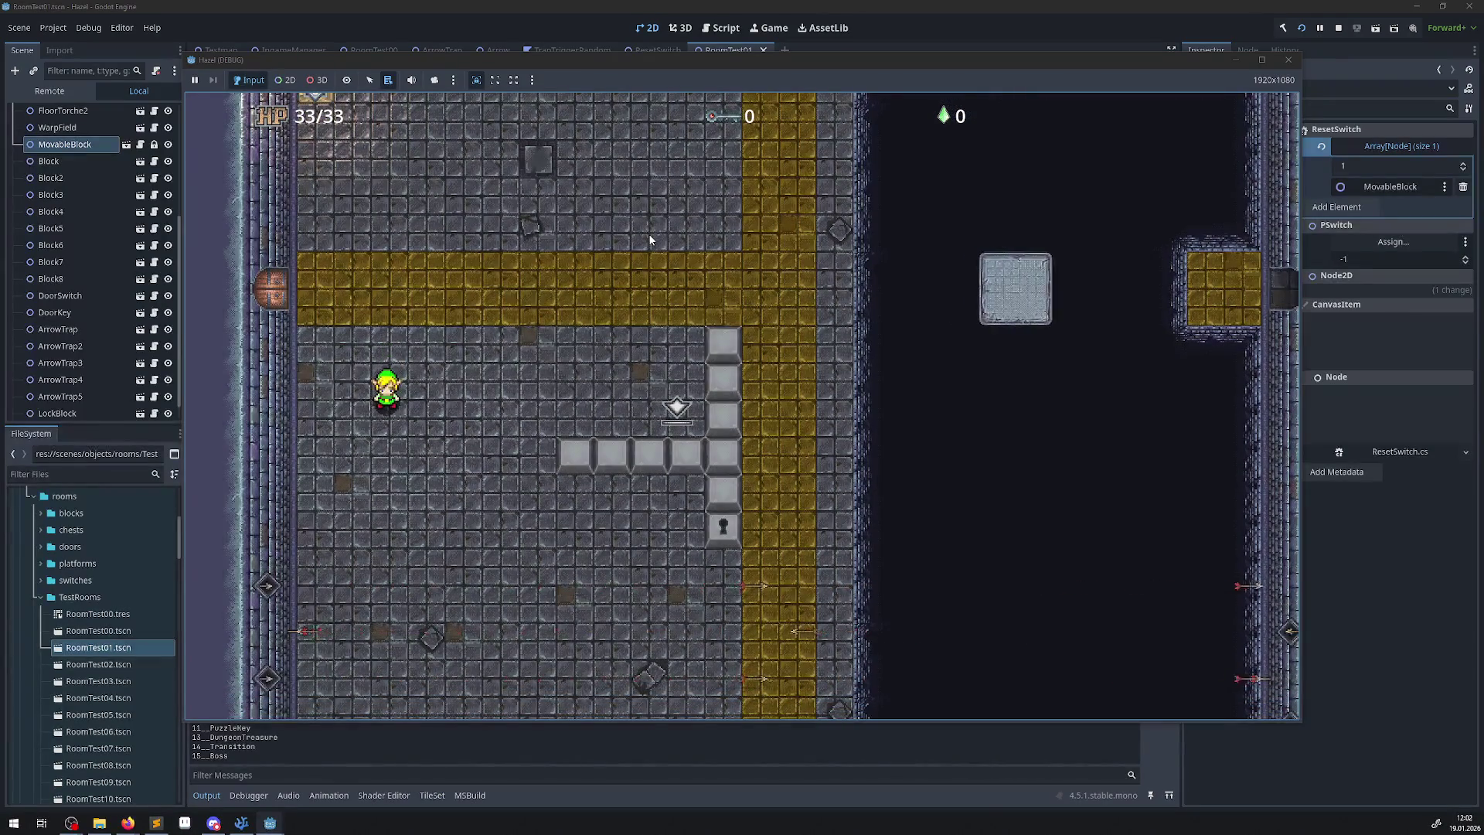
pyautogui.press('Left')
pyautogui.press('Up')
pyautogui.press('Right')
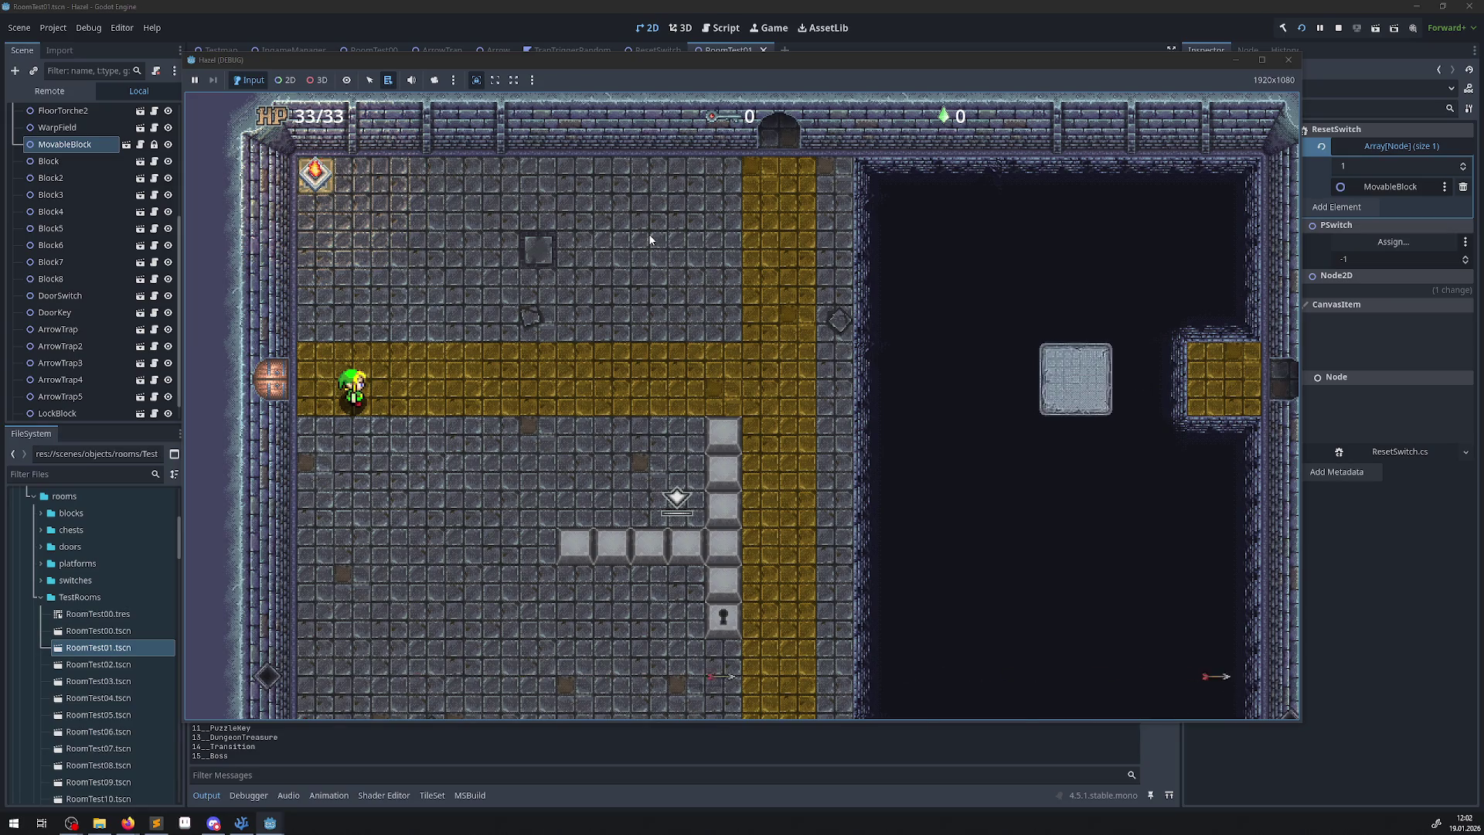
pyautogui.press('Up')
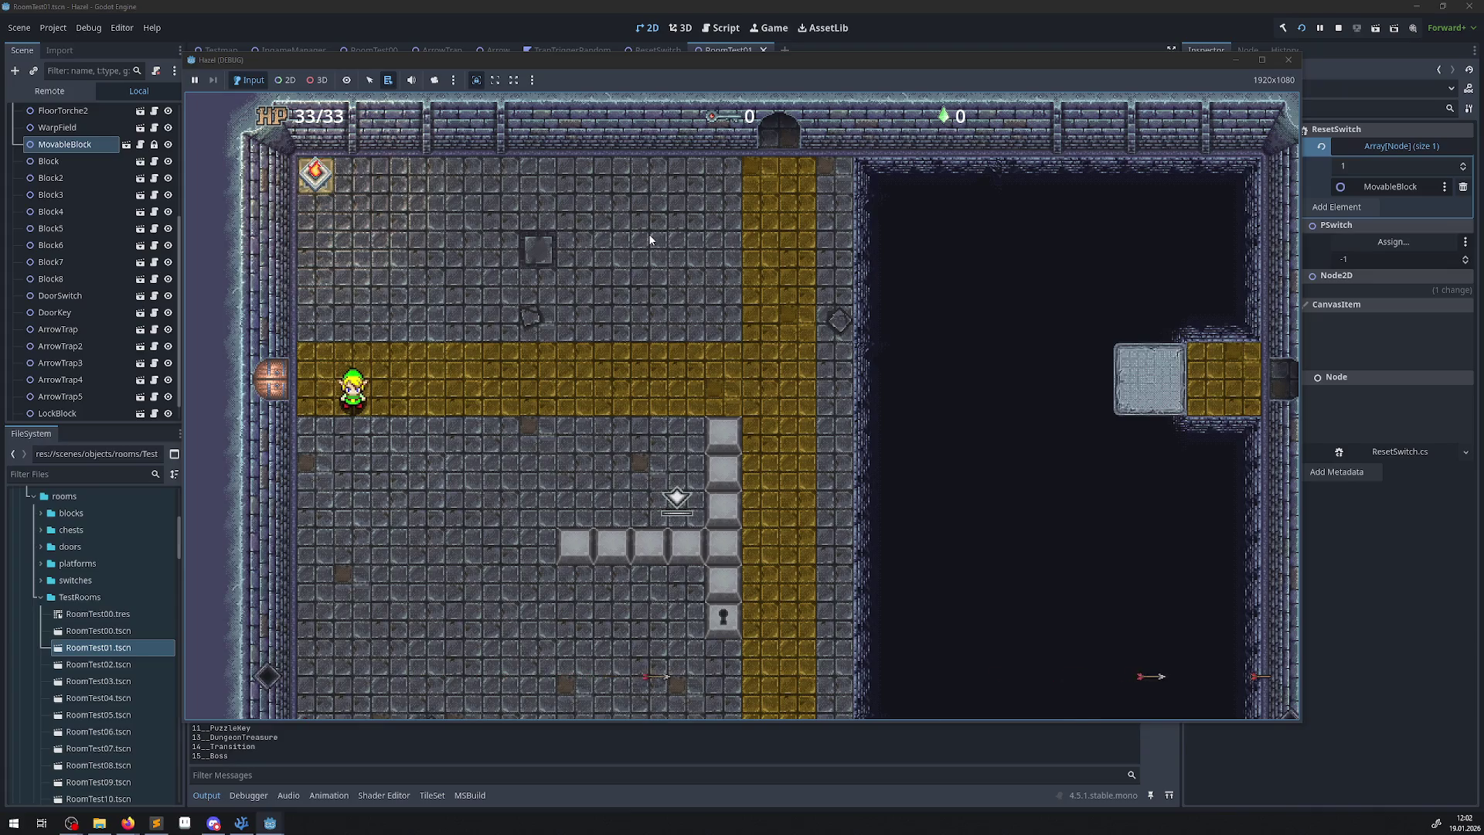
pyautogui.press('Right')
pyautogui.press('Down')
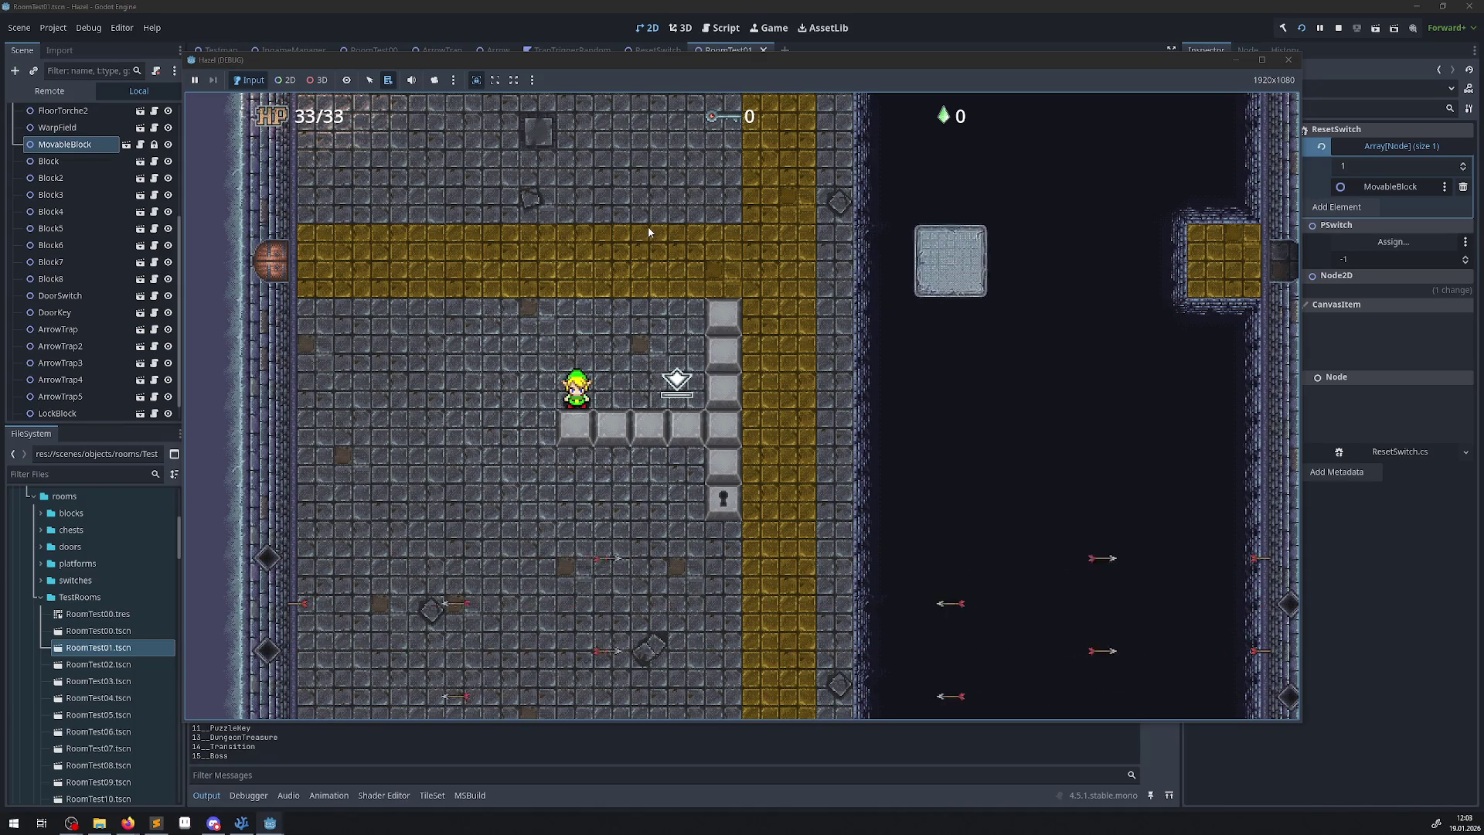
pyautogui.click(49, 91)
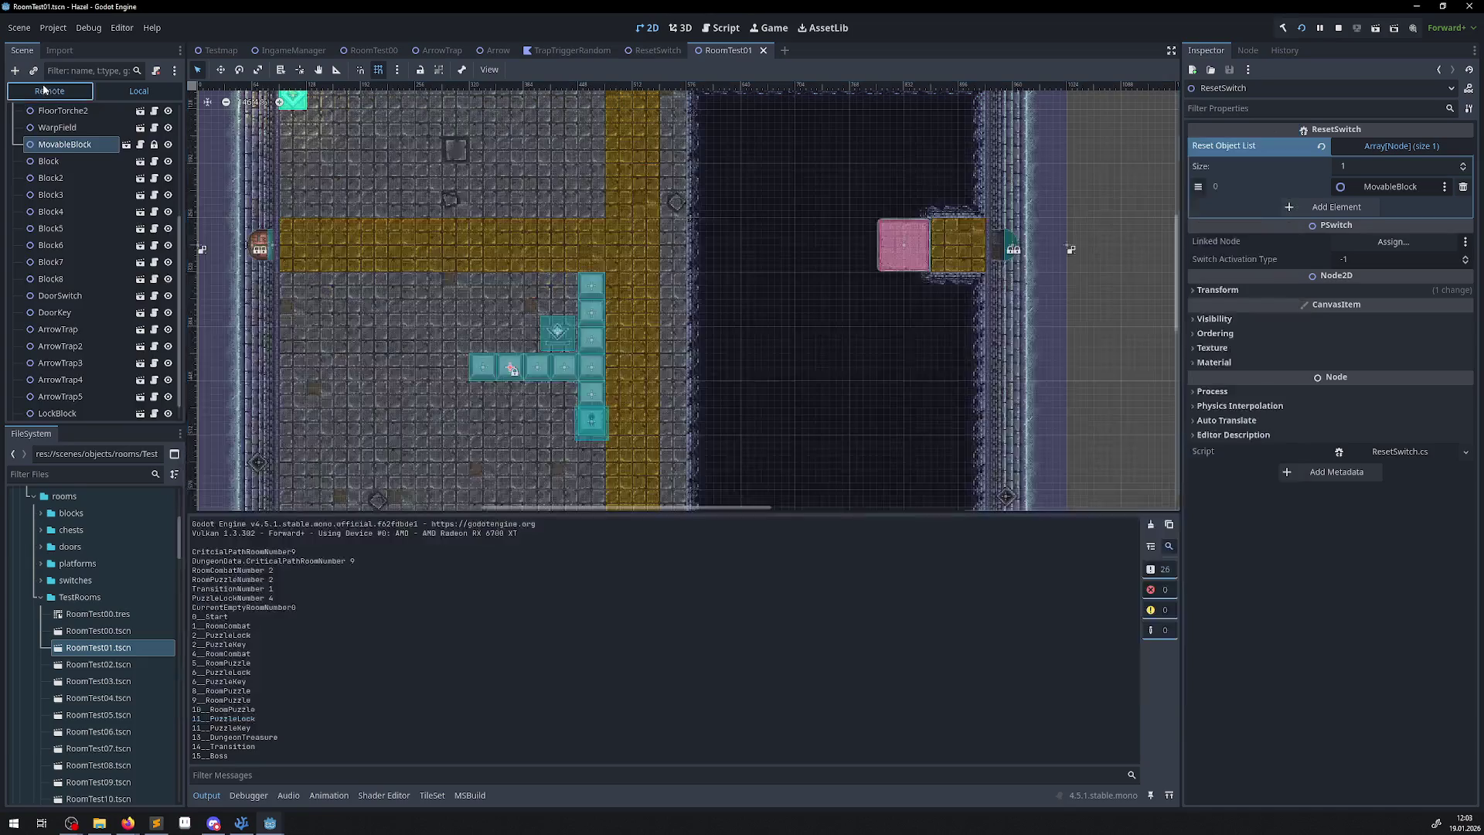
# Select the live Hero under GameModeNode and set its Node2D scale to 1.35.
pyautogui.click(17, 147)
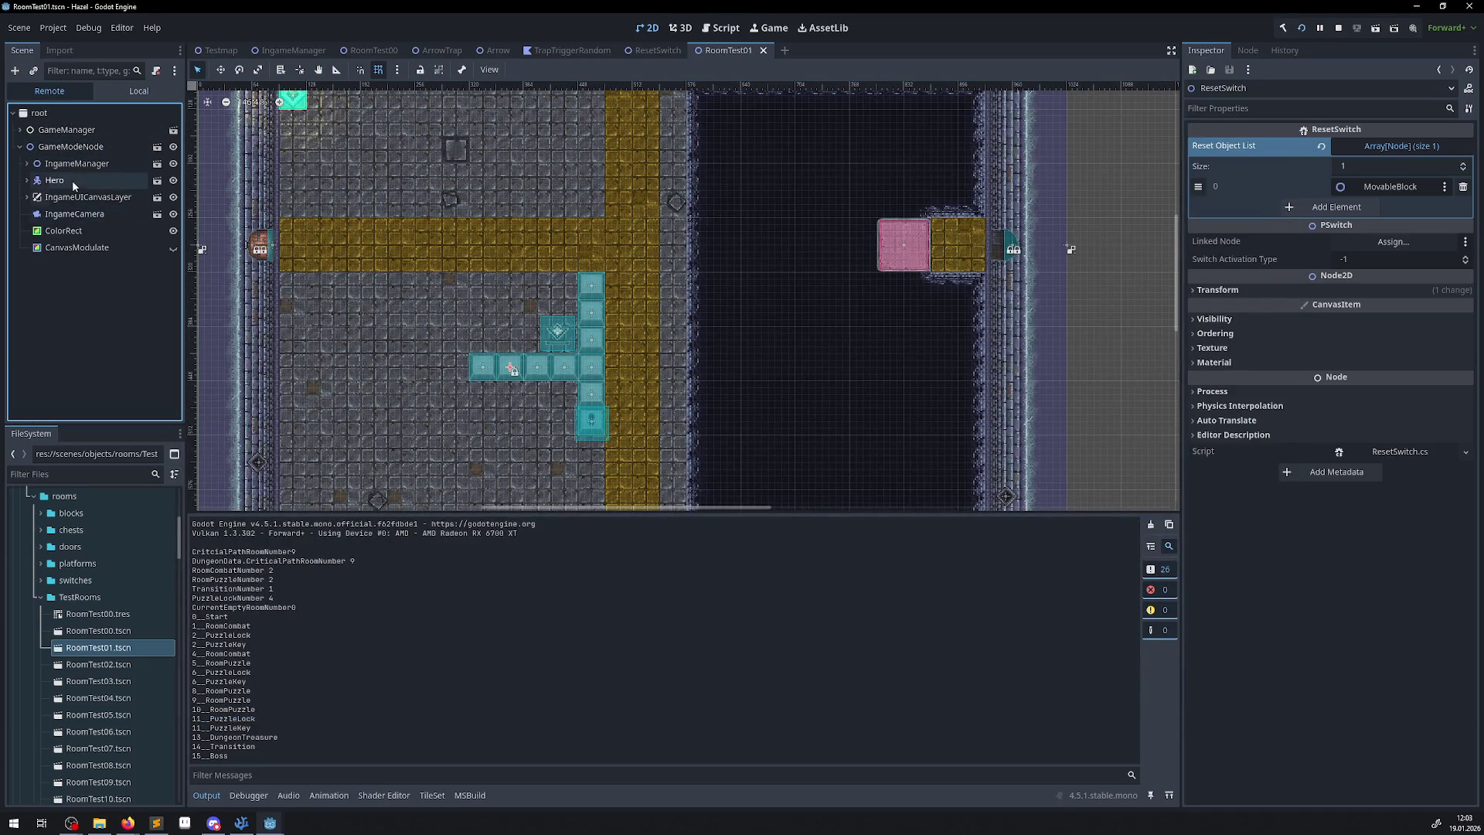
pyautogui.click(54, 180)
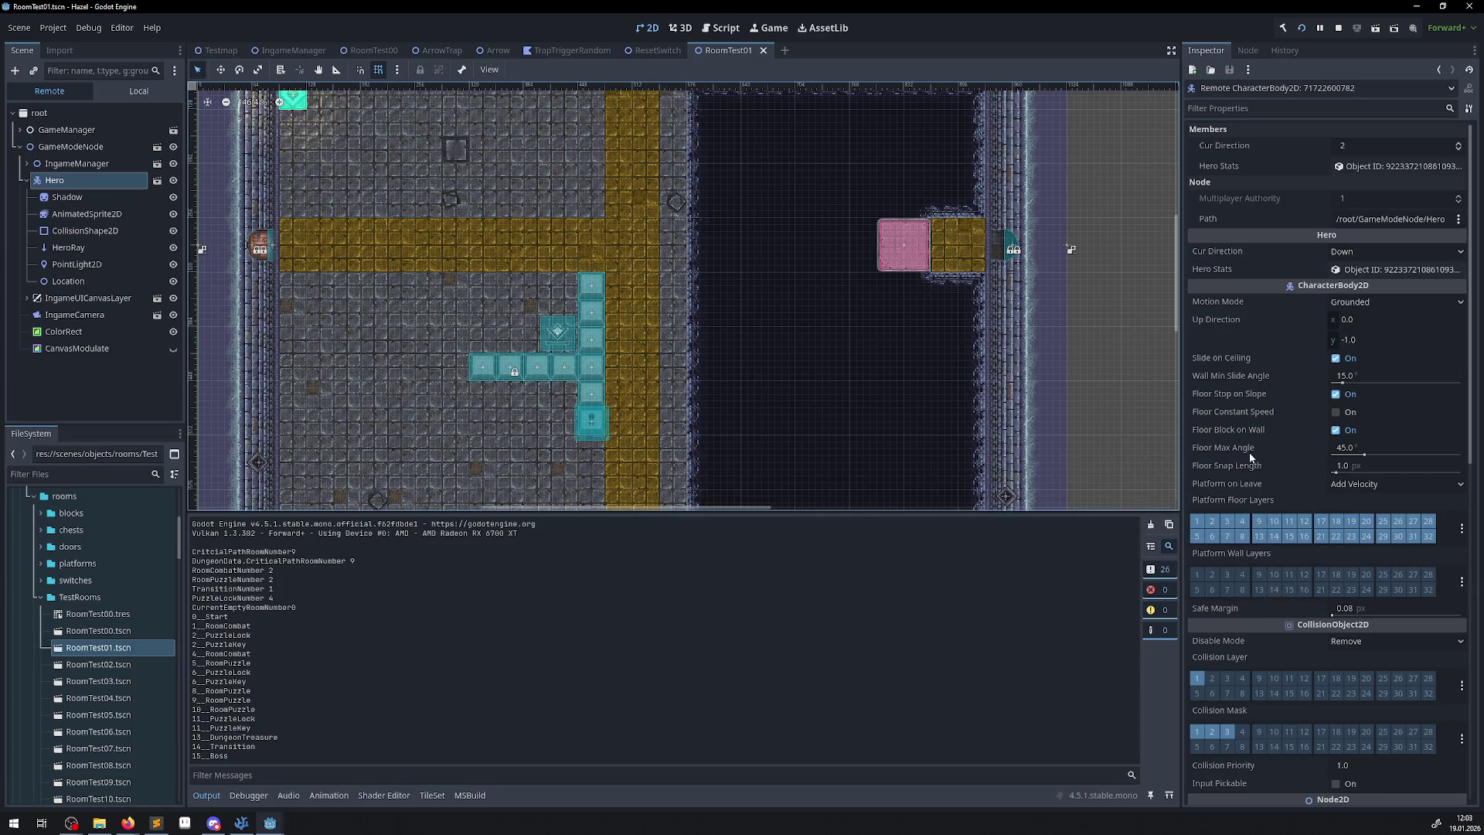
pyautogui.scroll(-5, 1257, 456)
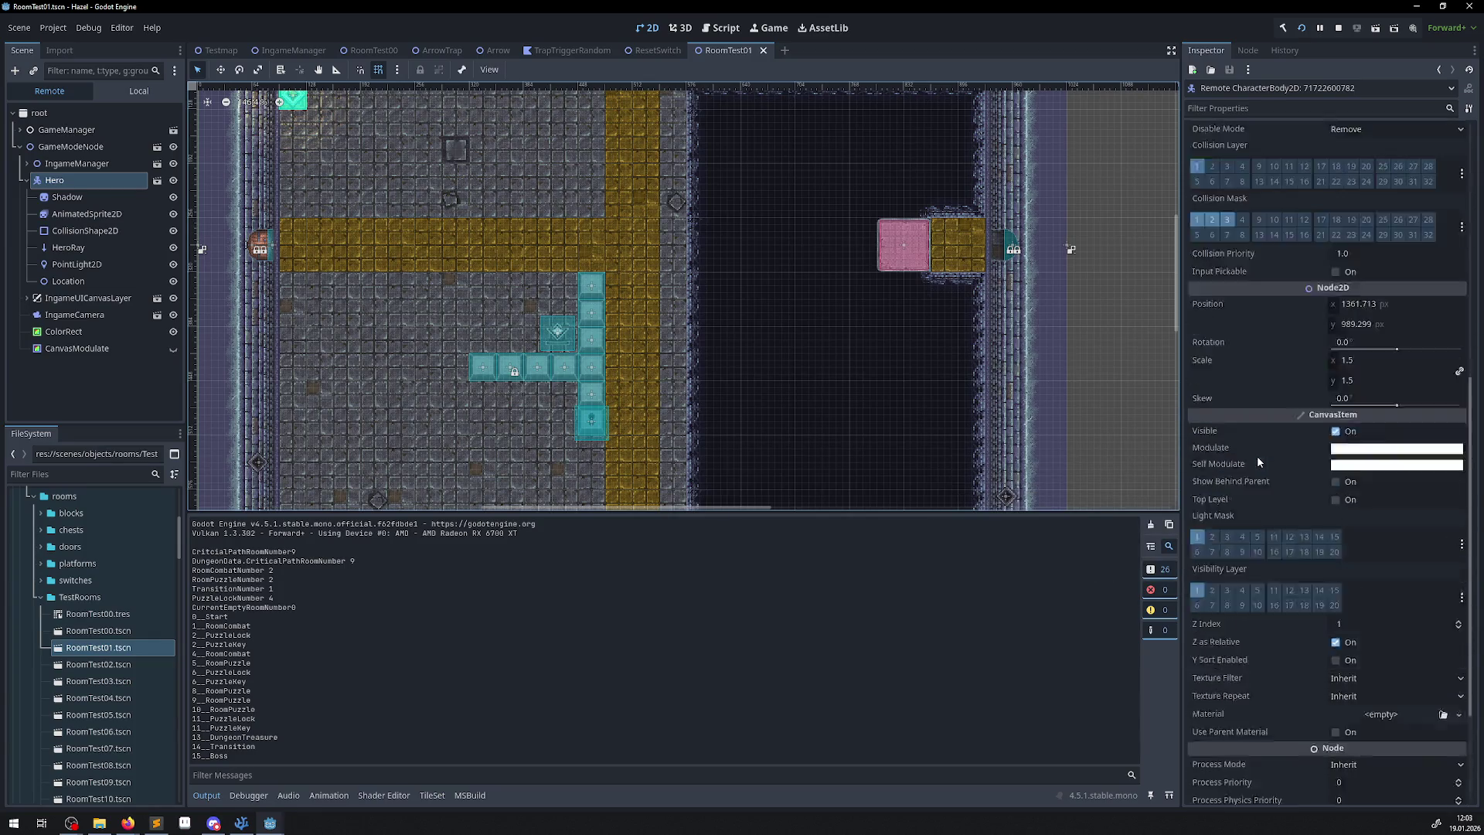
pyautogui.click(1358, 530)
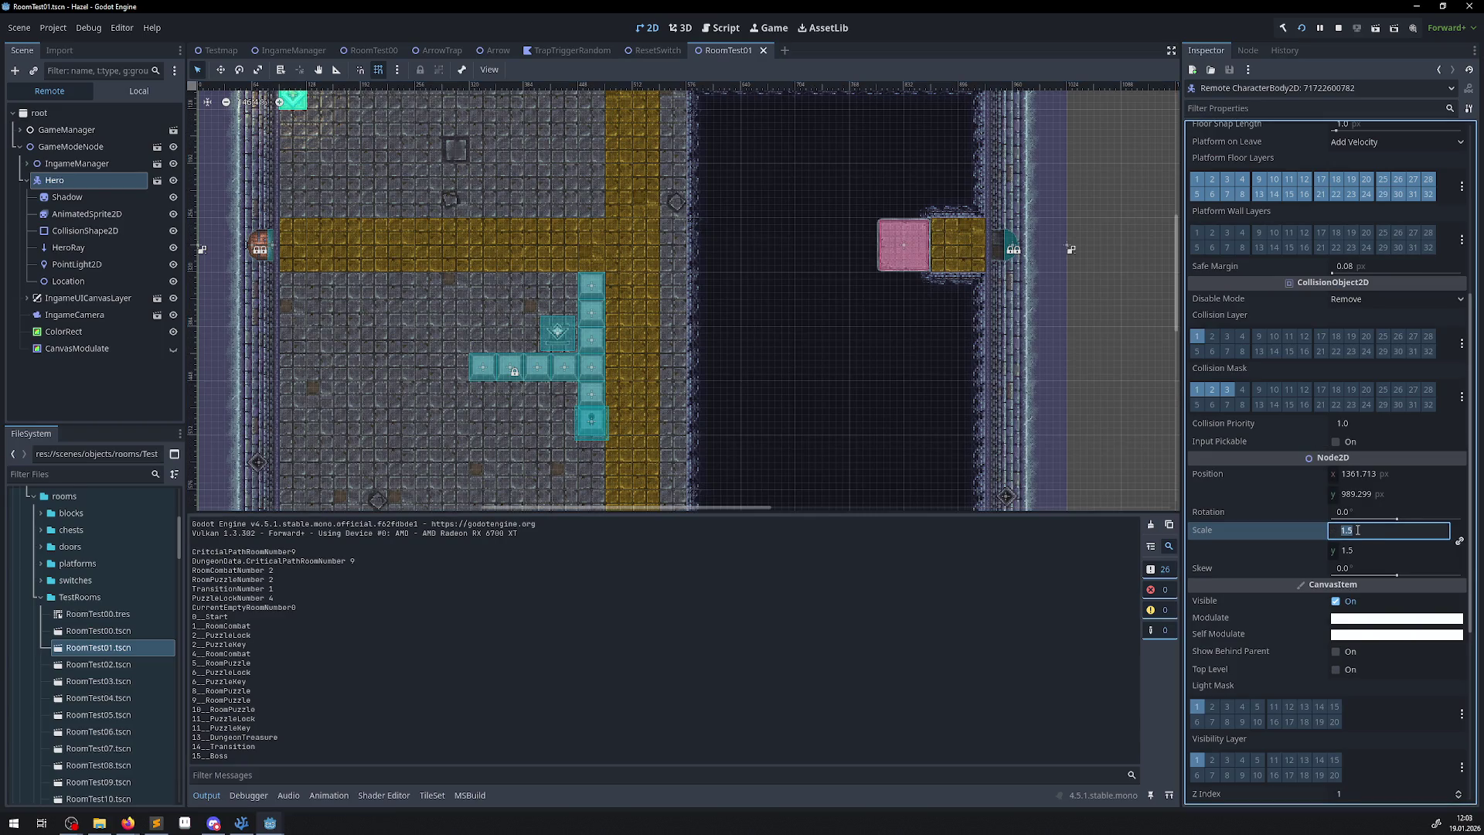
pyautogui.write('1.35')
pyautogui.press('Return')
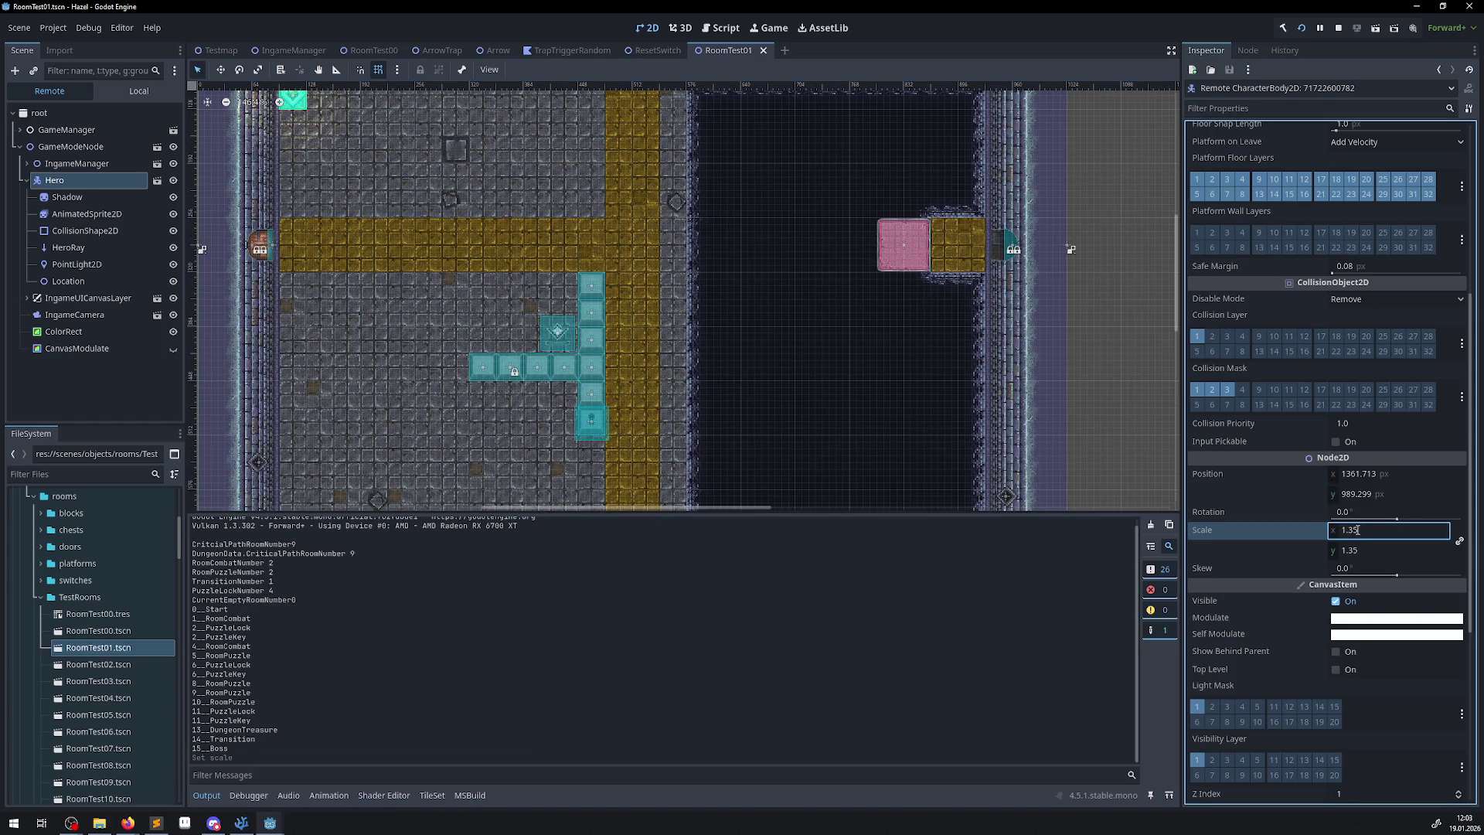
# Walk the 1.35-scale hero around in the game to check its size.
pyautogui.hotkey('alt', 'Tab')
pyautogui.press('Right')
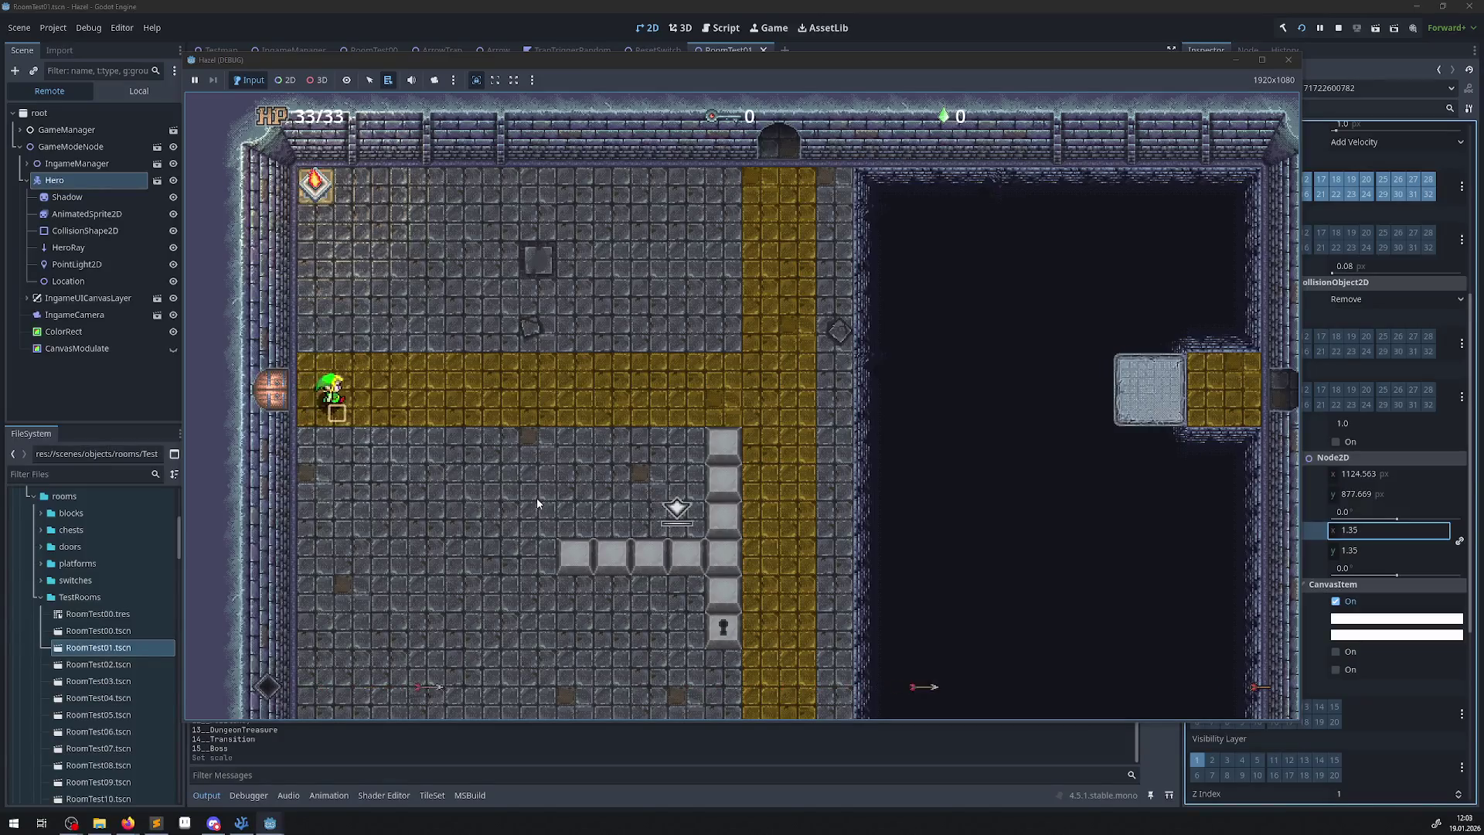
pyautogui.press('Left')
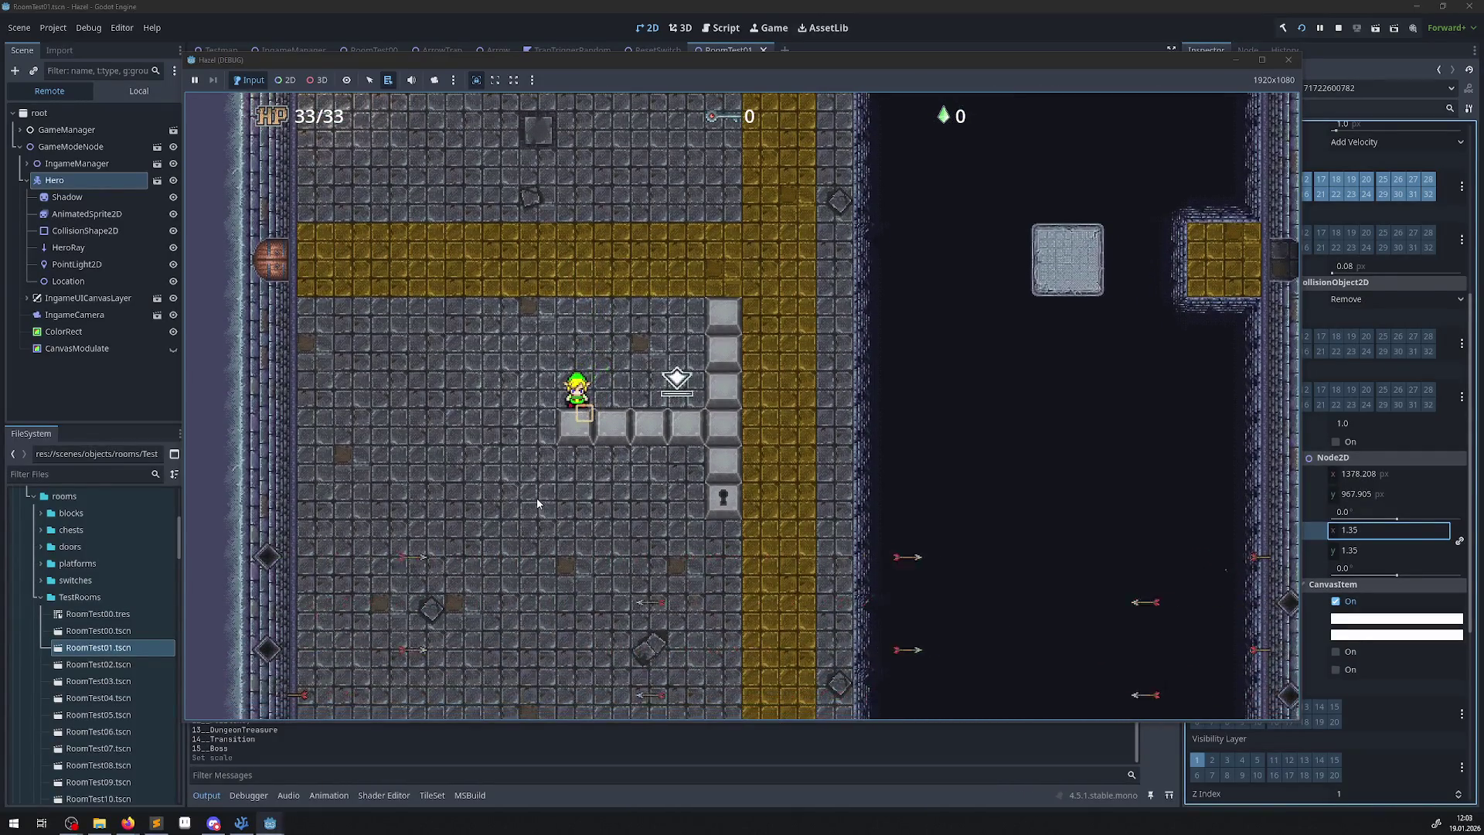
pyautogui.press('Right')
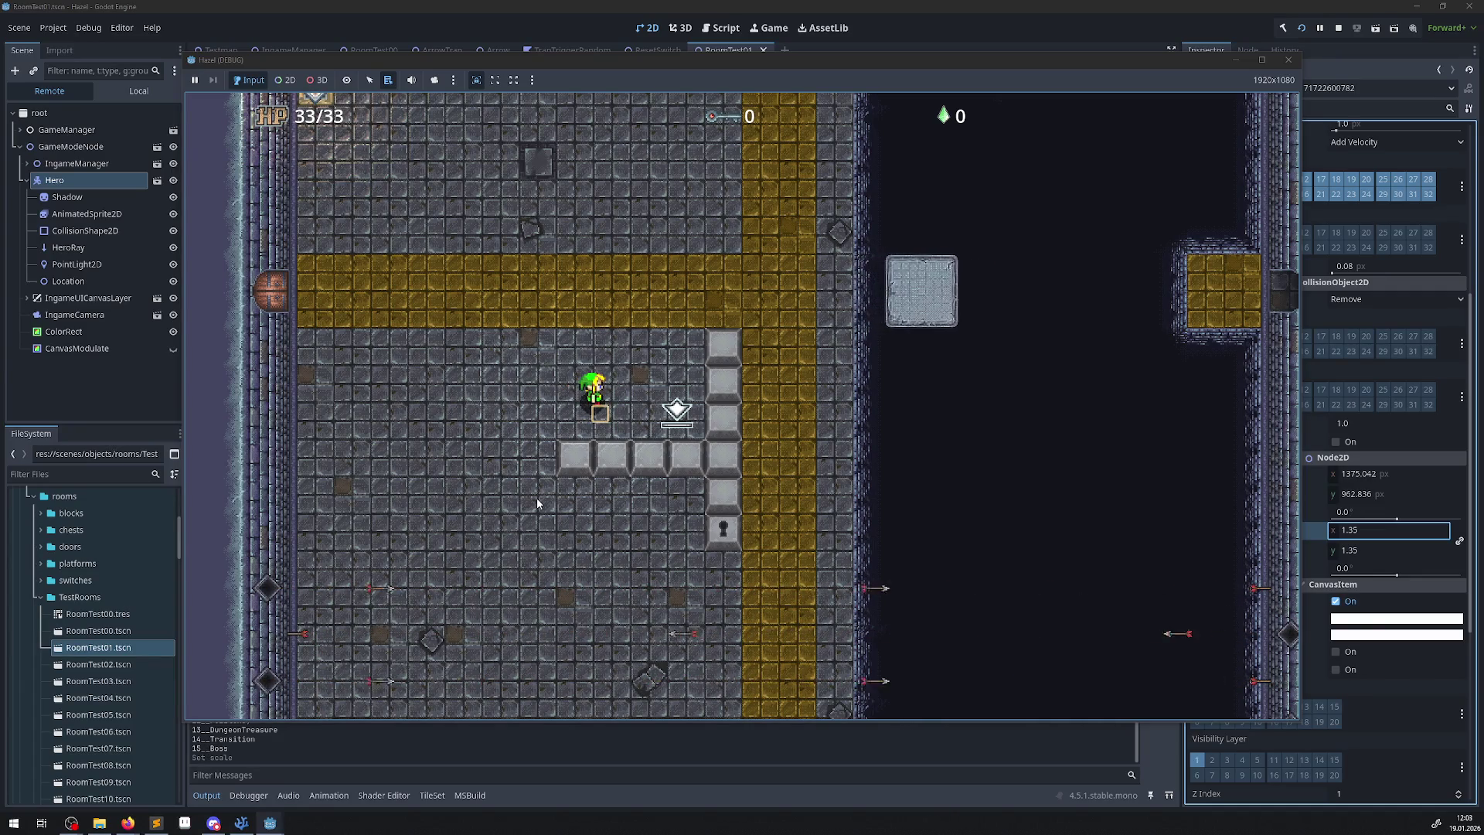
pyautogui.press('Up')
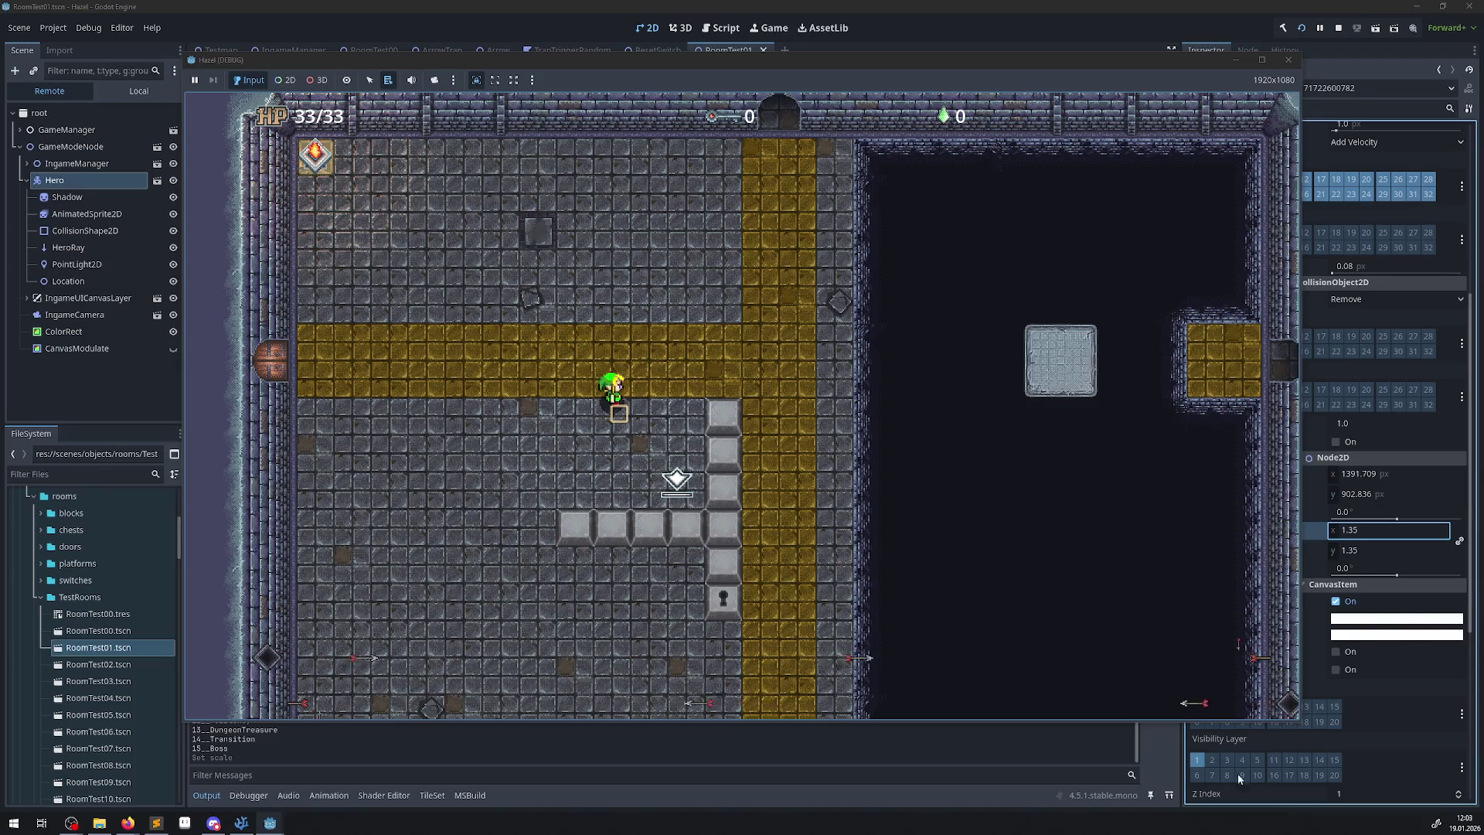
# Change the hero's scale to 1.25 and resume walking it in the game.
pyautogui.click(1361, 537)
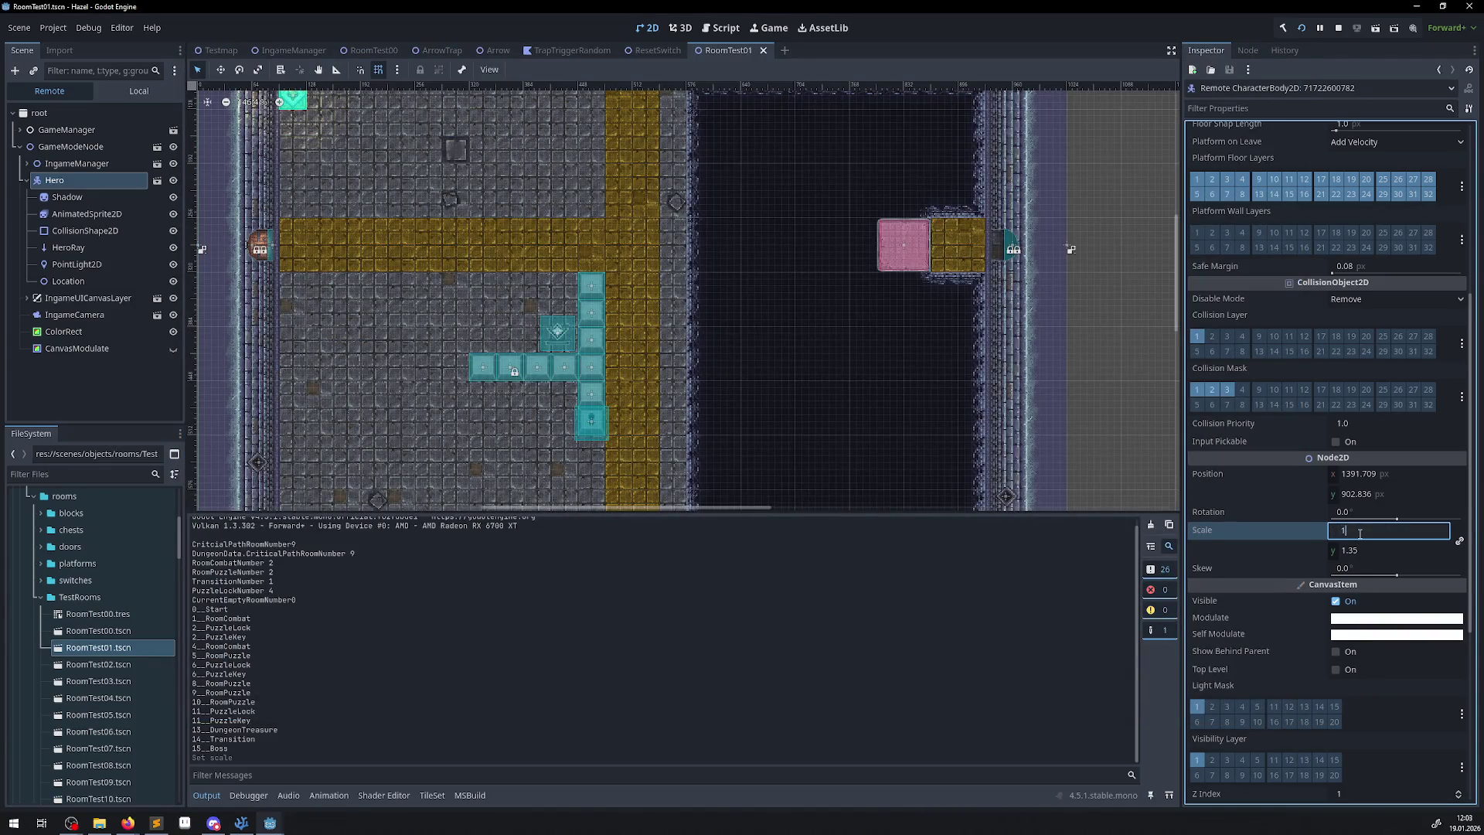
pyautogui.write('.25')
pyautogui.press('Return')
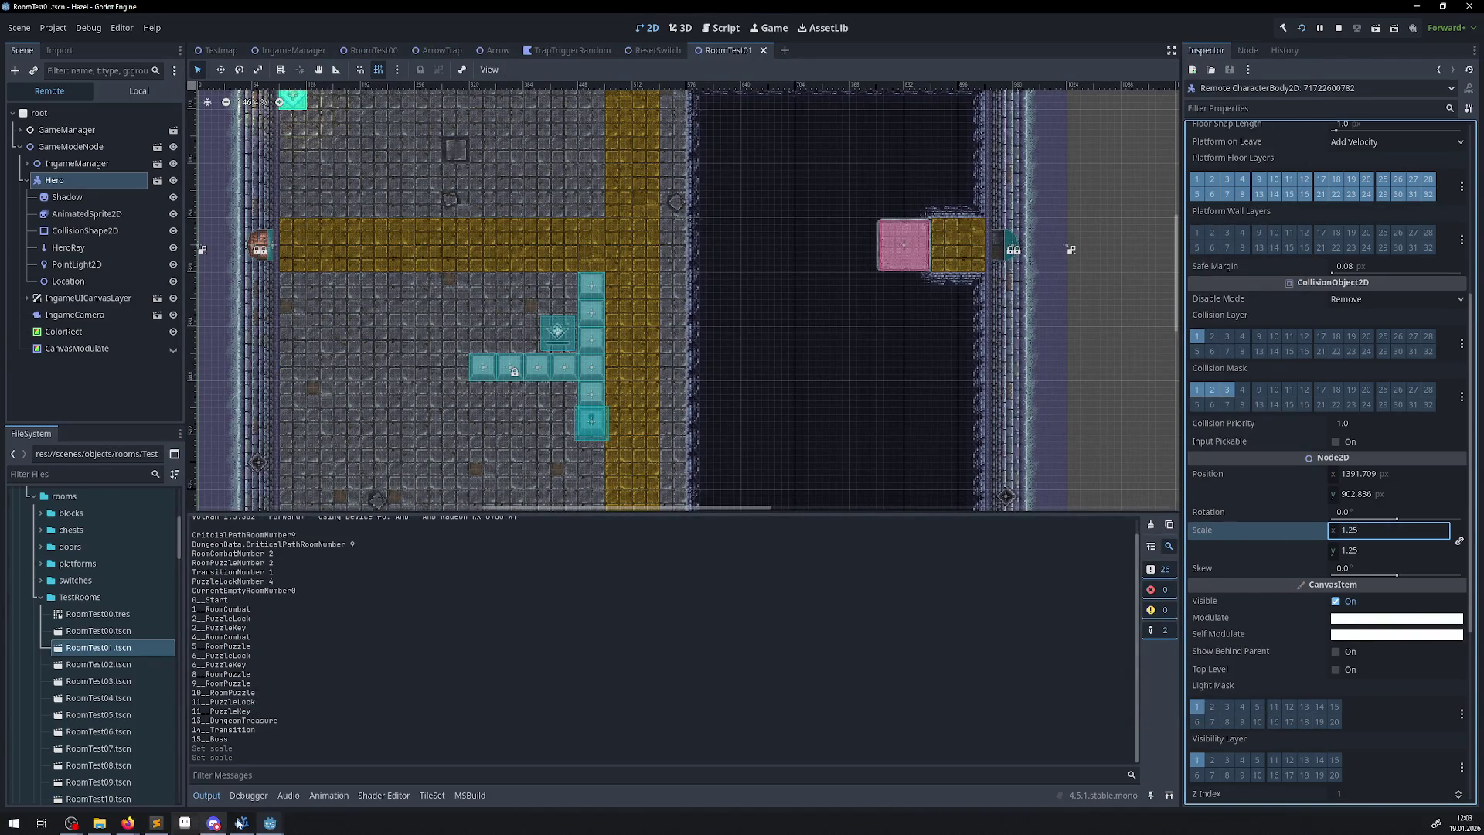
pyautogui.moveTo(266, 823)
pyautogui.click(364, 773)
pyautogui.press('Right')
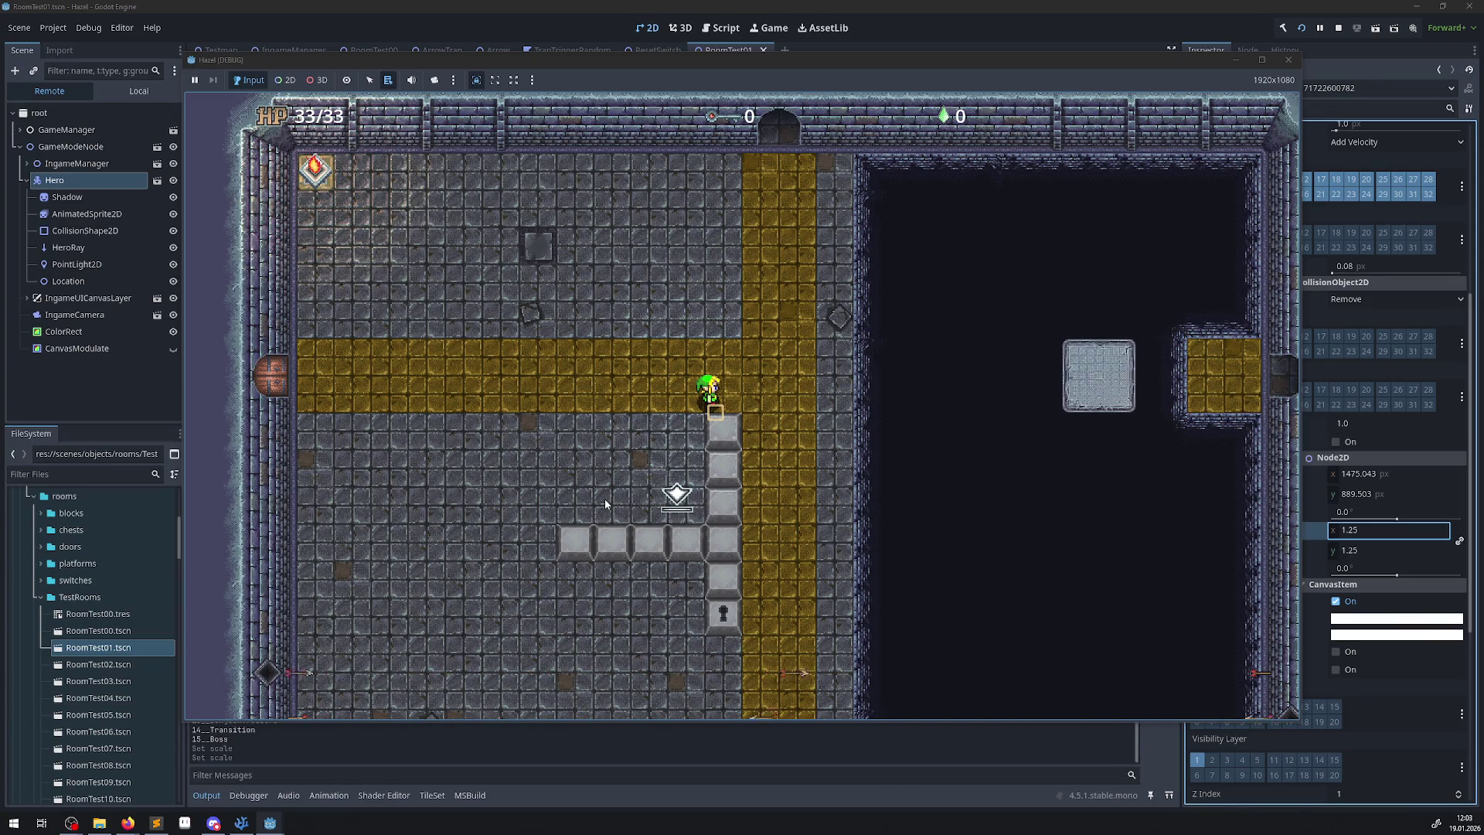
# Walk the 1.25-scale hero up the path into the room above, then stop the game.
pyautogui.press('Left')
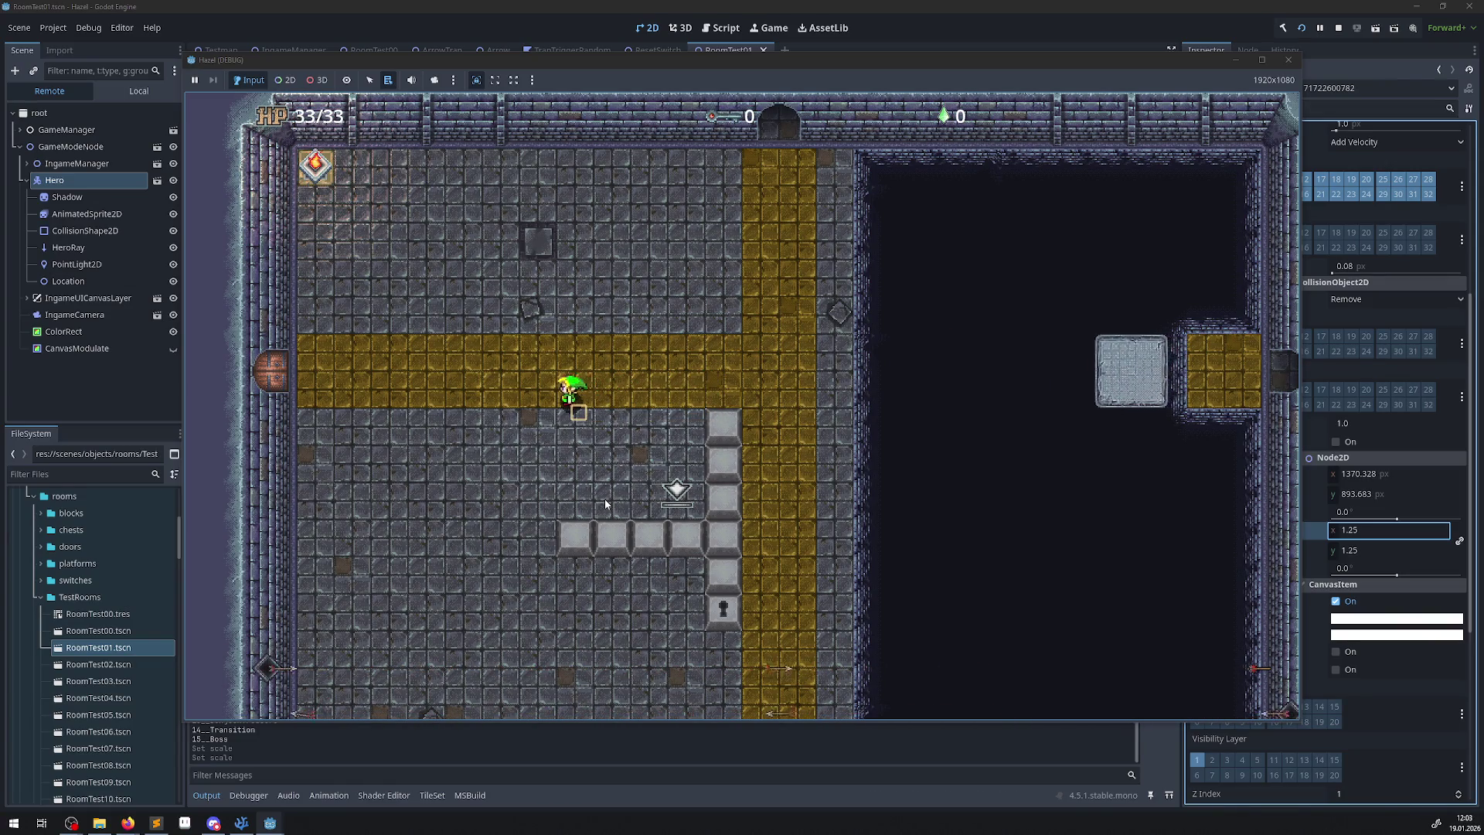
pyautogui.press('Down')
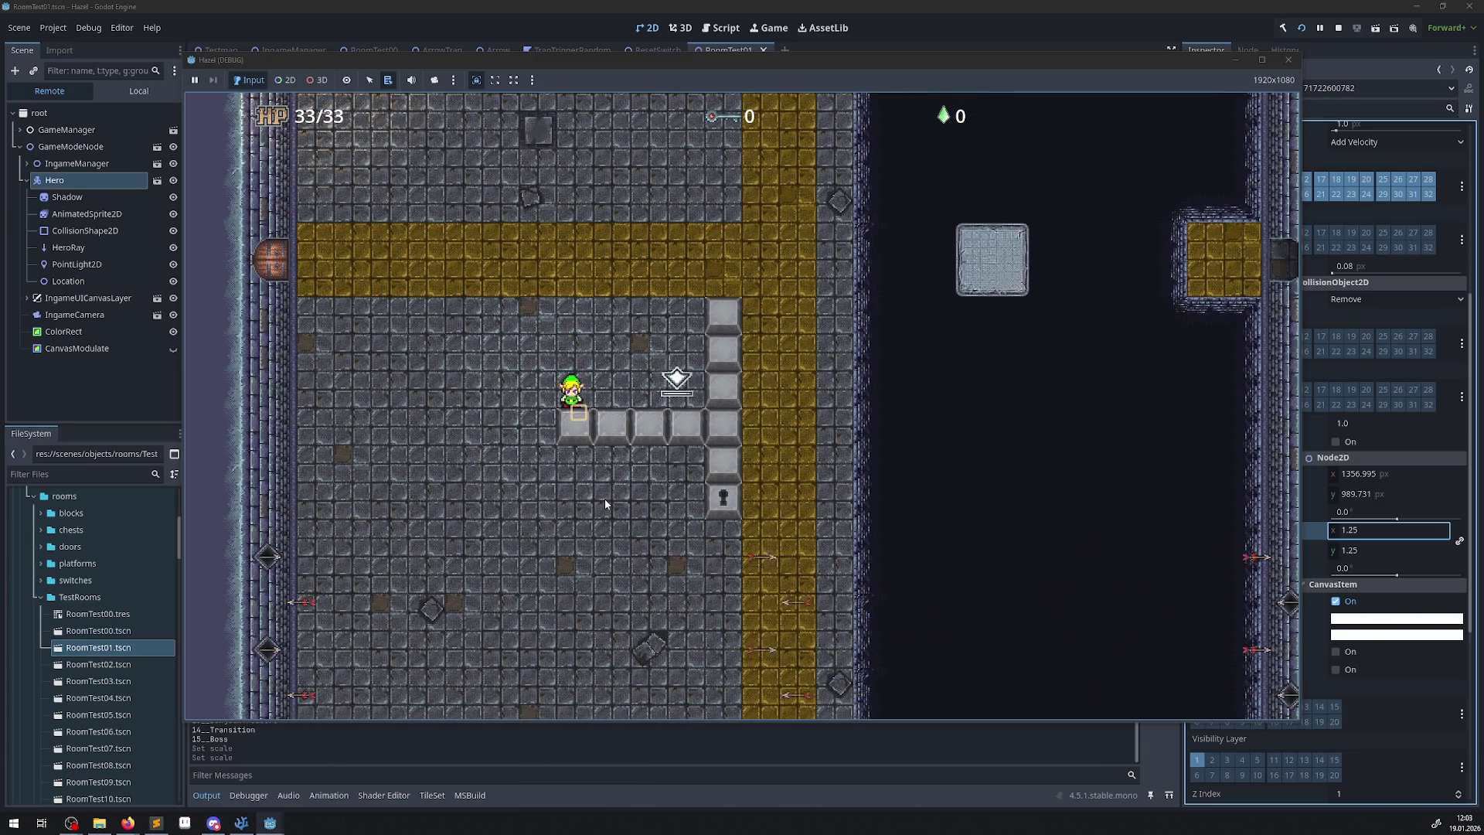
pyautogui.press('Right')
pyautogui.press('Up')
pyautogui.press('Right')
pyautogui.press('Up')
pyautogui.press('Up')
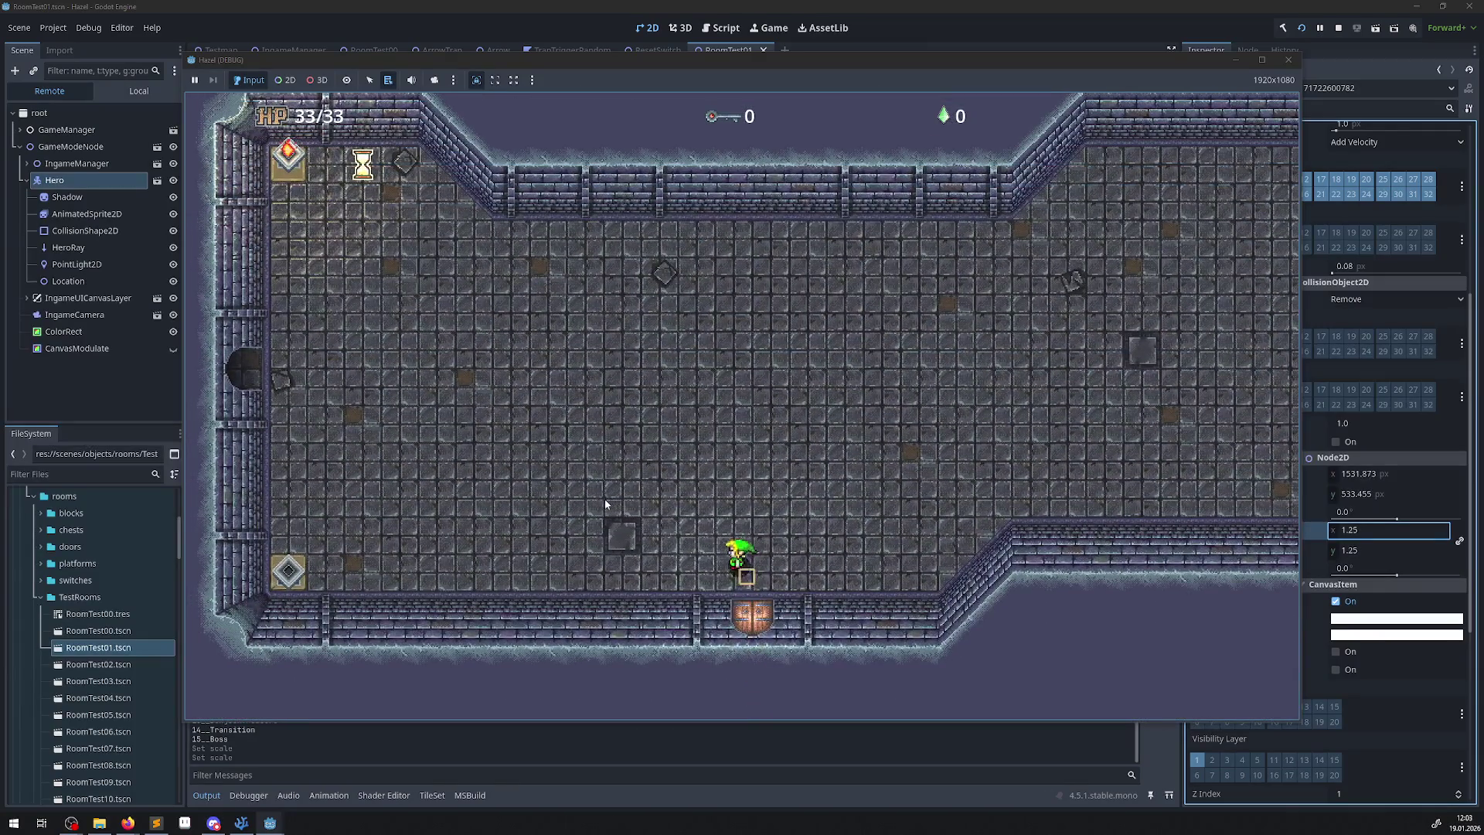
pyautogui.press('Left')
pyautogui.press('Left')
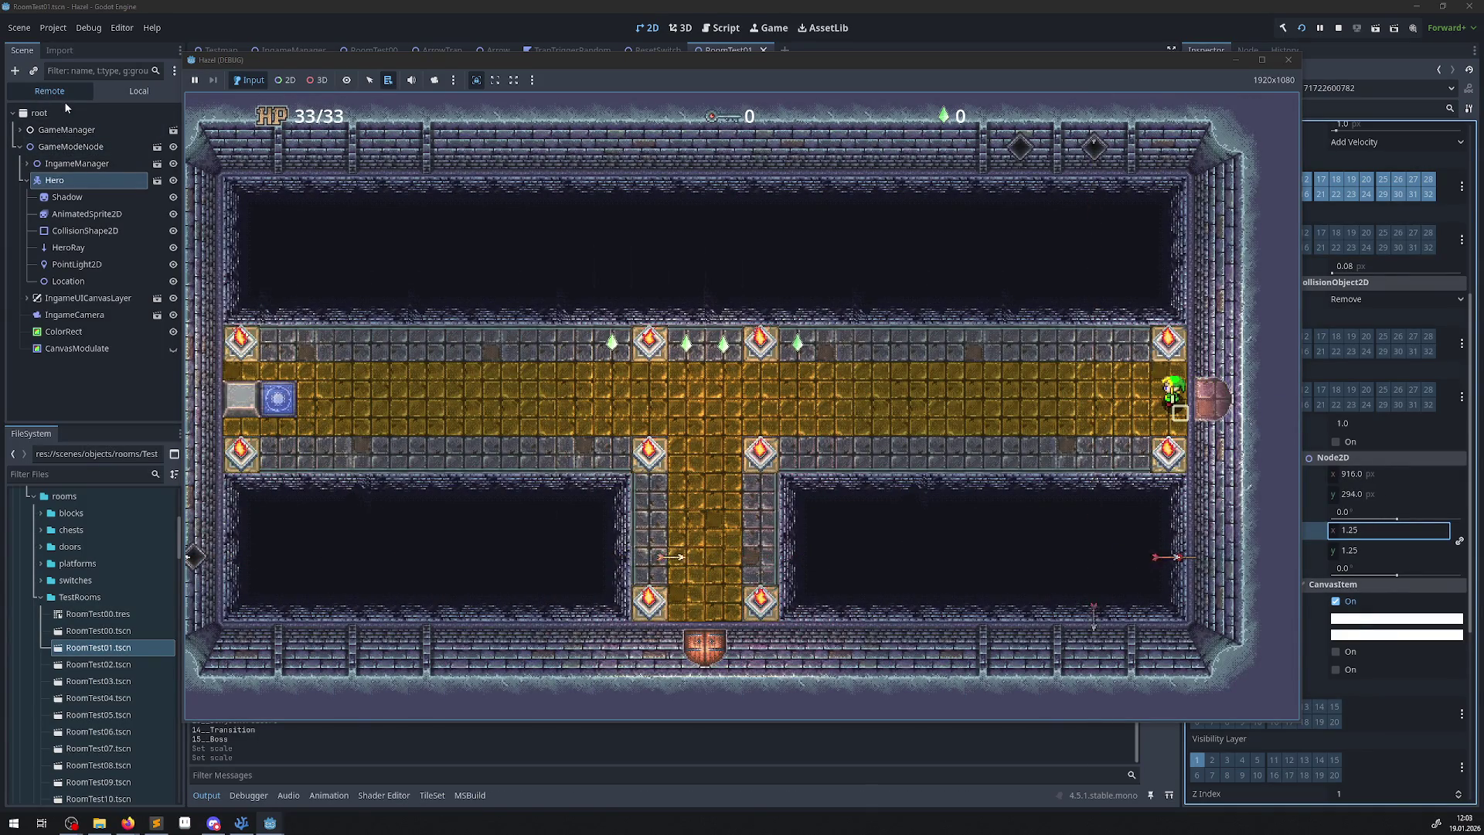
pyautogui.click(1288, 59)
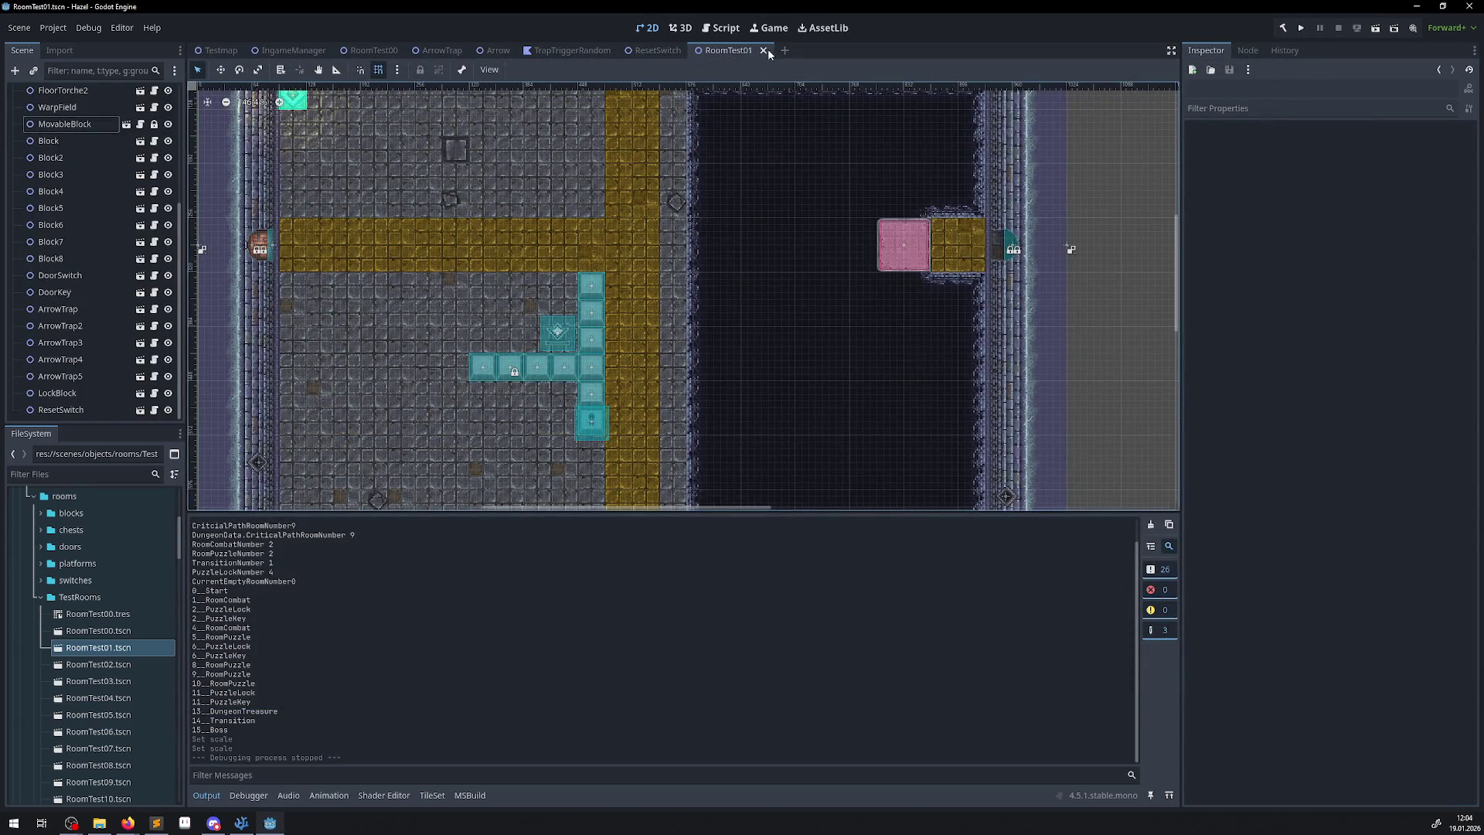
# Close RoomTest01, open RoomTest00, and drag testsprite.png into the corridor as a sprite.
pyautogui.click(764, 51)
pyautogui.click(371, 51)
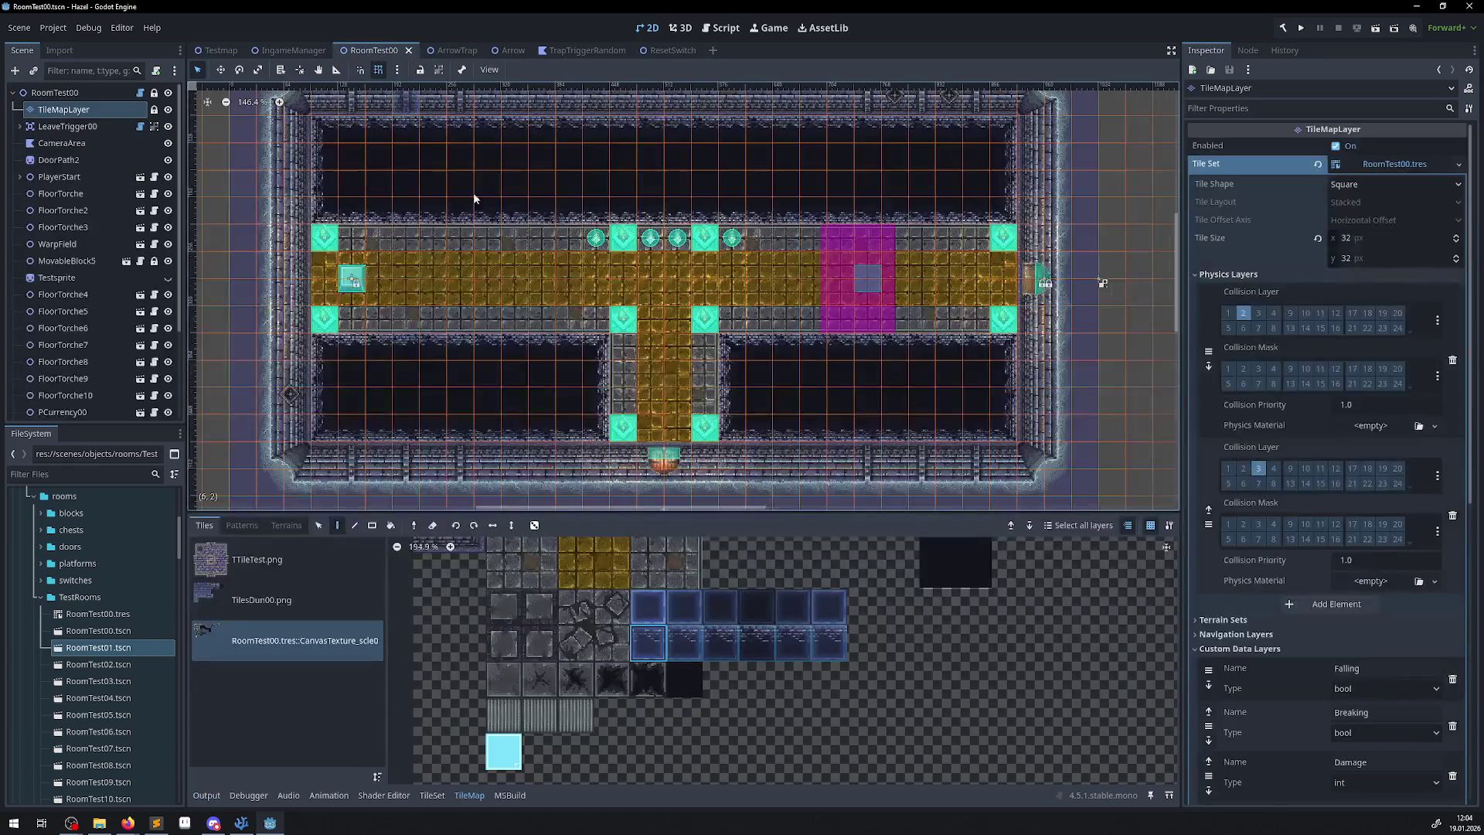
pyautogui.scroll(-10, 143, 610)
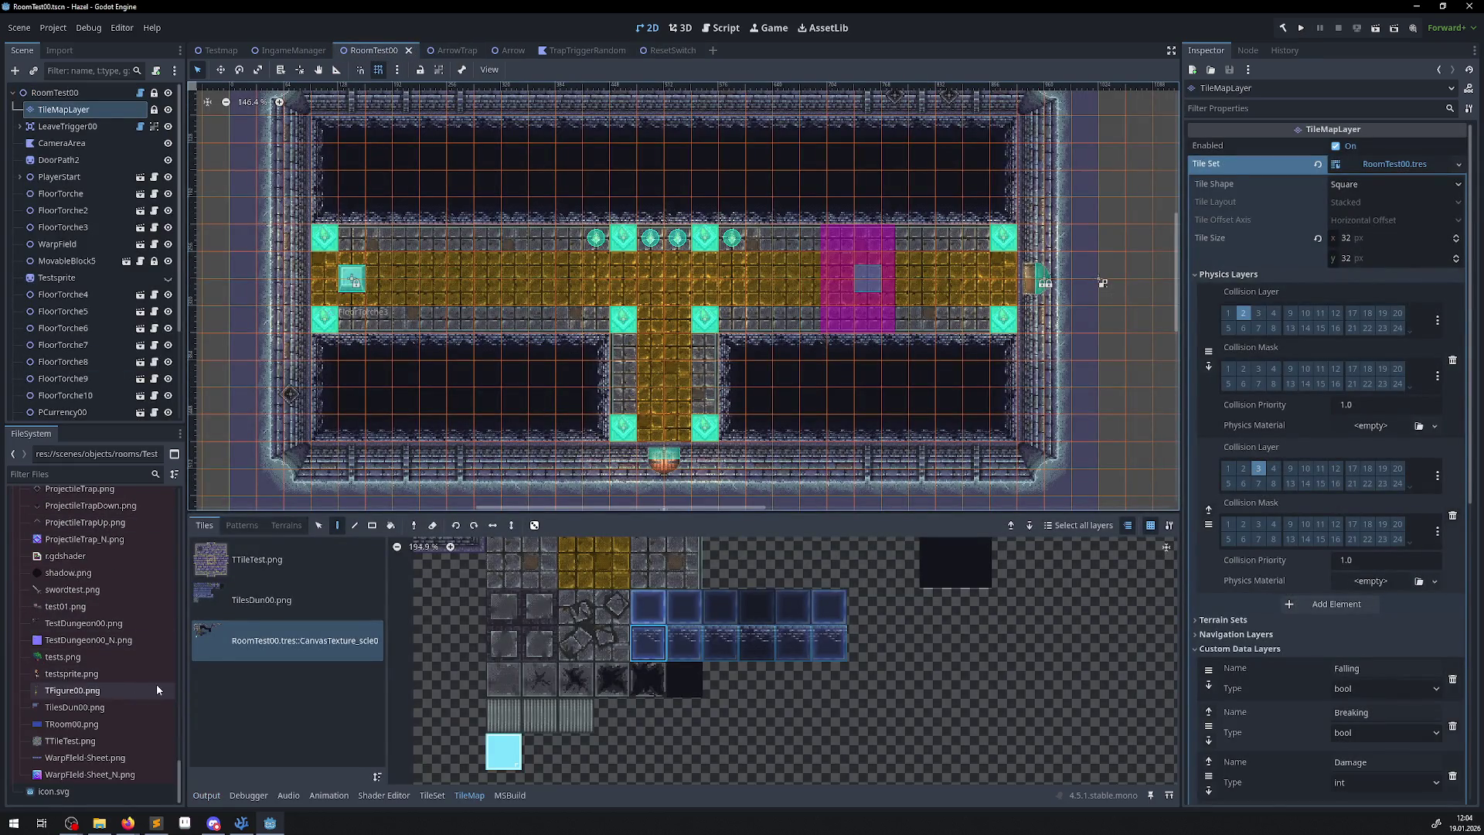
pyautogui.moveTo(133, 671)
pyautogui.mouseDown()
pyautogui.moveTo(702, 415)
pyautogui.moveTo(789, 265)
pyautogui.moveTo(565, 456)
pyautogui.moveTo(565, 438)
pyautogui.moveTo(769, 361)
pyautogui.moveTo(566, 435)
pyautogui.moveTo(578, 429)
pyautogui.mouseUp()
pyautogui.scroll(6, 787, 271)
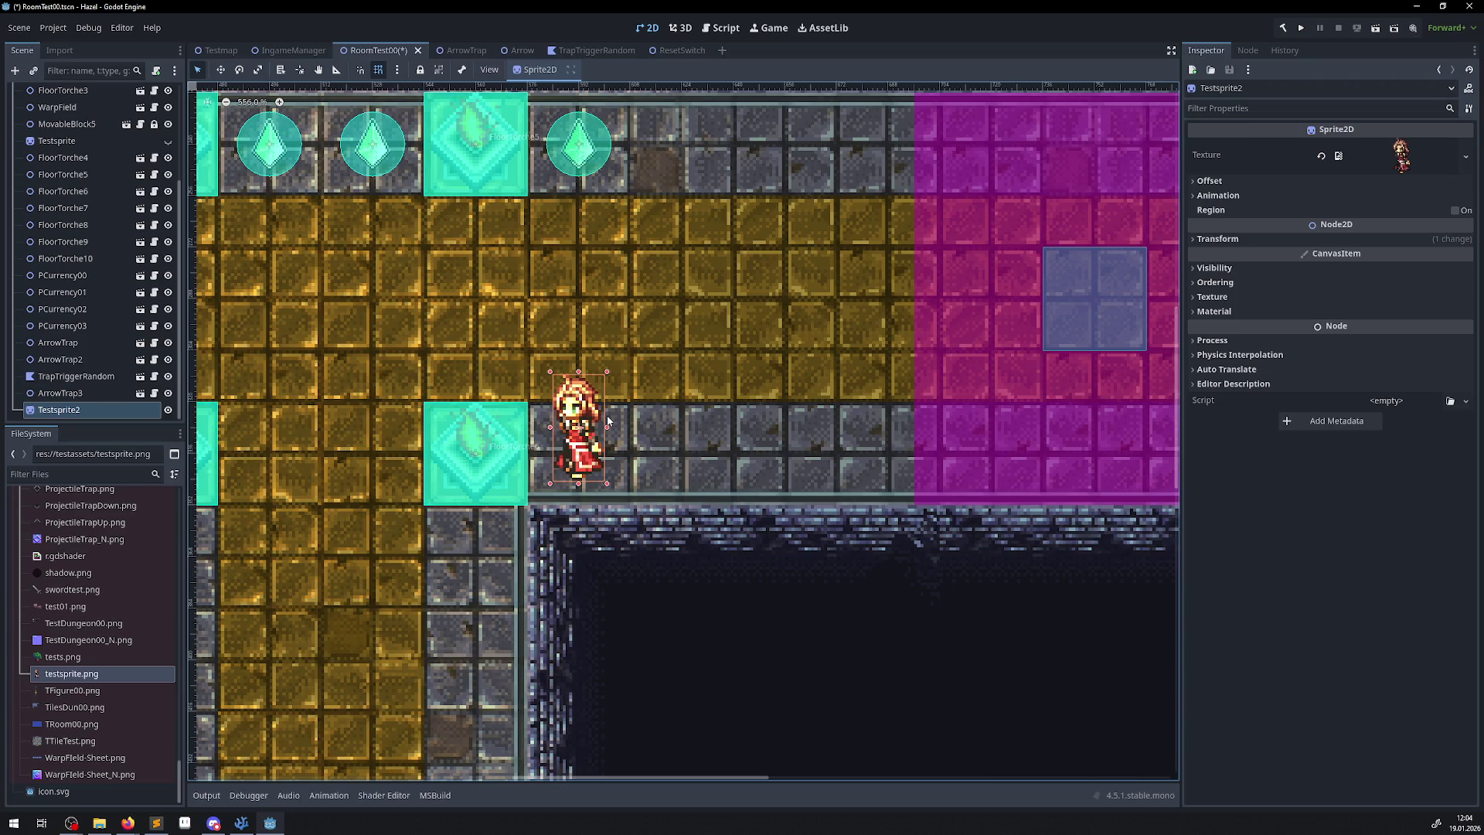
pyautogui.scroll(-5, 608, 421)
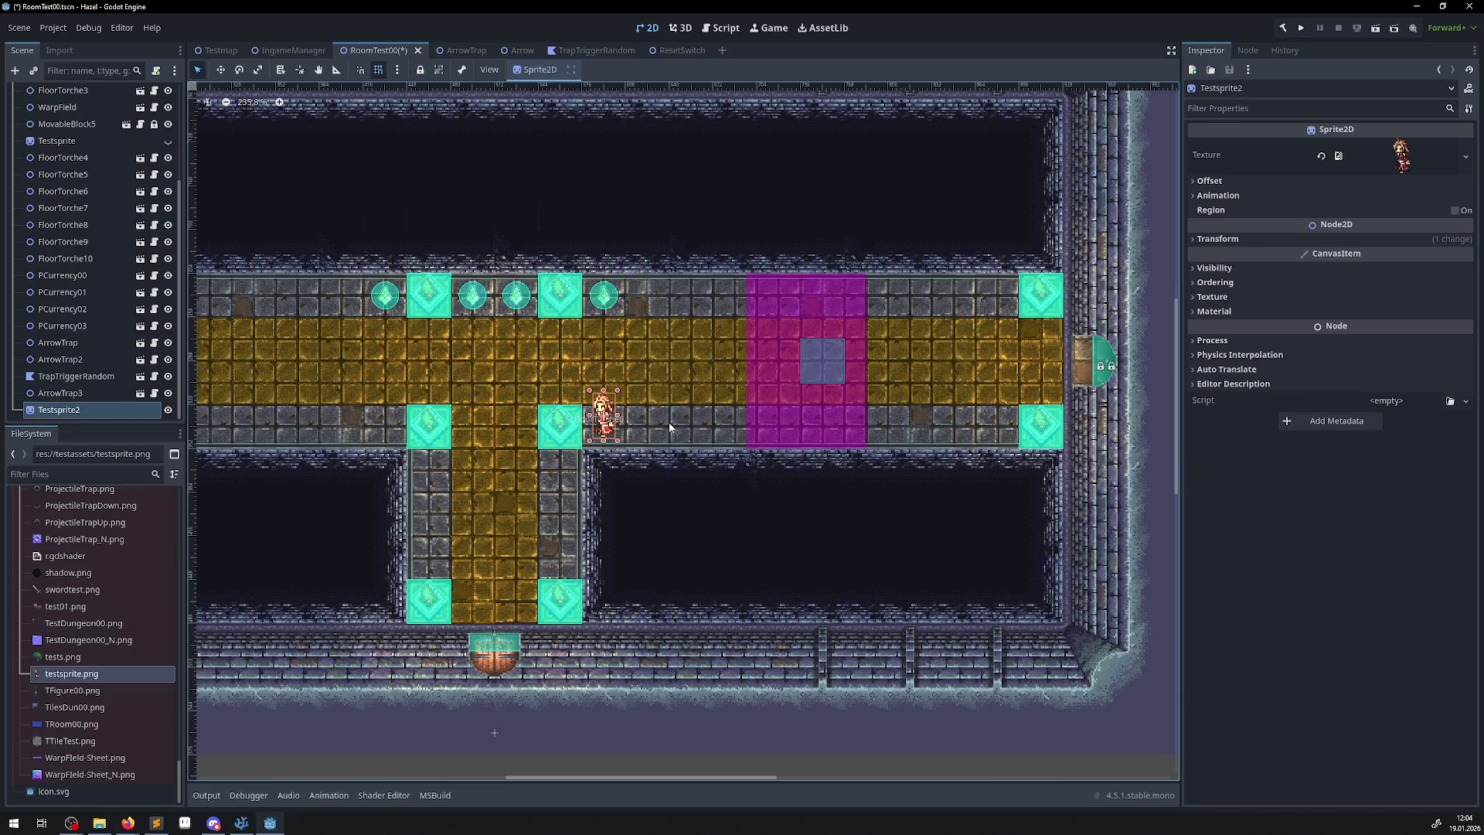
pyautogui.scroll(-2, 669, 422)
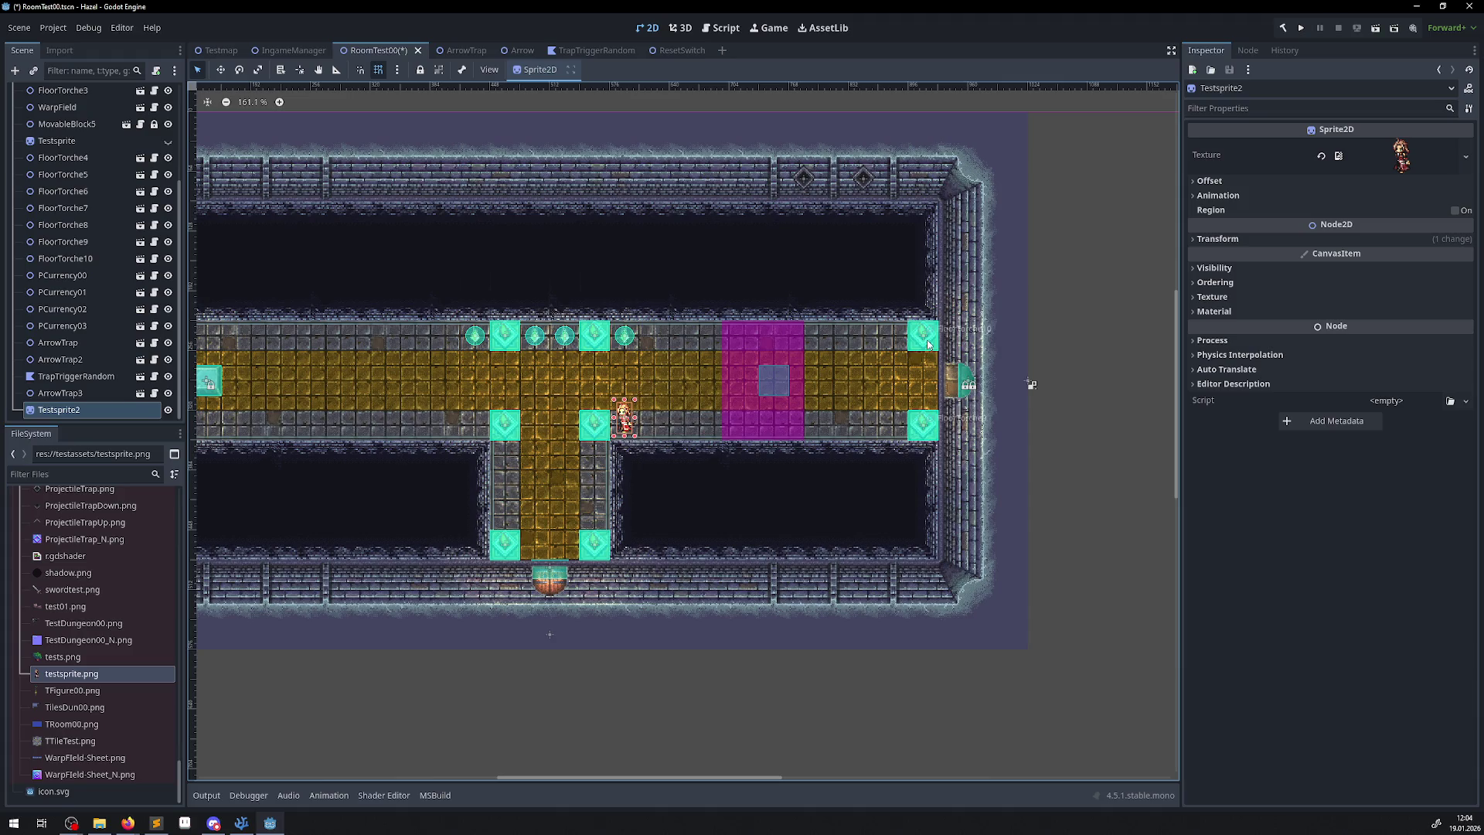
# Drag the reference sprite onto the lower tile row at position (592, 328) and relaunch the game.
pyautogui.click(1191, 241)
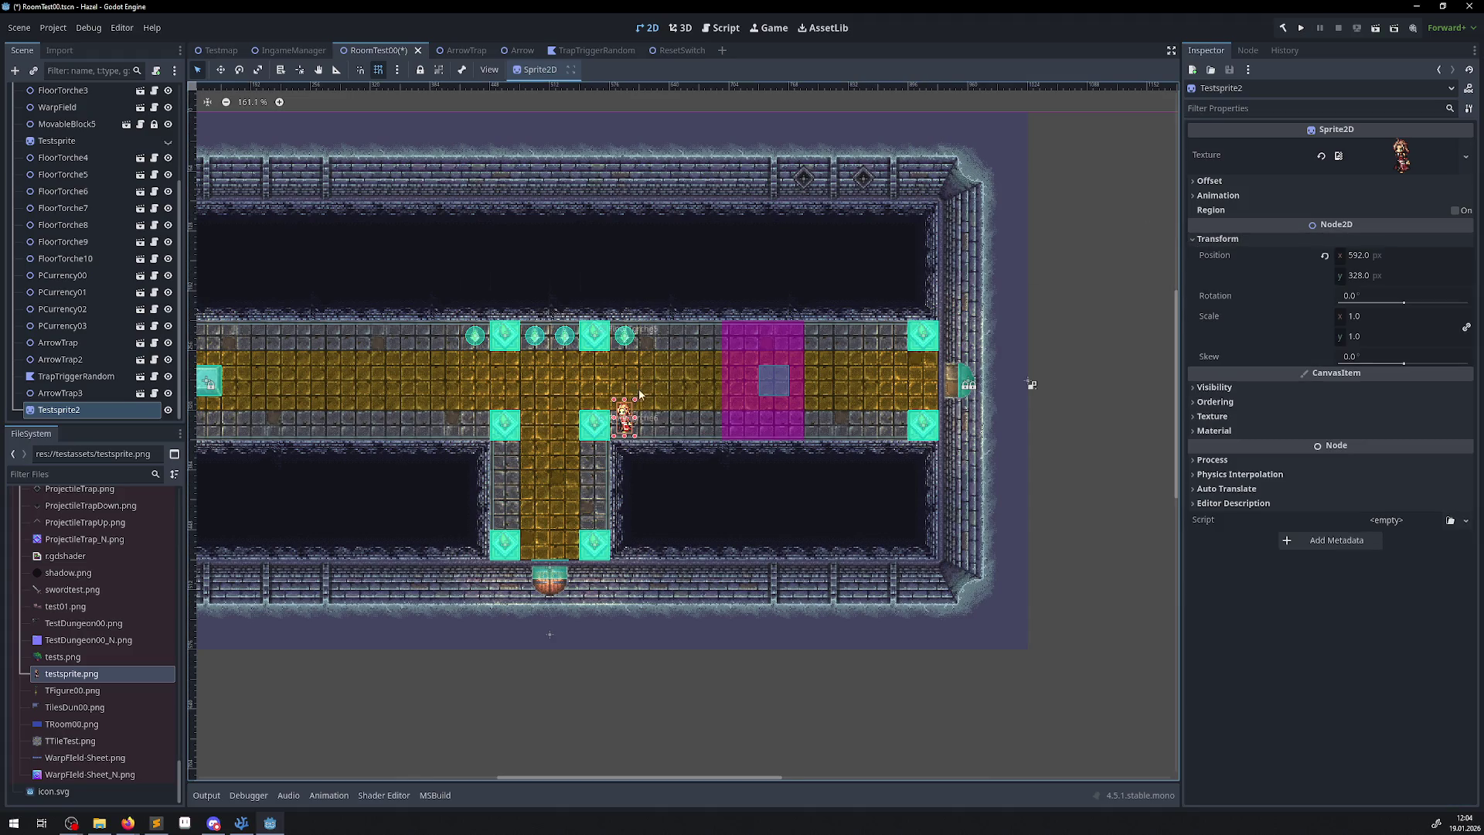
pyautogui.scroll(3, 644, 431)
pyautogui.scroll(4, 607, 412)
pyautogui.moveTo(598, 398)
pyautogui.mouseDown()
pyautogui.moveTo(597, 436)
pyautogui.moveTo(619, 315)
pyautogui.mouseUp()
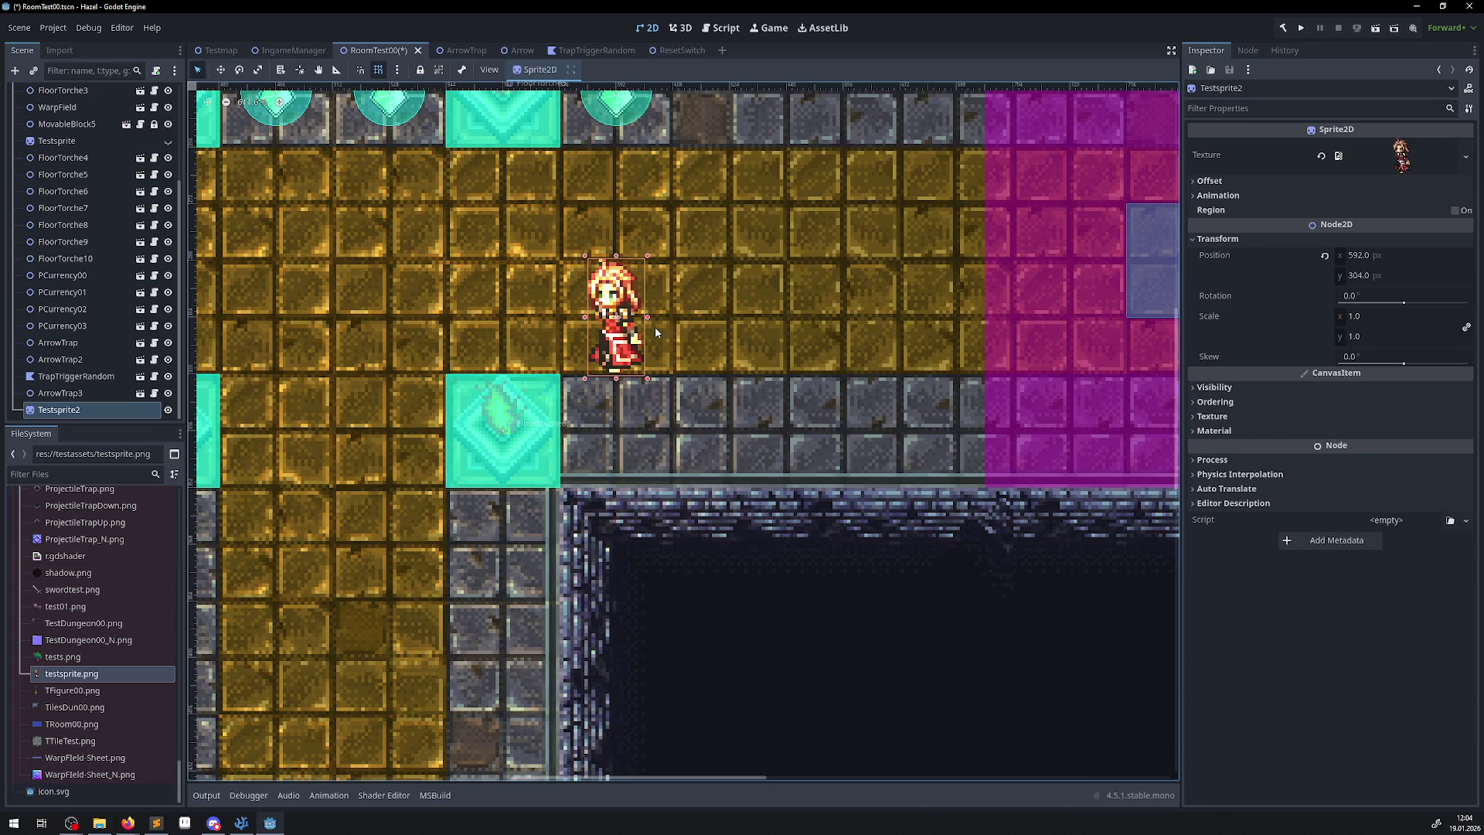
pyautogui.moveTo(621, 342)
pyautogui.mouseDown()
pyautogui.moveTo(729, 346)
pyautogui.moveTo(627, 433)
pyautogui.mouseUp()
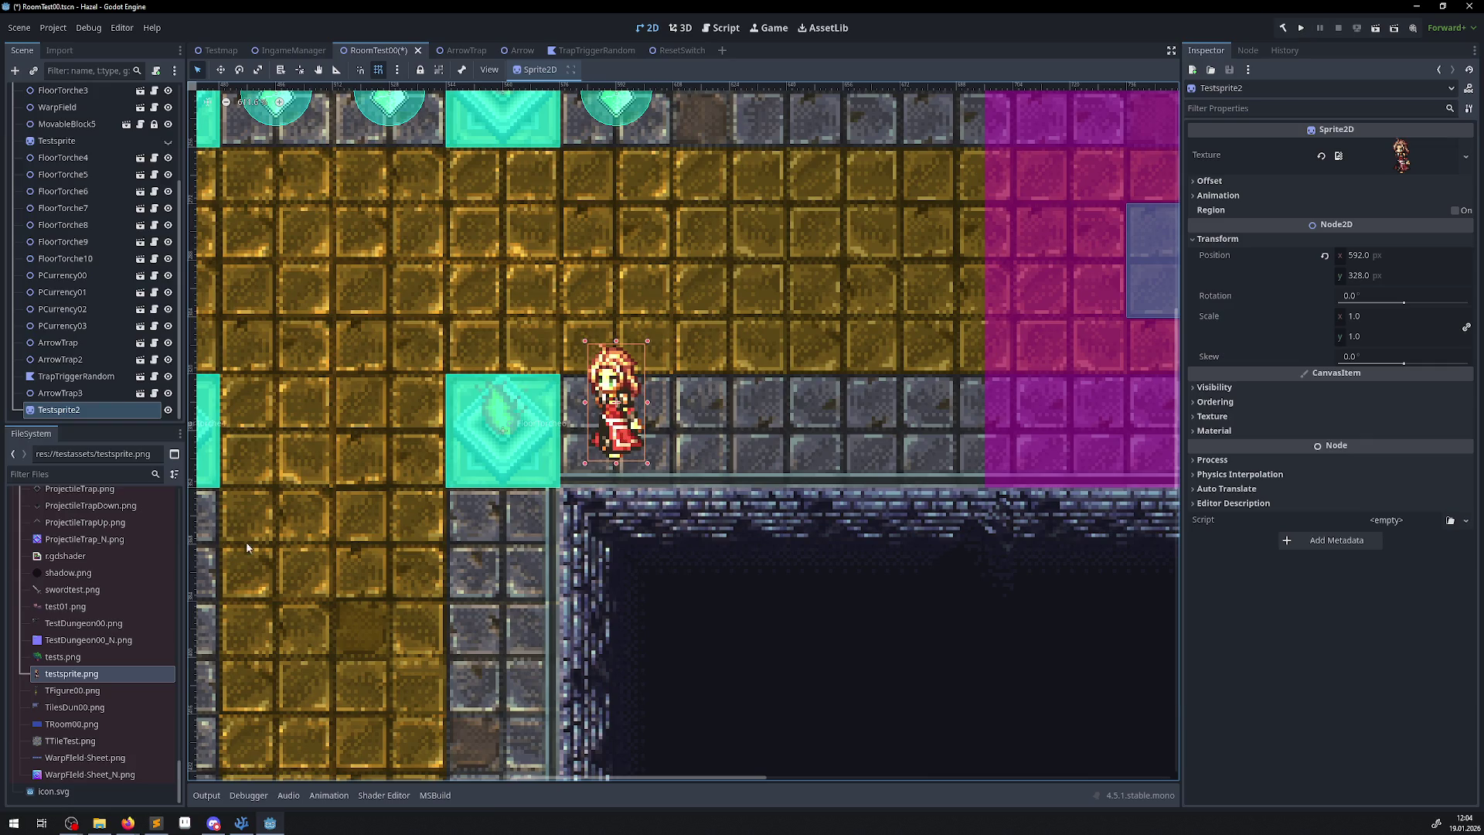
pyautogui.scroll(5, 103, 636)
pyautogui.scroll(10, 101, 635)
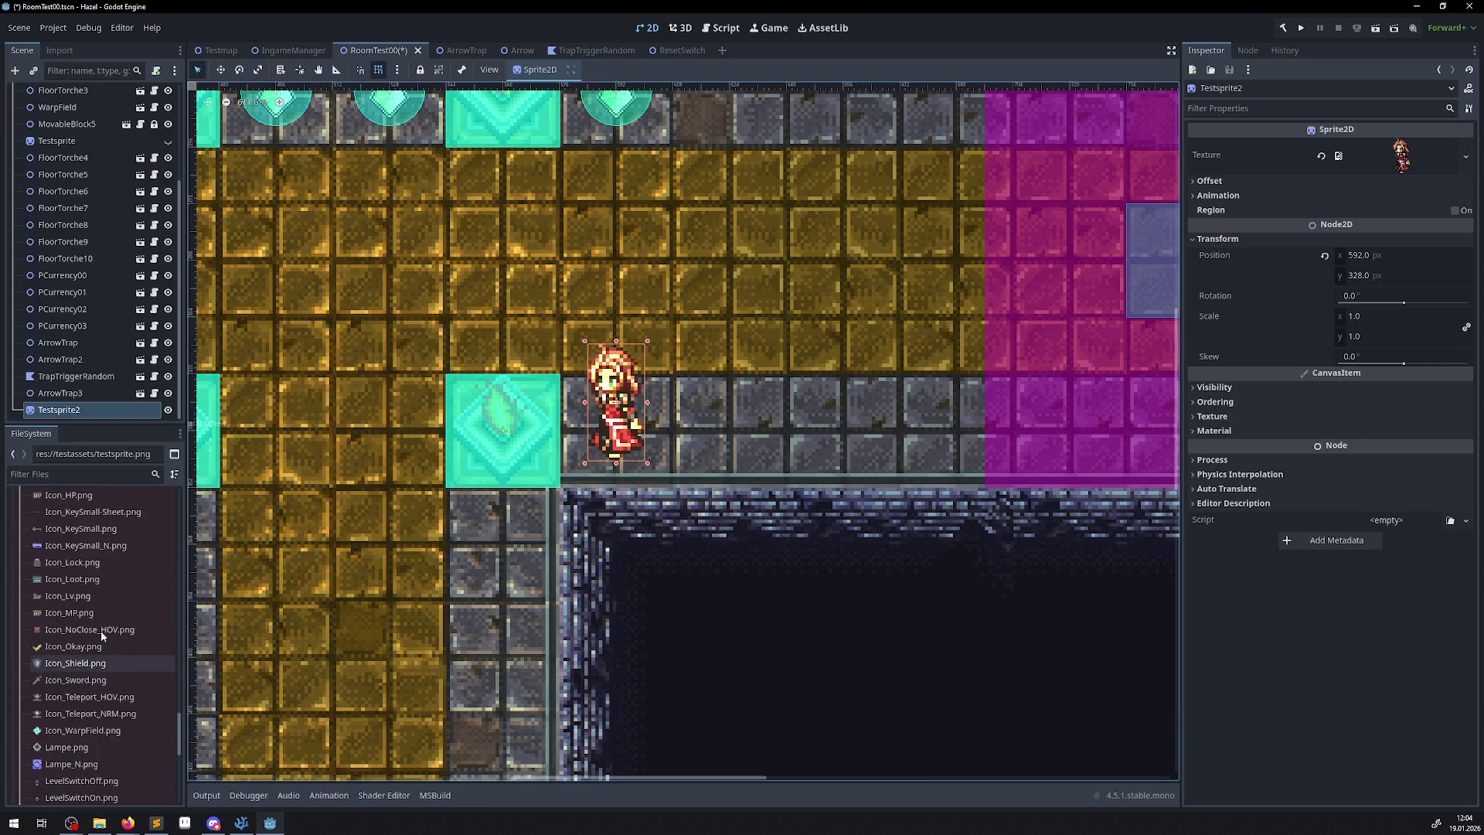
pyautogui.scroll(6, 101, 635)
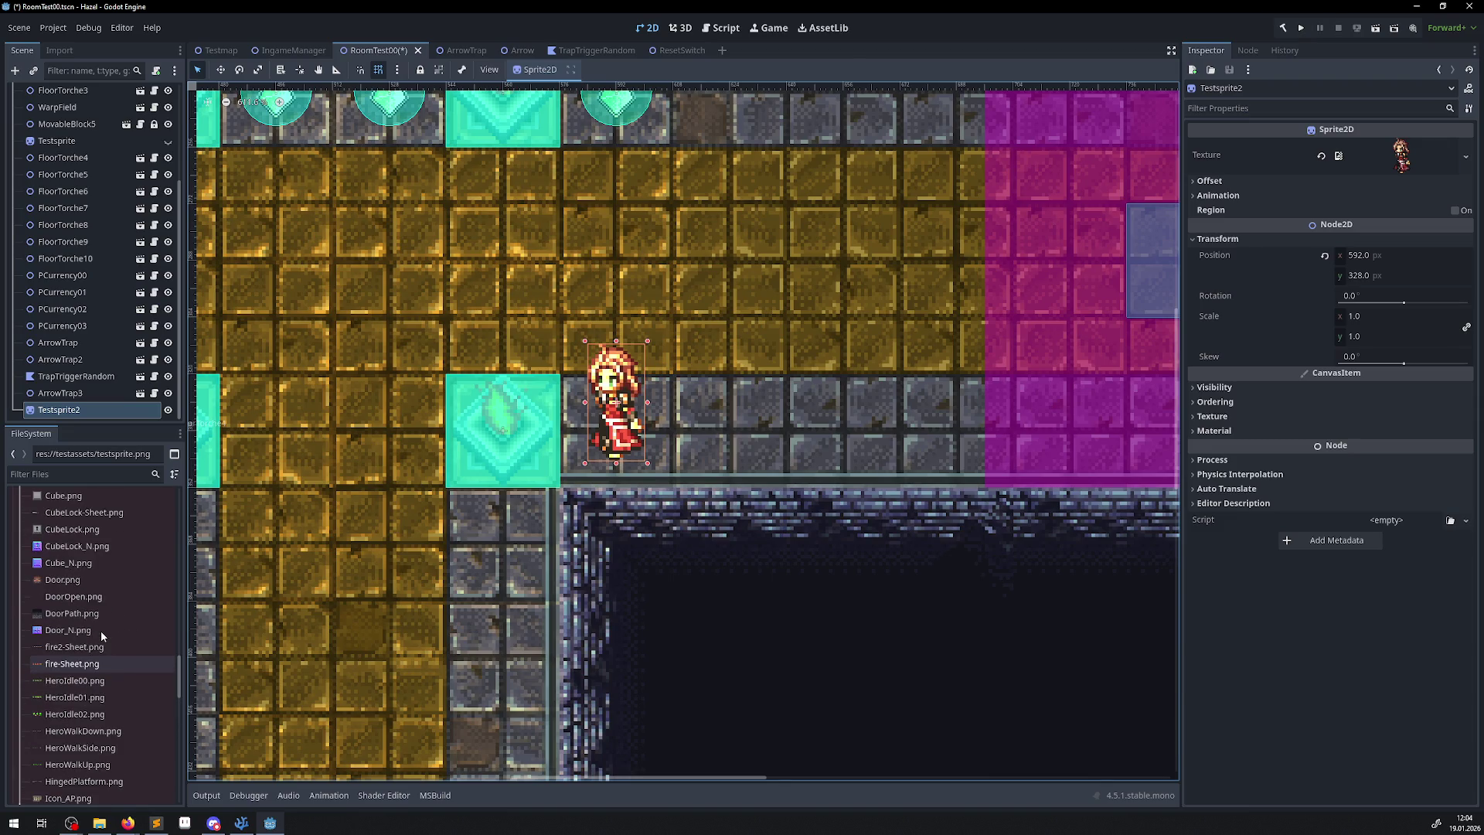
pyautogui.click(1304, 27)
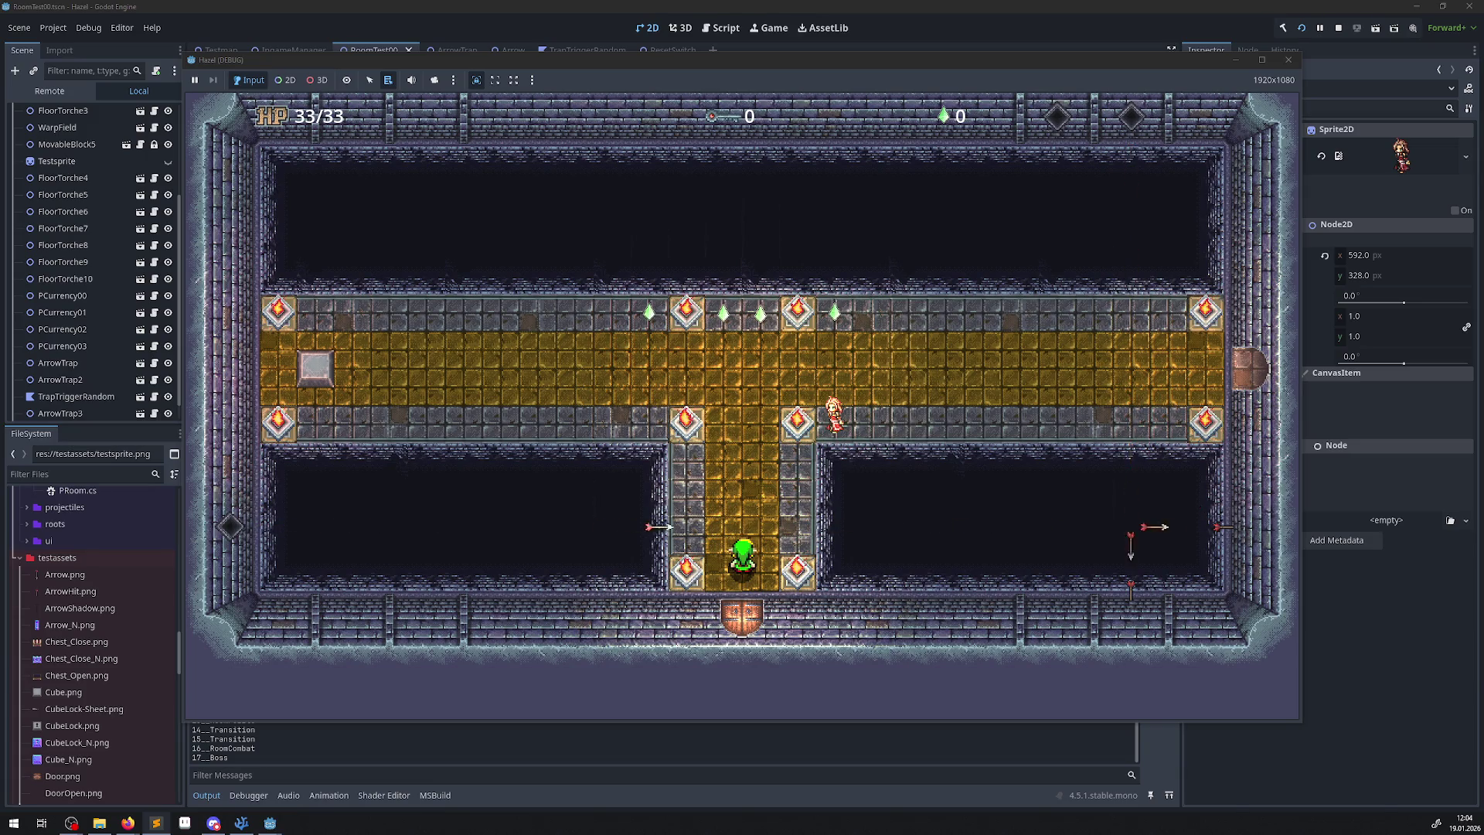
# Set the live Hero's scale x to 1.25 in the Remote Inspector and walk it up the corridor.
pyautogui.click(51, 91)
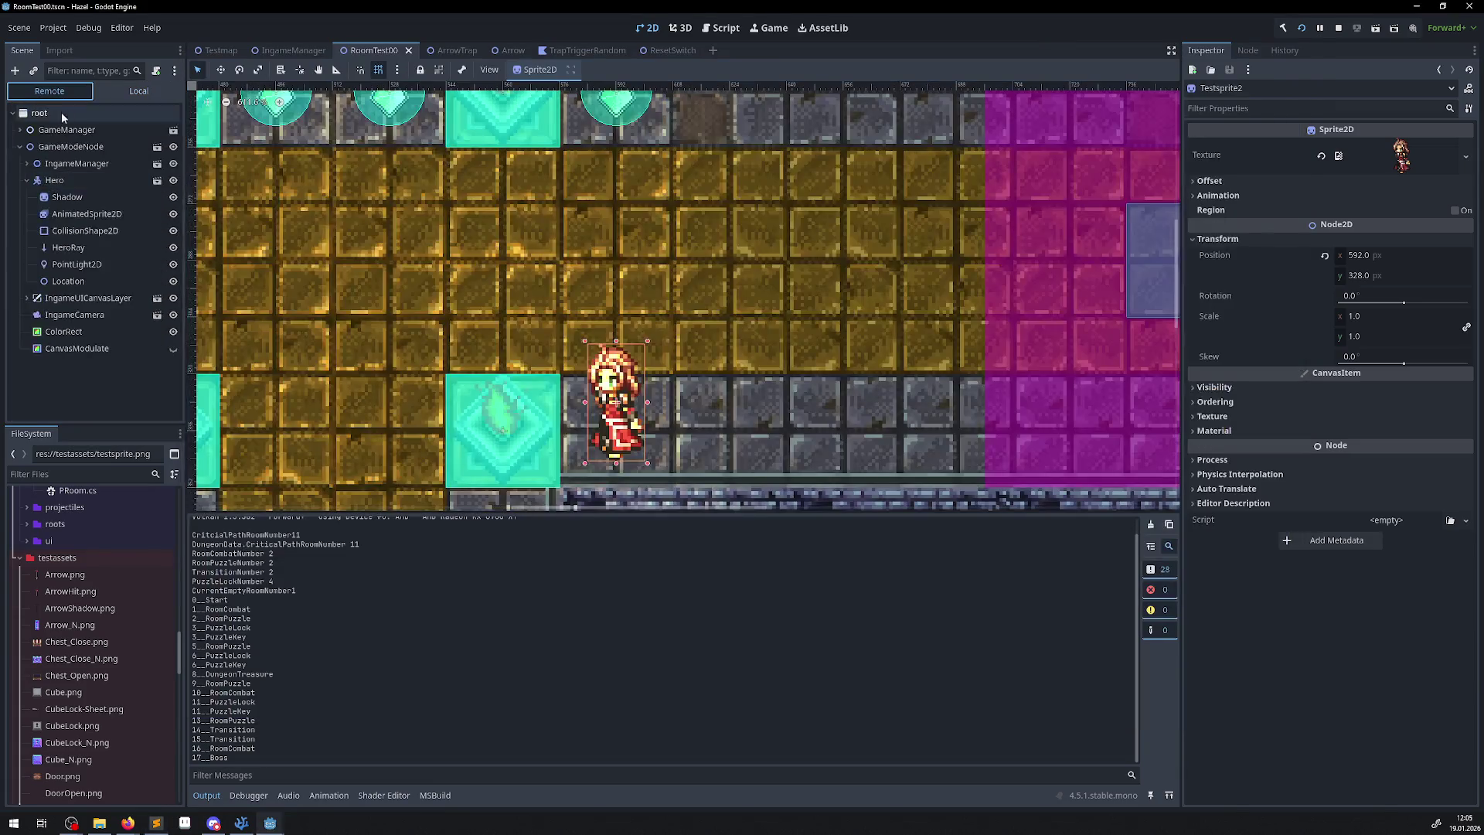
pyautogui.click(63, 184)
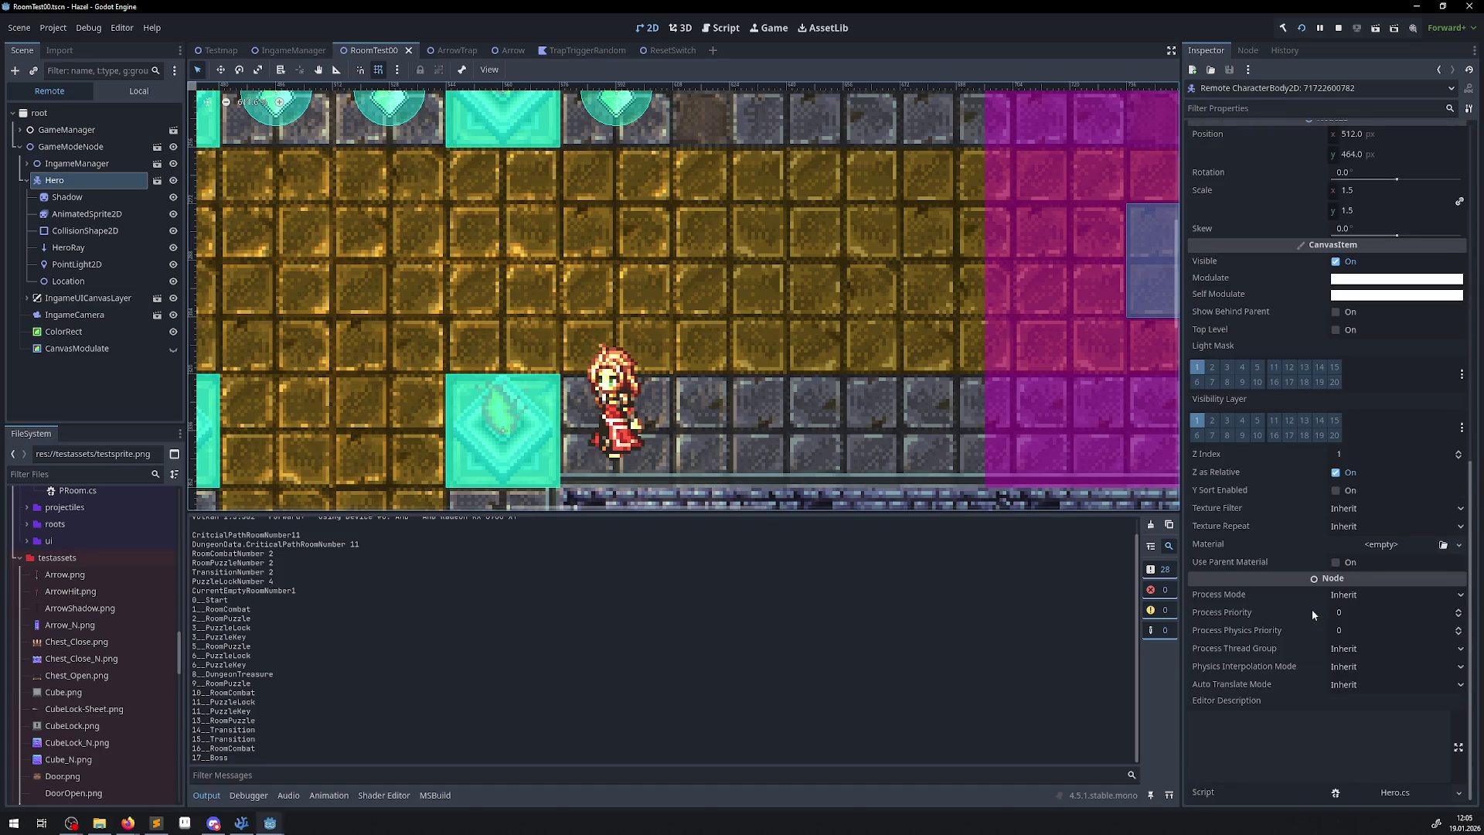
pyautogui.scroll(-4, 1367, 498)
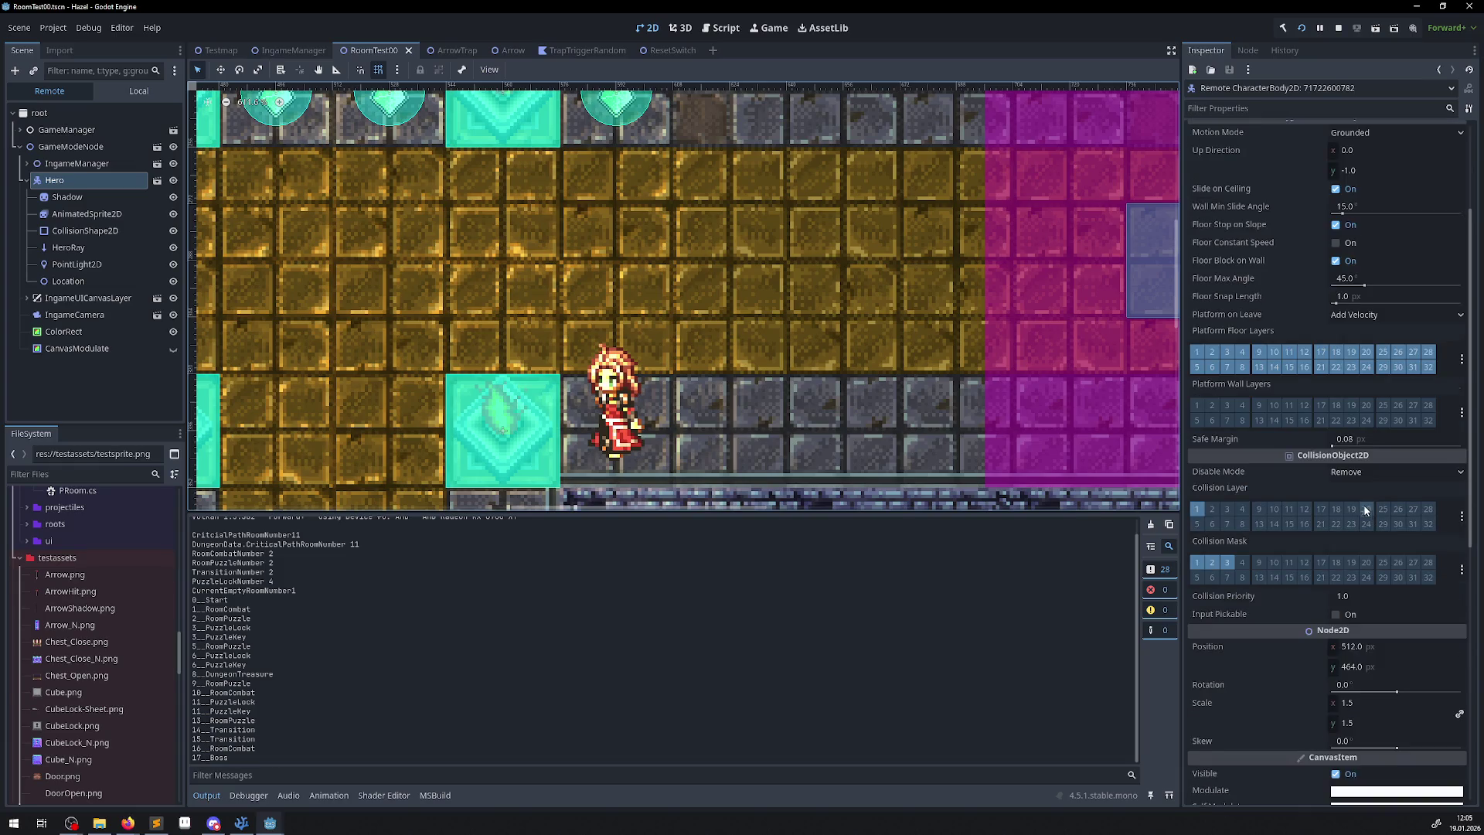
pyautogui.click(1364, 700)
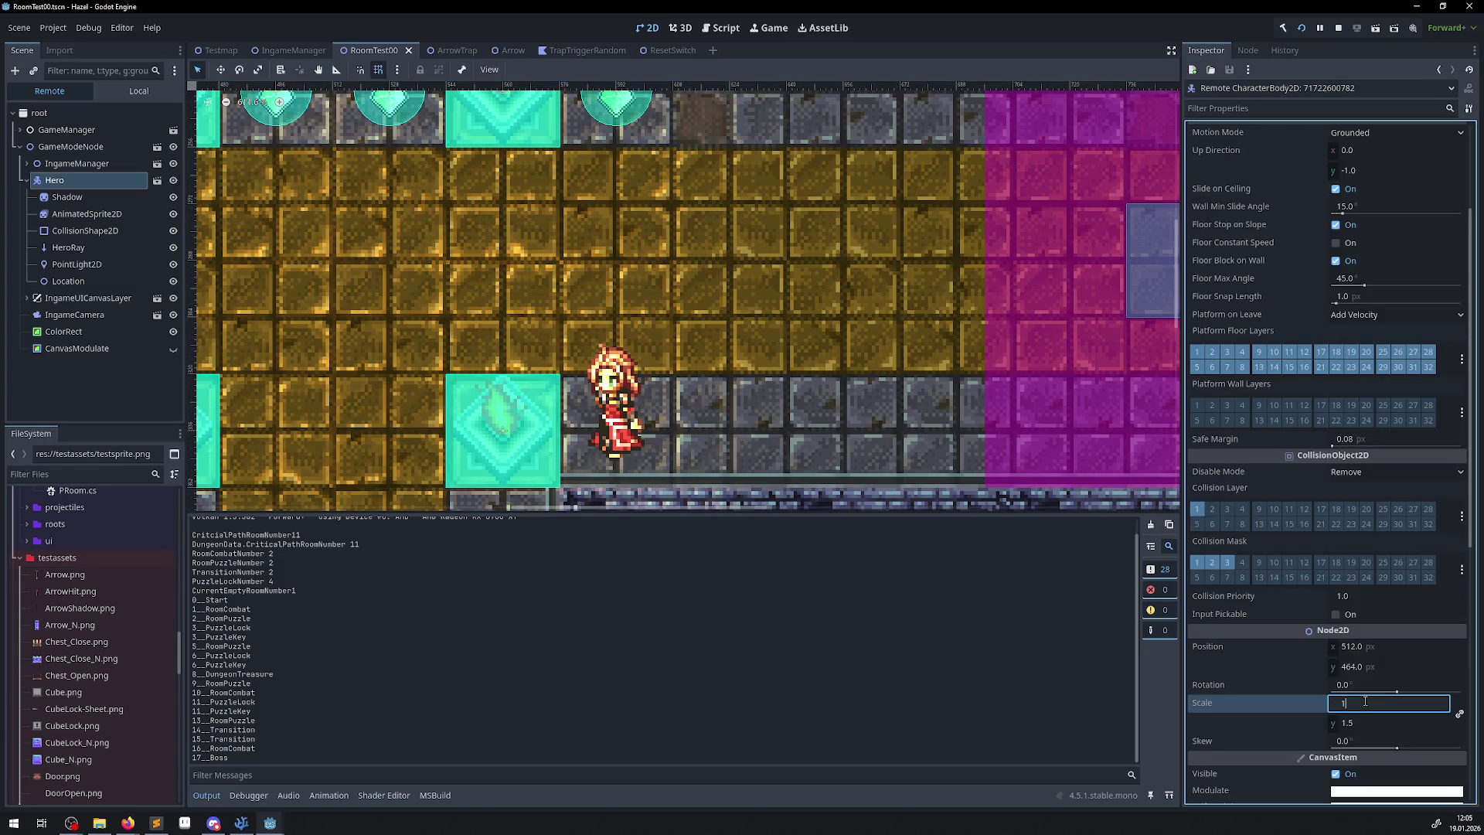
pyautogui.write('.25')
pyautogui.press('Return')
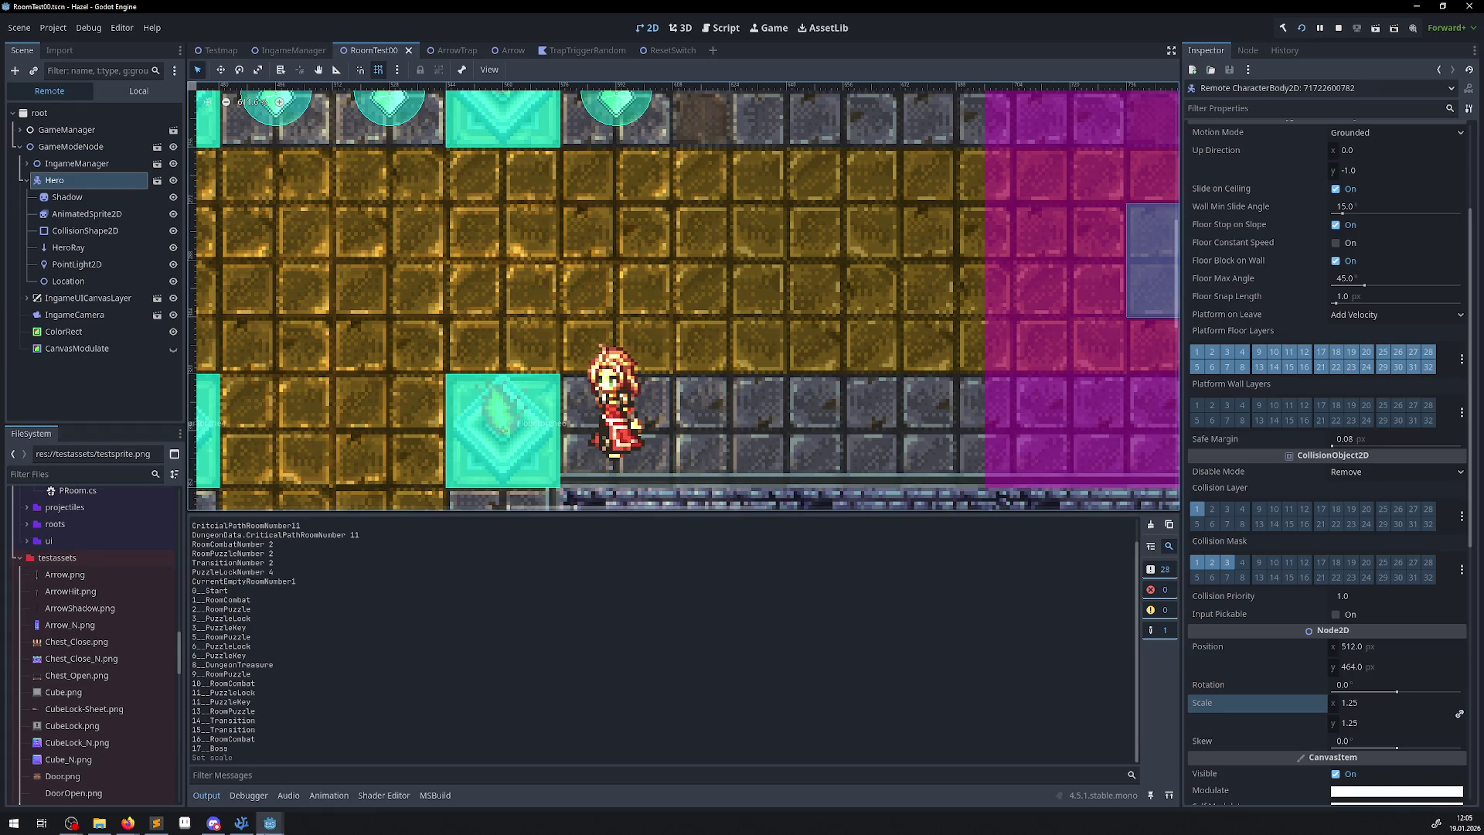
pyautogui.moveTo(270, 823)
pyautogui.click(213, 773)
pyautogui.press('Up')
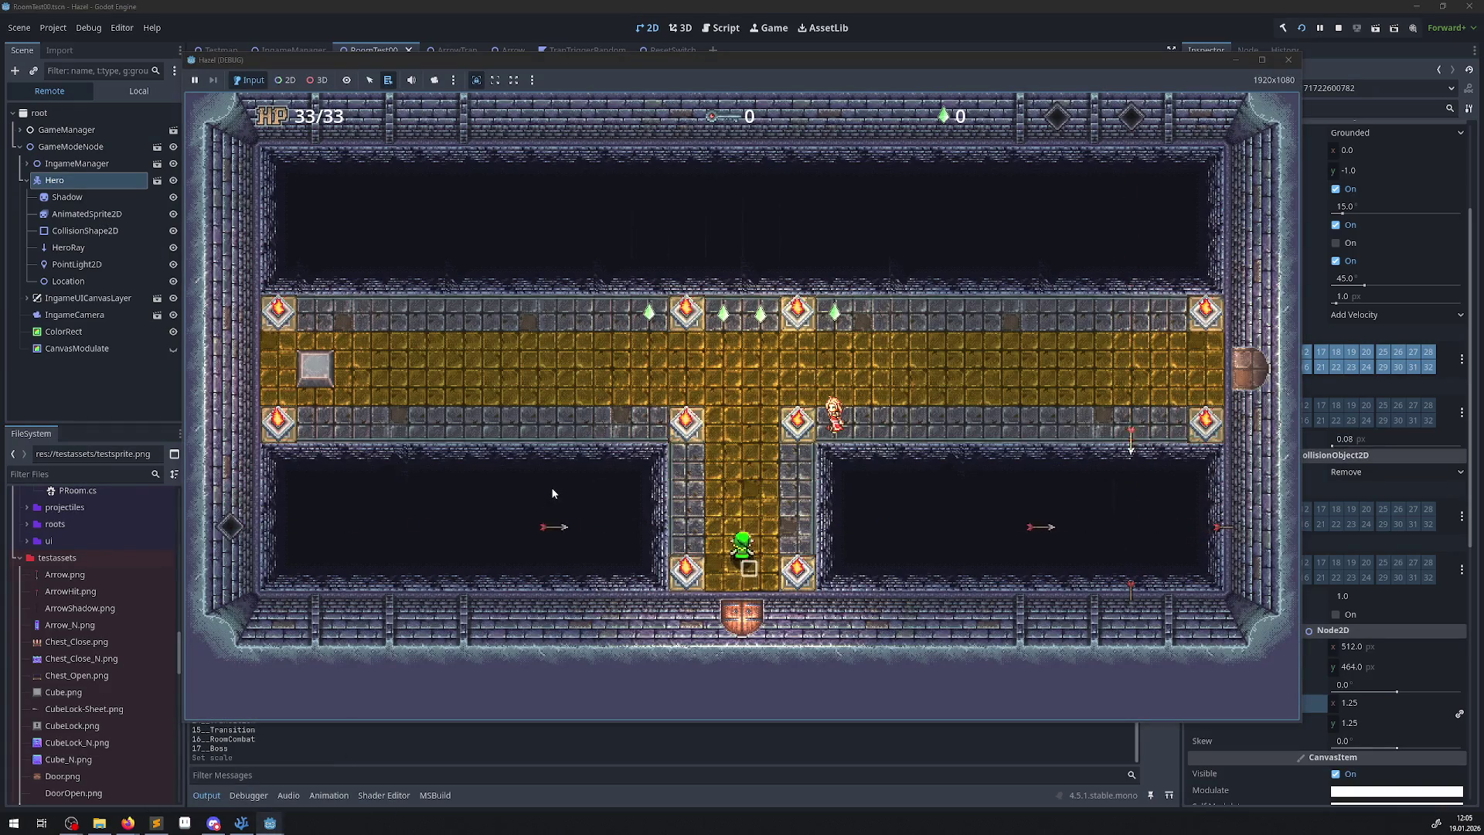
# Walk the smaller hero around the main hall, beside the red and pink characters.
pyautogui.press('Right')
pyautogui.press('Down')
pyautogui.press('Left')
pyautogui.press('Left')
pyautogui.press('Right')
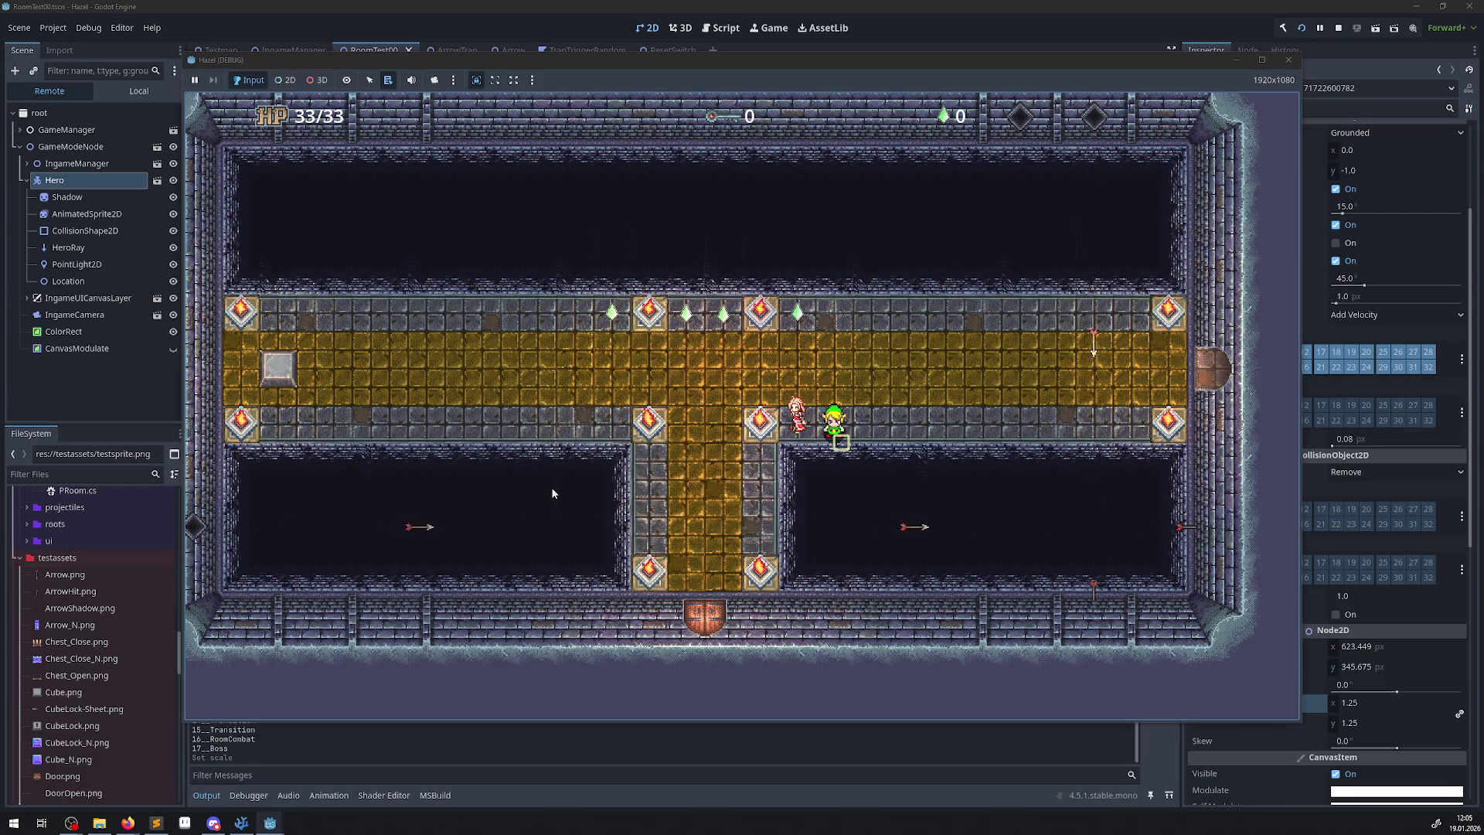
pyautogui.press('Up')
pyautogui.press('Left')
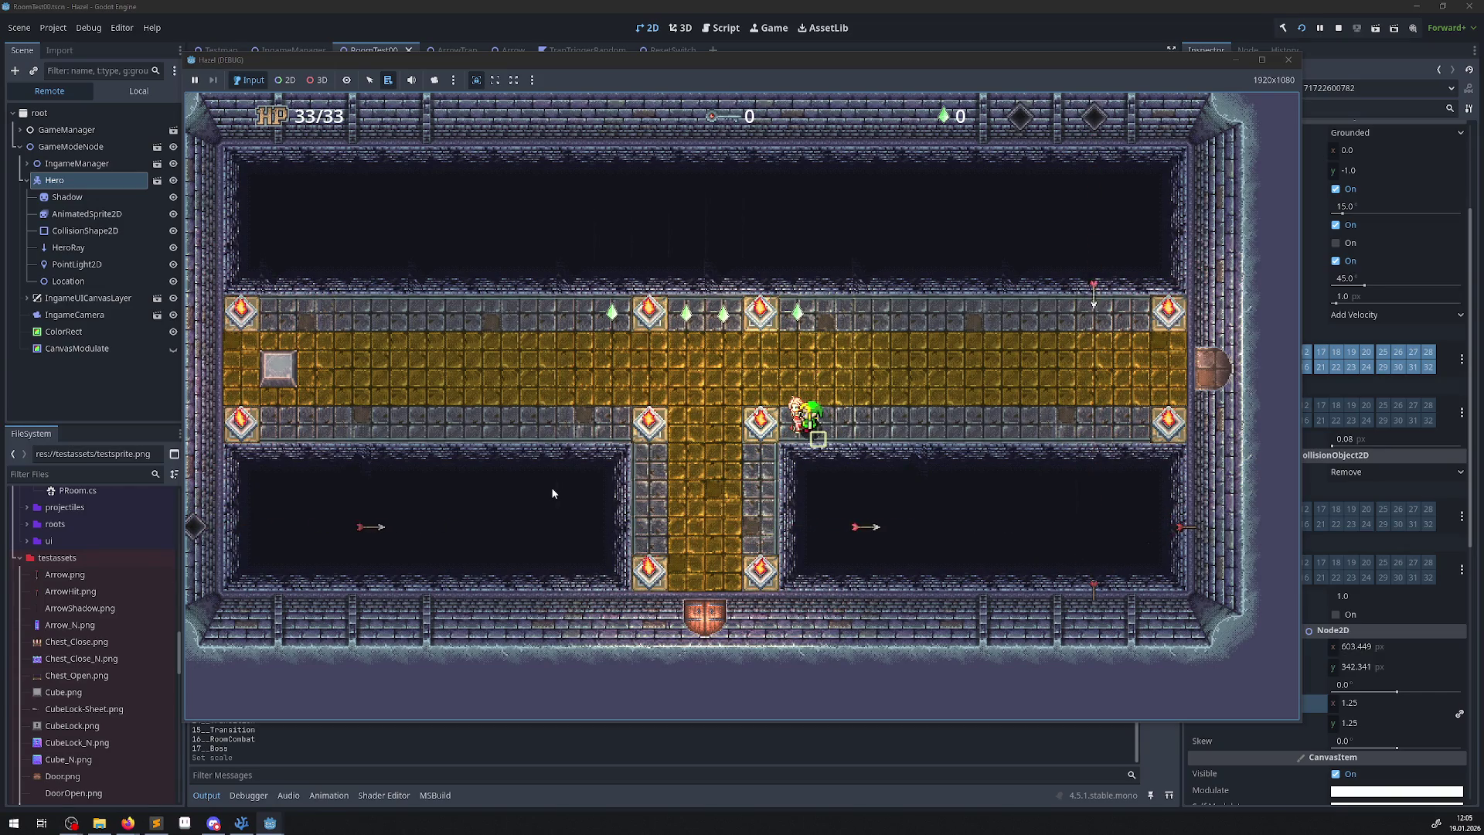
pyautogui.press('Right')
pyautogui.press('Left')
pyautogui.press('Right')
pyautogui.press('Left')
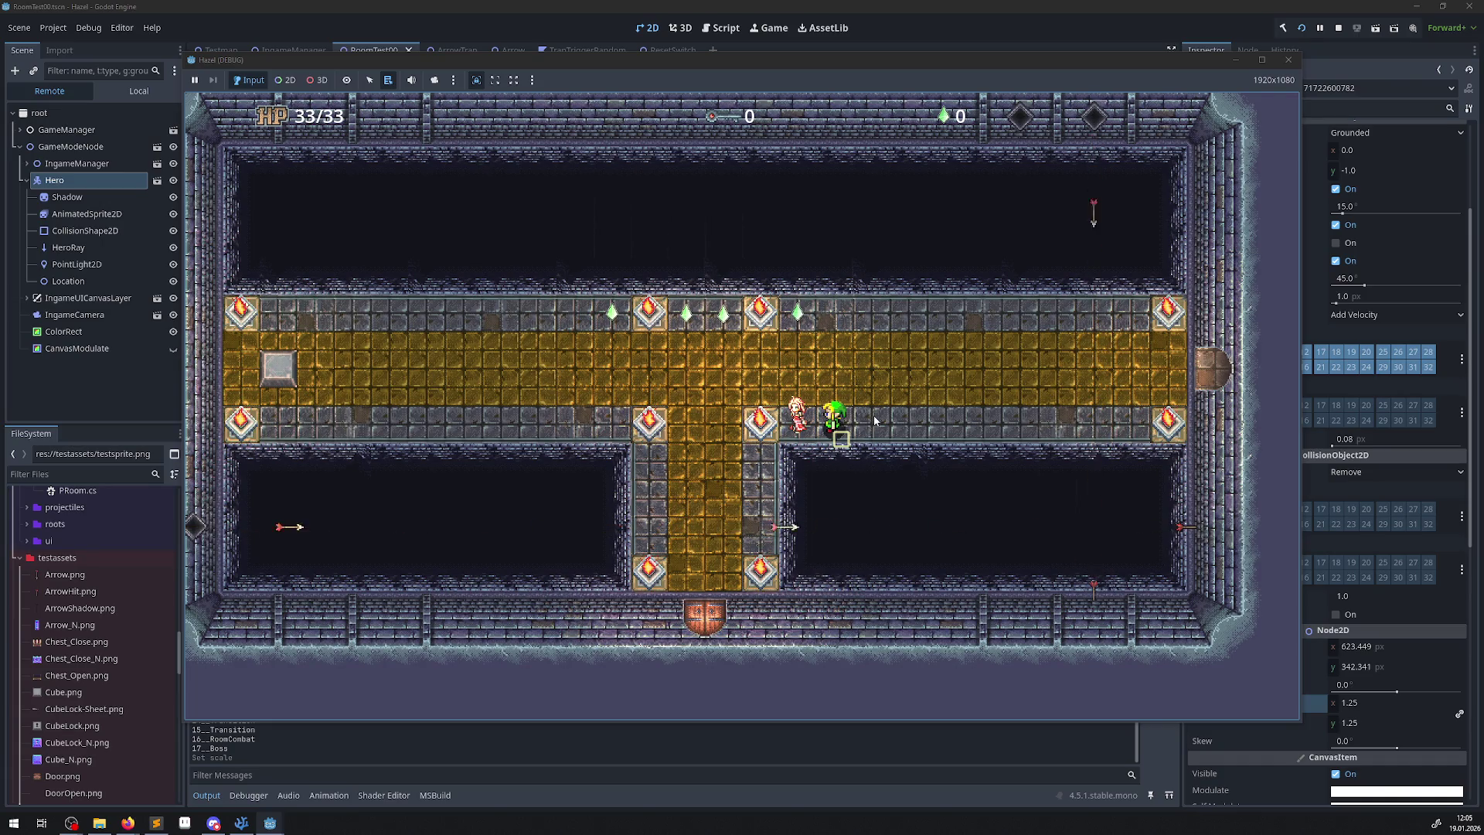
# Walk through the east door onto the next room's bottom-left plate, then stop the game.
pyautogui.press('Right')
pyautogui.press('Up')
pyautogui.press('Right')
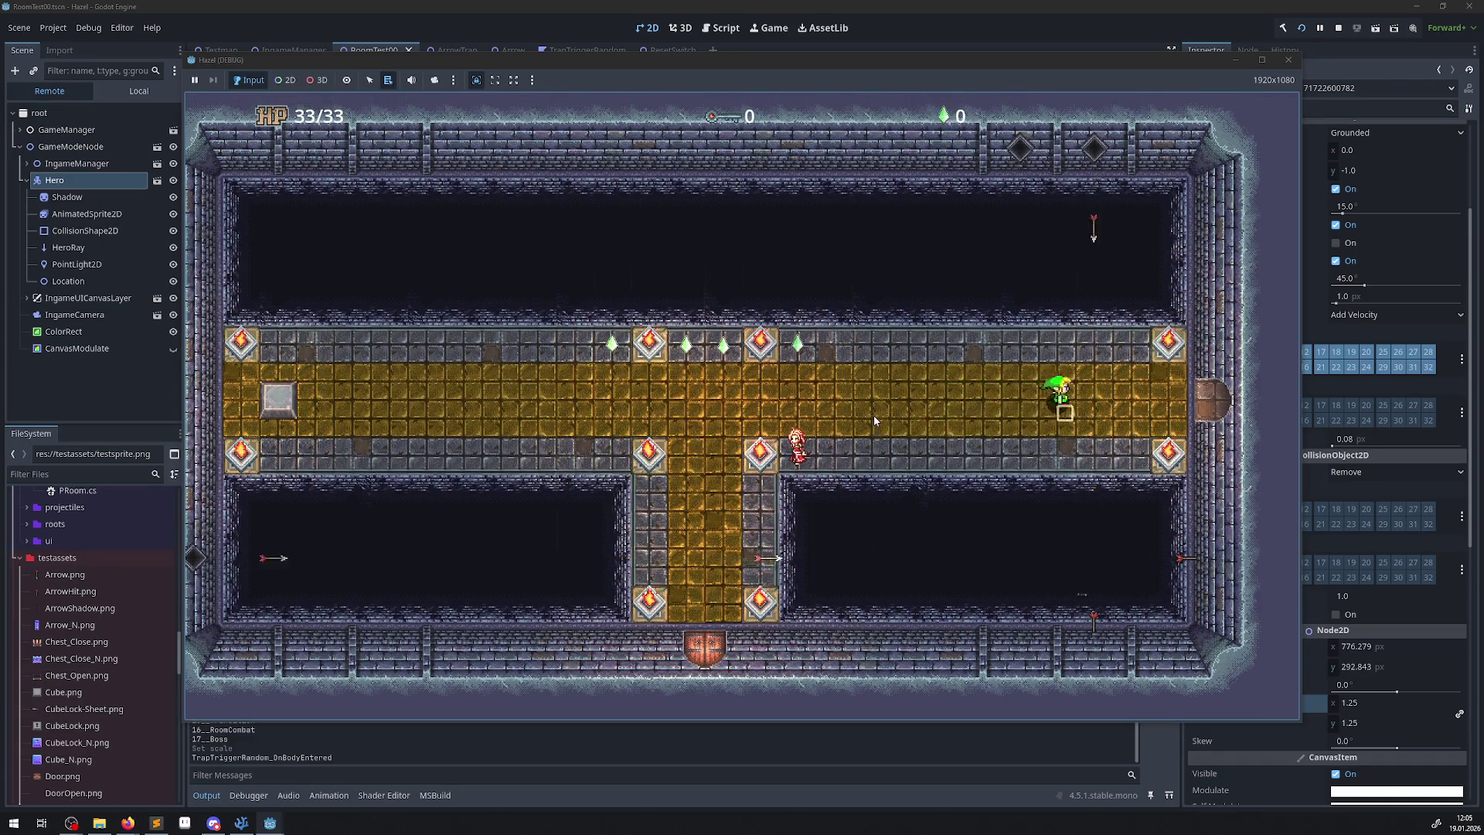
pyautogui.press('Right')
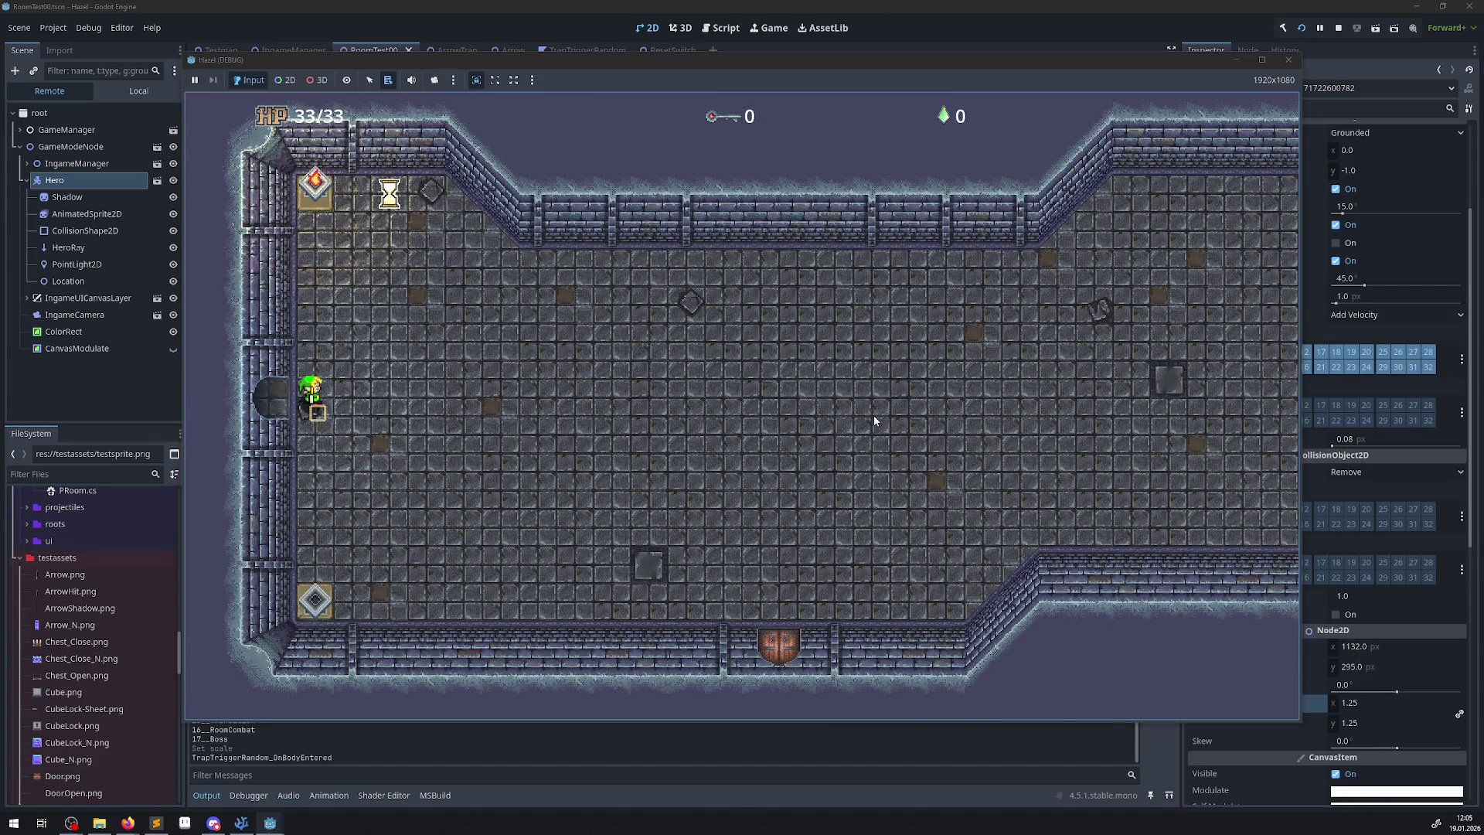
pyautogui.press('Down')
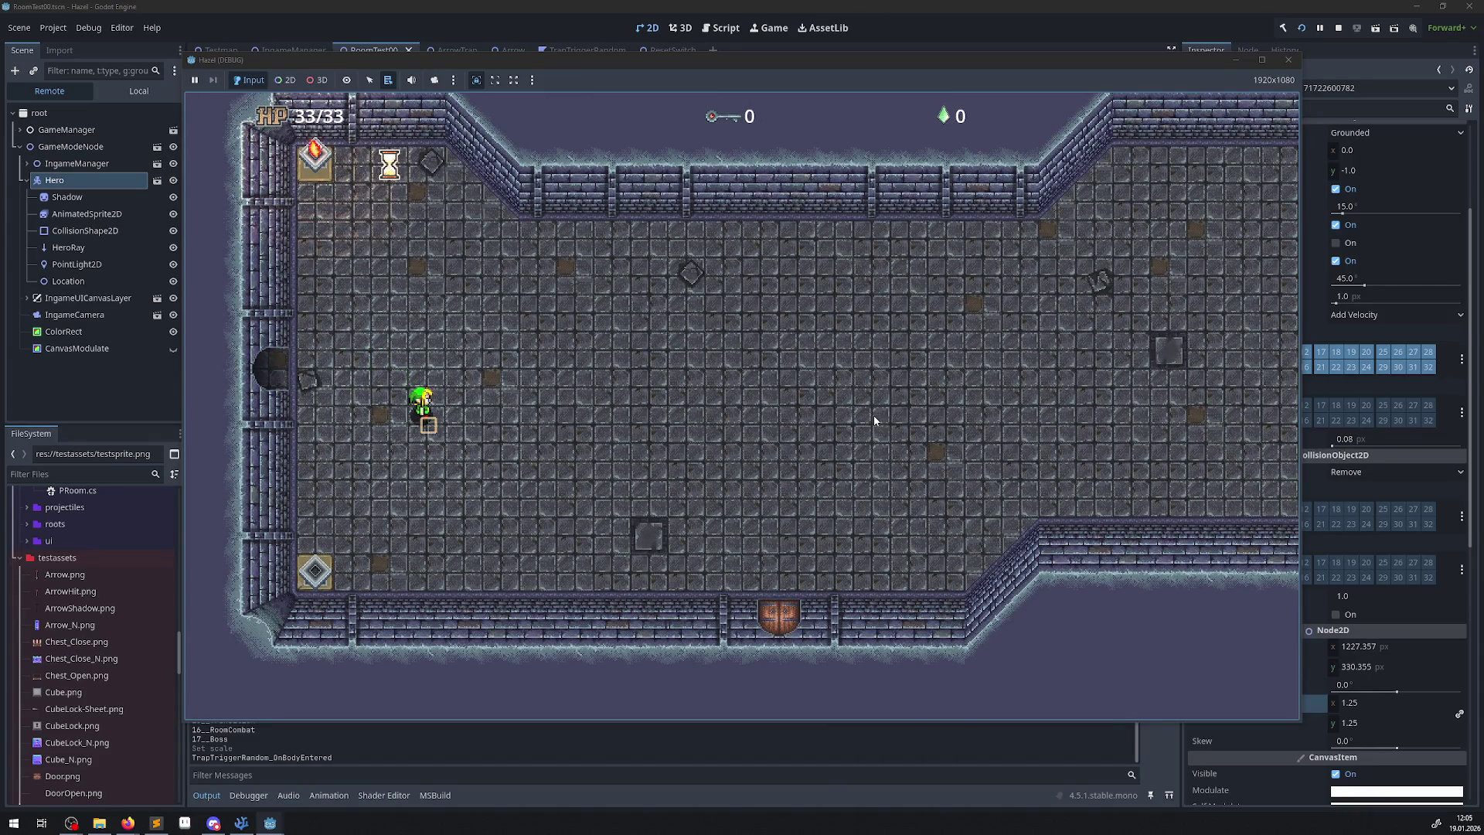
pyautogui.press('Left')
pyautogui.press('Down')
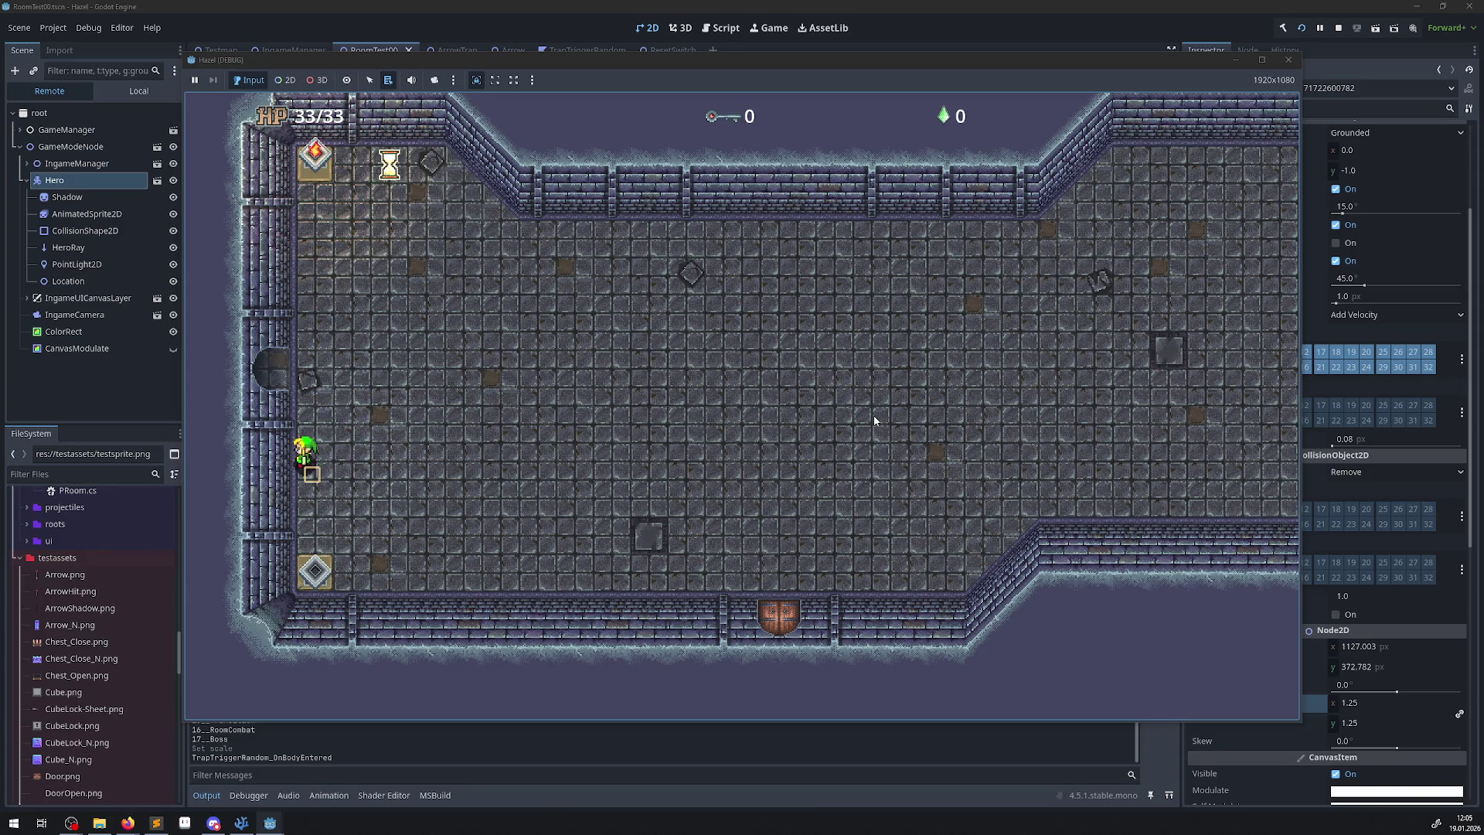
pyautogui.press('Down')
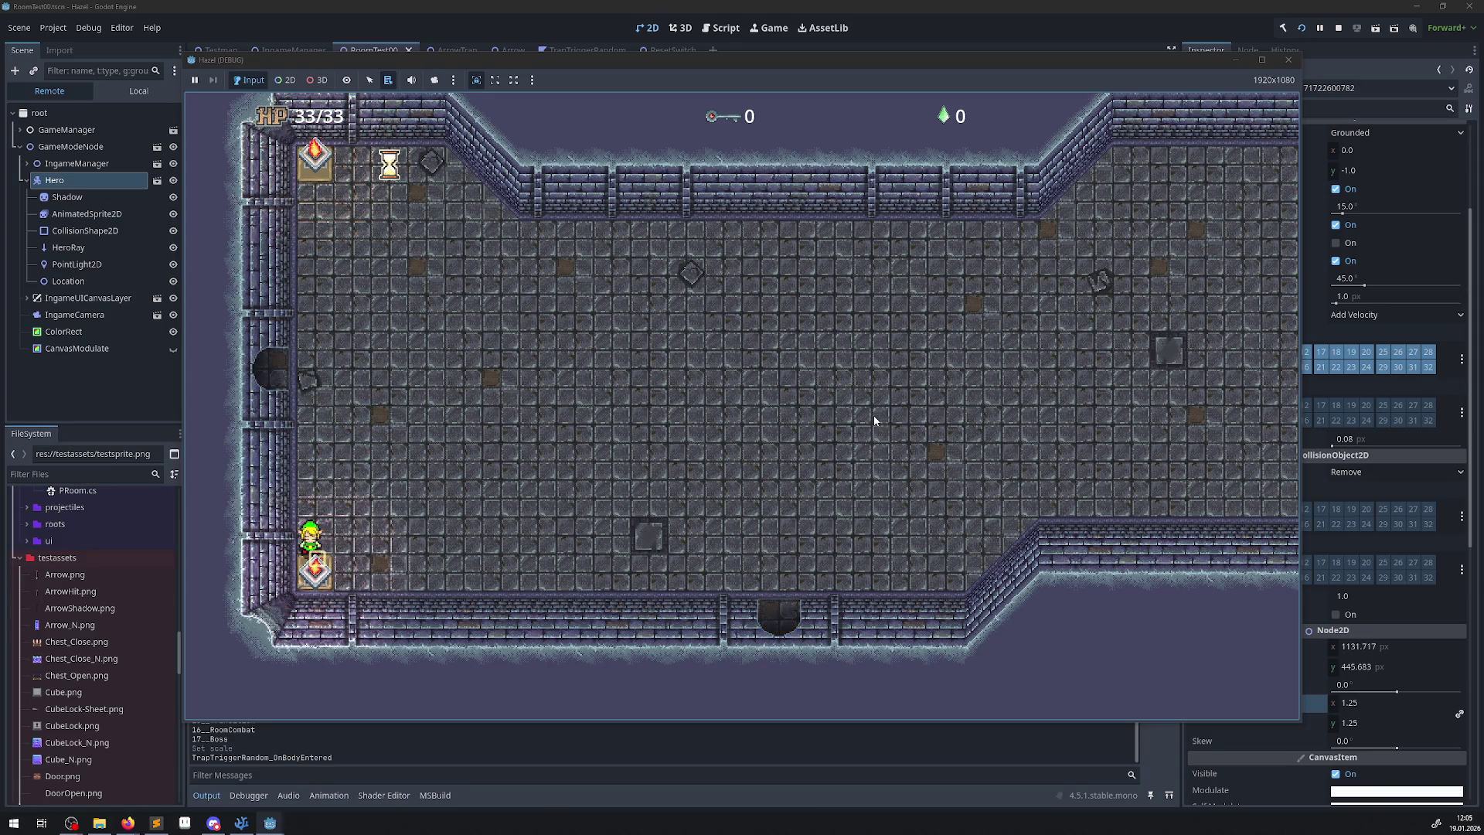
pyautogui.click(1289, 62)
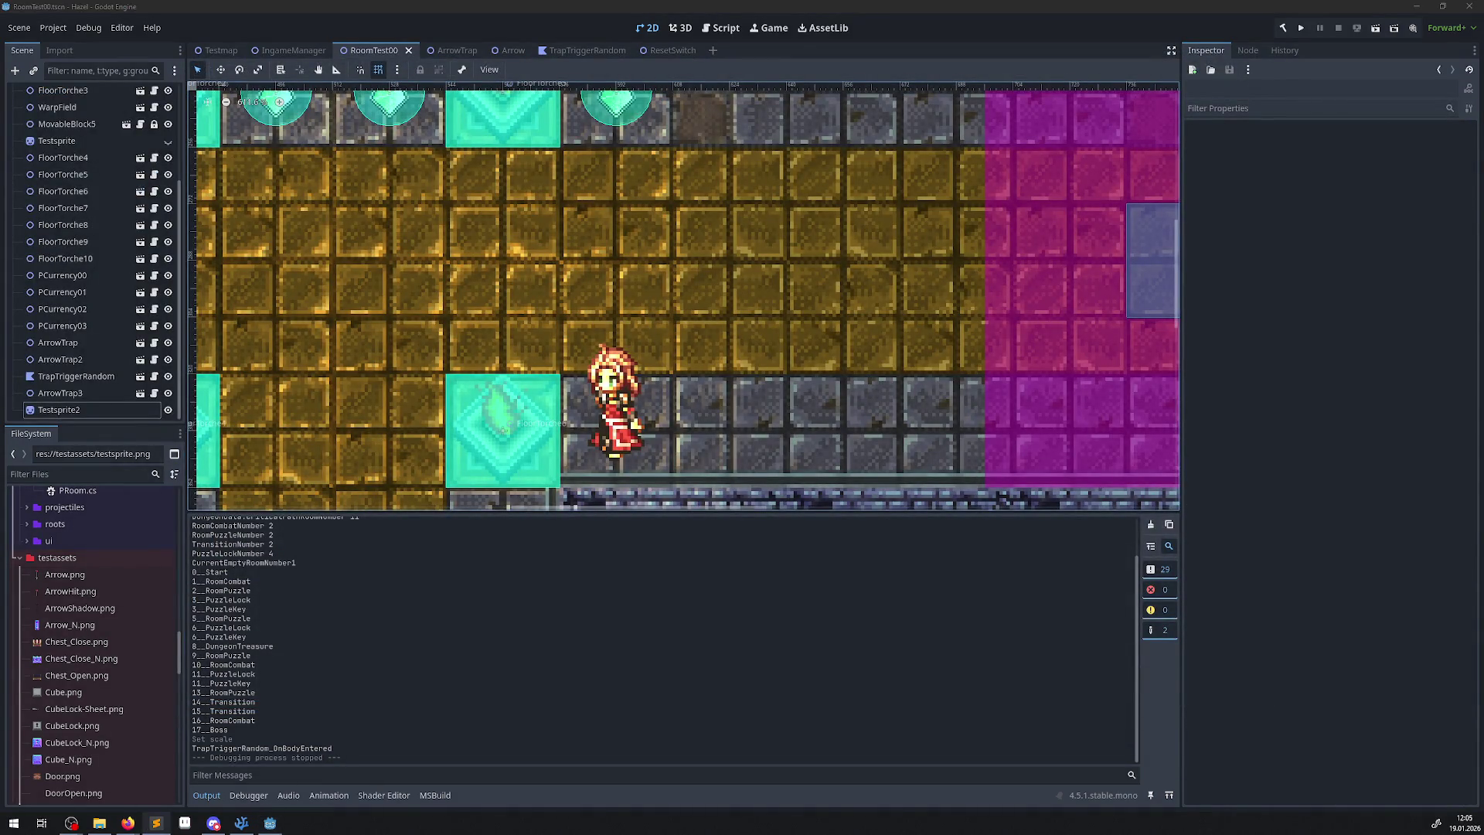
# Delete the Testsprite2 reference sprite from the scene.
pyautogui.click(611, 393)
pyautogui.press('Delete')
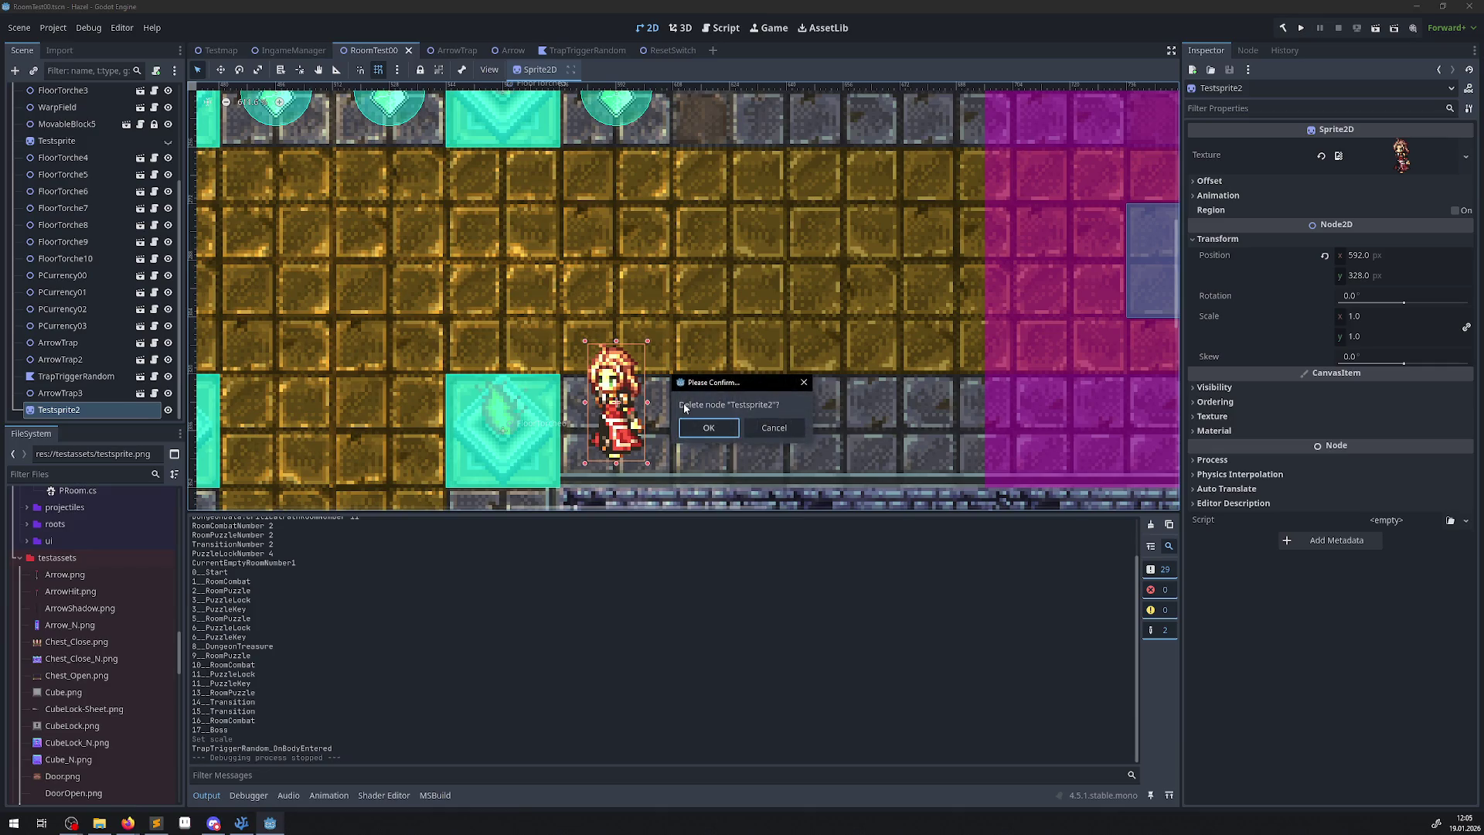
pyautogui.click(709, 429)
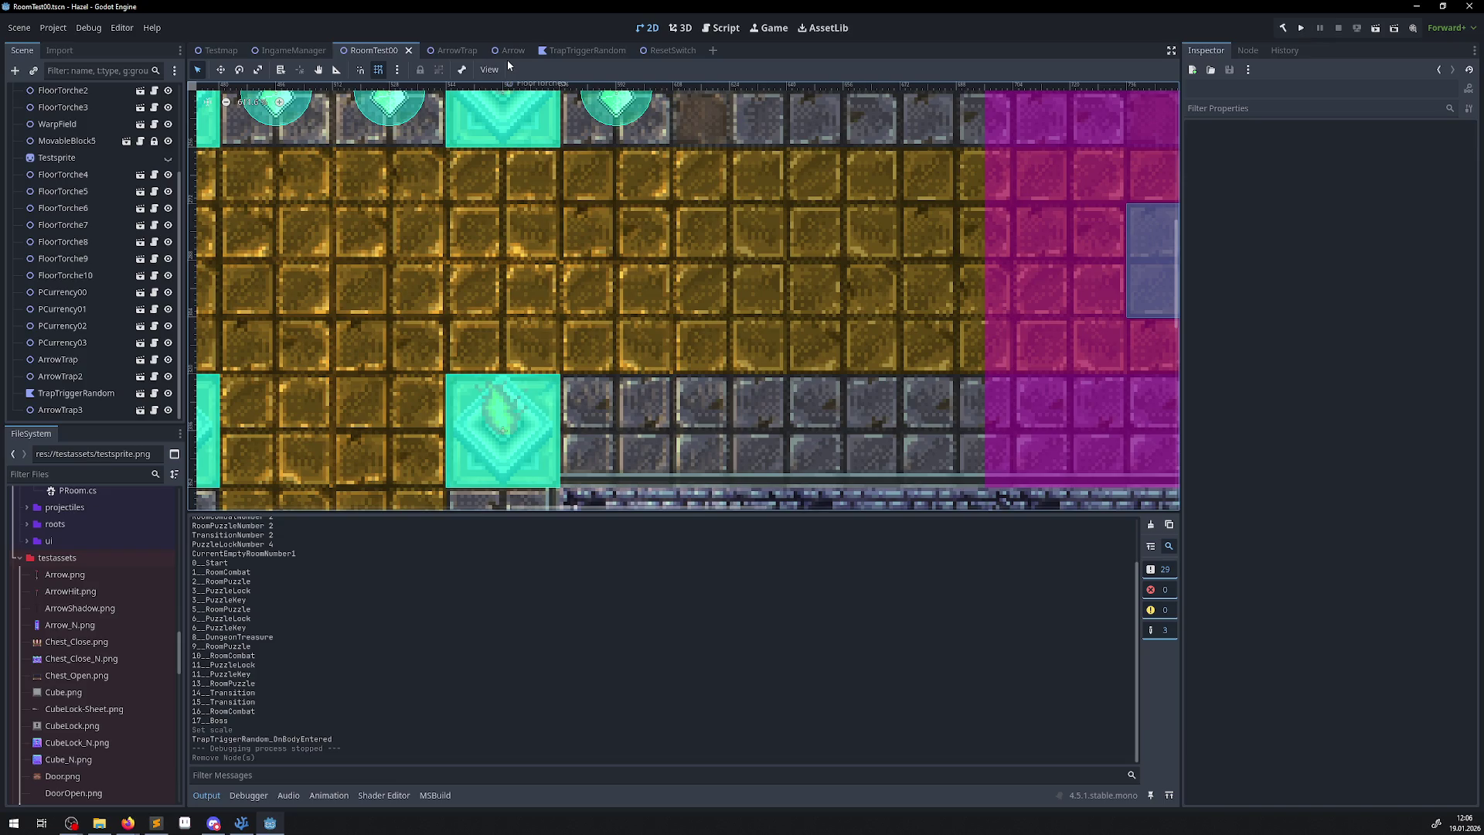
# Open the Hero.tscn scene from the hero folder.
pyautogui.scroll(-10, 92, 544)
pyautogui.scroll(3, 127, 625)
pyautogui.scroll(3, 89, 599)
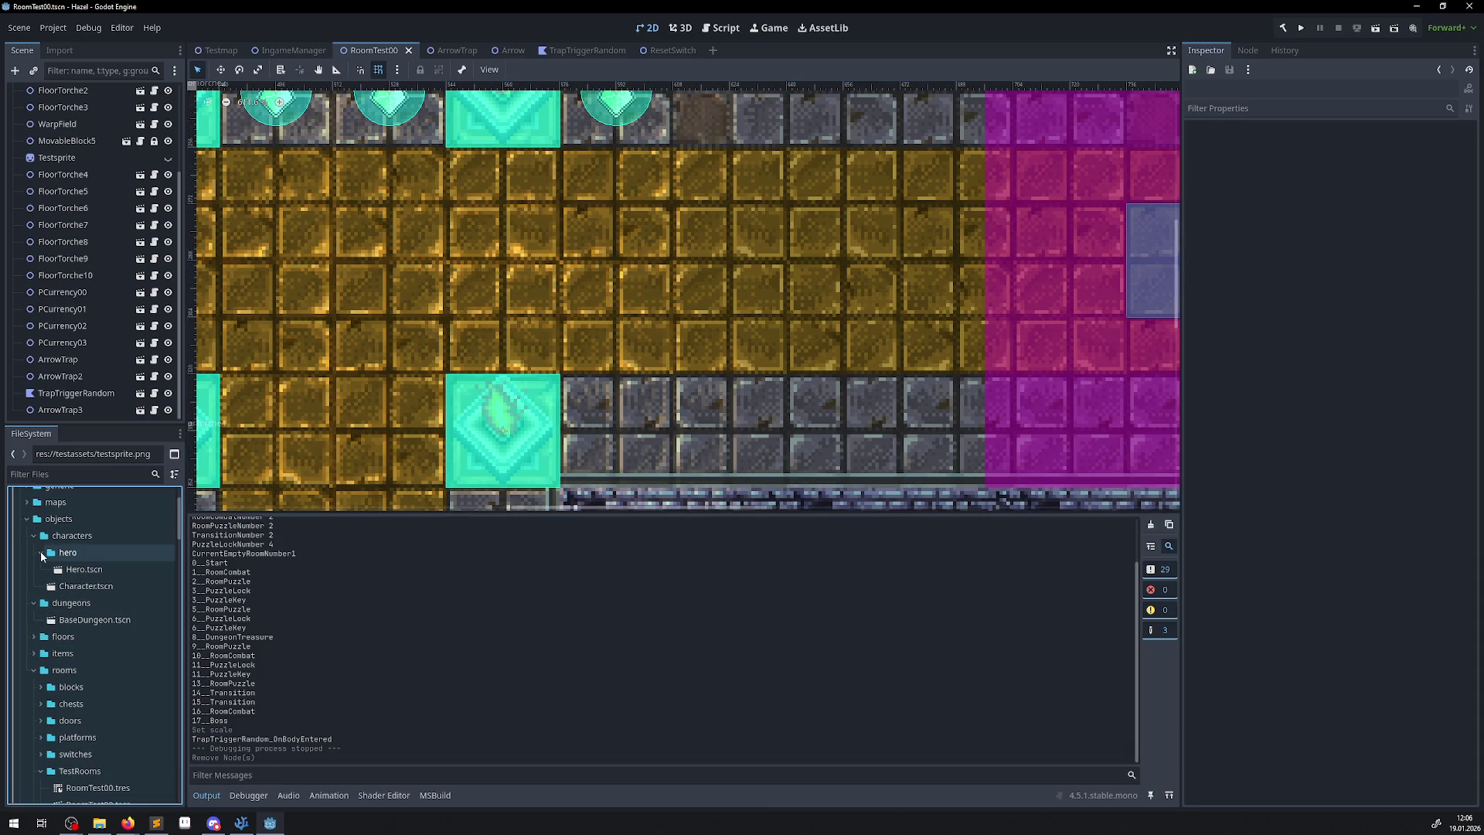
pyautogui.click(40, 552)
pyautogui.doubleClick(85, 572)
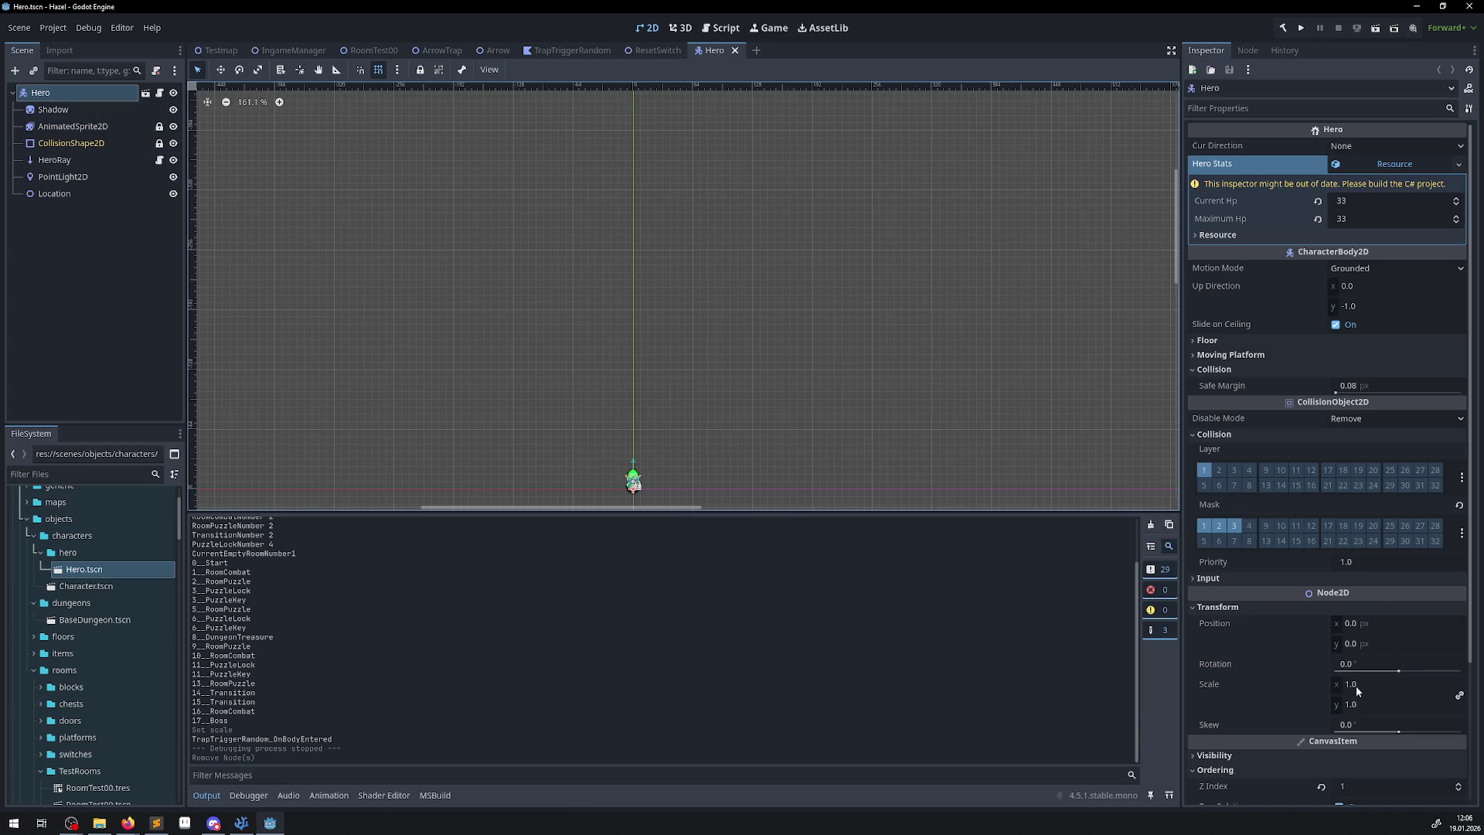
# Set the Hero's scale in Testmap to 1.25, save, and launch the game.
pyautogui.click(219, 52)
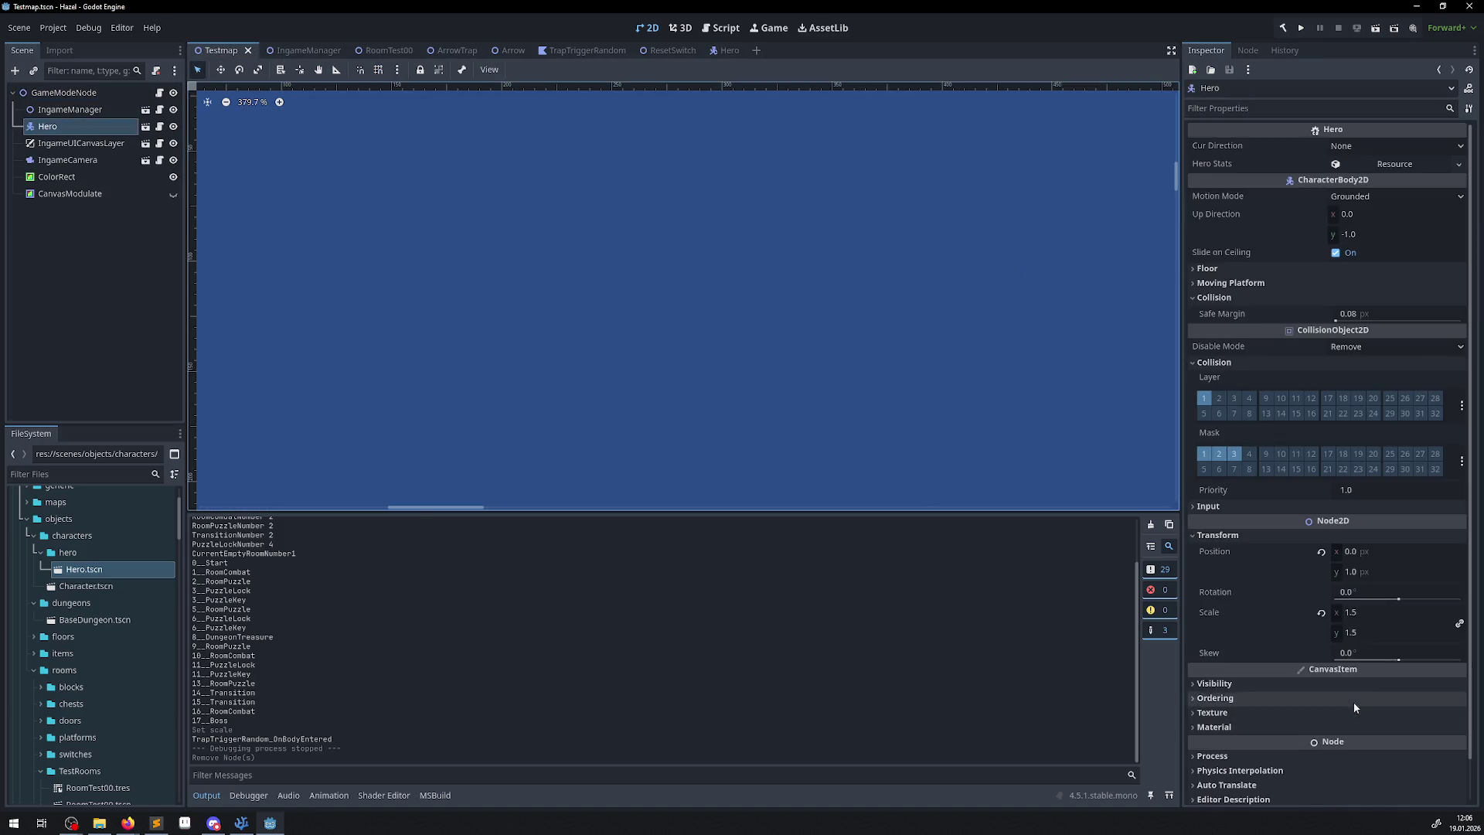
pyautogui.click(1365, 616)
pyautogui.write('5')
pyautogui.press('Return')
pyautogui.hotkey('ctrl', 's')
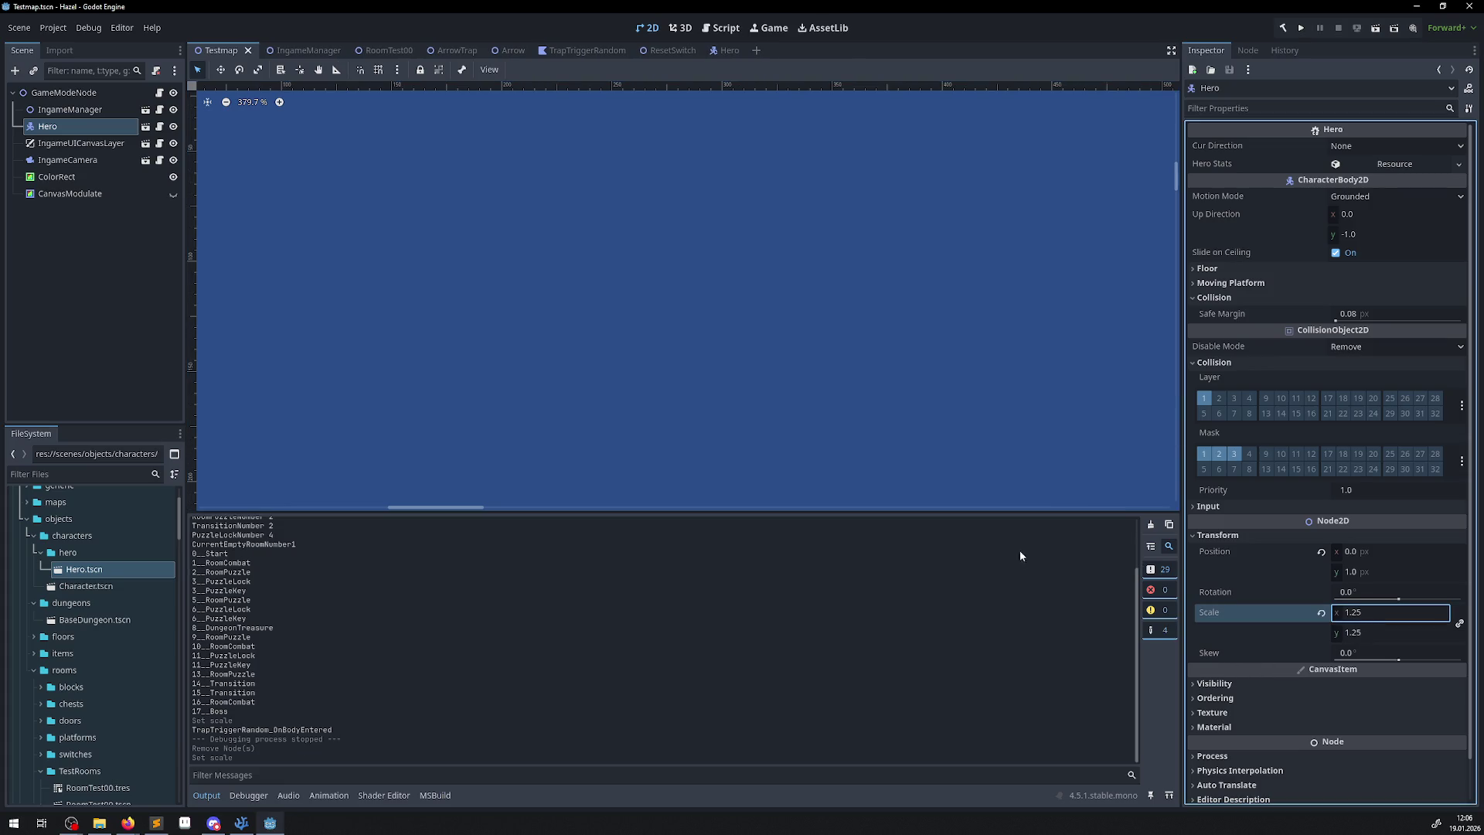
pyautogui.click(1301, 30)
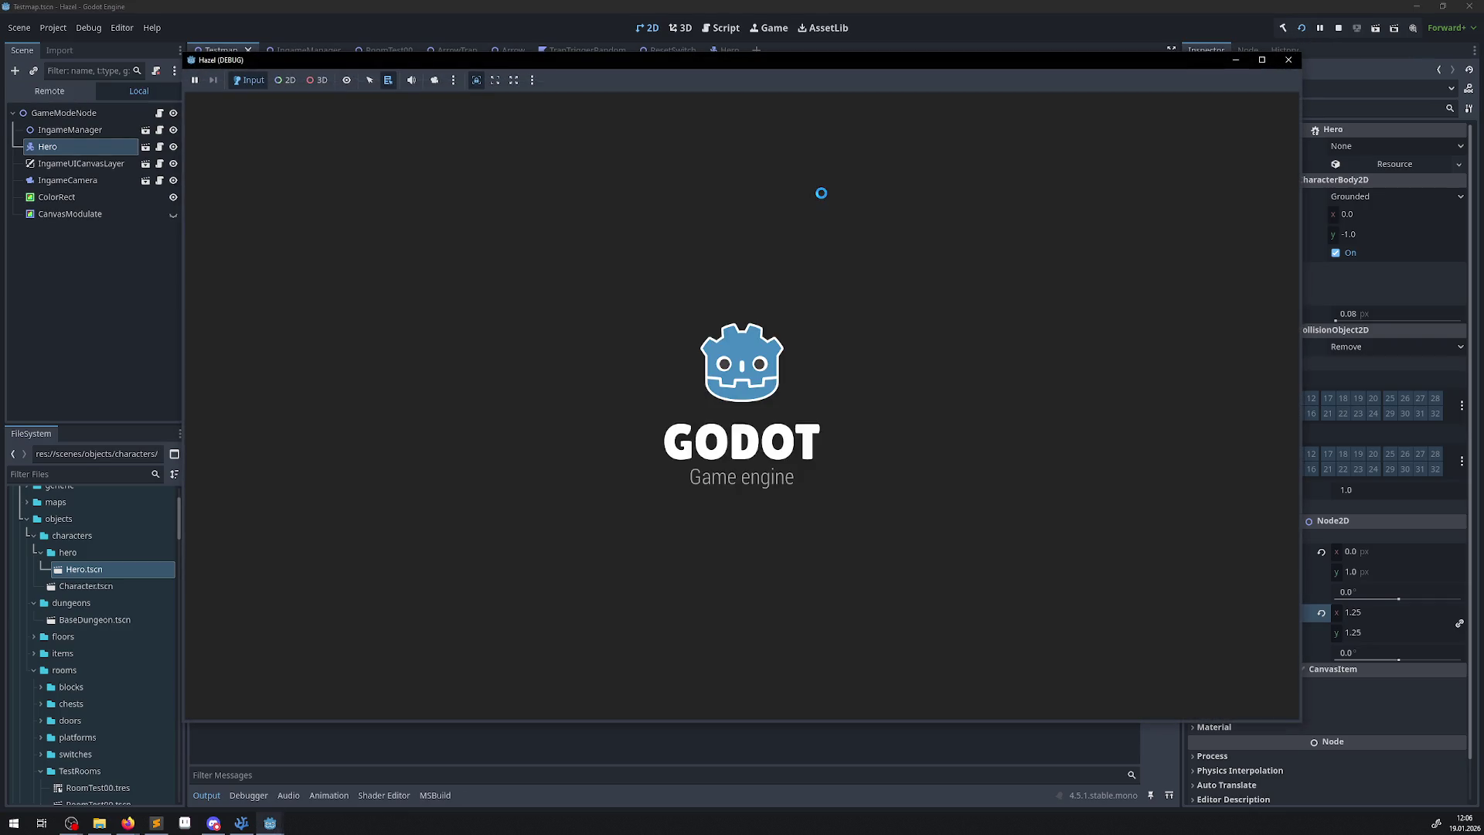
# Cross the bridge, take the key from the upper chest, and unlock the bottom door.
pyautogui.press('Up')
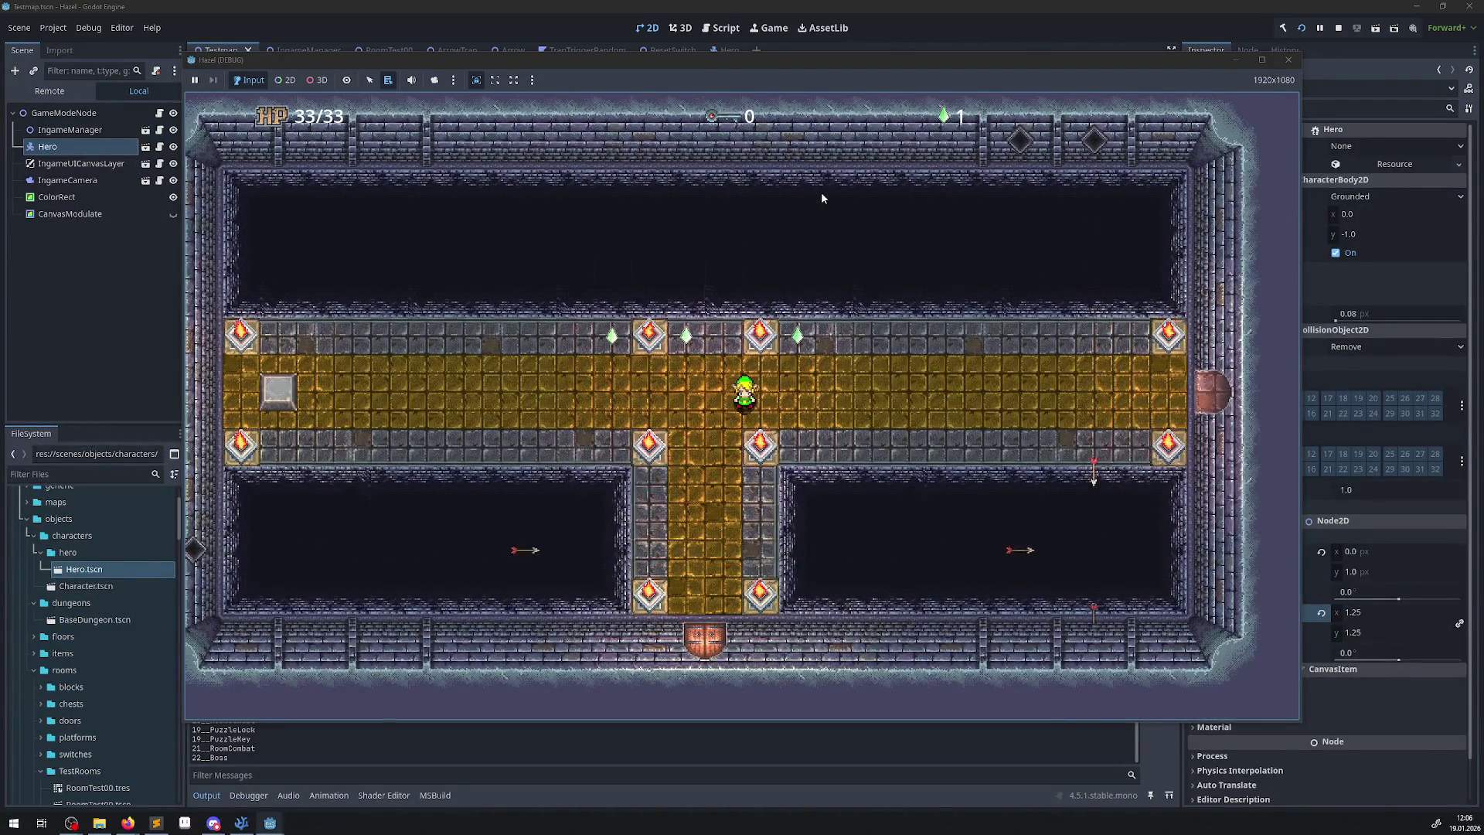
pyautogui.press('Left')
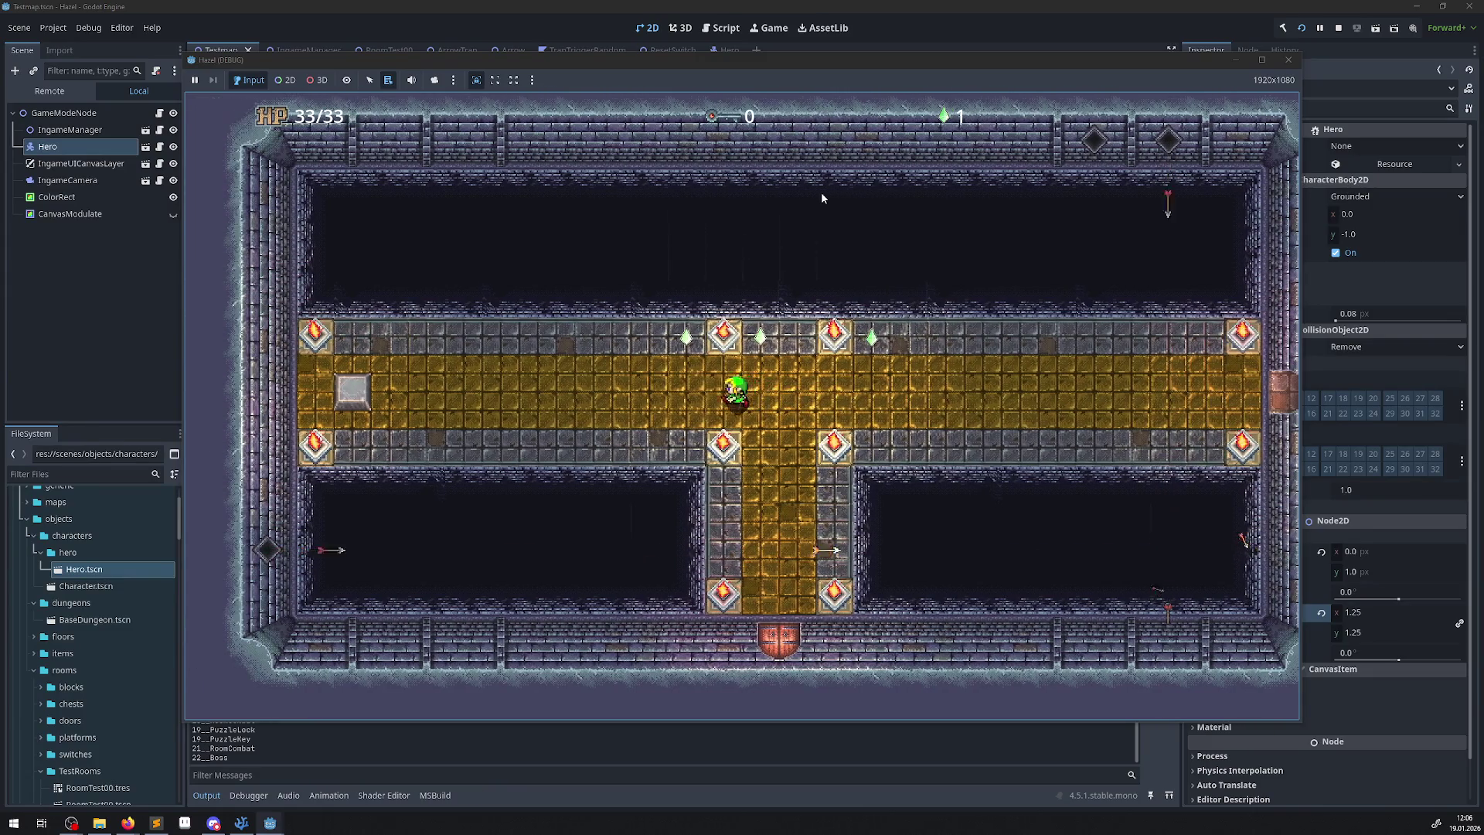
pyautogui.press('Left')
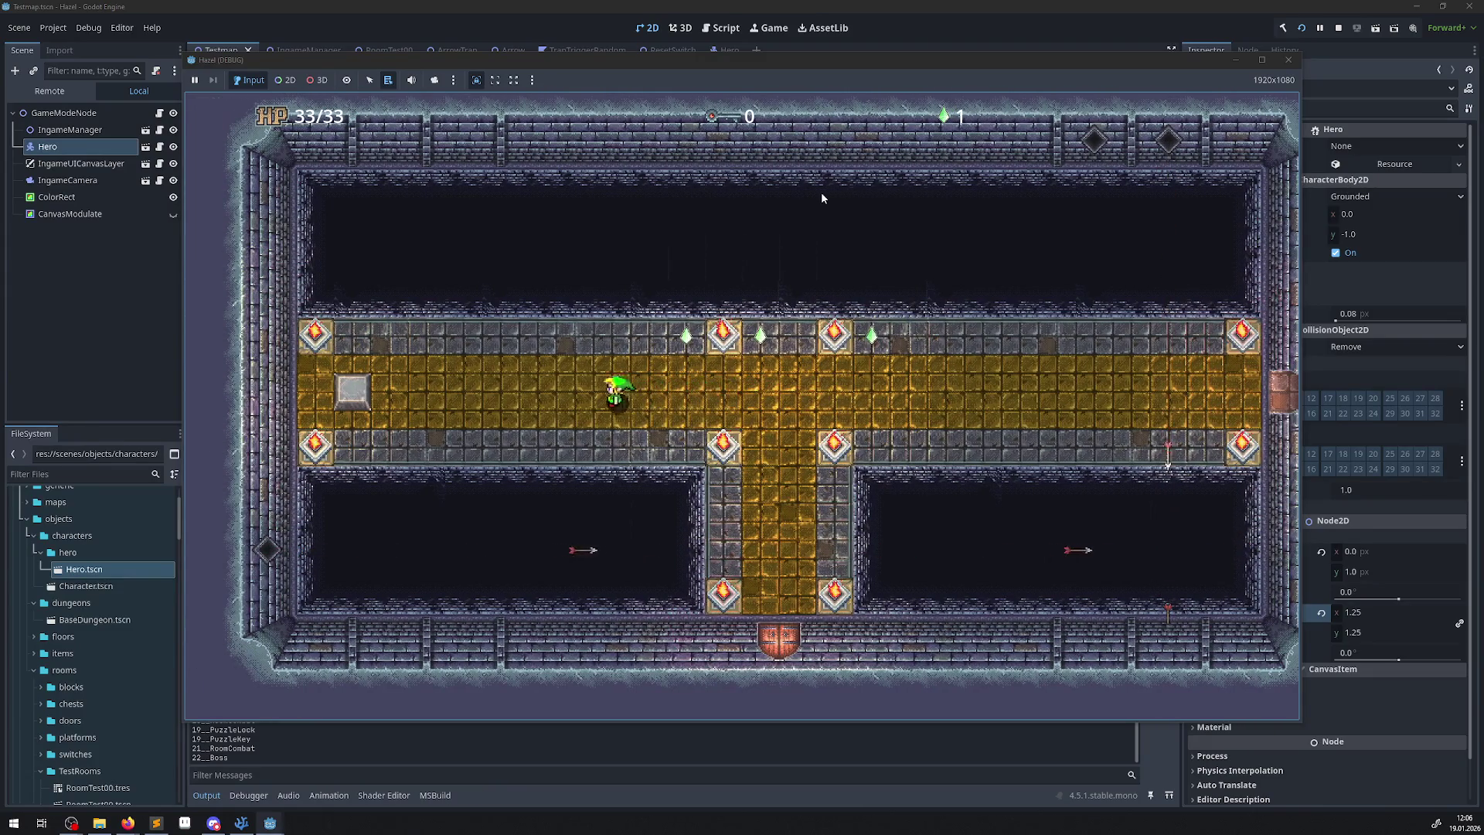
pyautogui.press('Left')
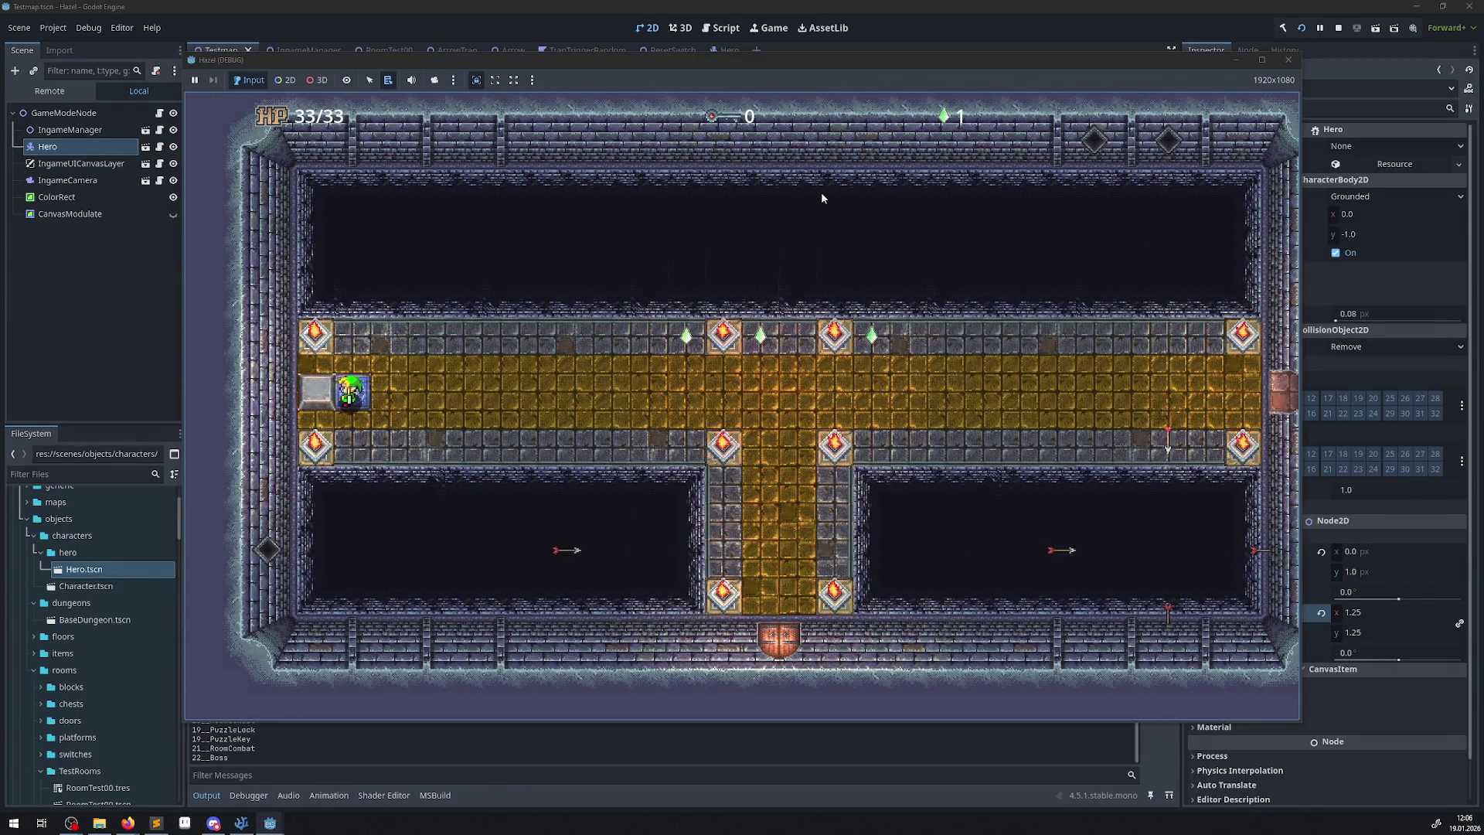
pyautogui.press('Right')
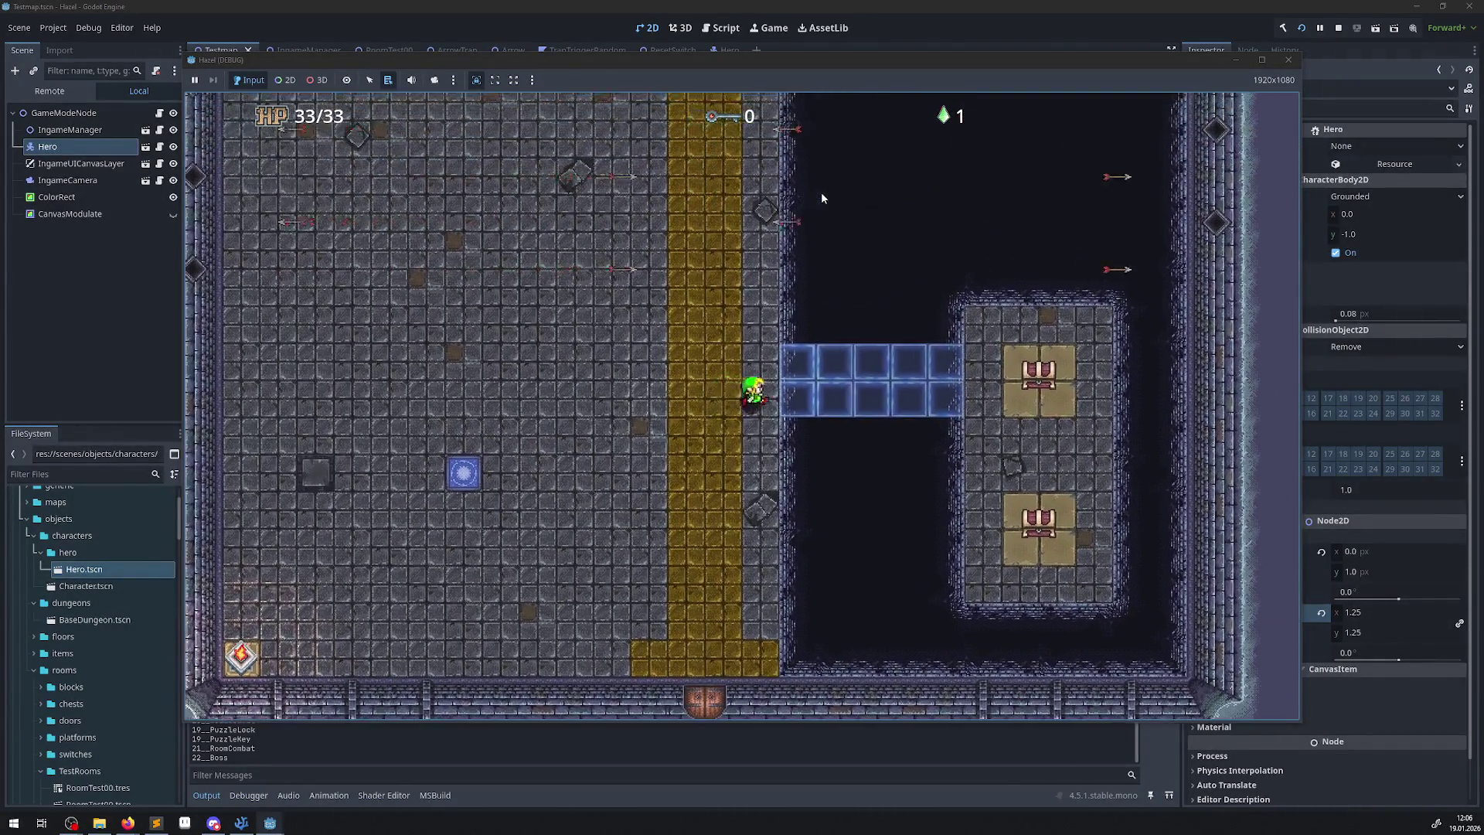
pyautogui.press('Right')
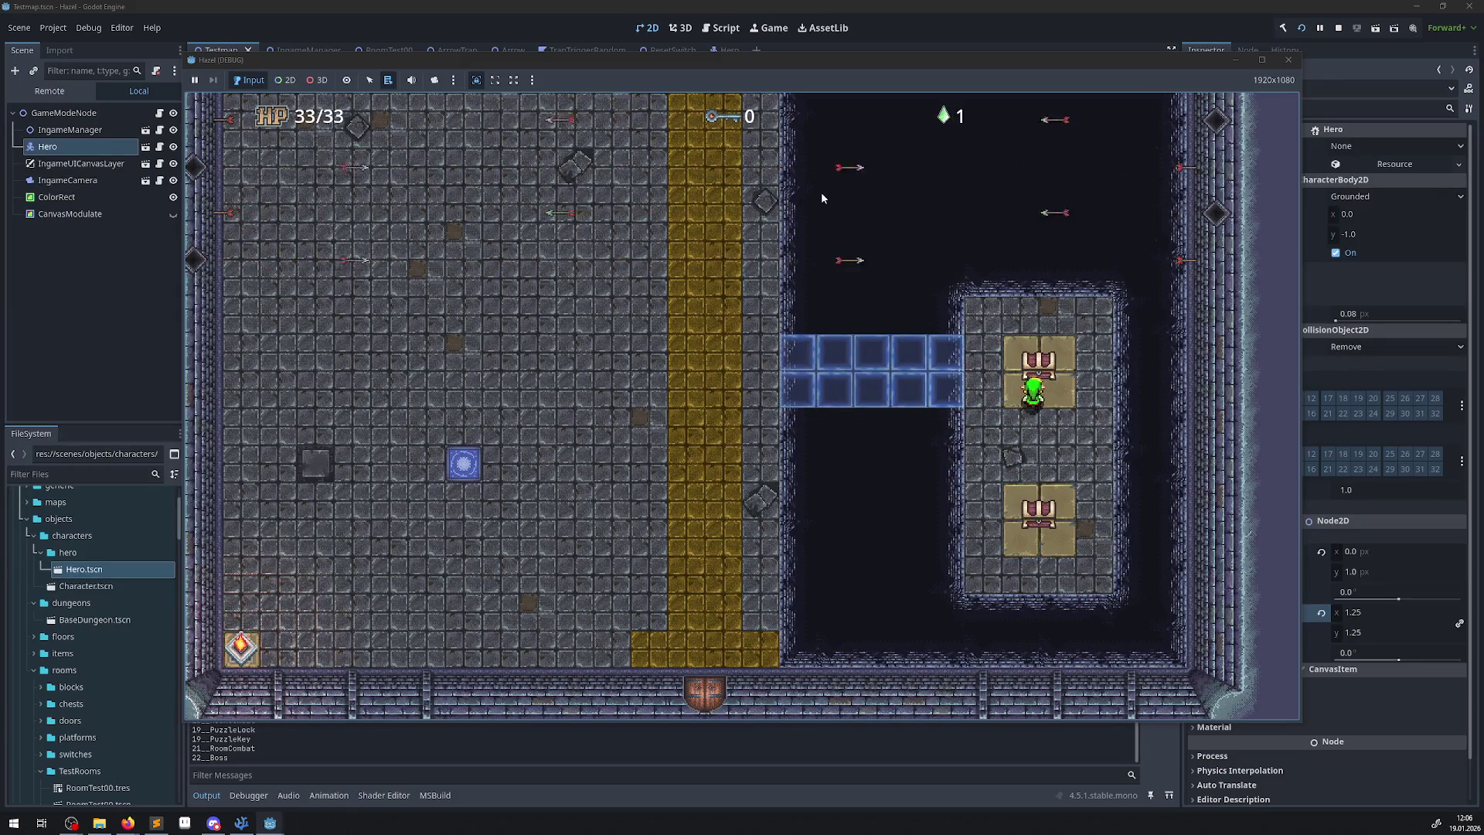
pyautogui.press('space')
pyautogui.press('Left')
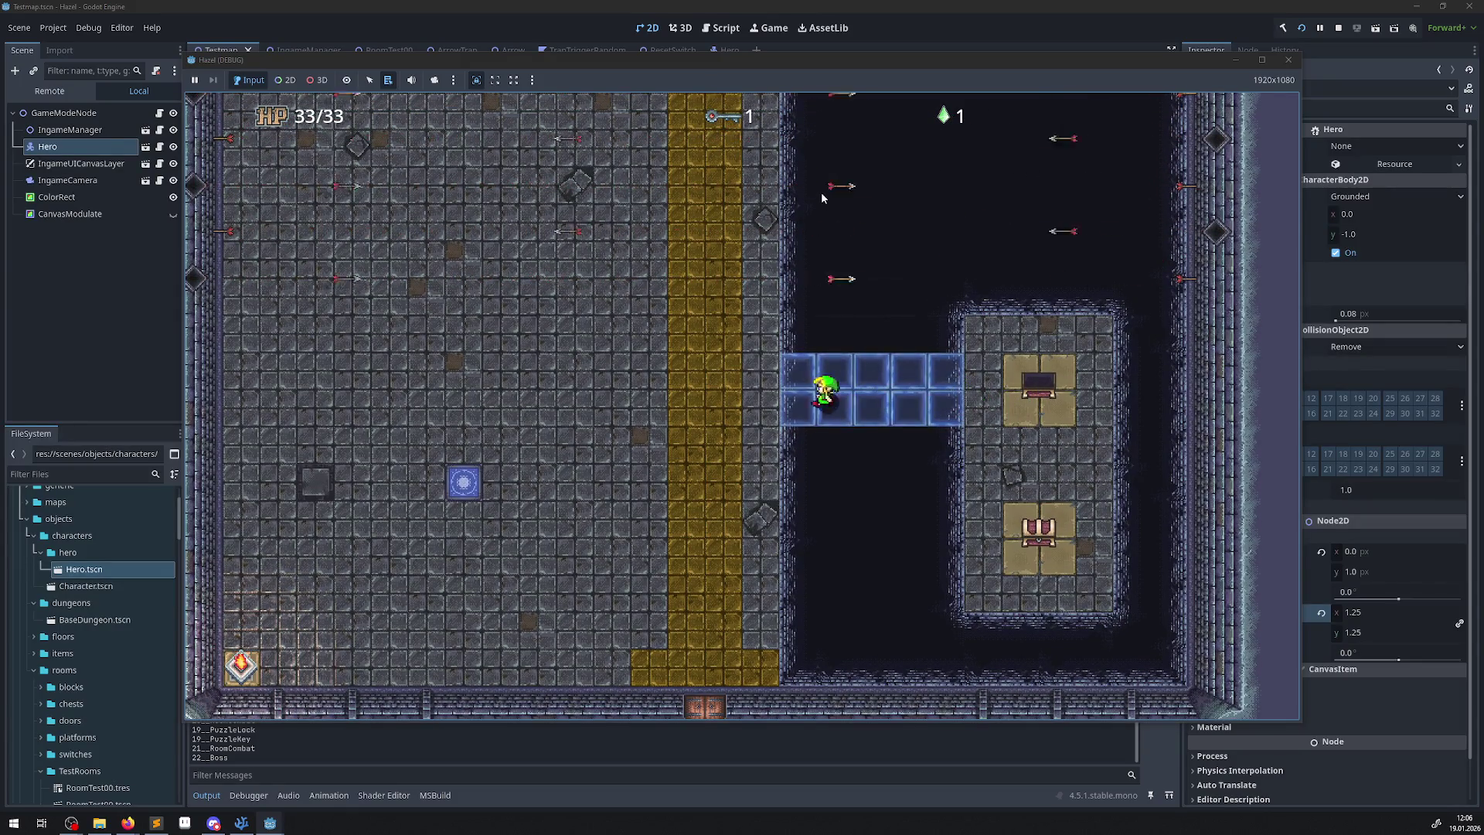
pyautogui.press('Down')
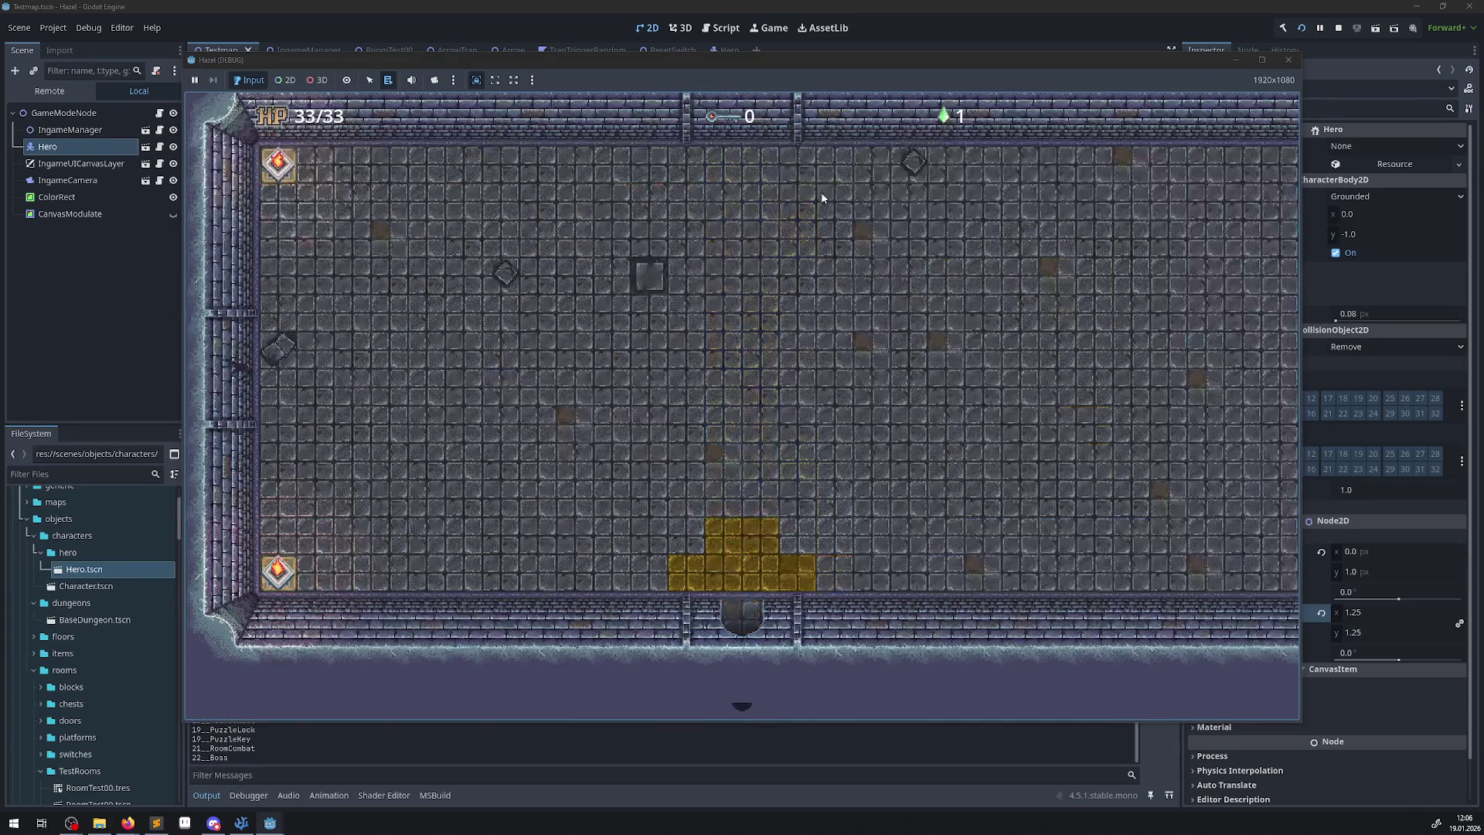
pyautogui.press('Up')
pyautogui.press('Left')
# Push three border blocks up into the gold area of the next room.
pyautogui.press('Left')
pyautogui.press('Up')
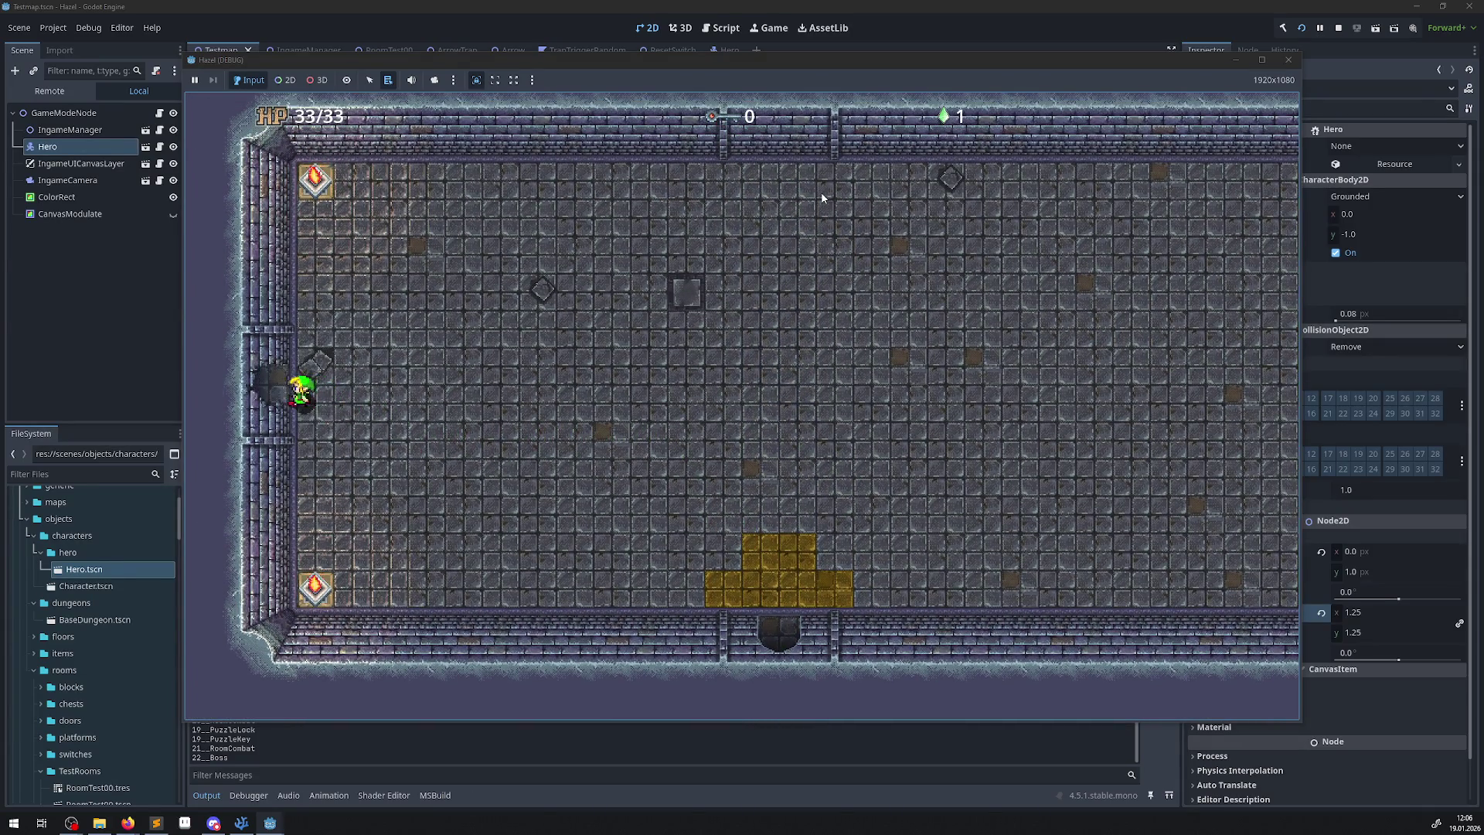
pyautogui.press('Left')
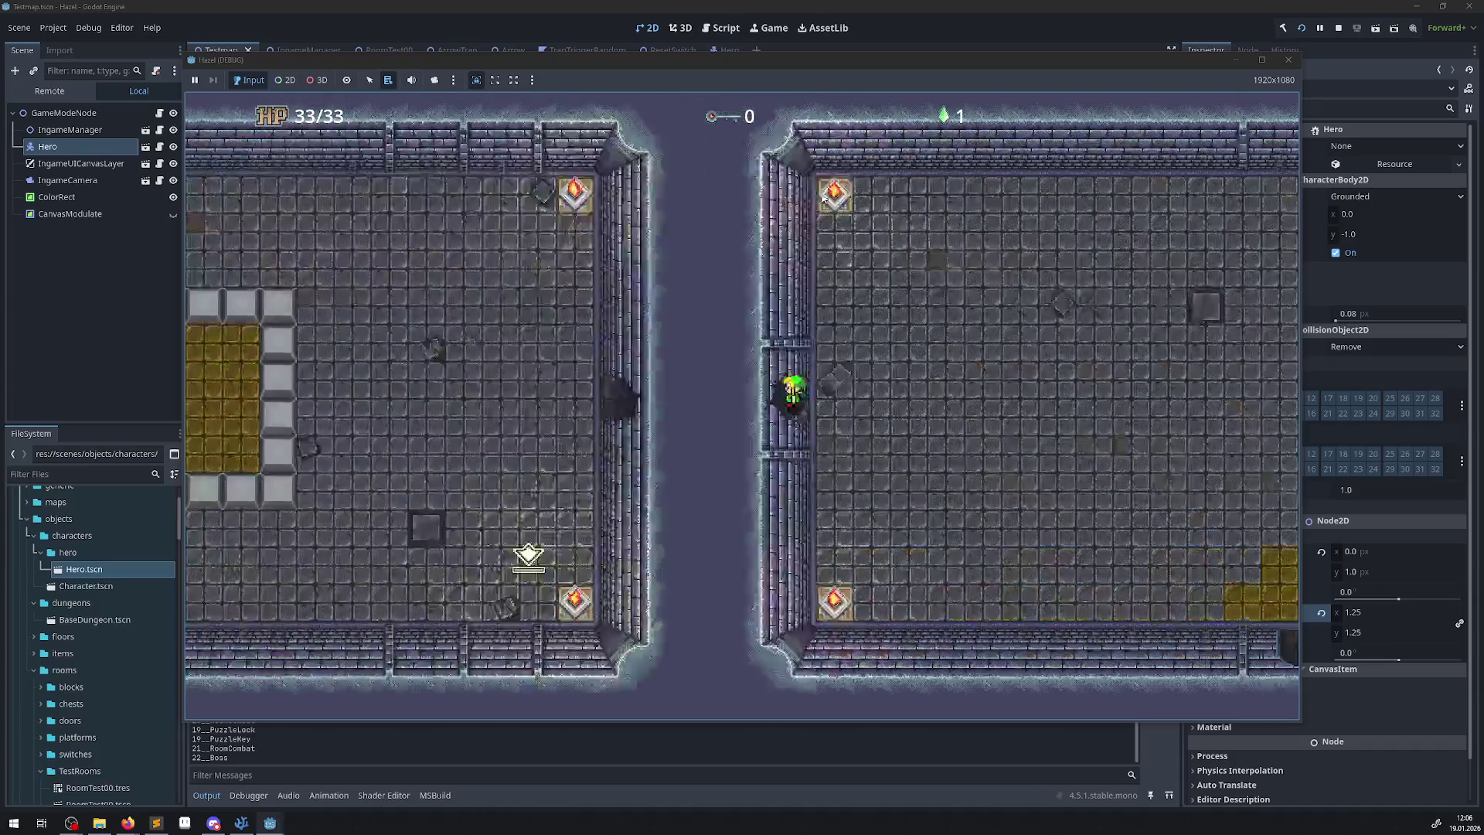
pyautogui.press('Down')
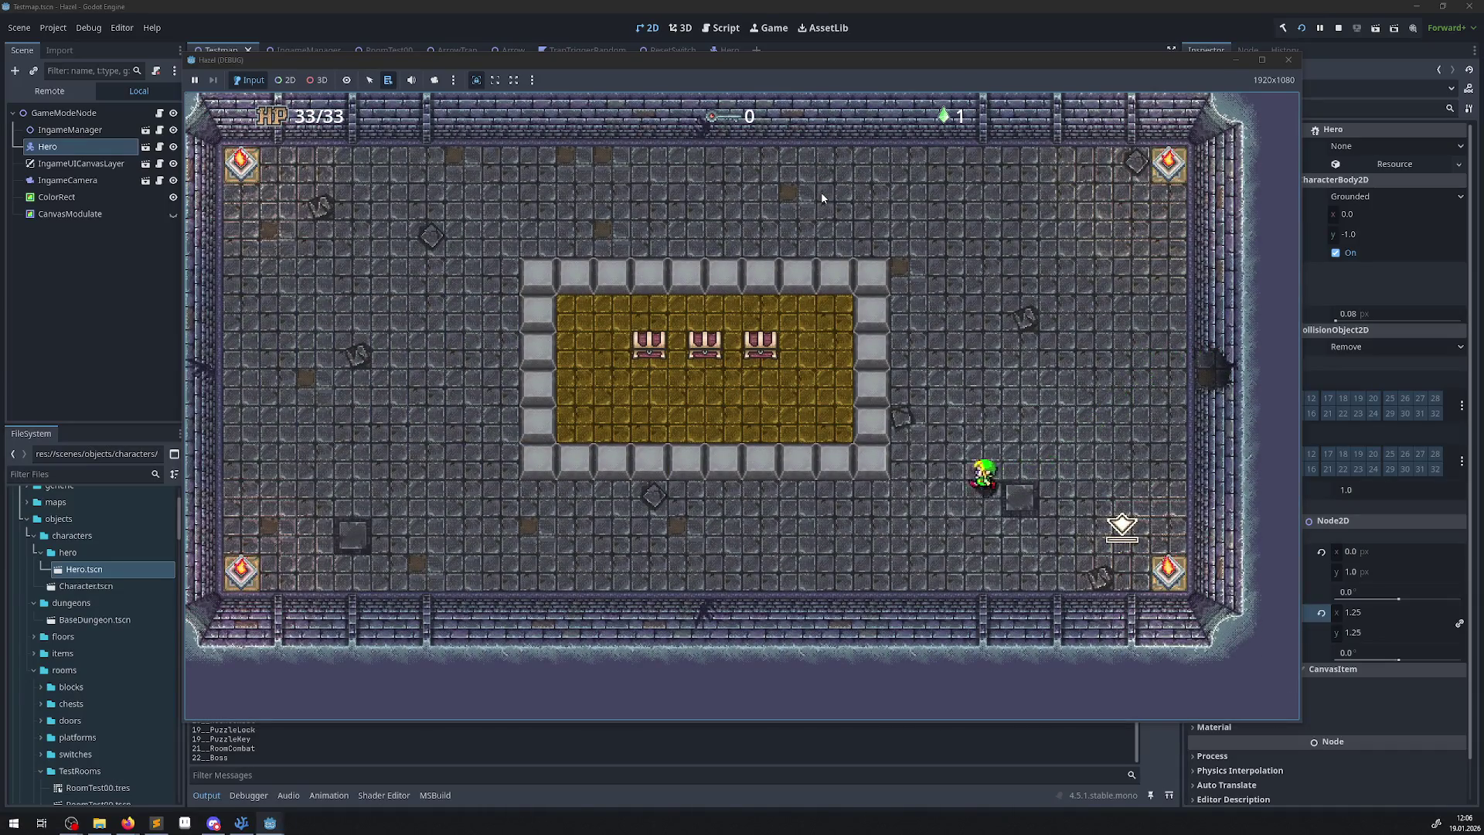
pyautogui.press('Down')
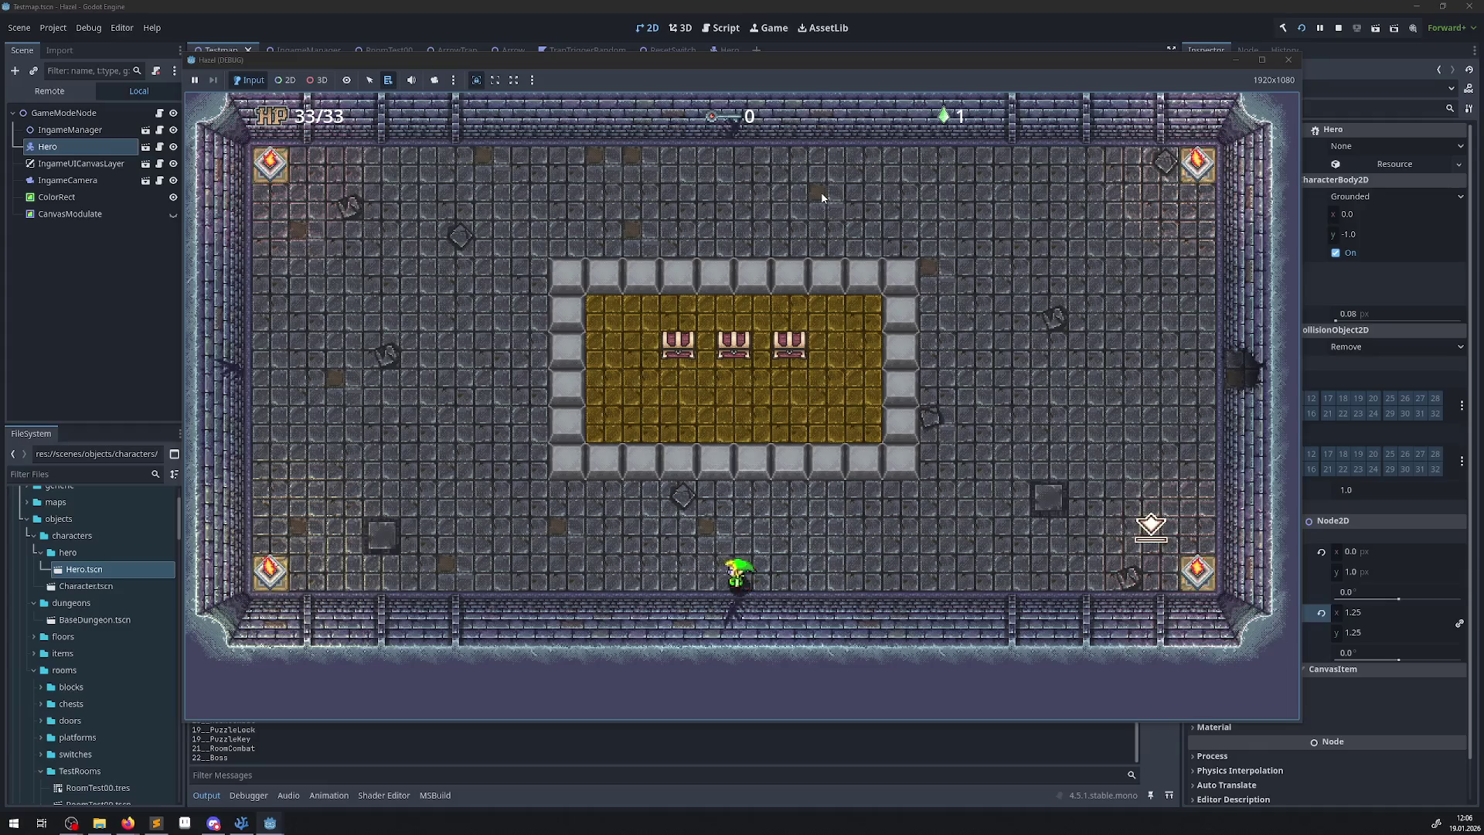
pyautogui.press('Left')
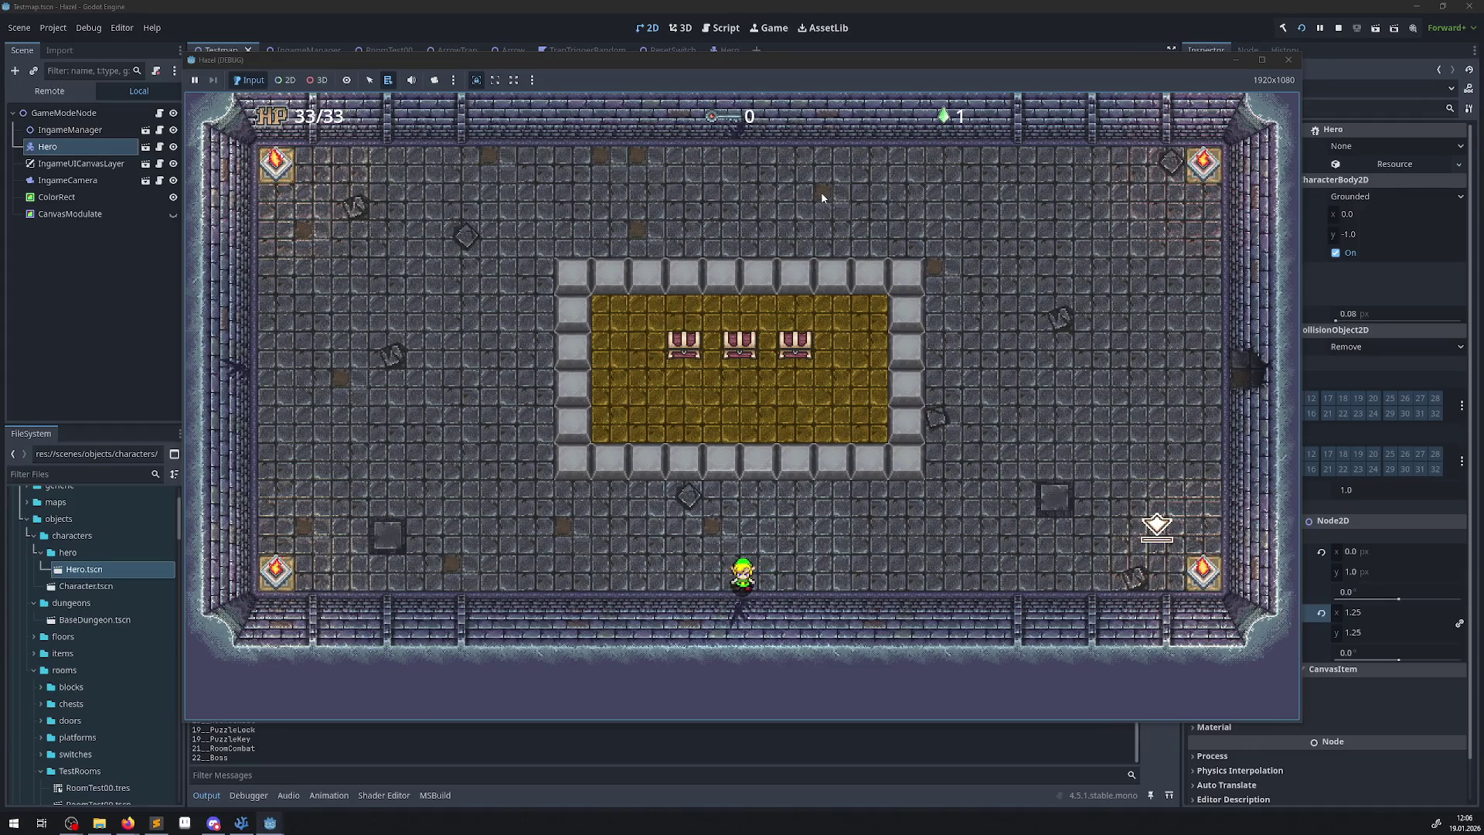
pyautogui.press('Up')
pyautogui.press('Right')
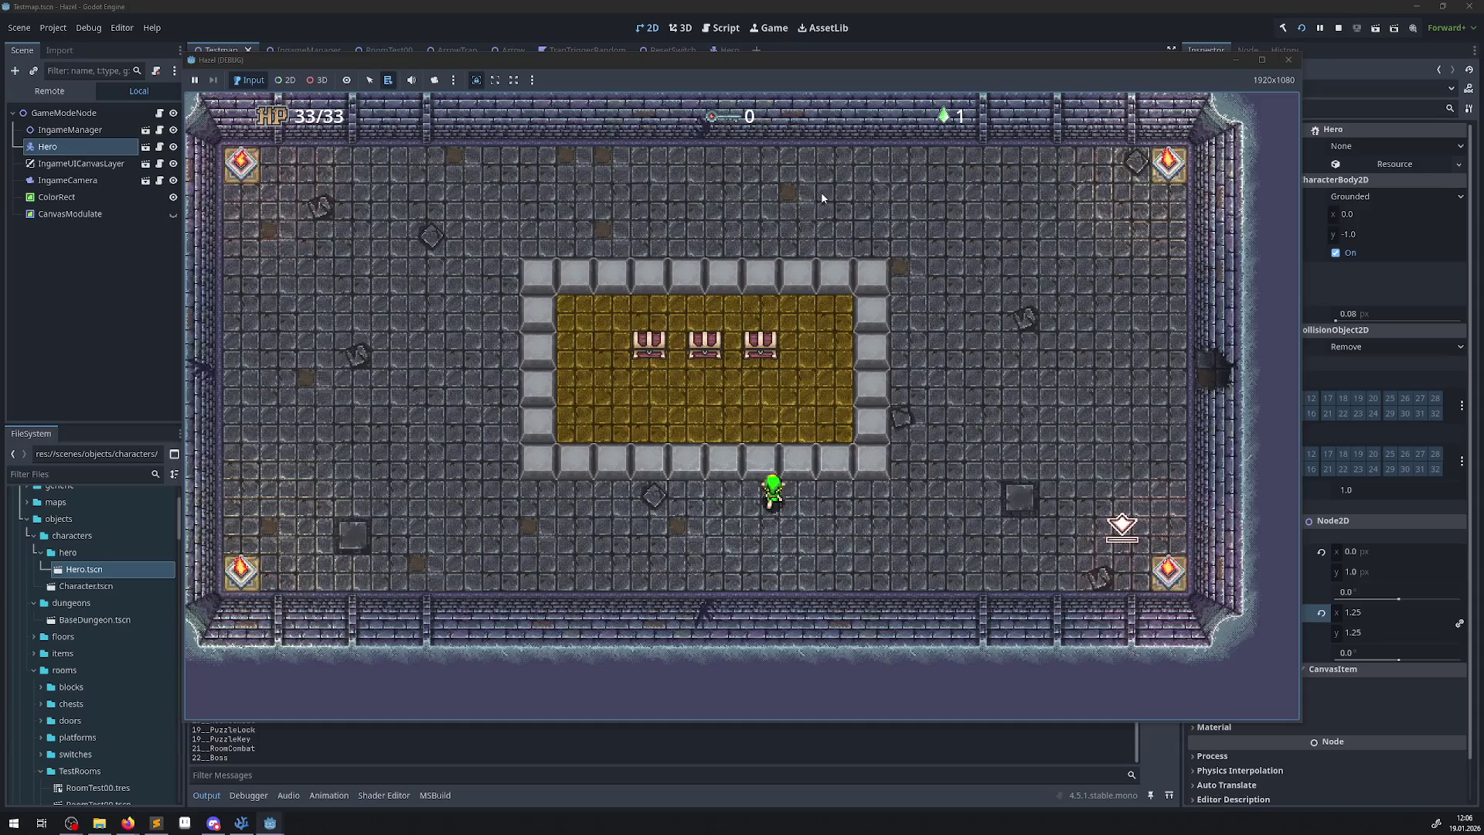
pyautogui.press('Up')
pyautogui.press('Right')
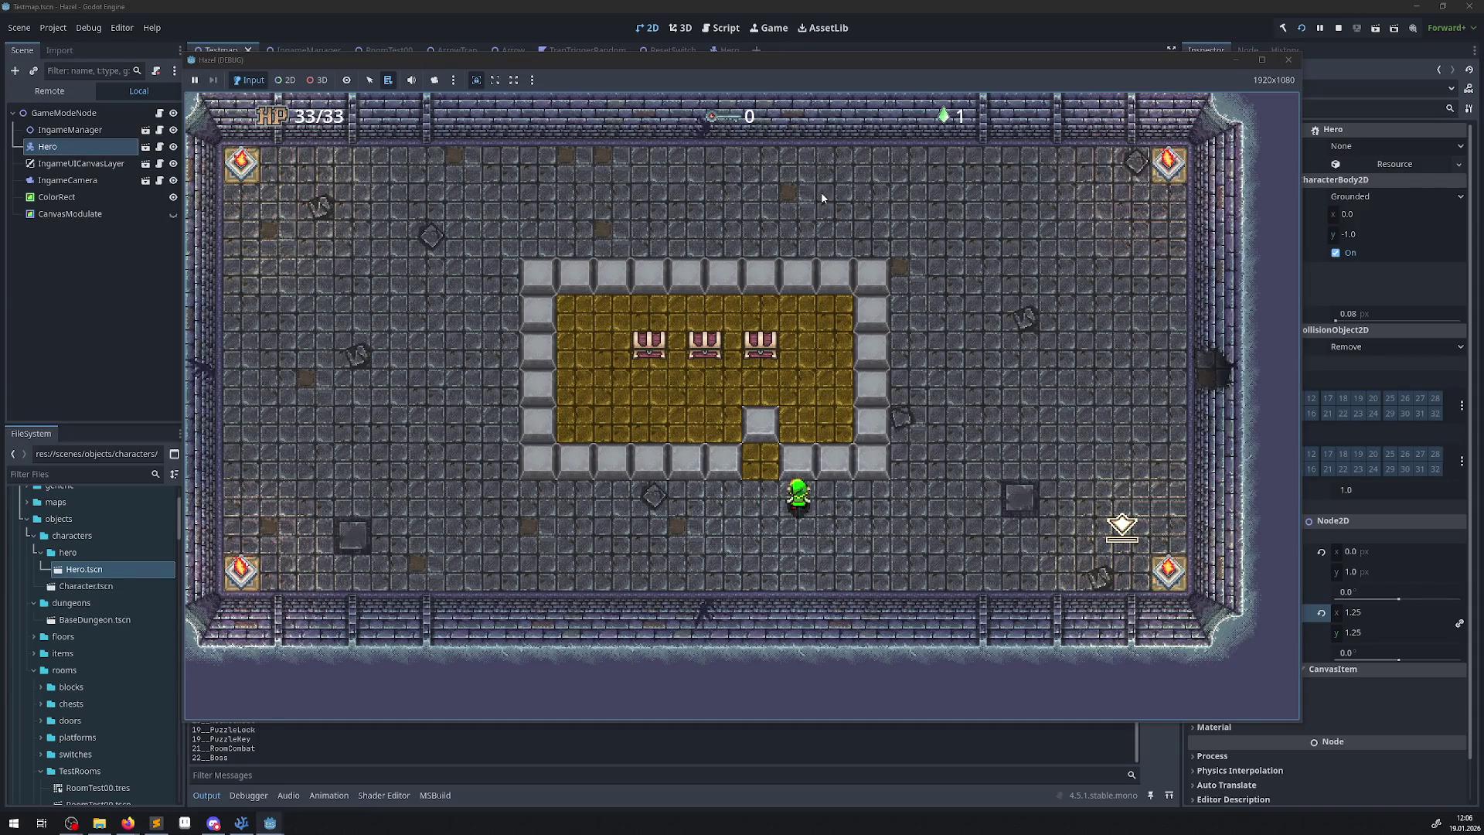
pyautogui.press('Up')
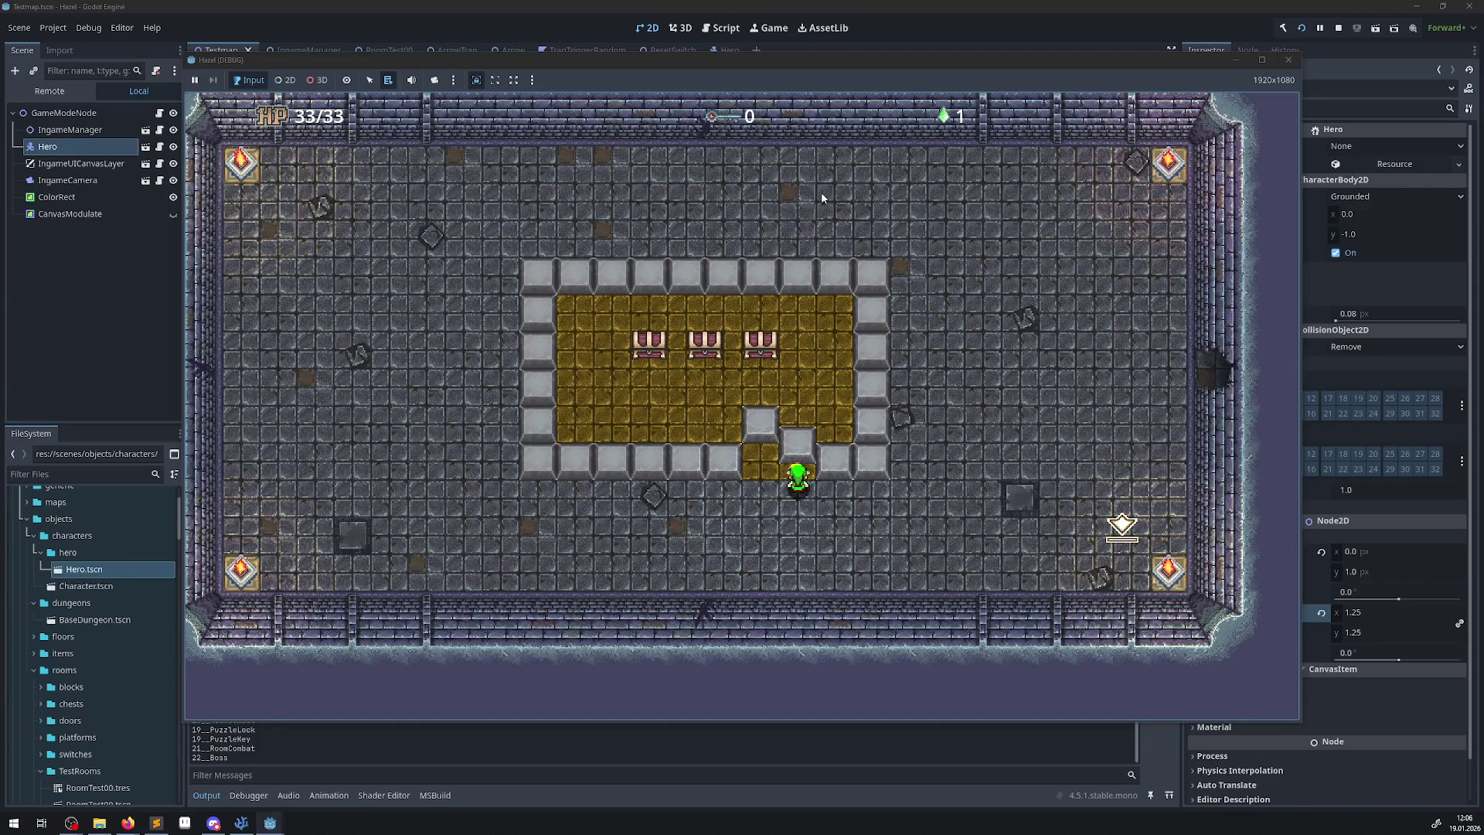
pyautogui.press('Right')
pyautogui.press('Left')
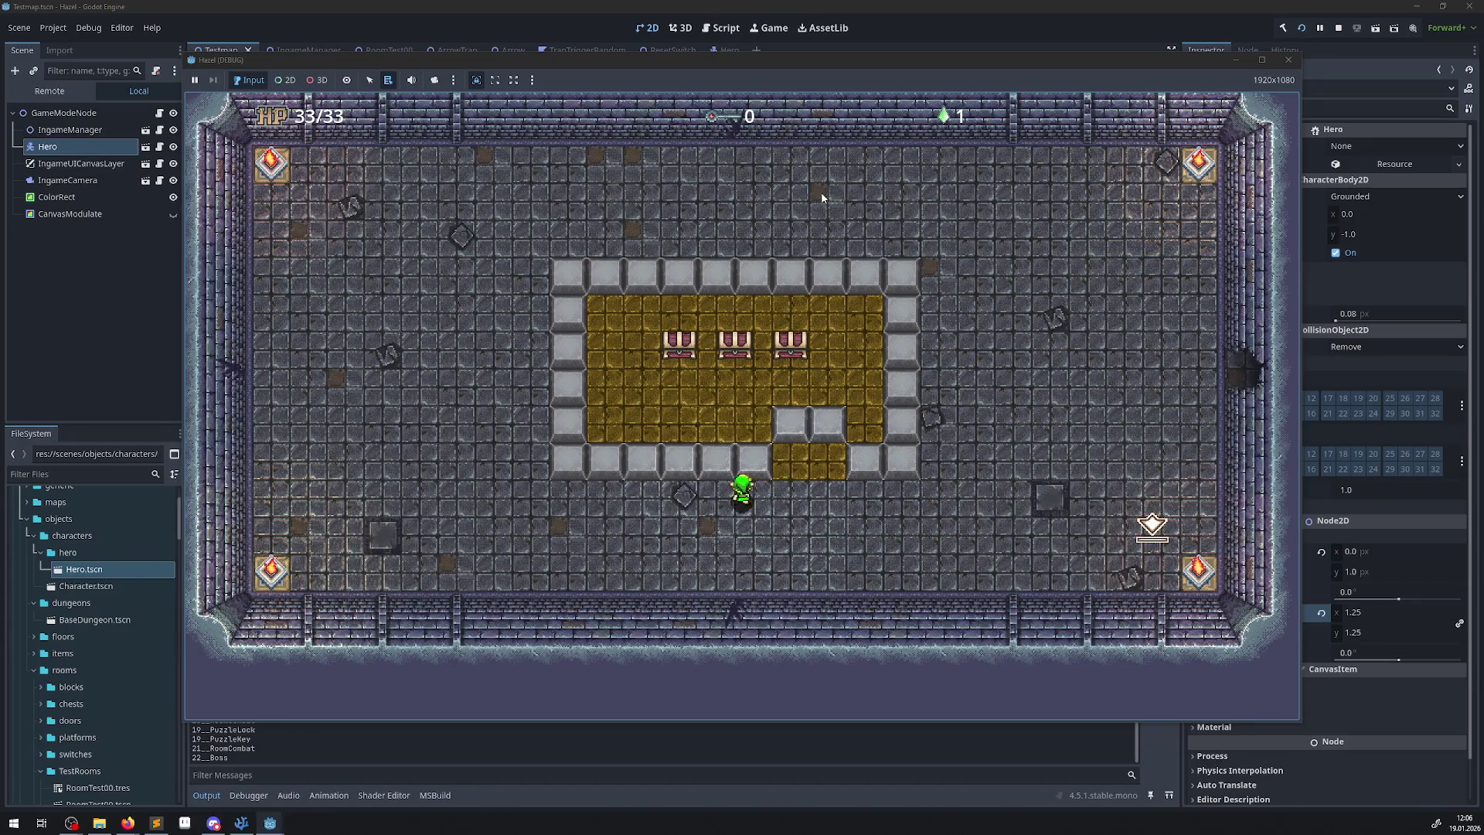
pyautogui.press('Up')
pyautogui.press('Down')
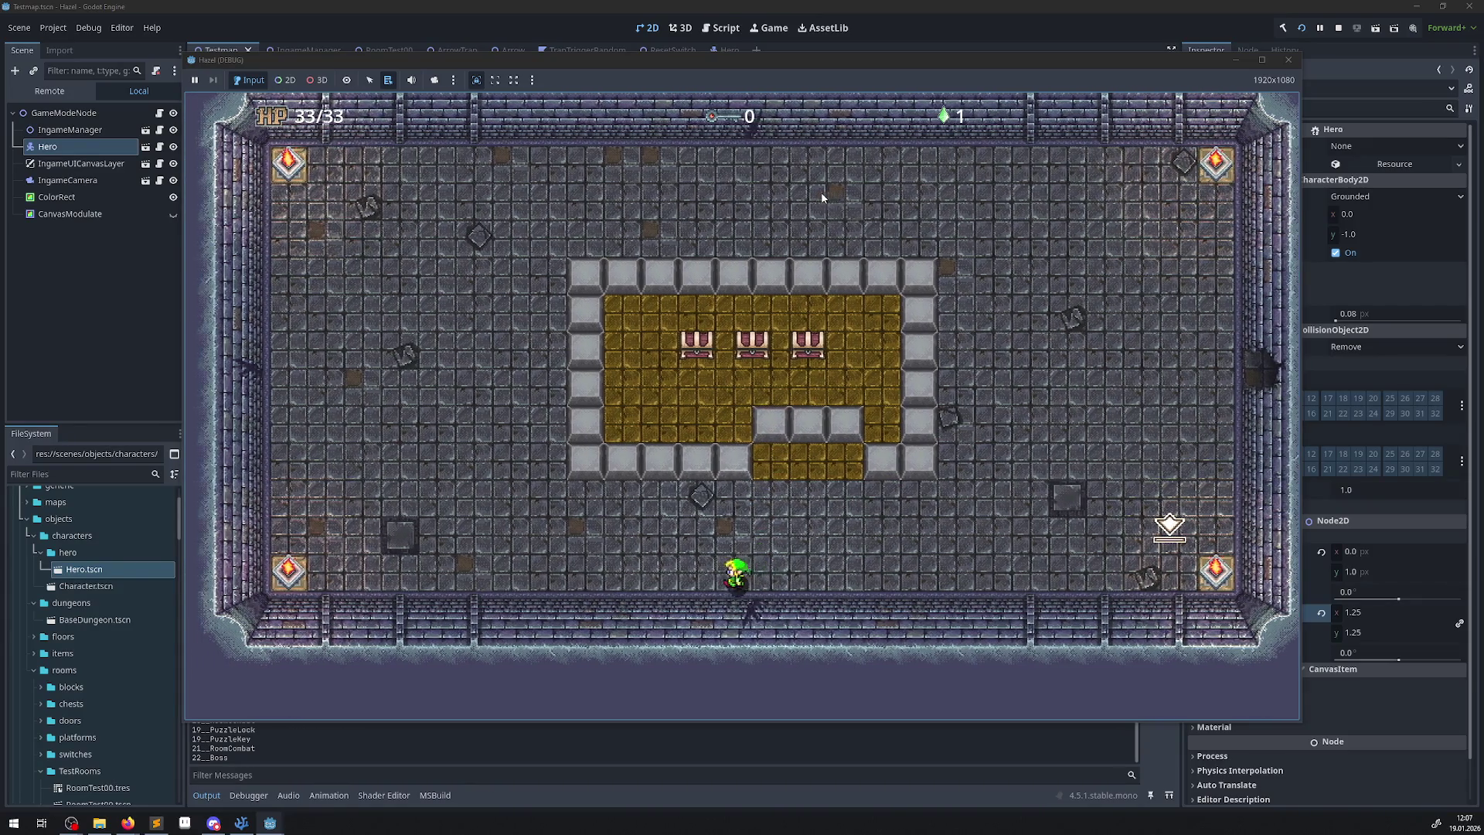
# Stand on the bottom-left floor switch and torch switch, then stop the game.
pyautogui.press('Left')
pyautogui.press('Up')
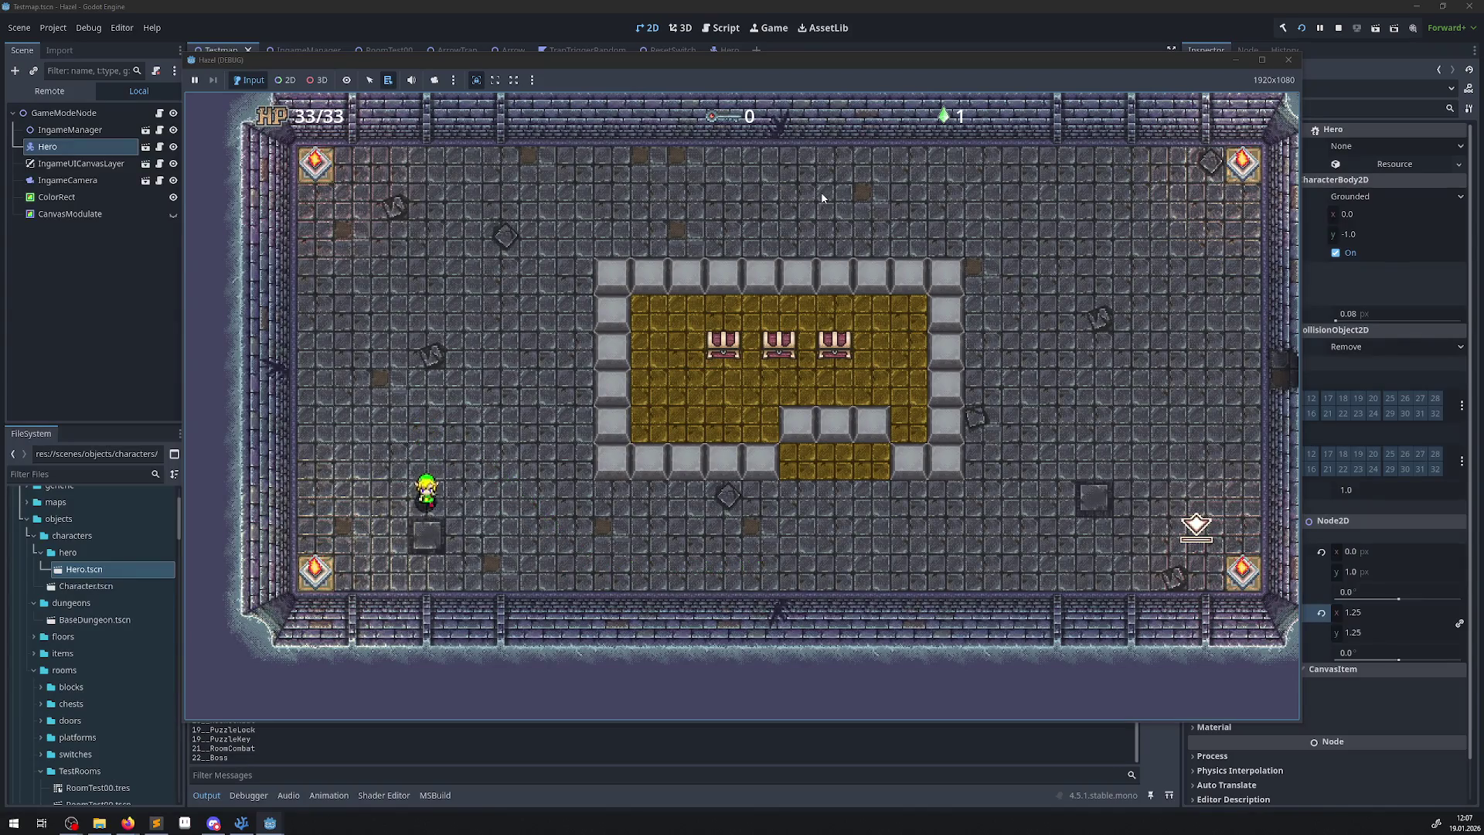
pyautogui.press('Down')
pyautogui.press('Left')
pyautogui.press('Right')
pyautogui.press('Left')
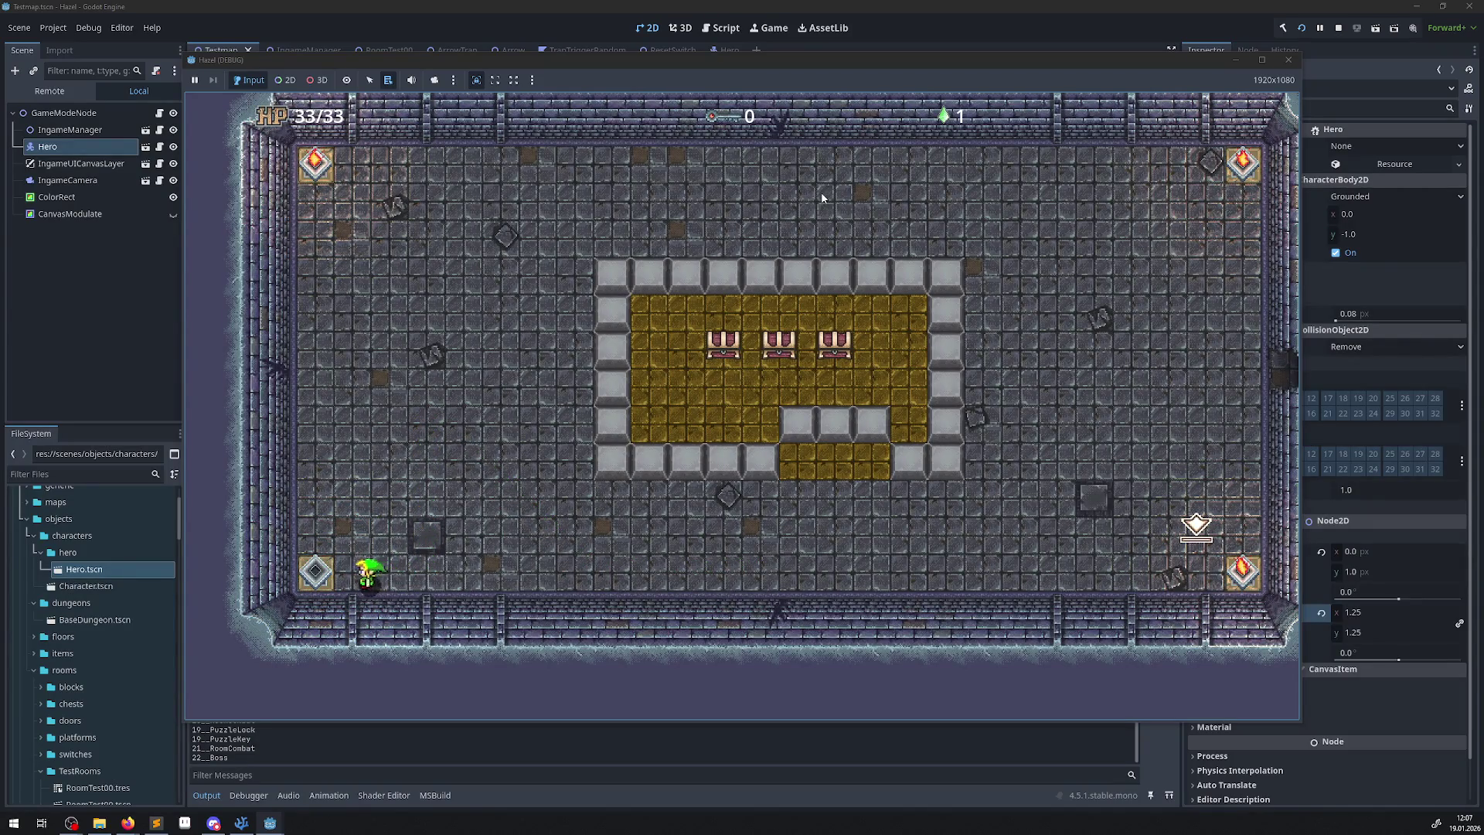
pyautogui.press('Right')
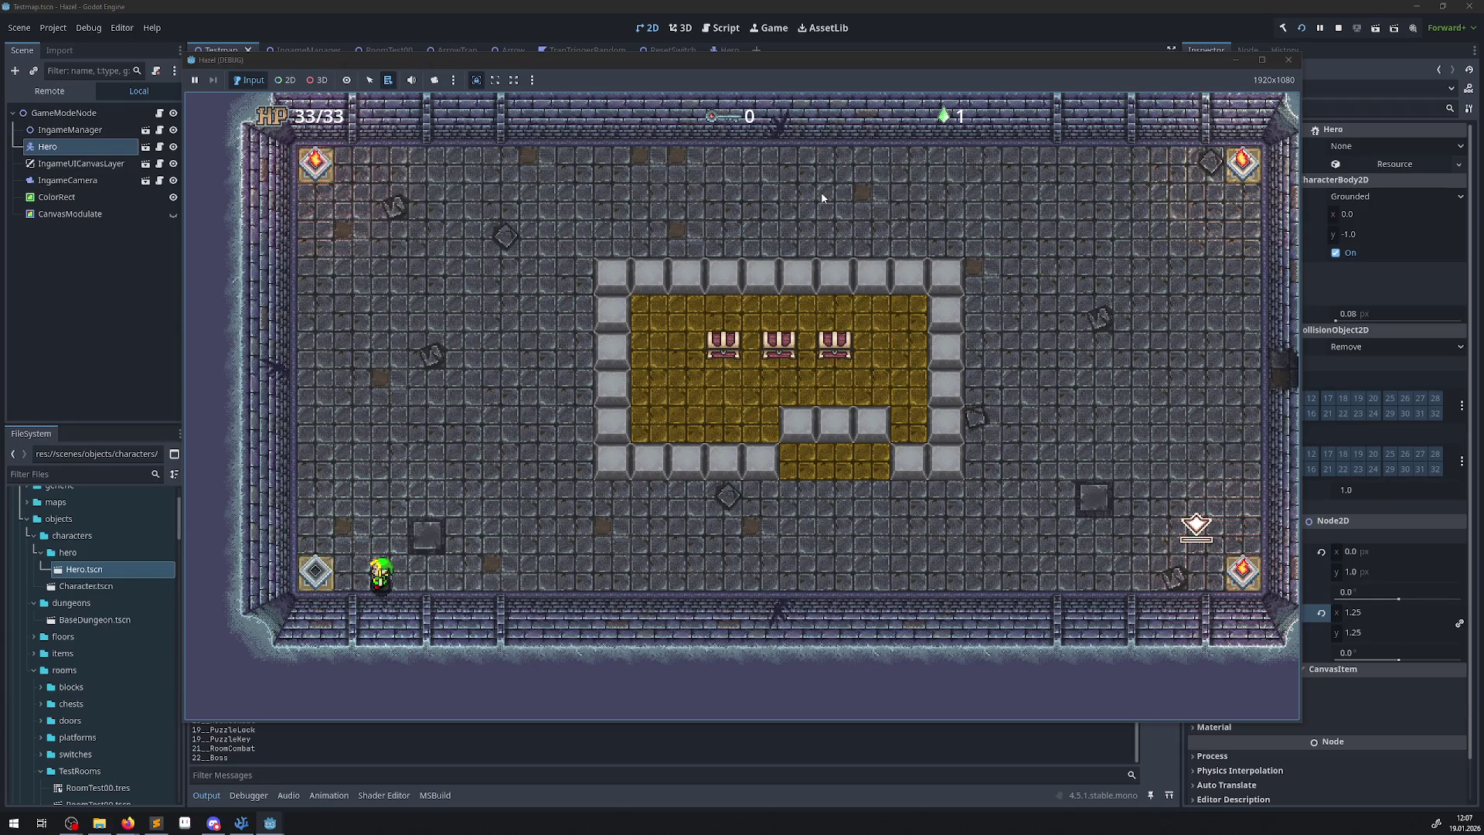
pyautogui.press('Left')
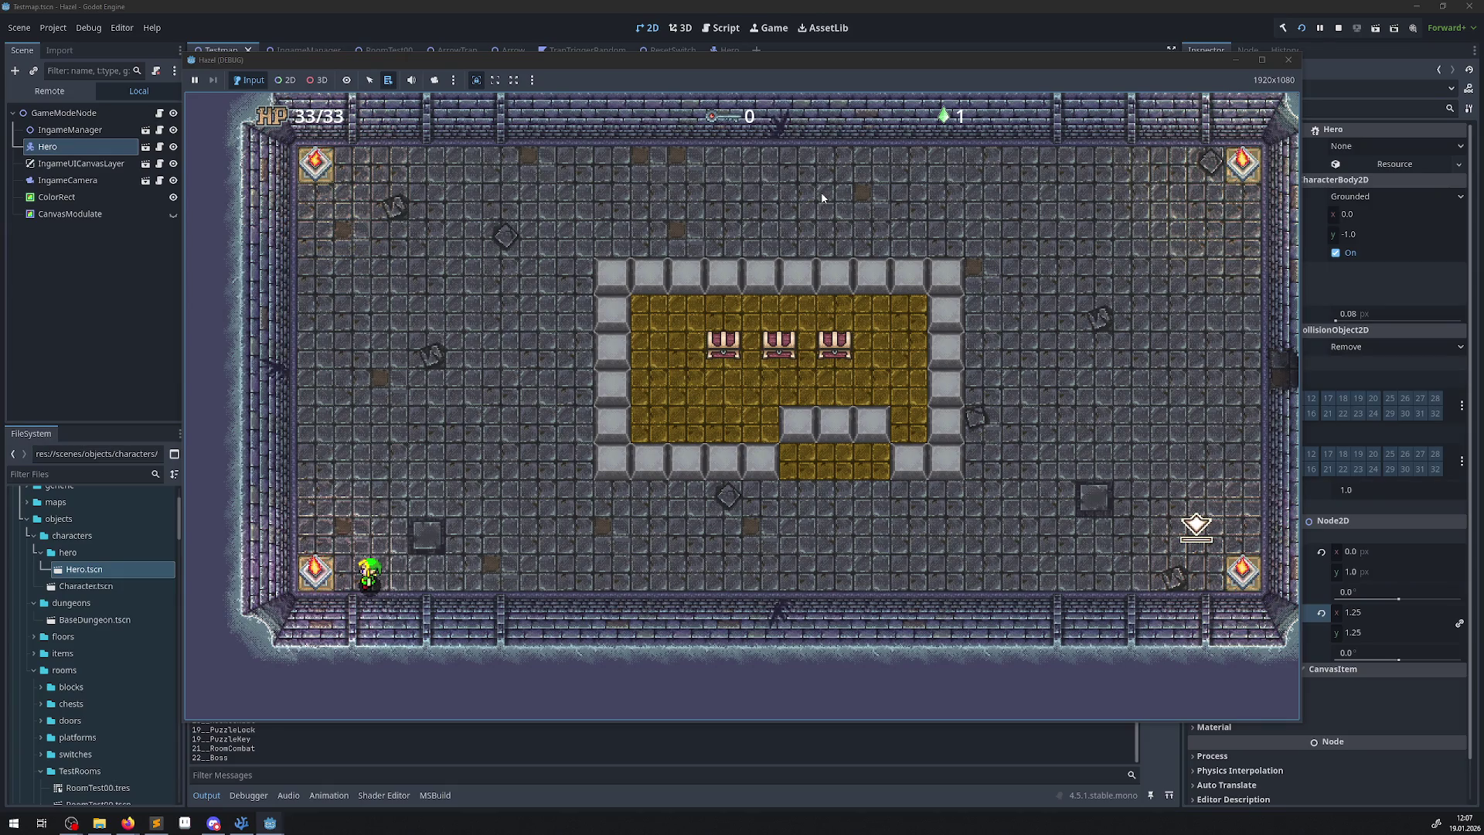
pyautogui.press('Left')
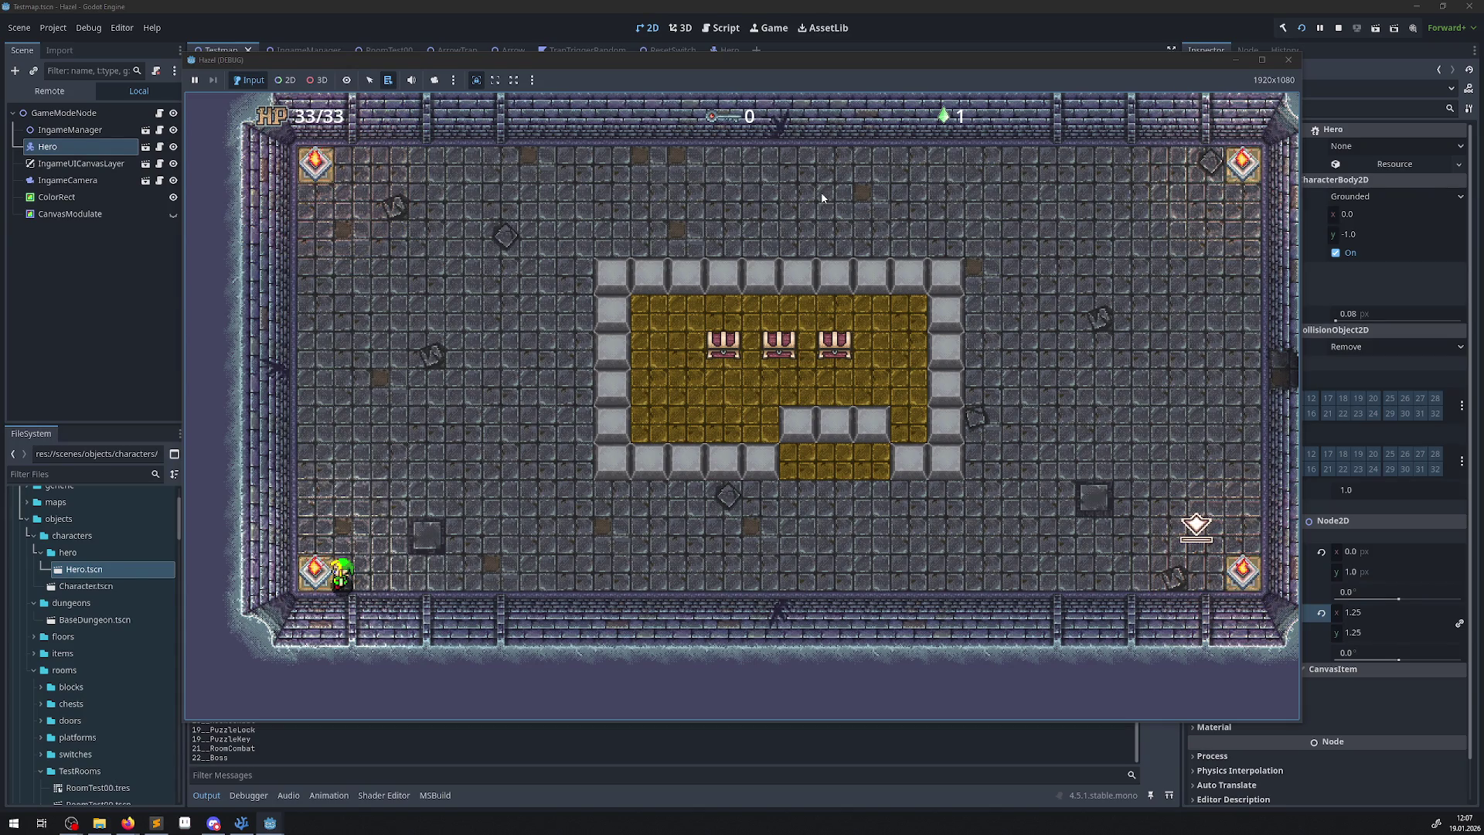
pyautogui.click(1288, 60)
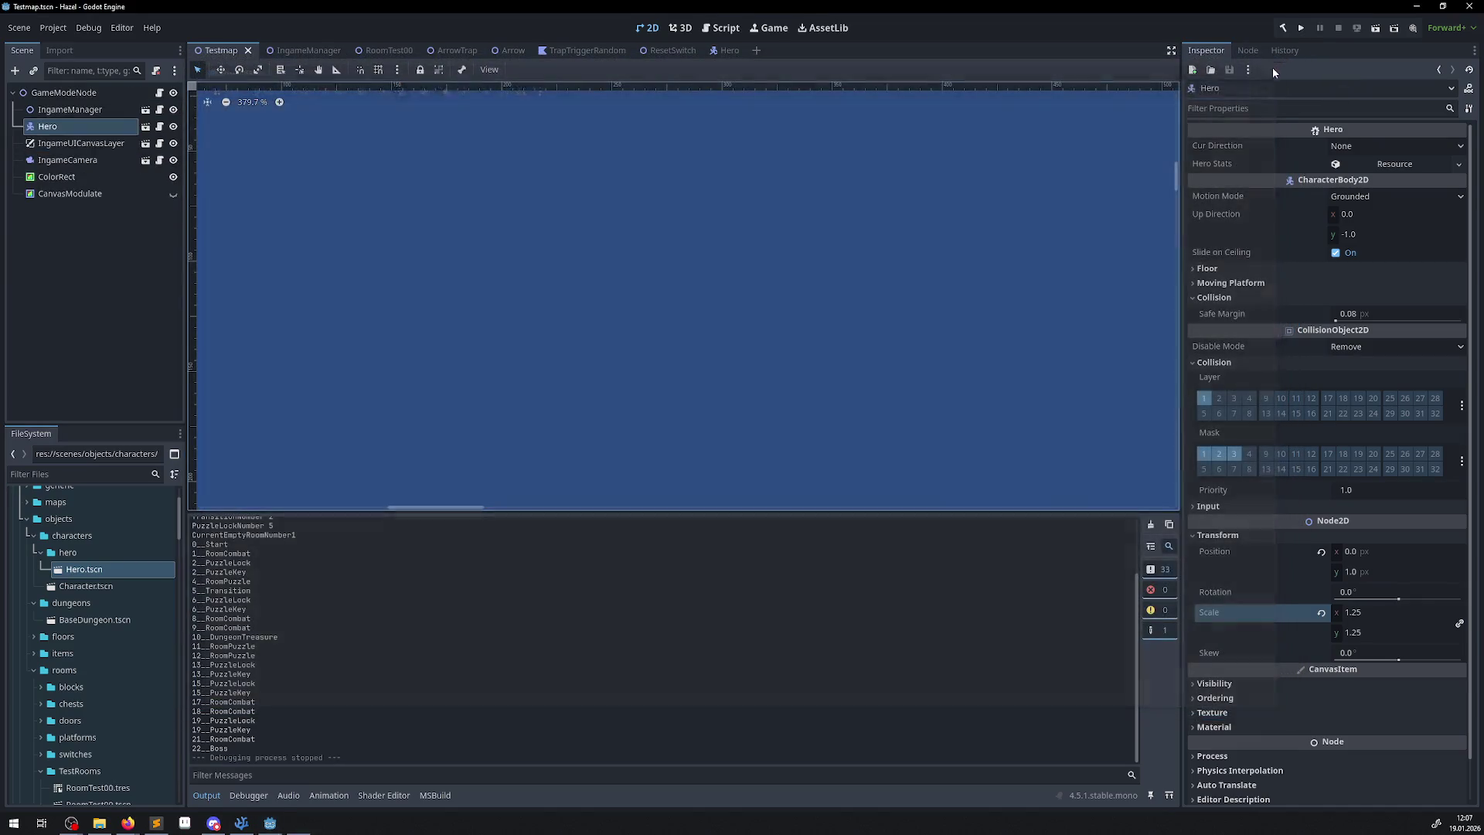
# Set the Hero's scale to 1.5 on both axes.
pyautogui.click(1373, 612)
pyautogui.write('1.5')
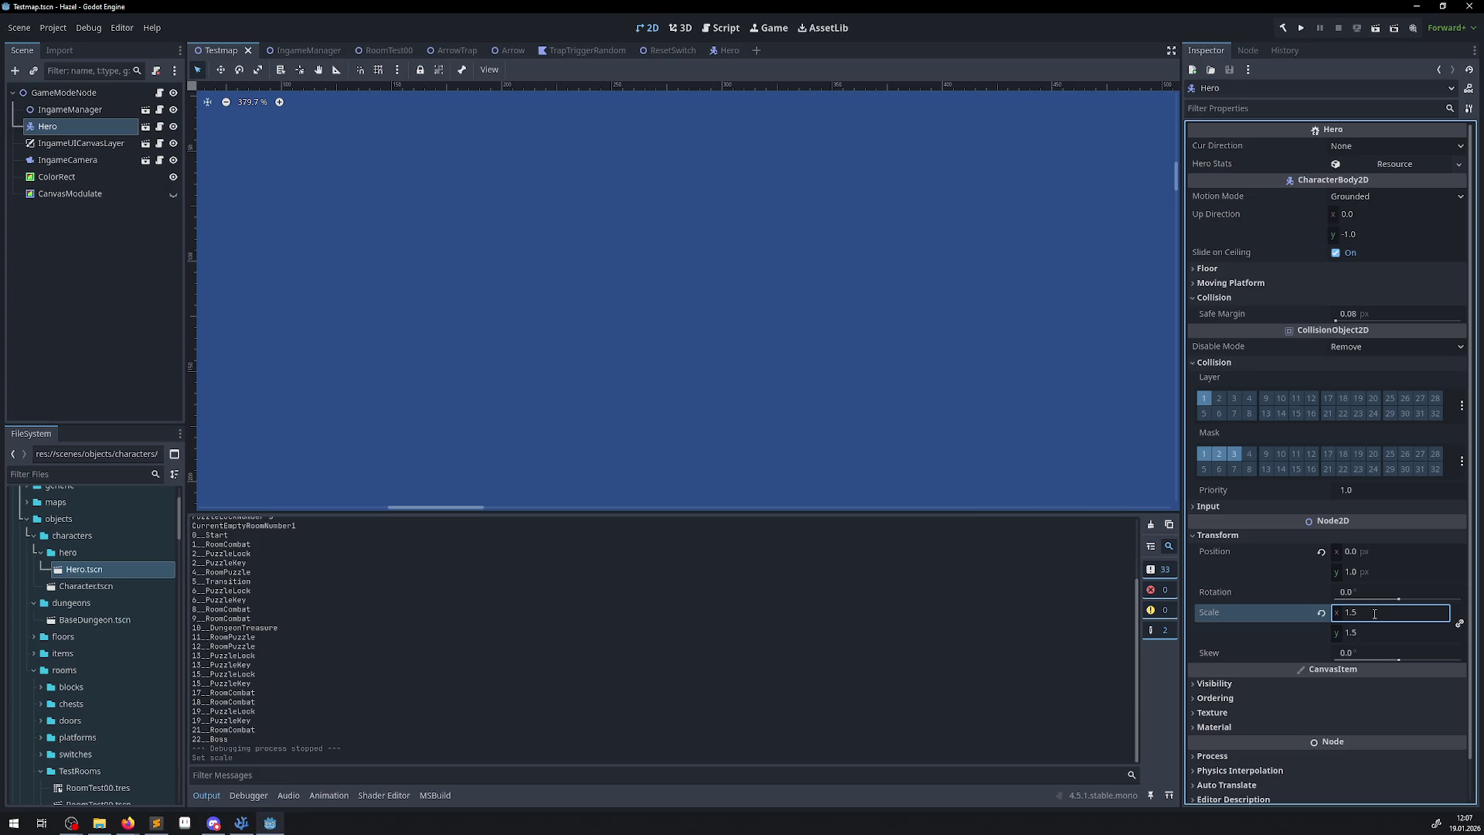
pyautogui.press('Return')
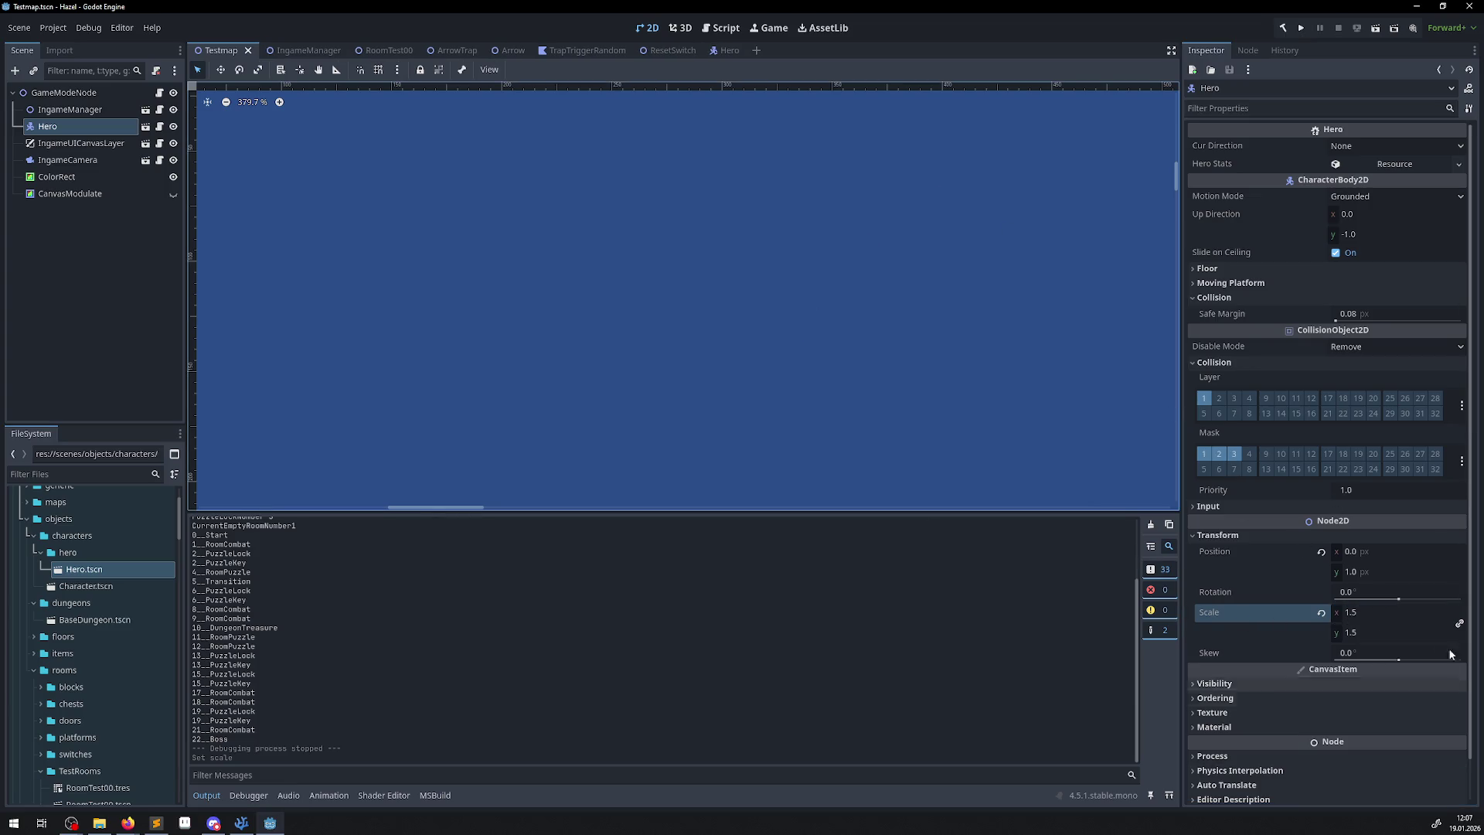
# Scroll the FileSystem dock and select the RoomTest10 scene file.
pyautogui.scroll(-10, 566, 331)
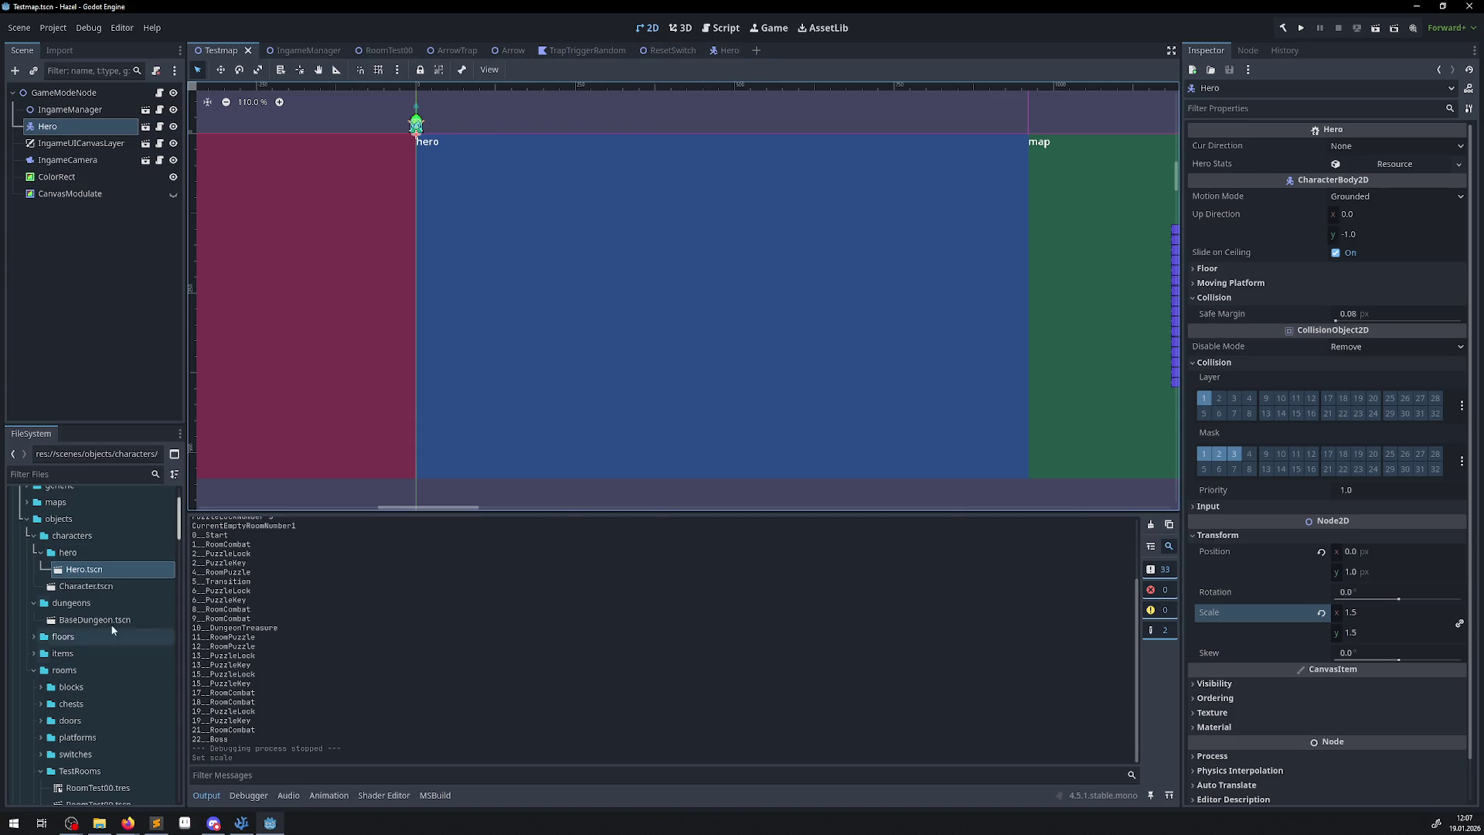
pyautogui.scroll(2, 110, 596)
pyautogui.scroll(-4, 104, 597)
pyautogui.scroll(-5, 108, 607)
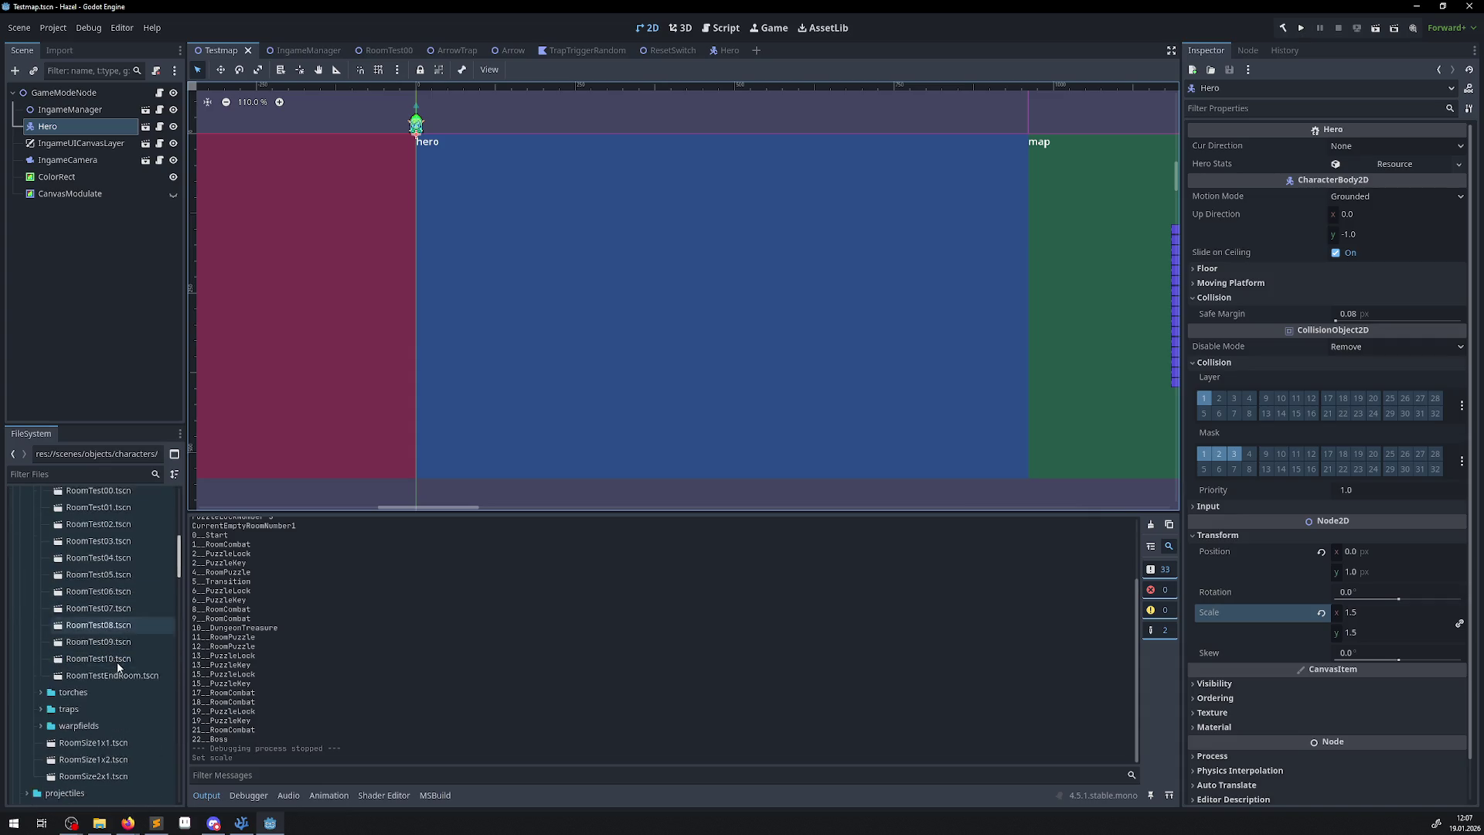
pyautogui.click(106, 700)
# Open RoomTest10, RoomTest04, RoomTest05 and RoomTest03, then pan the RoomTest03 view.
pyautogui.doubleClick(106, 700)
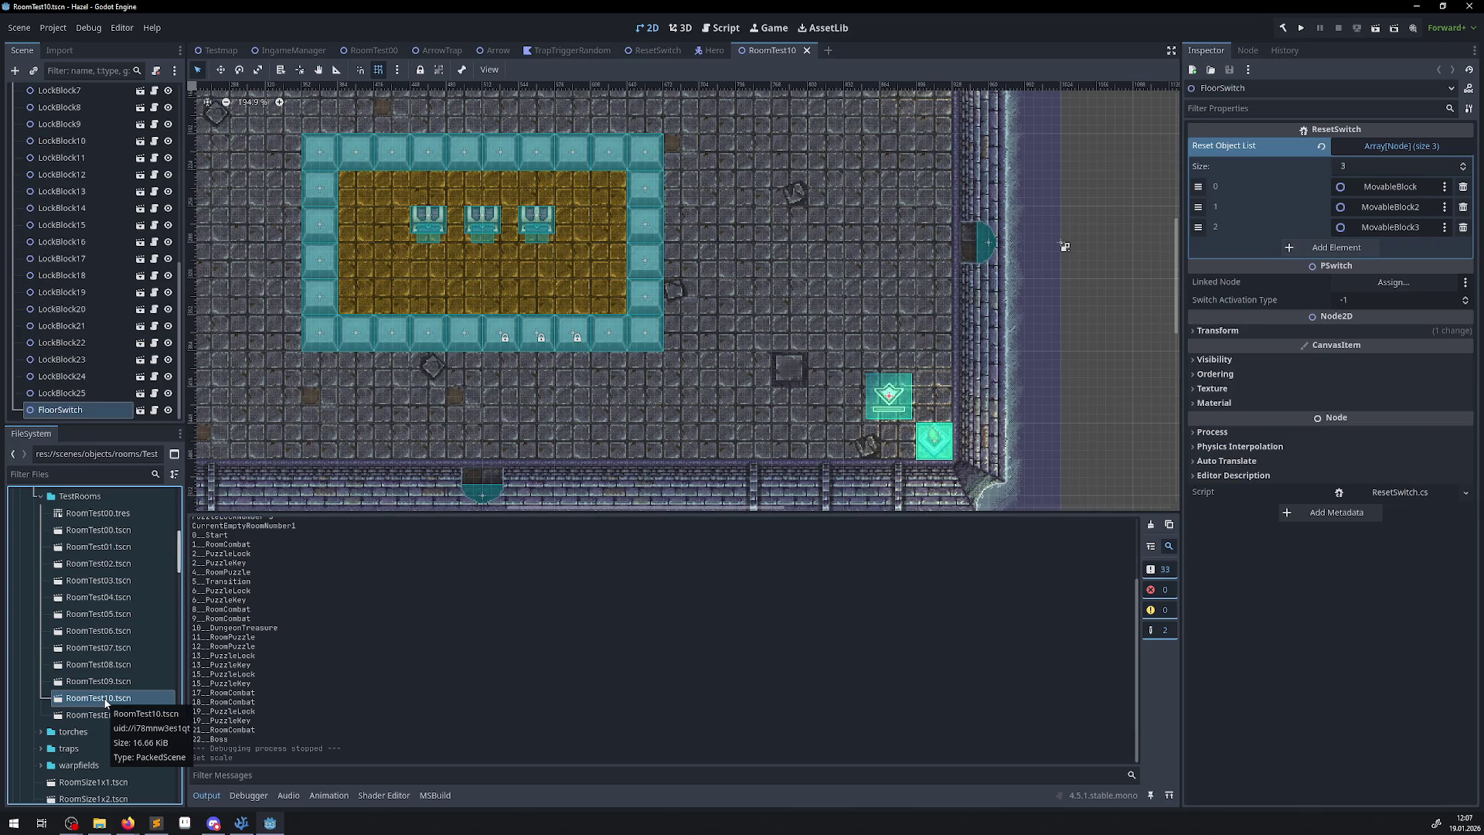
pyautogui.click(112, 597)
pyautogui.doubleClick(113, 598)
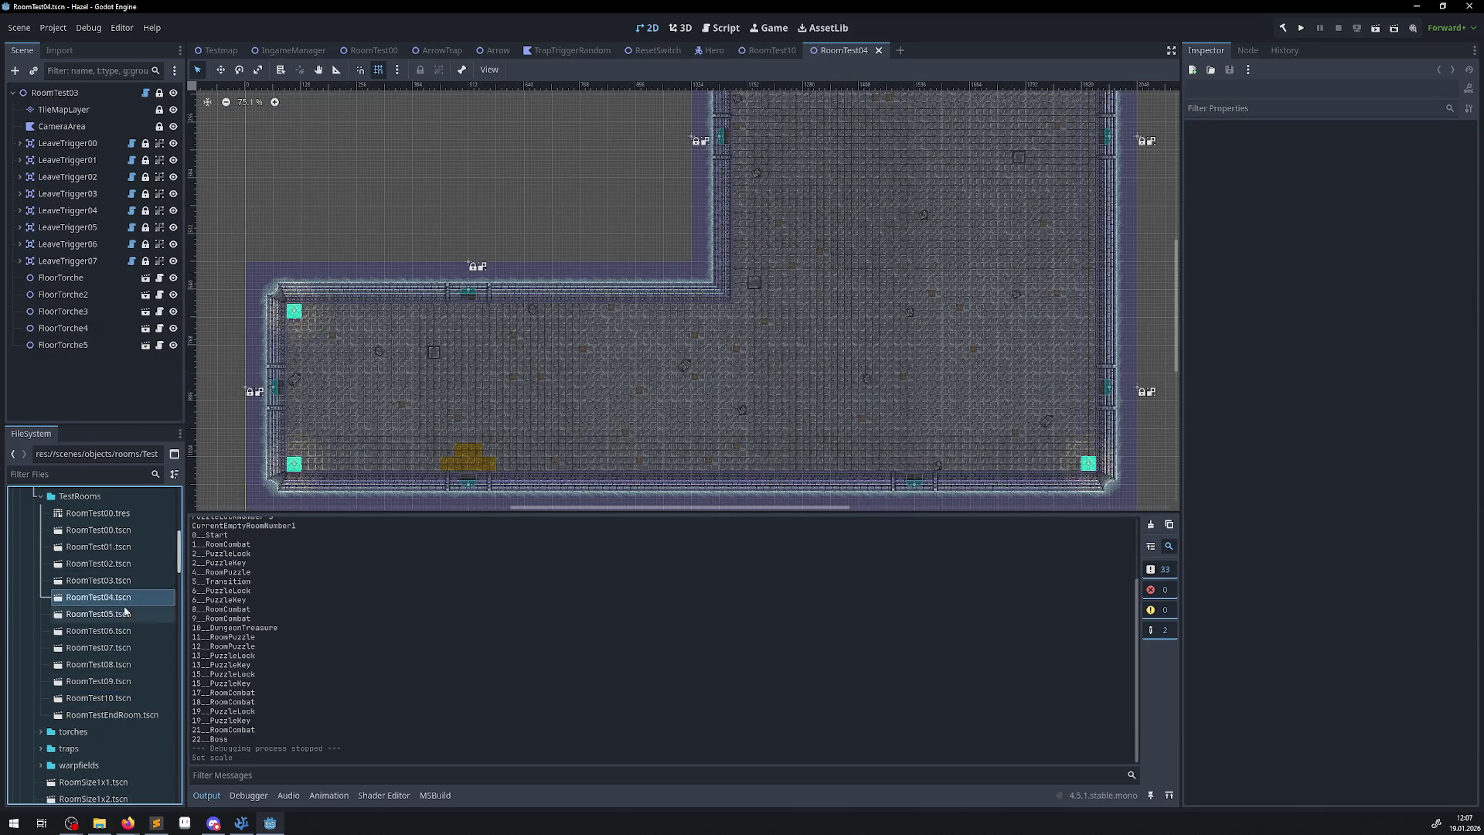
pyautogui.doubleClick(116, 608)
pyautogui.doubleClick(108, 580)
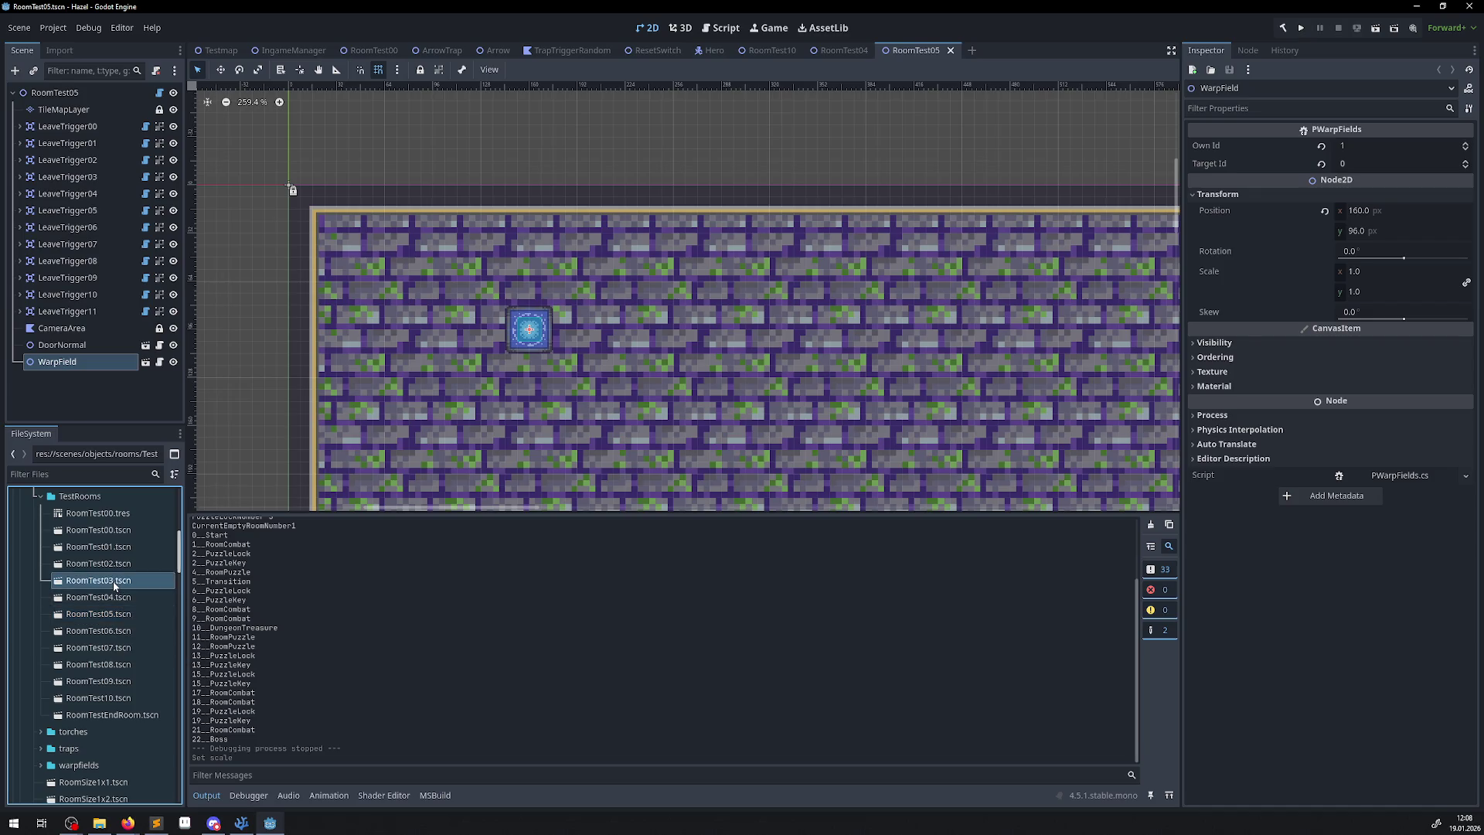
pyautogui.moveTo(622, 333); pyautogui.dragTo(568, 429)
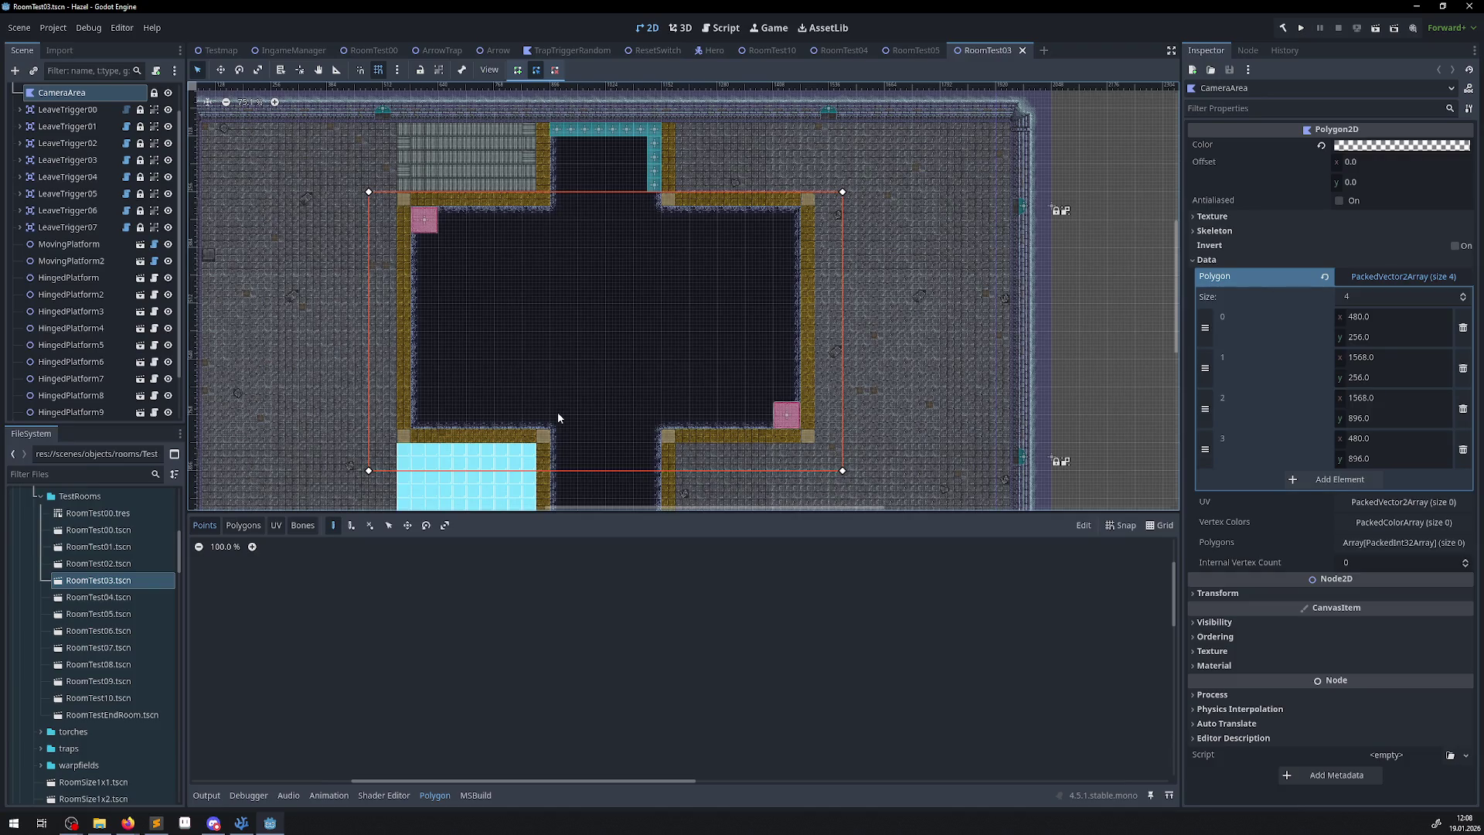
pyautogui.hotkey('alt', 'Tab')
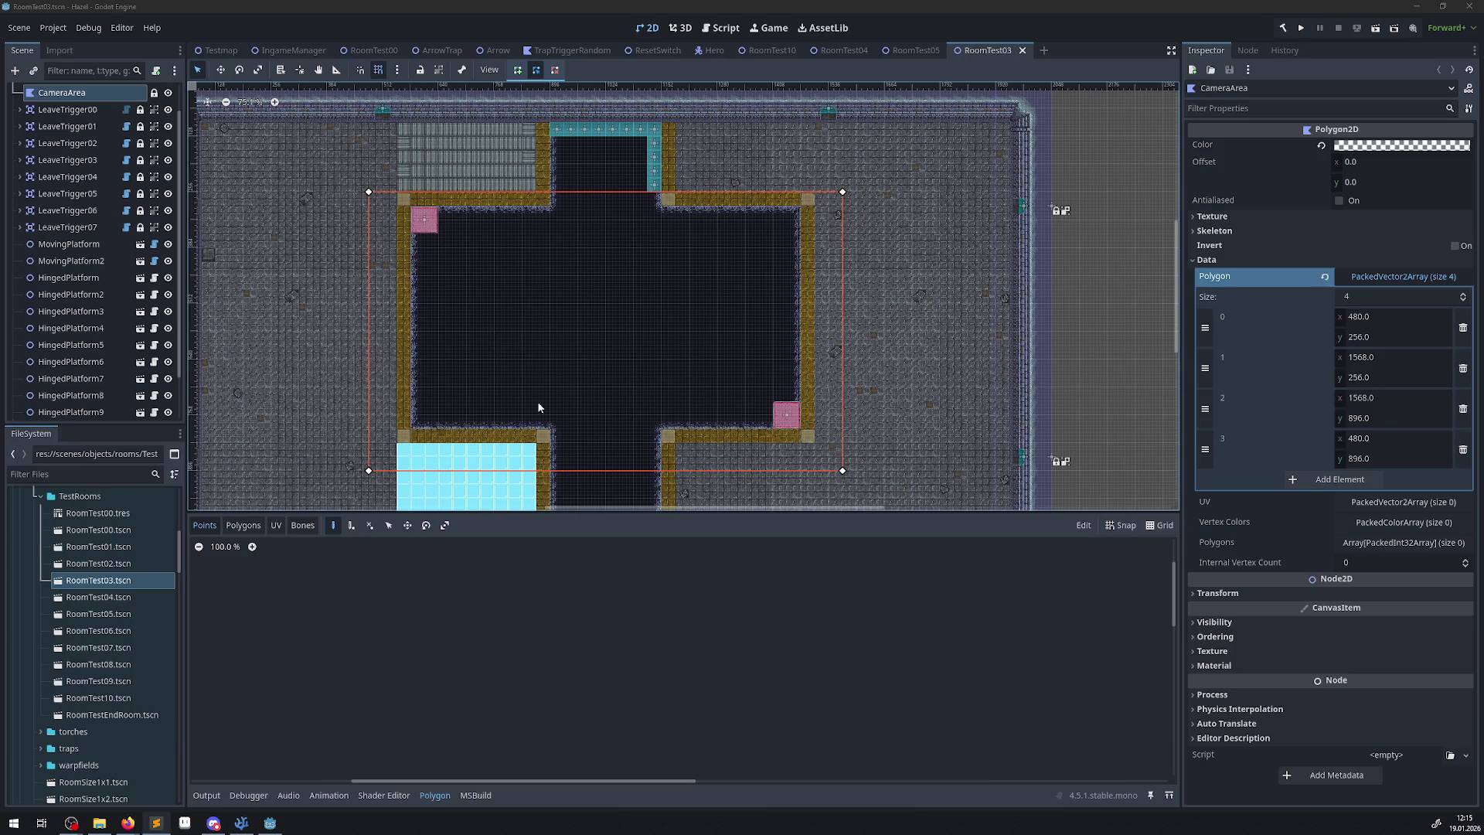
# Check the room's bottom edge, then close the RoomTest03 scene tab.
pyautogui.scroll(-5, 523, 394)
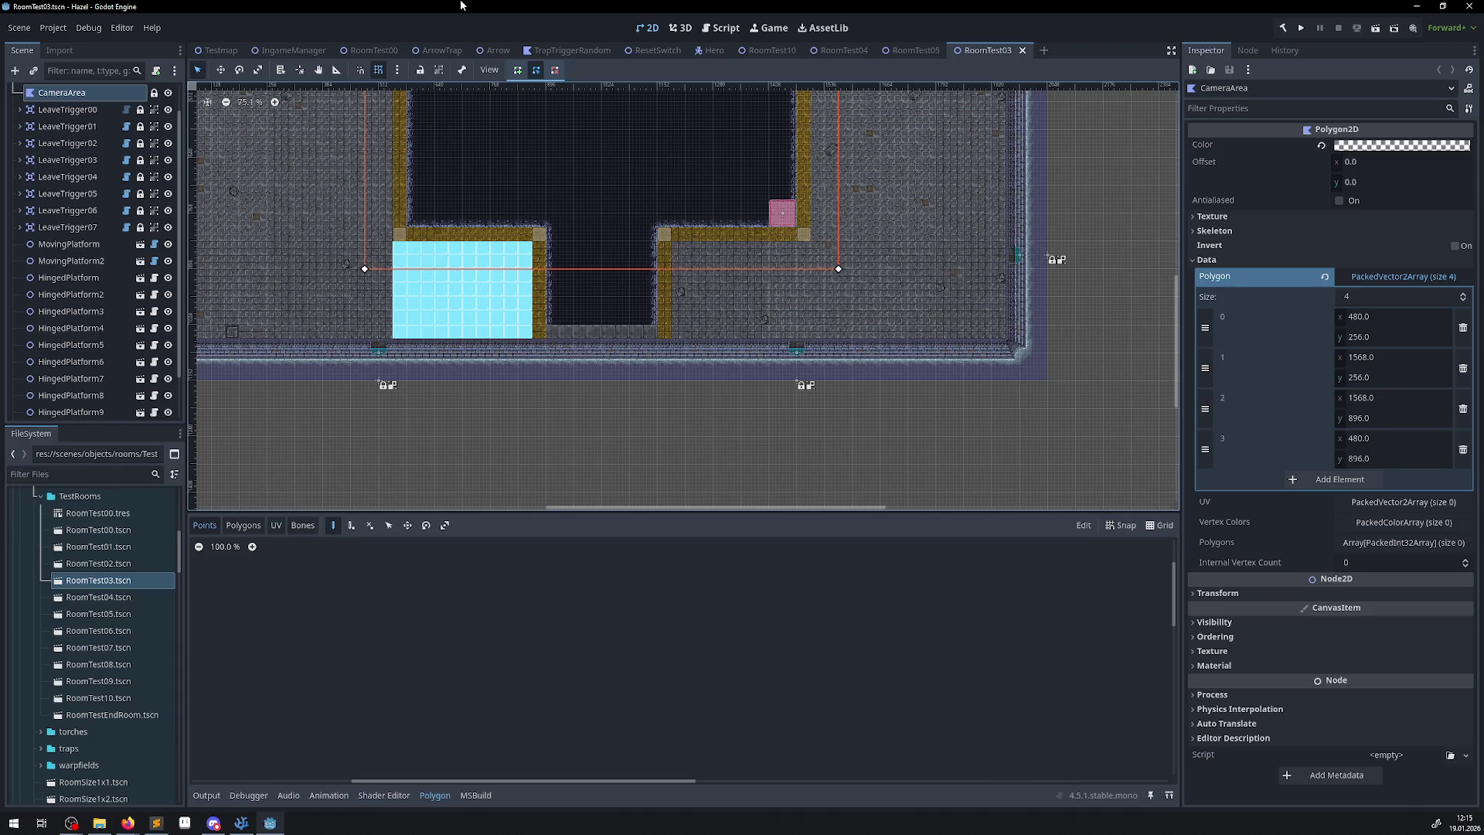
pyautogui.click(1023, 50)
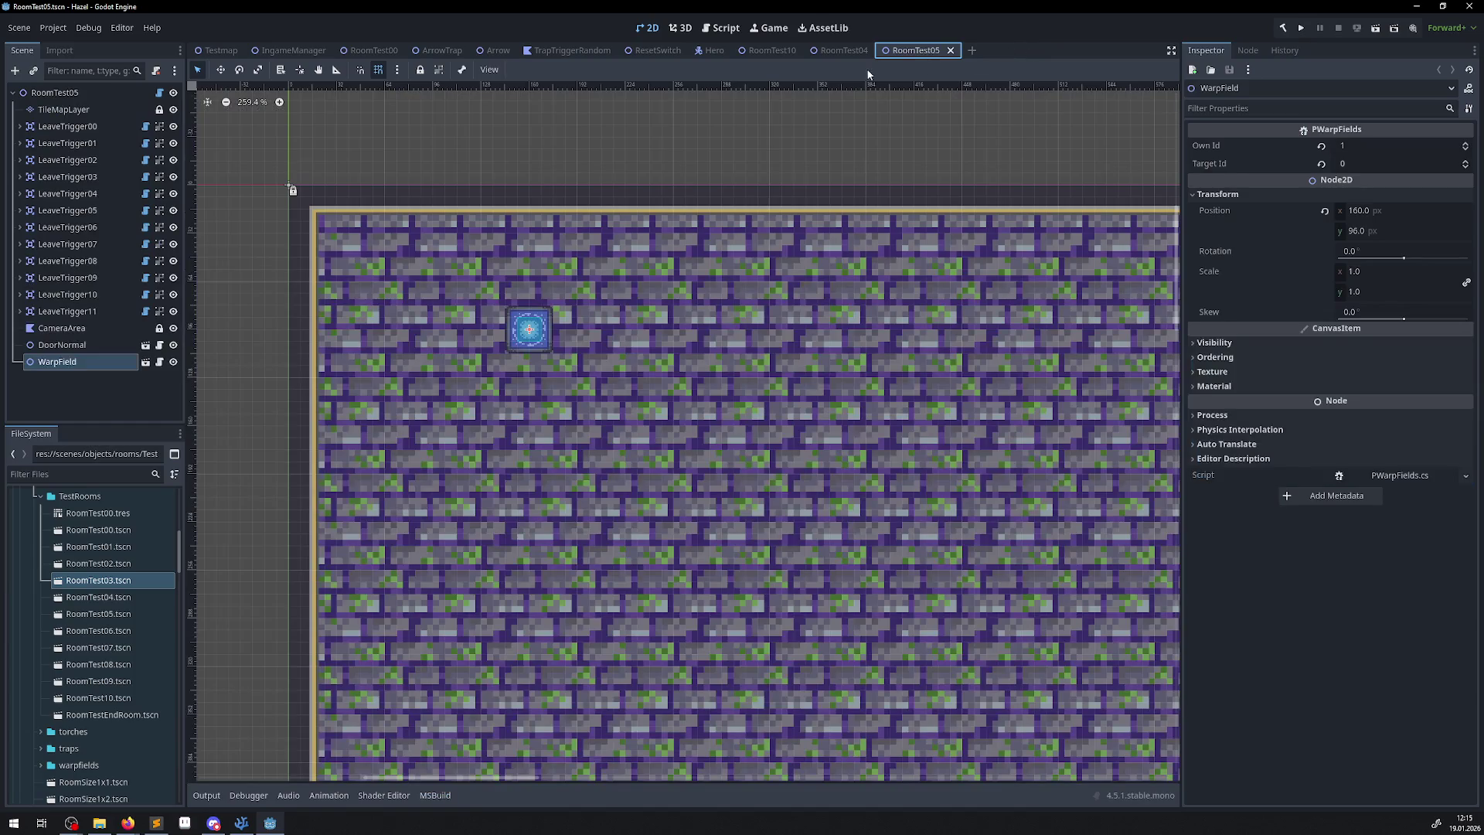
# Close the RoomTest05, RoomTest04, RoomTest10, Hero, ResetSwitch and TrapTriggerRandom scene tabs.
pyautogui.click(948, 50)
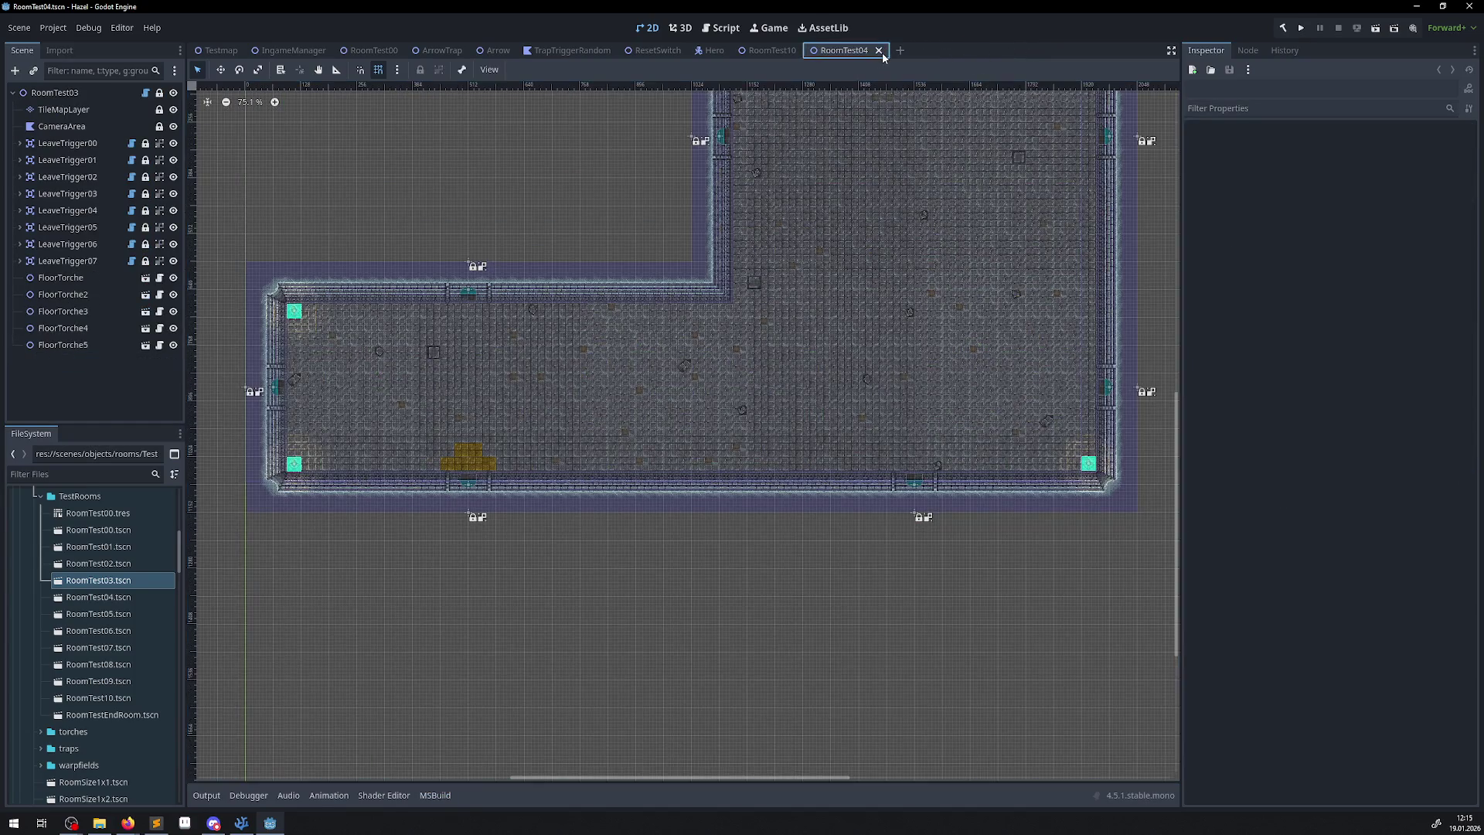
pyautogui.click(879, 51)
pyautogui.click(807, 50)
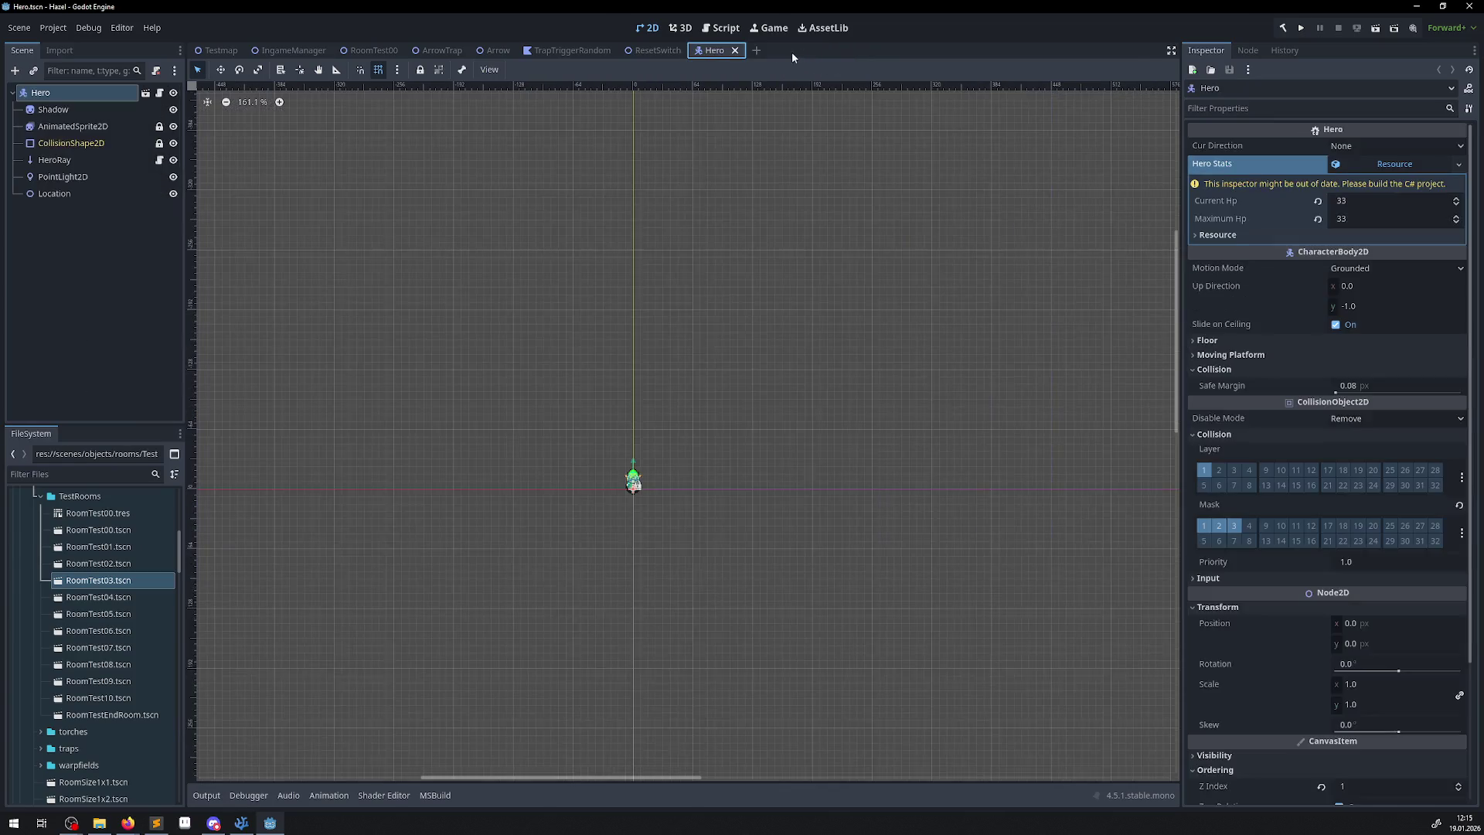
pyautogui.click(734, 51)
pyautogui.click(692, 50)
pyautogui.click(619, 51)
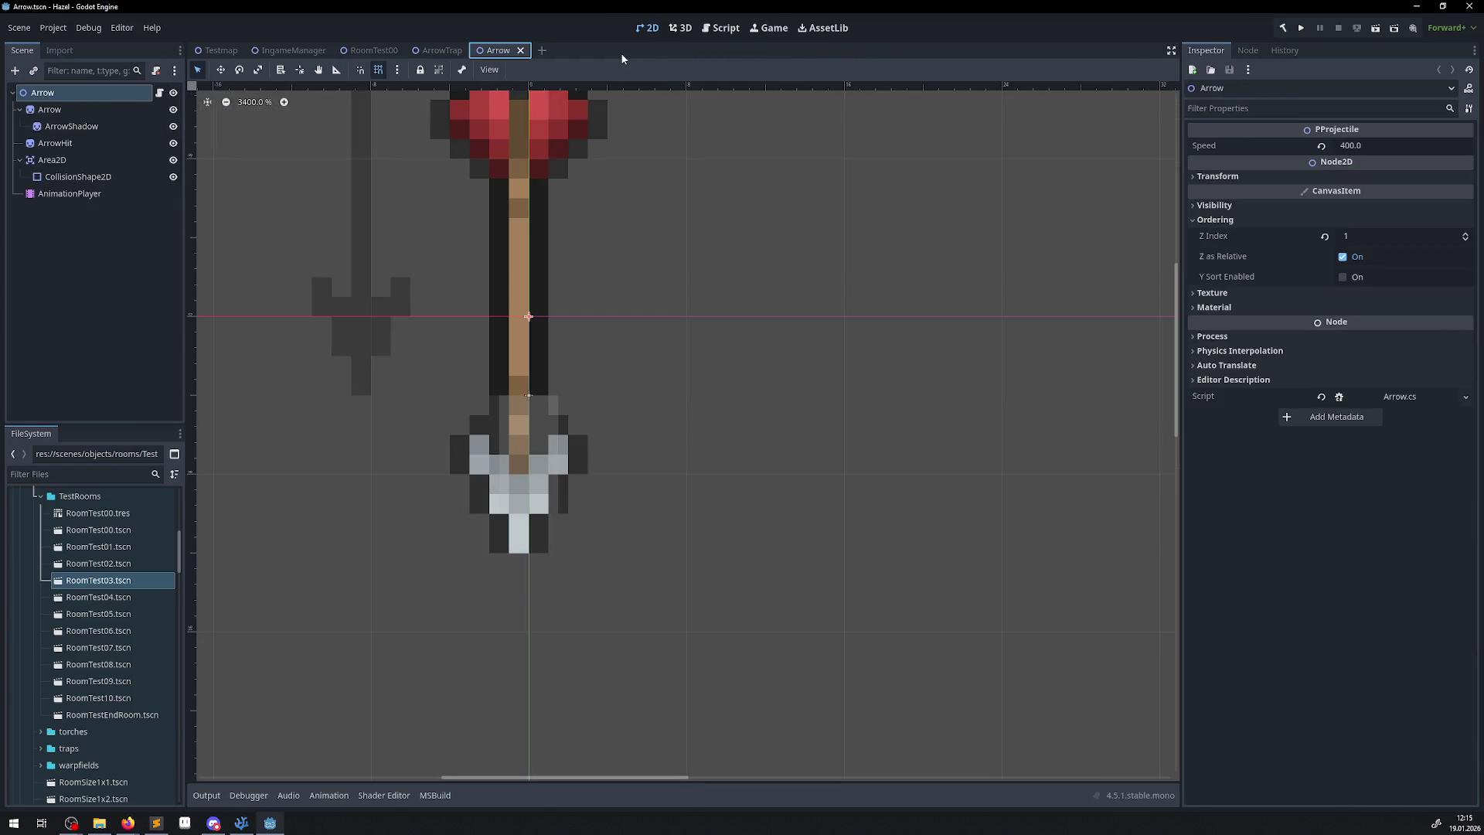
# Close the Arrow and ArrowTrap scenes and open RoomTest01.tscn from the FileSystem dock.
pyautogui.click(521, 51)
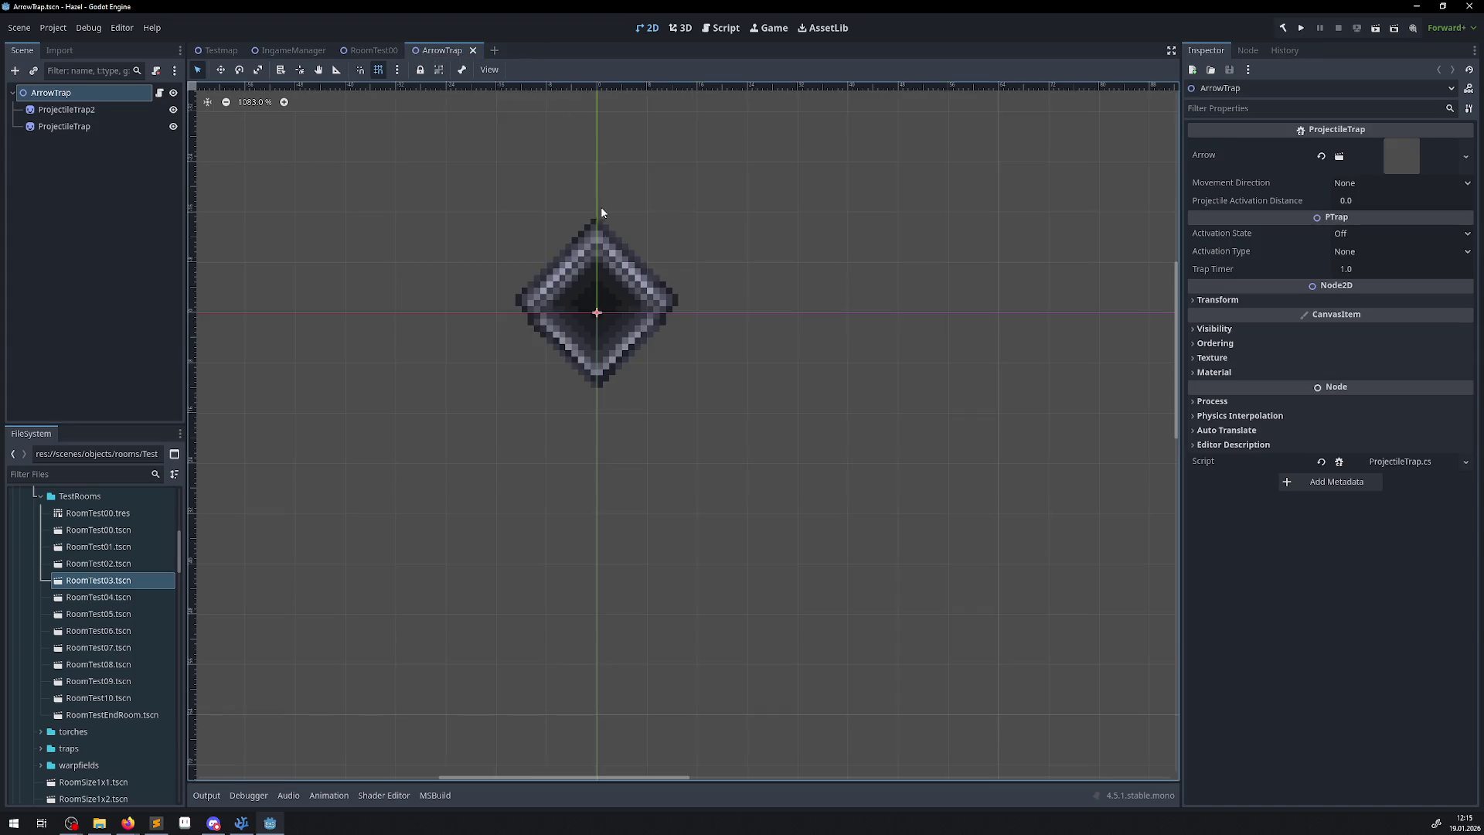
pyautogui.click(473, 51)
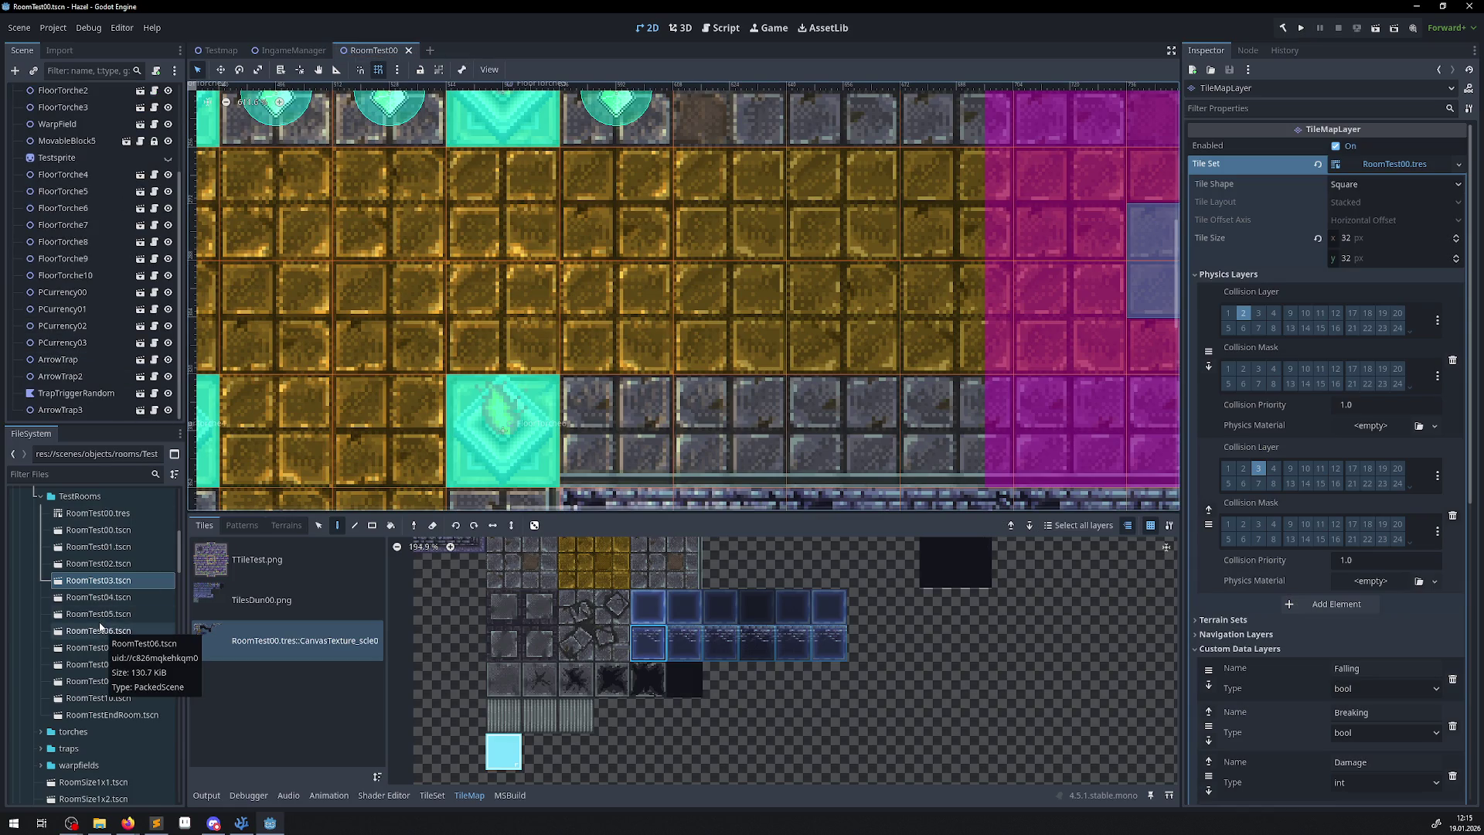
pyautogui.doubleClick(112, 546)
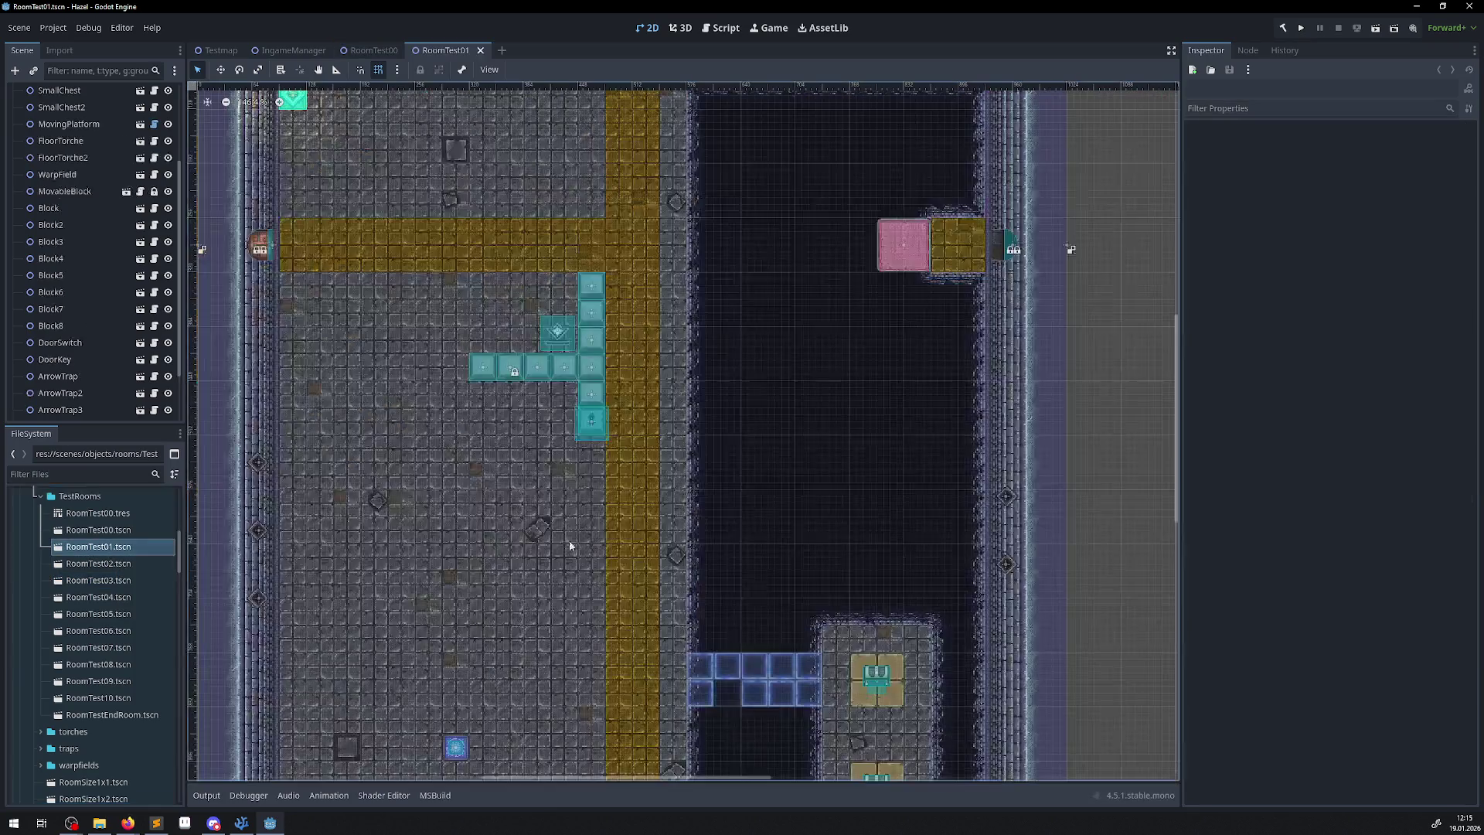
pyautogui.scroll(10, 651, 233)
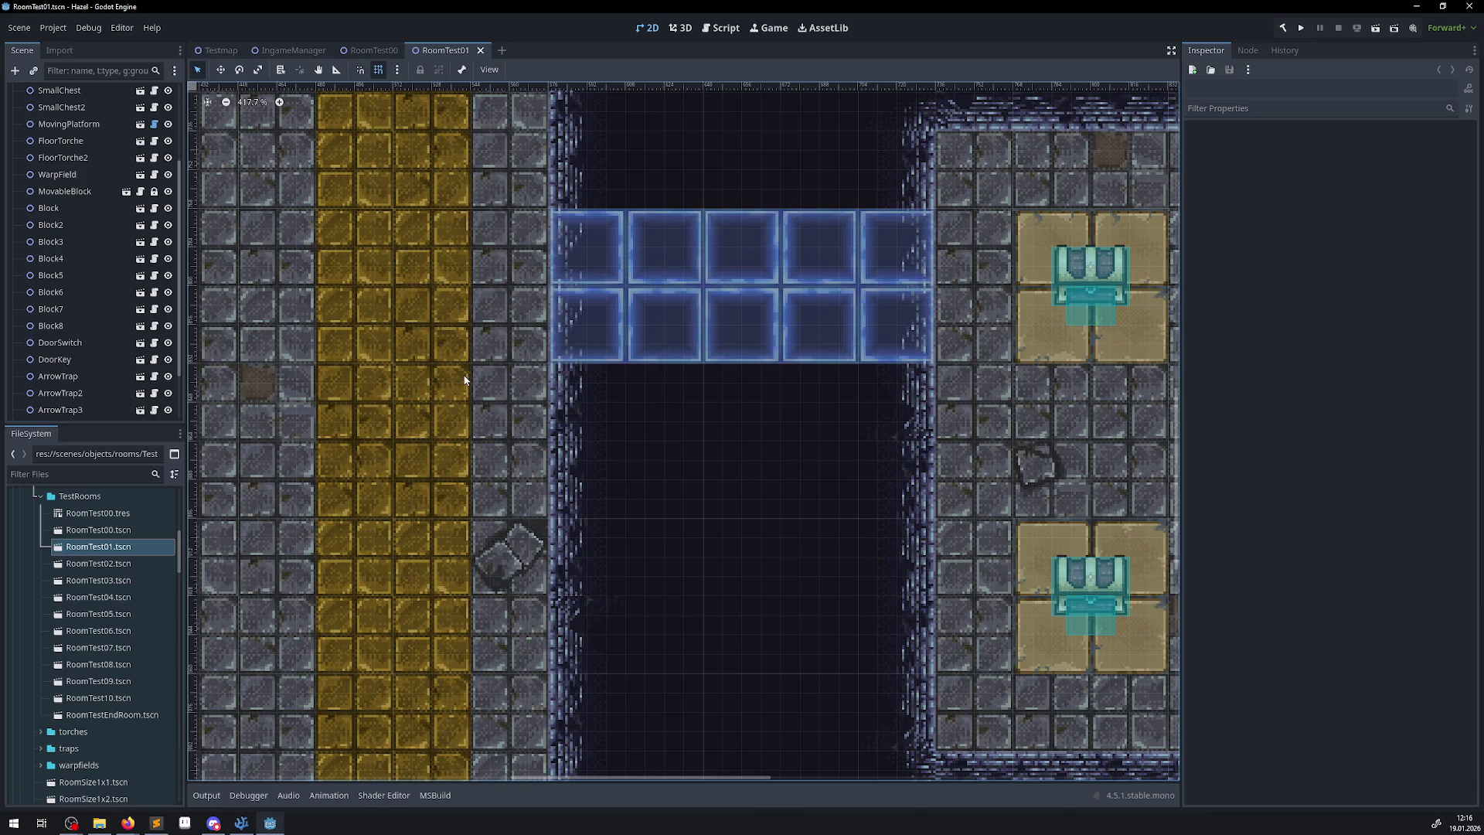
pyautogui.scroll(-5, 464, 380)
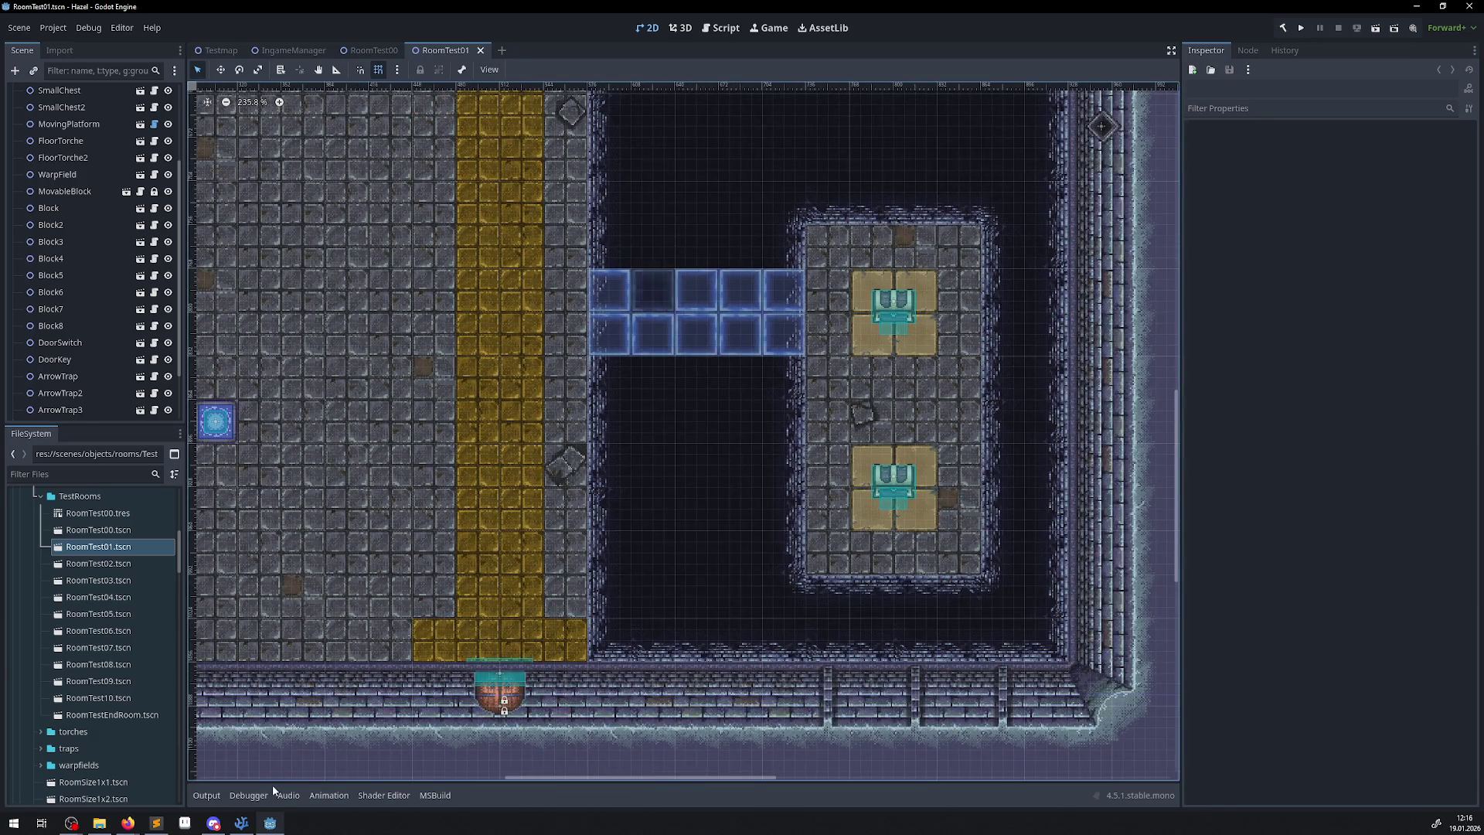
pyautogui.scroll(3, 77, 139)
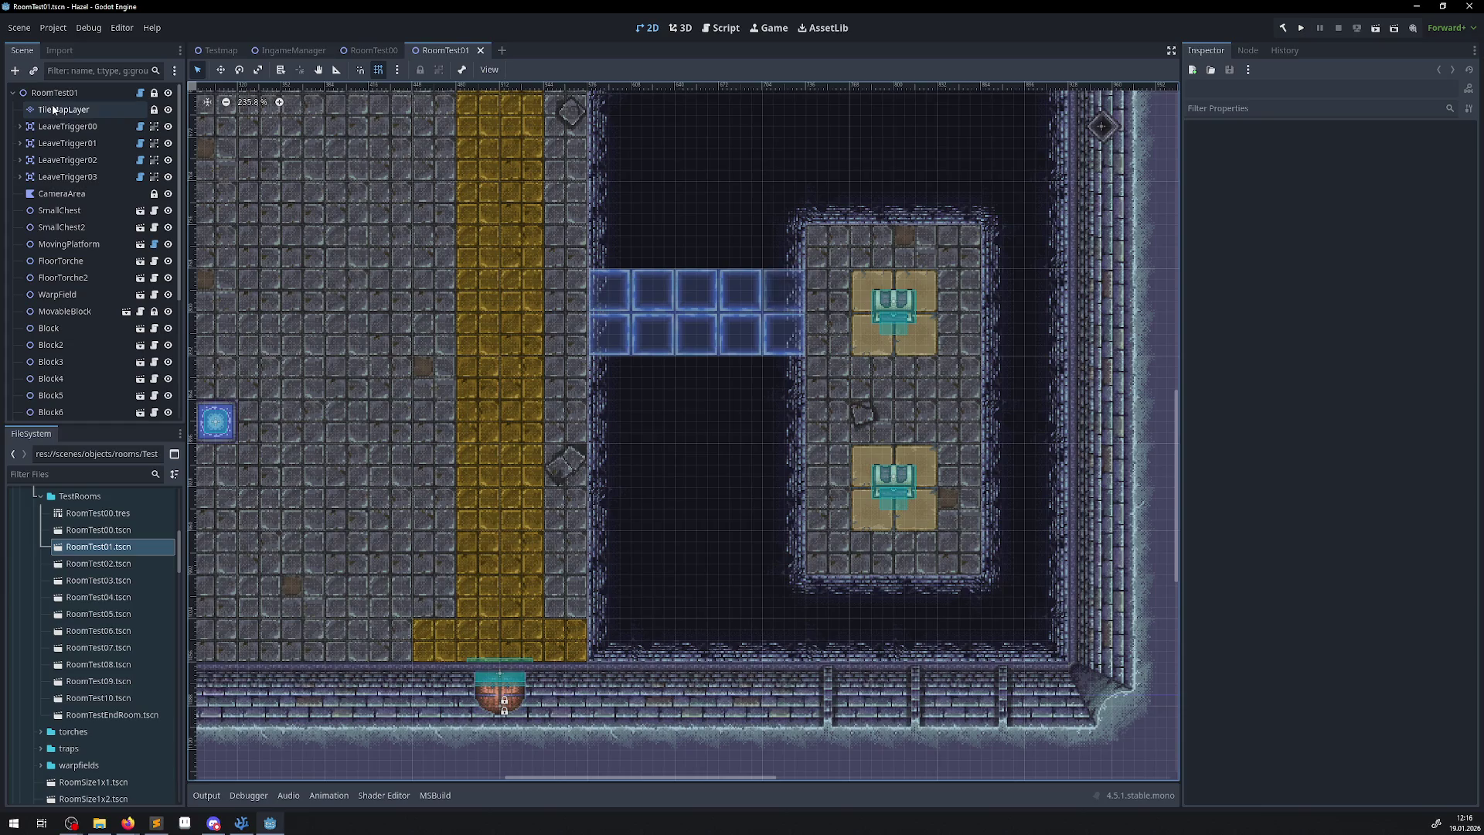
# Select RoomTest01's TileMapLayer and zoom into its tile atlas palette.
pyautogui.click(63, 109)
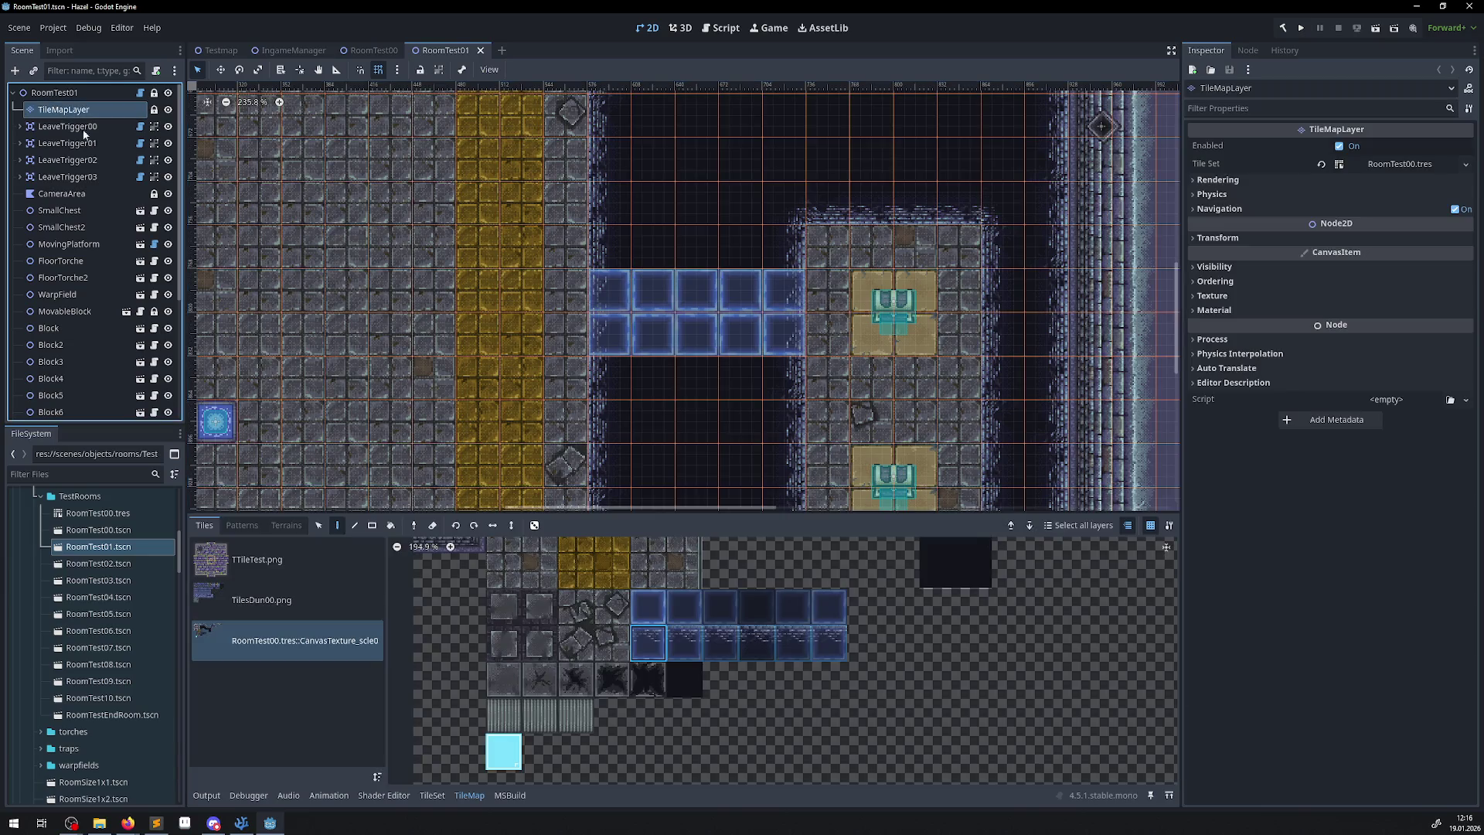
pyautogui.click(610, 647)
pyautogui.scroll(5, 671, 642)
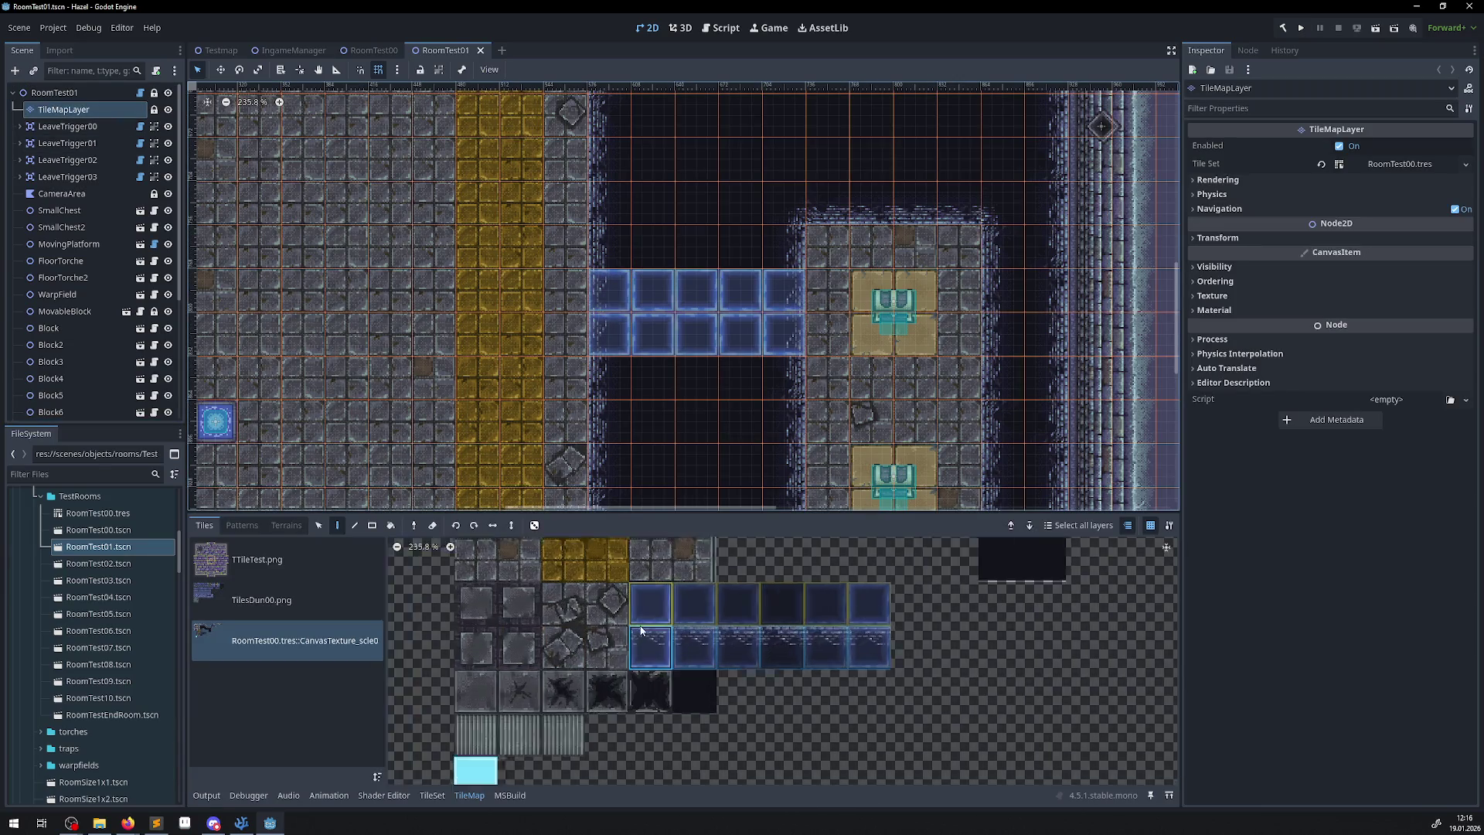
pyautogui.scroll(1, 660, 596)
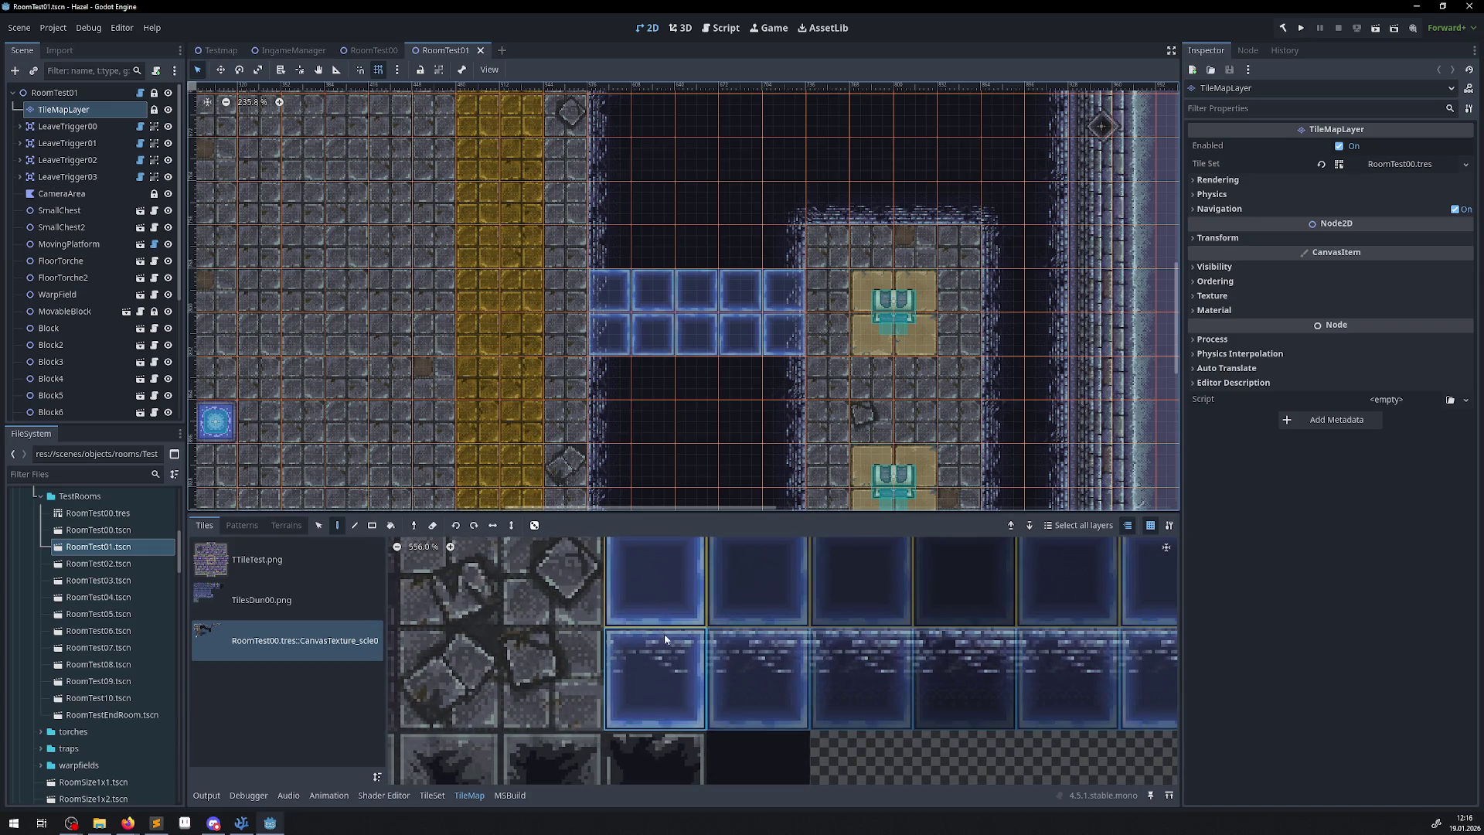
# Pick the blue block tile and confirm its atlas coordinates (6, 8).
pyautogui.click(654, 675)
pyautogui.hotkey('alt', 'Tab')
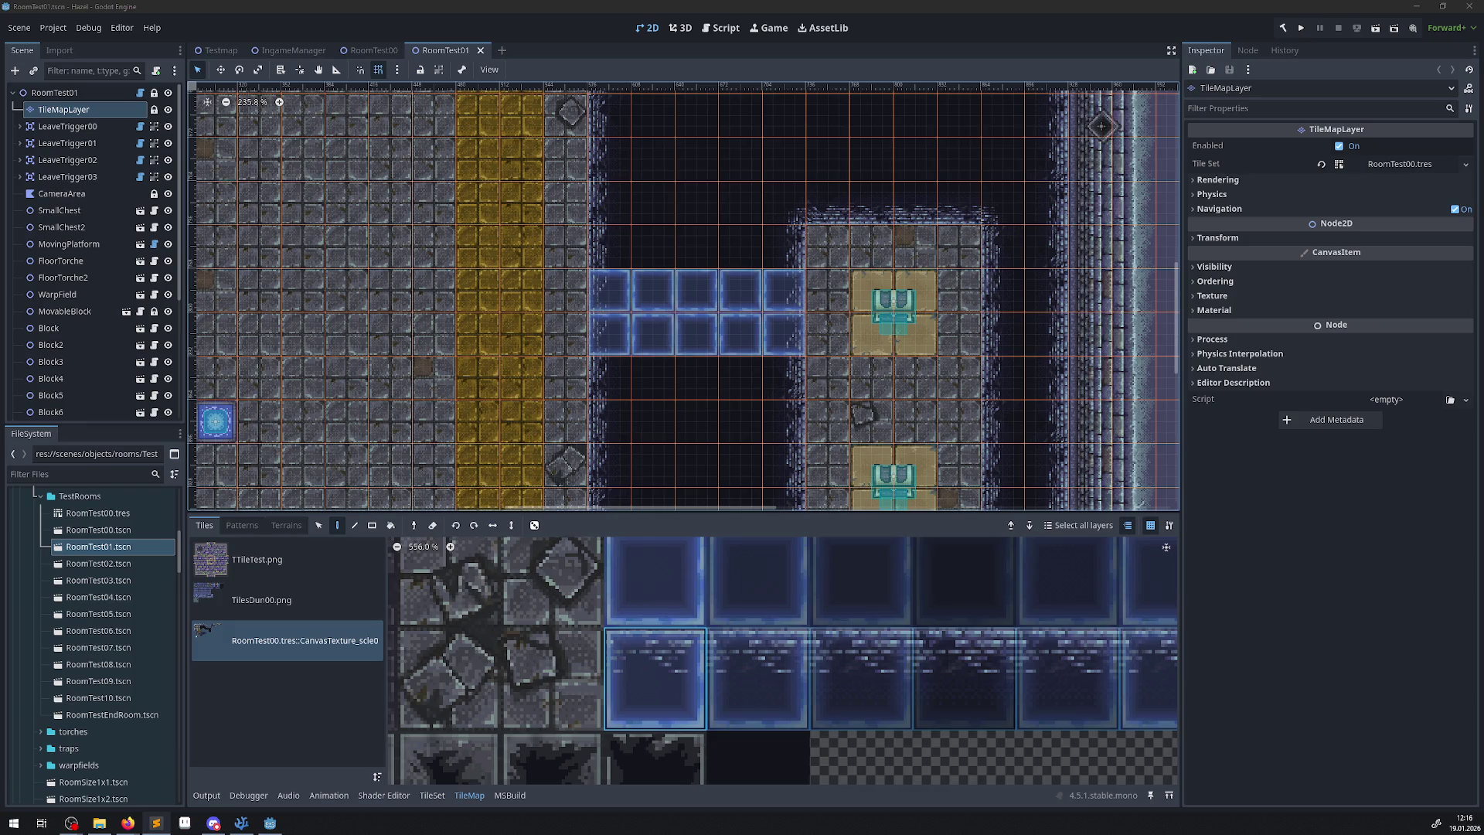
pyautogui.scroll(1, 661, 661)
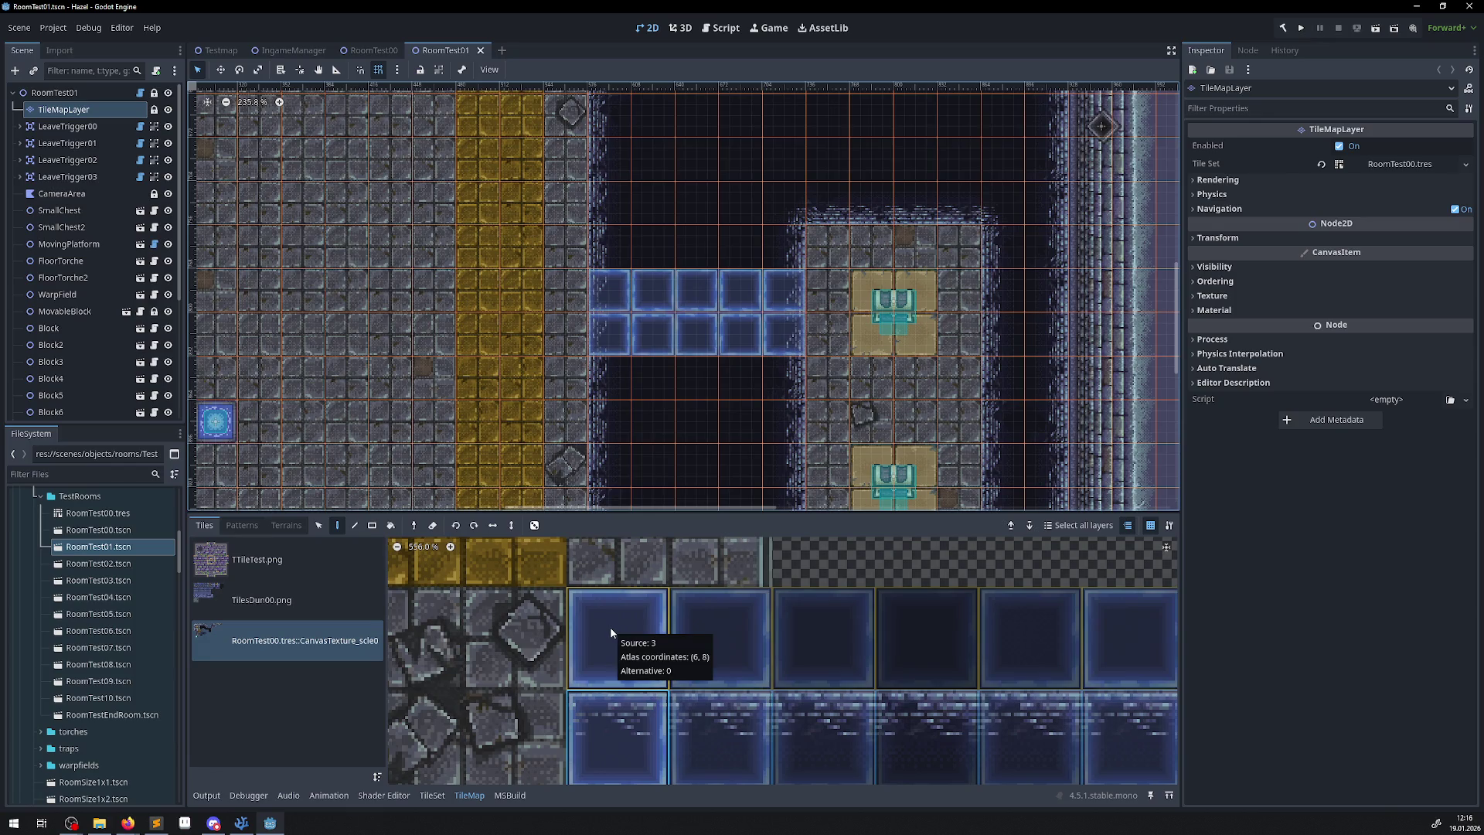
pyautogui.hotkey('alt', 'Tab')
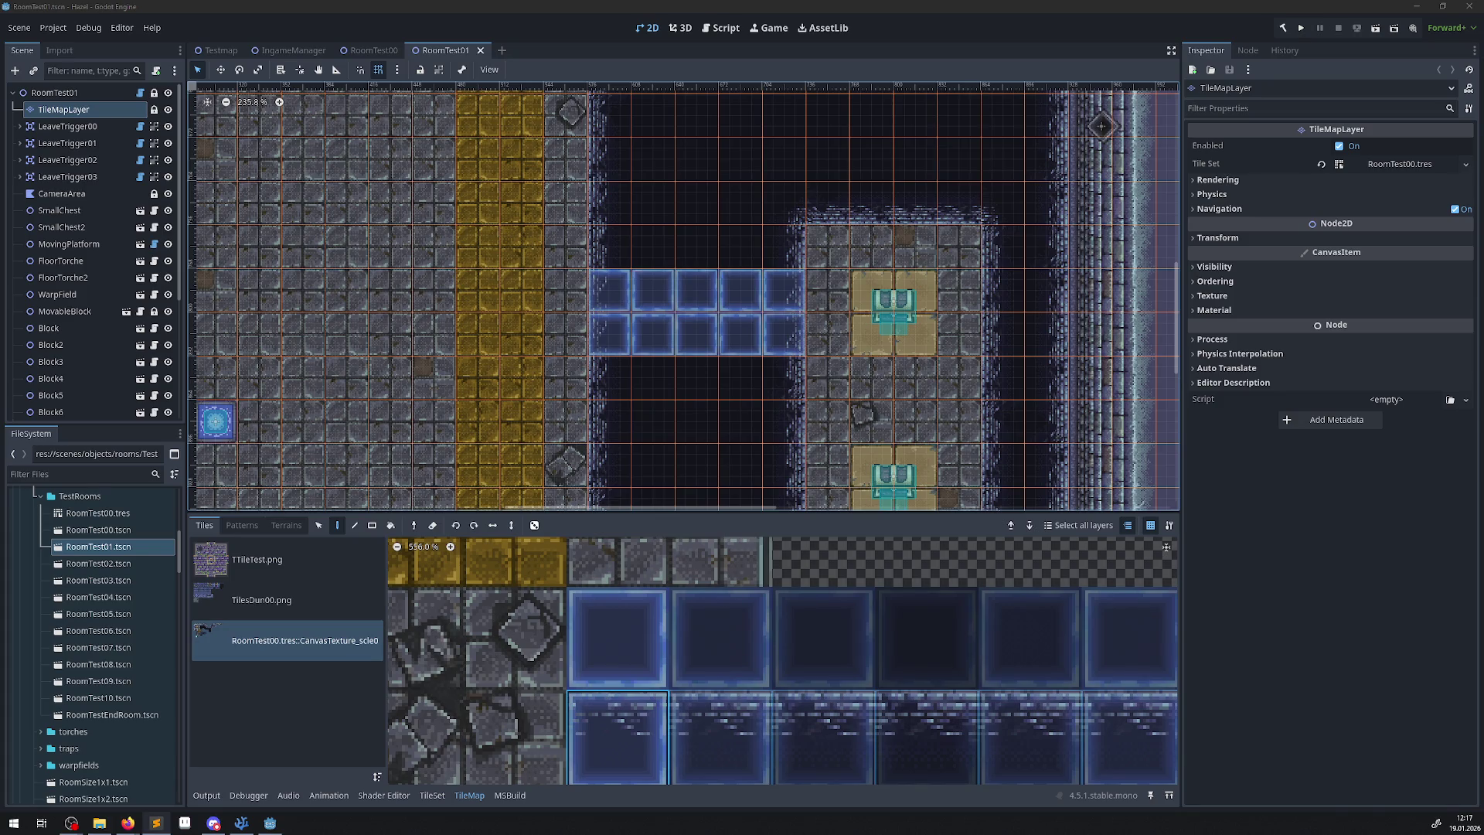
pyautogui.scroll(-2, 721, 620)
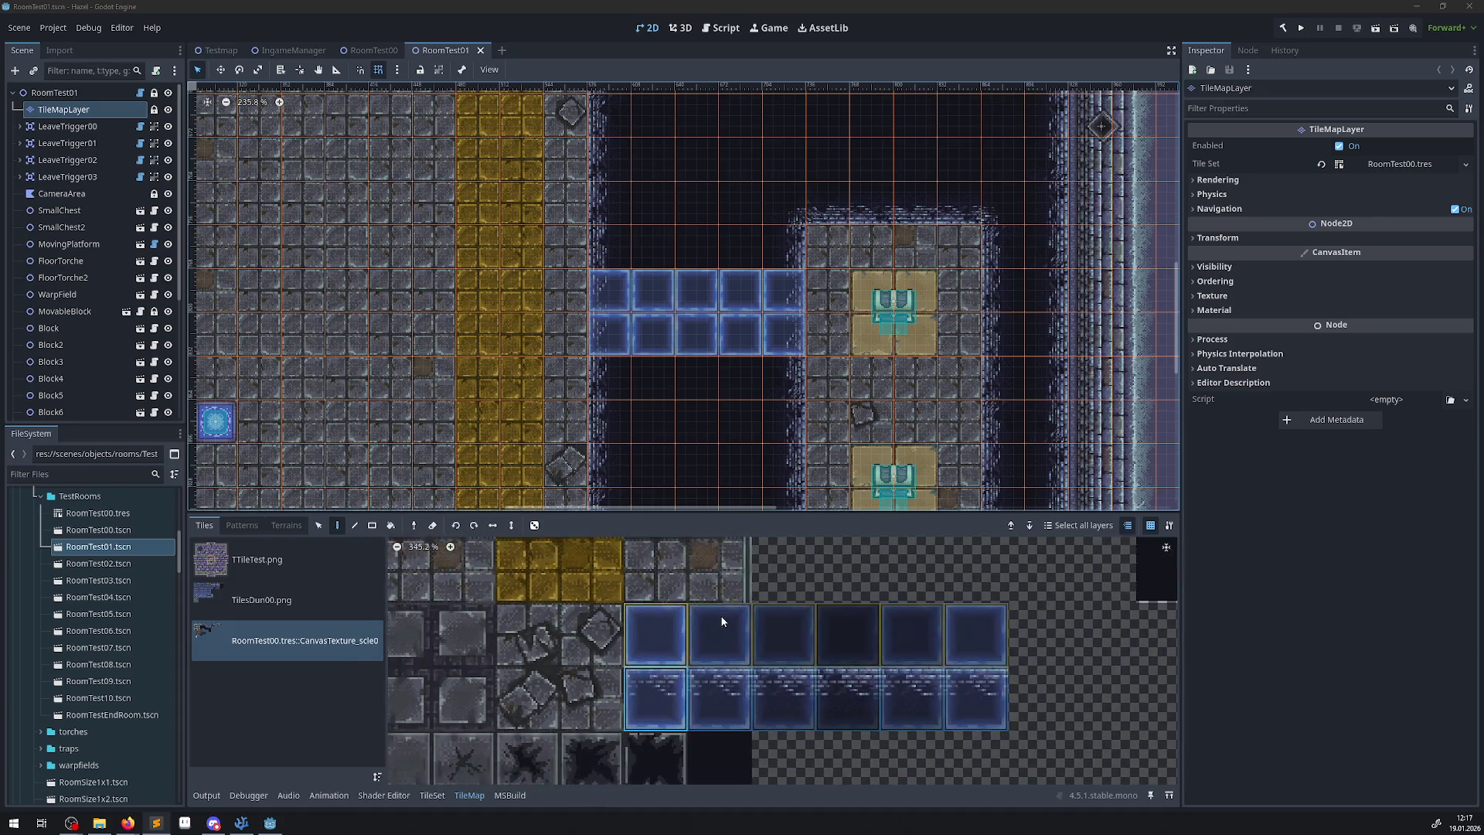
pyautogui.scroll(-1, 712, 688)
pyautogui.scroll(2, 712, 688)
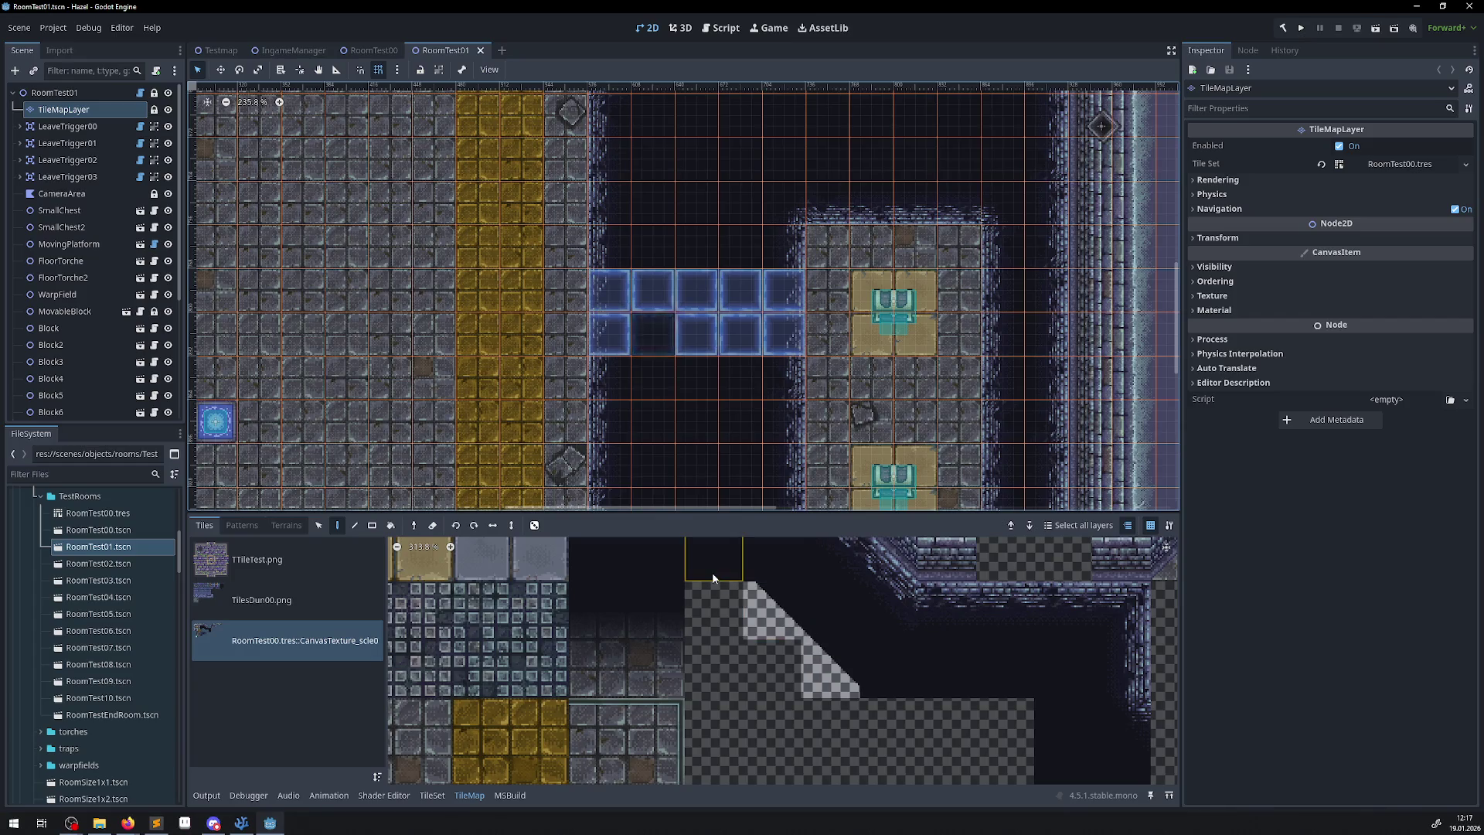
pyautogui.scroll(3, 711, 603)
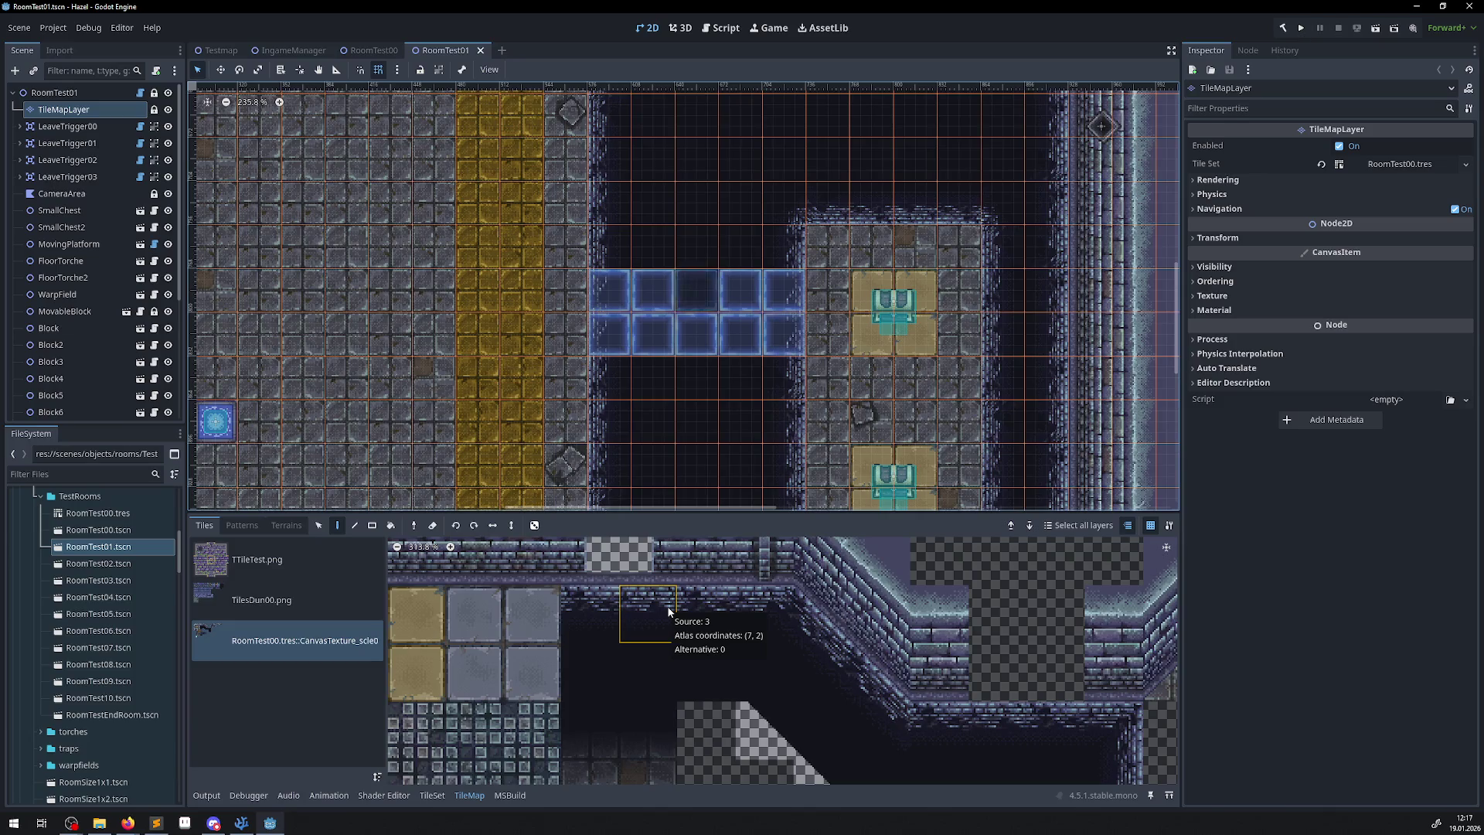
pyautogui.keyDown('ctrl'); pyautogui.scroll(-5, 670, 638); pyautogui.keyUp('ctrl')
pyautogui.keyDown('ctrl'); pyautogui.scroll(-1, 671, 629); pyautogui.keyUp('ctrl')
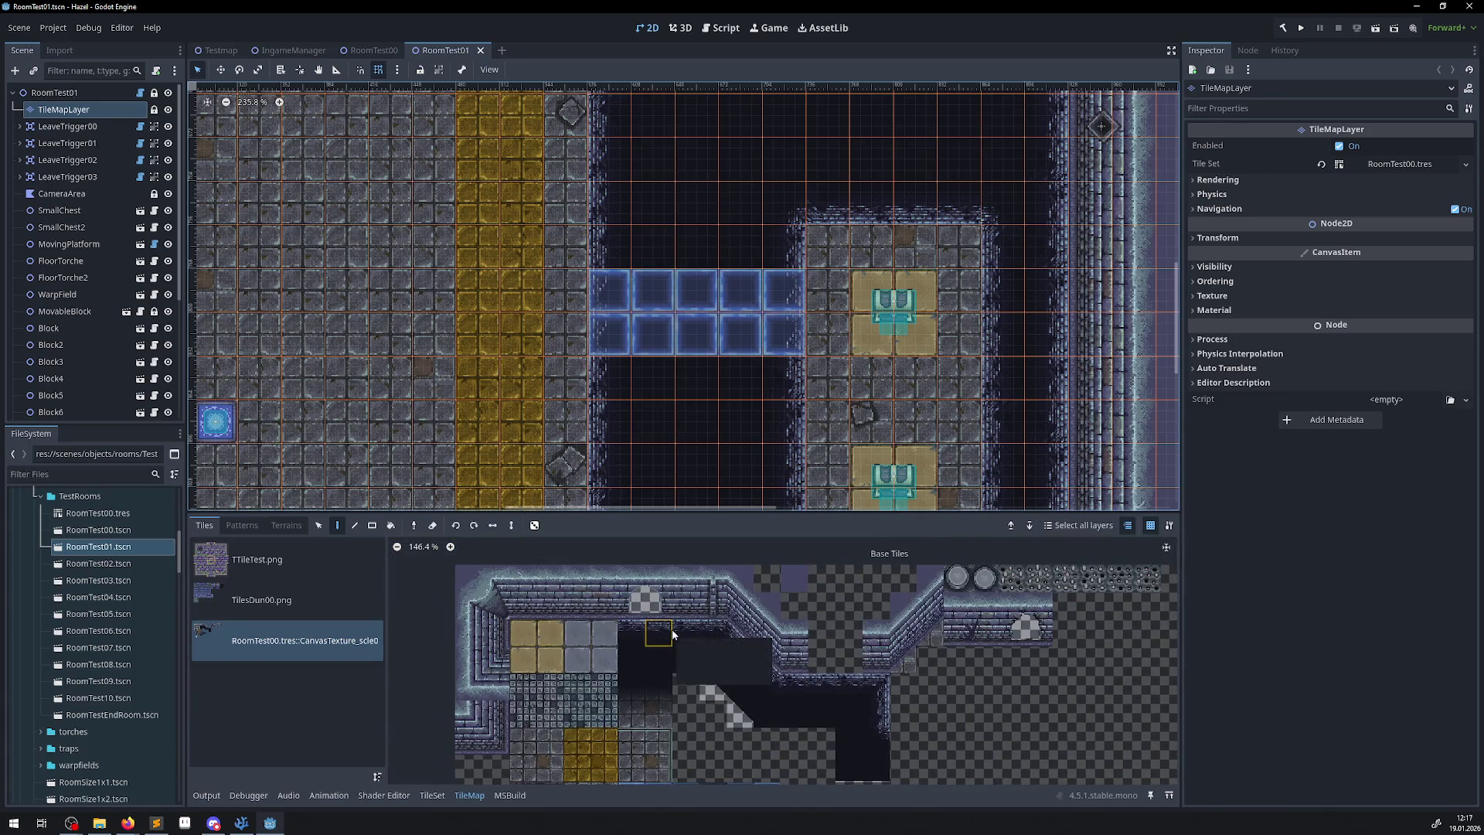
pyautogui.scroll(-3, 799, 693)
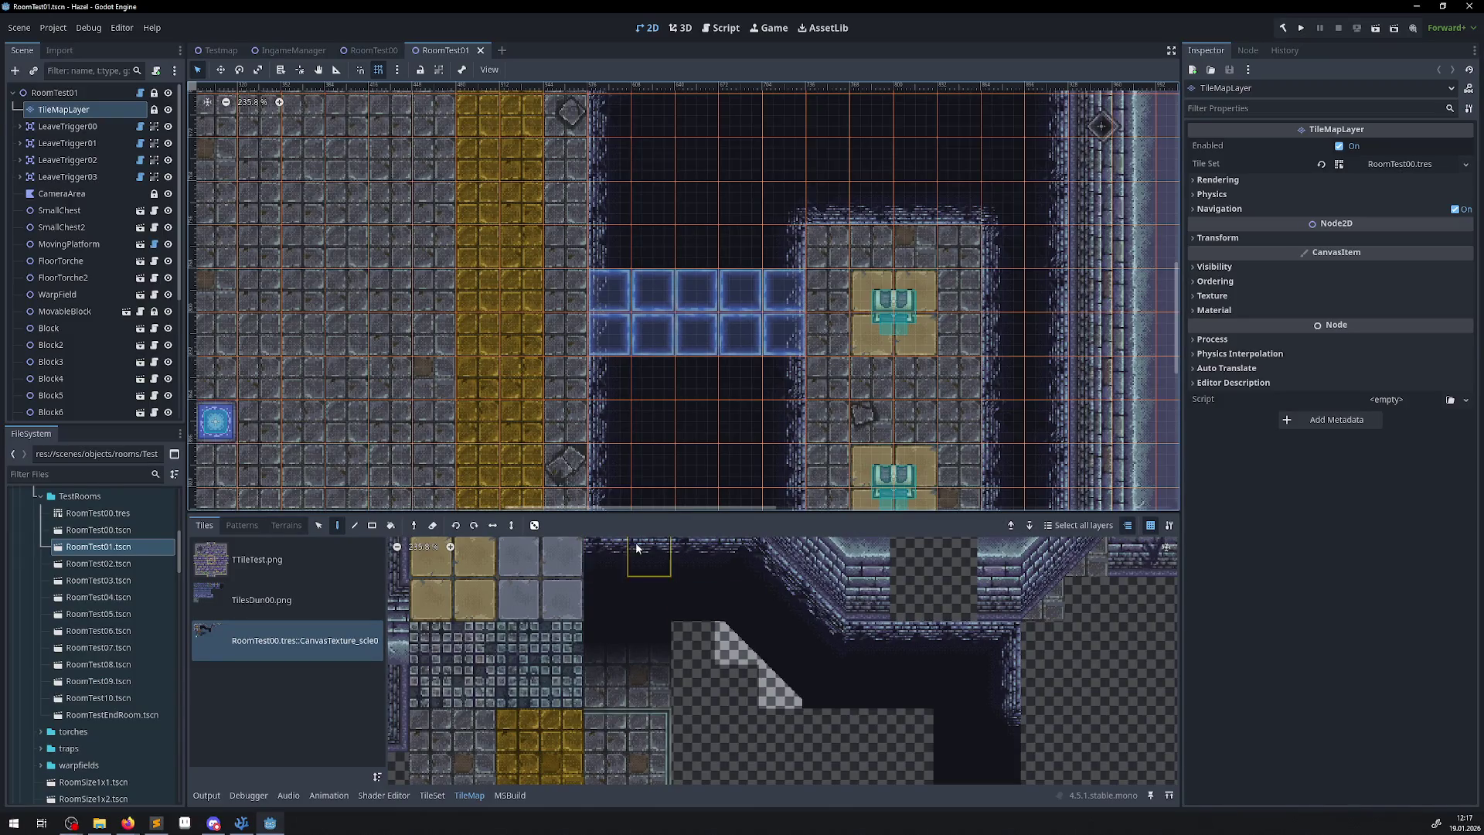
pyautogui.scroll(2, 680, 544)
pyautogui.scroll(1, 693, 660)
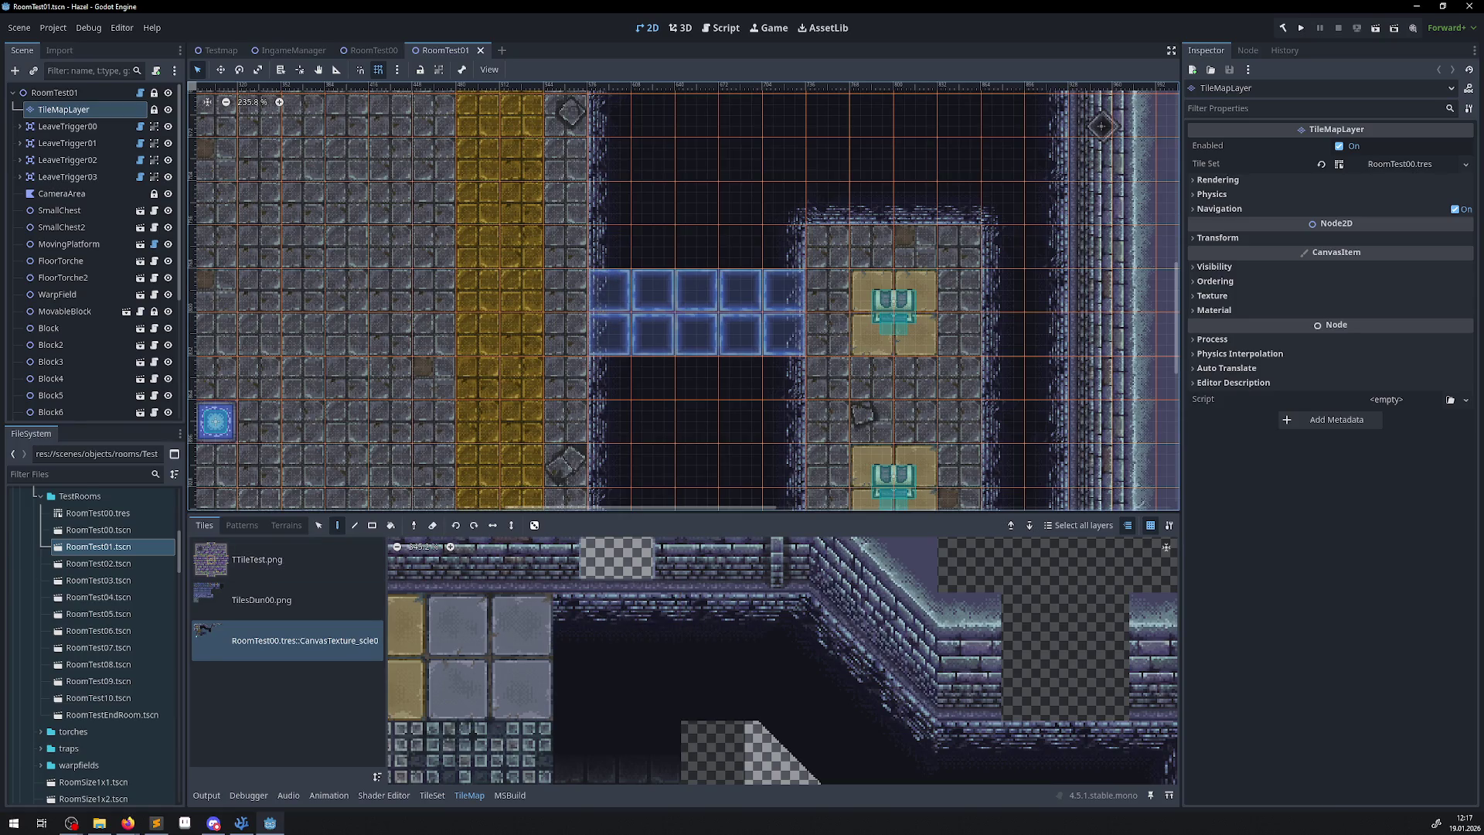
pyautogui.hotkey('alt', 'Tab')
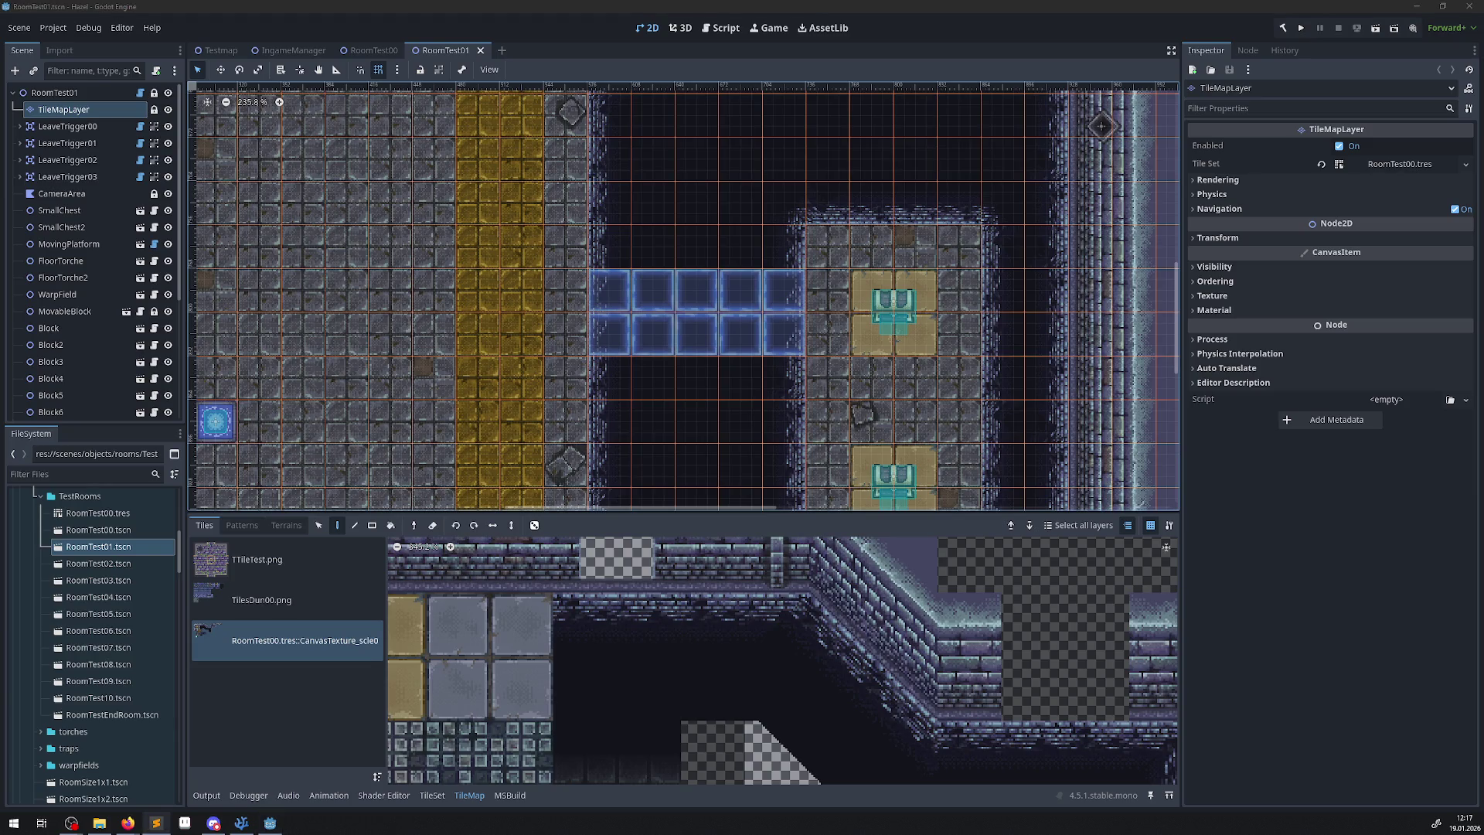
pyautogui.scroll(-2, 701, 630)
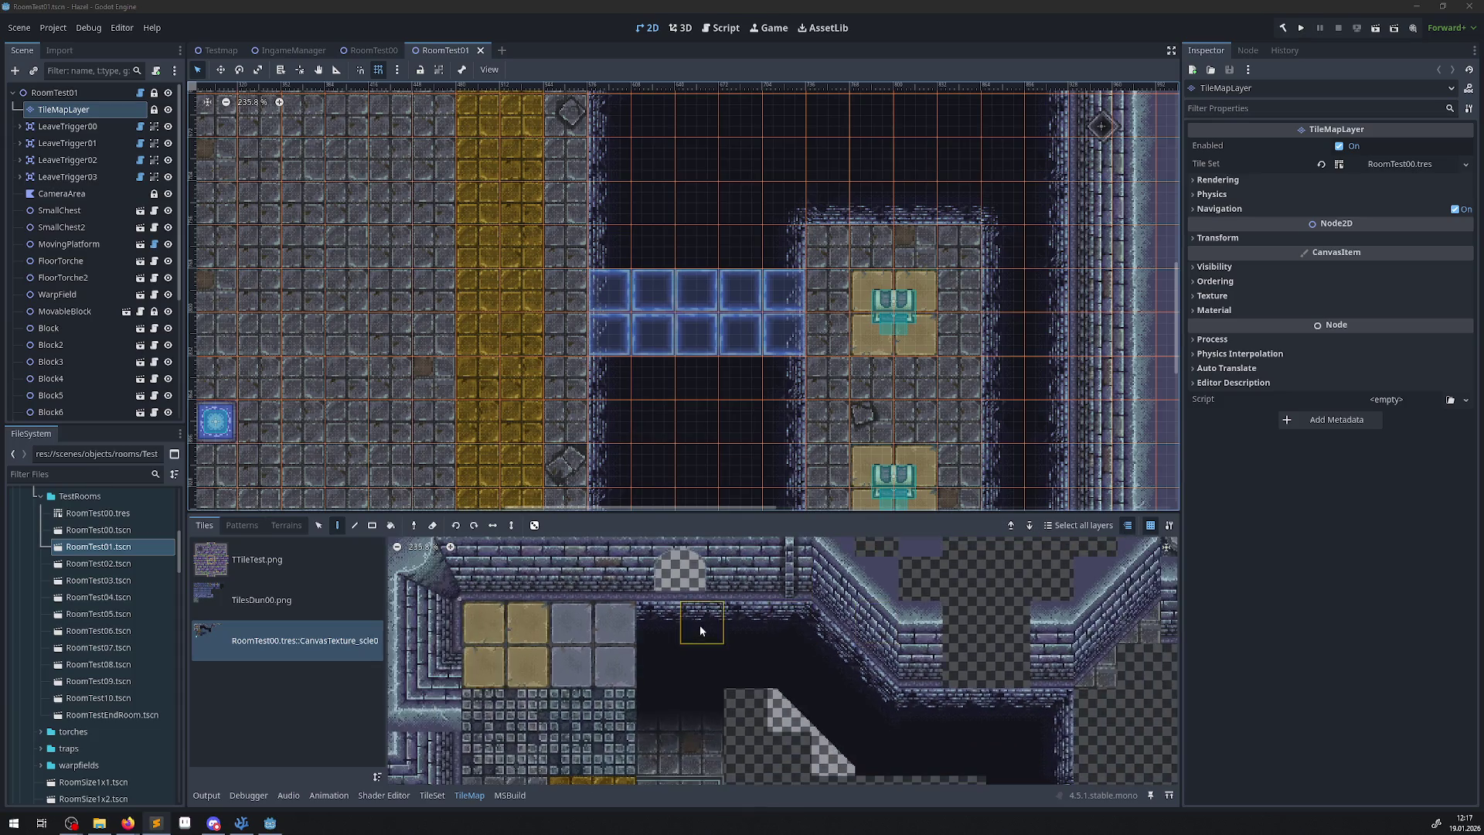
pyautogui.scroll(-2, 701, 630)
pyautogui.scroll(1, 718, 759)
pyautogui.scroll(2, 718, 760)
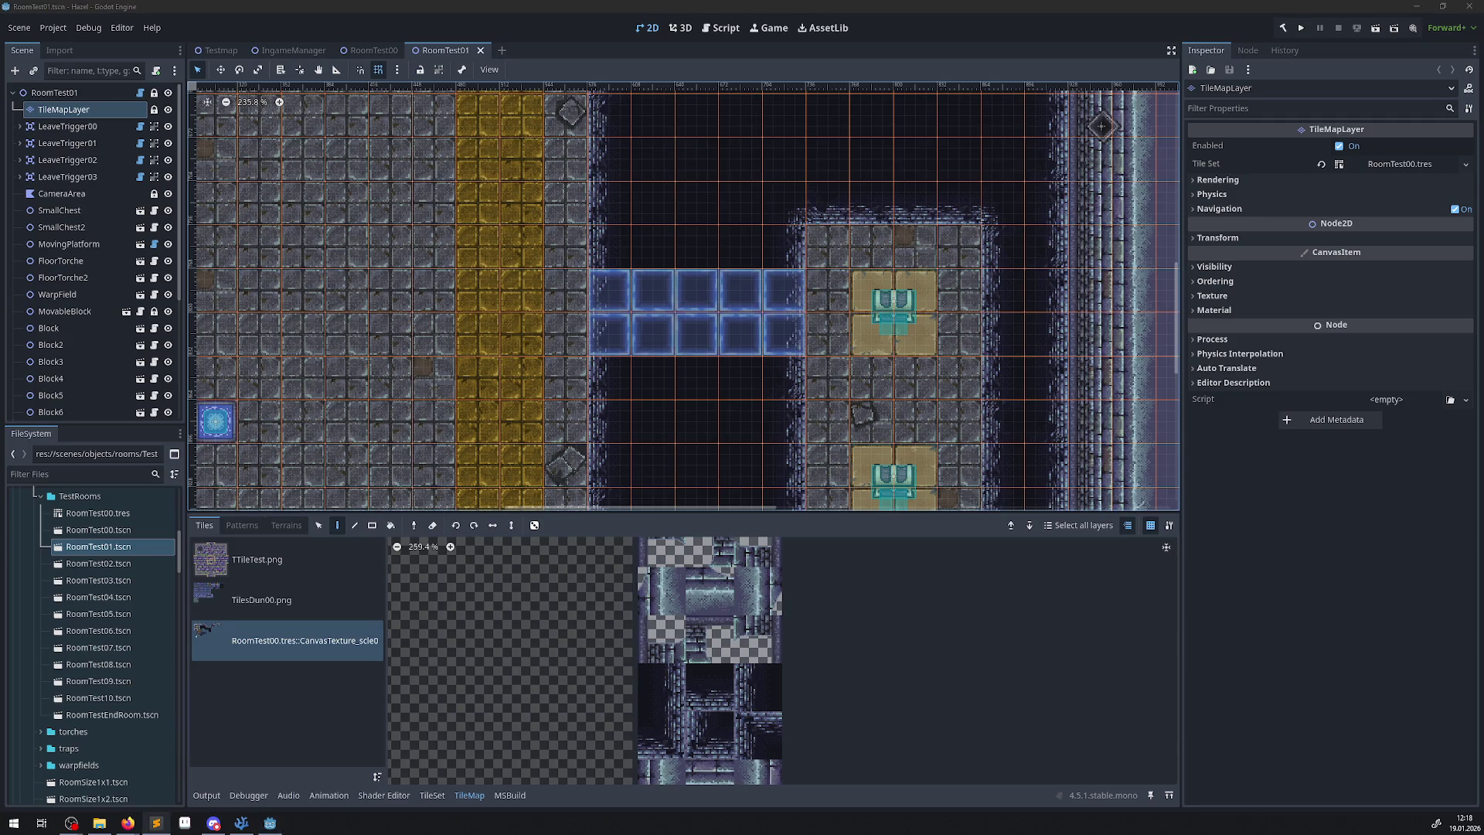
pyautogui.scroll(-3, 524, 352)
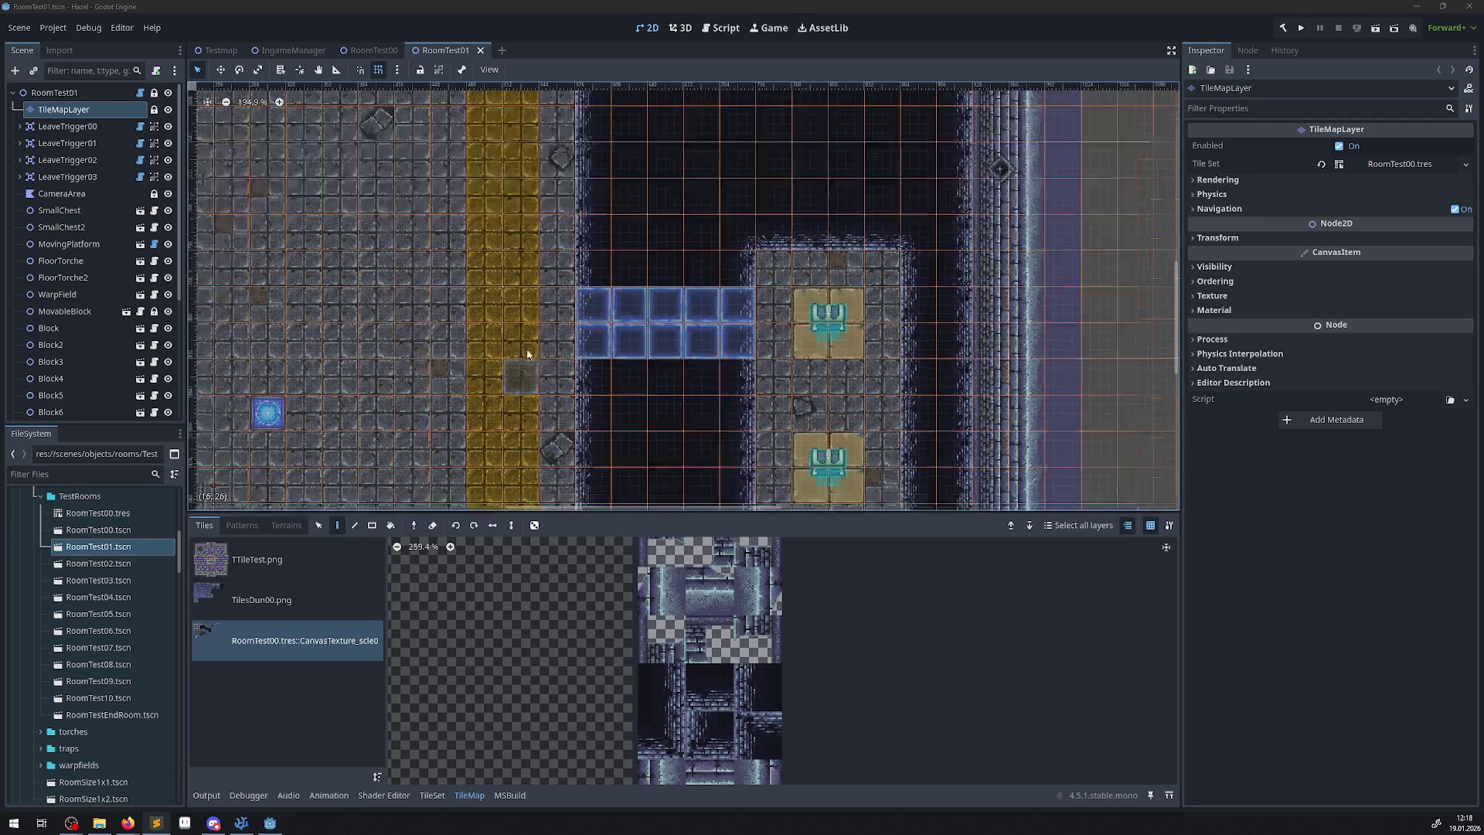
pyautogui.hscroll(-5, 467, 330)
pyautogui.scroll(-8, 499, 288)
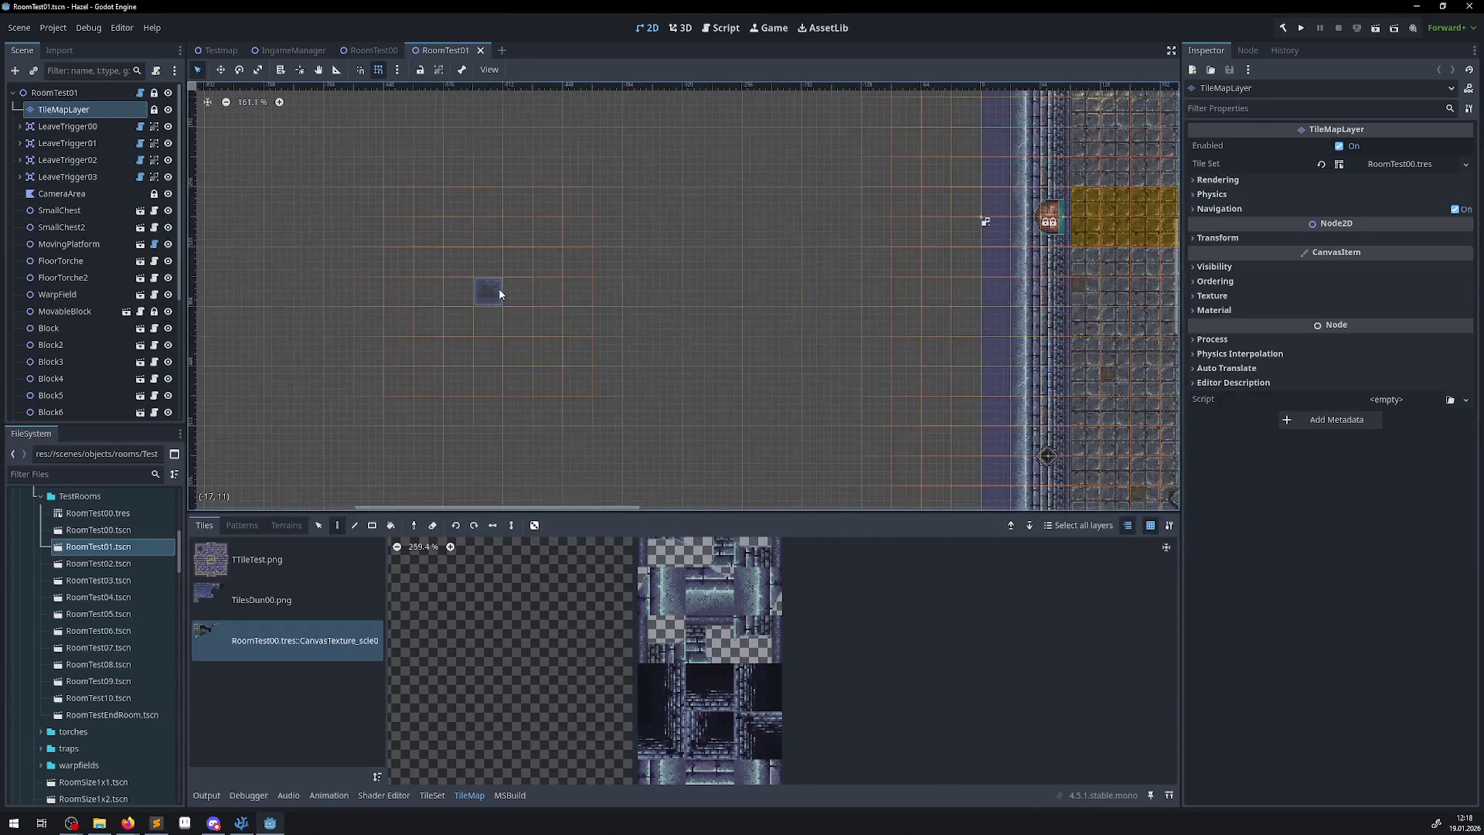
pyautogui.scroll(11, 715, 319)
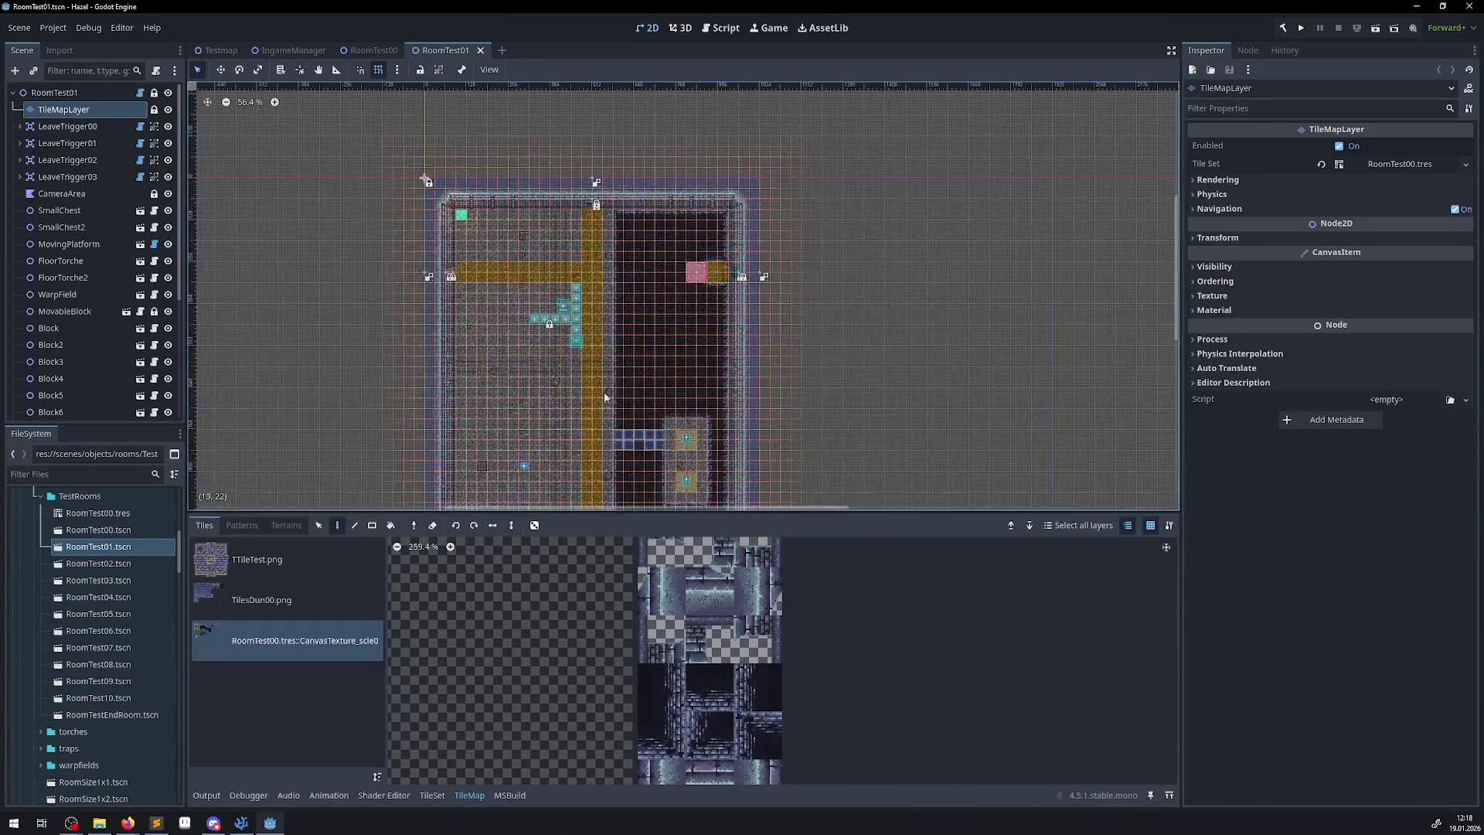
pyautogui.scroll(1, 609, 255)
pyautogui.scroll(-5, 521, 591)
pyautogui.scroll(4, 575, 609)
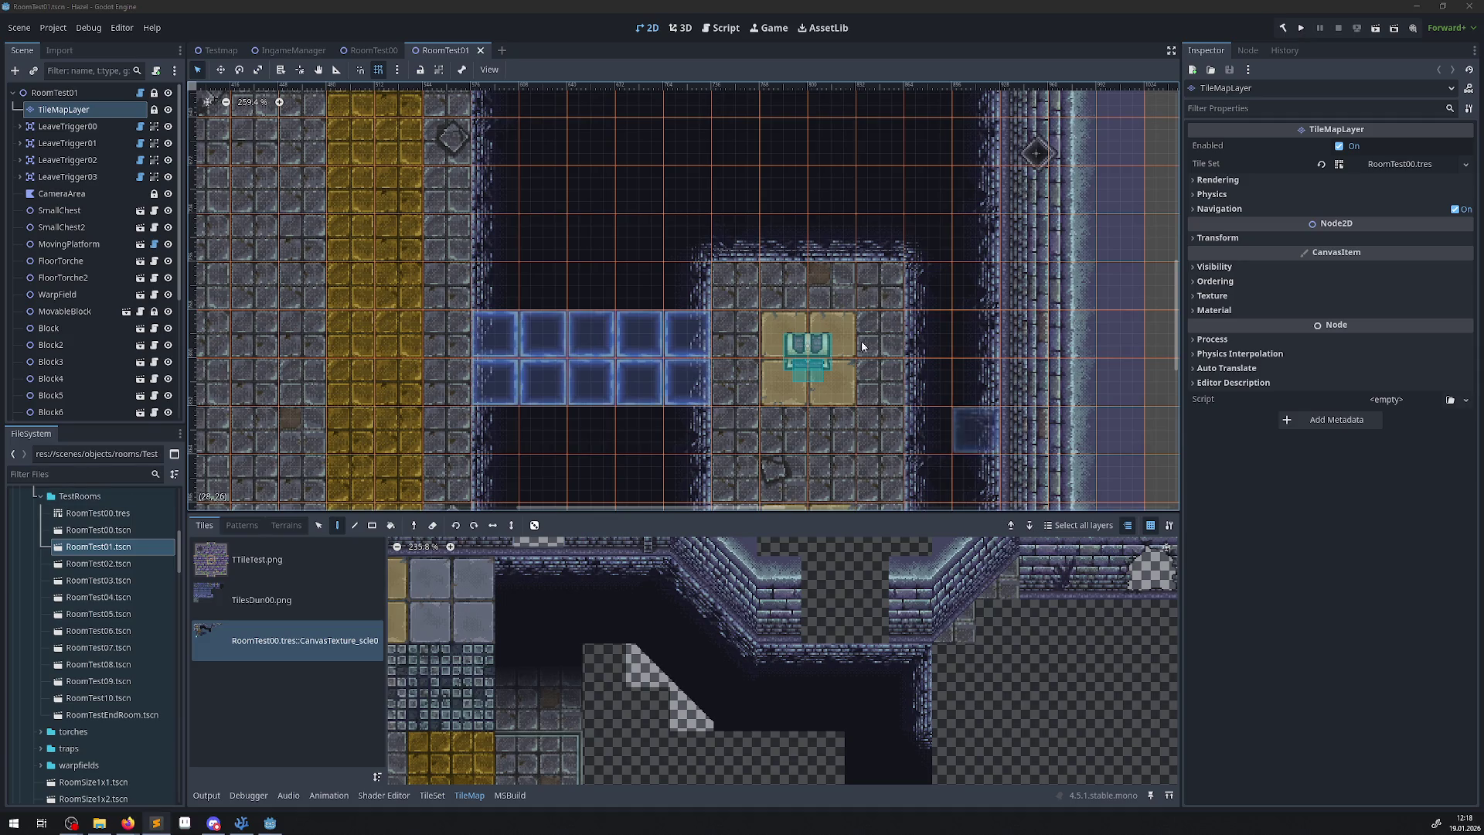
pyautogui.scroll(-2, 639, 236)
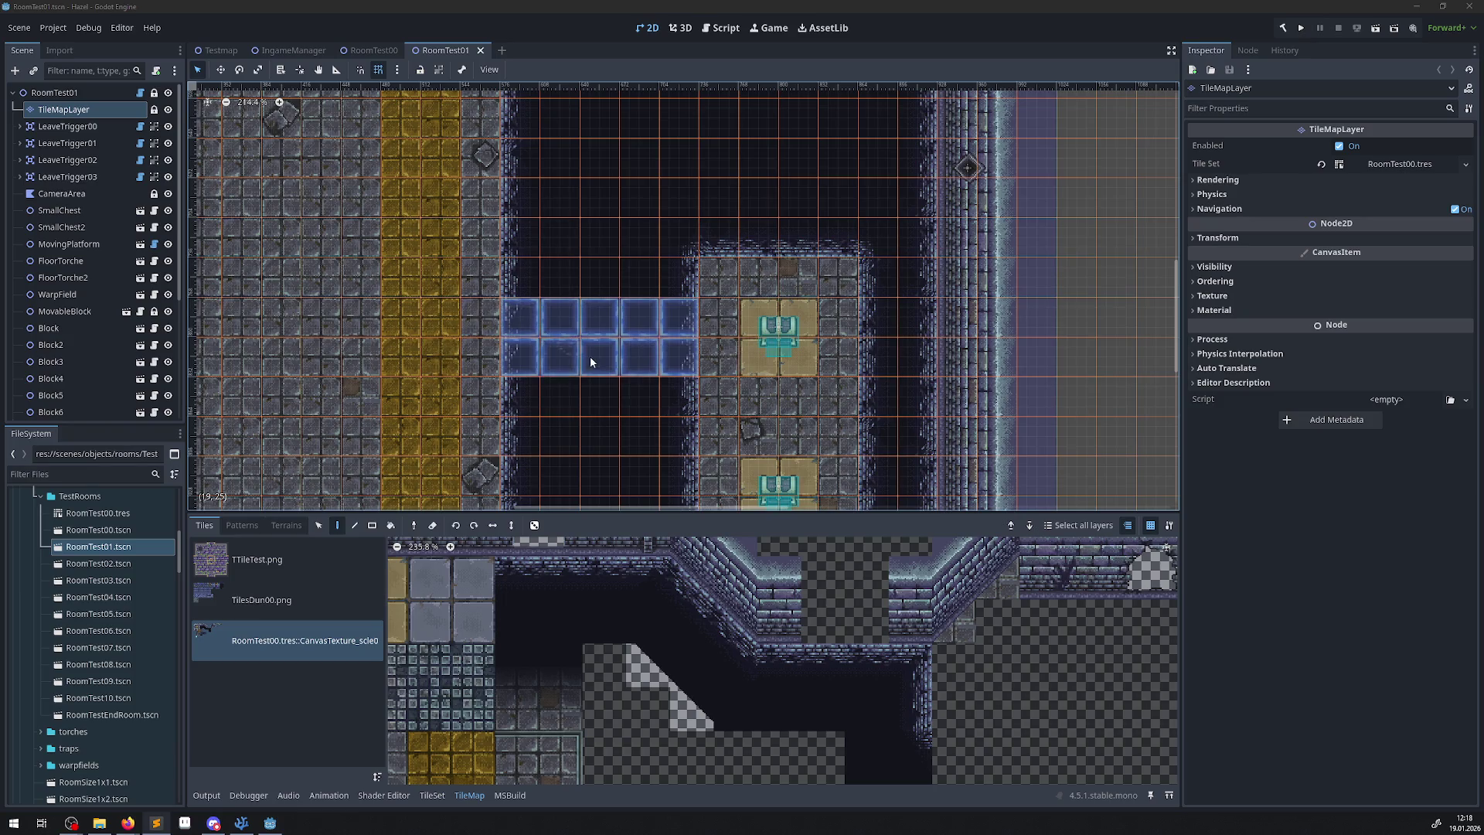
pyautogui.scroll(-3, 591, 356)
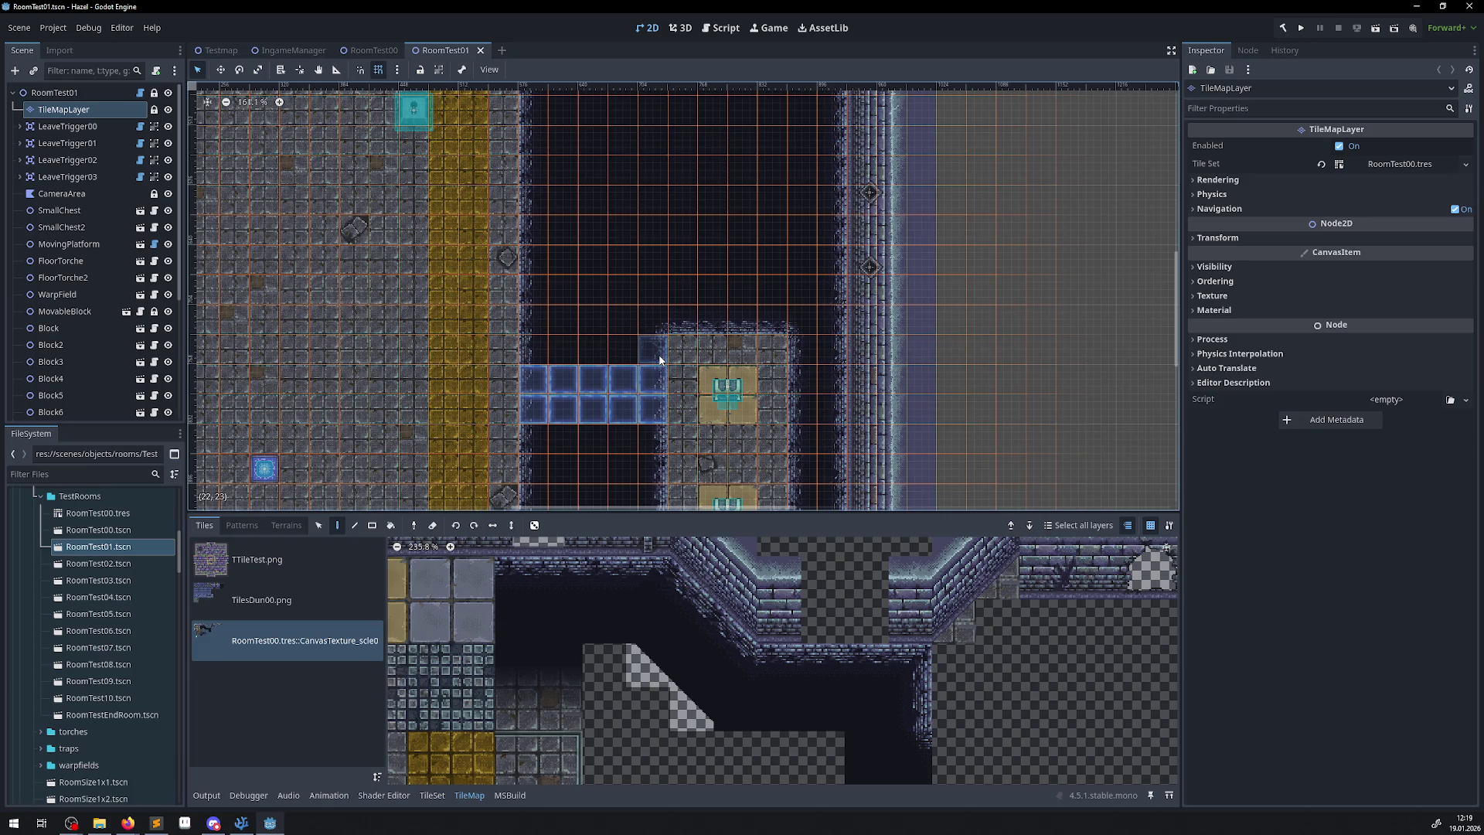
pyautogui.moveTo(592, 328); pyautogui.dragTo(606, 260)
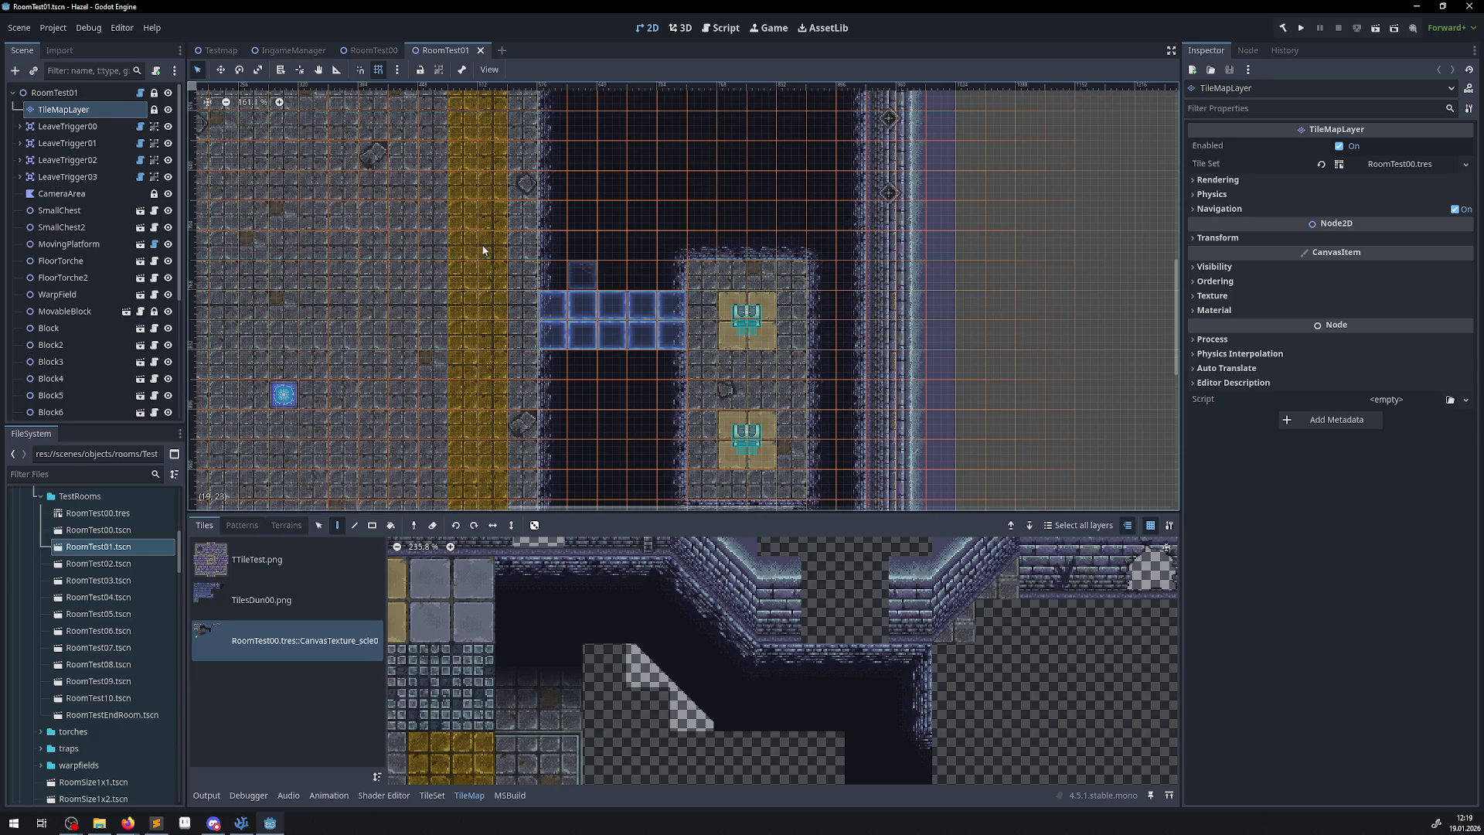
pyautogui.click(242, 823)
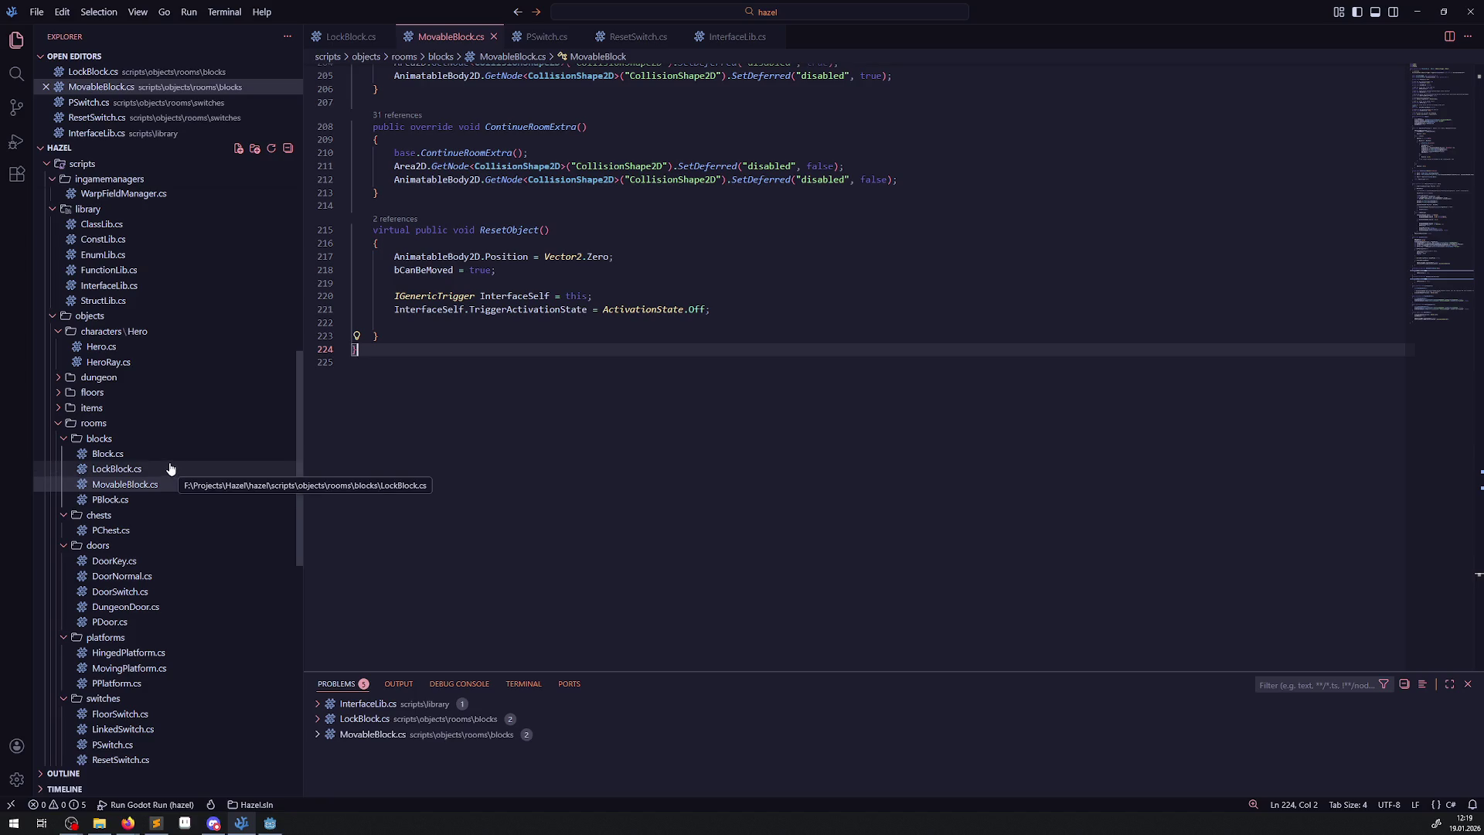
# Open TileEventManager.cs and scroll through its OnBreakingTile method.
pyautogui.scroll(10, 154, 541)
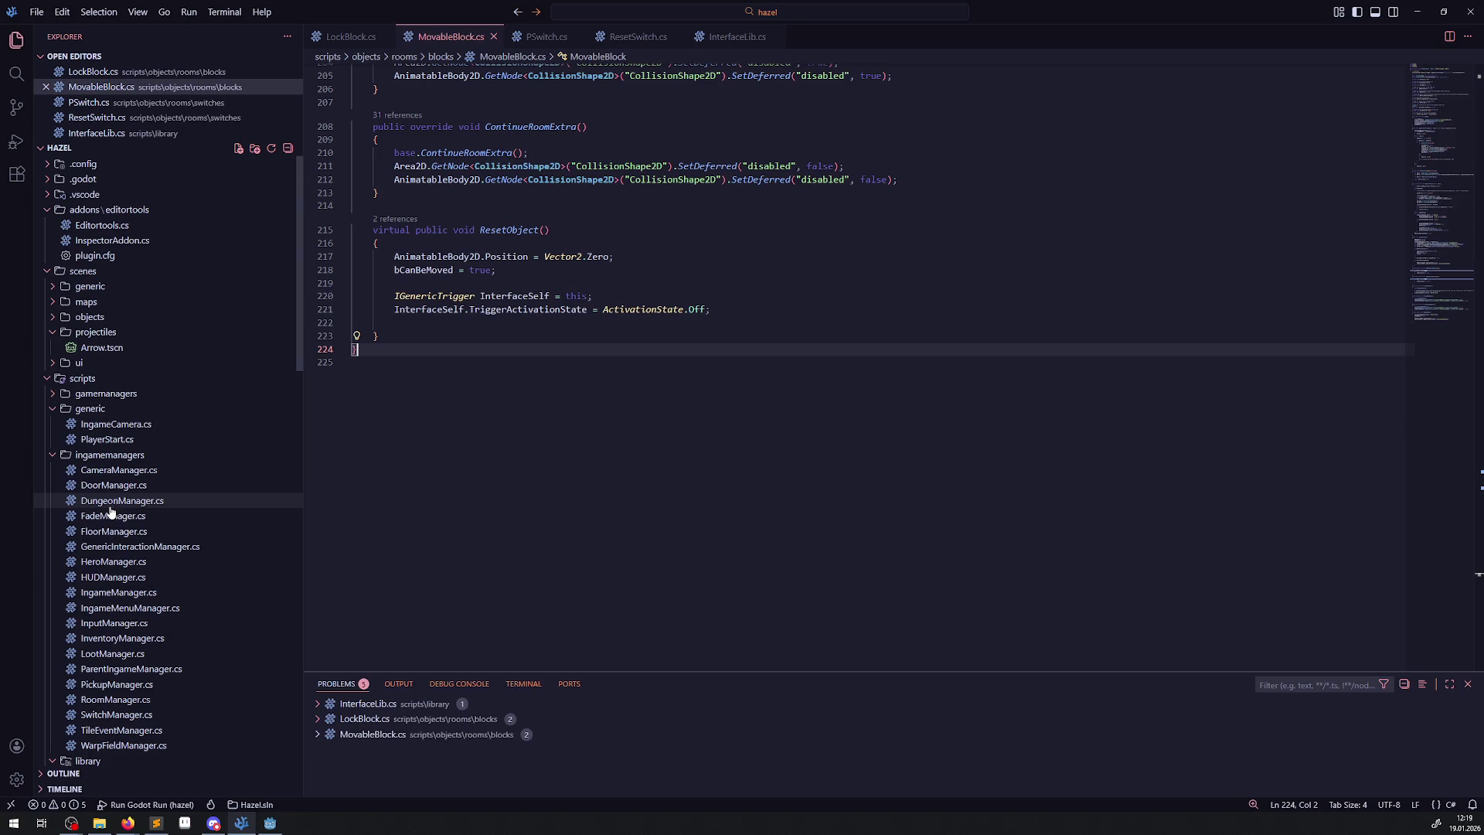
pyautogui.scroll(-2, 112, 587)
pyautogui.click(116, 657)
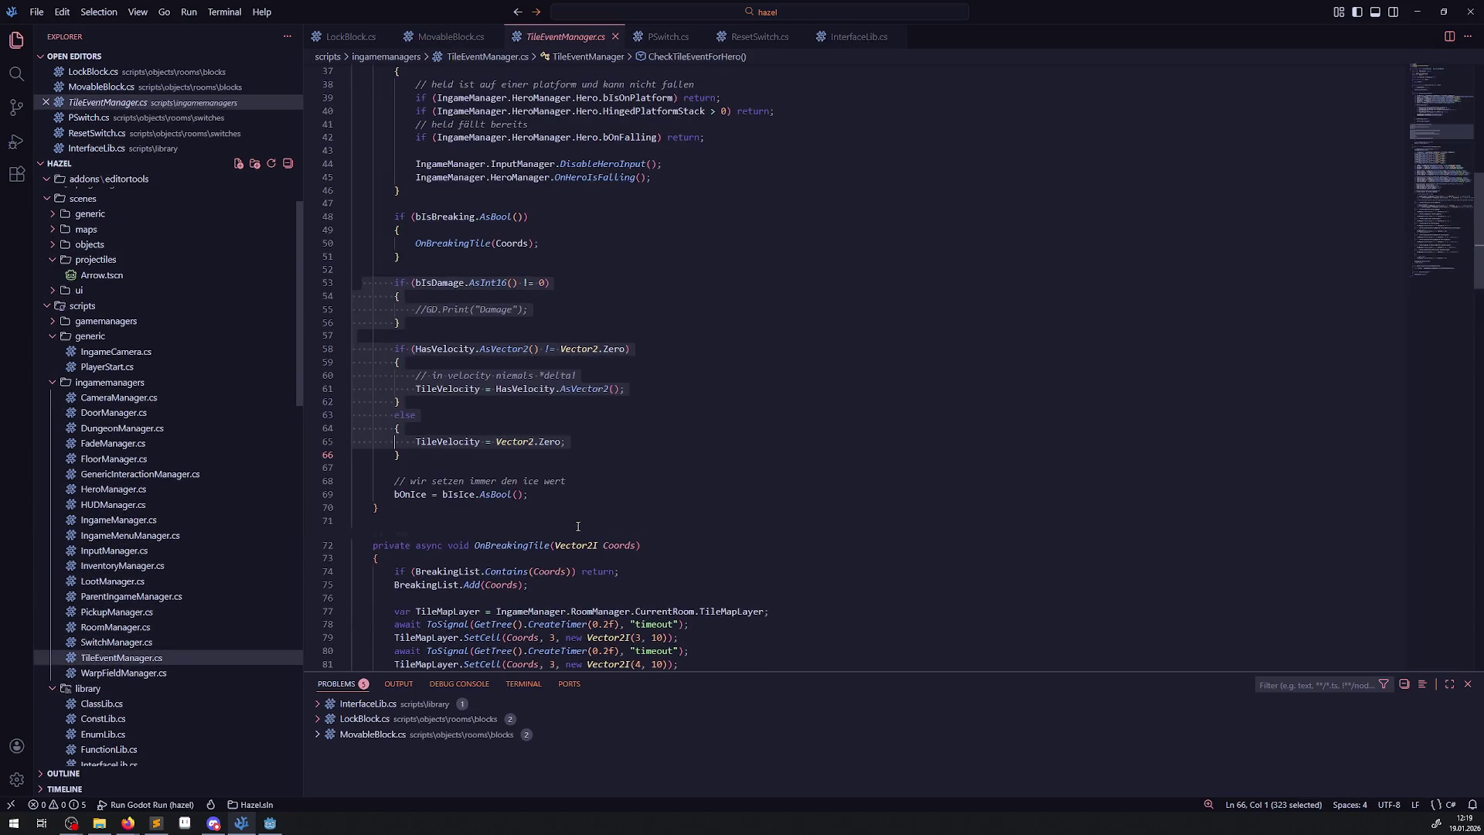
pyautogui.scroll(-15, 577, 526)
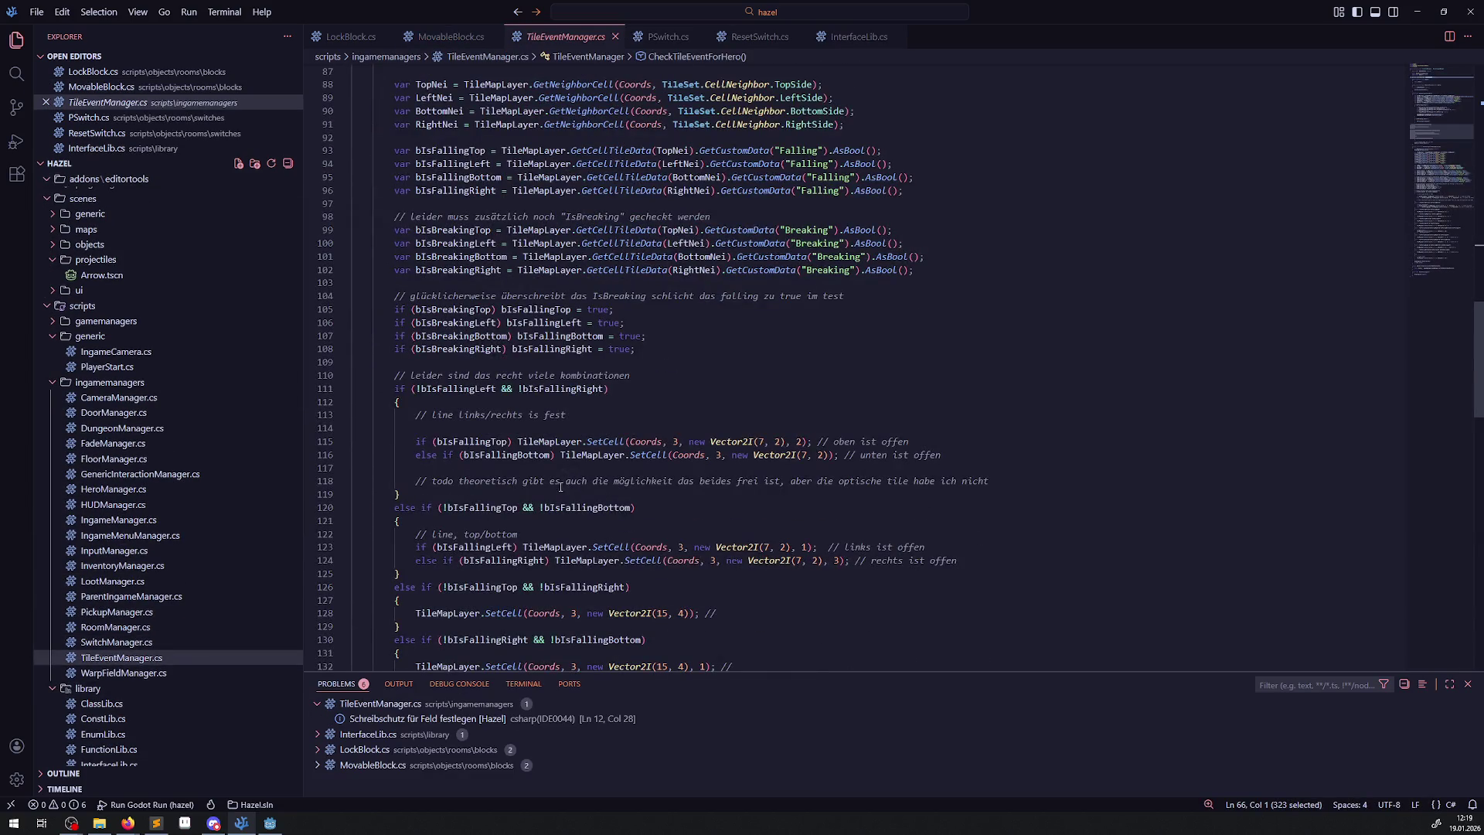
pyautogui.scroll(-12, 539, 489)
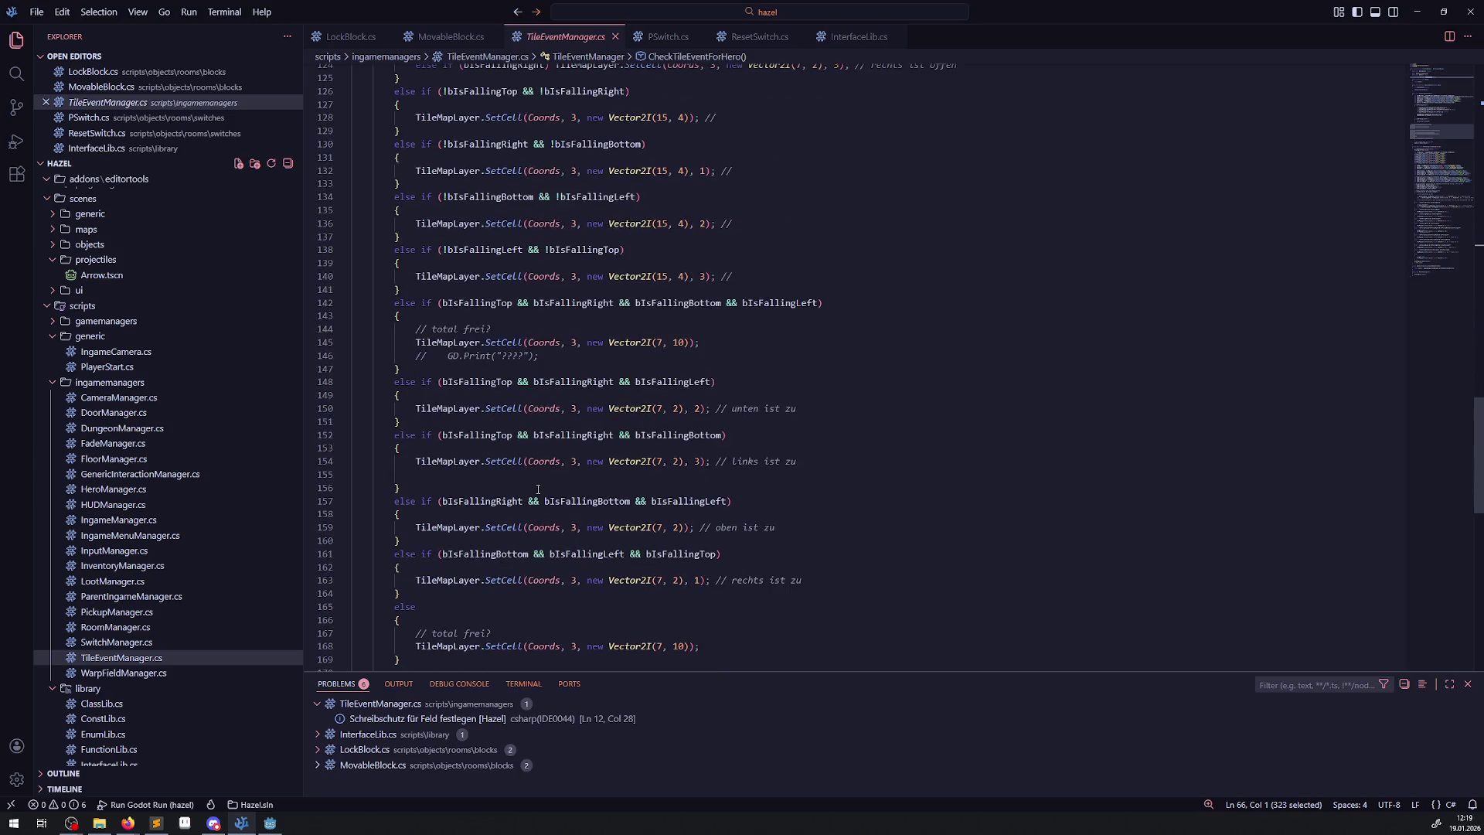
pyautogui.scroll(-3, 538, 489)
pyautogui.scroll(12, 555, 503)
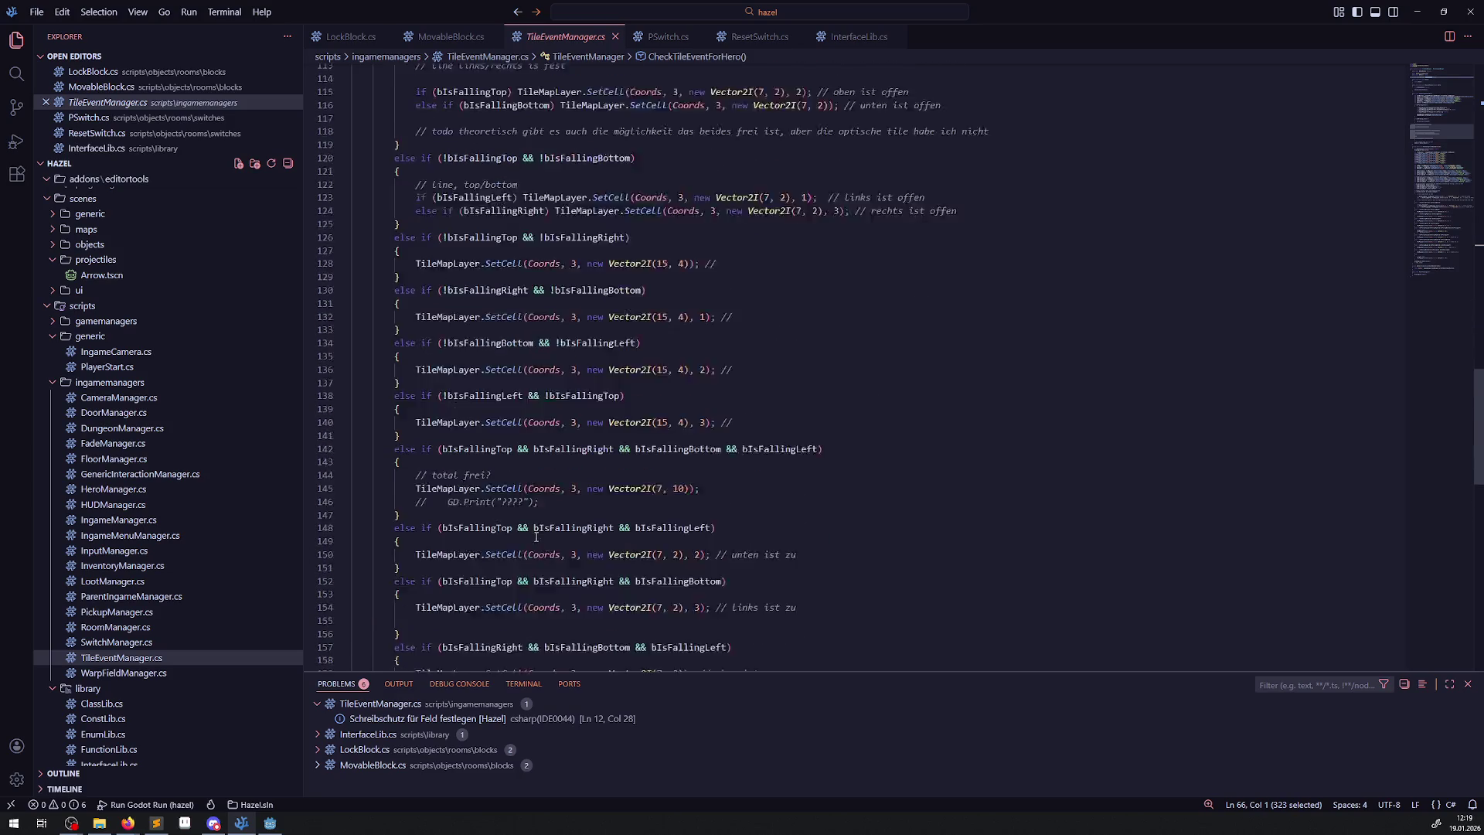
pyautogui.scroll(7, 555, 503)
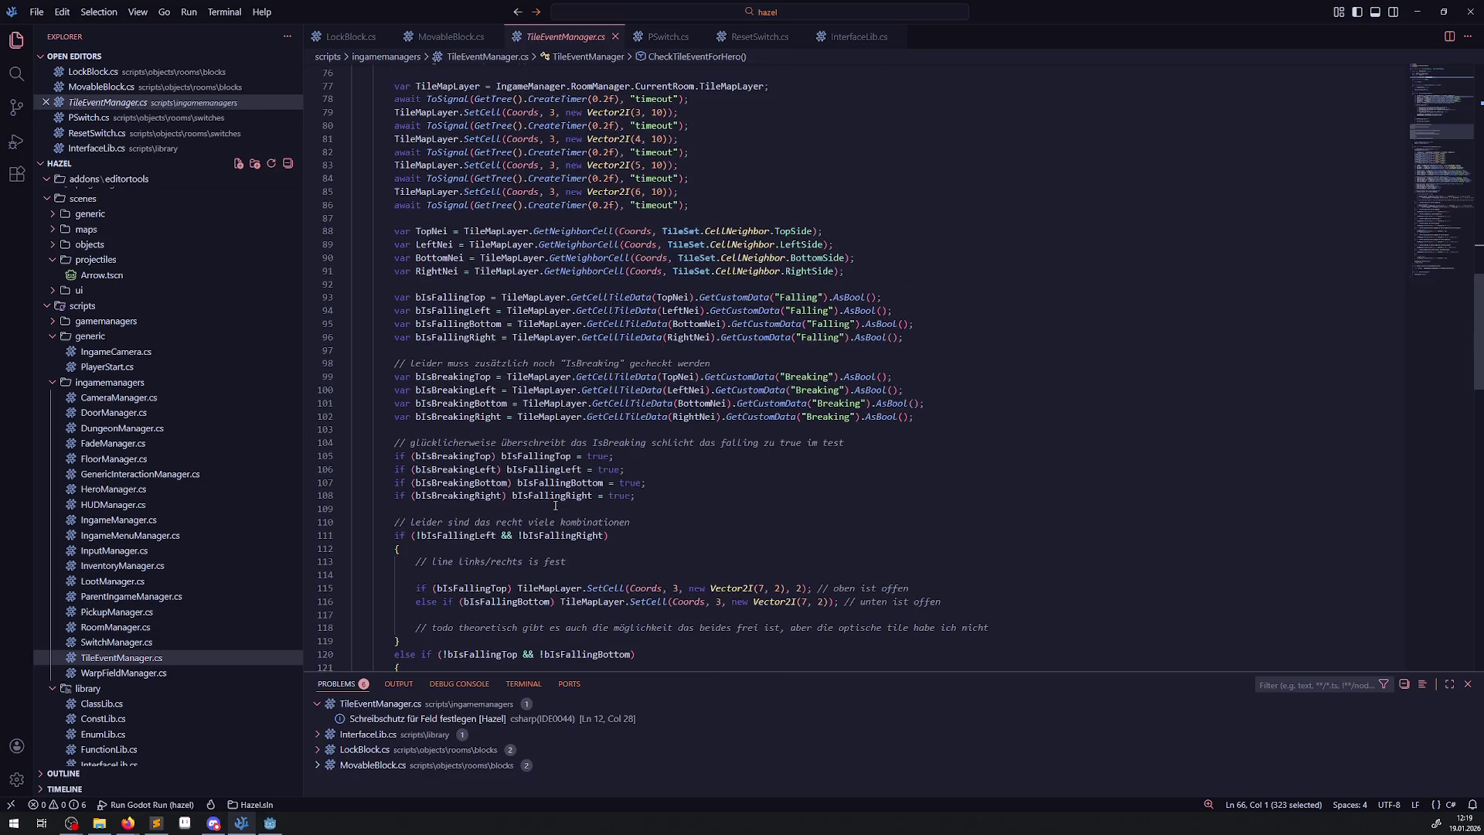
pyautogui.scroll(4, 555, 503)
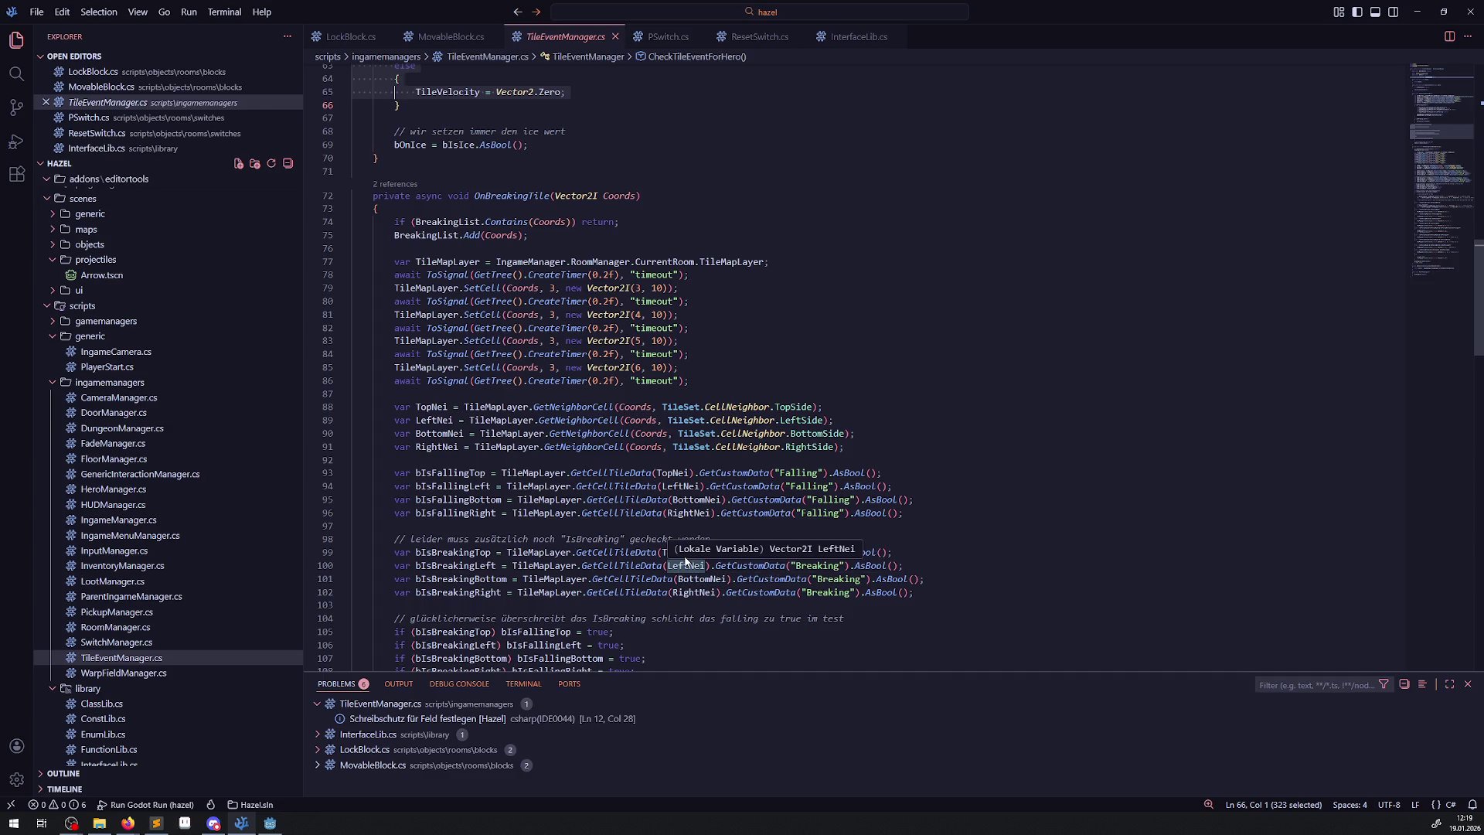
pyautogui.scroll(-13, 685, 562)
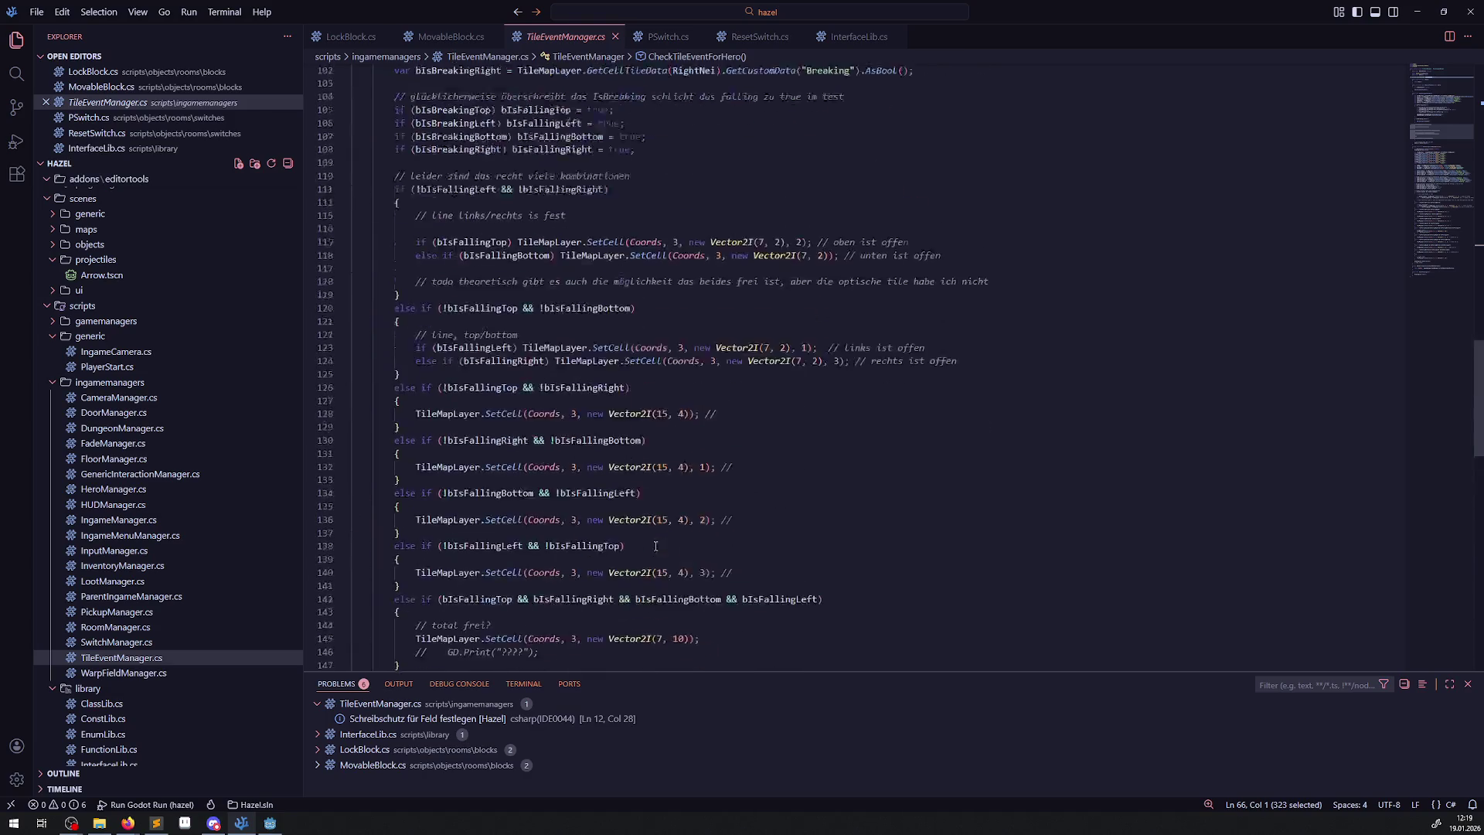
pyautogui.scroll(9, 656, 546)
pyautogui.scroll(6, 620, 514)
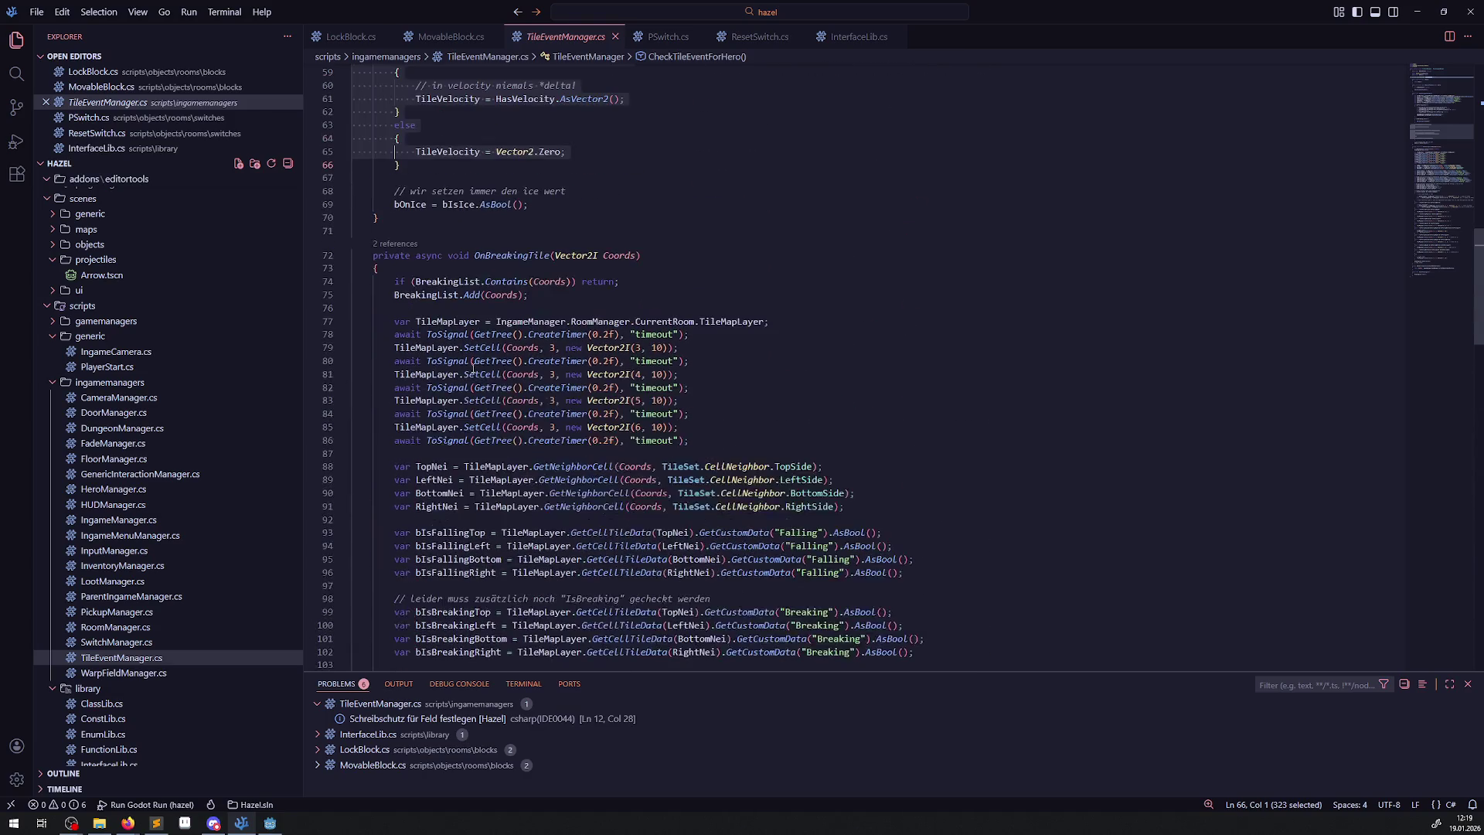
# Highlight OnBreakingTile's async keyword and the await timer statements around lines 81–84.
pyautogui.doubleClick(428, 256)
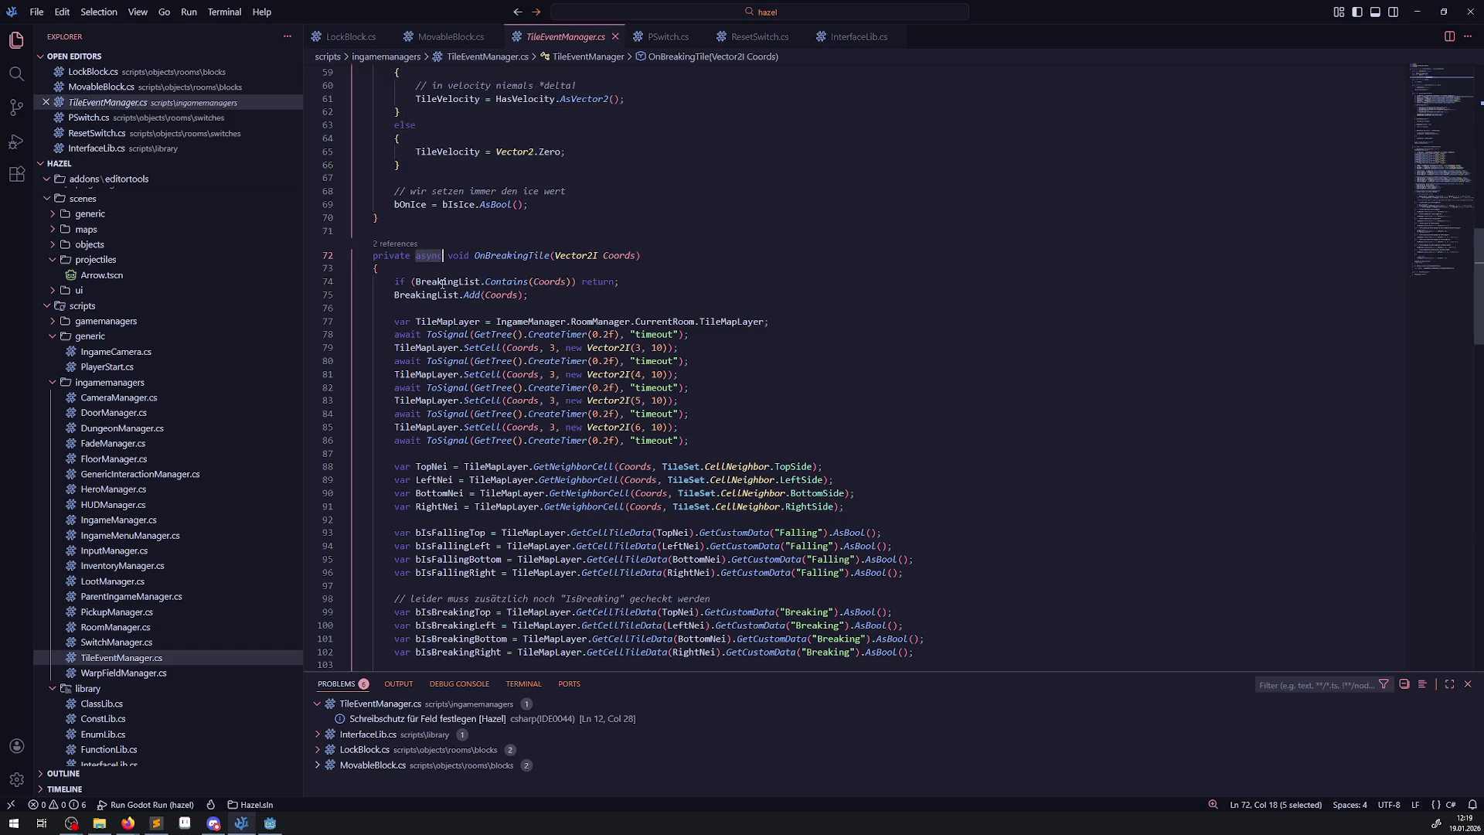
pyautogui.doubleClick(407, 387)
pyautogui.moveTo(535, 472)
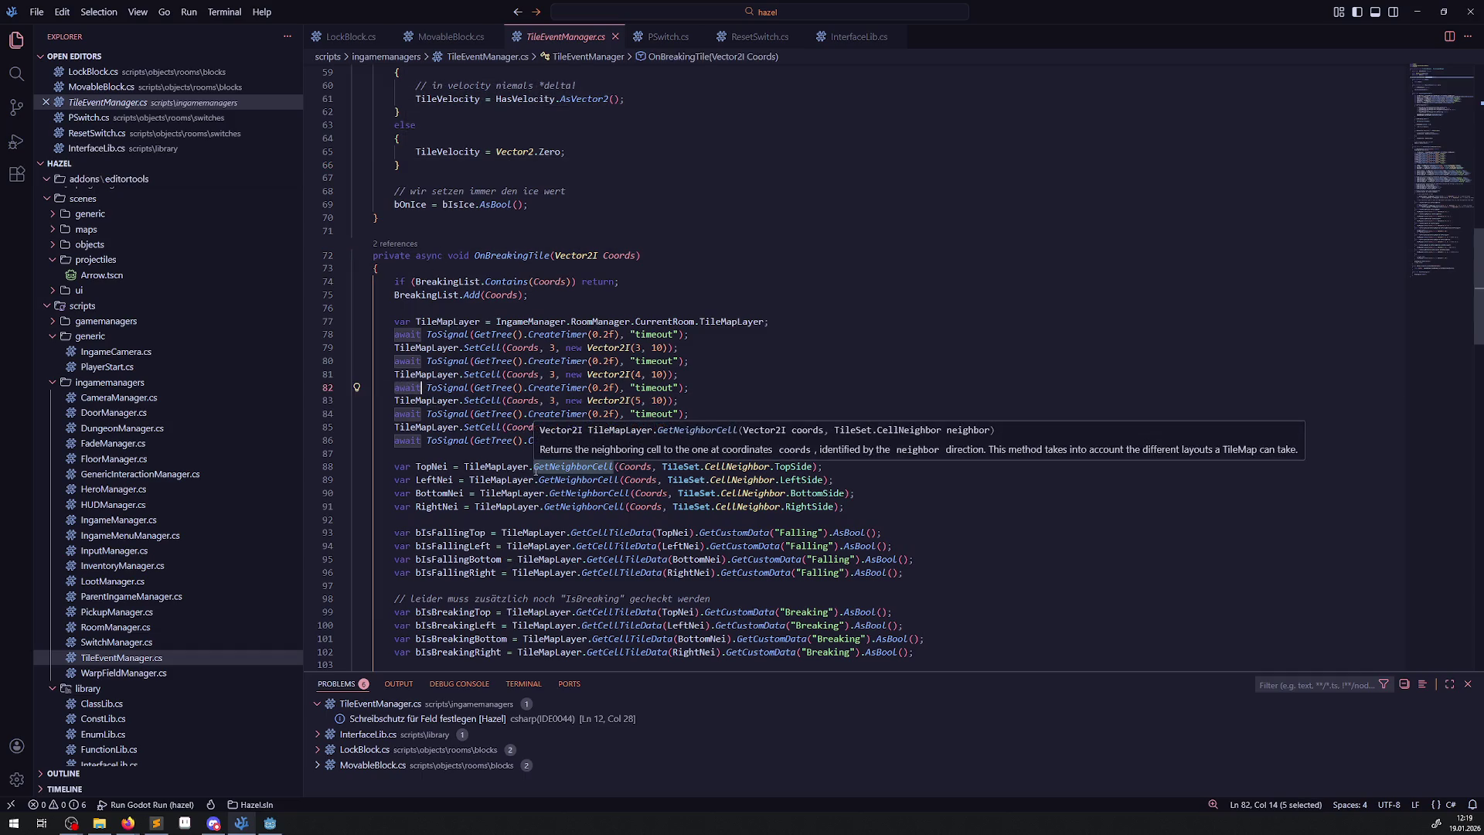
pyautogui.moveTo(493, 388)
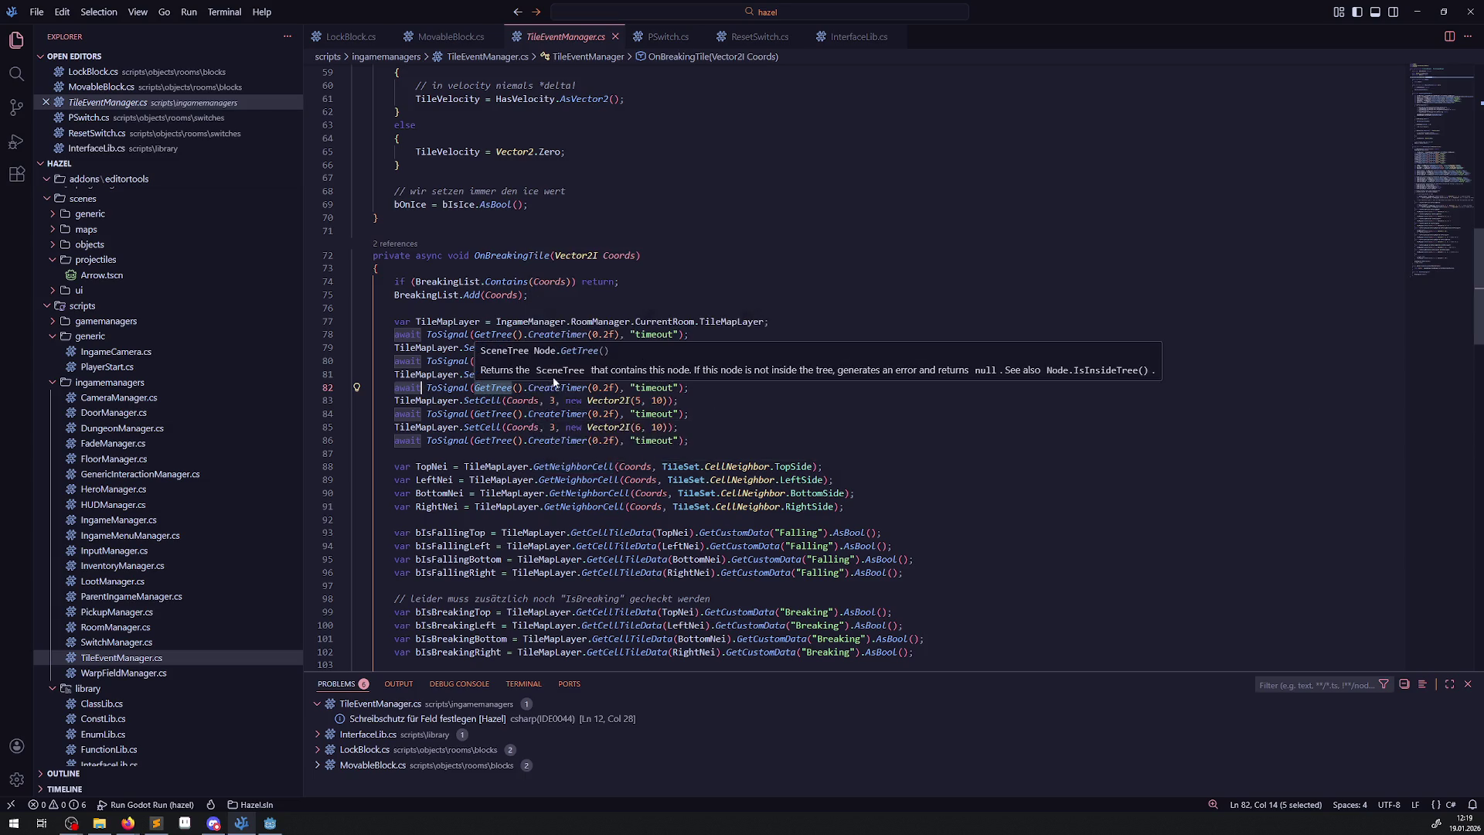
pyautogui.moveTo(700, 387); pyautogui.dragTo(395, 391)
pyautogui.moveTo(395, 390)
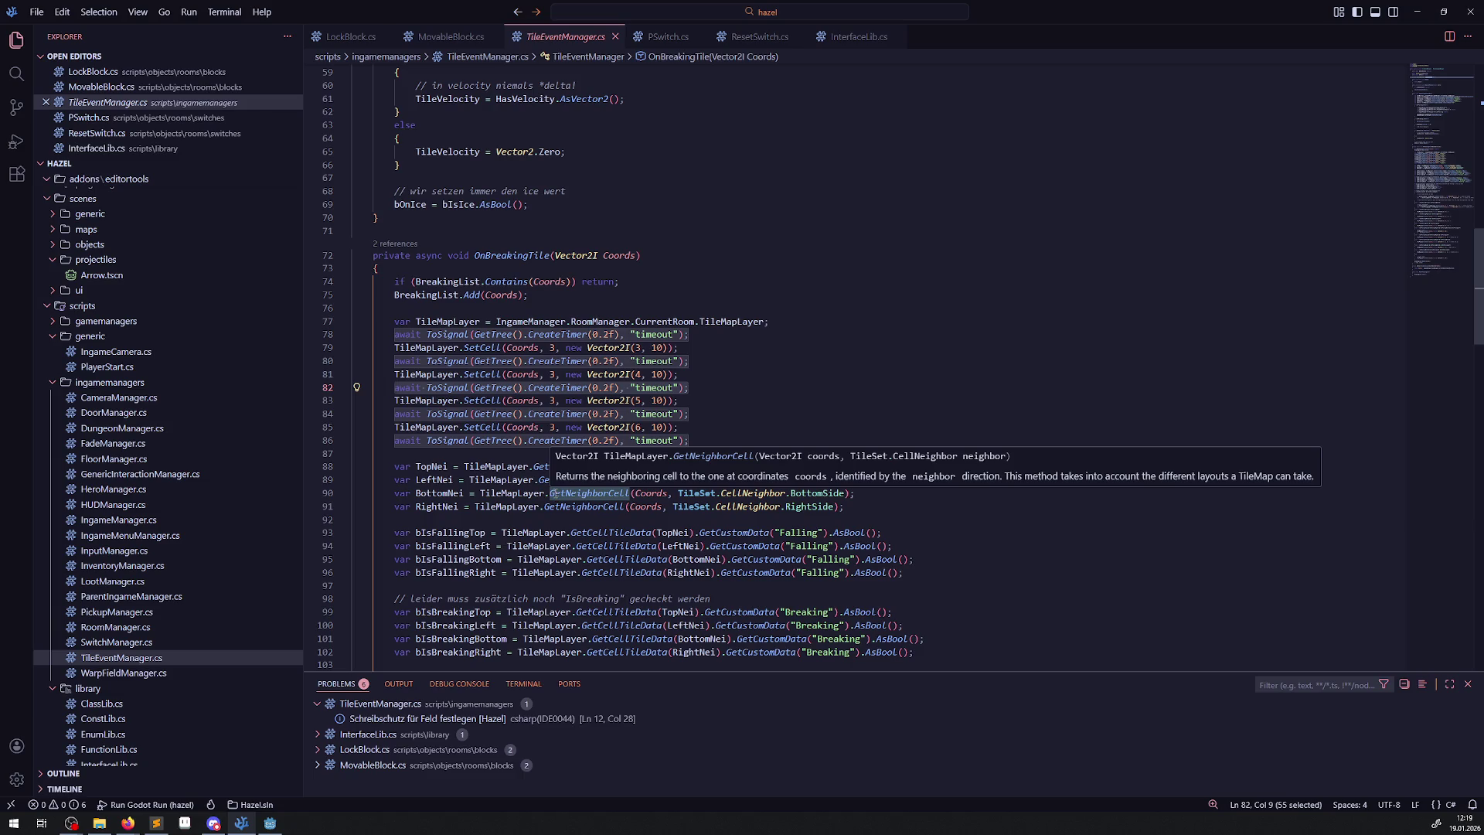
pyautogui.click(745, 378)
pyautogui.moveTo(704, 441)
pyautogui.mouseDown()
pyautogui.moveTo(533, 288)
pyautogui.moveTo(680, 360)
pyautogui.mouseUp()
pyautogui.click(769, 417)
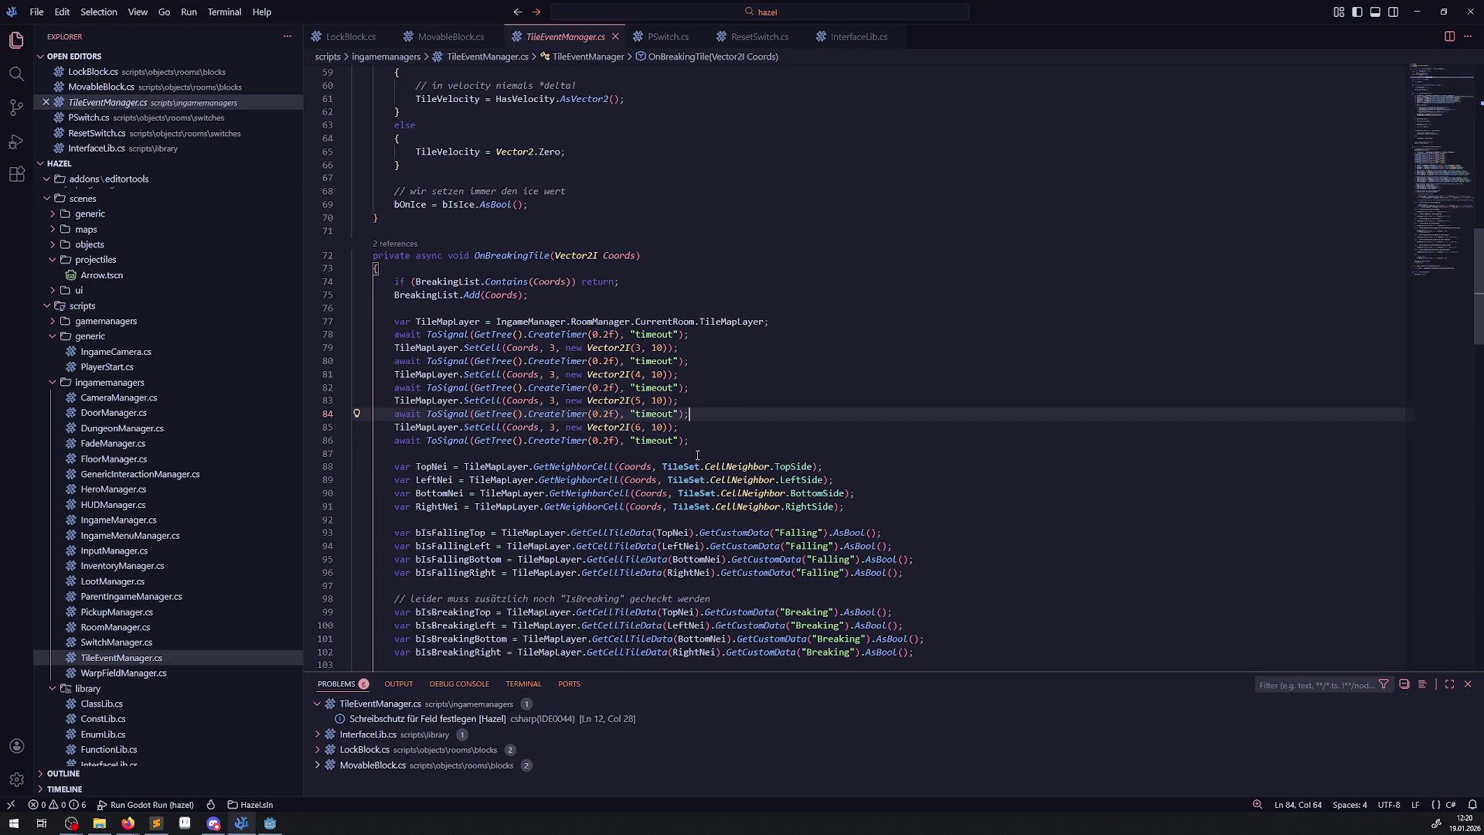
pyautogui.scroll(2, 685, 507)
pyautogui.scroll(10, 684, 508)
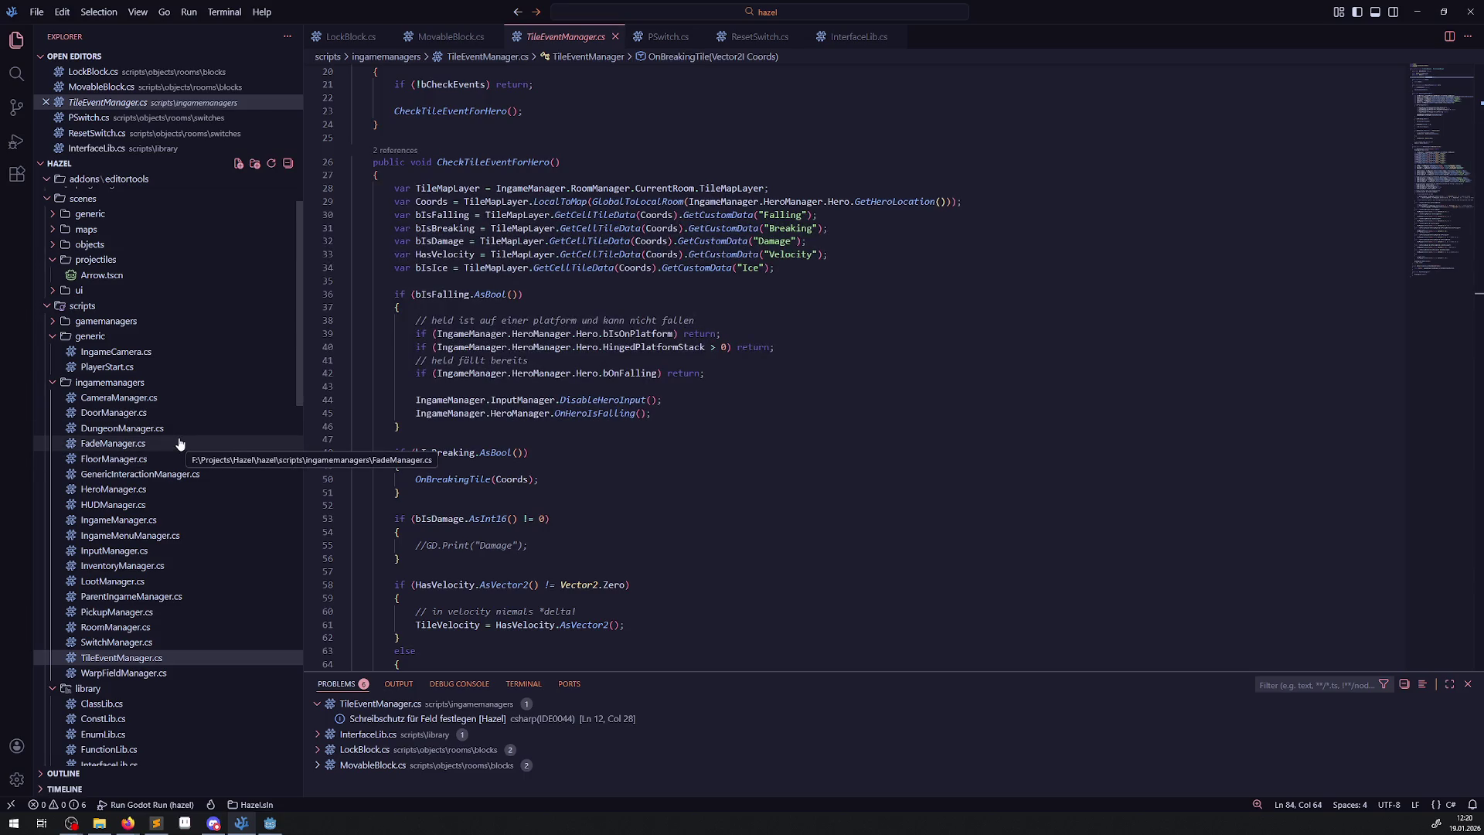
pyautogui.scroll(-15, 592, 515)
pyautogui.scroll(-7, 593, 514)
pyautogui.scroll(-4, 589, 519)
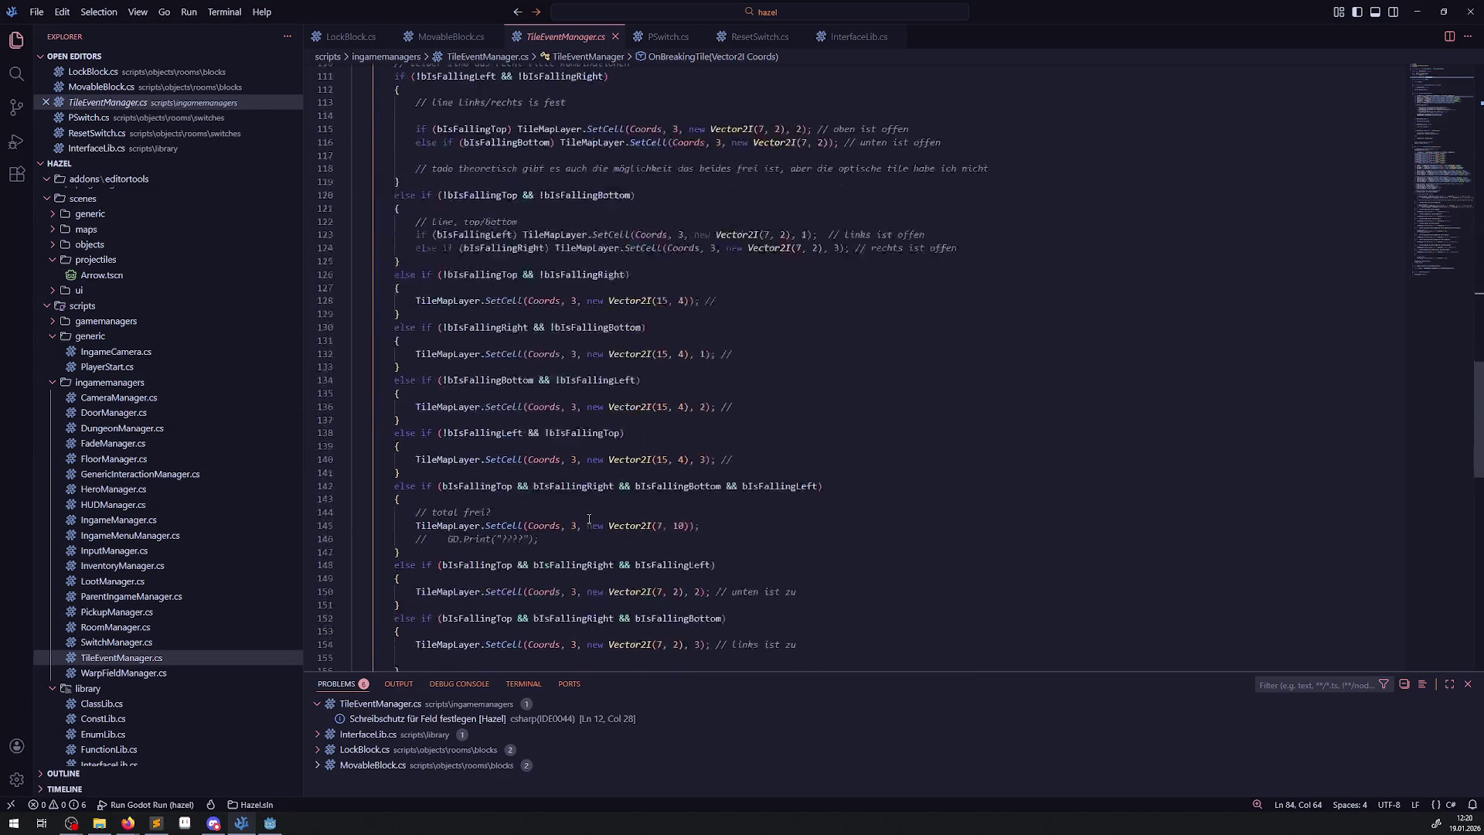
pyautogui.scroll(15, 589, 518)
pyautogui.scroll(-7, 589, 518)
pyautogui.scroll(-10, 550, 479)
pyautogui.scroll(15, 541, 402)
pyautogui.scroll(8, 533, 363)
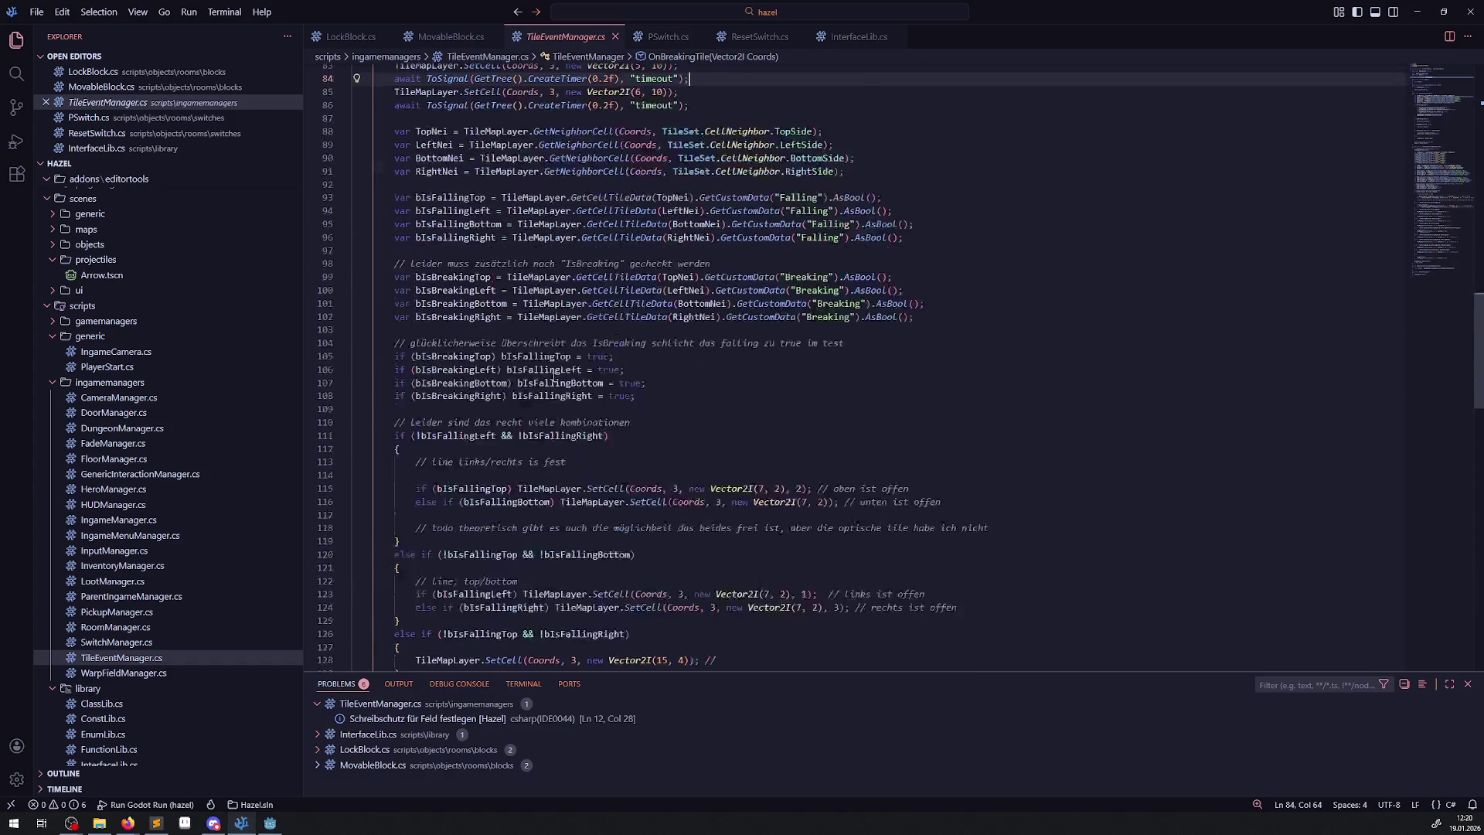
pyautogui.moveTo(505, 172)
pyautogui.mouseDown()
pyautogui.moveTo(557, 185)
pyautogui.moveTo(715, 340)
pyautogui.mouseUp()
pyautogui.moveTo(381, 167)
pyautogui.mouseDown()
pyautogui.moveTo(528, 193)
pyautogui.moveTo(663, 357)
pyautogui.moveTo(680, 541)
pyautogui.moveTo(699, 474)
pyautogui.moveTo(460, 599)
pyautogui.mouseUp()
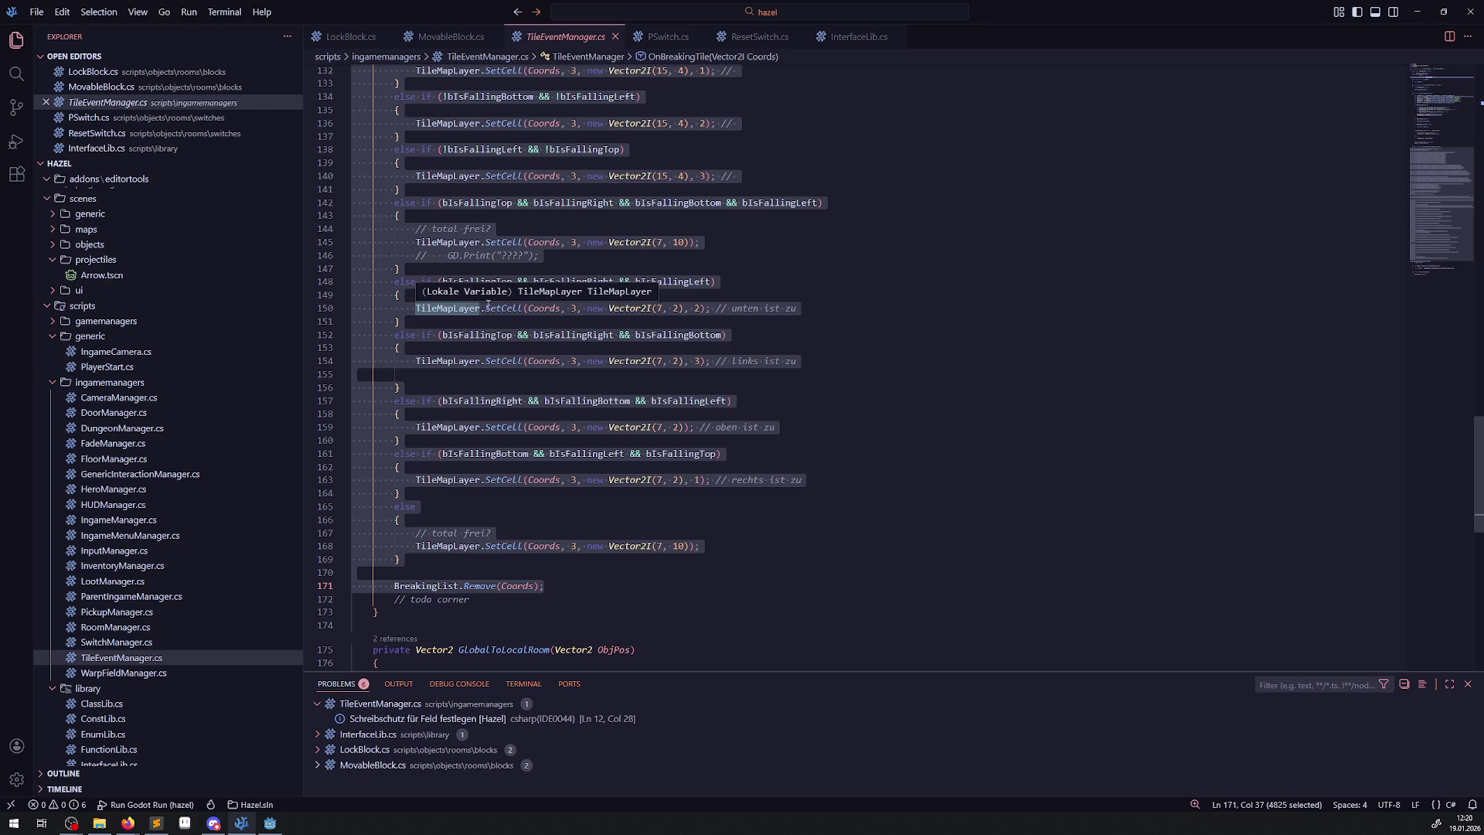
pyautogui.scroll(19, 648, 408)
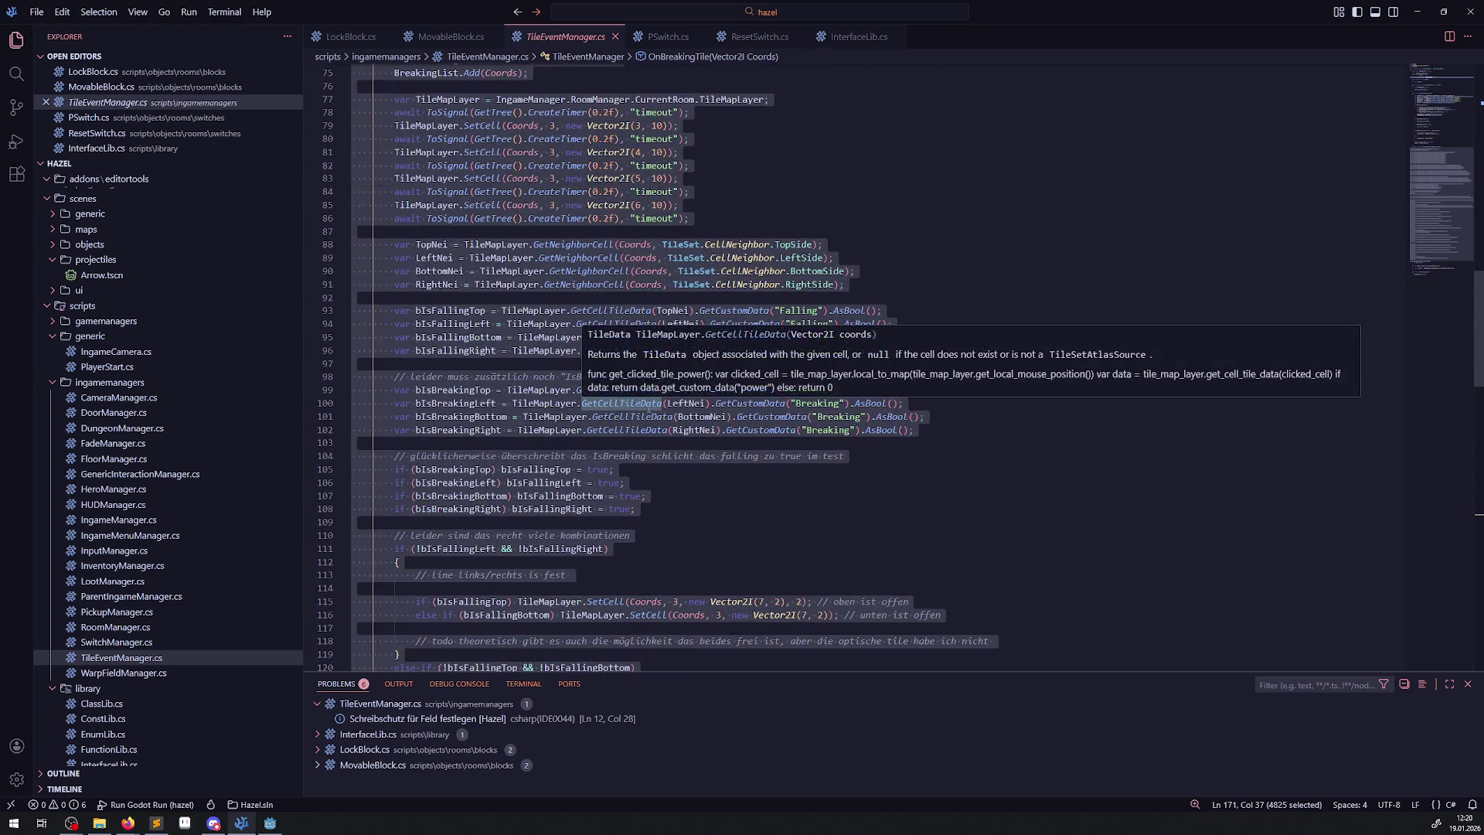
pyautogui.scroll(-12, 648, 408)
pyautogui.click(734, 284)
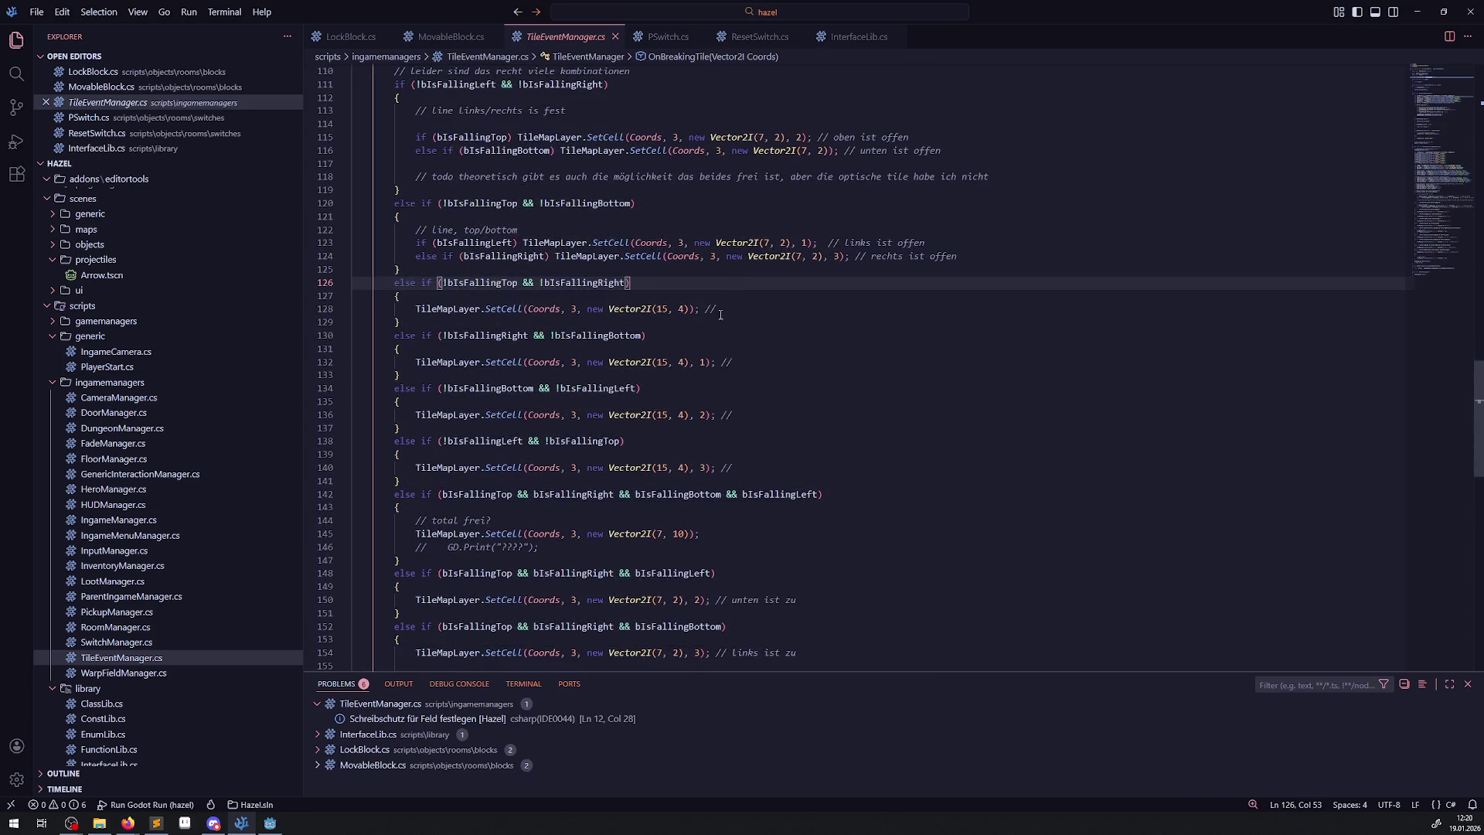
pyautogui.scroll(-9, 721, 315)
pyautogui.scroll(-4, 647, 303)
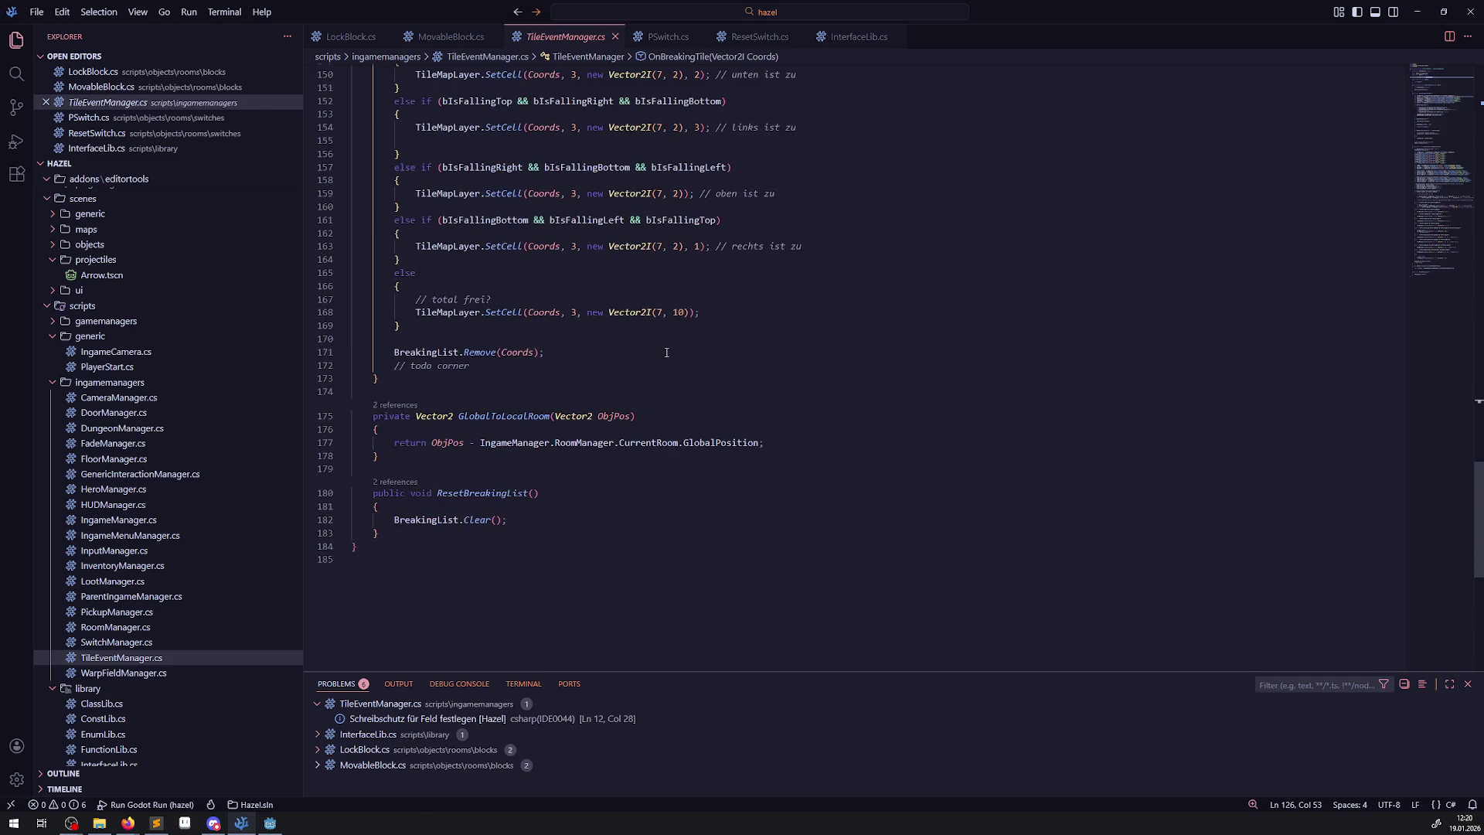
pyautogui.scroll(20, 666, 352)
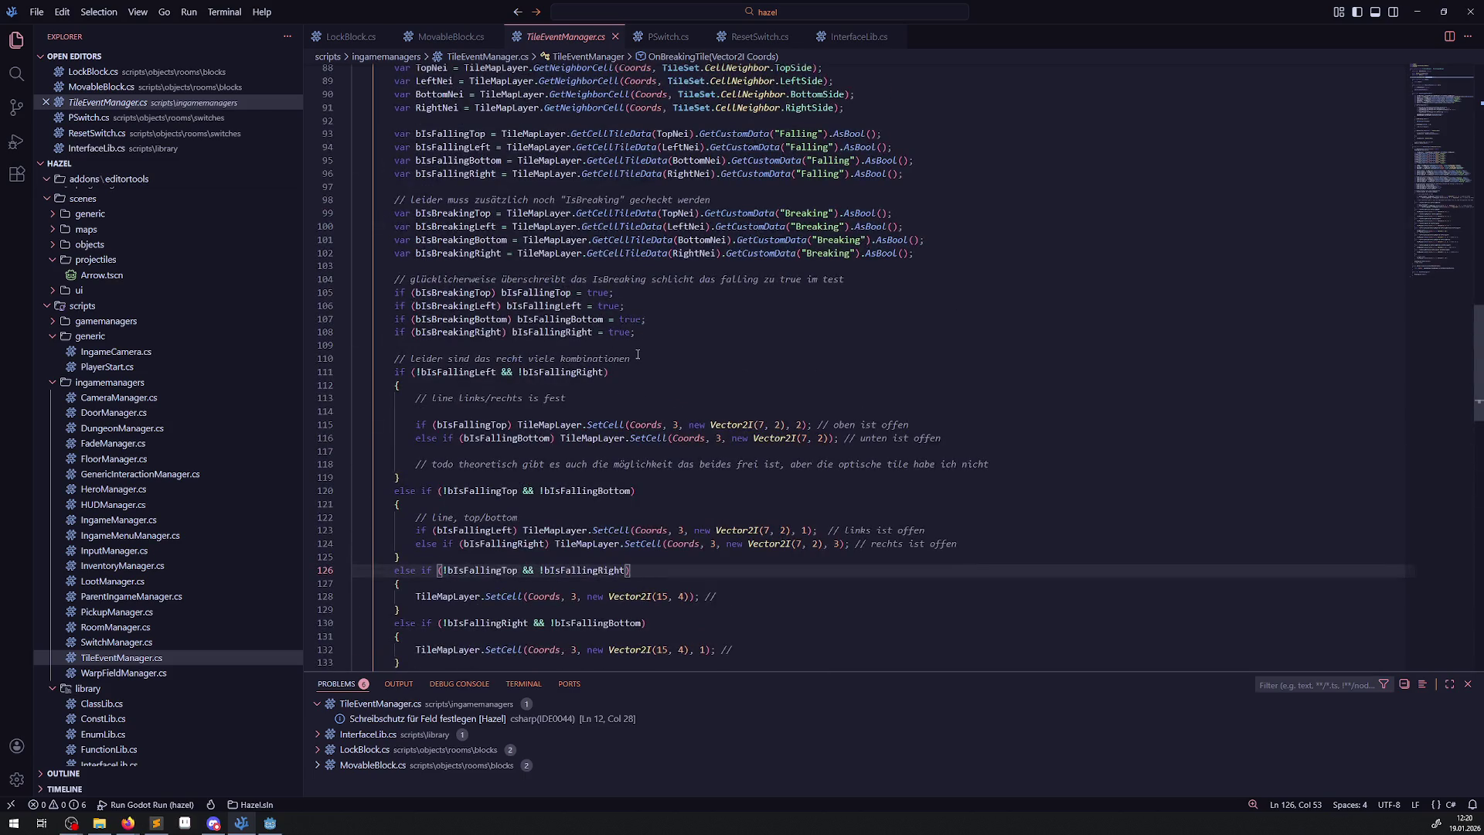
pyautogui.scroll(20, 642, 363)
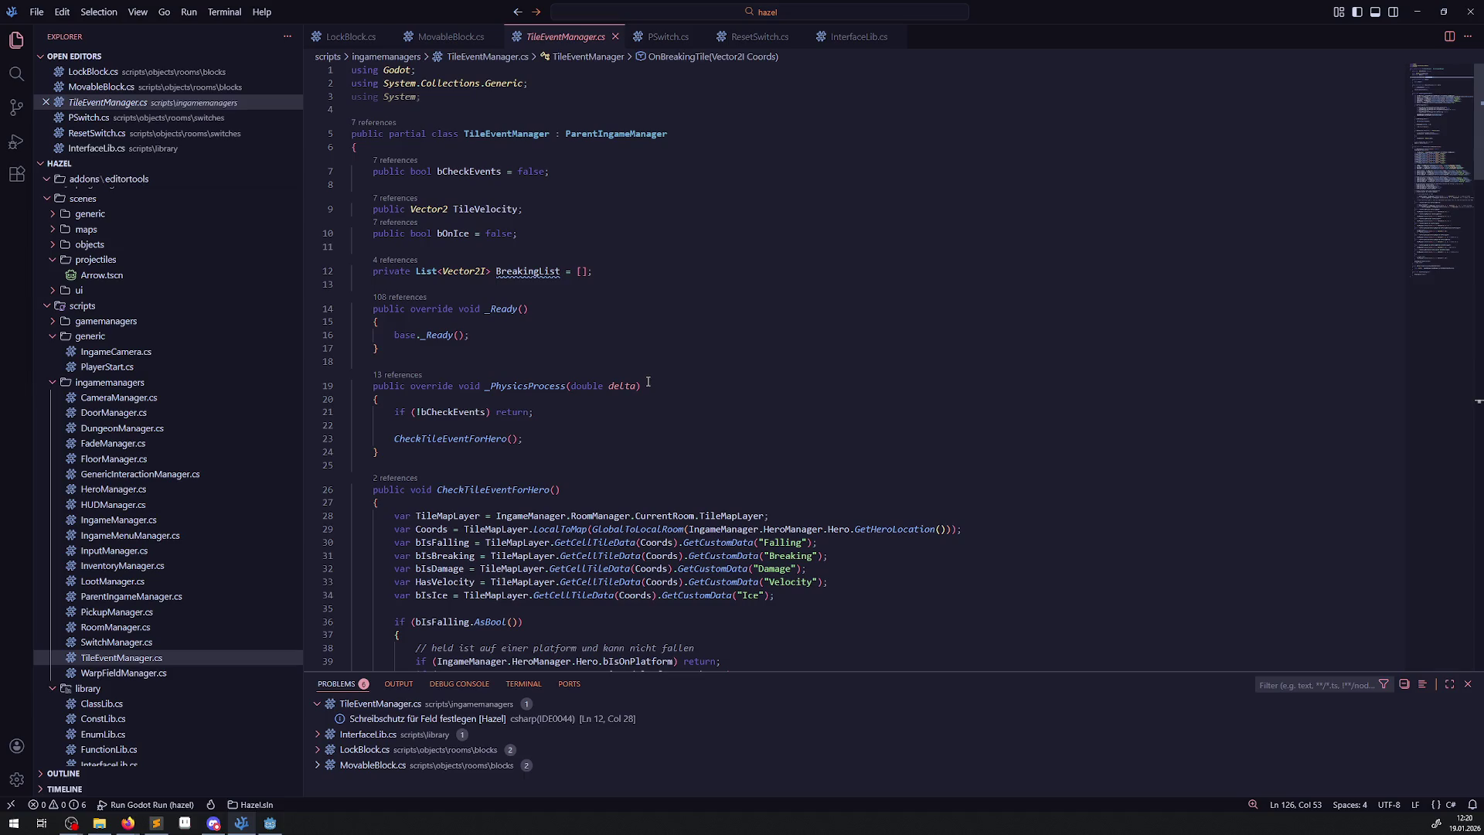
pyautogui.moveTo(531, 271)
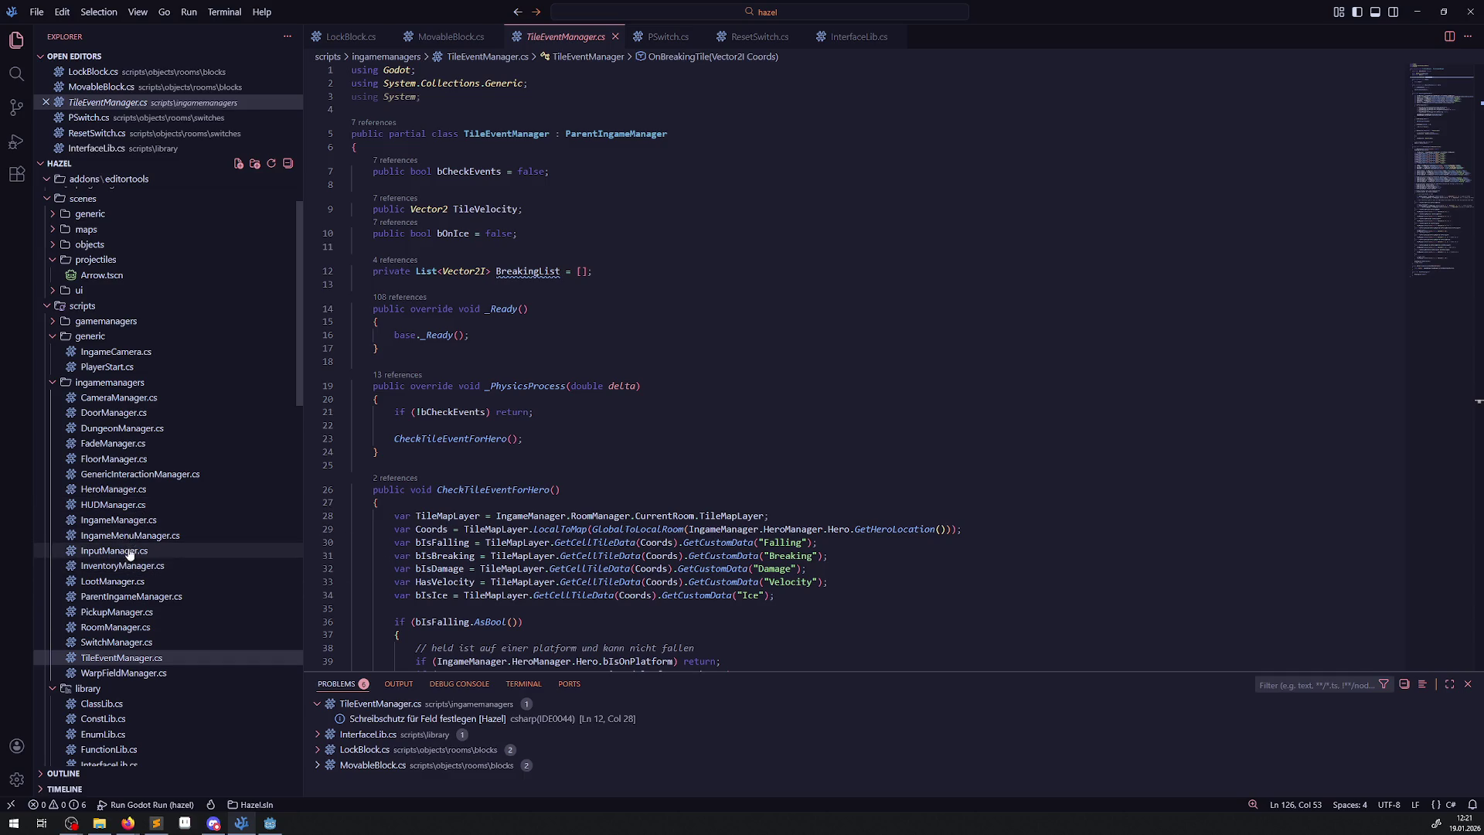
pyautogui.click(110, 629)
pyautogui.click(557, 479)
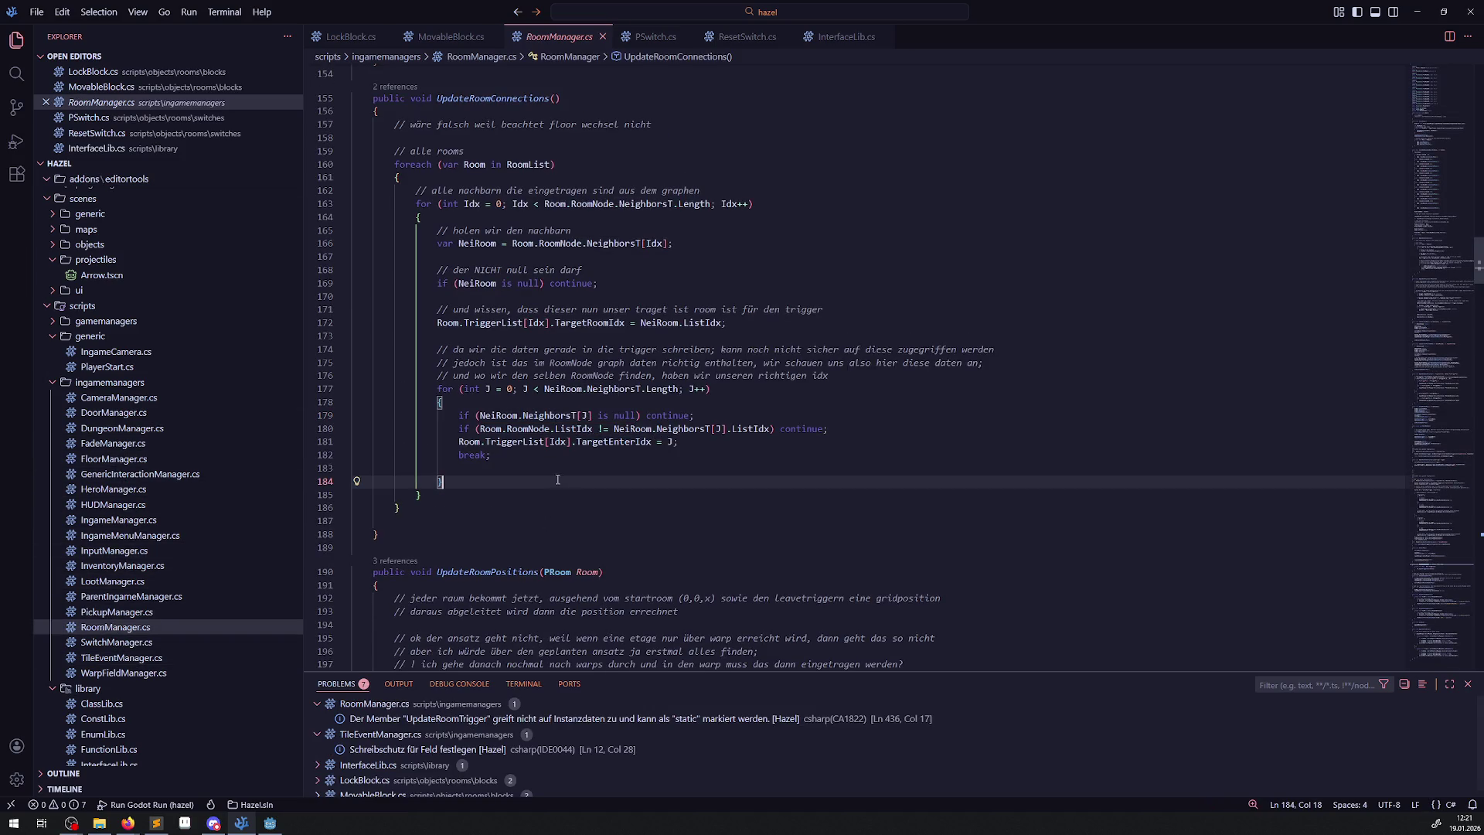
pyautogui.scroll(20, 558, 479)
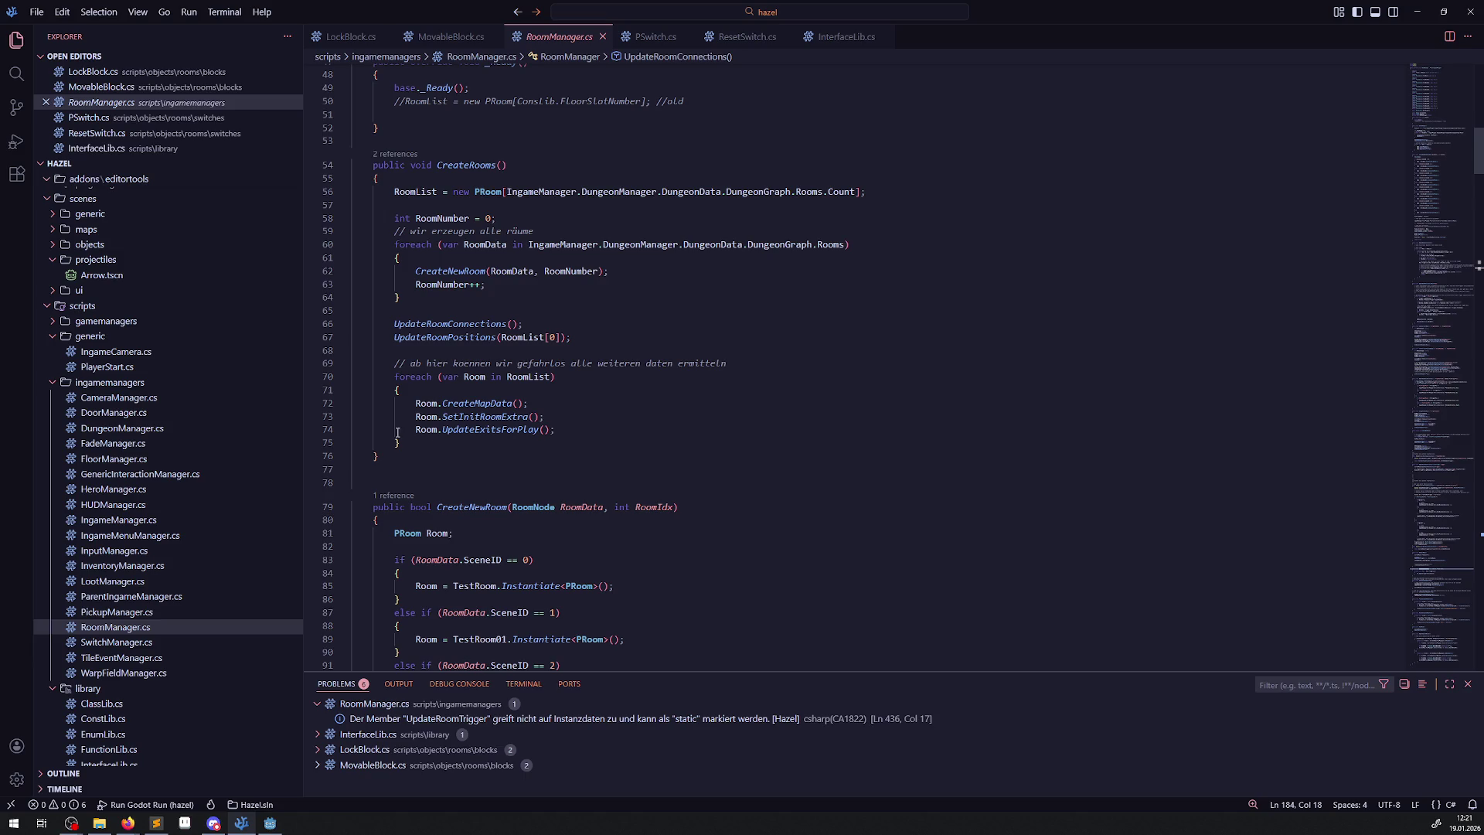
pyautogui.moveTo(420, 433)
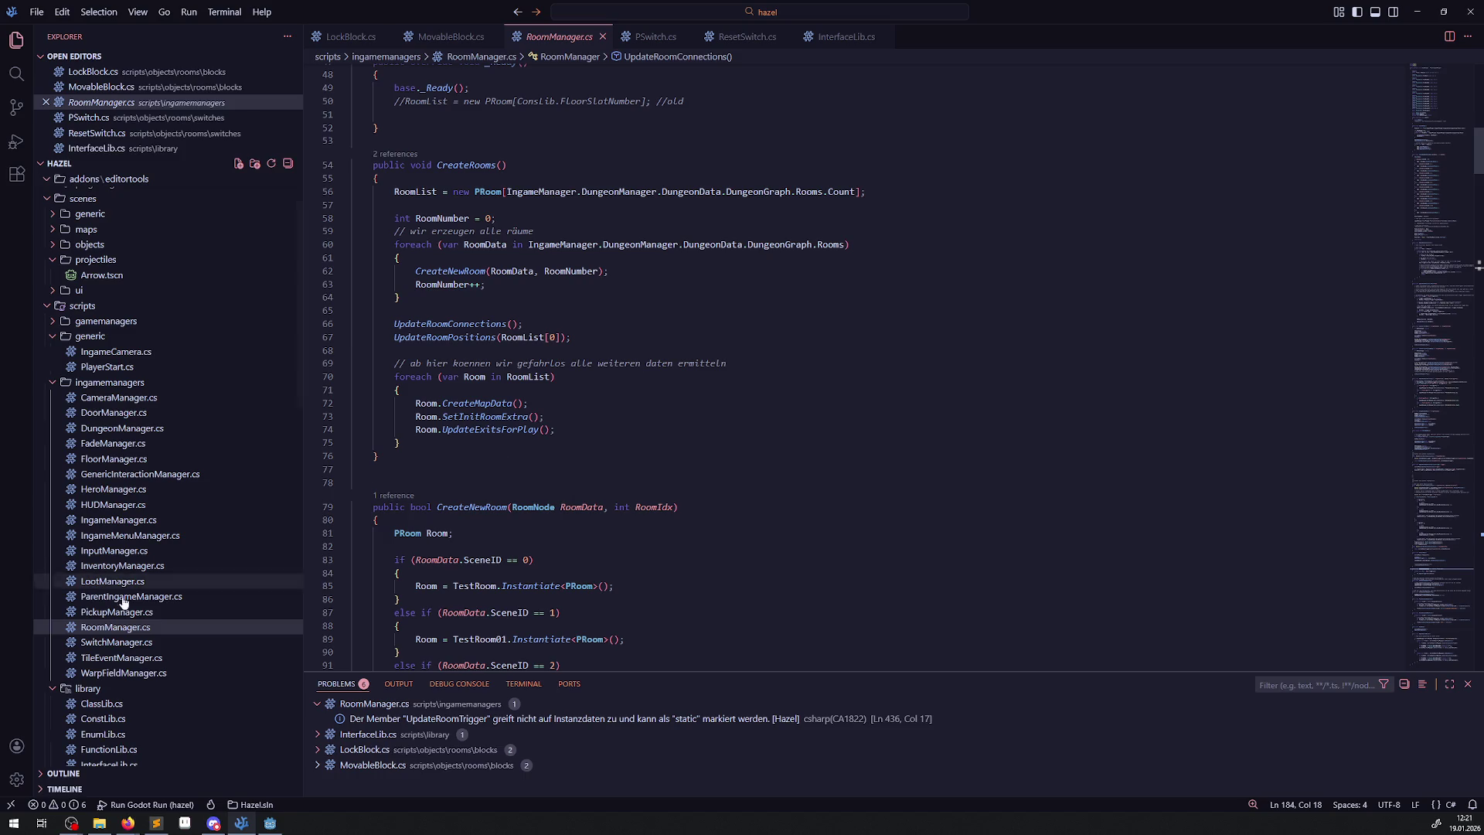
pyautogui.scroll(-10, 133, 604)
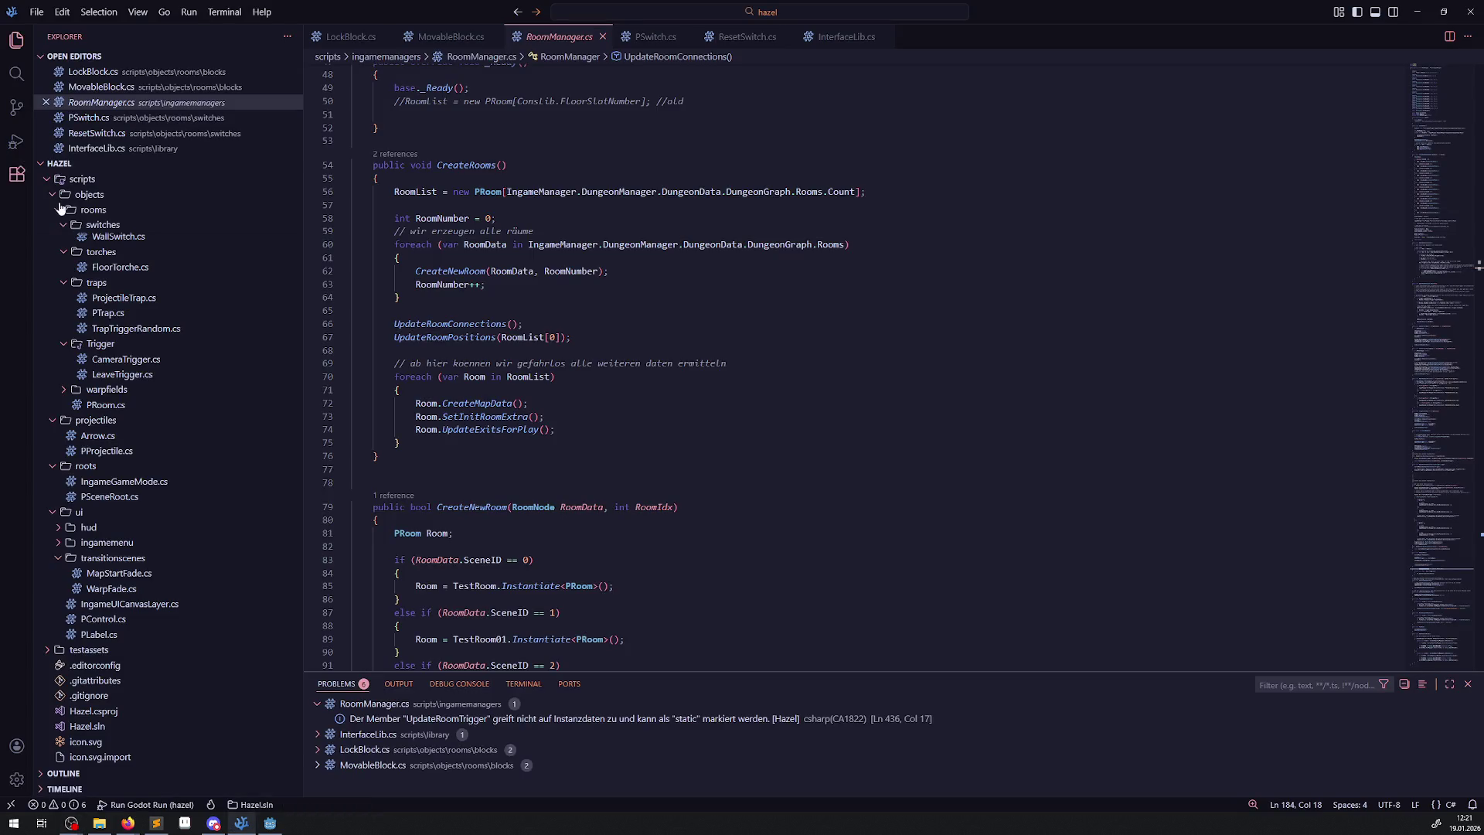
# Open PRoom.cs and scroll through its code.
pyautogui.click(111, 405)
pyautogui.scroll(-5, 713, 455)
pyautogui.scroll(-10, 713, 455)
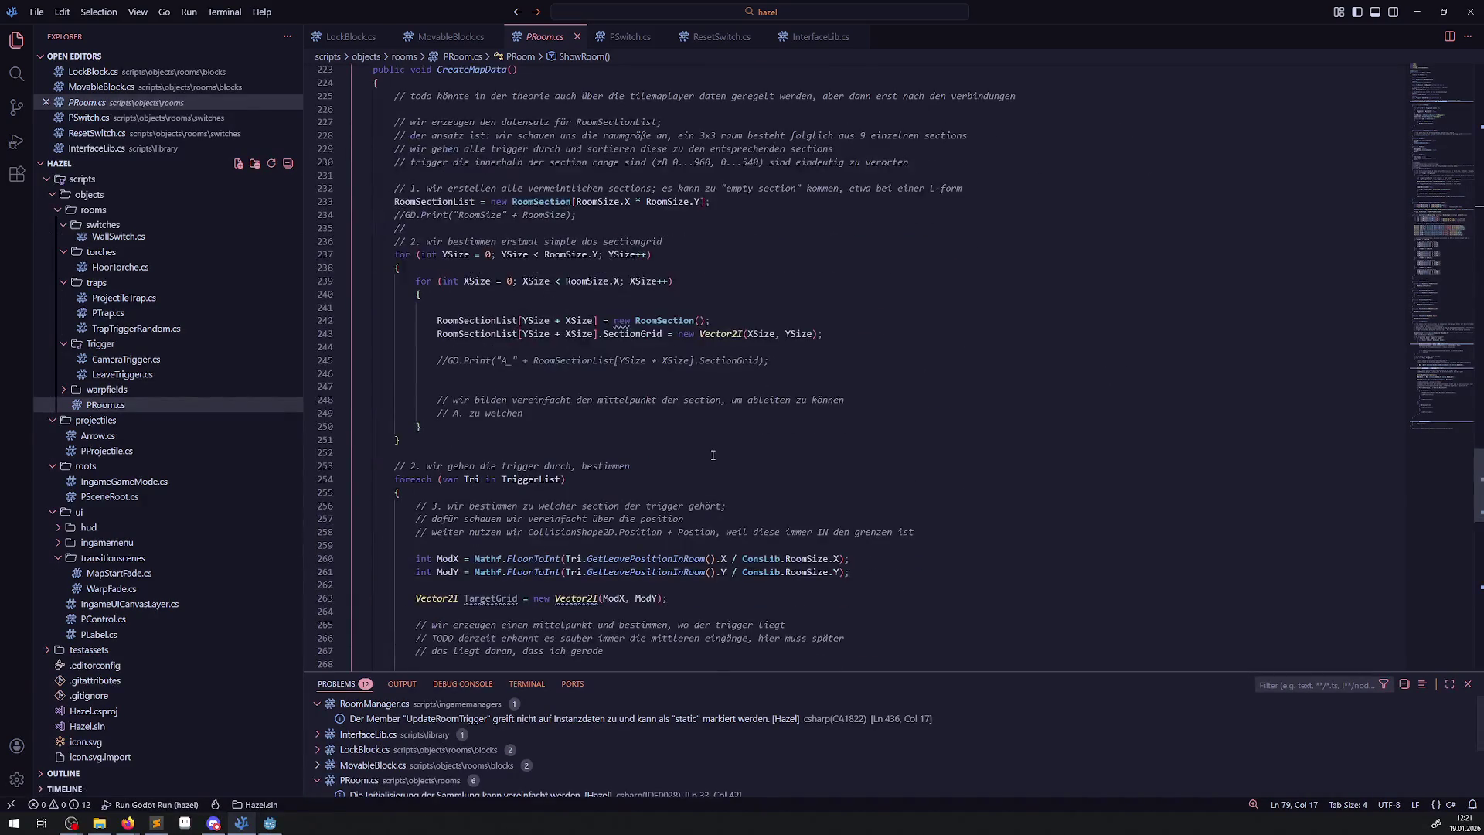
pyautogui.scroll(15, 666, 419)
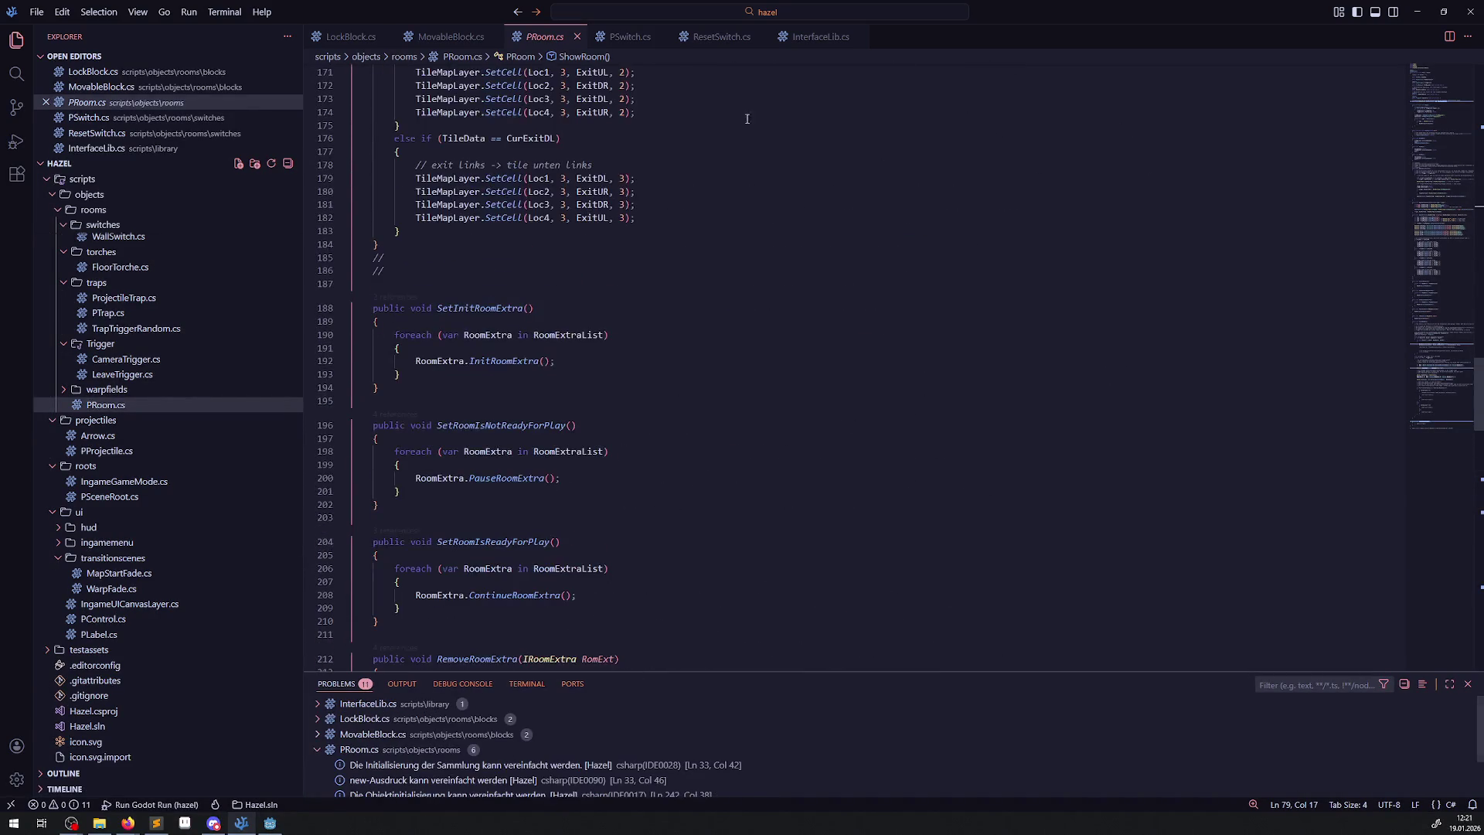
pyautogui.scroll(10, 172, 517)
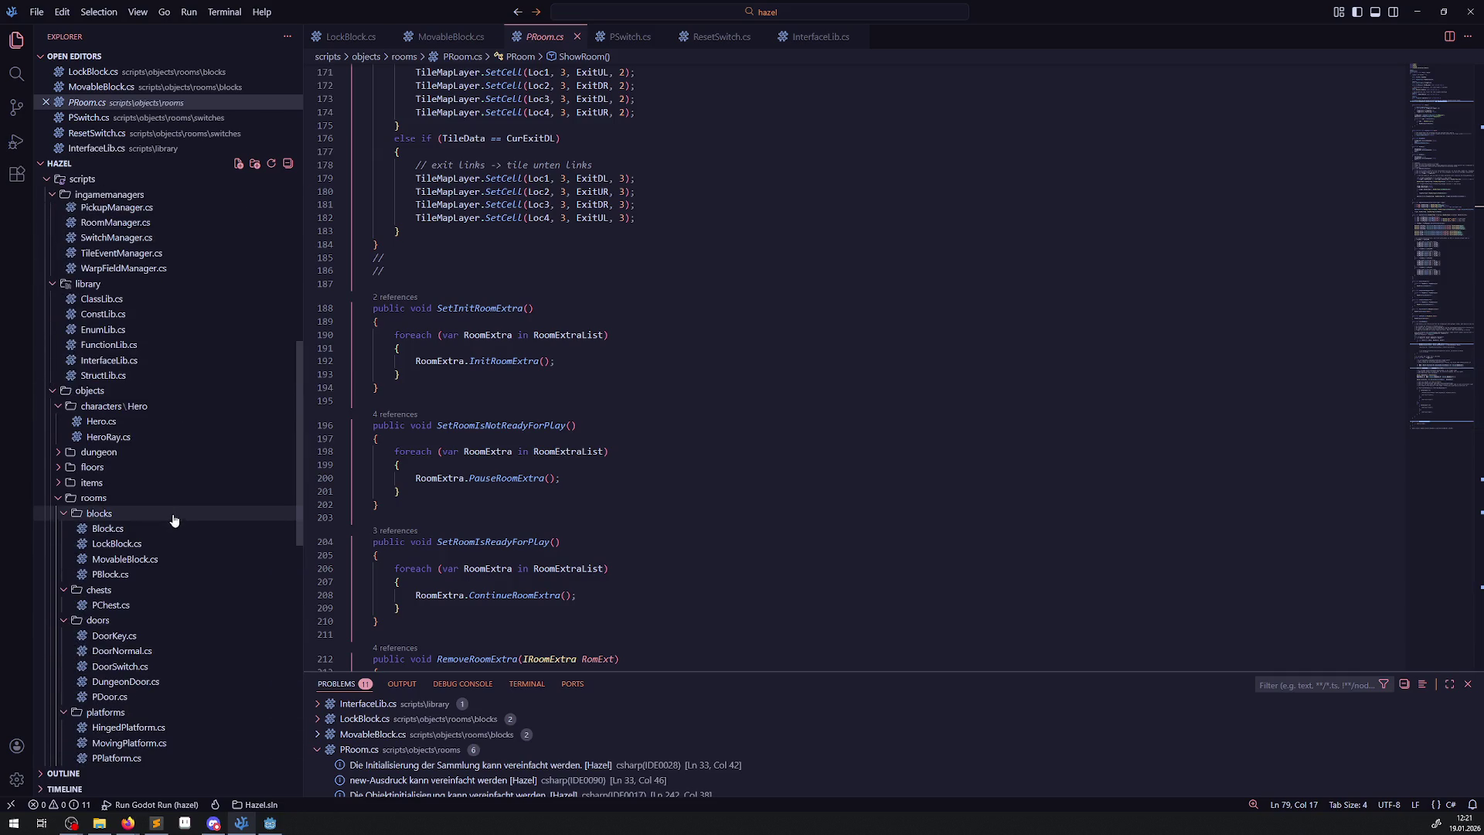
pyautogui.scroll(2, 169, 349)
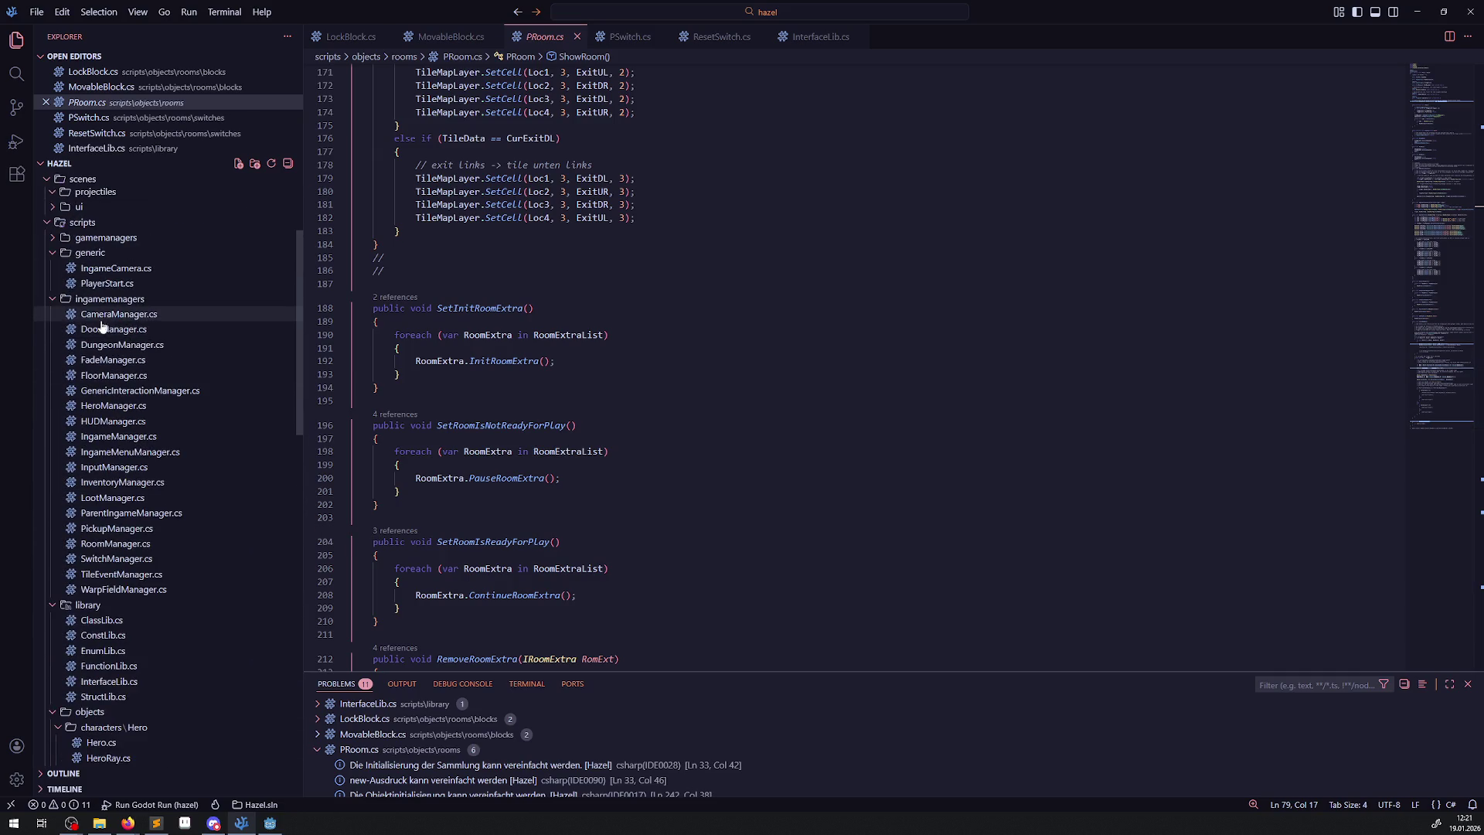
# Reopen RoomManager.cs and scroll to UpdateSwitchBlocks at the end of the file.
pyautogui.click(123, 544)
pyautogui.scroll(-20, 590, 493)
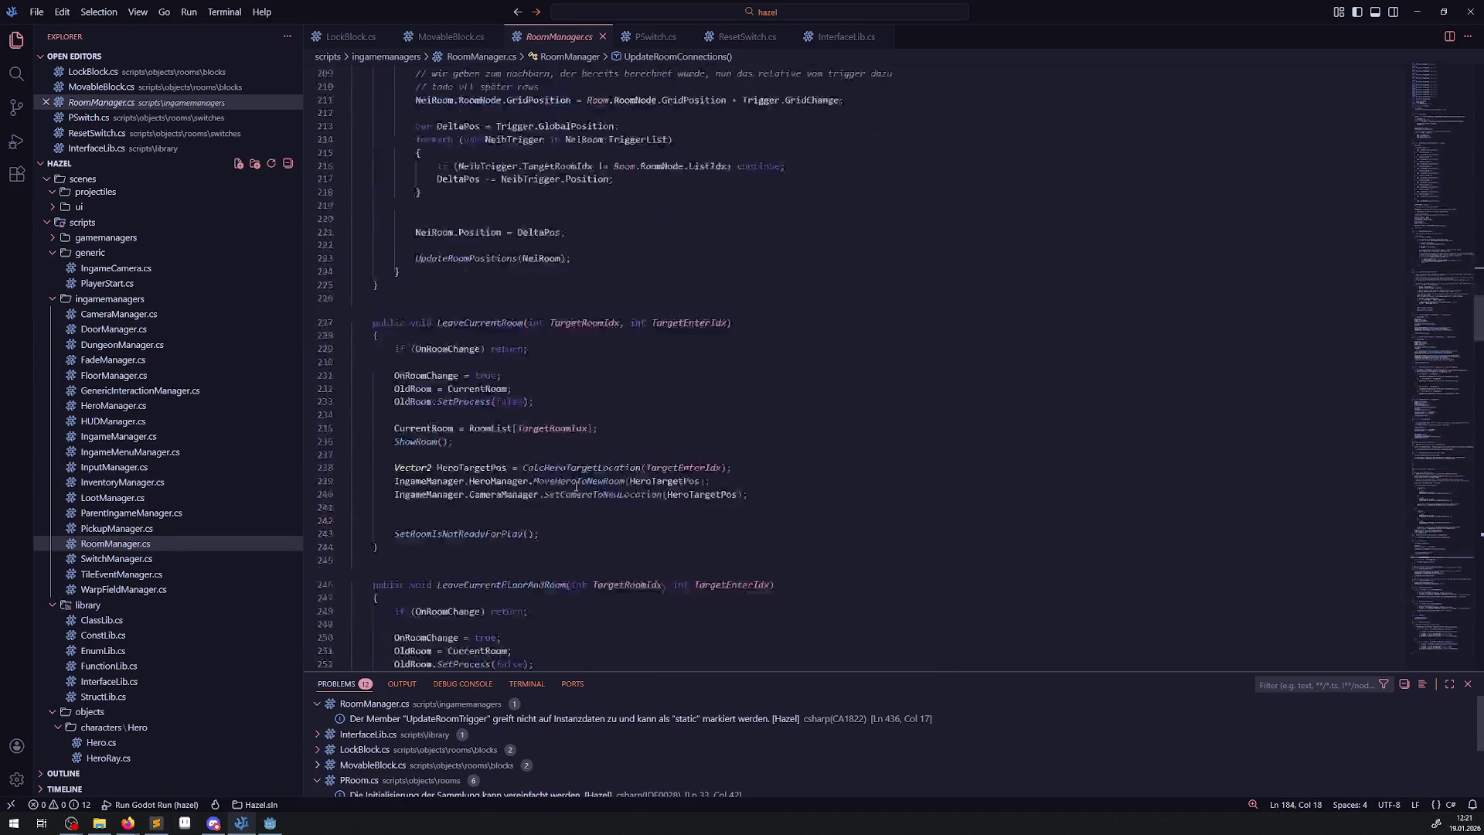
pyautogui.scroll(-20, 473, 473)
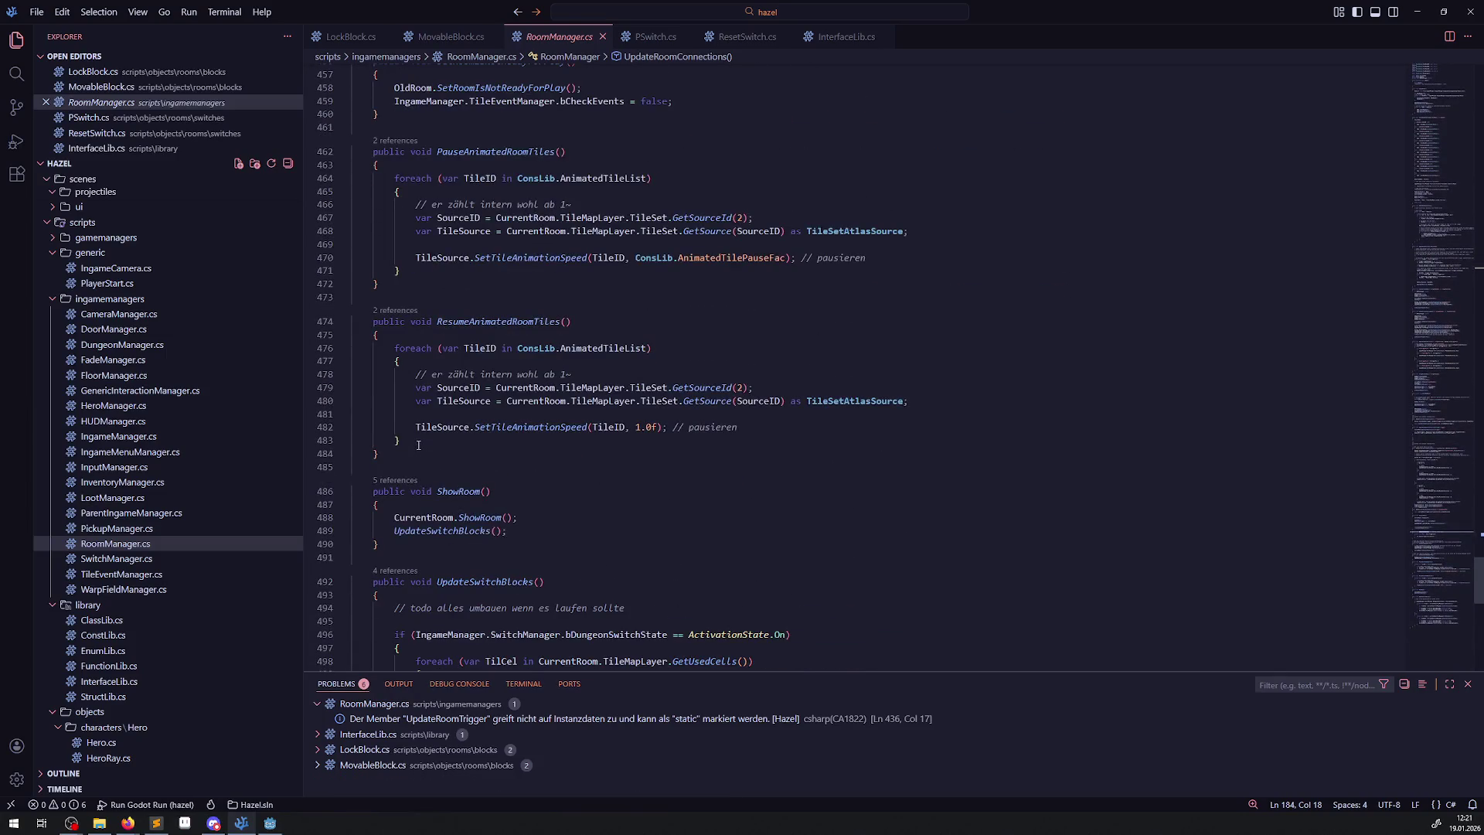
pyautogui.scroll(-6, 421, 452)
pyautogui.scroll(2, 424, 456)
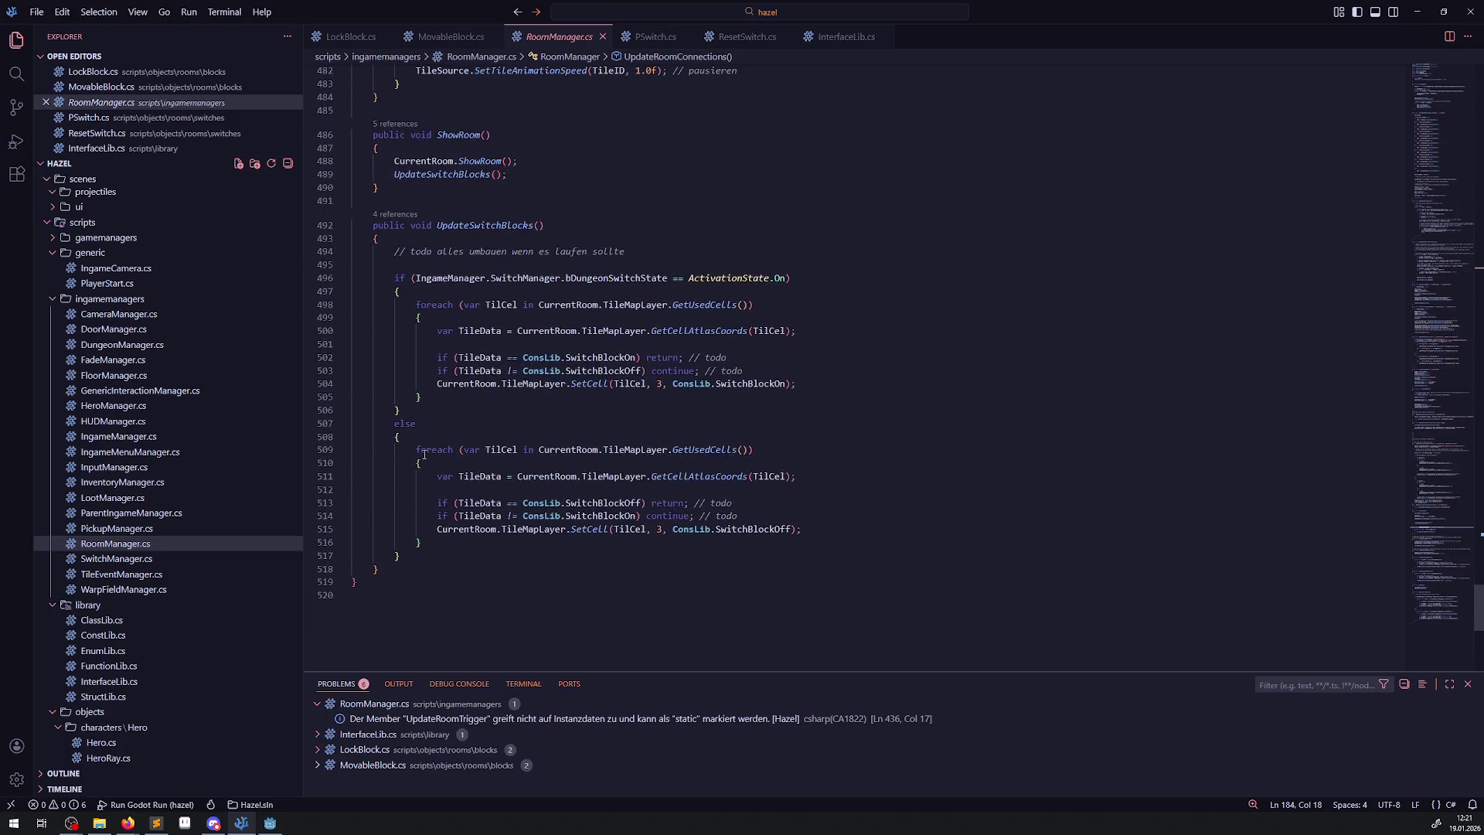
# Paste a copy of the UpdateSwitchBlocks signature below it as an empty method and save.
pyautogui.moveTo(393, 240); pyautogui.dragTo(353, 225)
pyautogui.hotkey('ctrl', 'c')
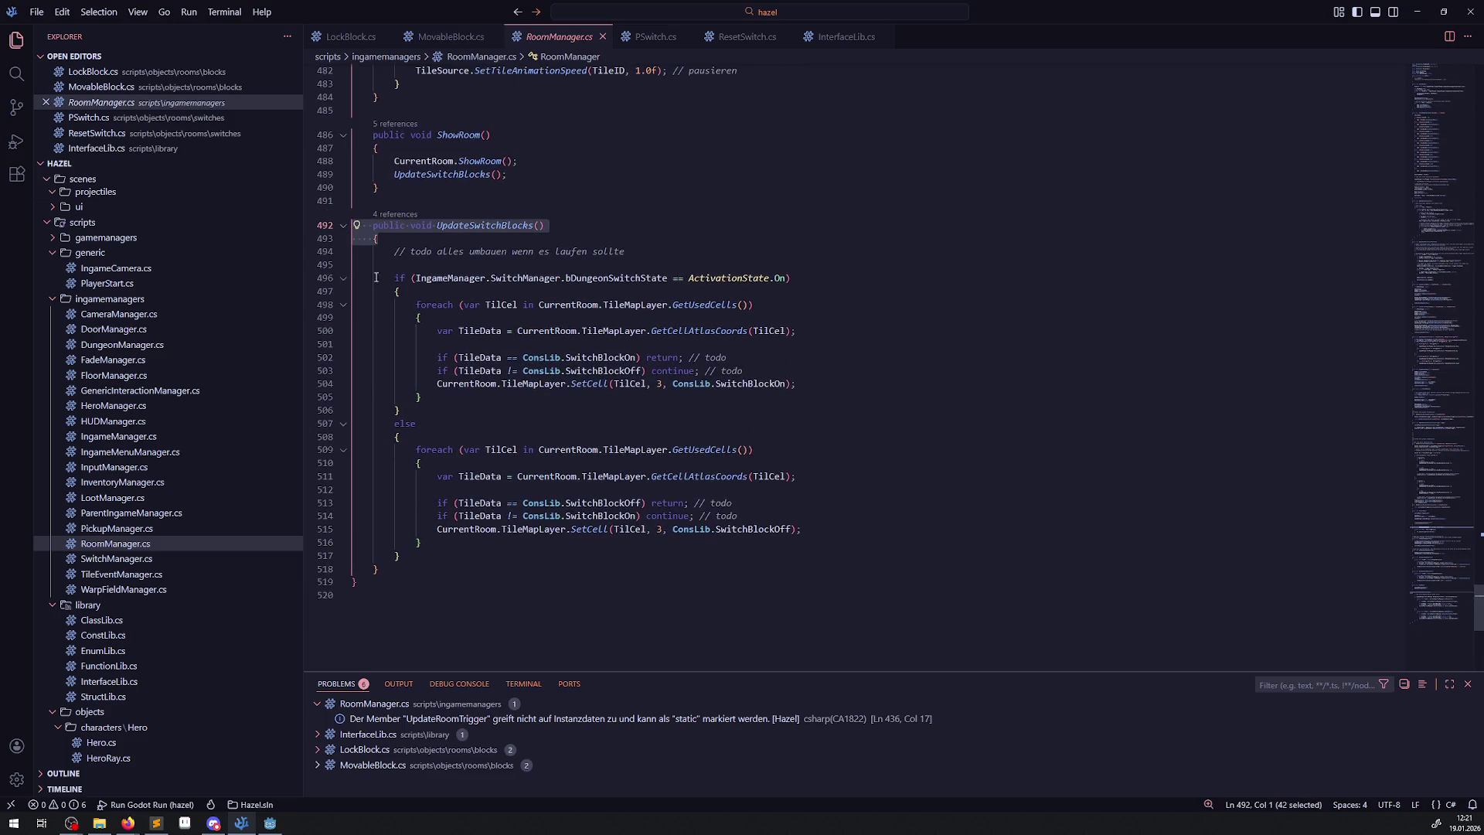
pyautogui.click(415, 571)
pyautogui.press('Return')
pyautogui.press('Return')
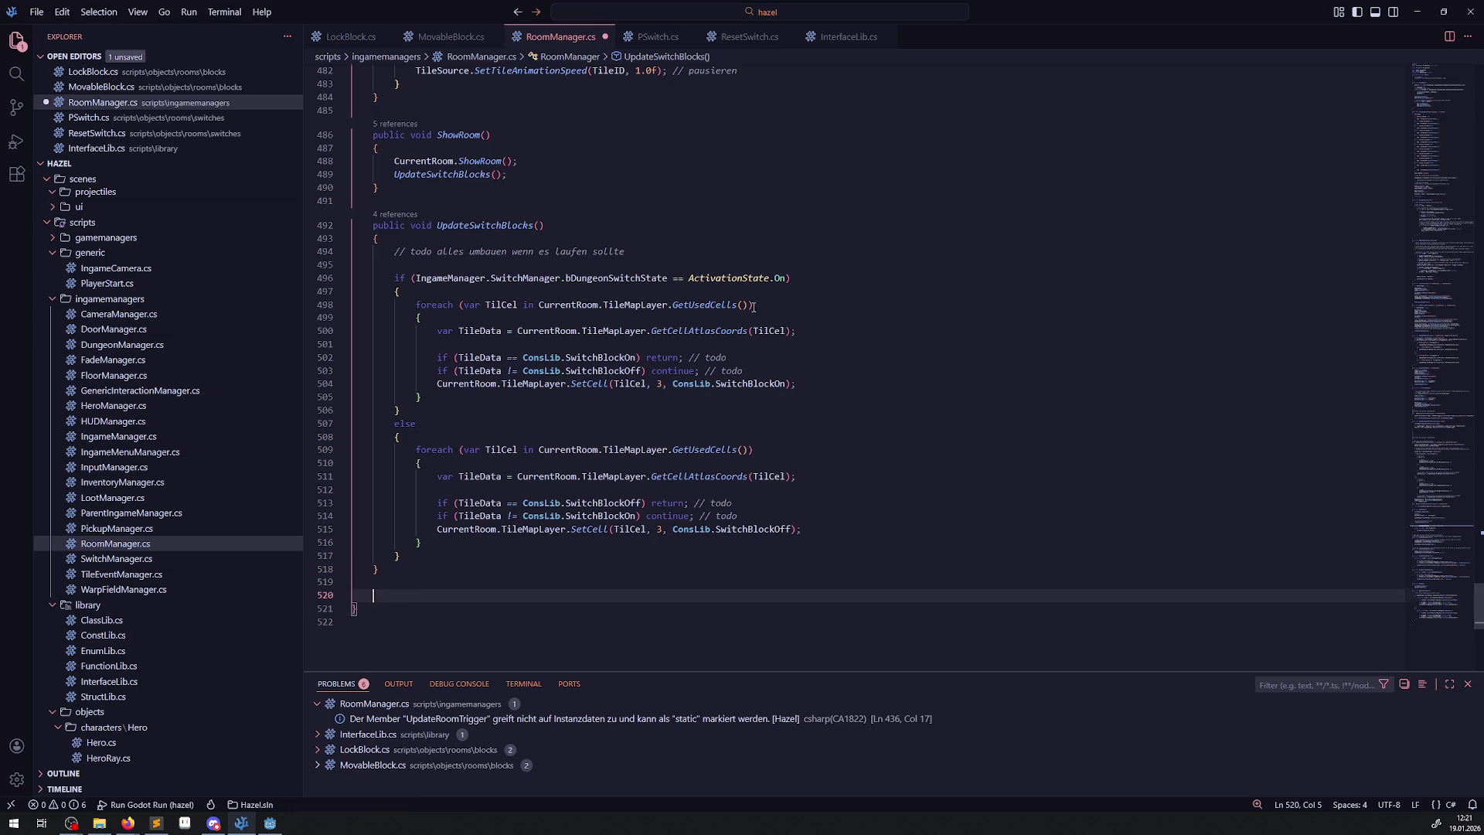
pyautogui.hotkey('ctrl', 'v')
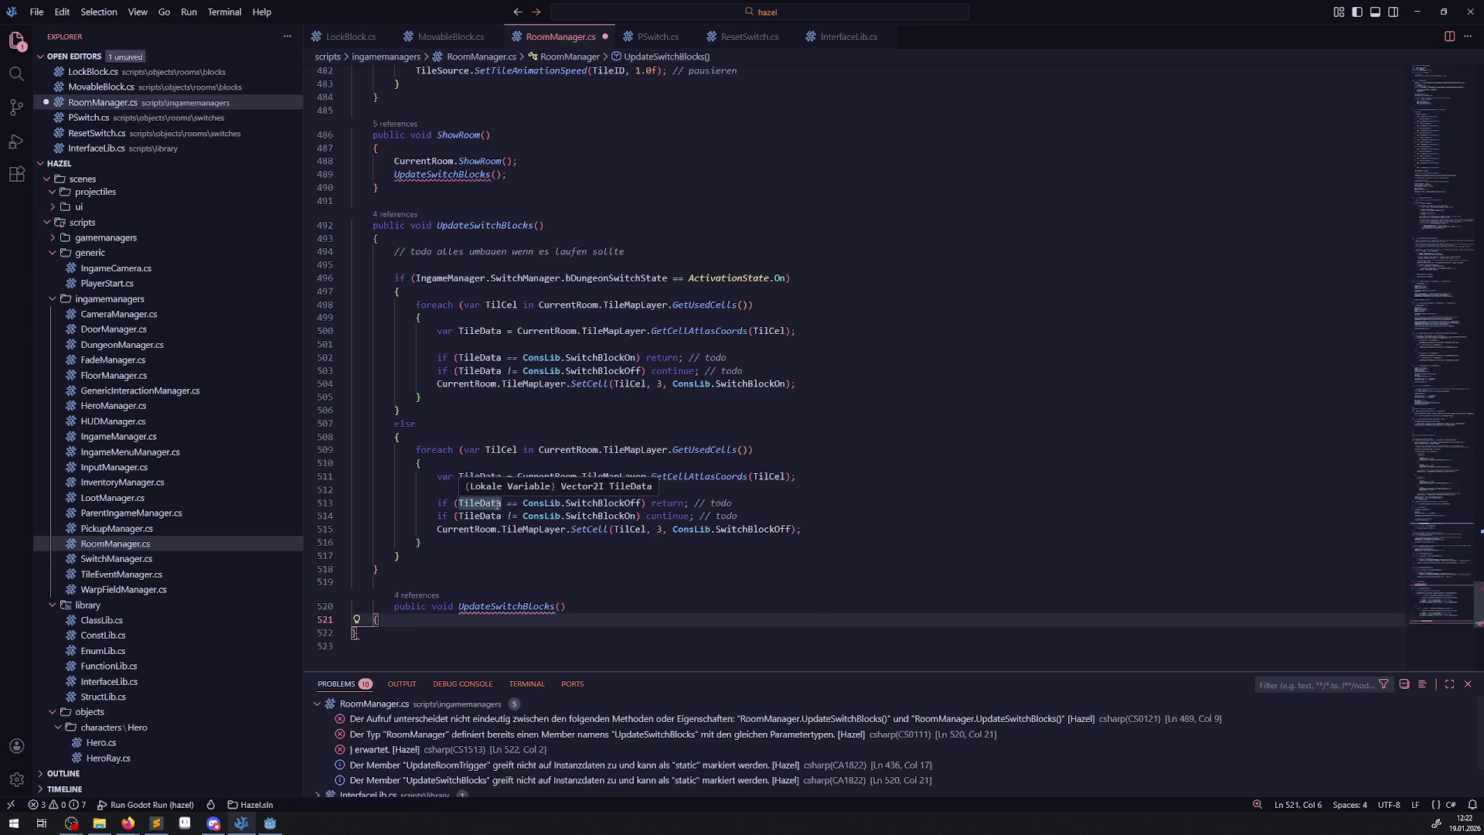
pyautogui.press('Return')
pyautogui.write('}')
pyautogui.hotkey('ctrl', 's')
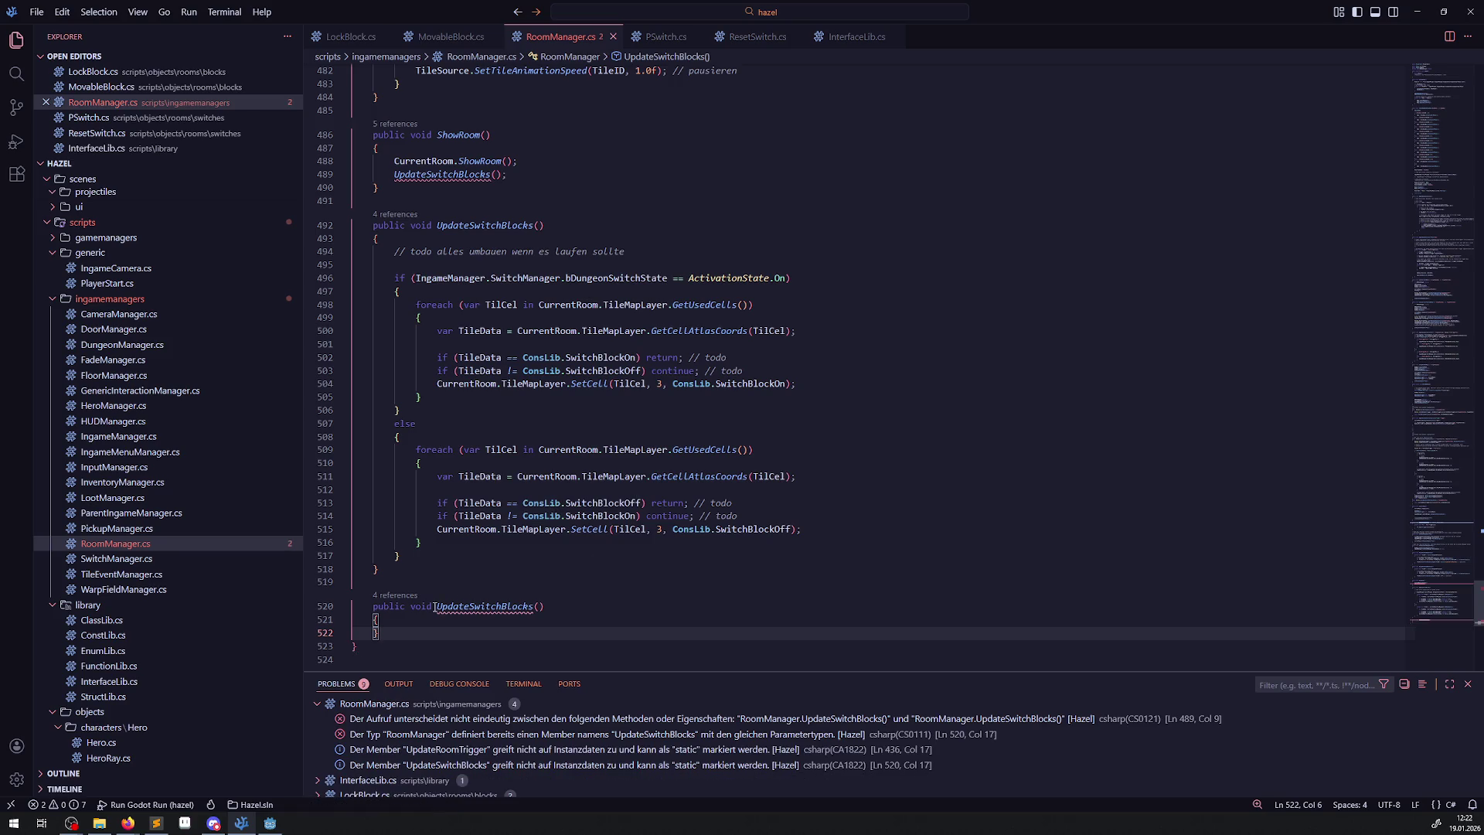
# Rename the copied method, provisionally to SetTileMapLayer.
pyautogui.moveTo(469, 606); pyautogui.dragTo(534, 606)
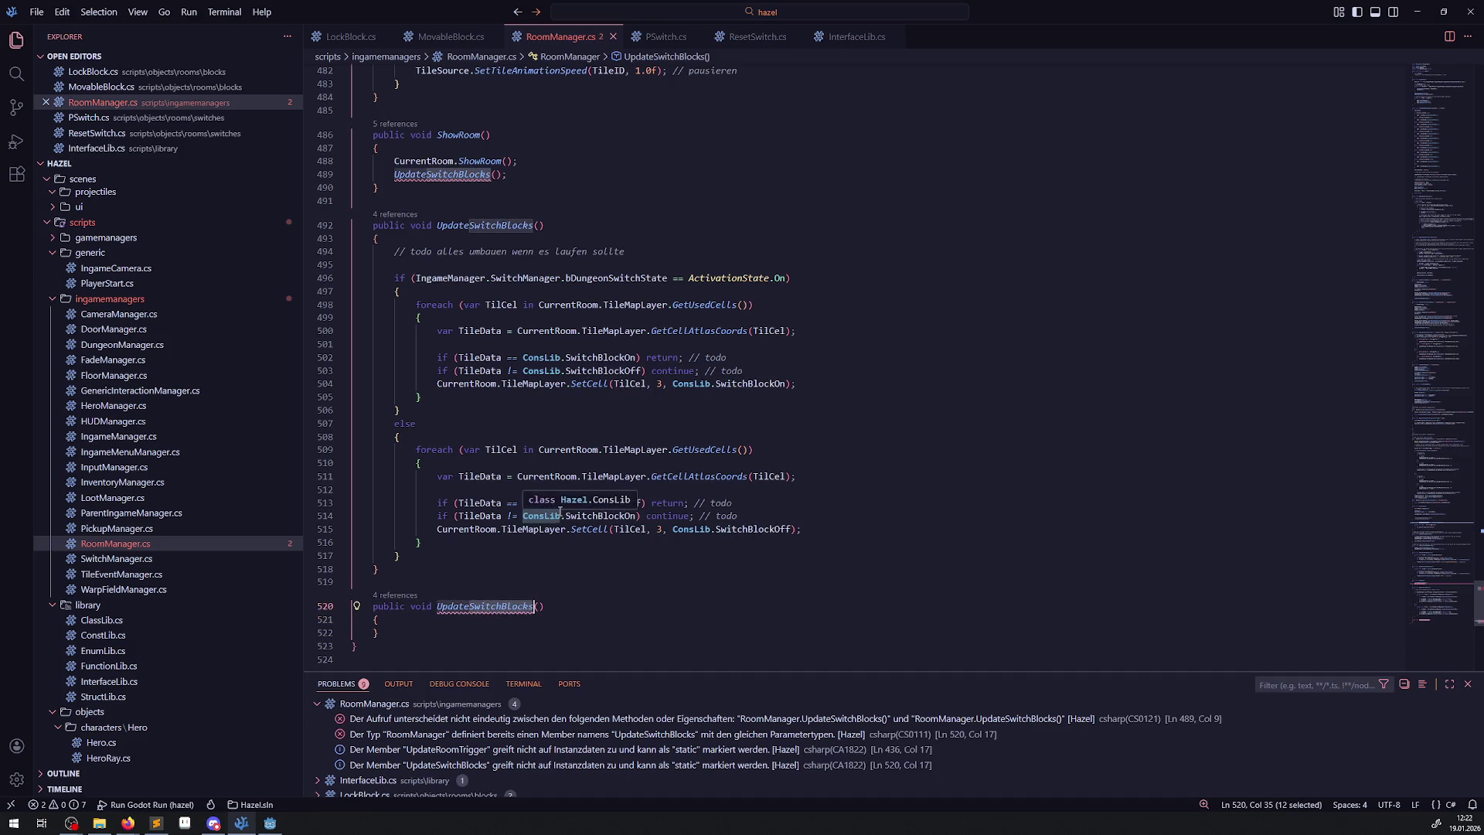
pyautogui.write('TileMapLayer')
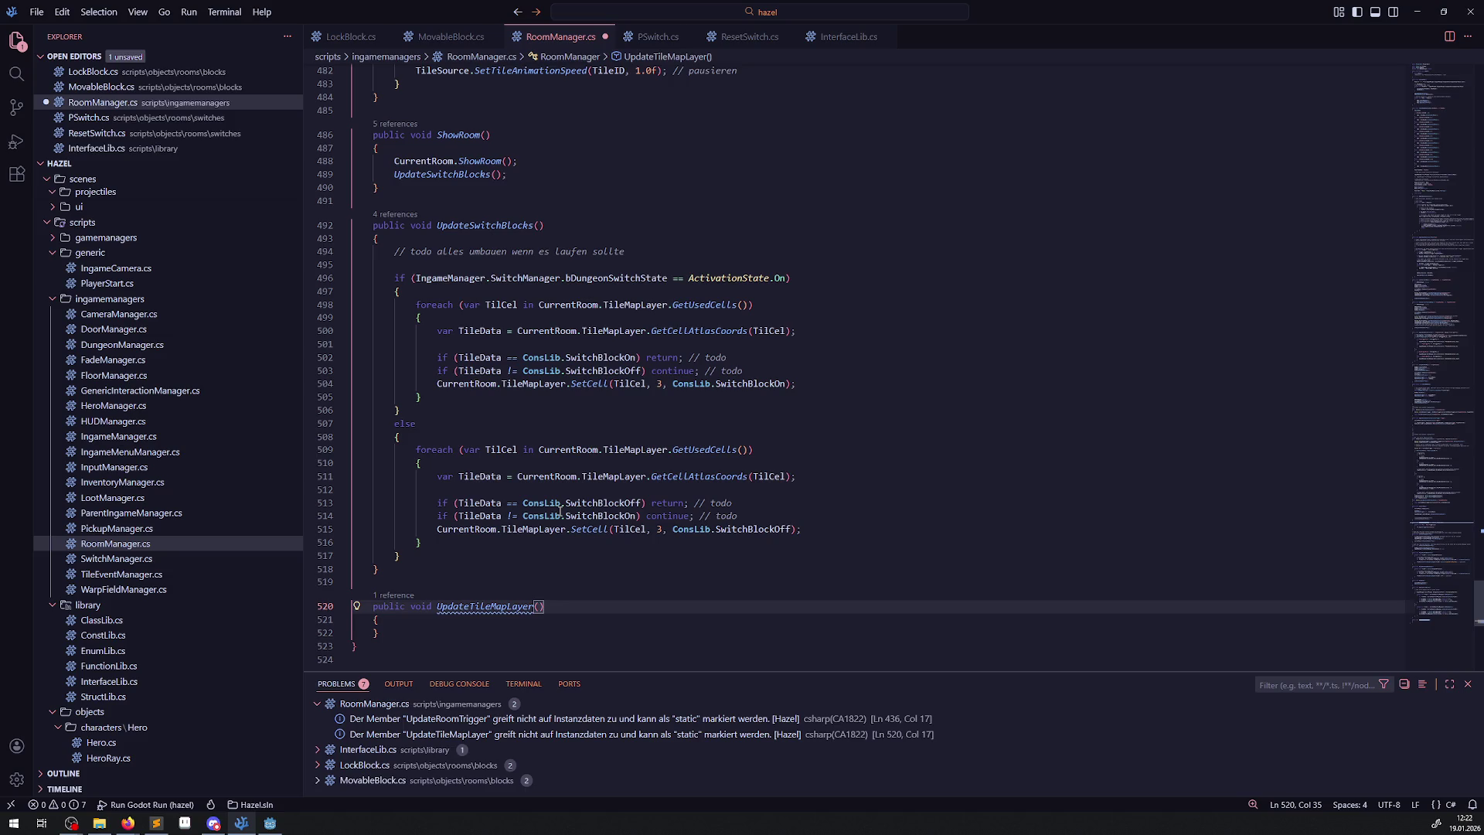
pyautogui.hotkey('ctrl', 'Left')
pyautogui.hotkey('ctrl', 'Right')
pyautogui.press('Left')
pyautogui.press('Left')
pyautogui.press('Left')
pyautogui.press('Left')
pyautogui.write('Dy')
pyautogui.hotkey('ctrl', 'BackSpace')
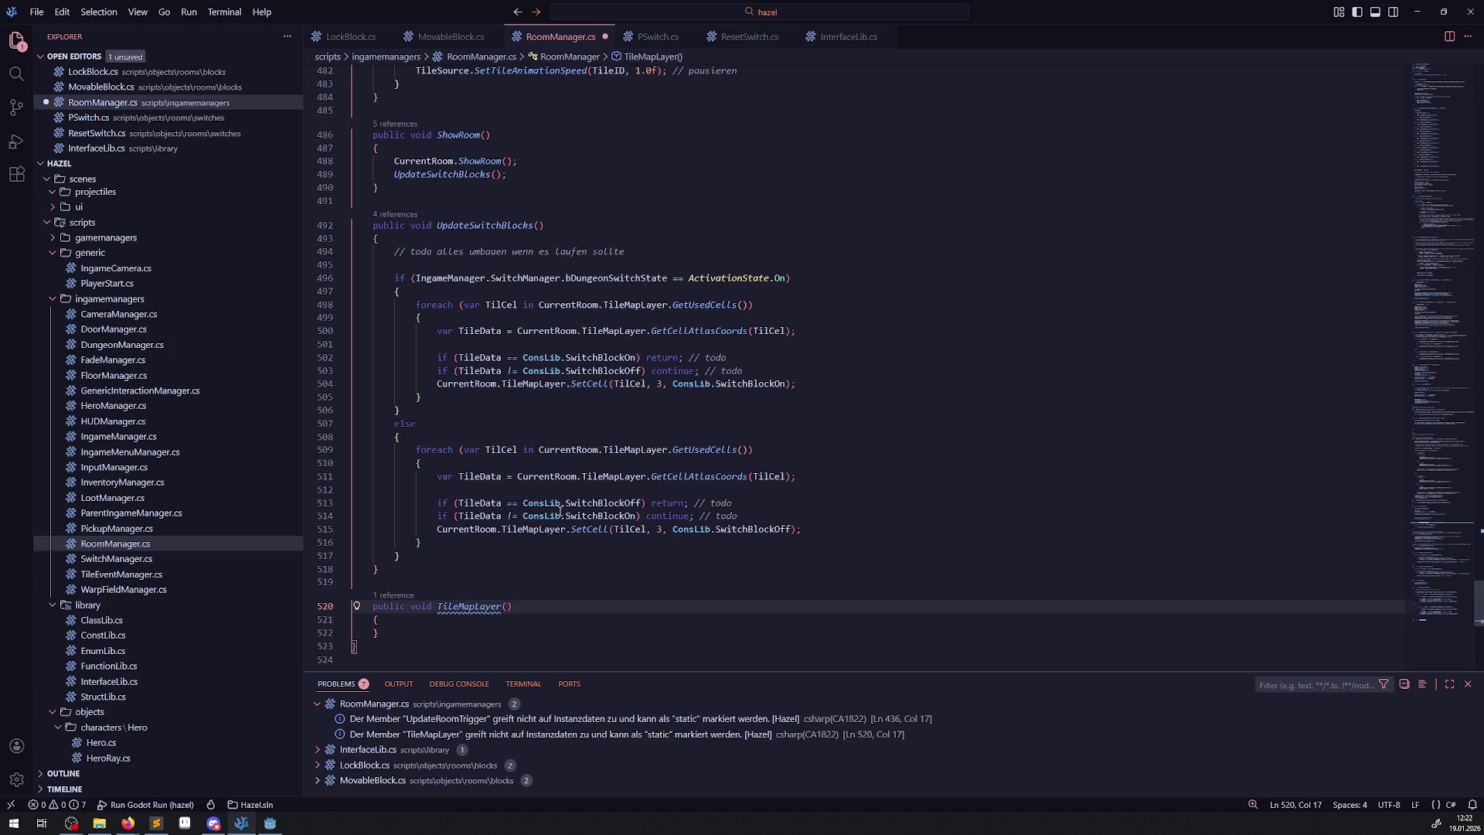
pyautogui.write('C')
pyautogui.press('BackSpace')
pyautogui.write('SetI')
pyautogui.press('BackSpace')
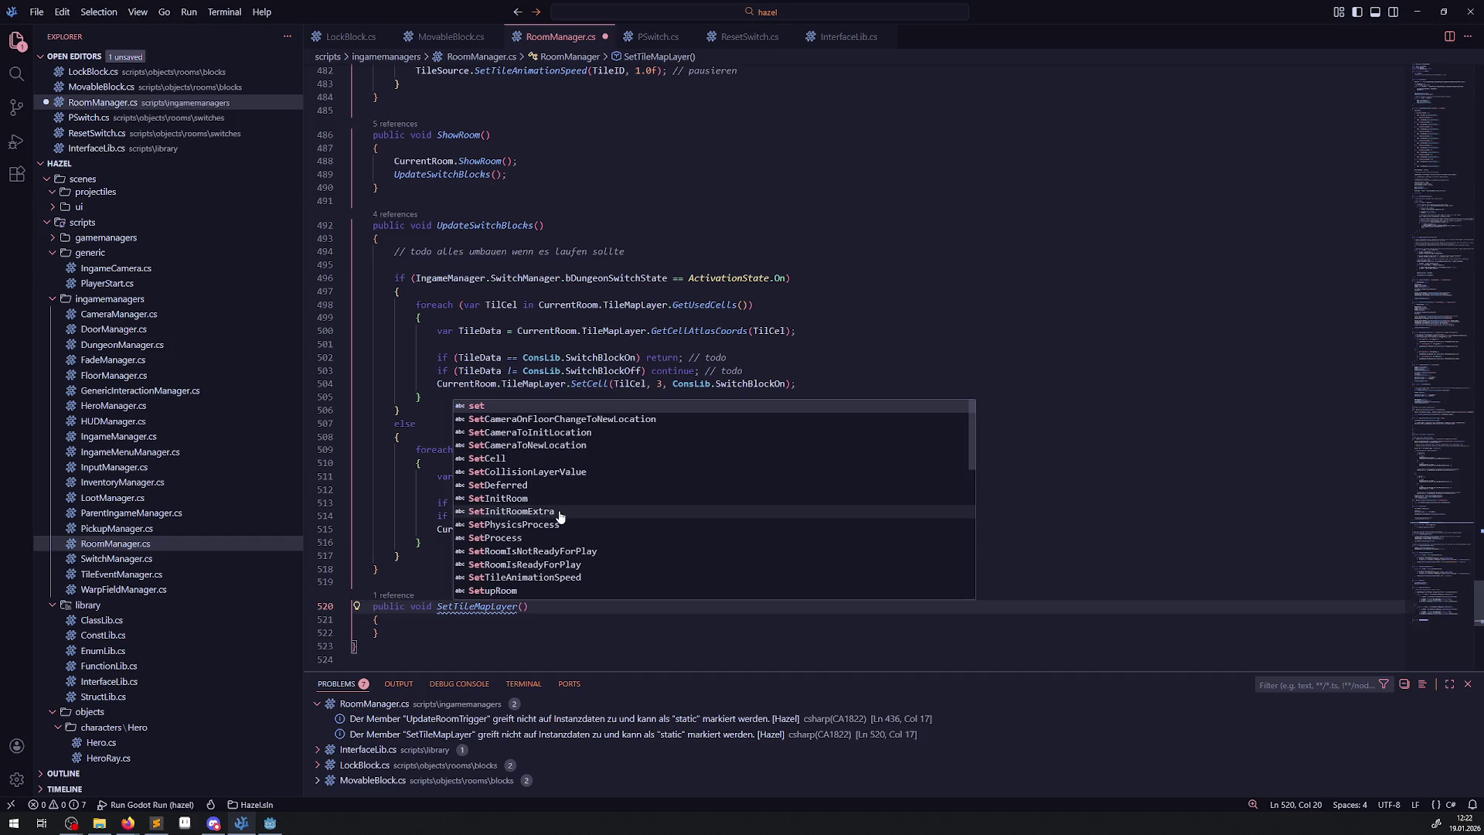
# Rename the method to ChangeInitDynamicTiles and save RoomManager.cs.
pyautogui.write('Ini')
pyautogui.press('BackSpace')
pyautogui.press('BackSpace')
pyautogui.press('BackSpace')
pyautogui.press('BackSpace')
pyautogui.write('ChangeInitTiles')
pyautogui.press('Delete')
pyautogui.press('Delete')
pyautogui.press('Delete')
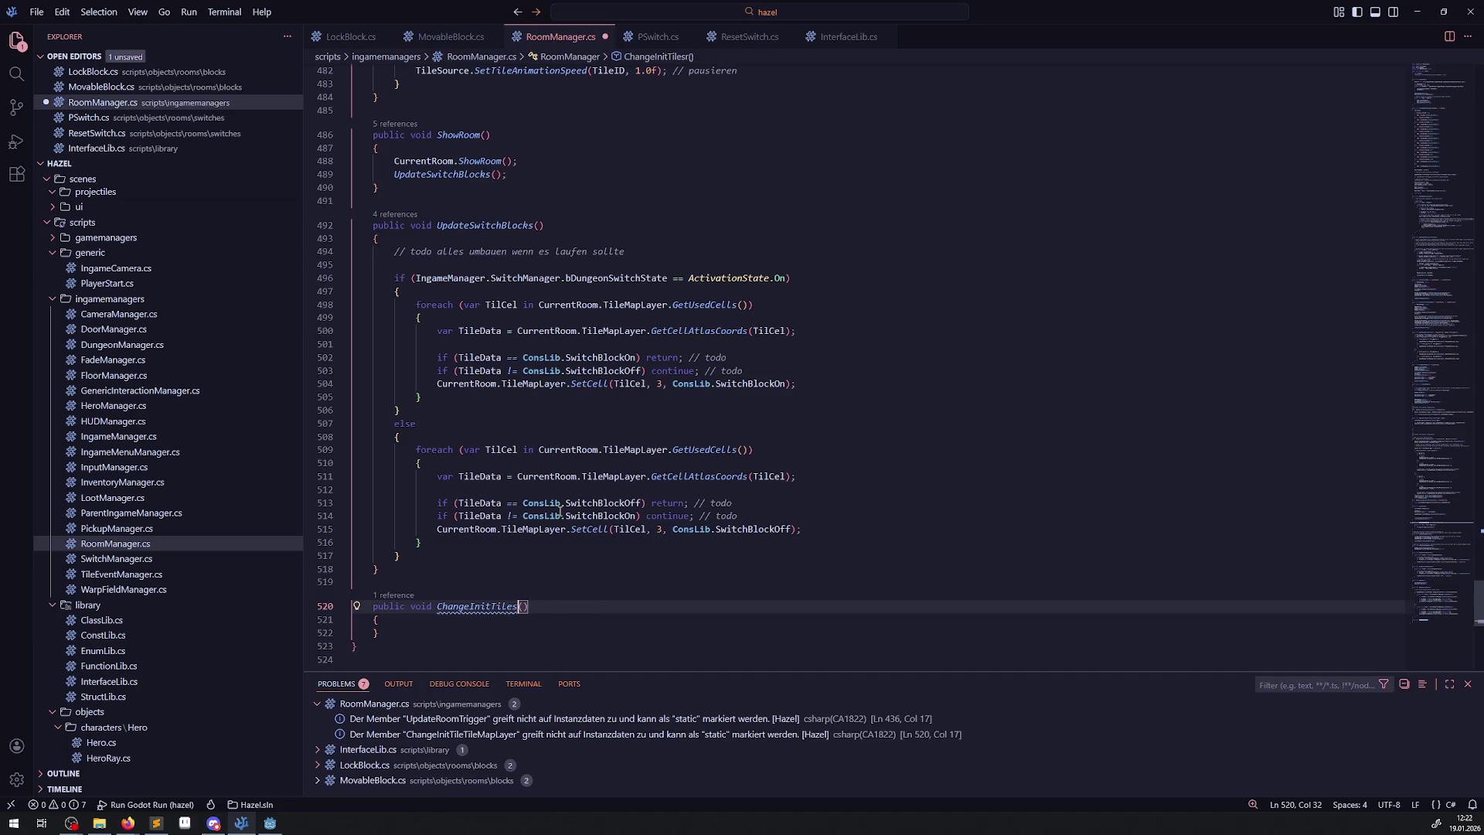
pyautogui.press('Left')
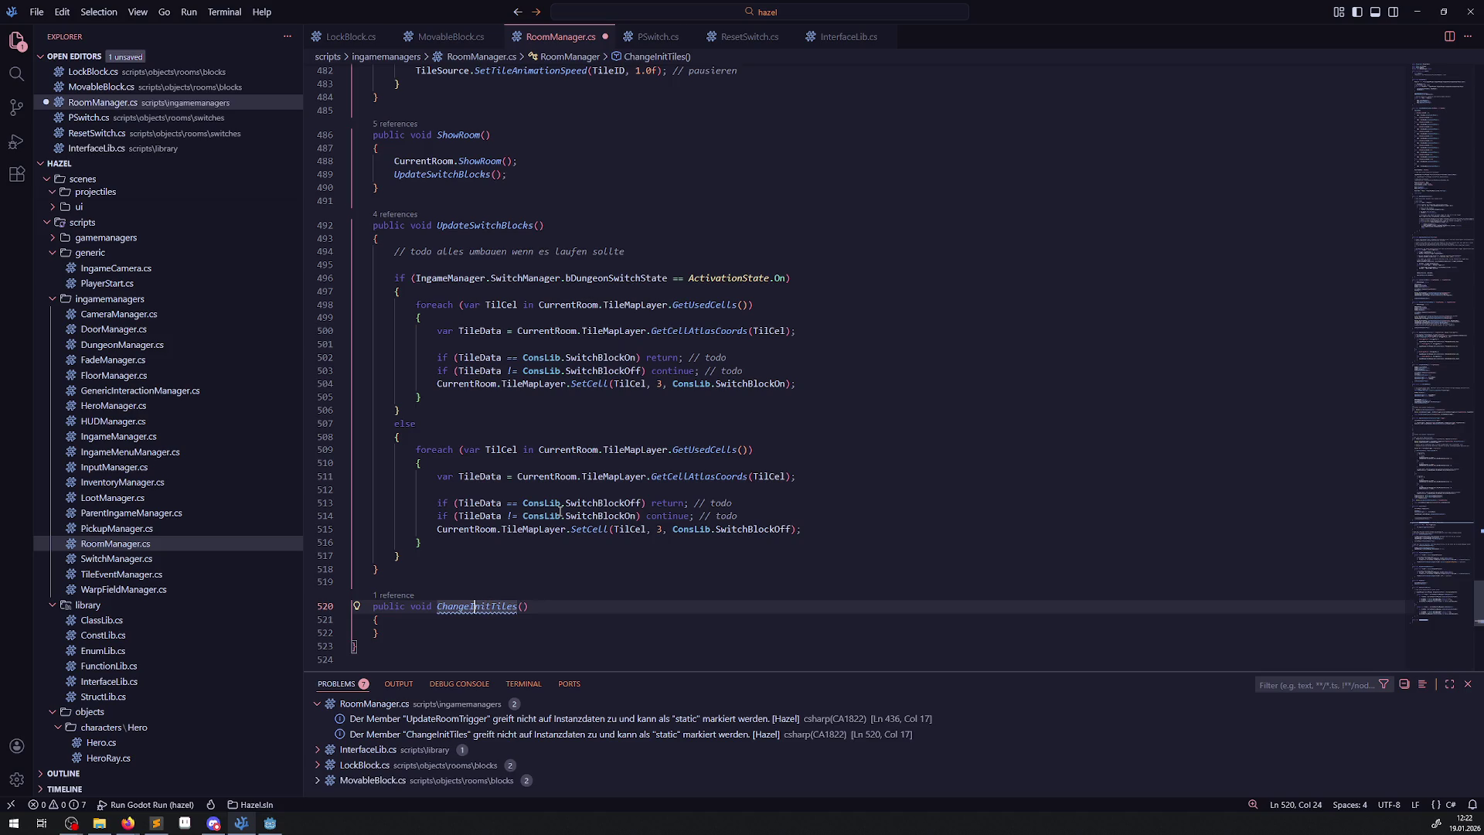
pyautogui.press('Right')
pyautogui.press('Right')
pyautogui.press('Right')
pyautogui.write('Dynamic')
pyautogui.hotkey('ctrl', 's')
# Add a /// doc comment above the method, briefly trying a /** comment instead.
pyautogui.click(399, 587)
pyautogui.press('Return')
pyautogui.write('///')
pyautogui.press('Return')
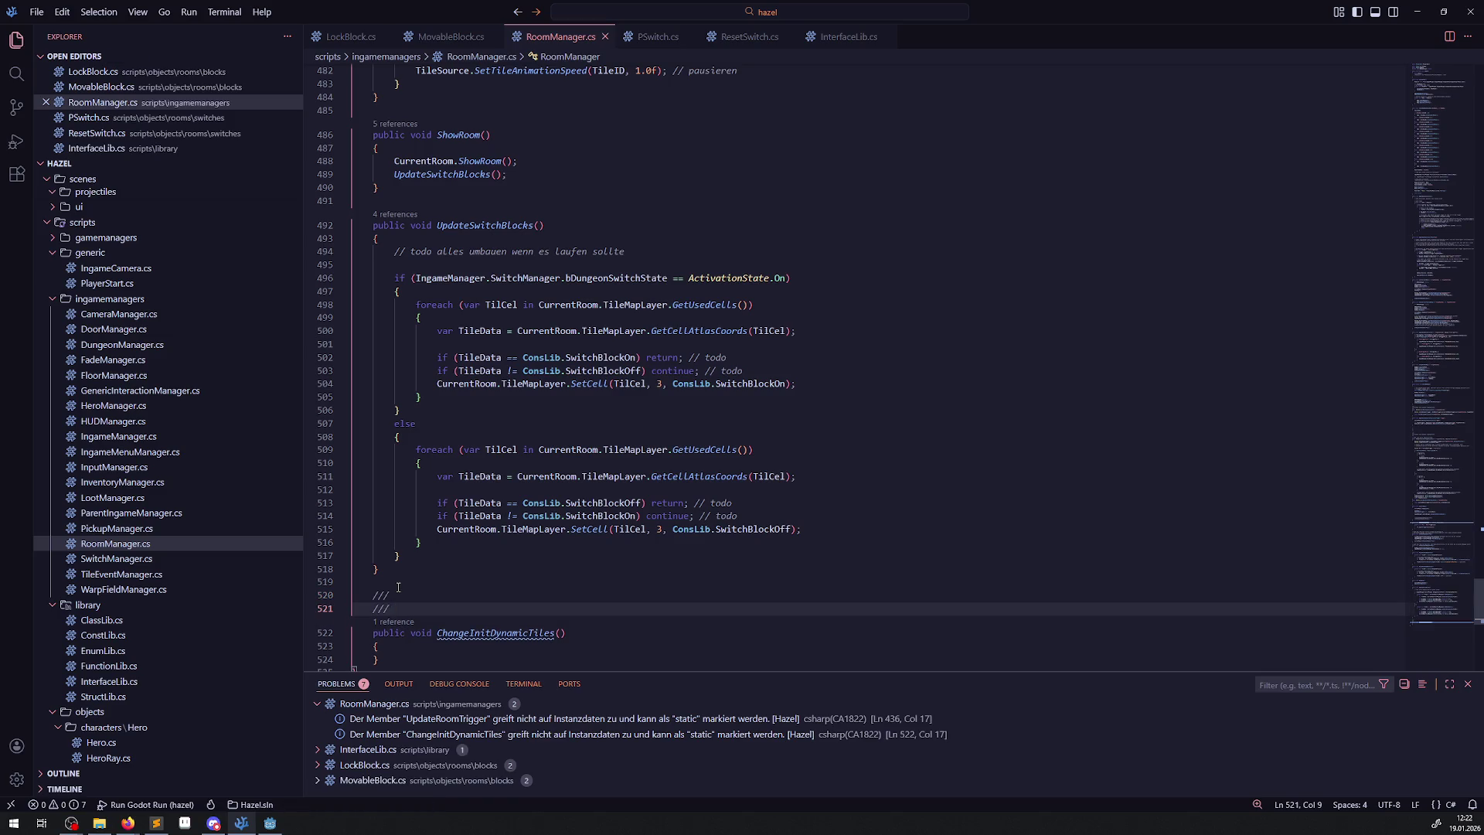
pyautogui.press('Return')
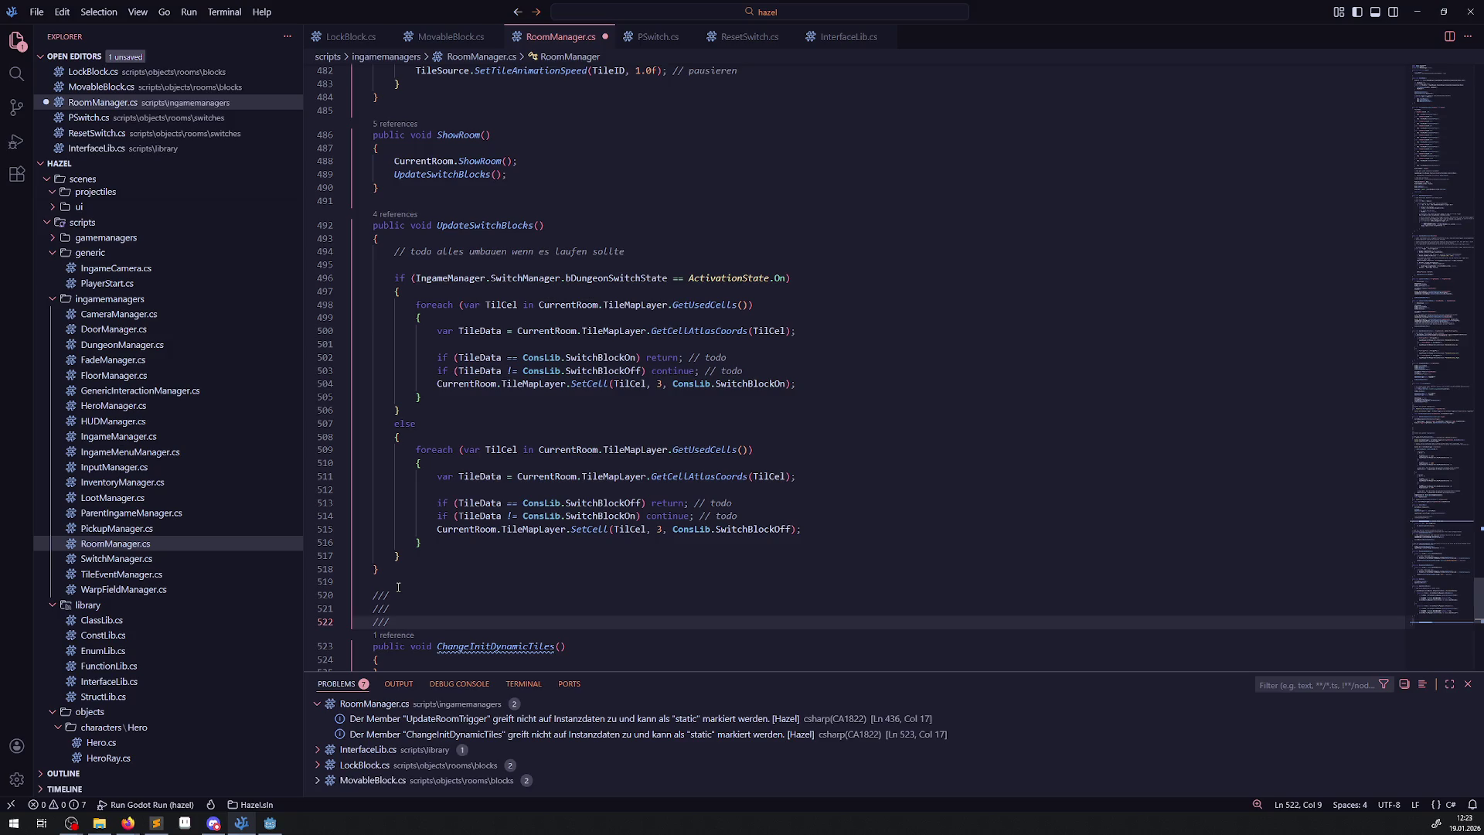
pyautogui.hotkey('ctrl', 'z')
pyautogui.hotkey('ctrl', 'z')
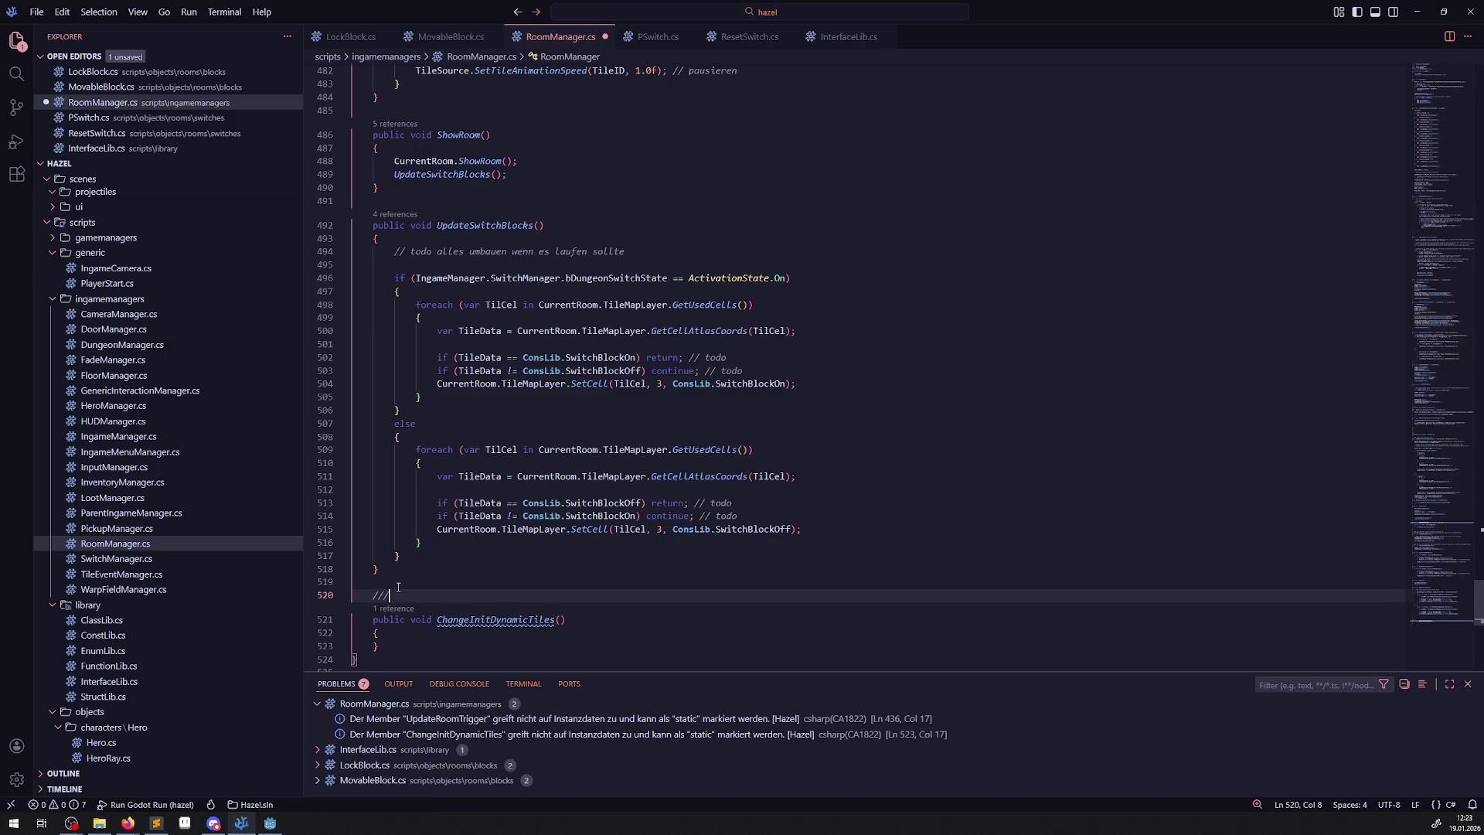
pyautogui.write('/**')
pyautogui.press('Return')
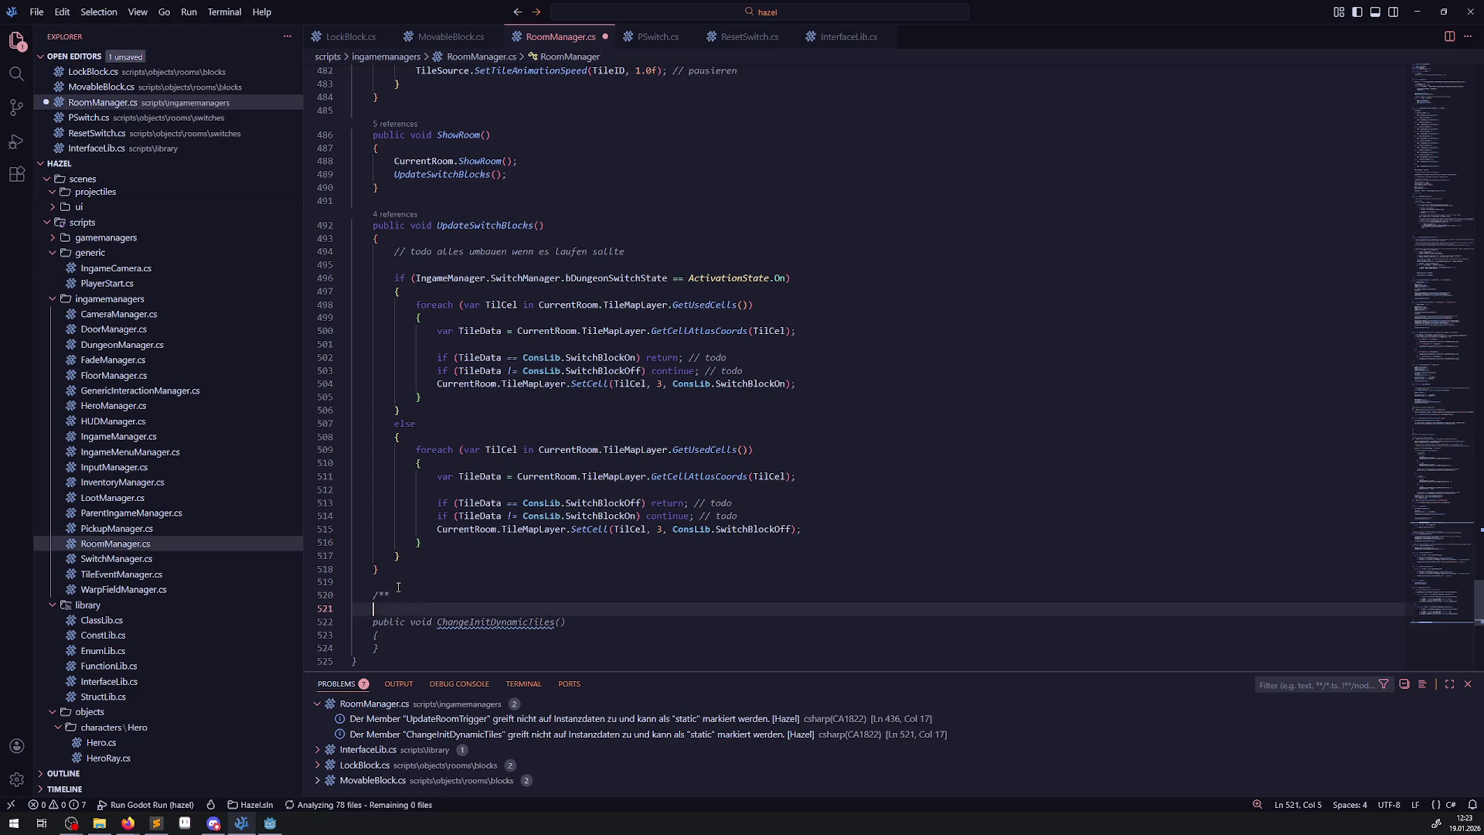
pyautogui.hotkey('ctrl', 'z')
pyautogui.hotkey('ctrl', 'z')
pyautogui.write('///')
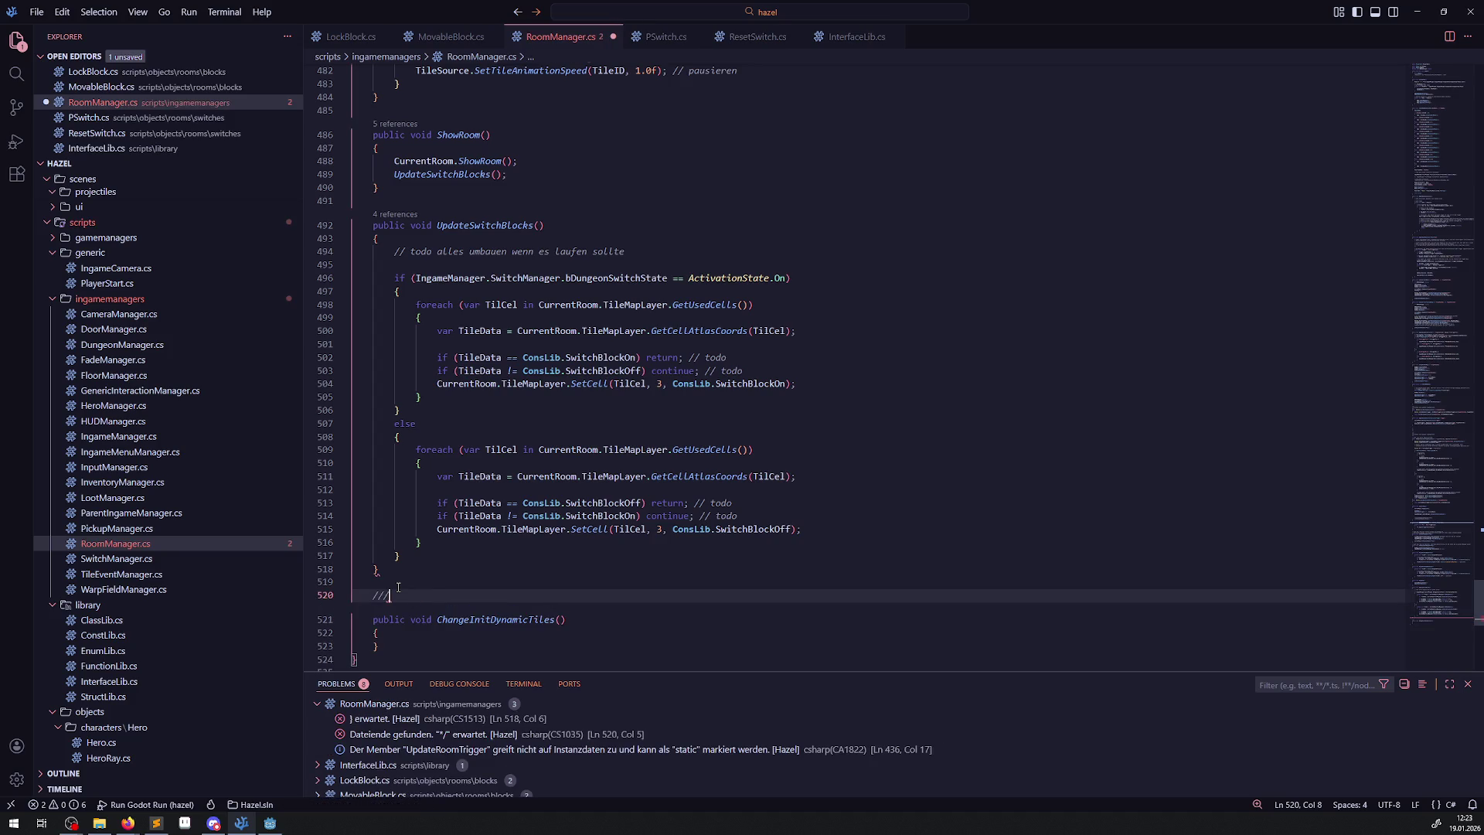
pyautogui.press('Return')
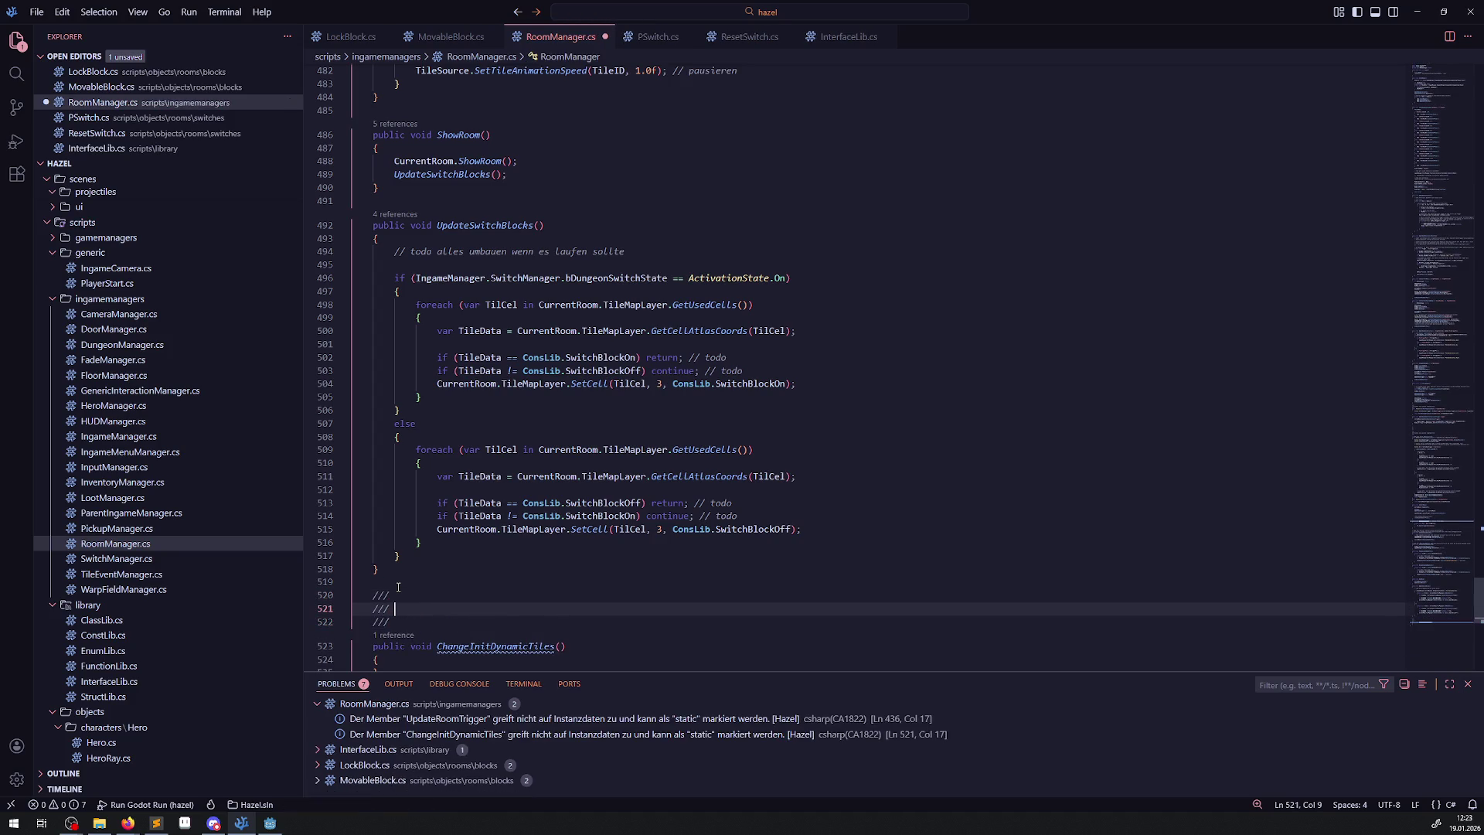
pyautogui.press('Up')
pyautogui.write('<')
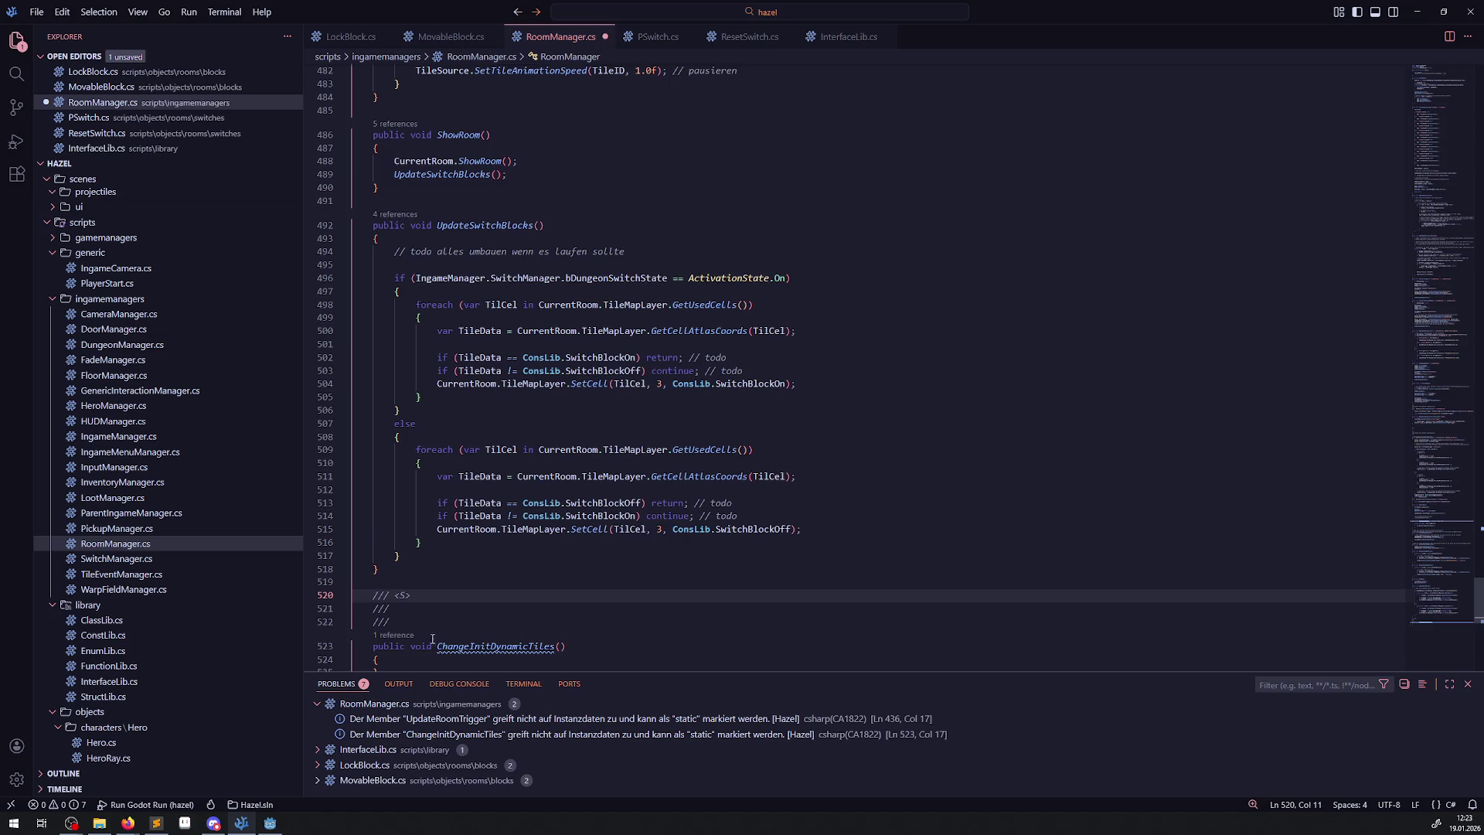
# Undo the generated summary template, leaving a plain /// comment line.
pyautogui.scroll(5, 503, 301)
pyautogui.scroll(3, 500, 346)
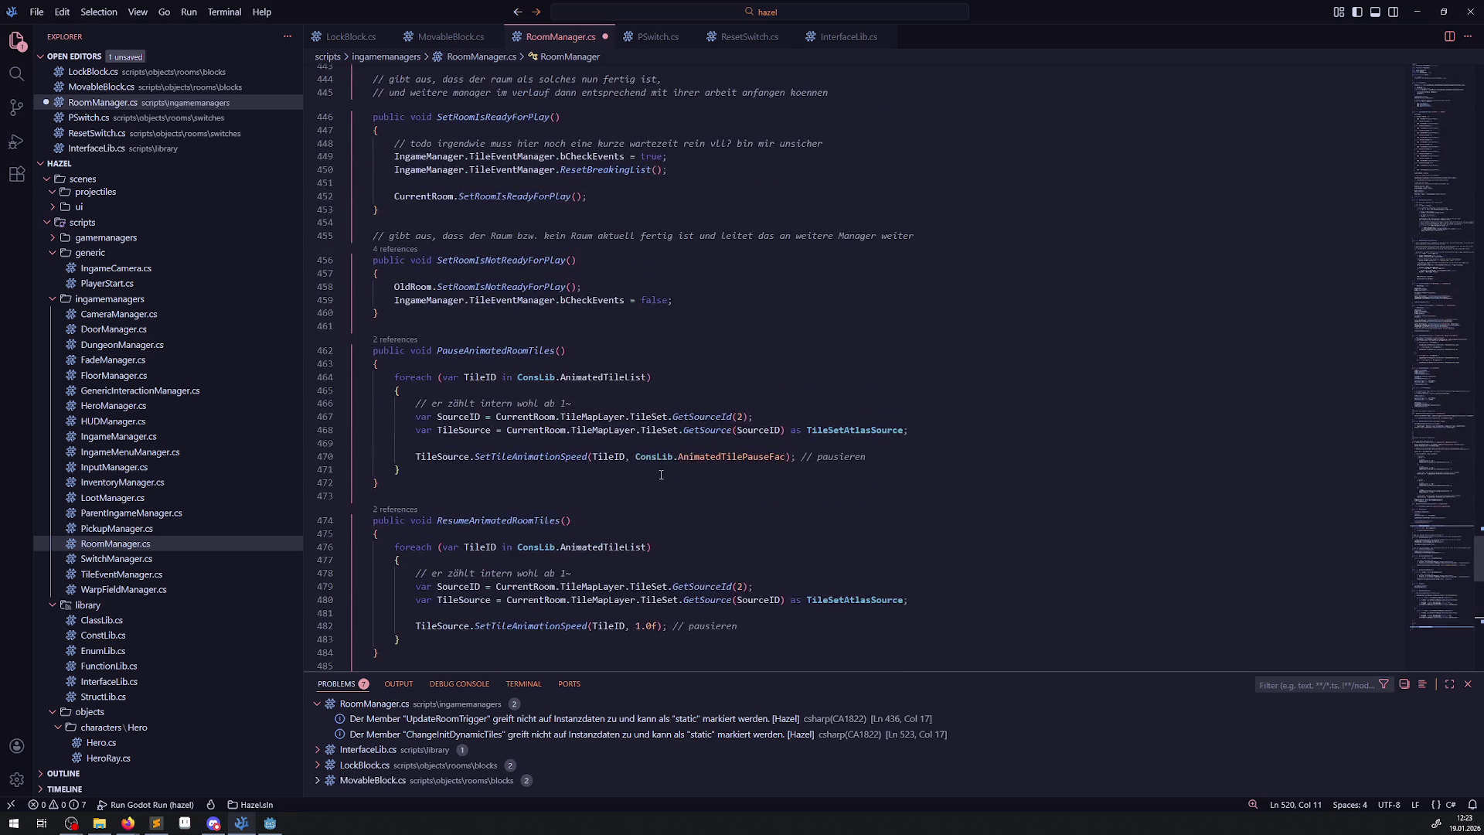
pyautogui.scroll(-15, 537, 473)
pyautogui.scroll(3, 531, 467)
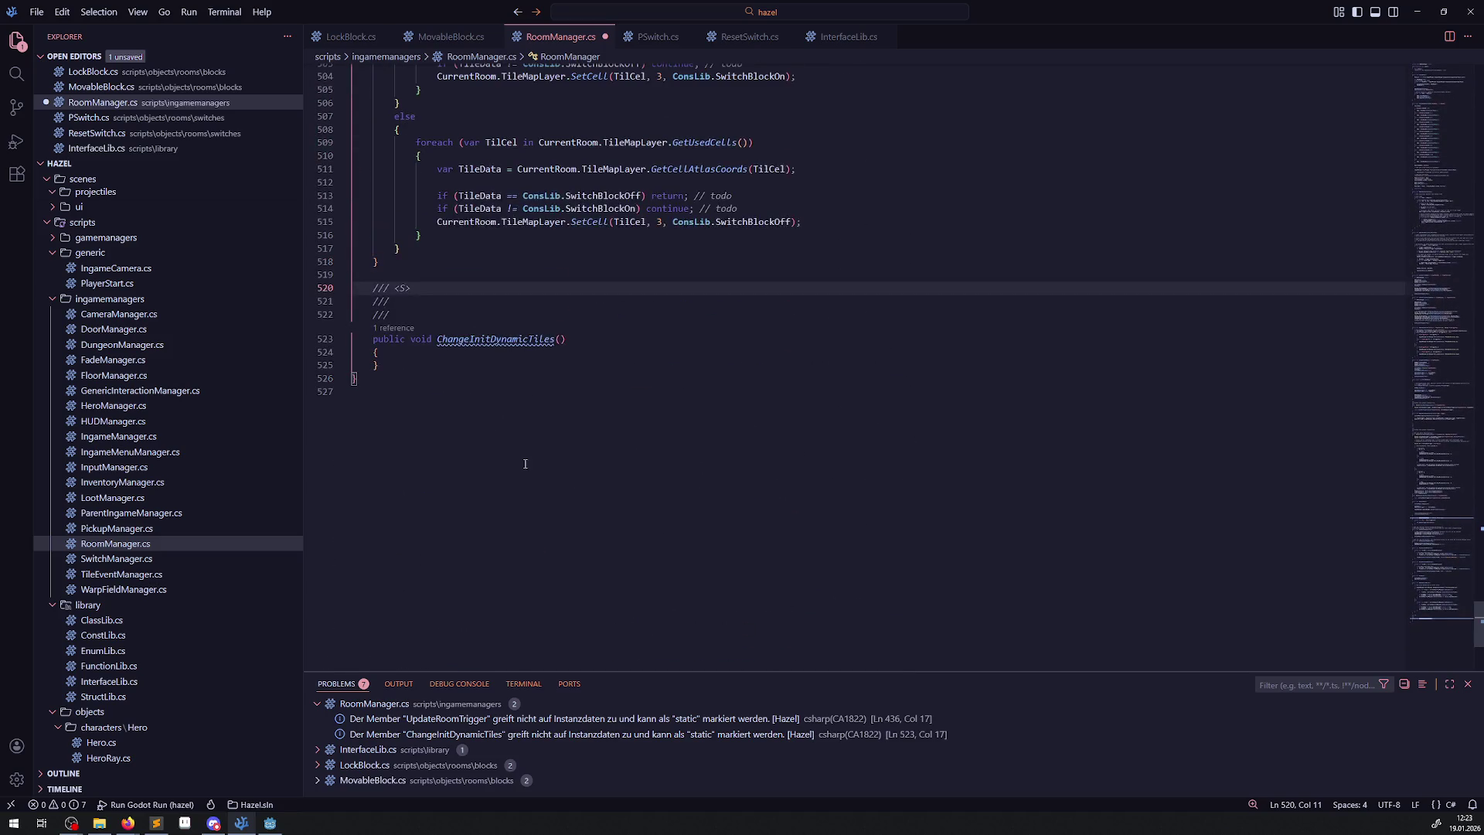
pyautogui.hotkey('ctrl', 'z')
pyautogui.hotkey('ctrl', 'z')
pyautogui.hotkey('ctrl', 'z')
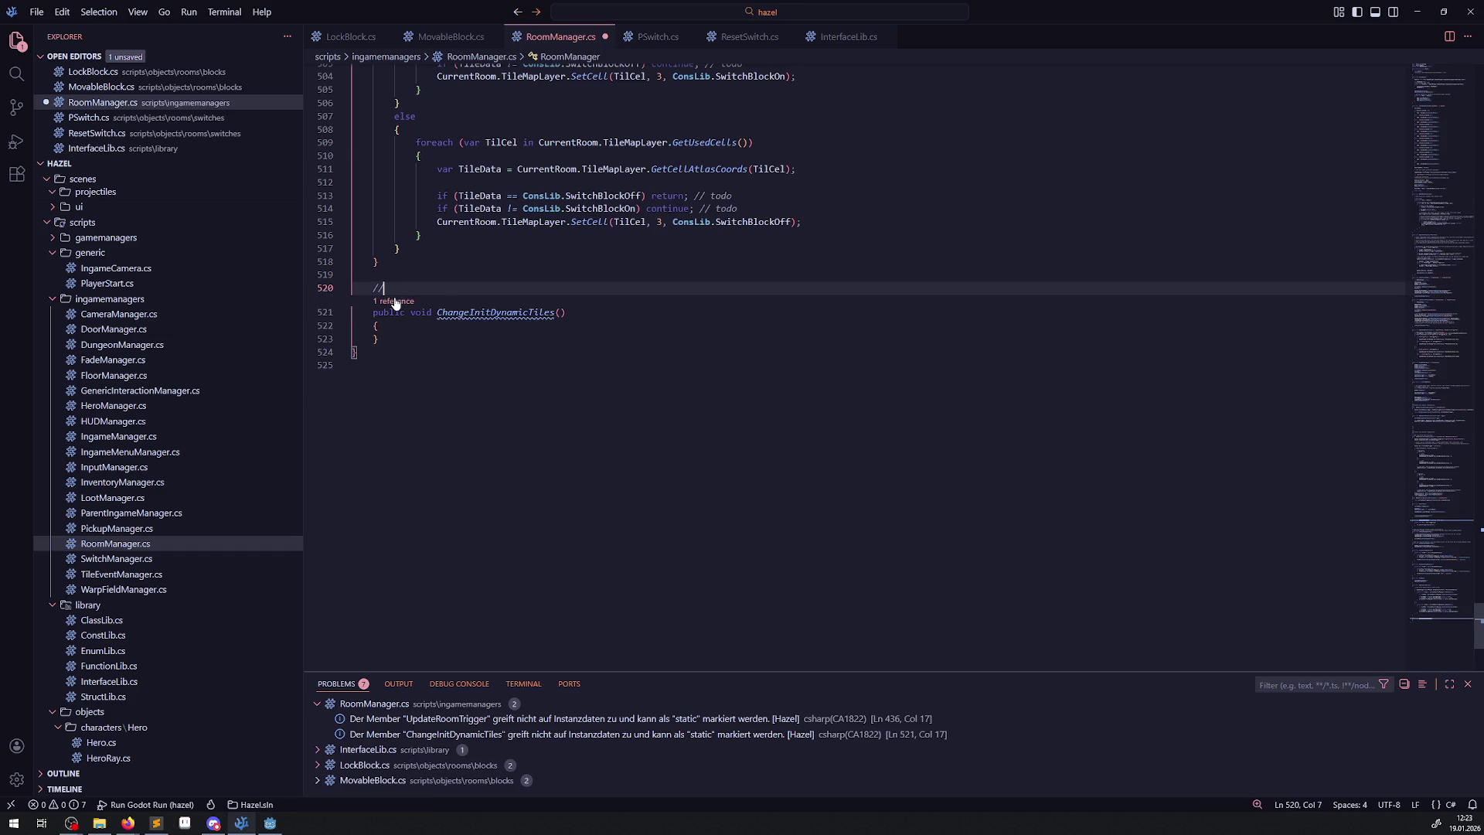
pyautogui.write('/')
# Select the ChangeInitDynamicTiles method name.
pyautogui.hotkey('alt', 'Tab')
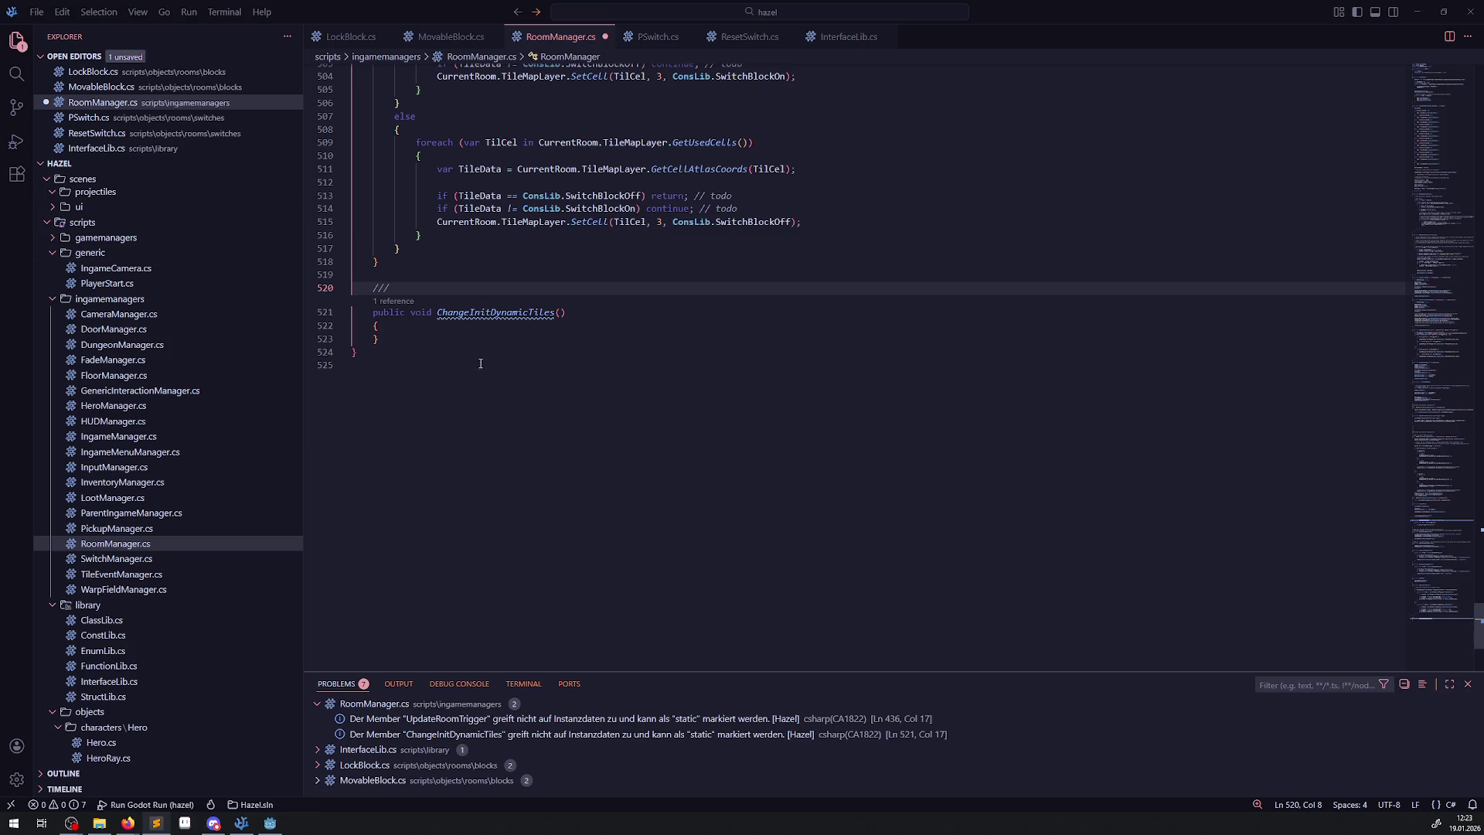
pyautogui.moveTo(473, 312)
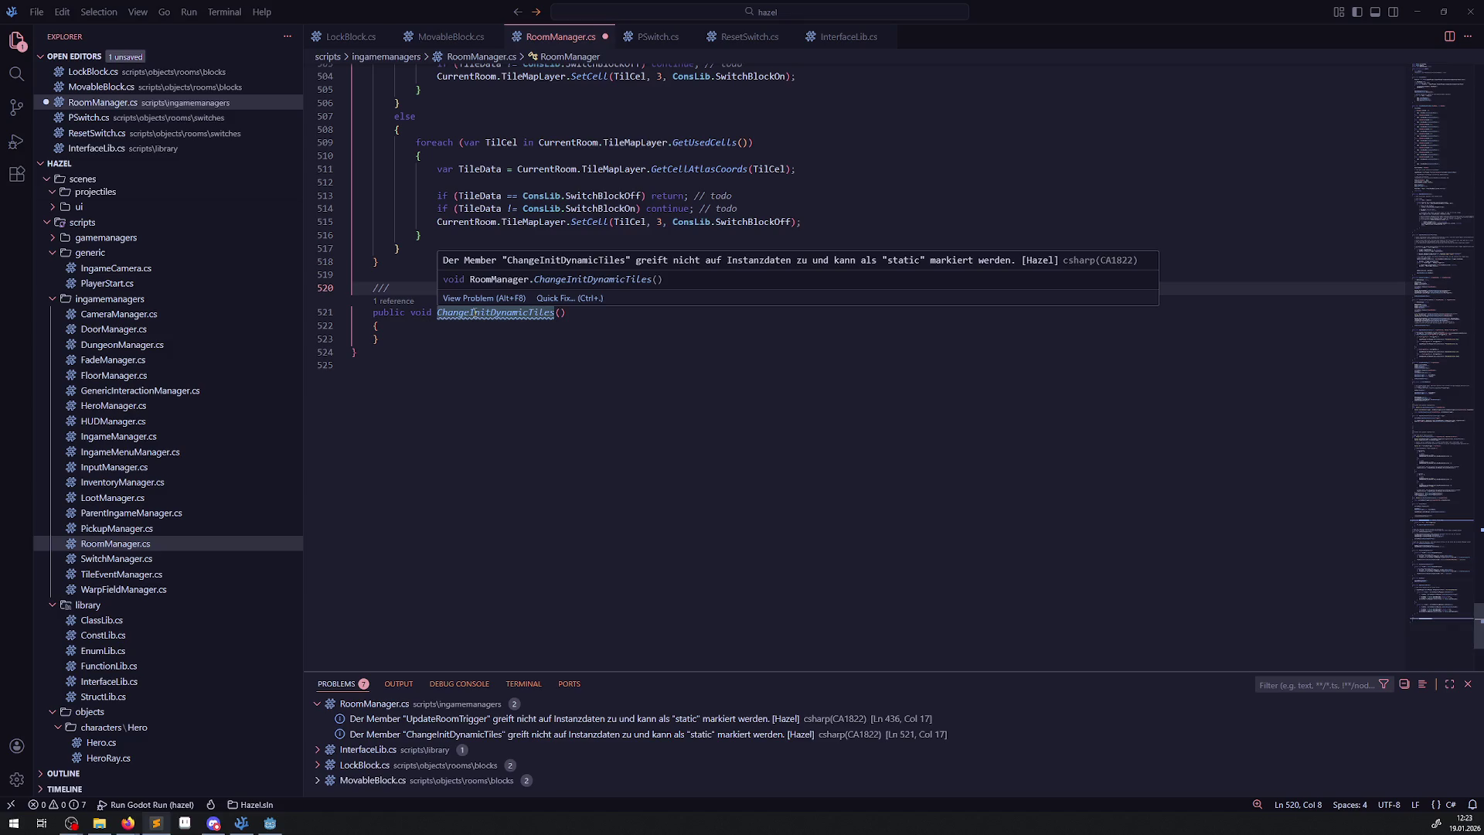
pyautogui.doubleClick(473, 312)
pyautogui.hotkey('ctrl', 'c')
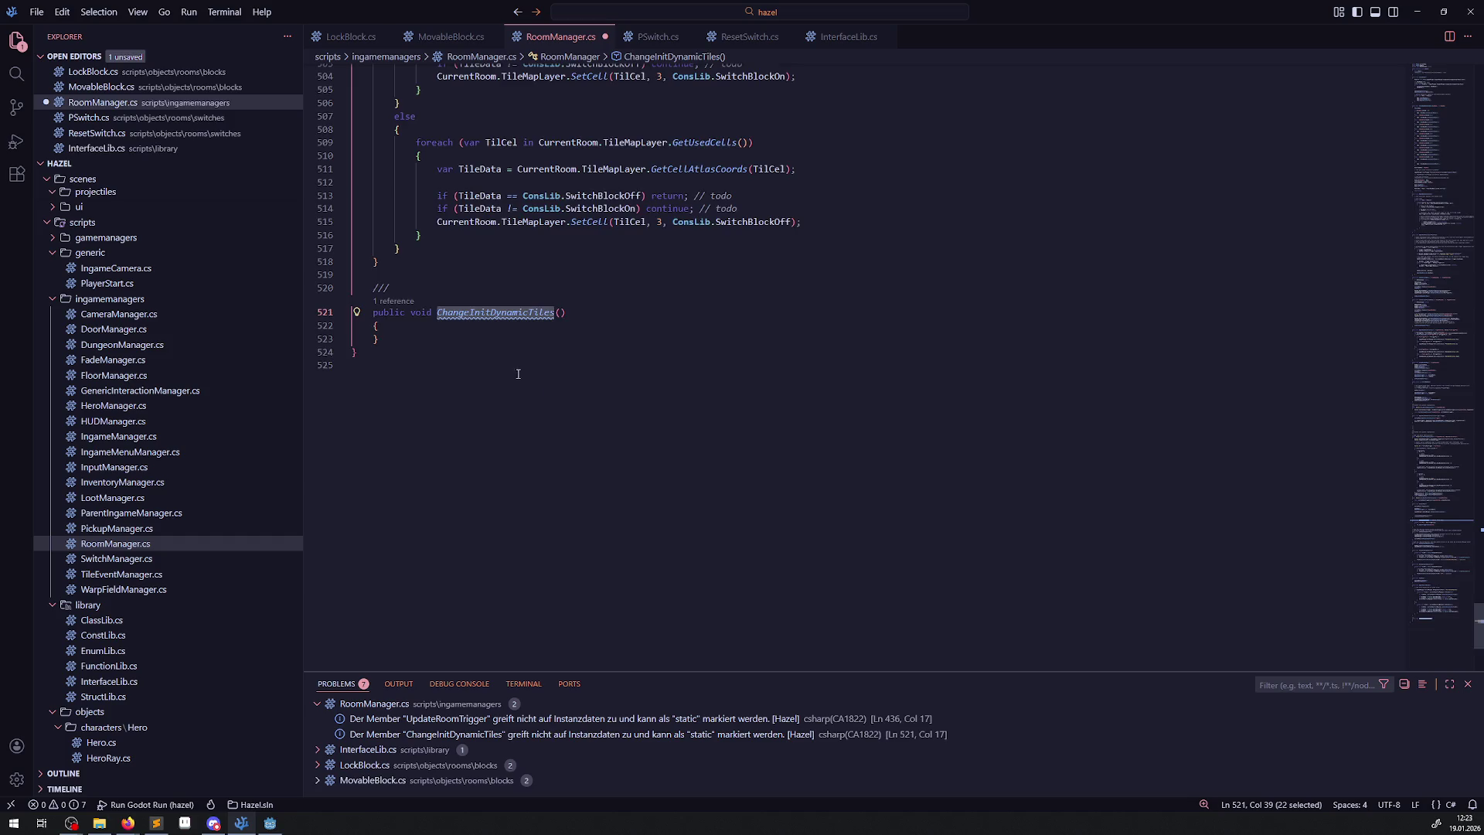
pyautogui.scroll(20, 518, 374)
pyautogui.scroll(-10, 498, 448)
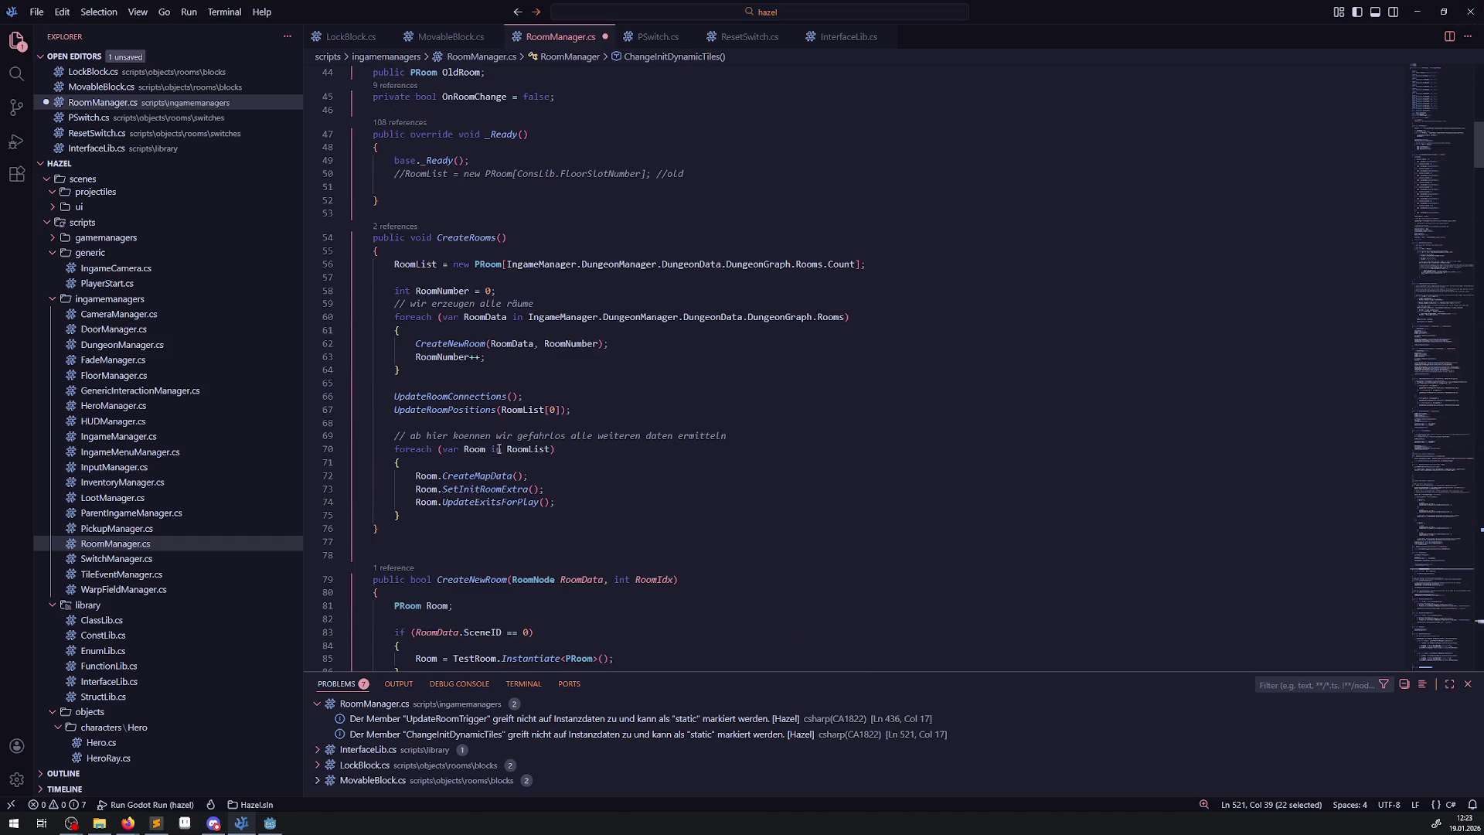
# Insert a ChangeInitDynamicTiles(); call after UpdateRoomPositions in CreateRooms and save.
pyautogui.click(602, 411)
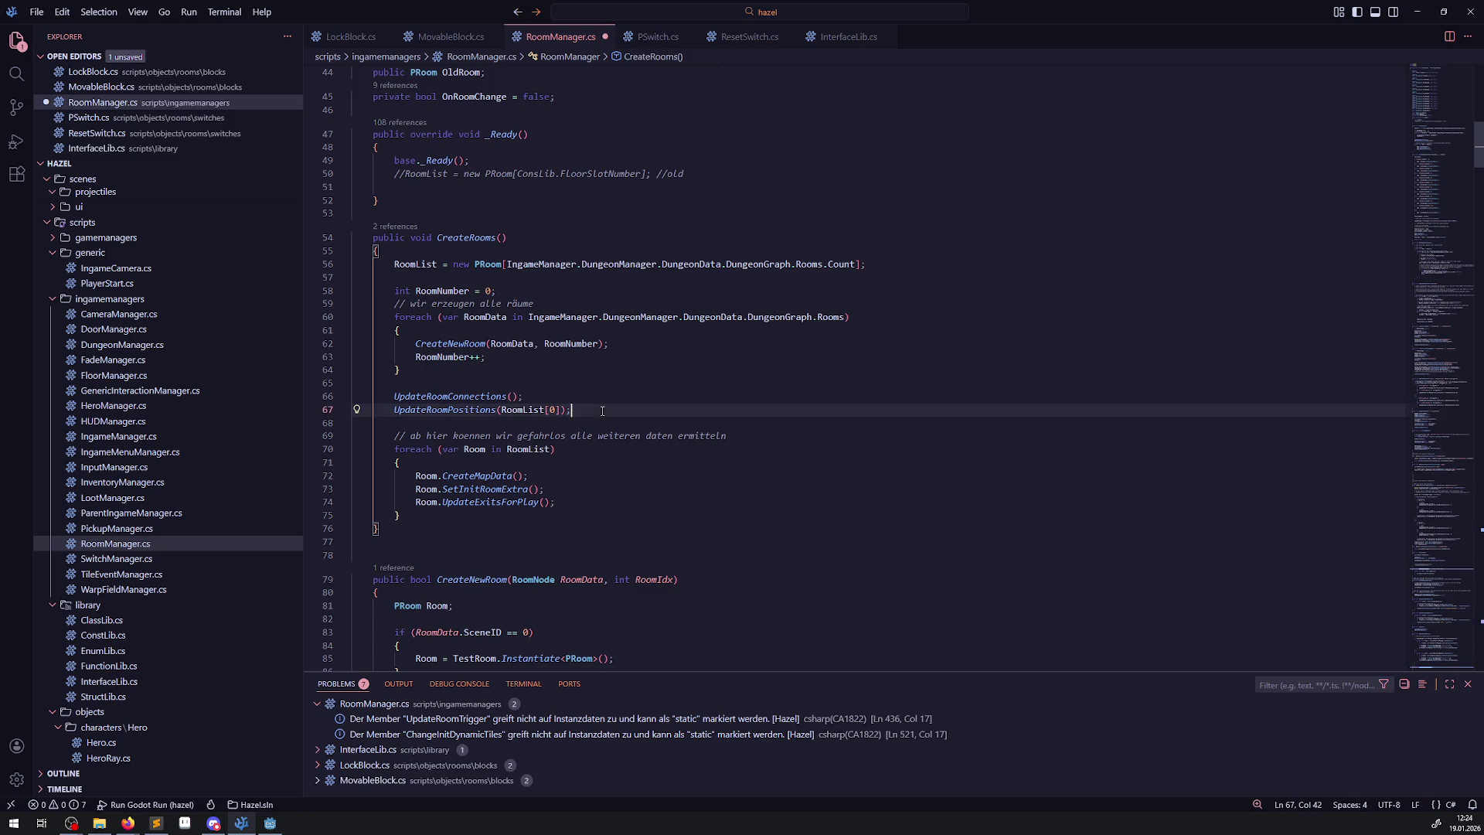
pyautogui.press('Return')
pyautogui.hotkey('ctrl', 'v')
pyautogui.hotkey('ctrl', 's')
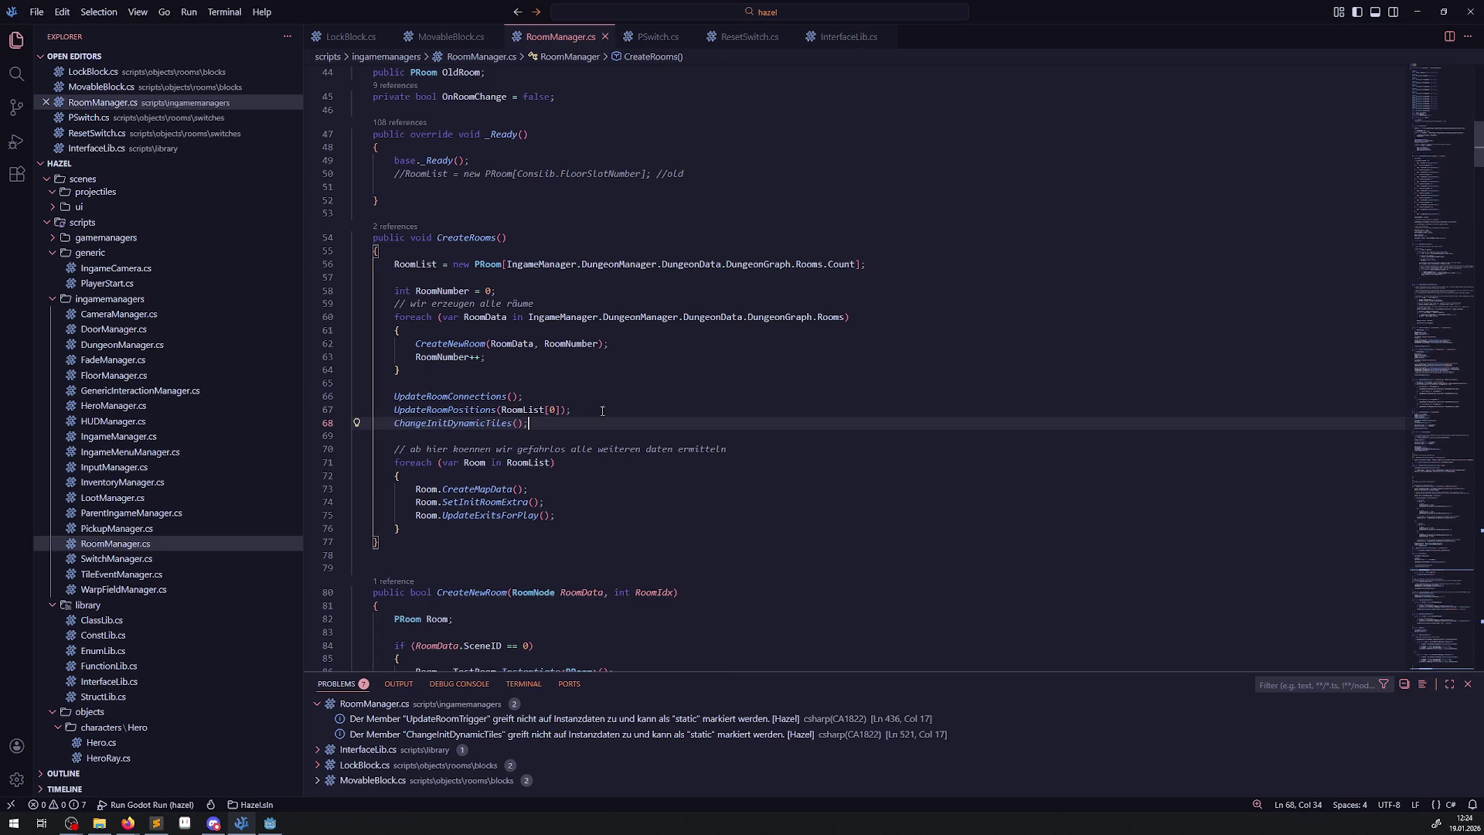
# Write a foreach (var Room in RoomList) loop with braces inside ChangeInitDynamicTiles and save.
pyautogui.doubleClick(415, 263)
pyautogui.scroll(-15, 494, 419)
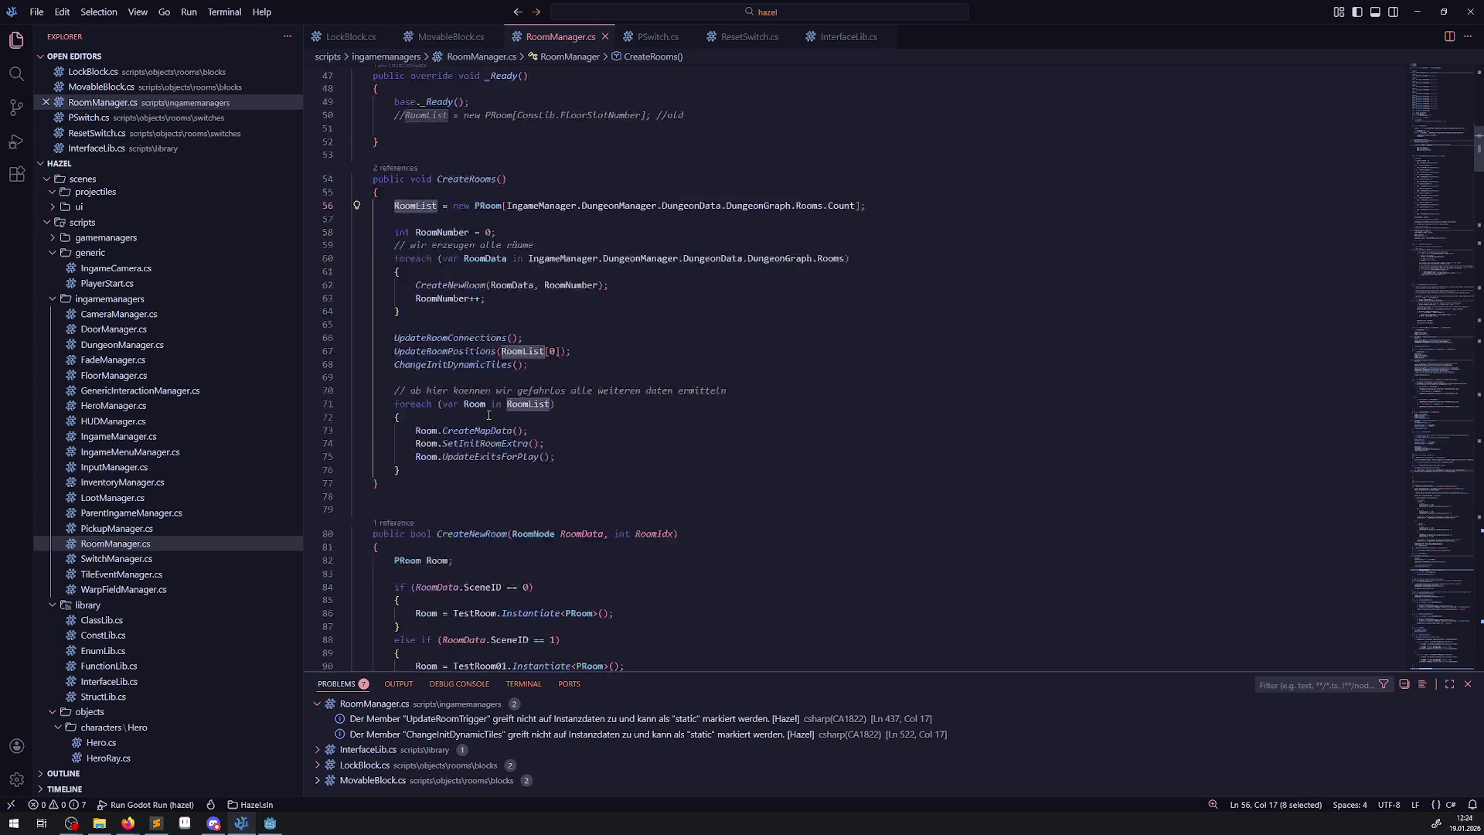
pyautogui.scroll(-15, 494, 419)
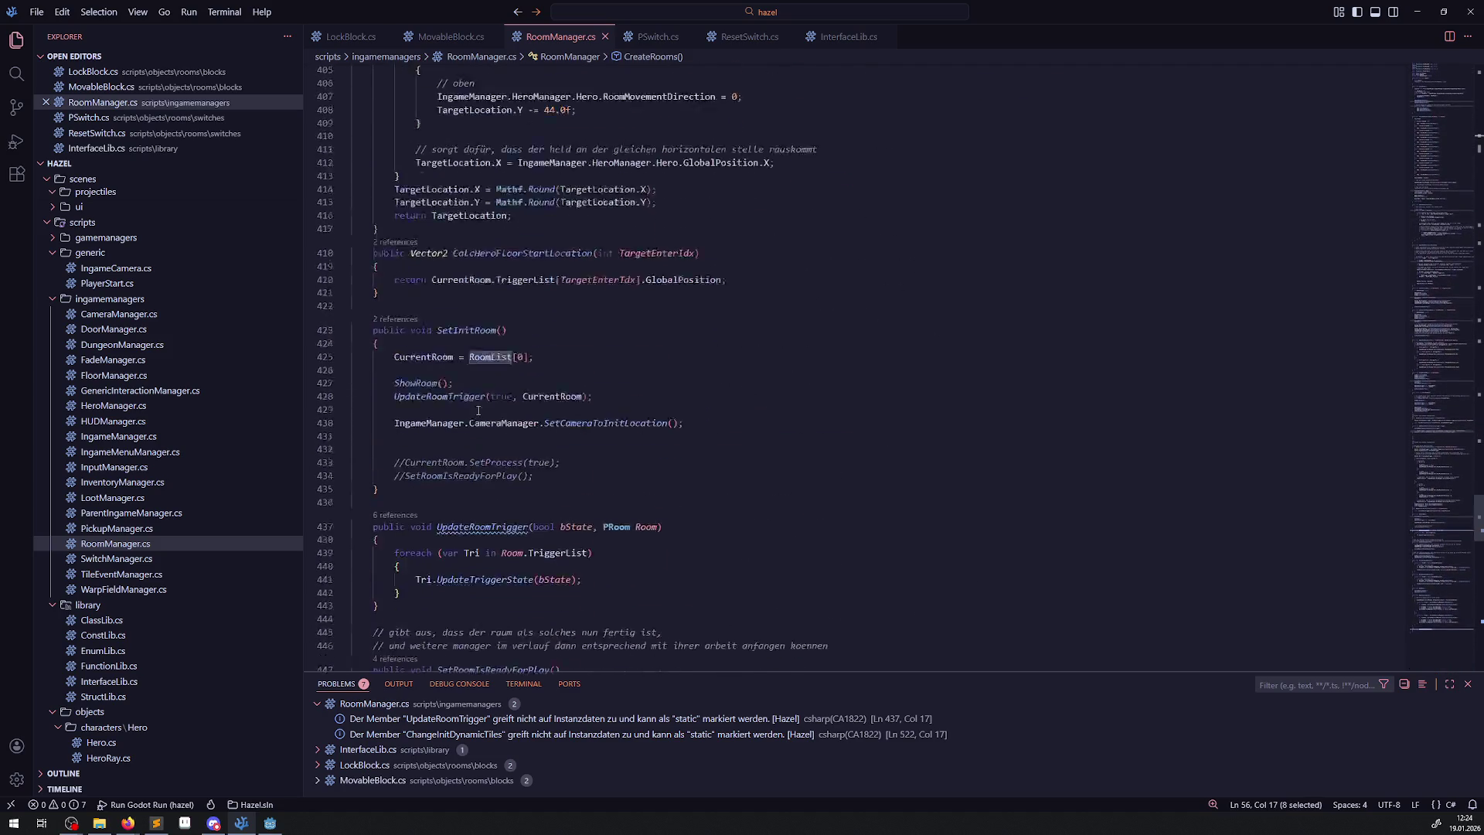
pyautogui.click(415, 327)
pyautogui.press('Return')
pyautogui.write('foareach()')
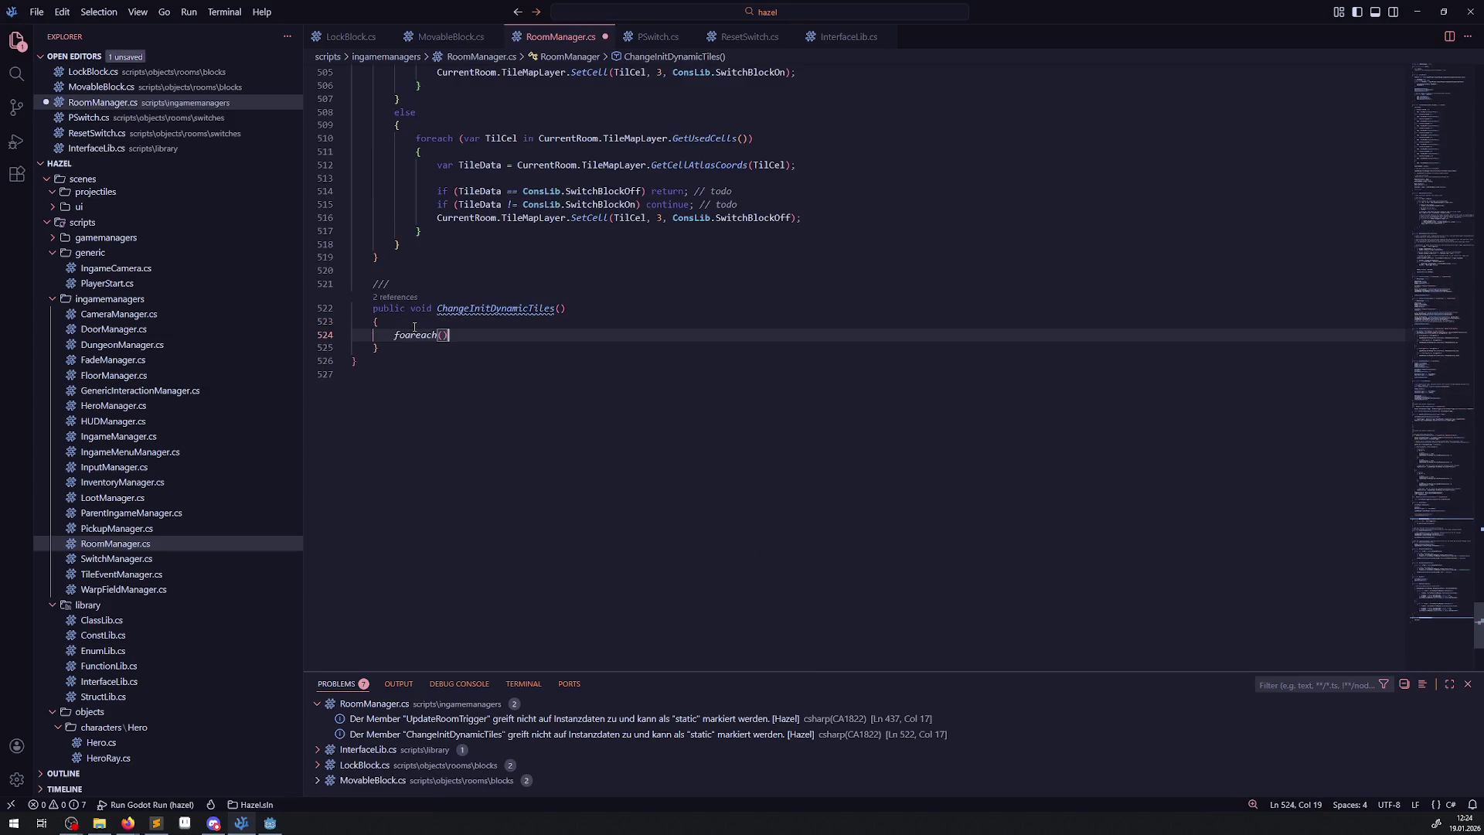
pyautogui.write('var Room ')
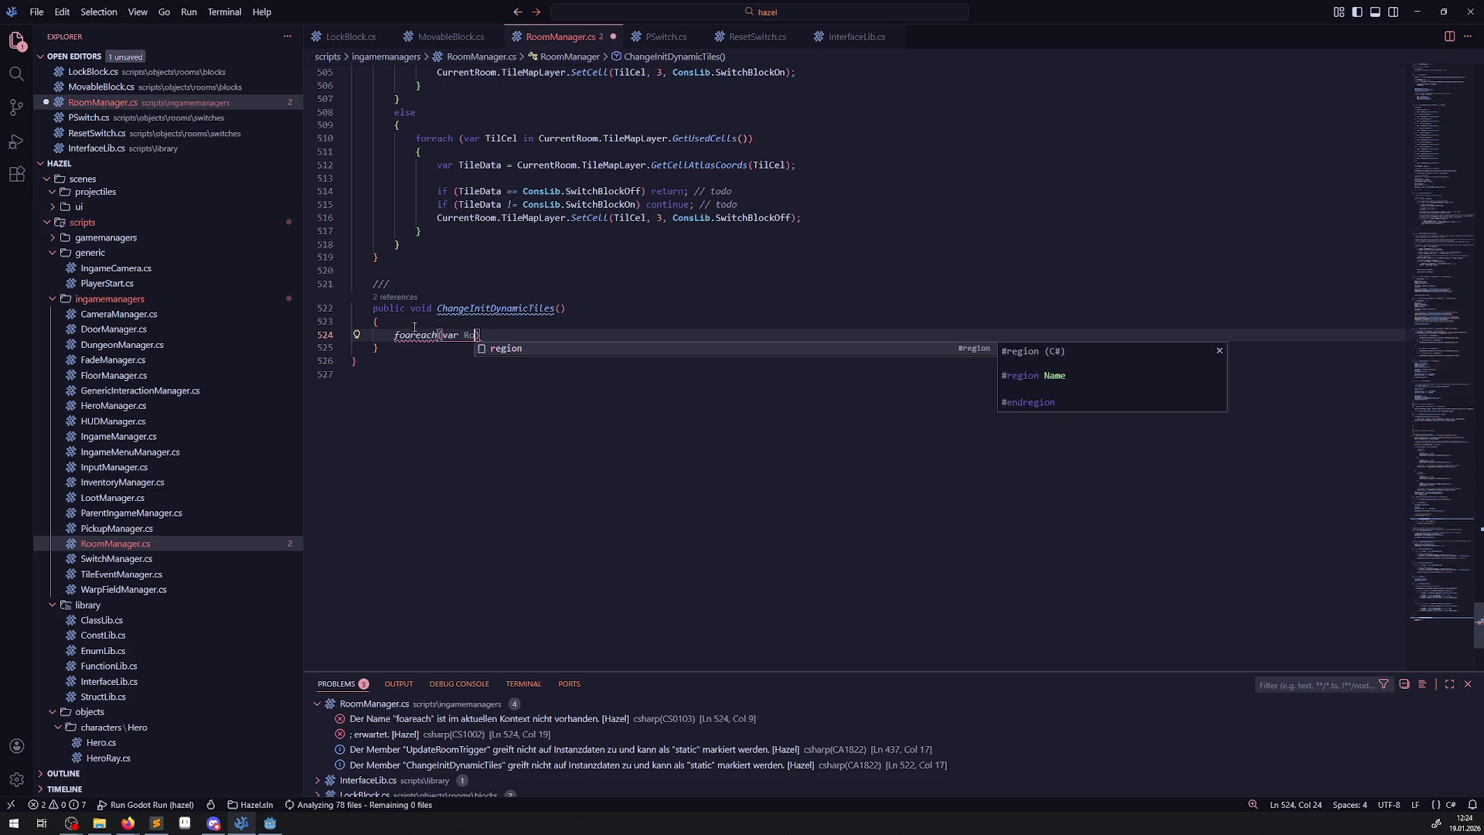
pyautogui.write('in RoomList)')
pyautogui.press('Return')
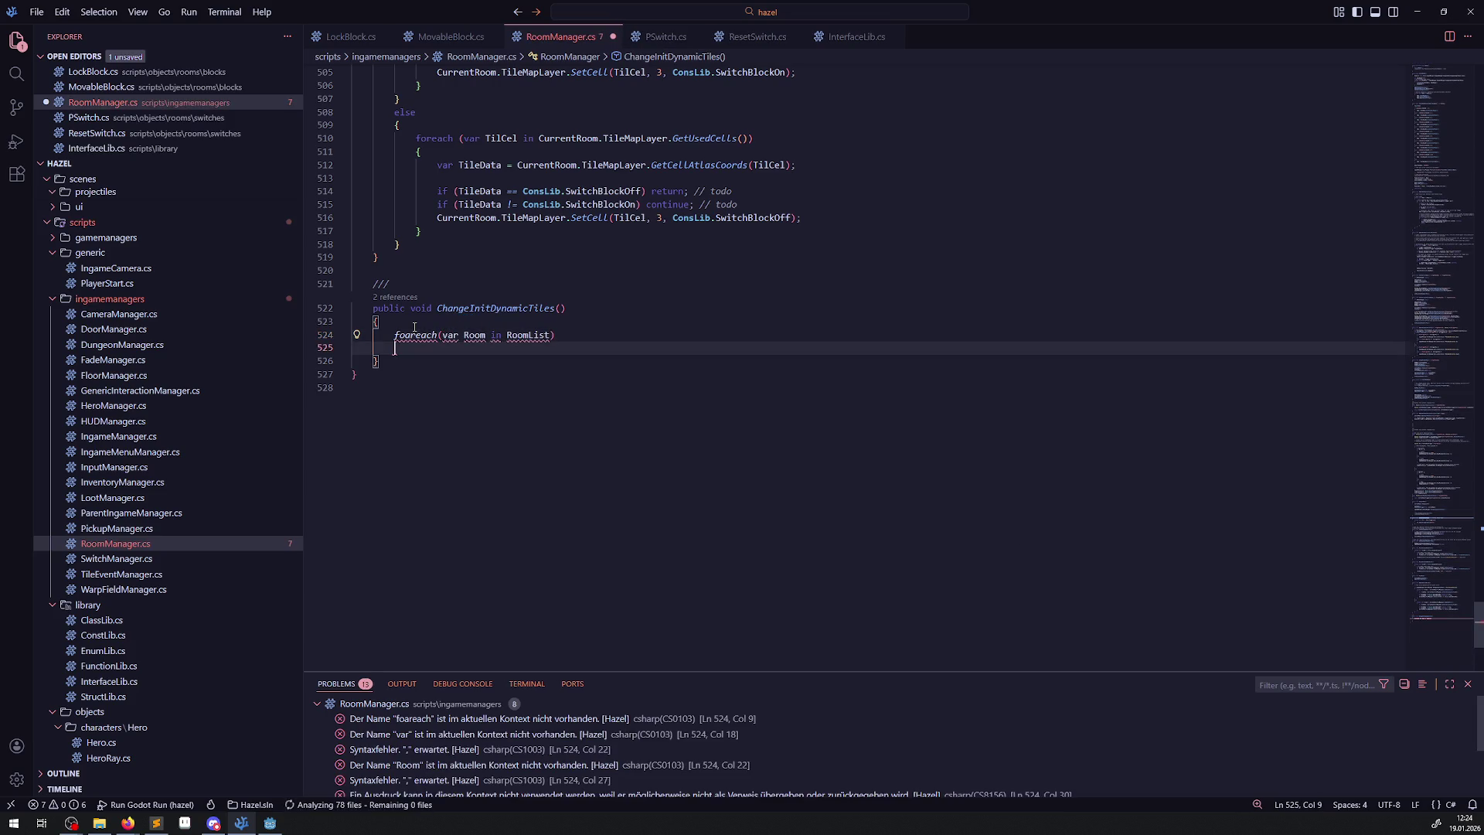
pyautogui.write('{')
pyautogui.press('Return')
pyautogui.hotkey('ctrl', 's')
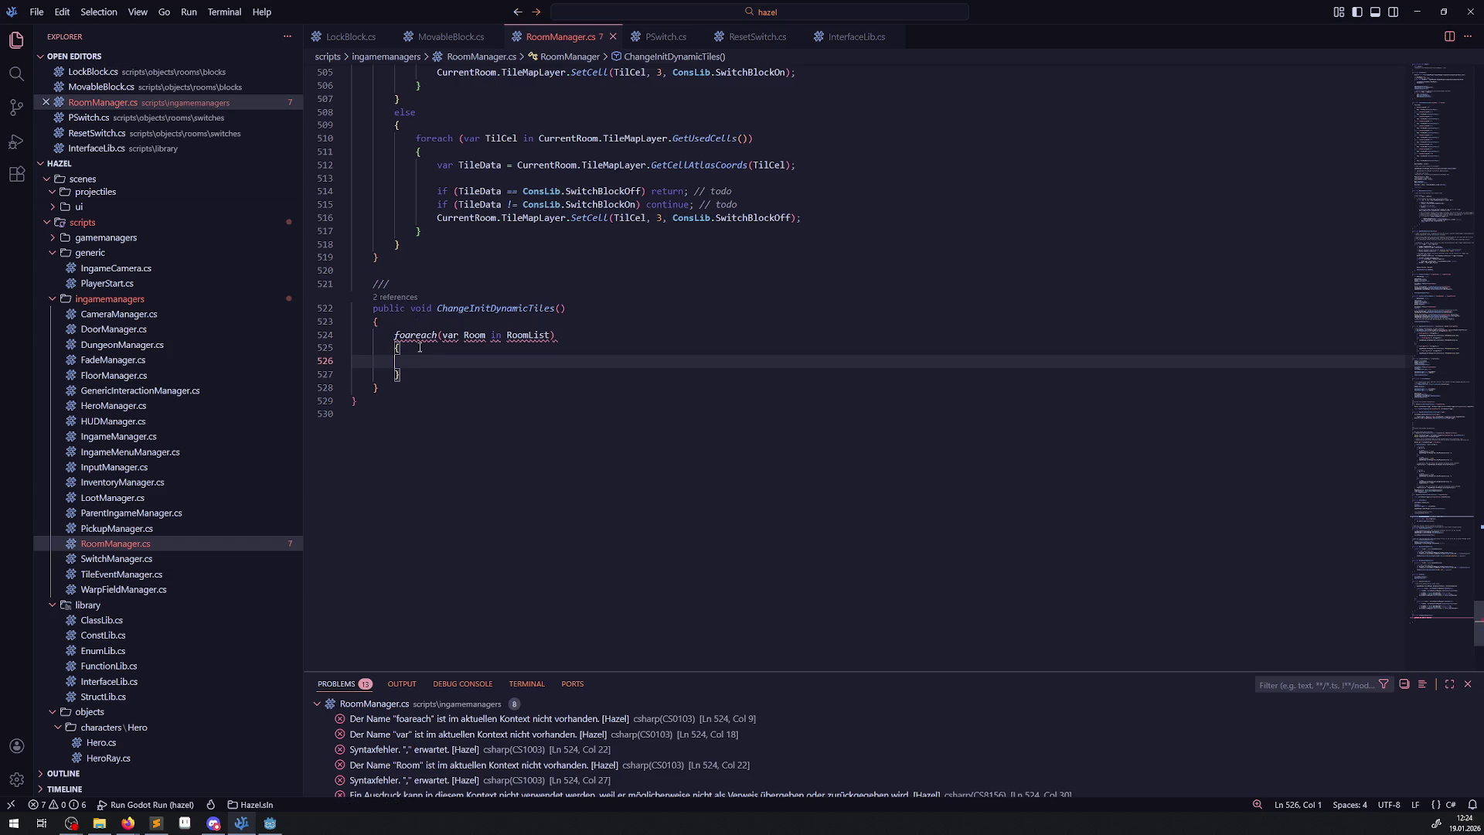
# Correct the 'foareach' typo to foreach in the loop header.
pyautogui.click(433, 325)
pyautogui.click(466, 366)
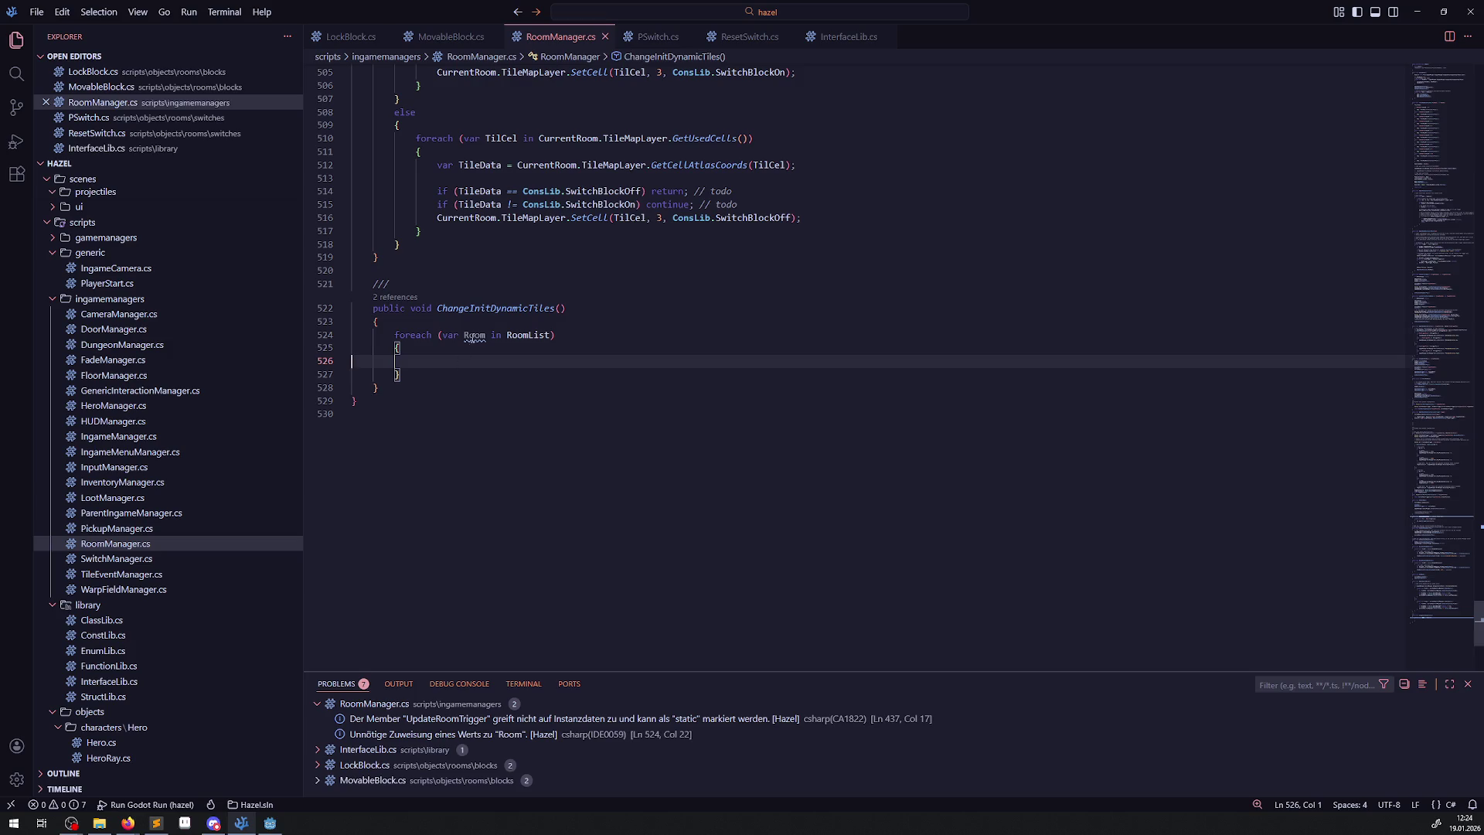
pyautogui.moveTo(474, 339)
pyautogui.scroll(6, 509, 386)
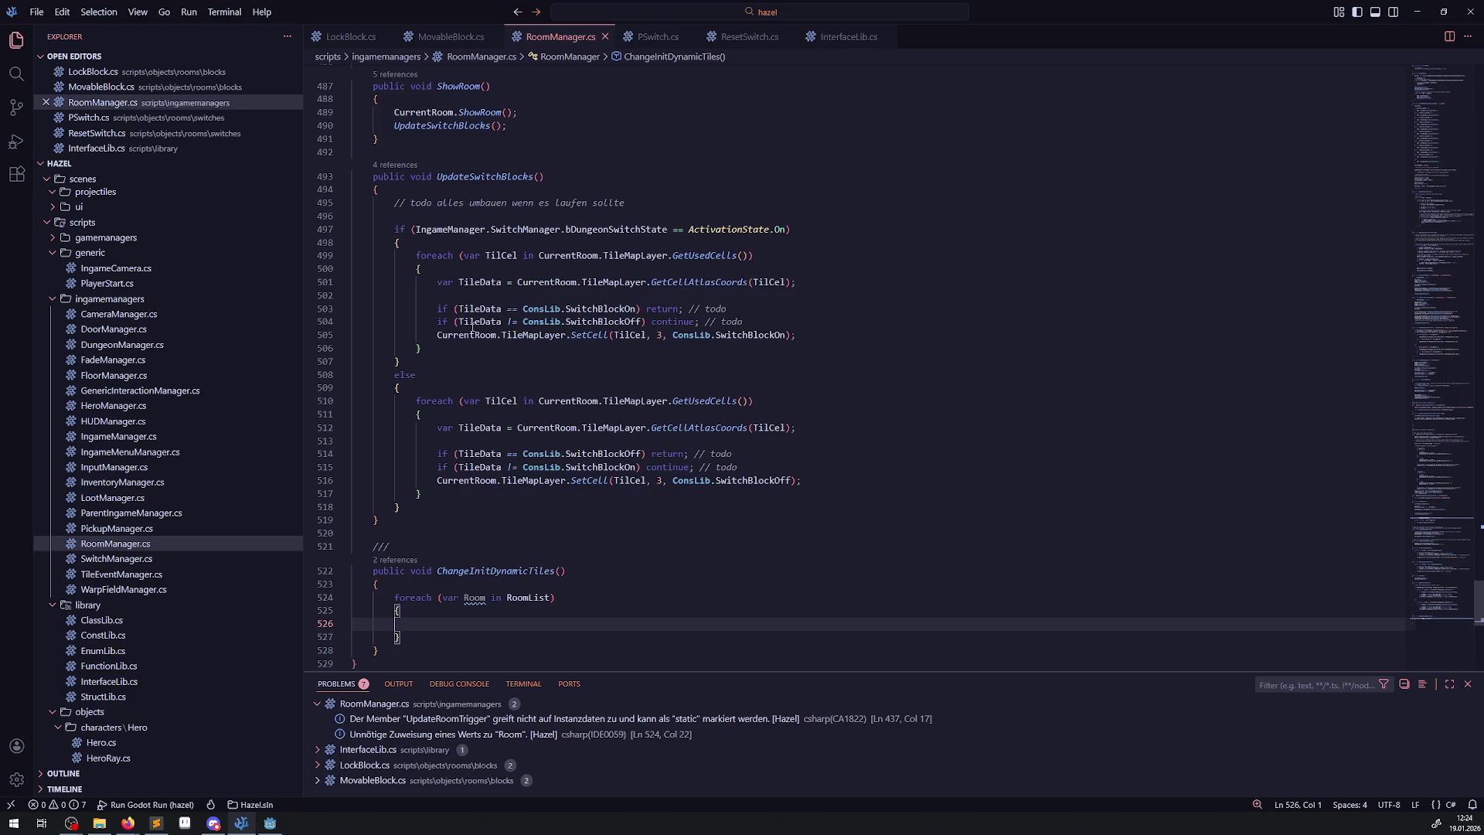
pyautogui.click(531, 577)
# Insert a blank line before the loop and glance briefly at the Godot editor.
pyautogui.press('Down')
pyautogui.press('Return')
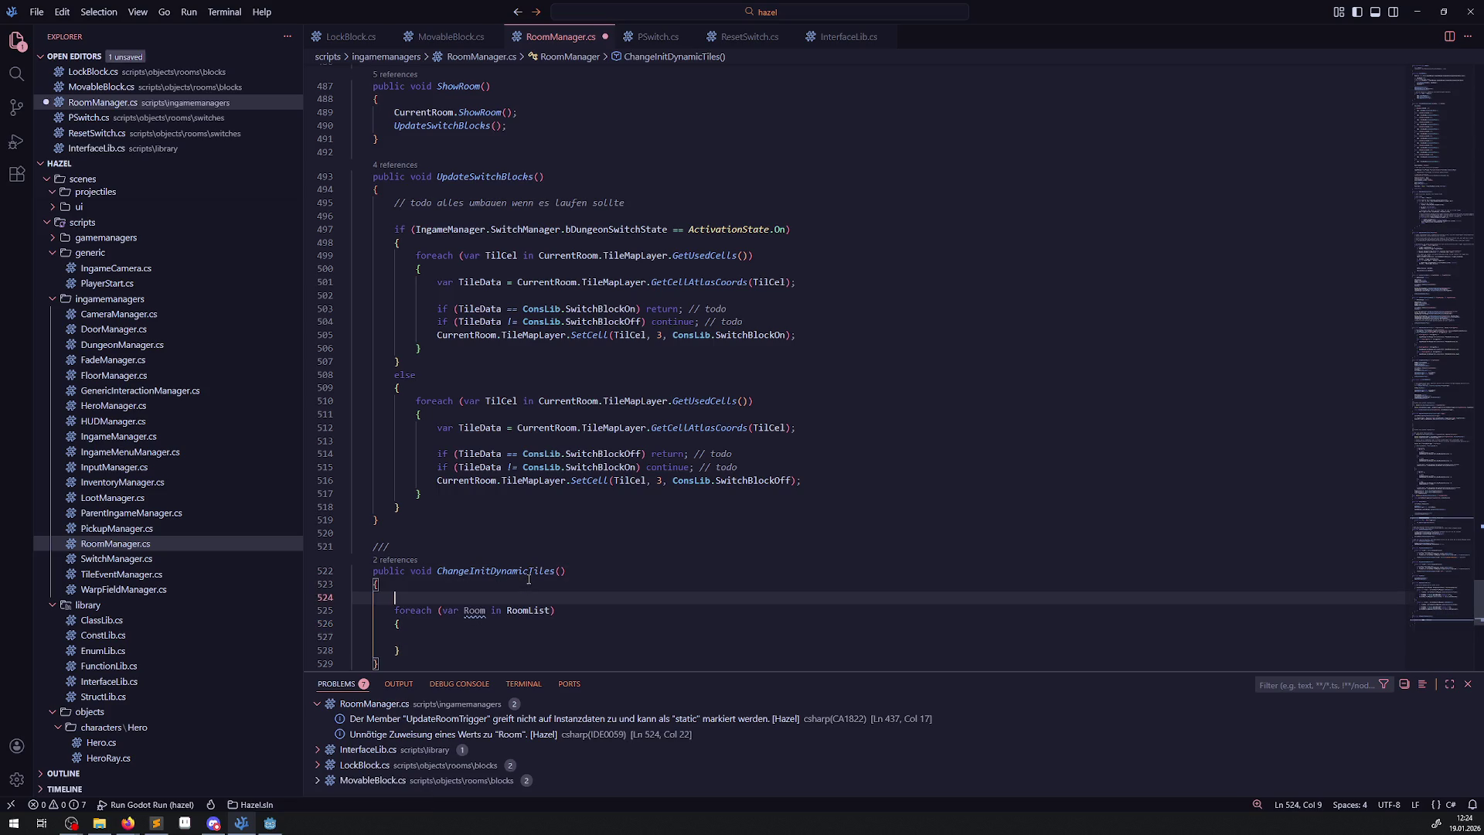
pyautogui.write('/')
pyautogui.press('BackSpace')
pyautogui.press('BackSpace')
pyautogui.press('BackSpace')
pyautogui.press('BackSpace')
pyautogui.click(269, 822)
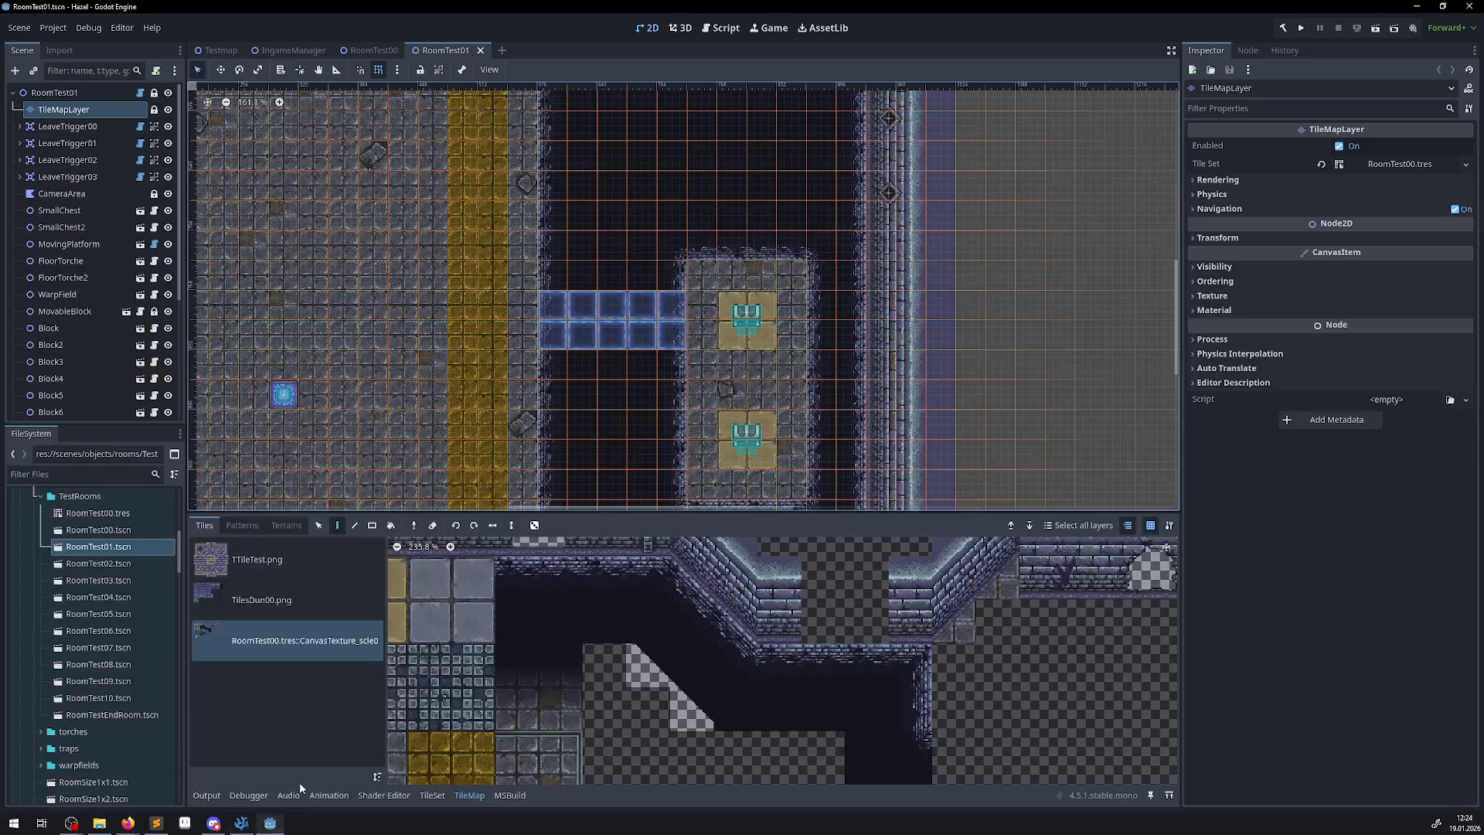
pyautogui.click(241, 823)
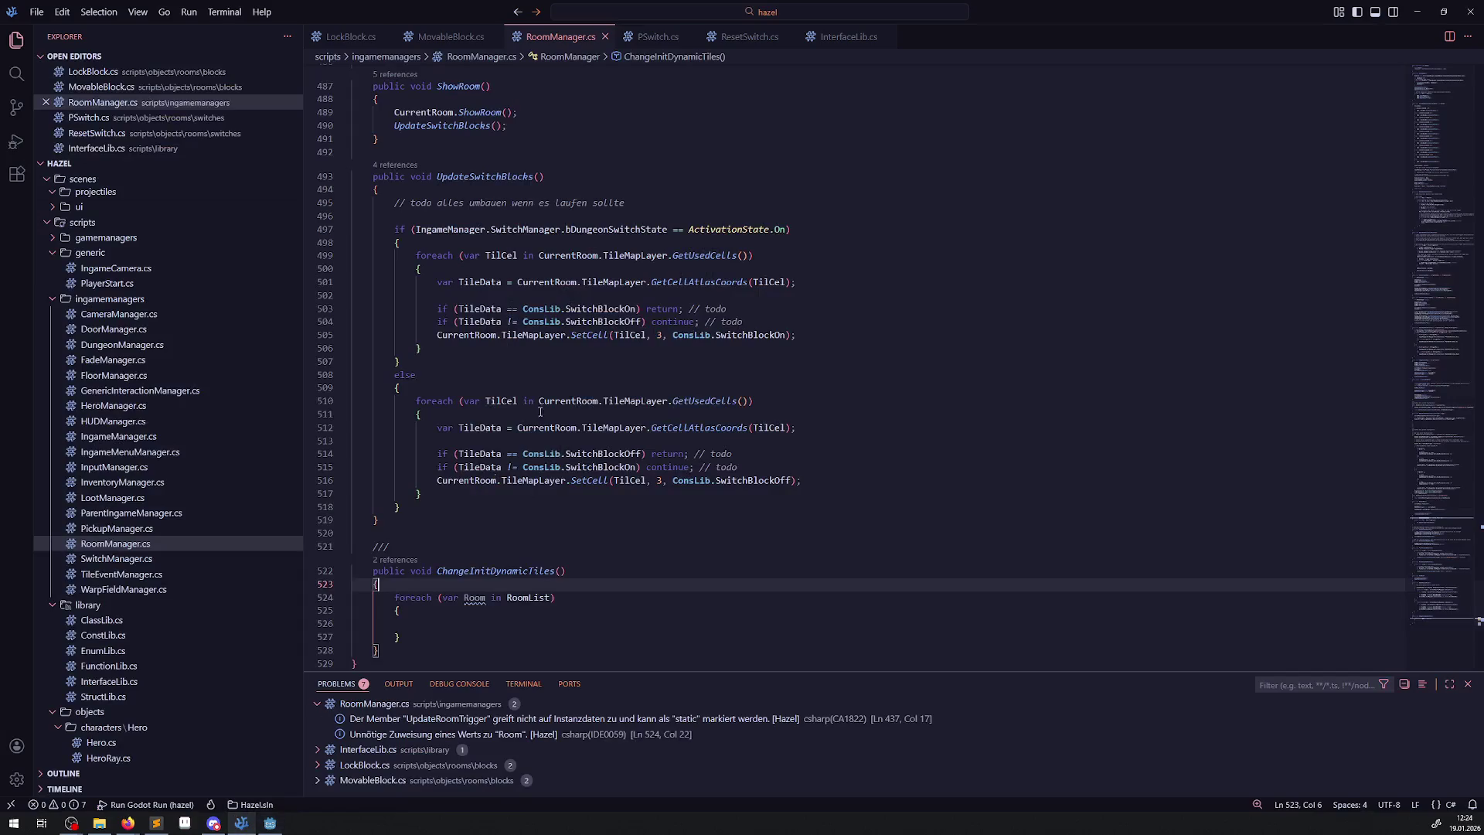
# Scroll the Explorer to scripts/objects/rooms and open PRoom.cs.
pyautogui.scroll(-5, 145, 678)
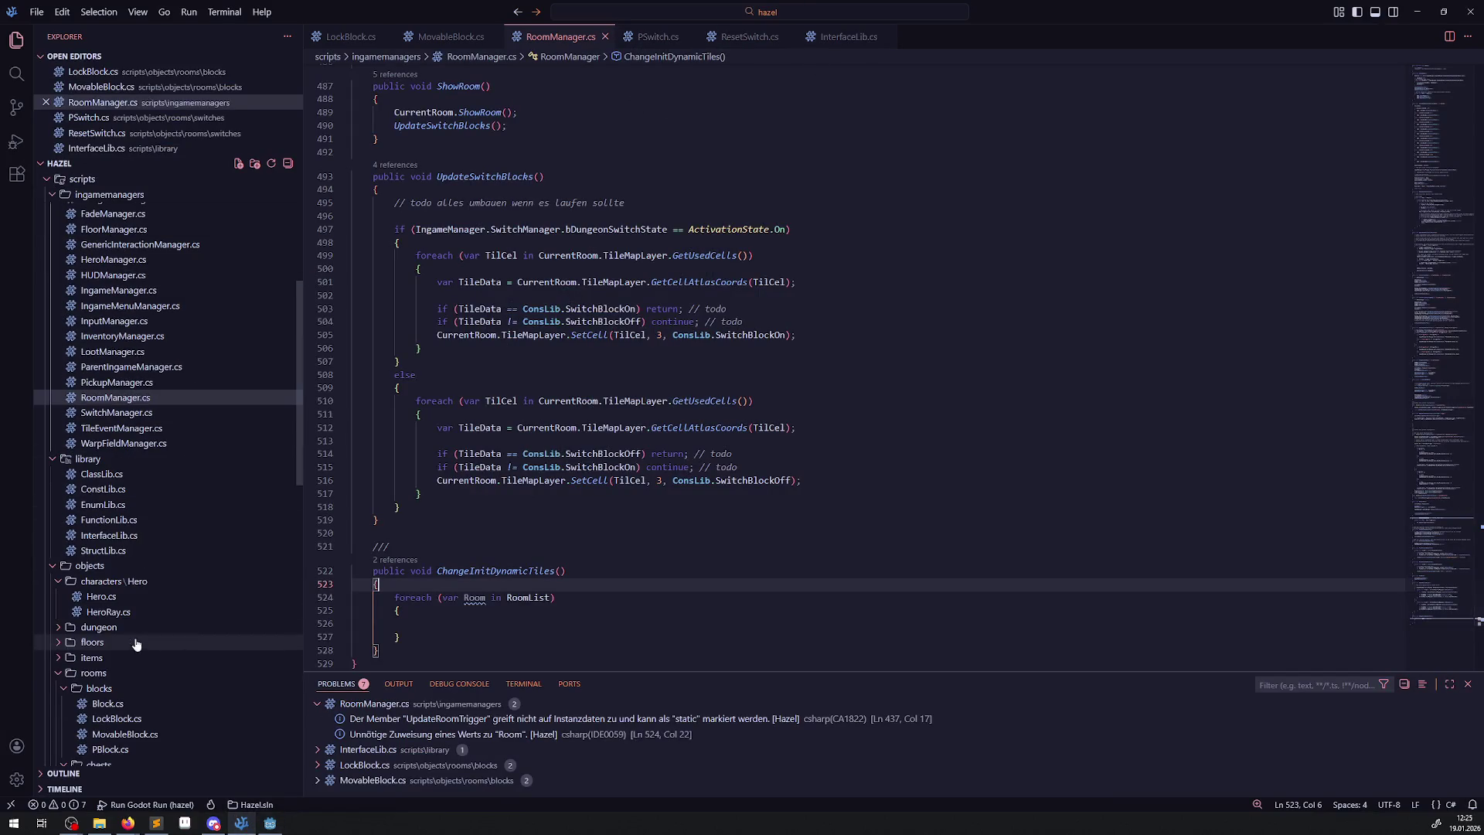
pyautogui.scroll(-4, 145, 680)
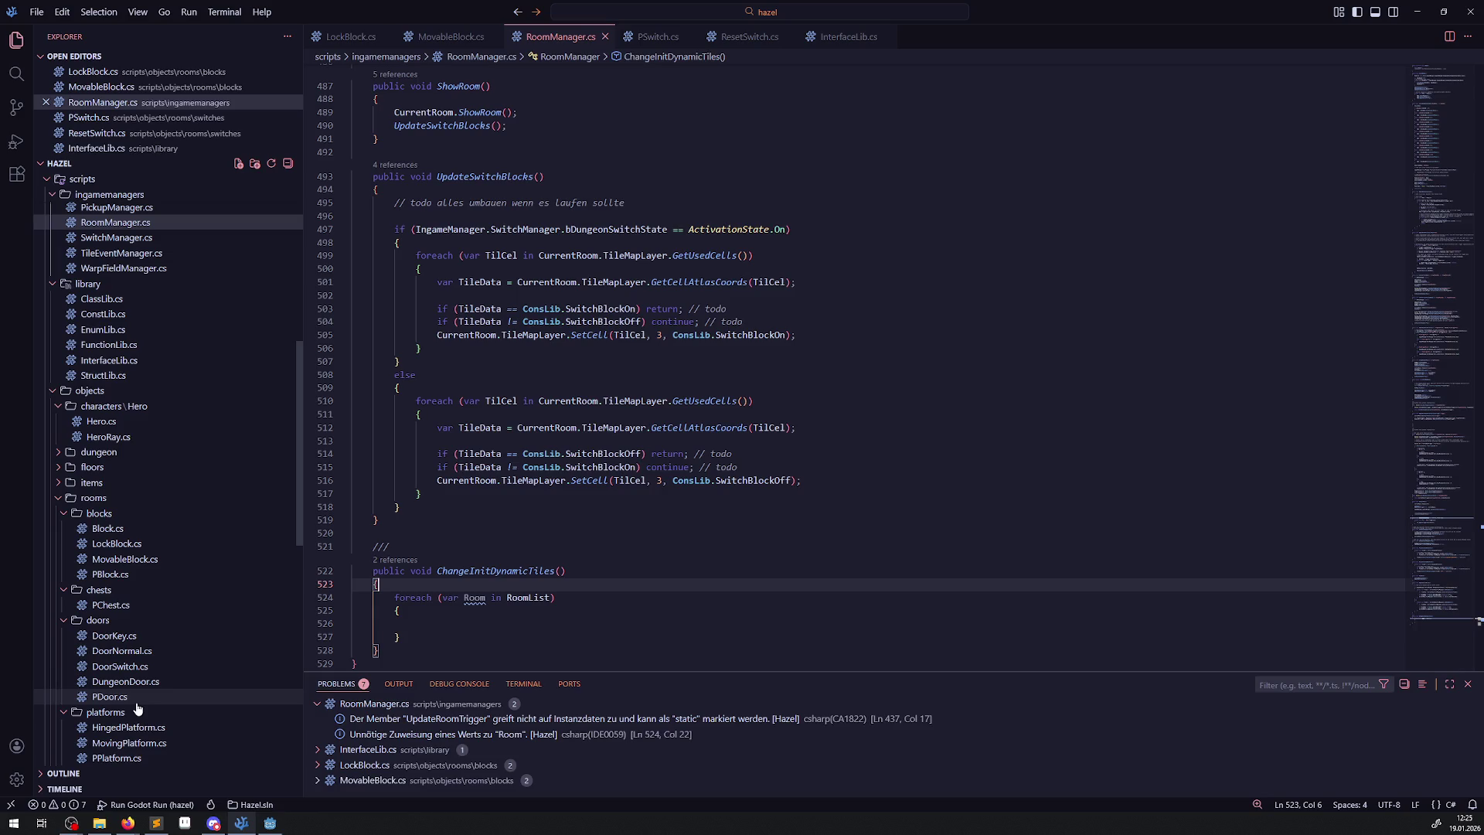
pyautogui.scroll(-4, 146, 717)
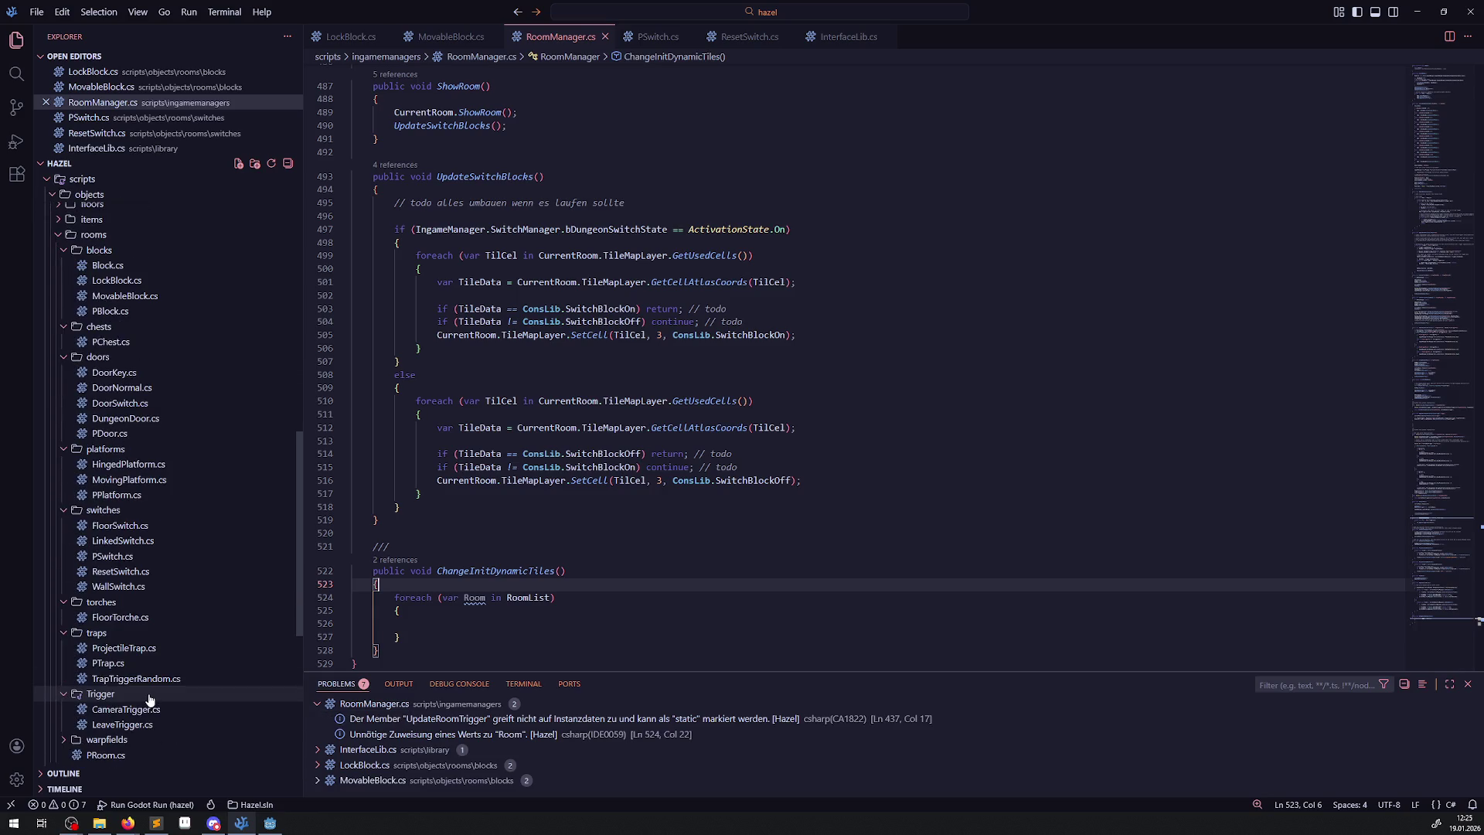
pyautogui.scroll(-1, 149, 702)
pyautogui.click(100, 670)
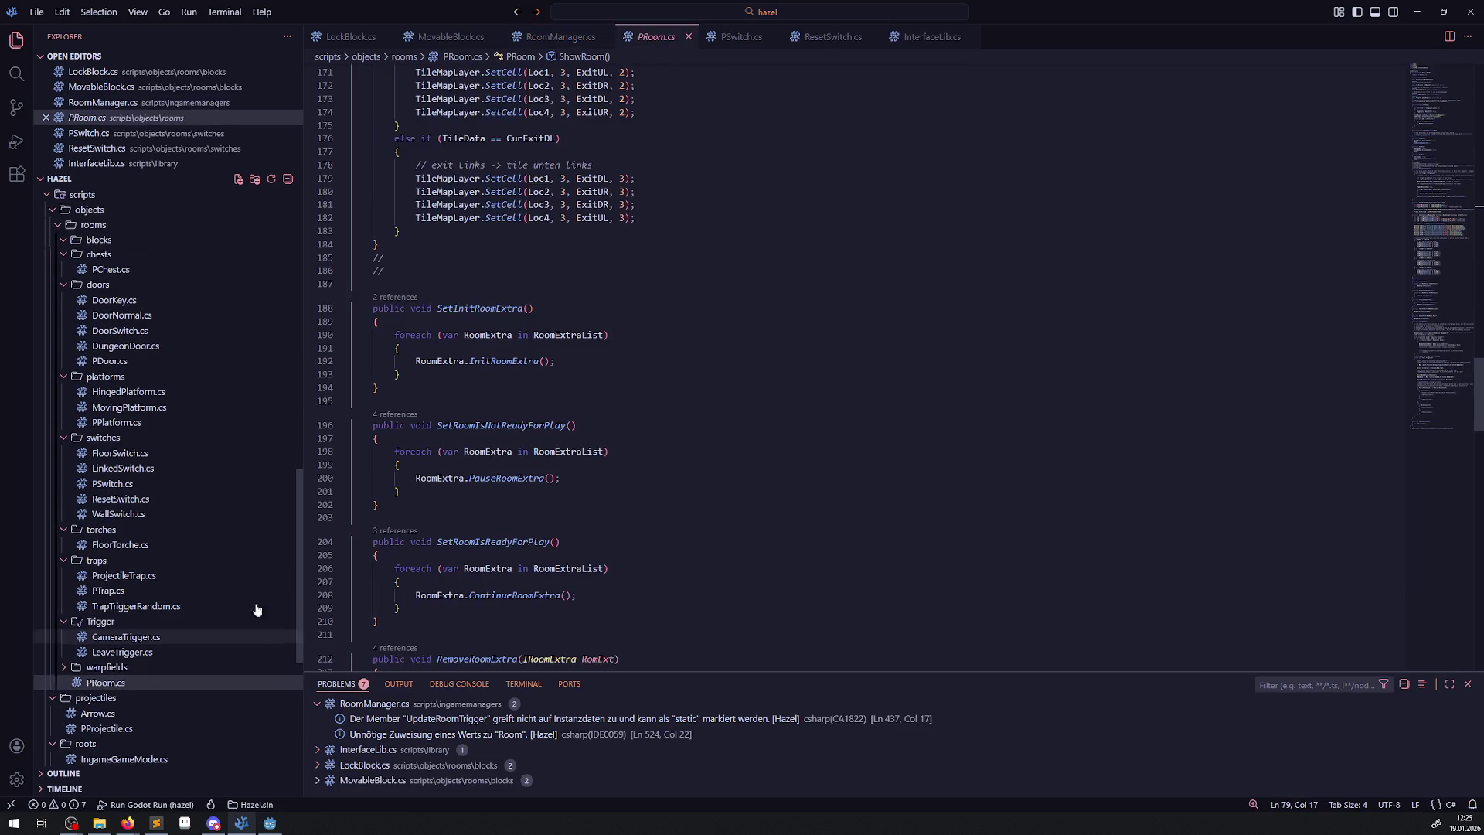
# Add [Export] public bool bHasDynamicTiles = false; to the PRoom class and save.
pyautogui.scroll(20, 615, 422)
pyautogui.click(472, 189)
pyautogui.press('Return')
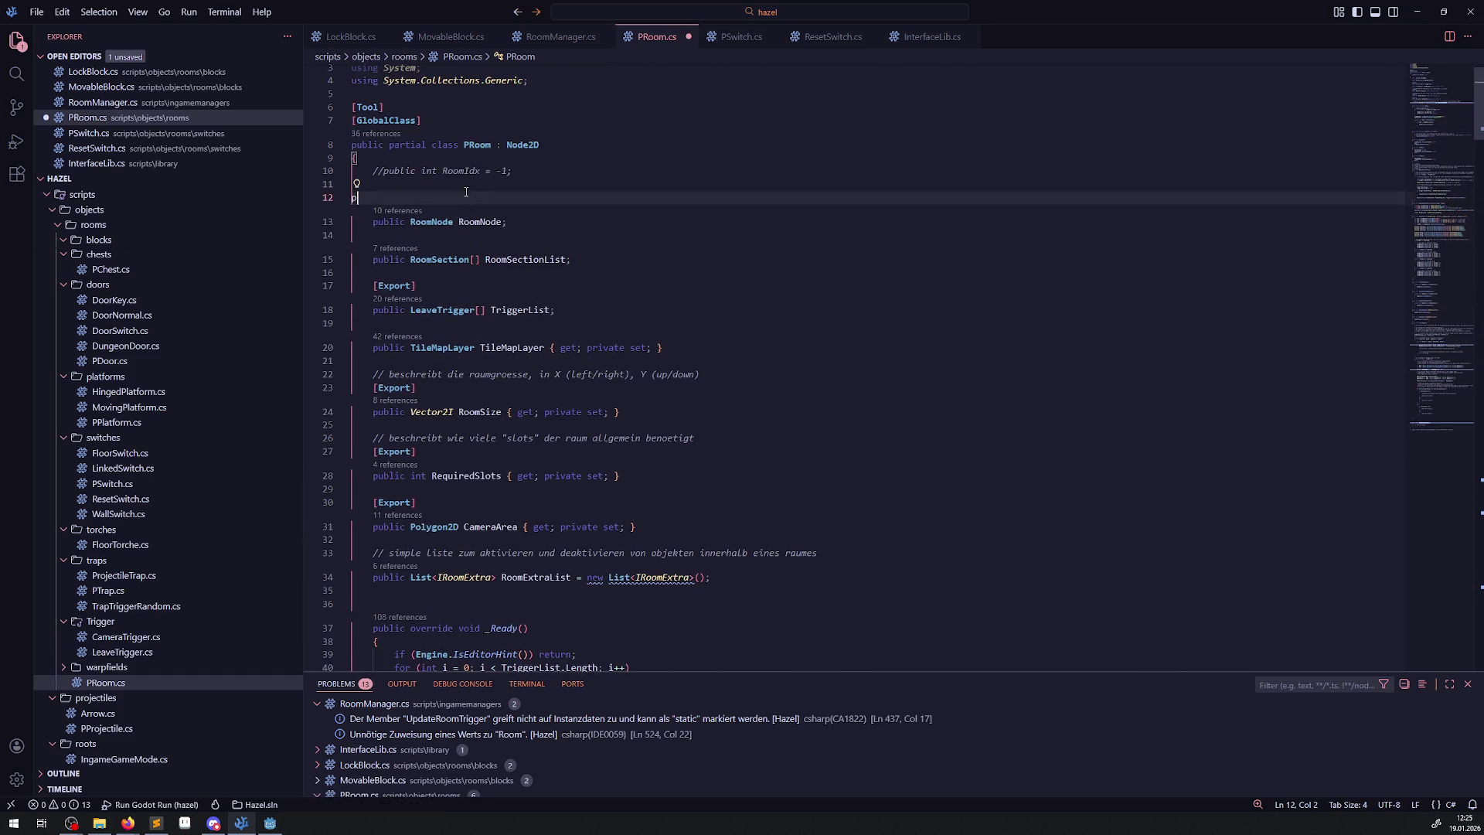
pyautogui.write('[Export')
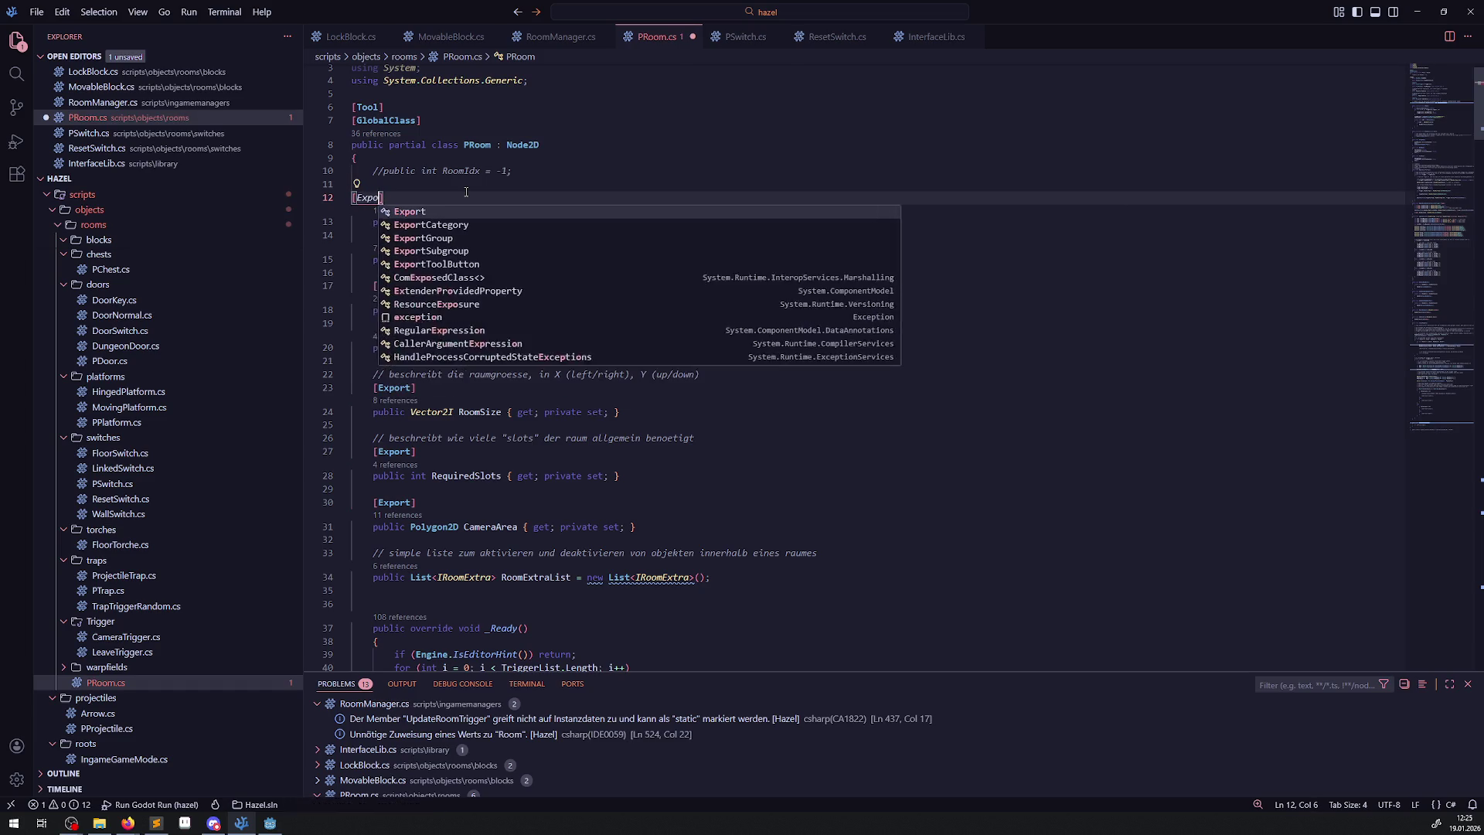
pyautogui.write(']')
pyautogui.press('Return')
pyautogui.write('publ')
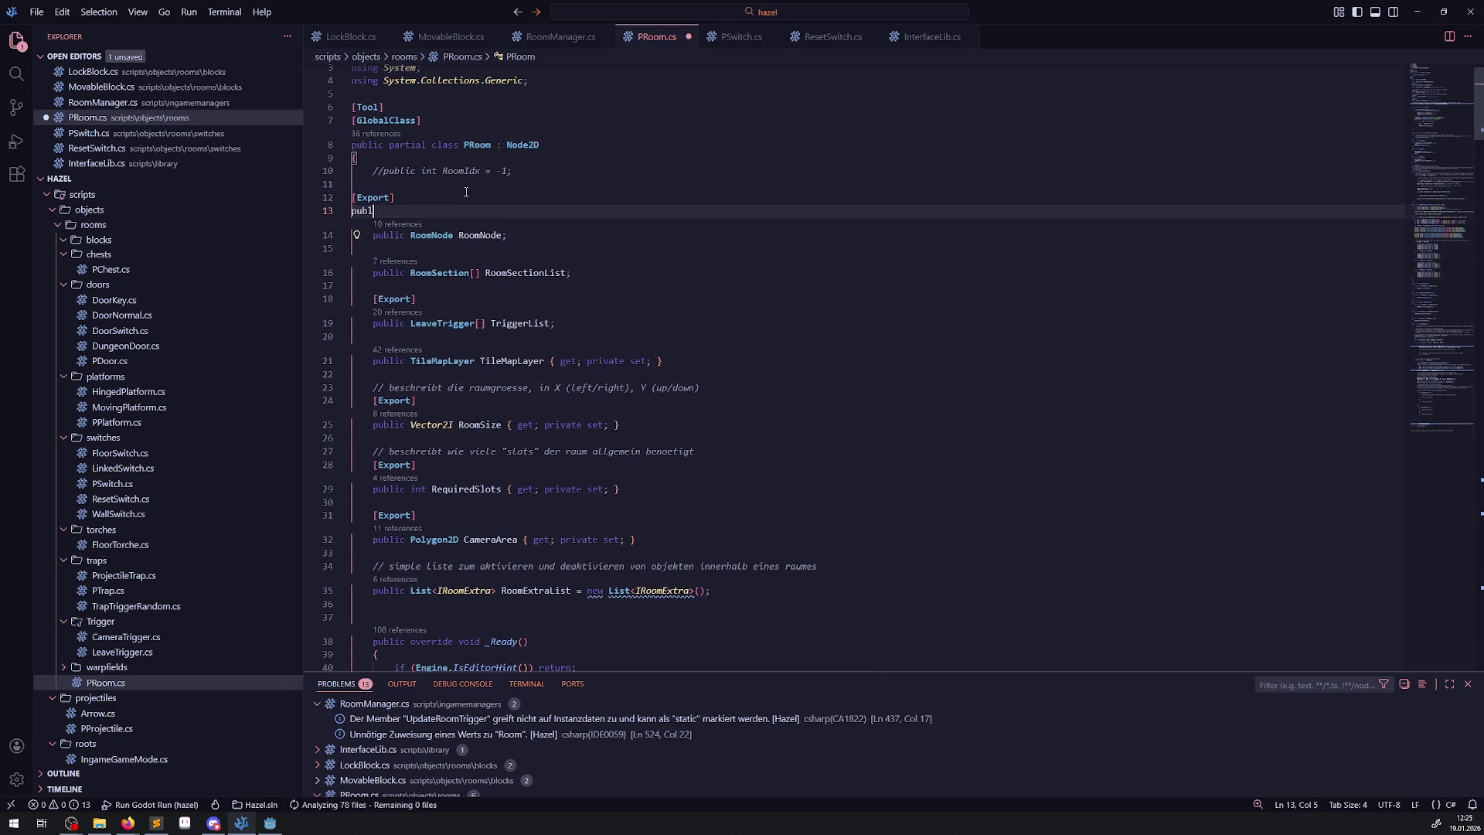
pyautogui.write('ic bo')
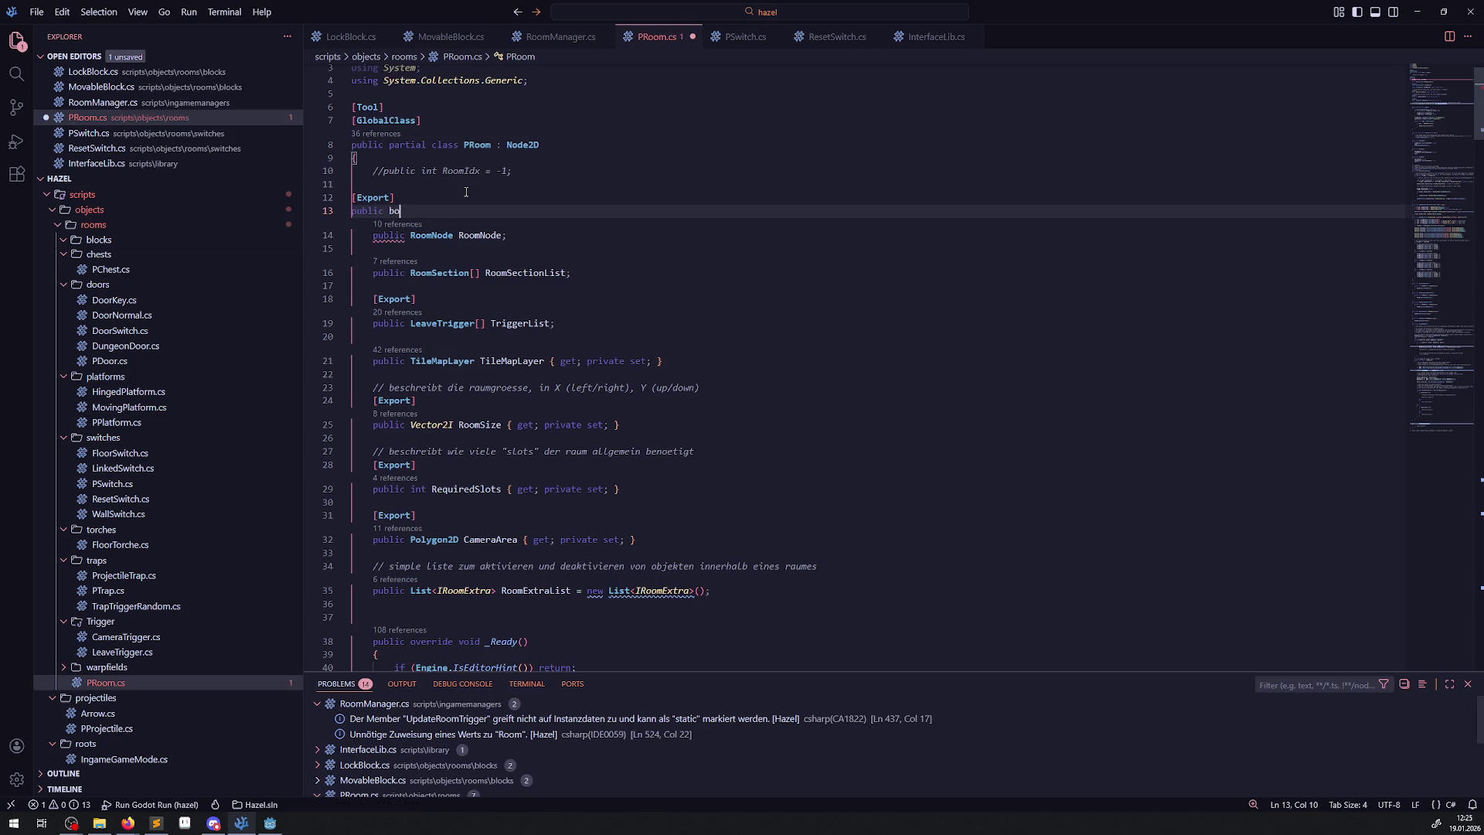
pyautogui.write('ol bHas')
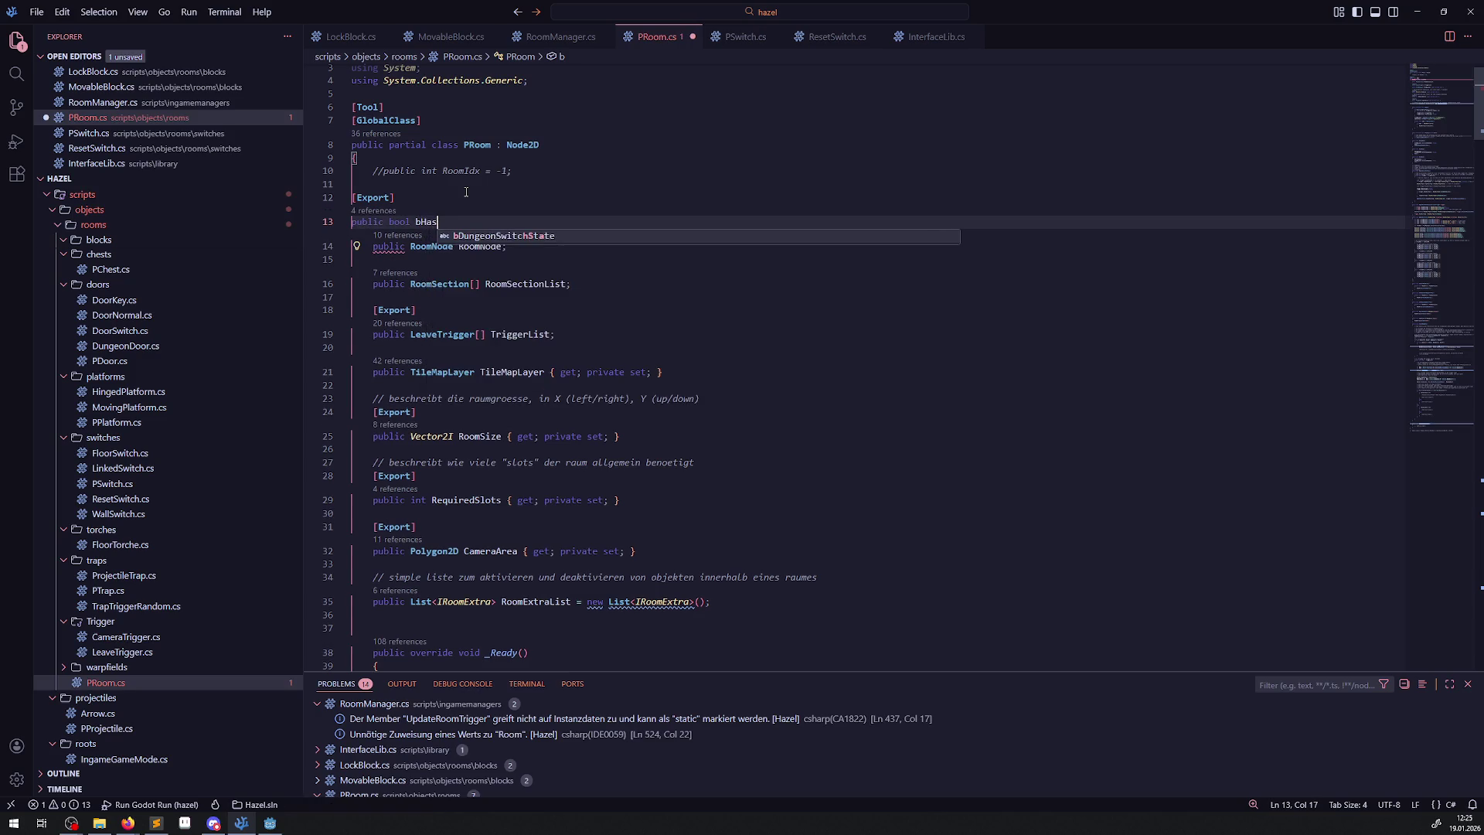
pyautogui.write('DynamicTi')
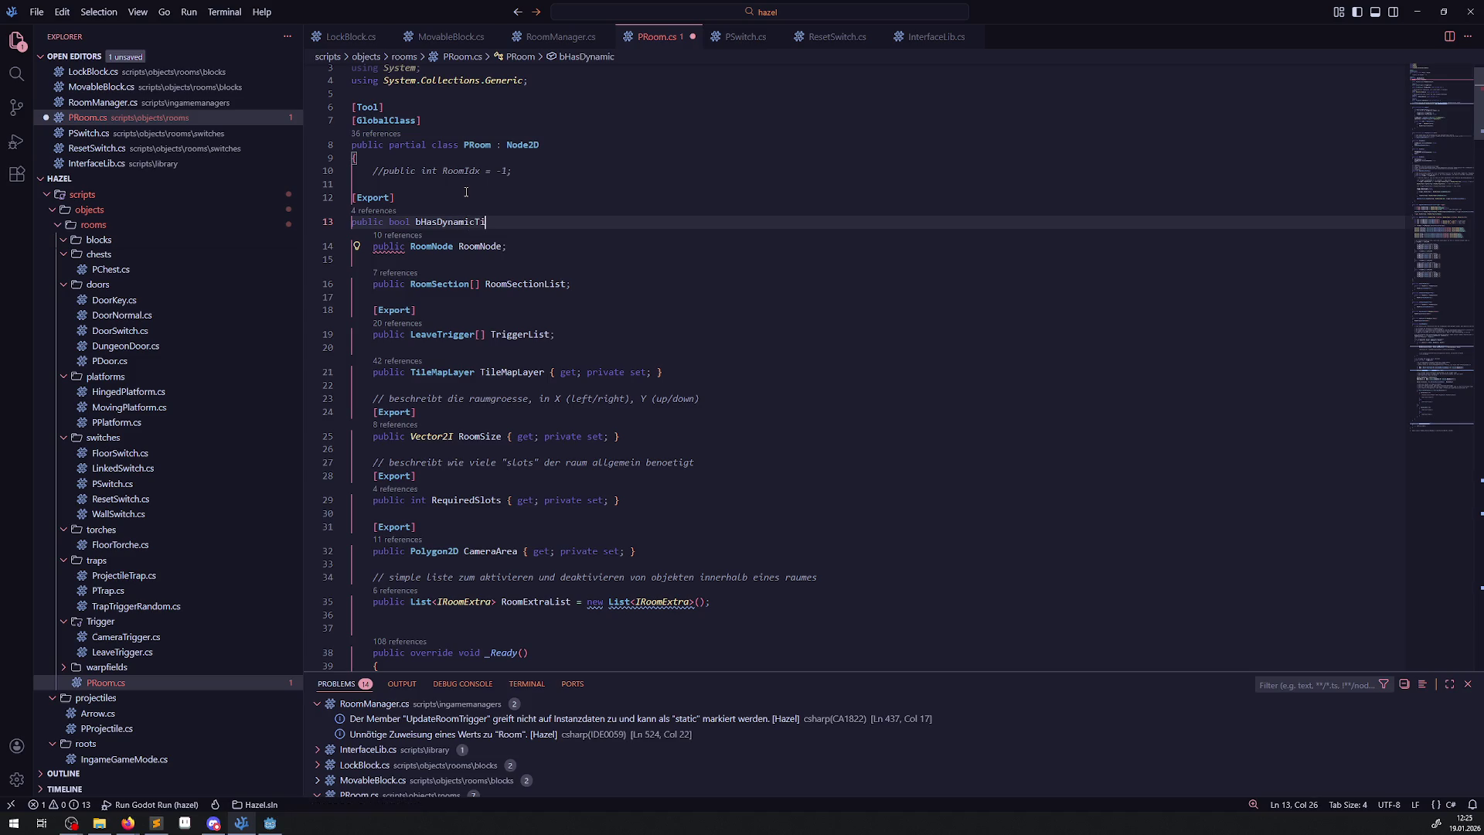
pyautogui.write('les = false;')
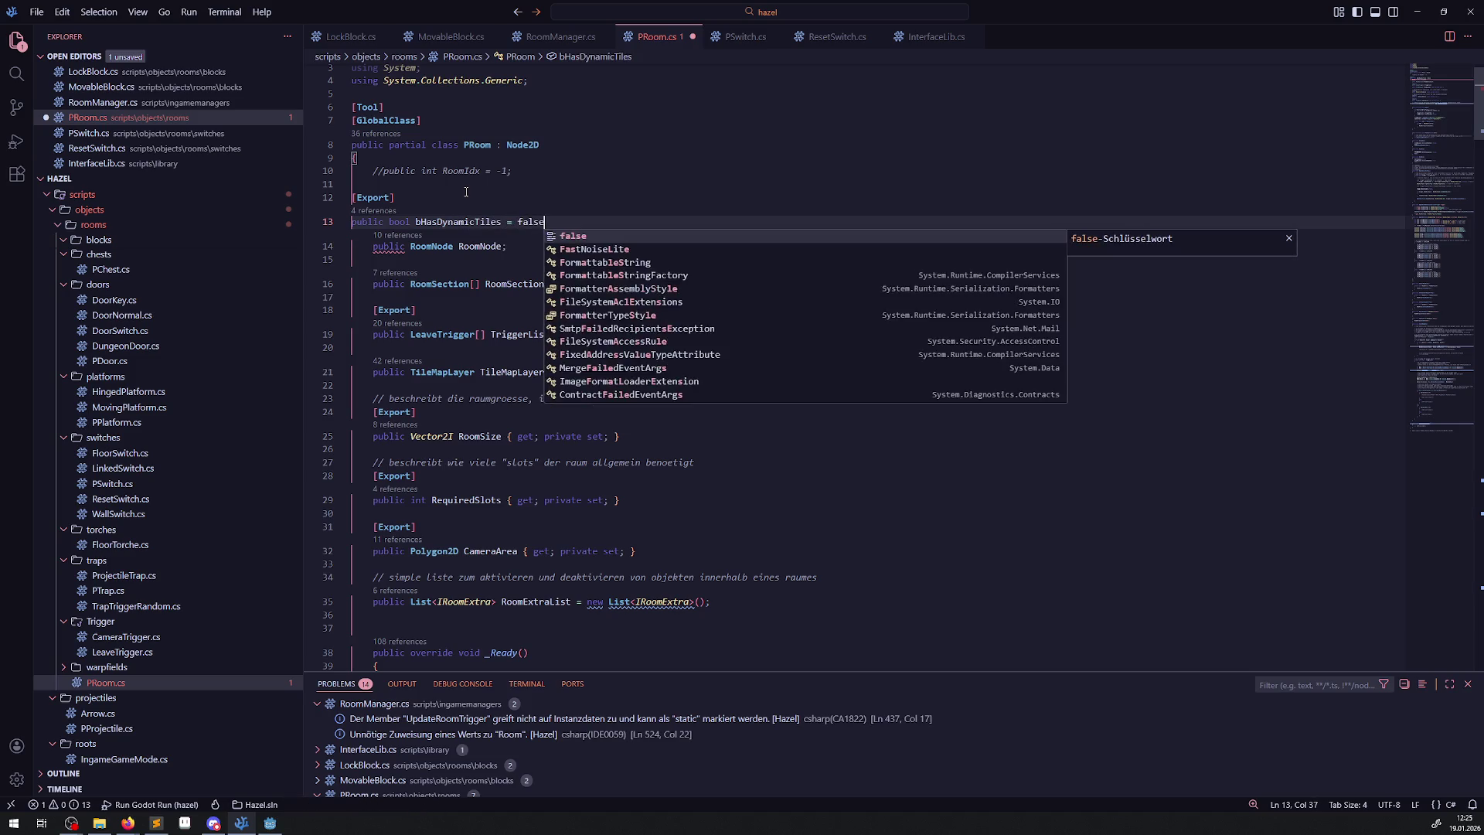
pyautogui.hotkey('ctrl', 's')
# Start a comment line above the new field beginning with the word DynamicTiles.
pyautogui.click(466, 191)
pyautogui.press('Up')
pyautogui.press('Return')
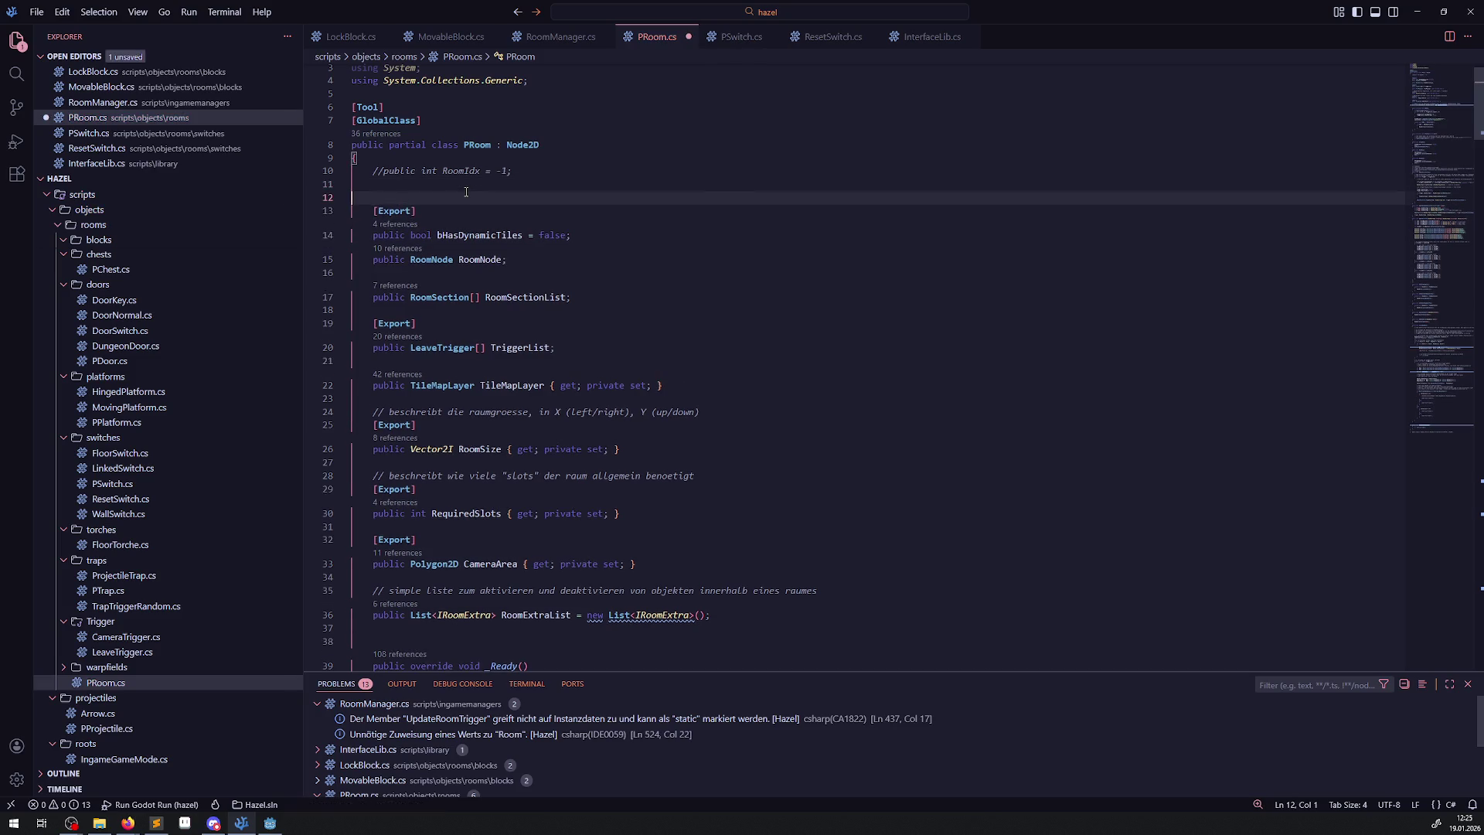
pyautogui.write('///')
pyautogui.doubleClick(461, 236)
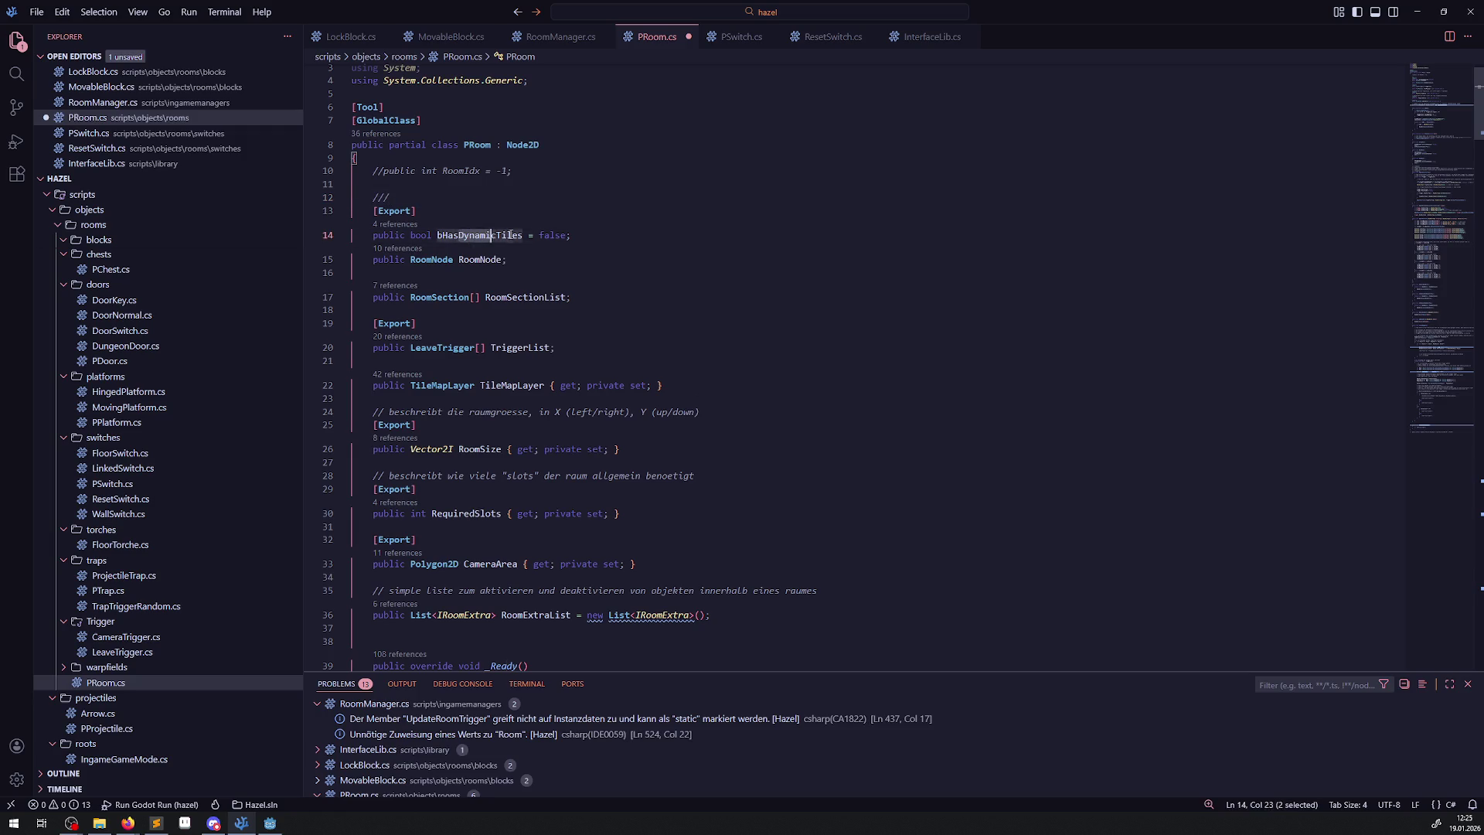
pyautogui.hotkey('ctrl', 'c')
pyautogui.press('Up')
pyautogui.press('Up')
pyautogui.hotkey('ctrl', 'v')
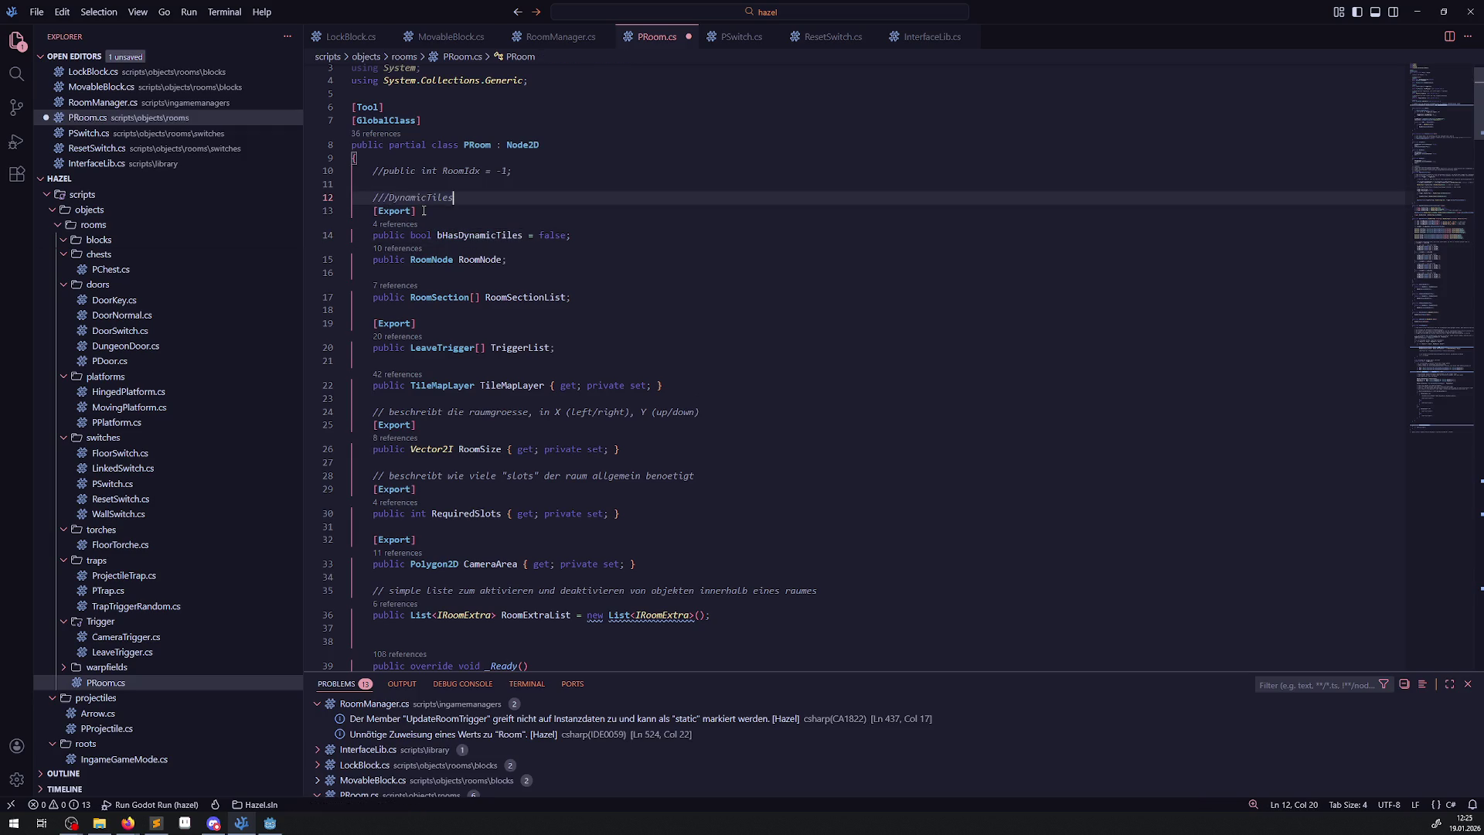
# Finish the German comment: dynamic tiles are switched by state when the dungeon loads; save.
pyautogui.write(' sind tiles, d')
pyautogui.write('ie ')
pyautogui.write('biem init')
pyautogui.hotkey('ctrl', 'BackSpace')
pyautogui.hotkey('ctrl', 'BackSpace')
pyautogui.write('aufgr')
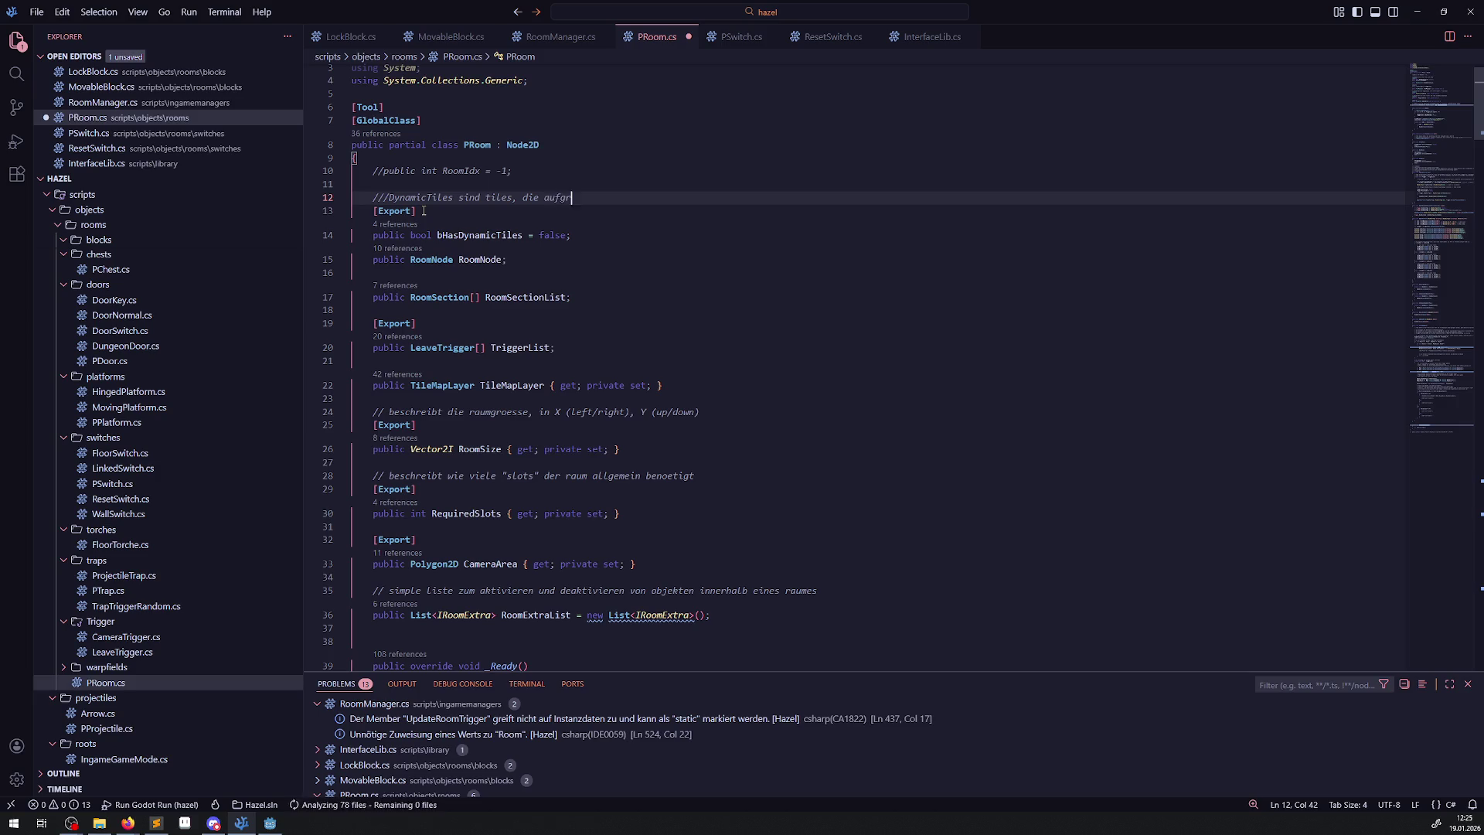
pyautogui.write('und von states ')
pyautogui.write('beim ladesn des dungeons')
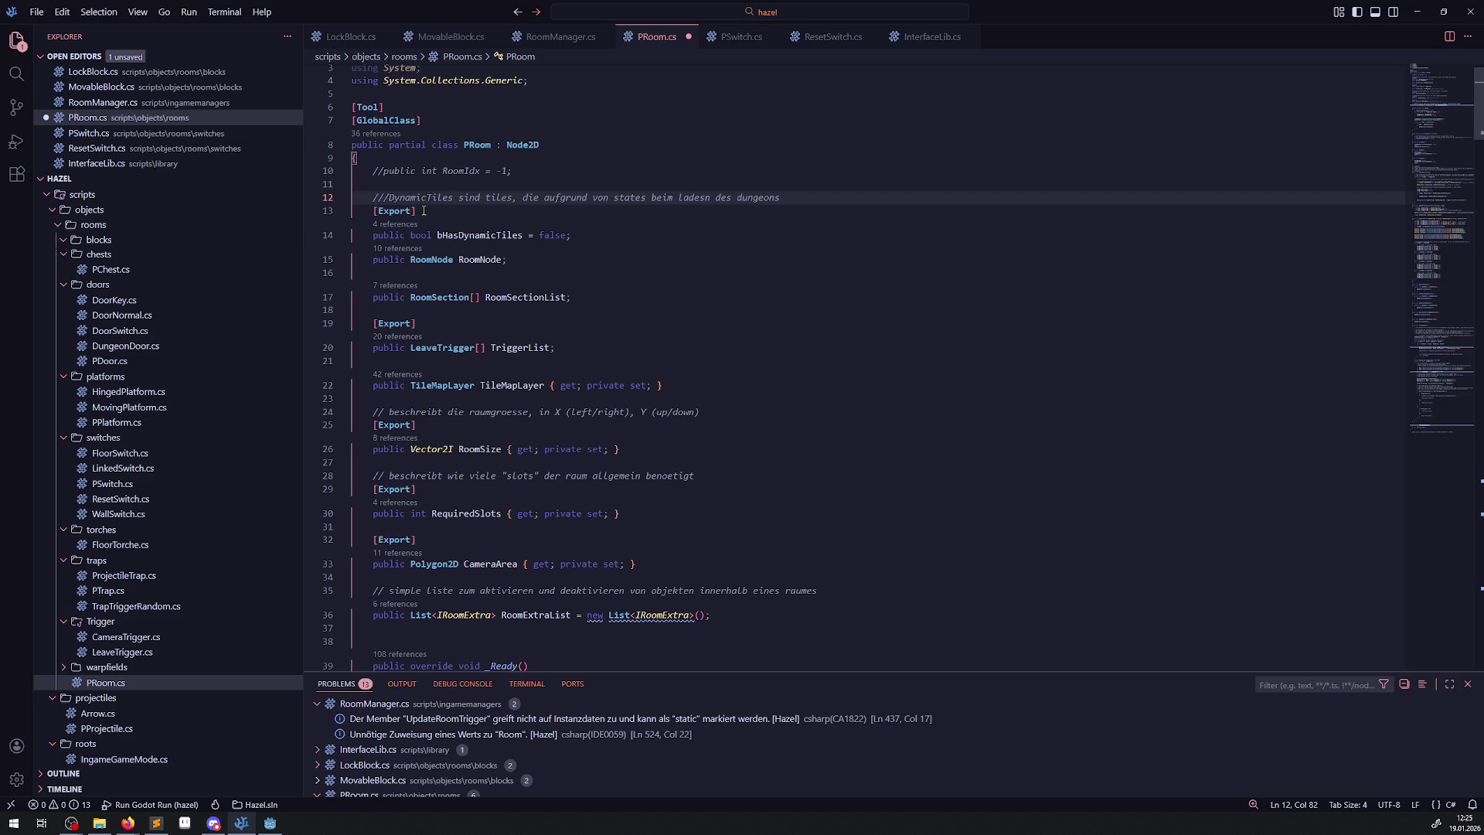
pyautogui.hotkey('ctrl', 'Left')
pyautogui.press('Left')
pyautogui.press('Left')
pyautogui.press('Left')
pyautogui.press('Left')
pyautogui.press('BackSpace')
pyautogui.press('End')
pyautogui.press('BackSpace')
pyautogui.write('gewechselt wer')
pyautogui.write('den')
pyautogui.hotkey('ctrl', 's')
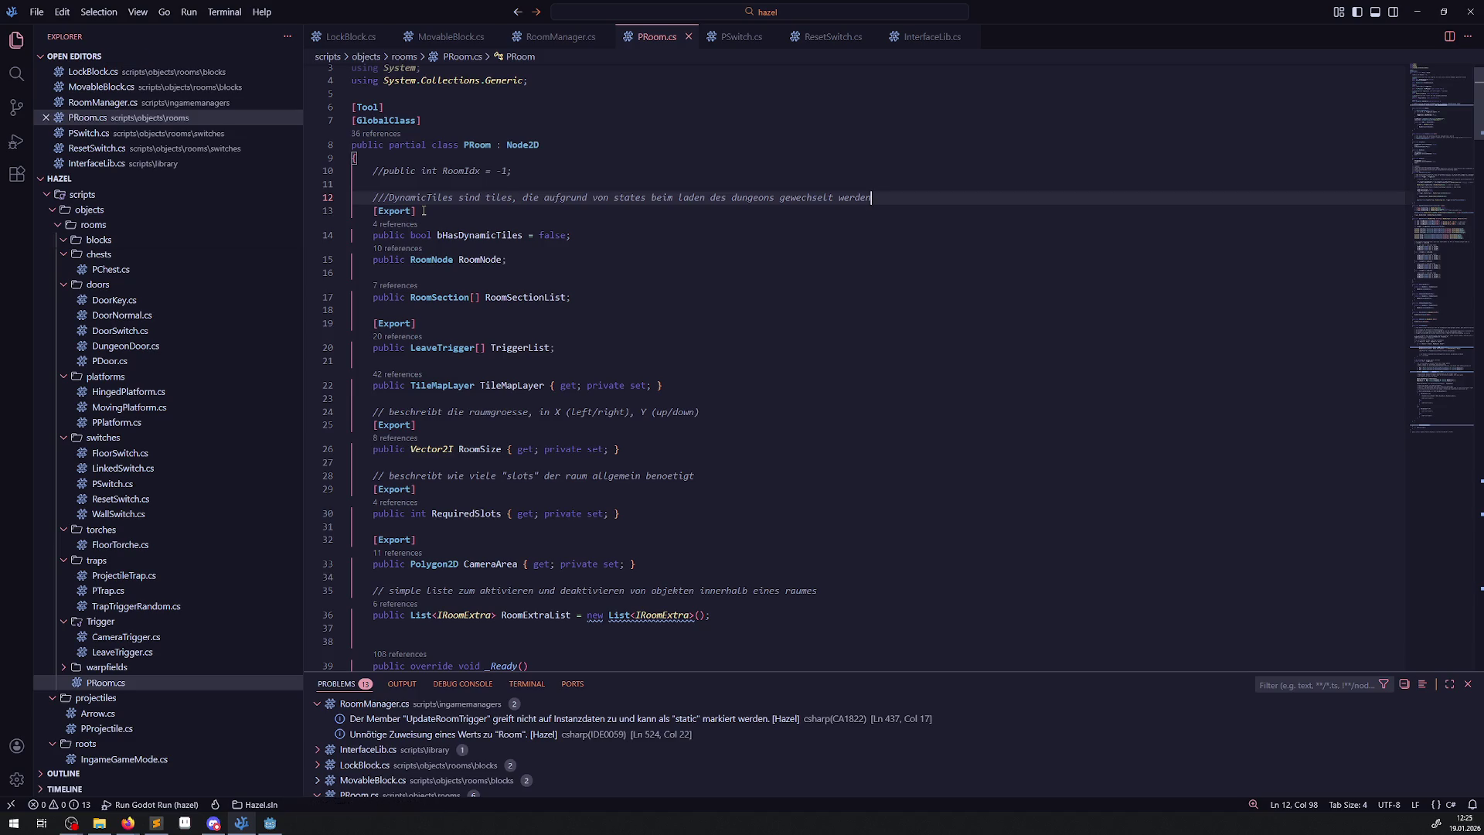
# Add a blank line below the bHasDynamicTiles declaration and save PRoom.cs.
pyautogui.click(598, 235)
pyautogui.press('Return')
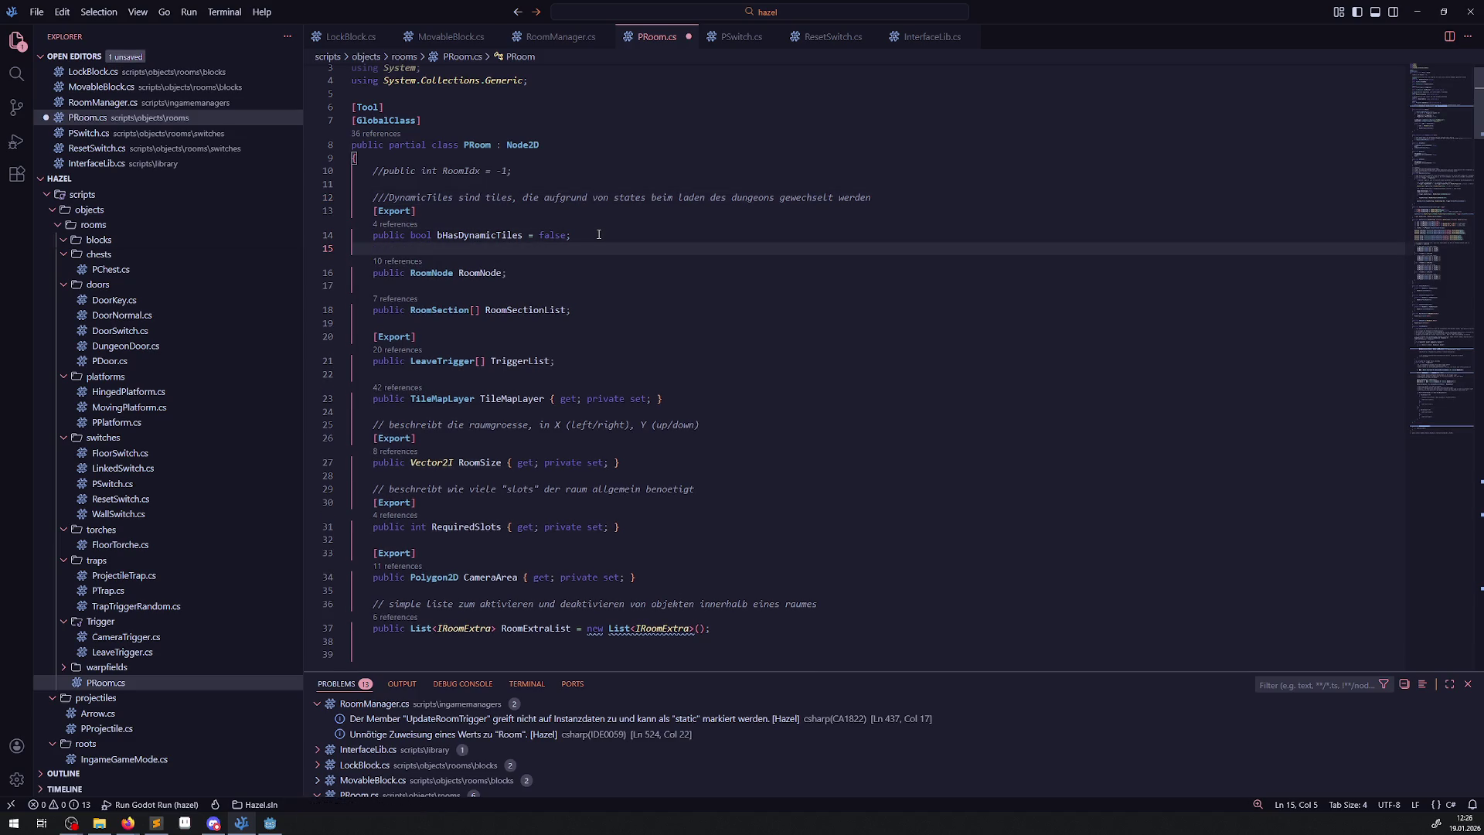
pyautogui.hotkey('ctrl', 's')
pyautogui.doubleClick(464, 240)
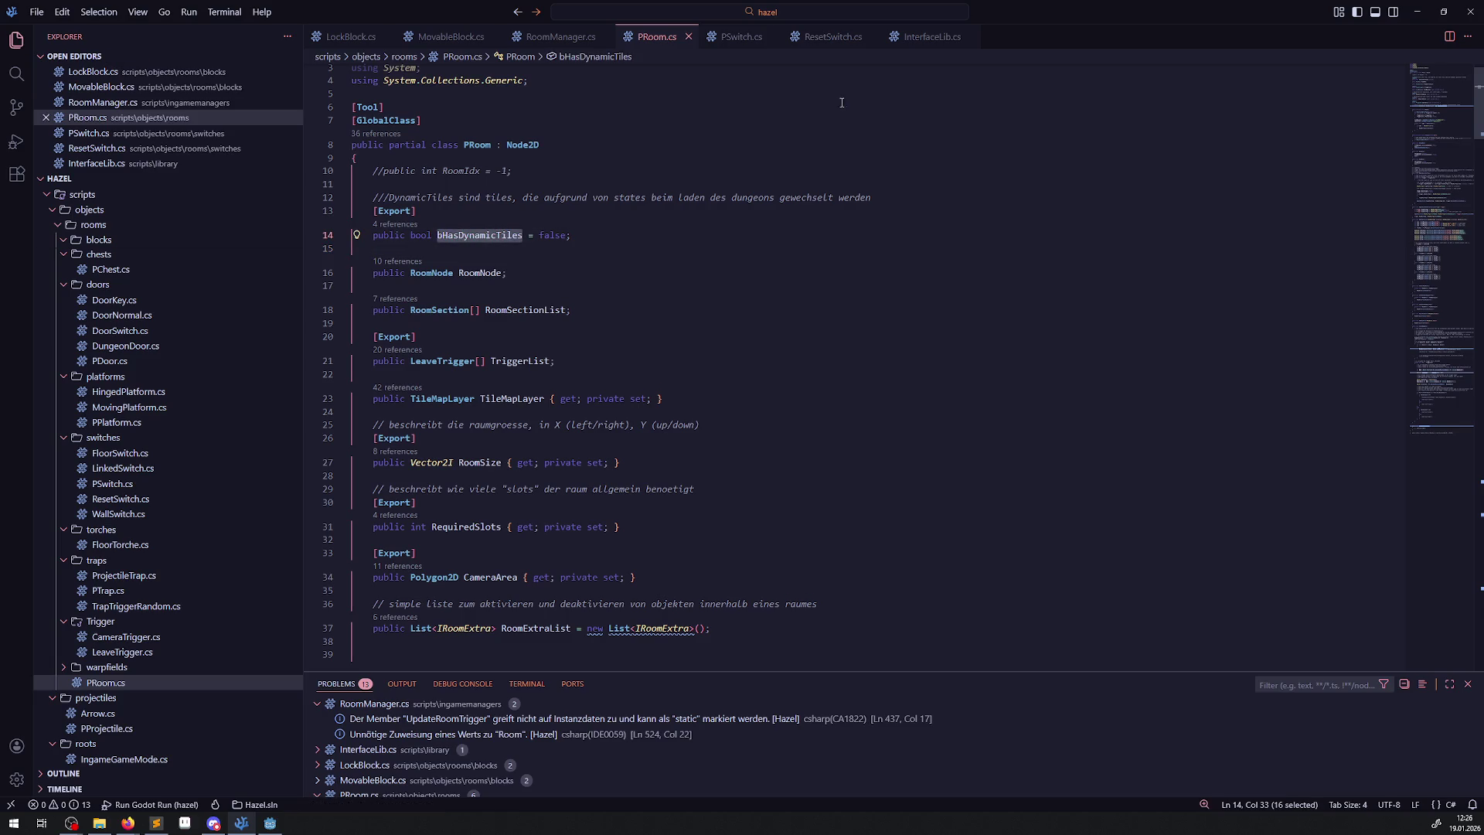
# In RoomManager.cs, add if (!Room.bHasDynamicTiles) continue; inside the room foreach, save, and return to Godot.
pyautogui.click(561, 36)
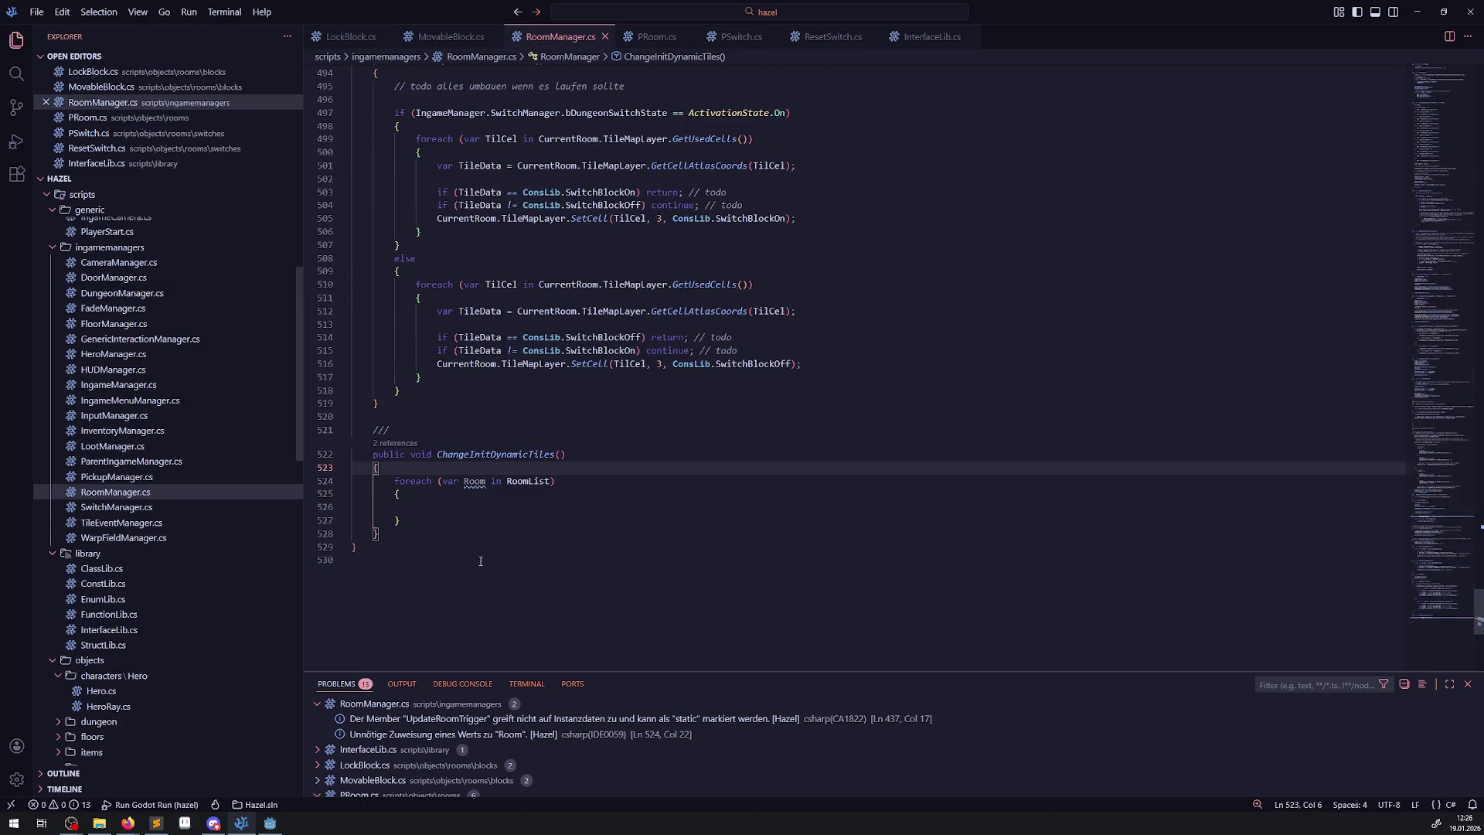
pyautogui.click(448, 508)
pyautogui.write('if()')
pyautogui.write('Room.bHasDynamicTiles')
pyautogui.press('Home')
pyautogui.press('Right')
pyautogui.press('Right')
pyautogui.press('Right')
pyautogui.write('!')
pyautogui.press('End')
pyautogui.write('cont')
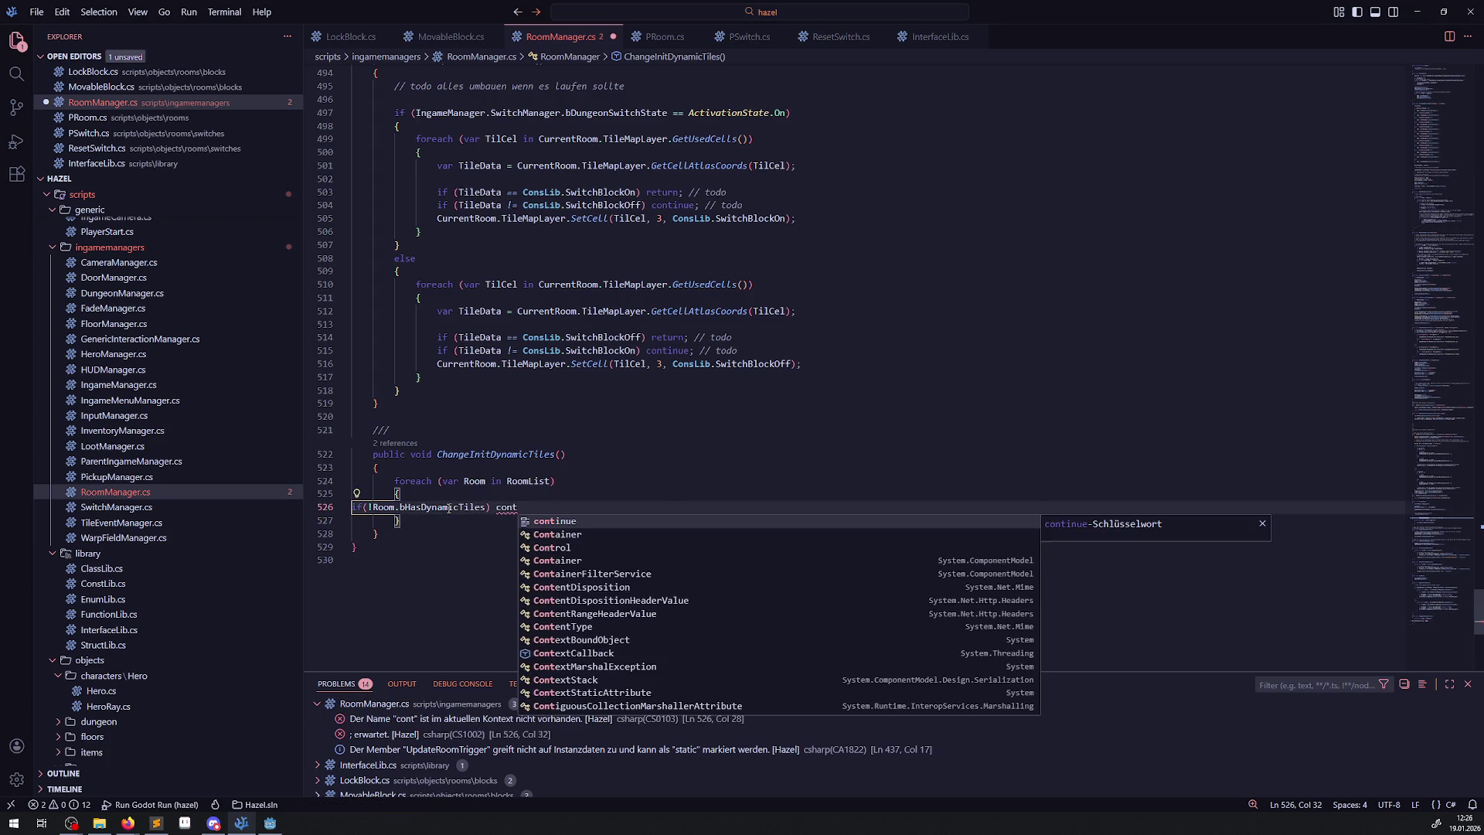
pyautogui.press('Tab')
pyautogui.write(';')
pyautogui.hotkey('ctrl', 's')
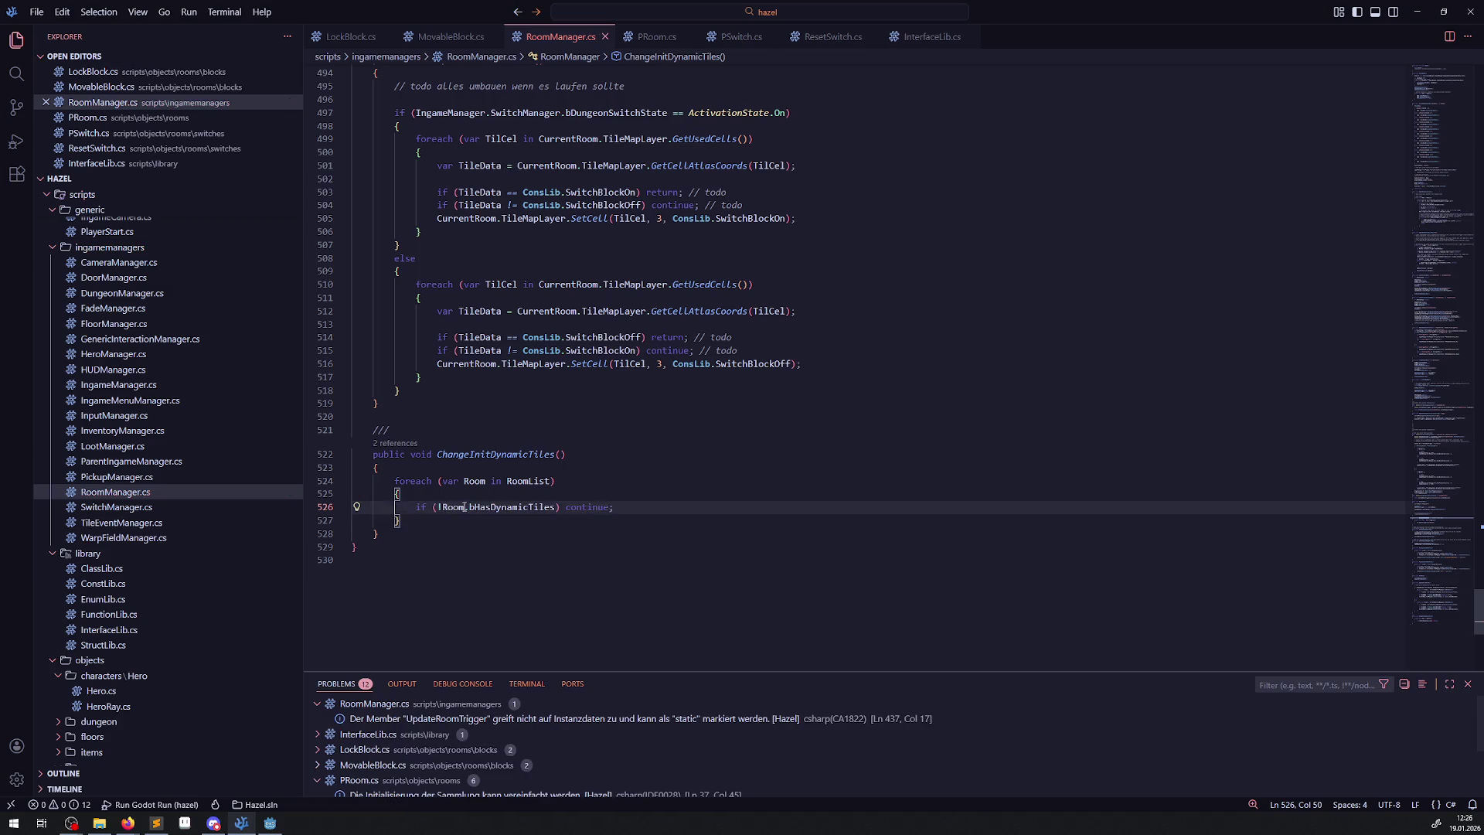
pyautogui.click(270, 823)
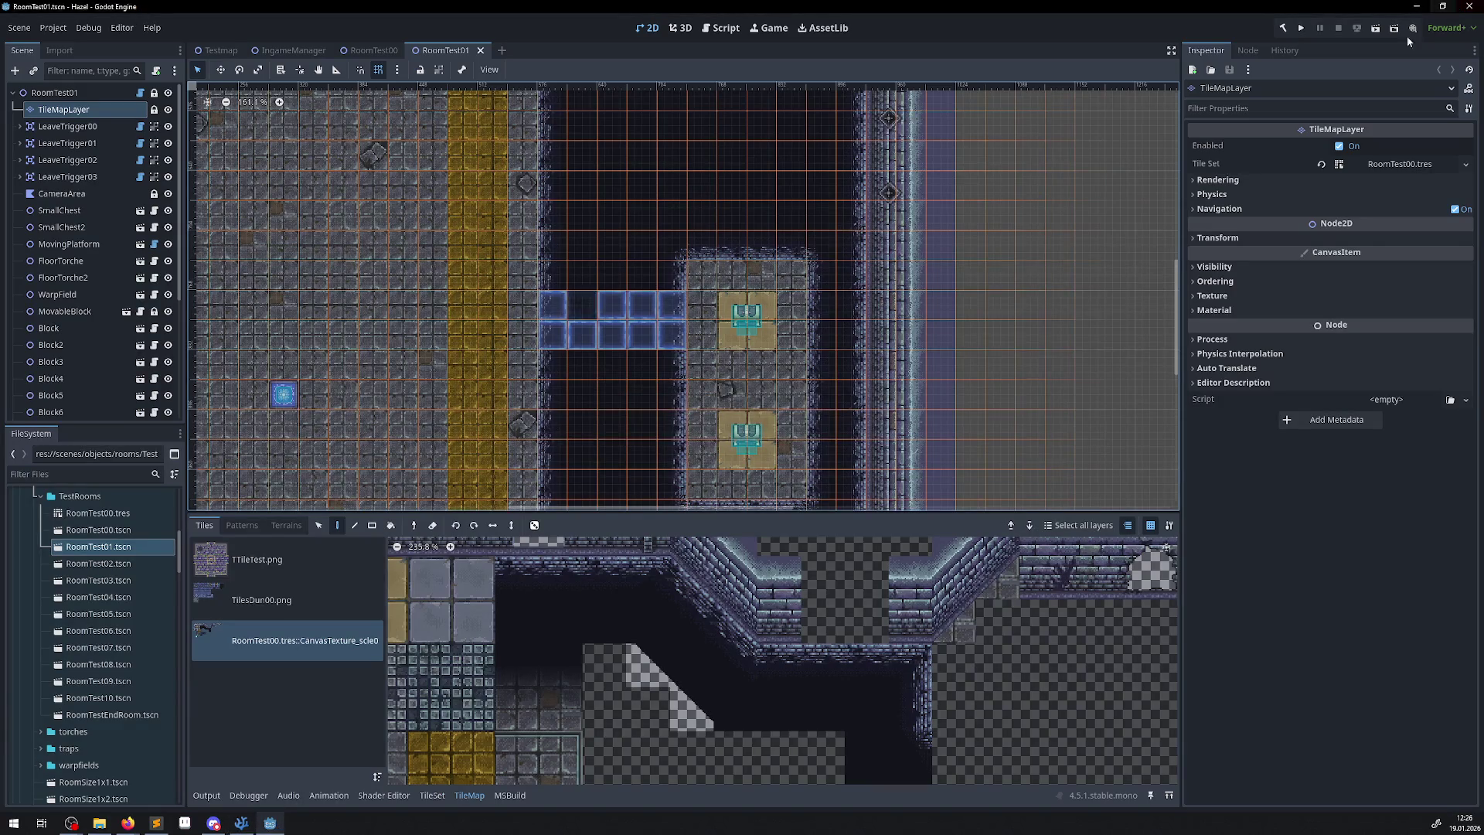
# Rebuild the C# project, tick B Has Dynamic Tiles on RoomTest01, and return to Visual Studio Code.
pyautogui.click(1273, 31)
pyautogui.click(75, 95)
pyautogui.click(1331, 165)
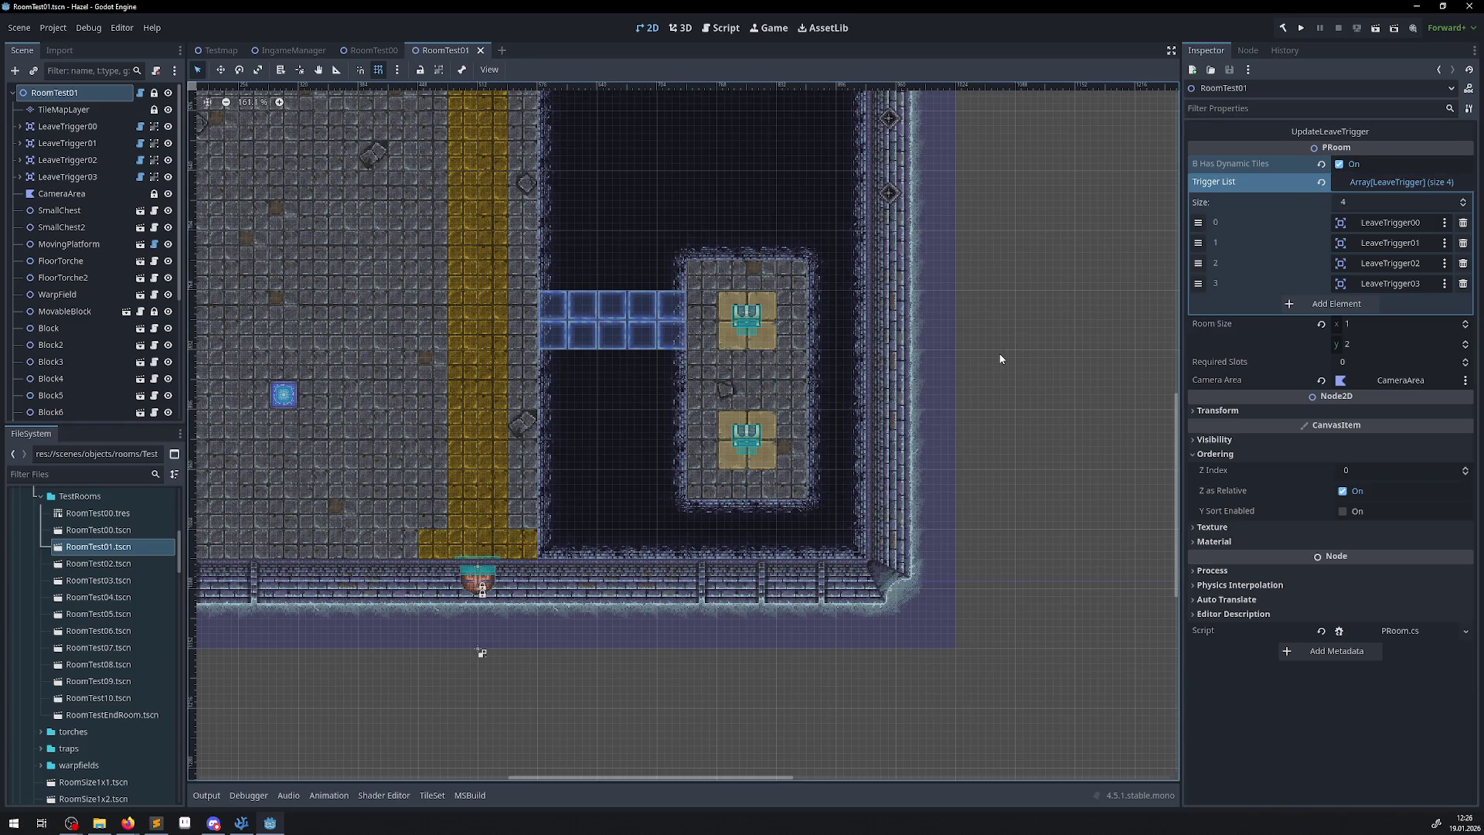
pyautogui.click(241, 823)
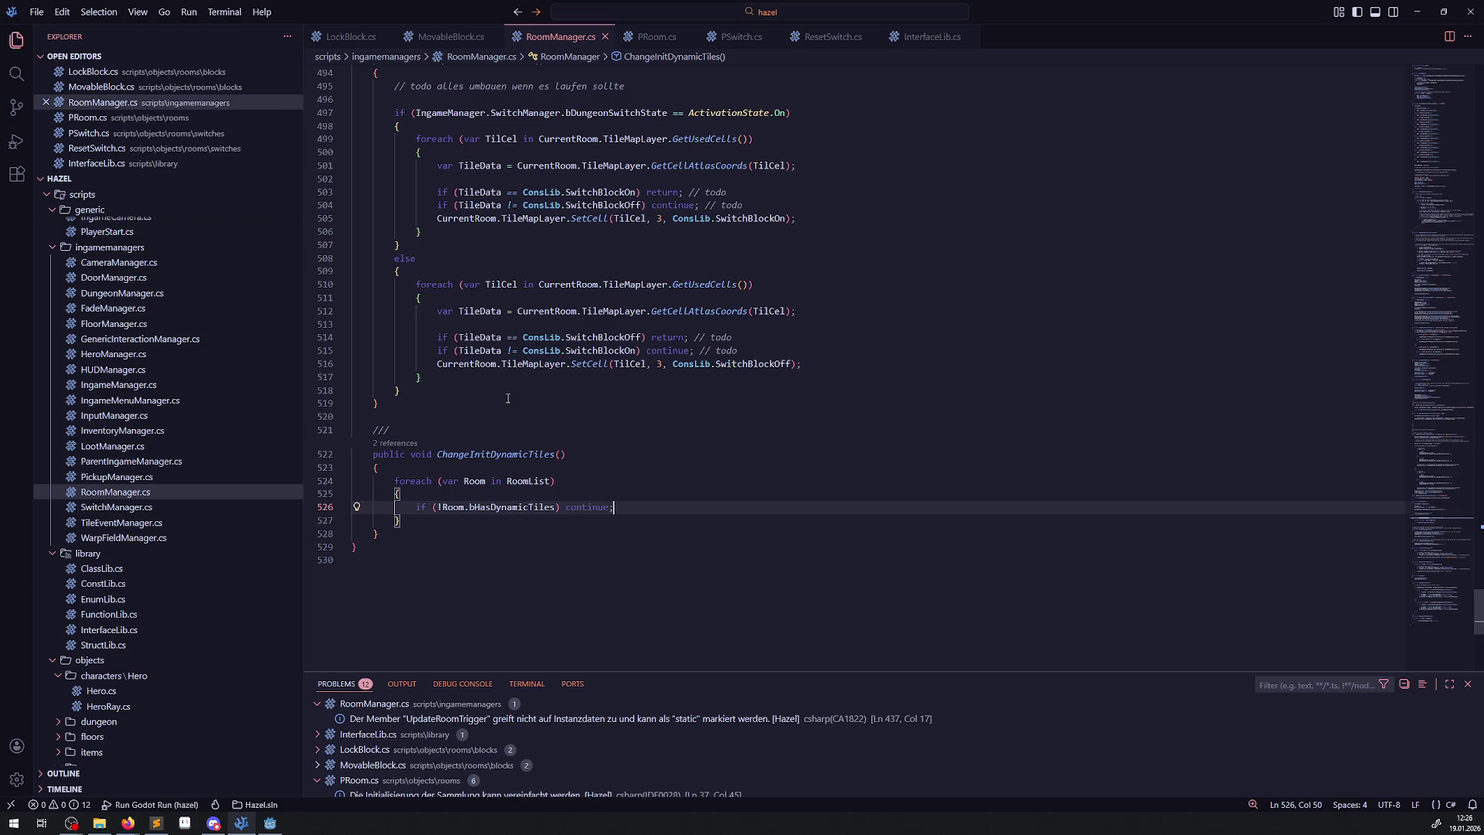
# Reuse the foreach (var TilCel in ...GetUsedCells()) header after the continue line, with a closing brace.
pyautogui.scroll(2, 620, 351)
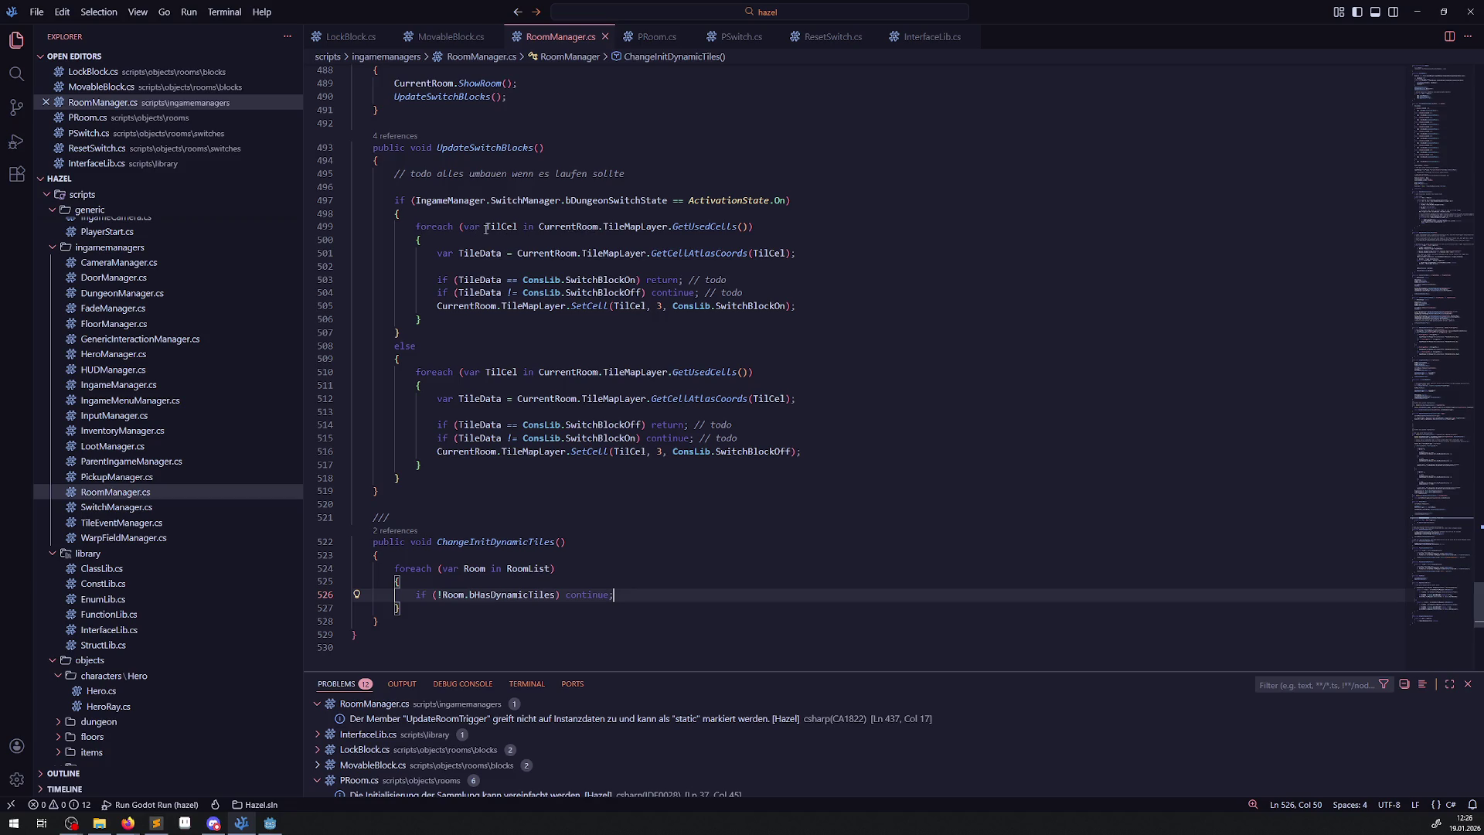
pyautogui.moveTo(416, 227); pyautogui.dragTo(431, 240)
pyautogui.hotkey('ctrl', 'c')
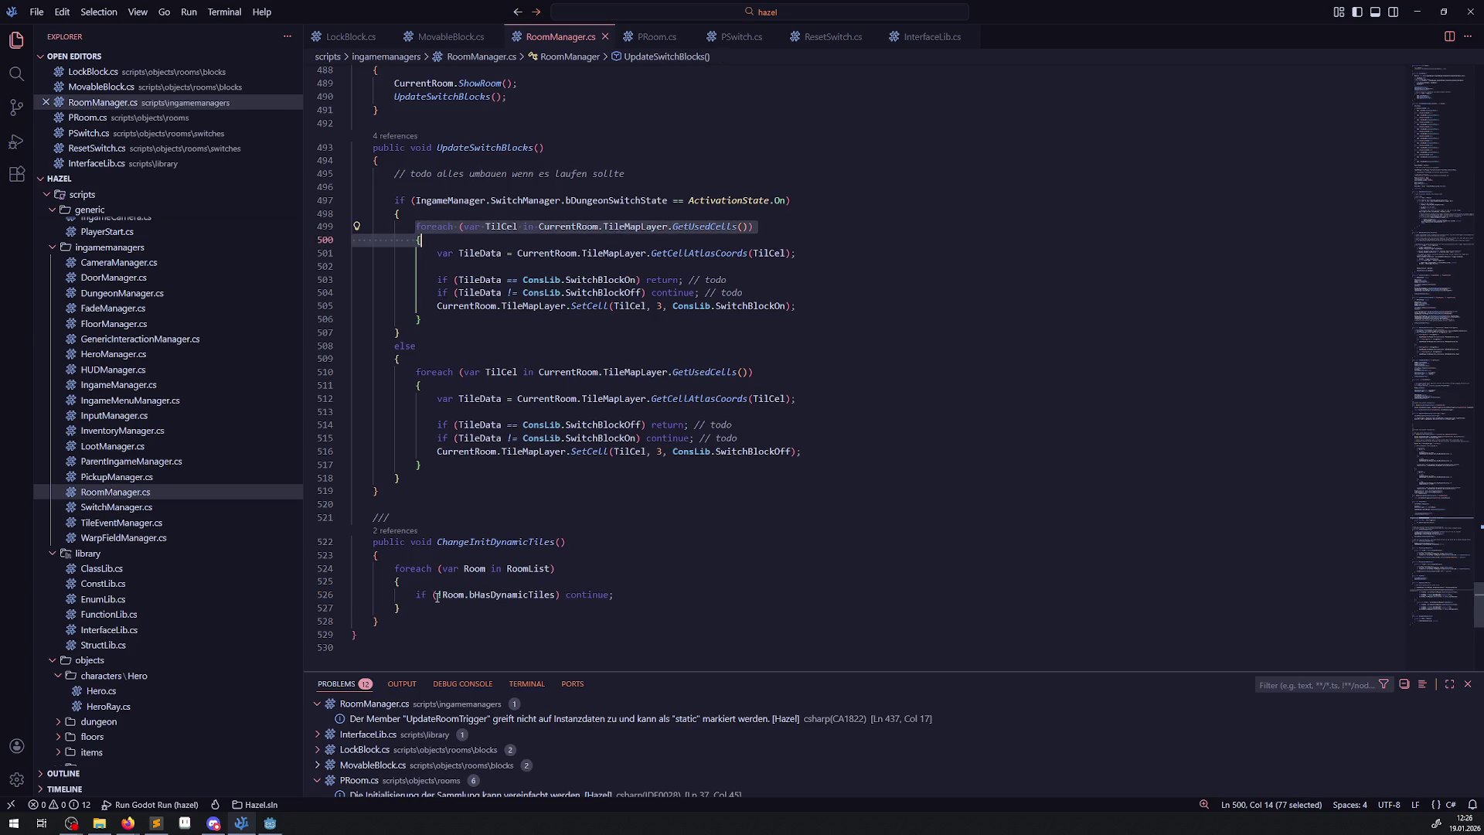
pyautogui.click(634, 588)
pyautogui.click(634, 594)
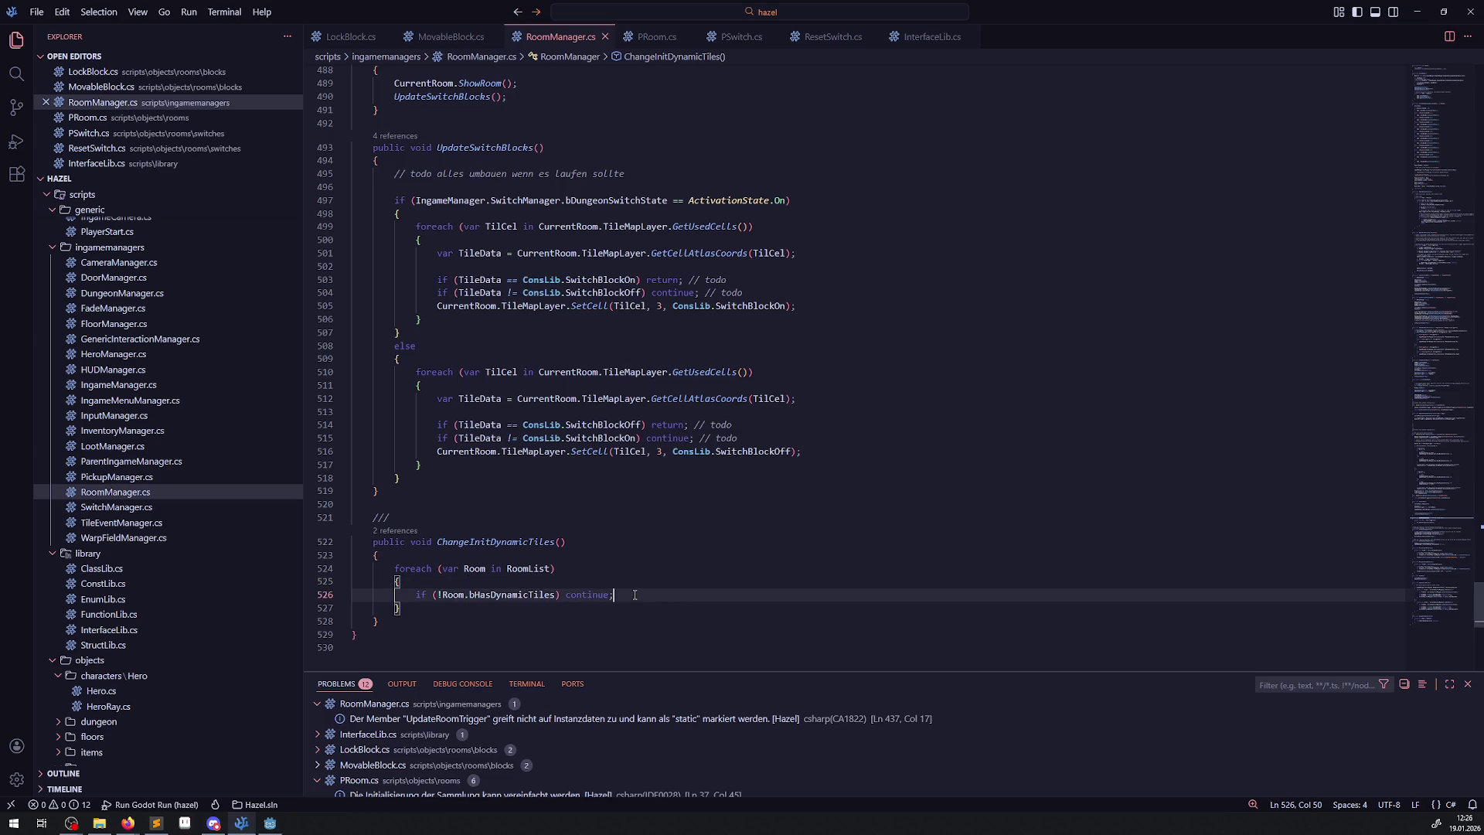
pyautogui.press('Return')
pyautogui.hotkey('ctrl', 'v')
pyautogui.press('Return')
pyautogui.write('}')
pyautogui.hotkey('ctrl', 's')
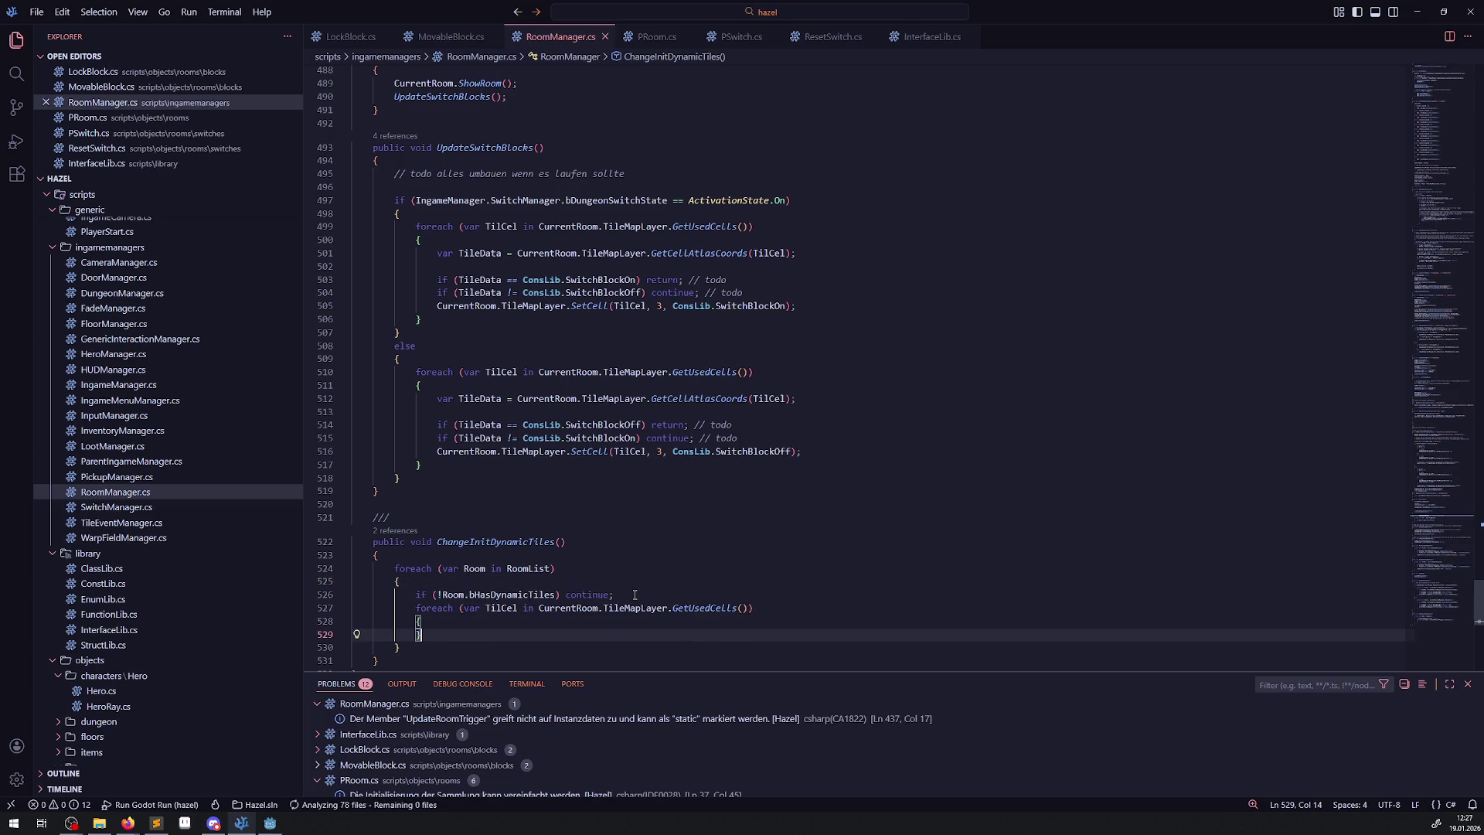
pyautogui.scroll(-4, 634, 595)
pyautogui.moveTo(703, 462)
pyautogui.scroll(2, 562, 337)
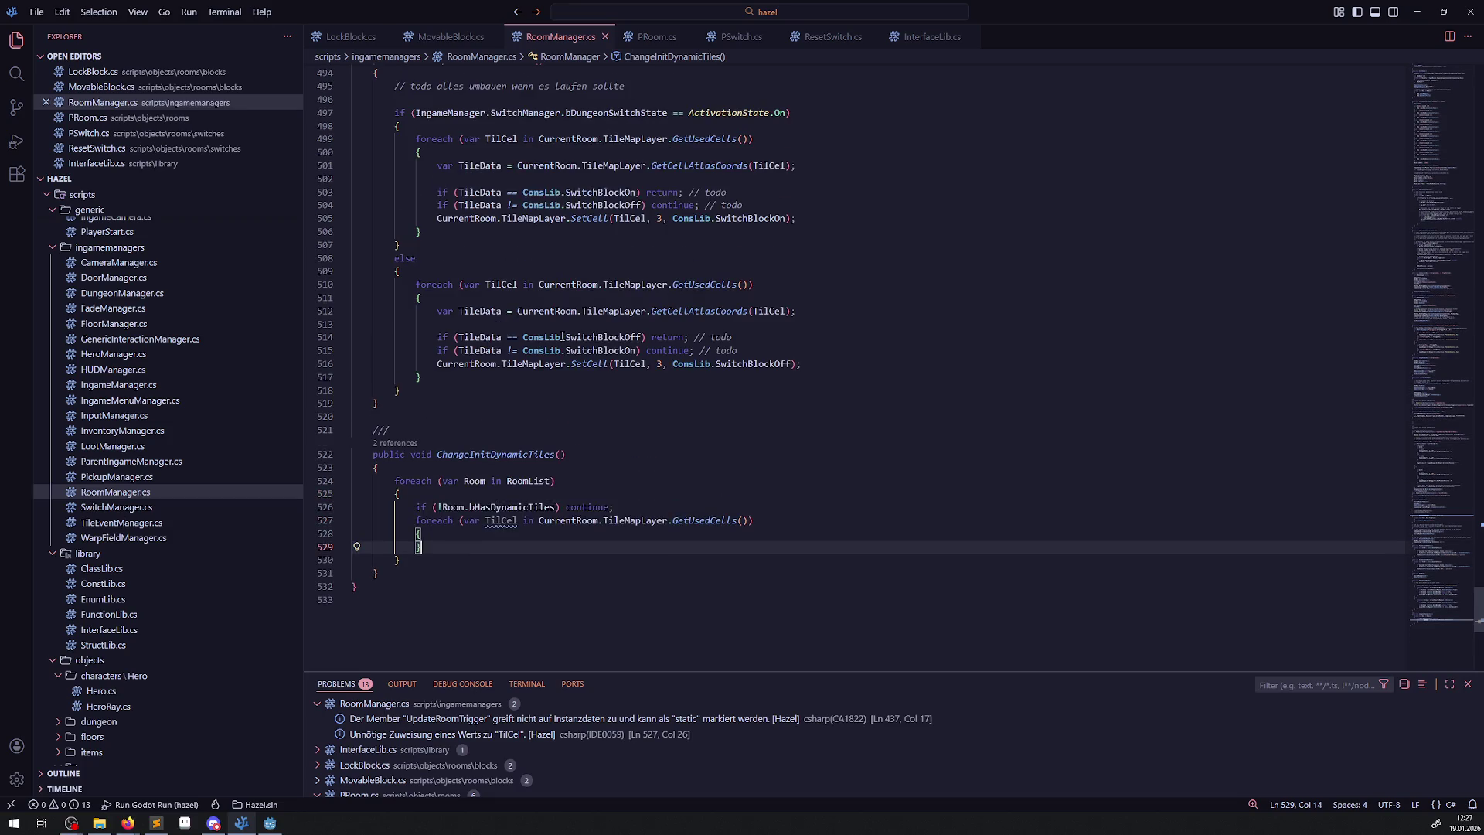
# Begin an if inside the new loop reading if(TilCel == Vector.
pyautogui.press('Up')
pyautogui.press('Return')
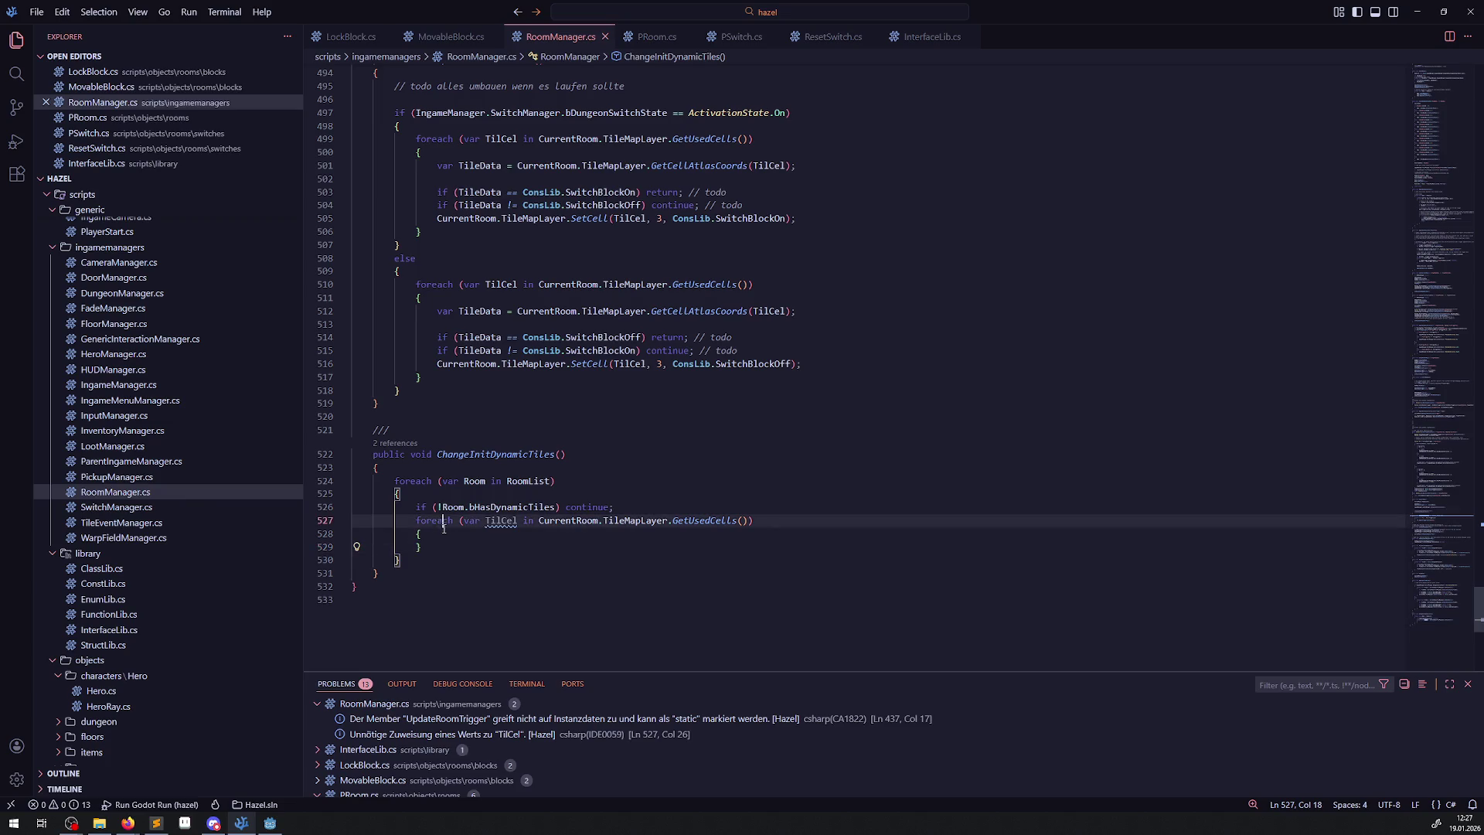
pyautogui.write('if(')
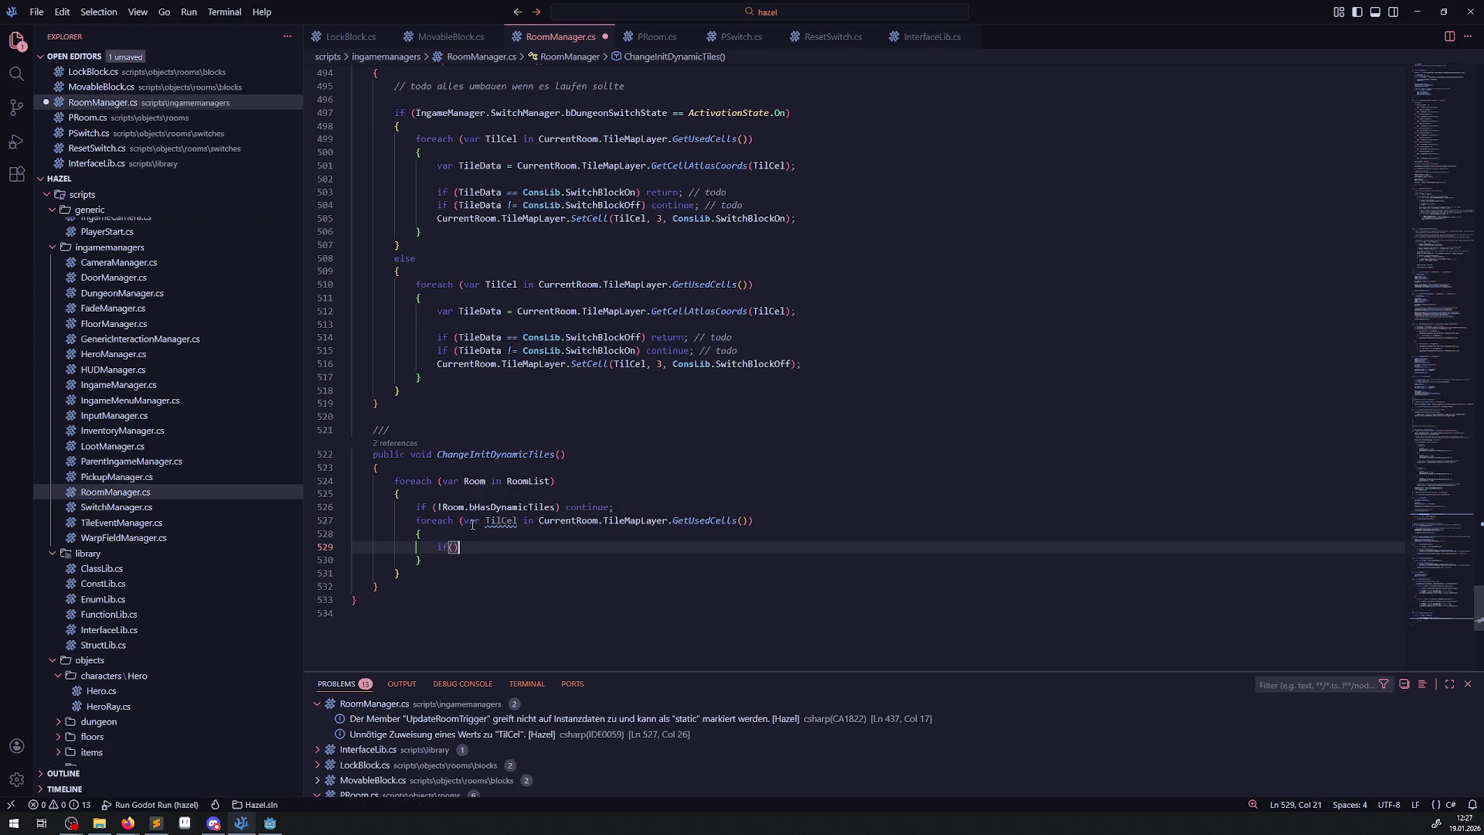
pyautogui.doubleClick(488, 522)
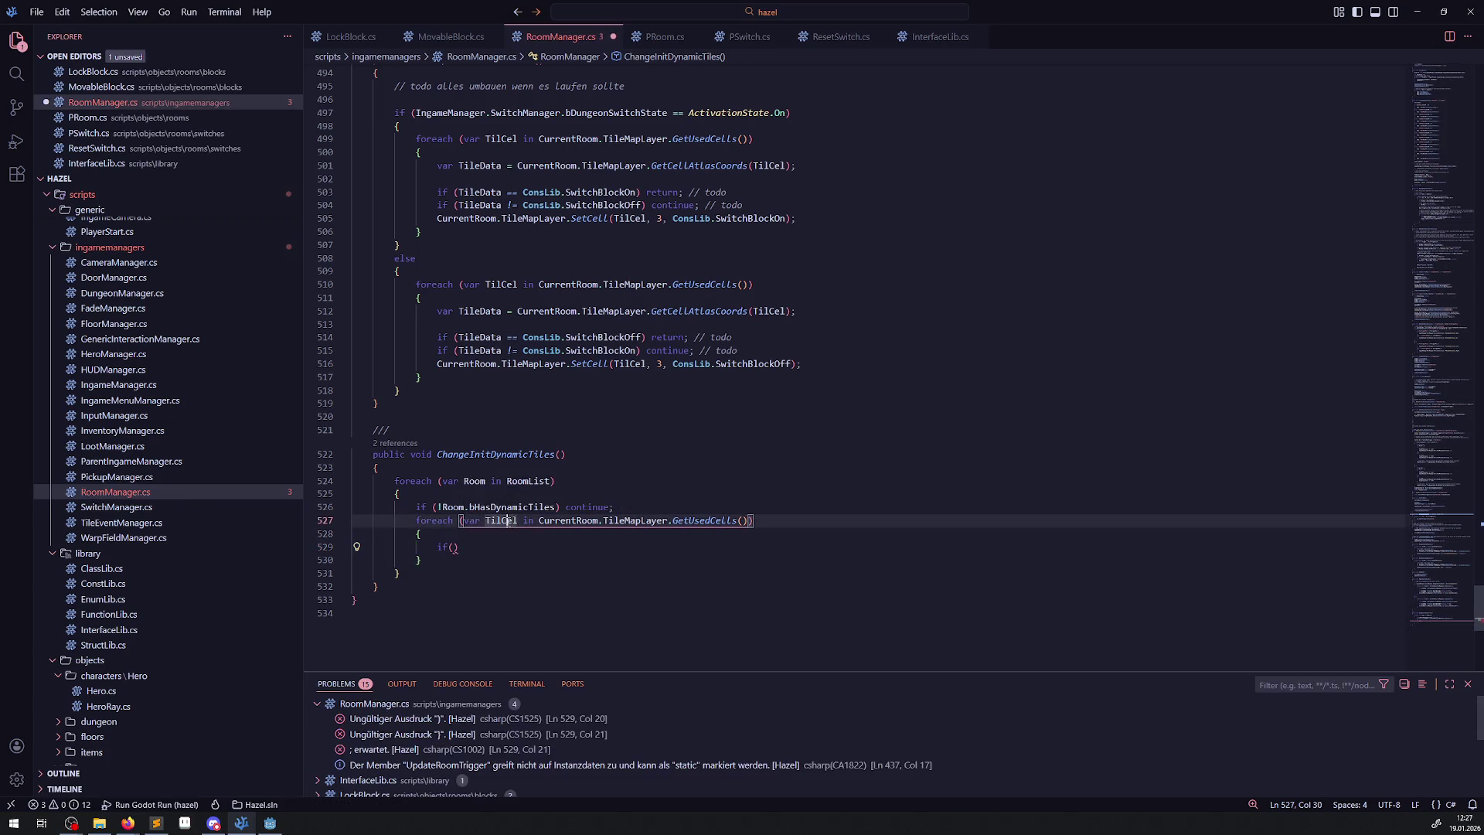
pyautogui.hotkey('ctrl', 'c')
pyautogui.click(454, 549)
pyautogui.hotkey('ctrl', 'v')
pyautogui.write('== ')
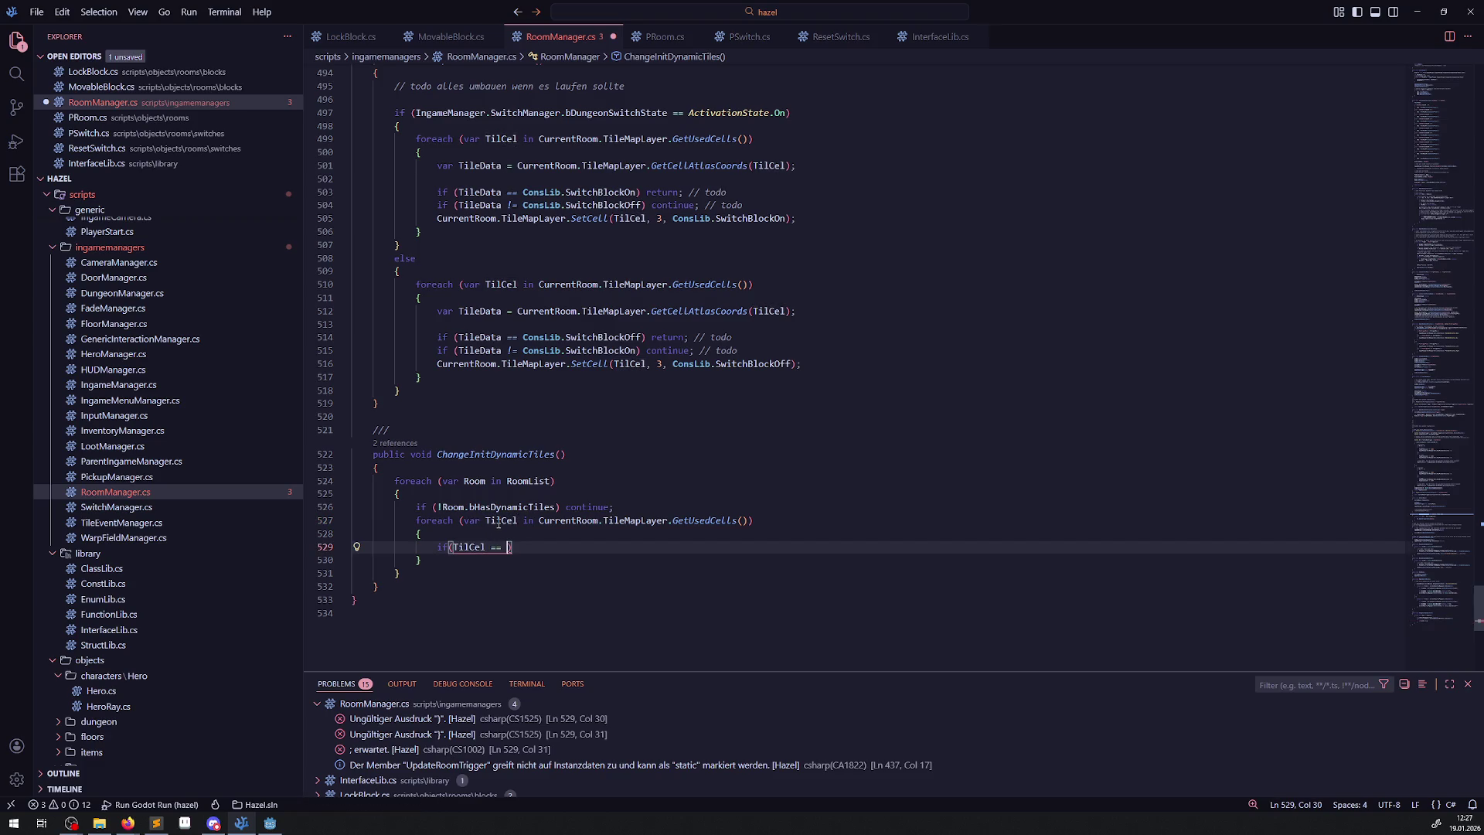
pyautogui.write('Vector')
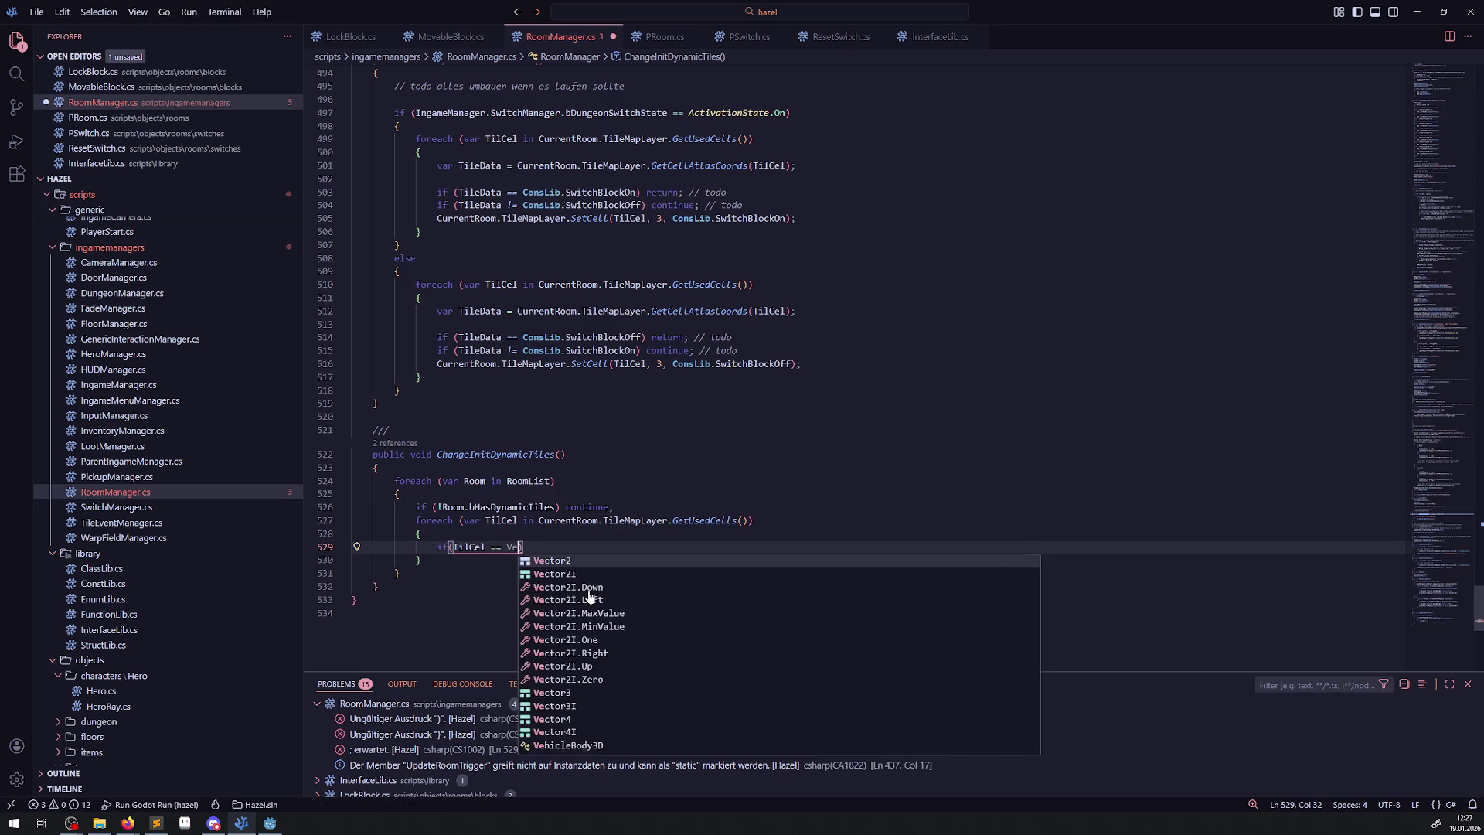
# Complete the condition as TilCel == new Vector2I(6, 8) and save.
pyautogui.click(588, 589)
pyautogui.write('()')
pyautogui.hotkey('ctrl', 'Left')
pyautogui.hotkey('ctrl', 'Left')
pyautogui.write('new')
pyautogui.hotkey('ctrl', 's')
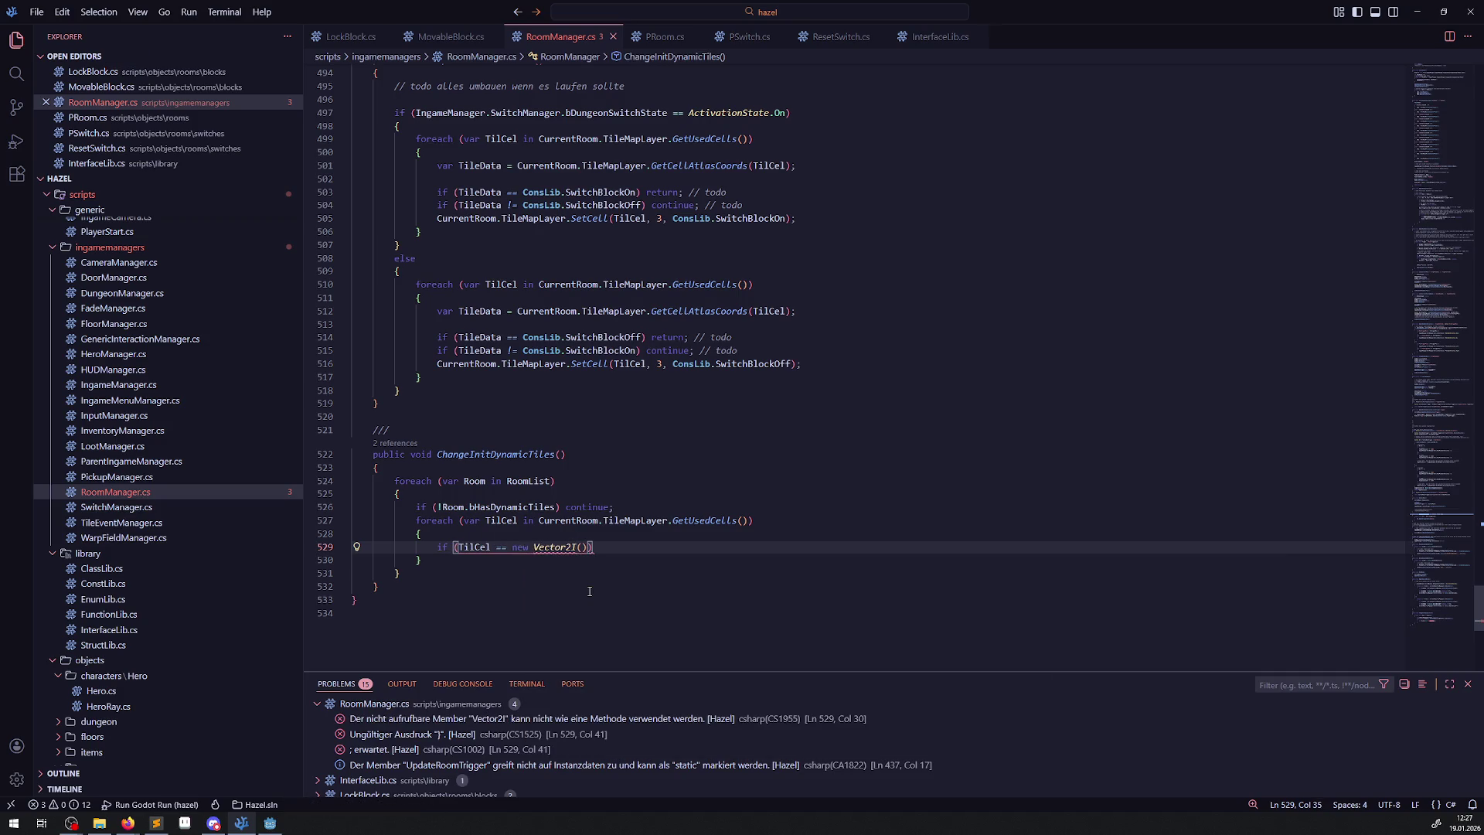
pyautogui.moveTo(569, 549)
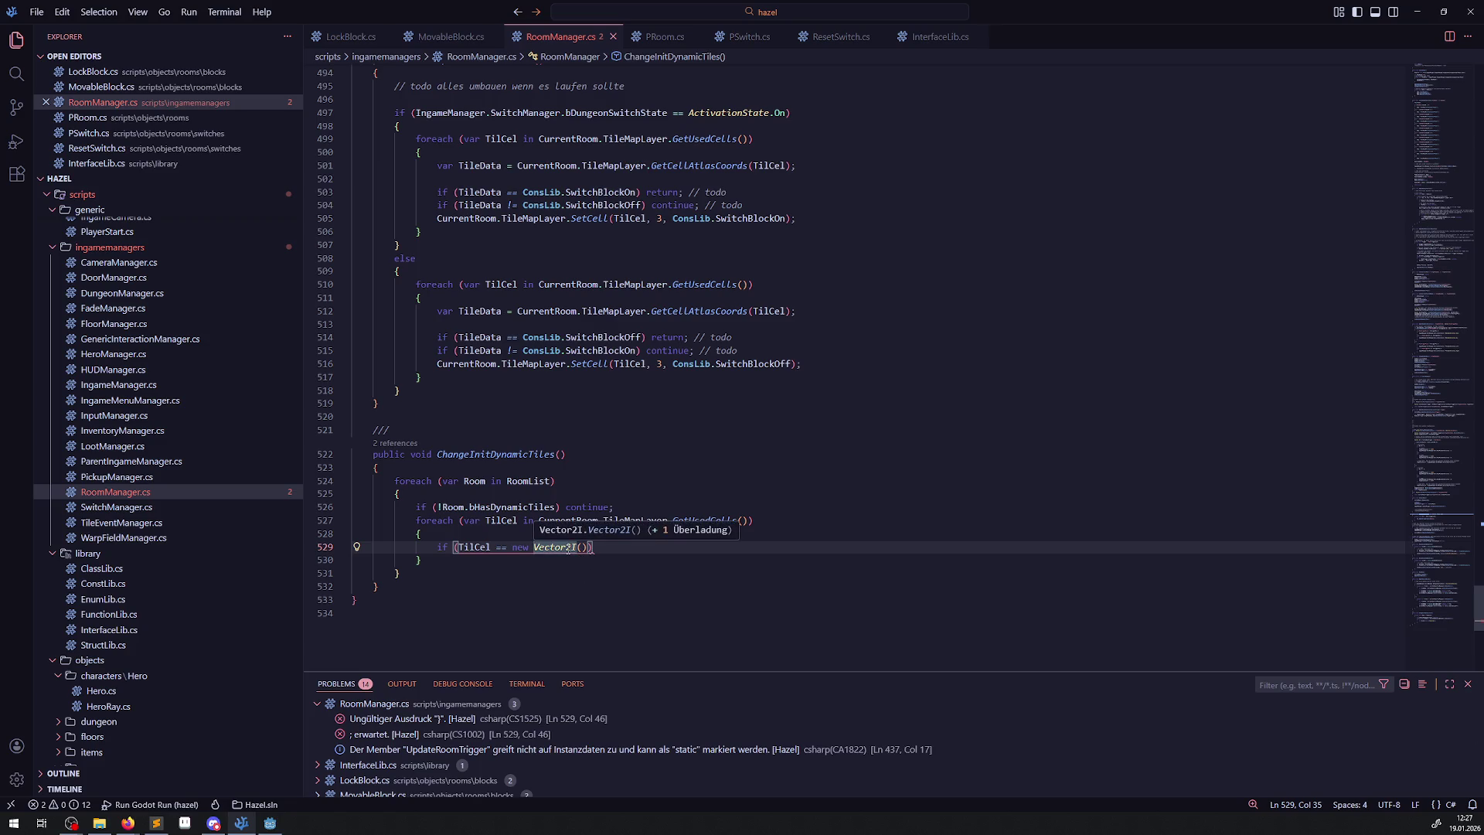
pyautogui.moveTo(492, 525)
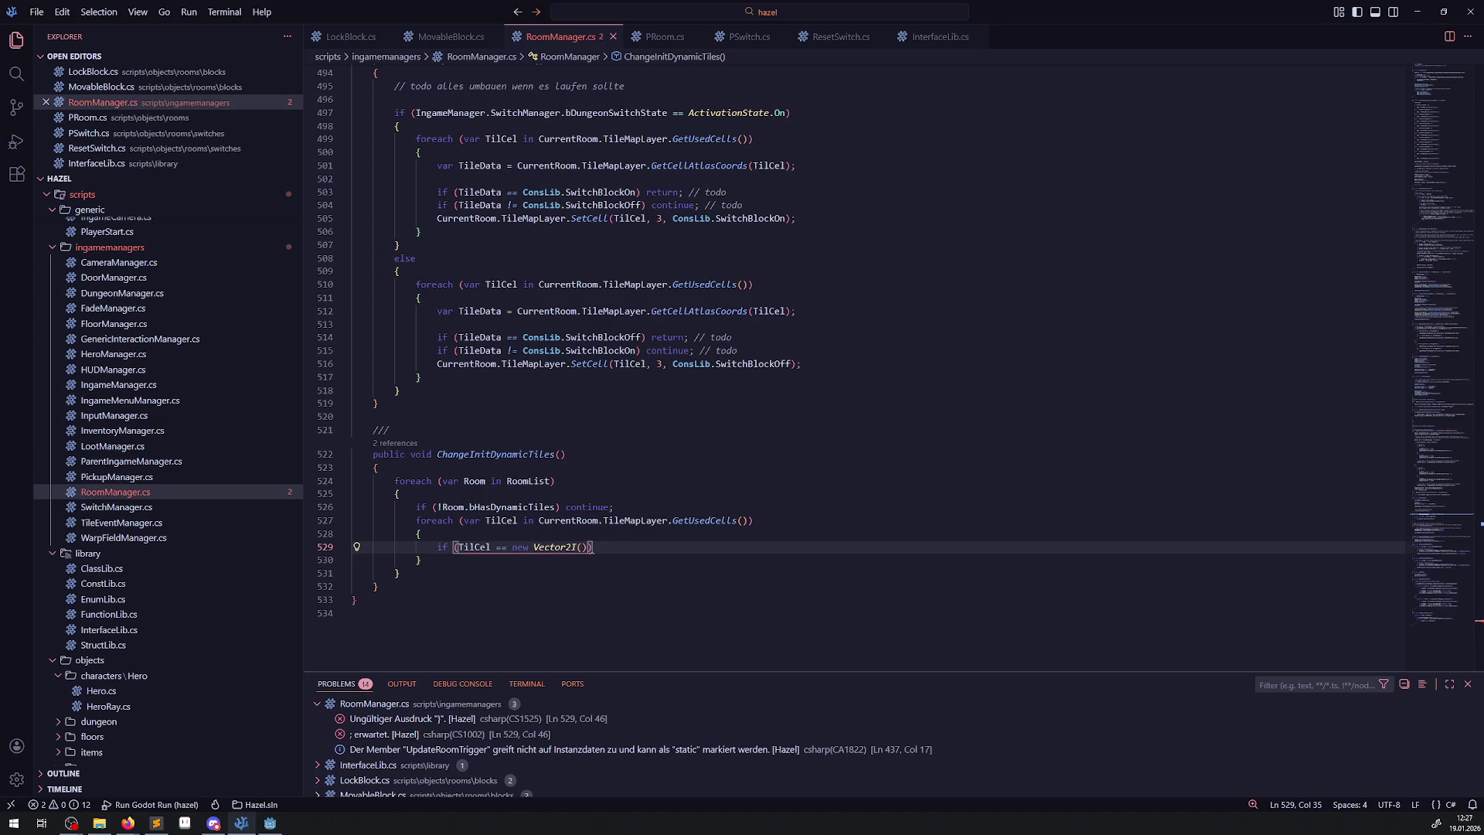
pyautogui.click(580, 547)
pyautogui.write('6,8')
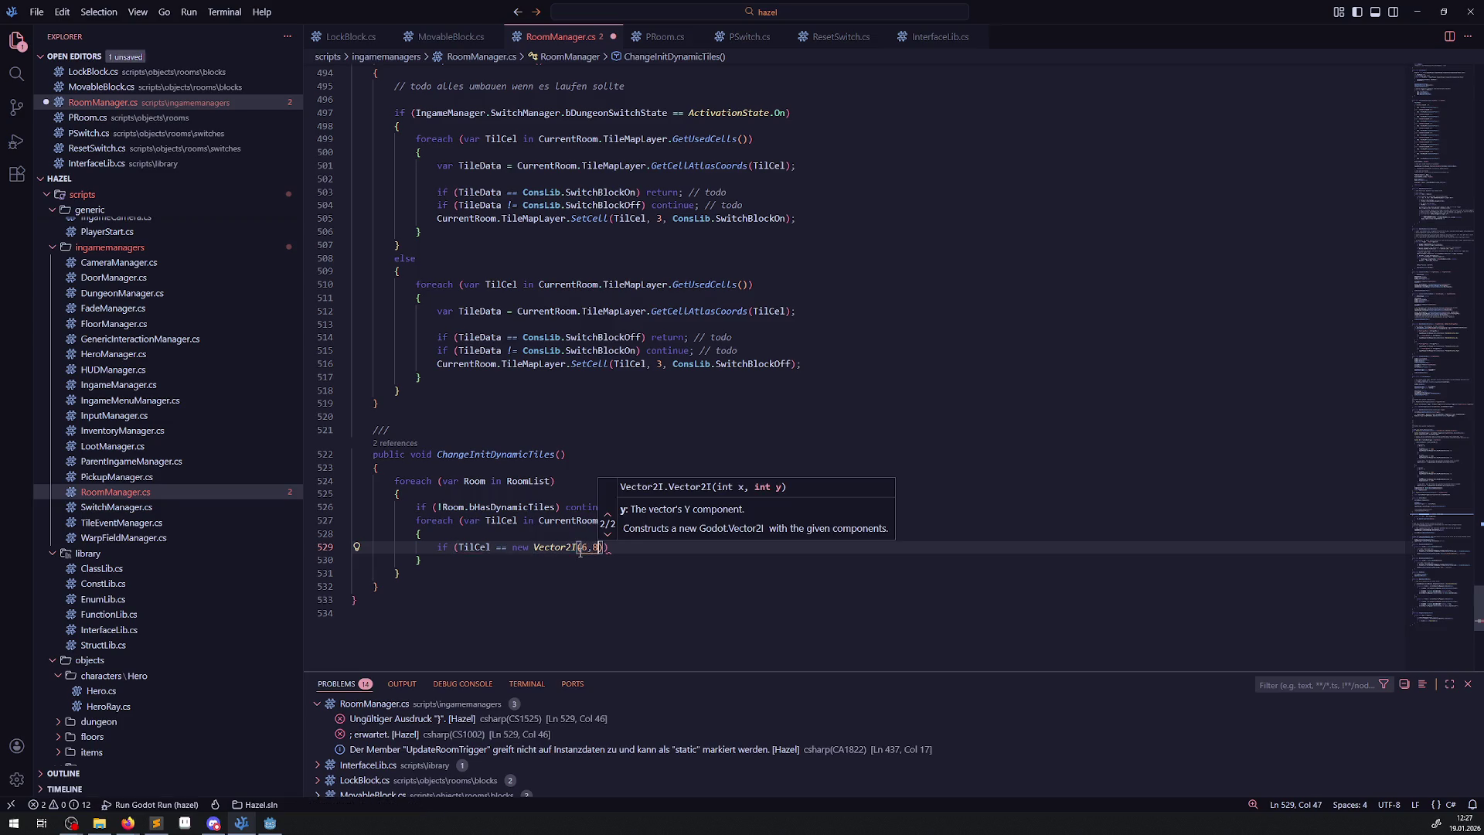
pyautogui.press('End')
pyautogui.hotkey('ctrl', 's')
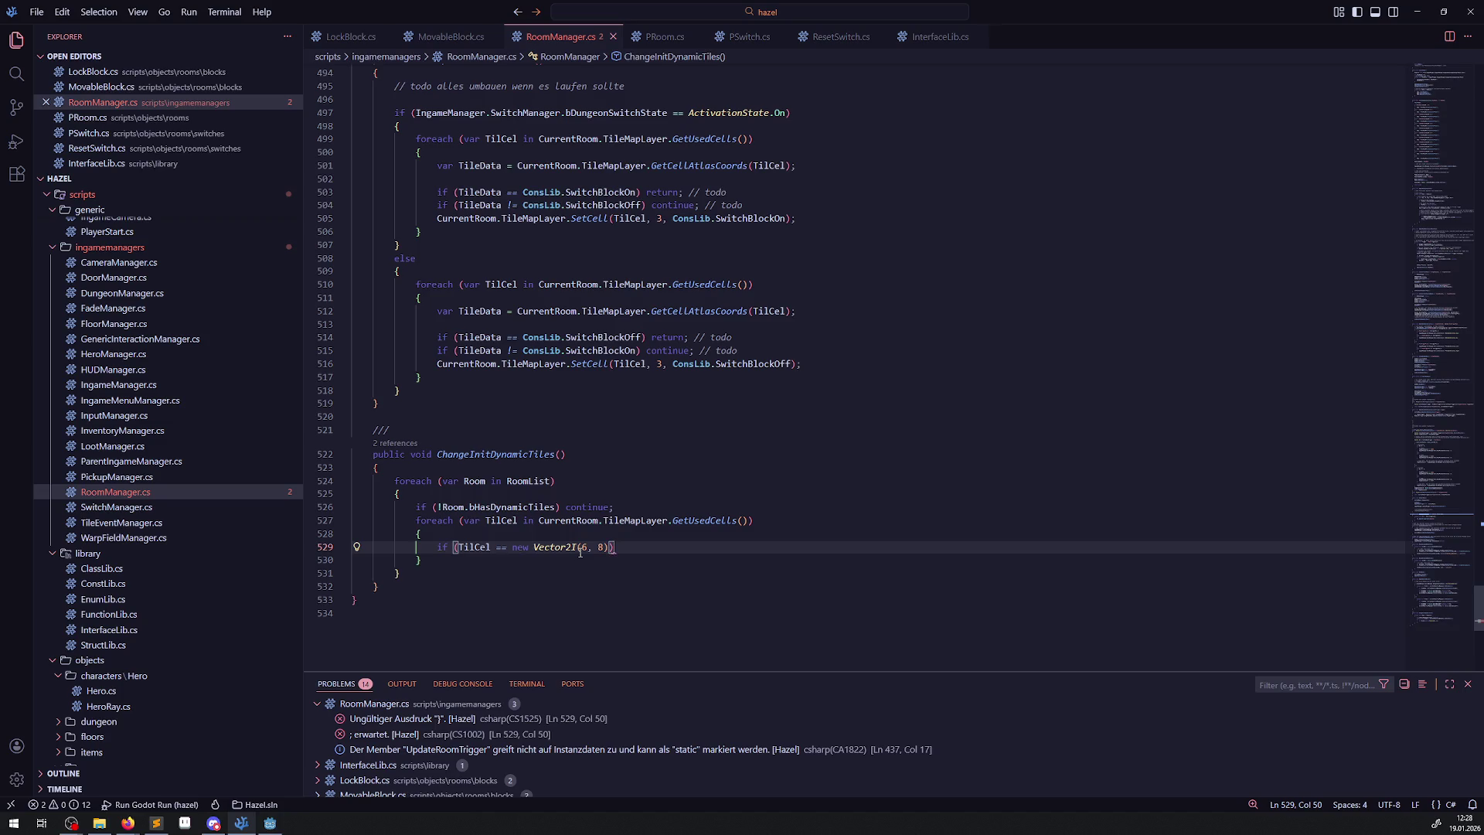
# Add an empty { } block beneath the if condition and save.
pyautogui.press('Return')
pyautogui.write('{')
pyautogui.press('Return')
pyautogui.hotkey('ctrl', 's')
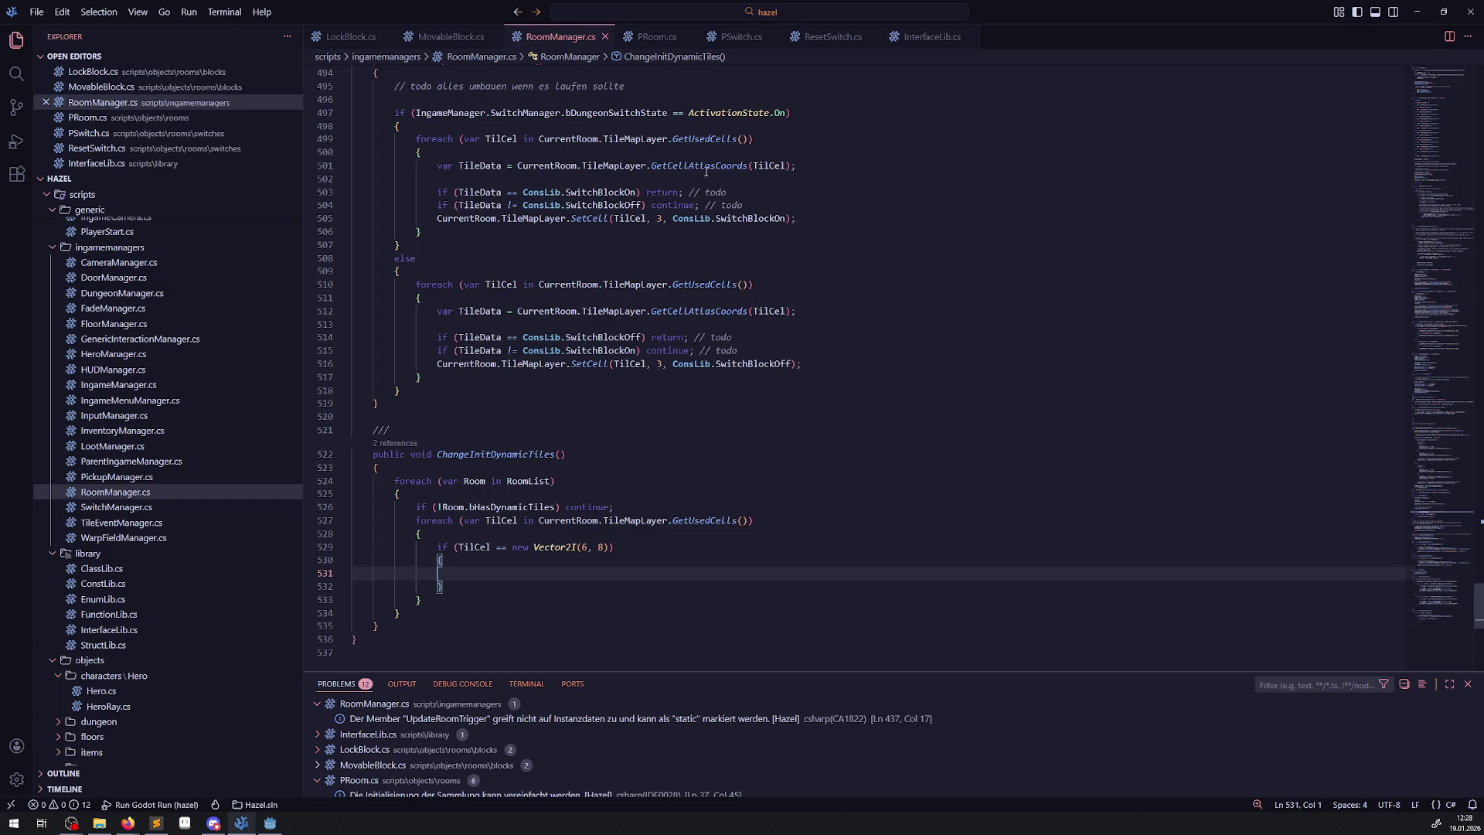
# Copy the var TileData = ...GetCellAtlasCoords(TilCel); line from line 501 into the cell loop.
pyautogui.moveTo(710, 172)
pyautogui.moveTo(818, 164); pyautogui.dragTo(427, 166)
pyautogui.hotkey('ctrl', 'c')
pyautogui.click(515, 535)
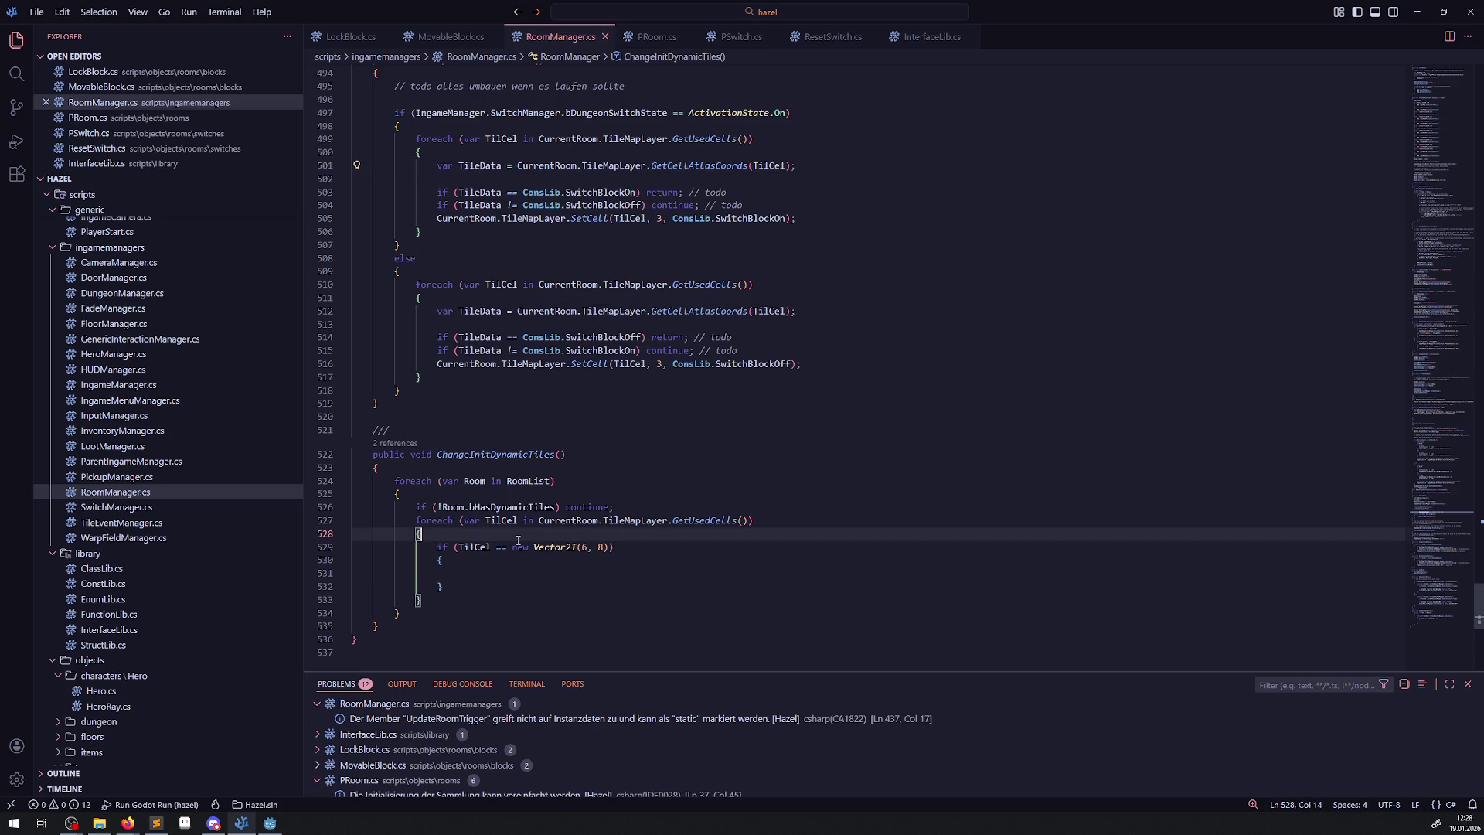
pyautogui.press('Return')
pyautogui.hotkey('ctrl', 'v')
# Make the if compare TileData instead of TilCel against new Vector2I(6, 8).
pyautogui.doubleClick(479, 546)
pyautogui.hotkey('ctrl', 'c')
pyautogui.doubleClick(471, 560)
pyautogui.hotkey('ctrl', 'v')
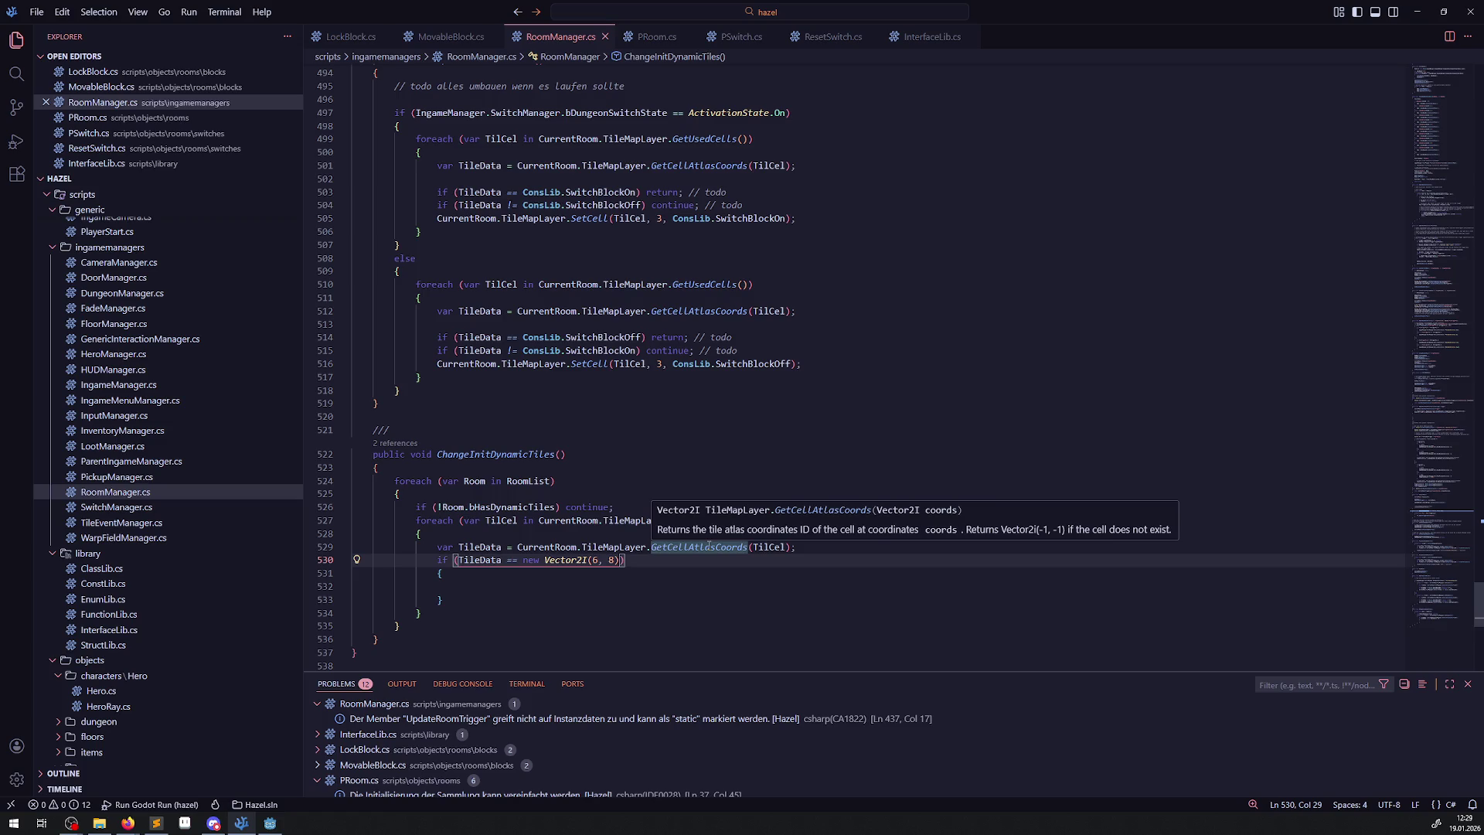
pyautogui.press('Up')
pyautogui.press('Up')
pyautogui.press('Up')
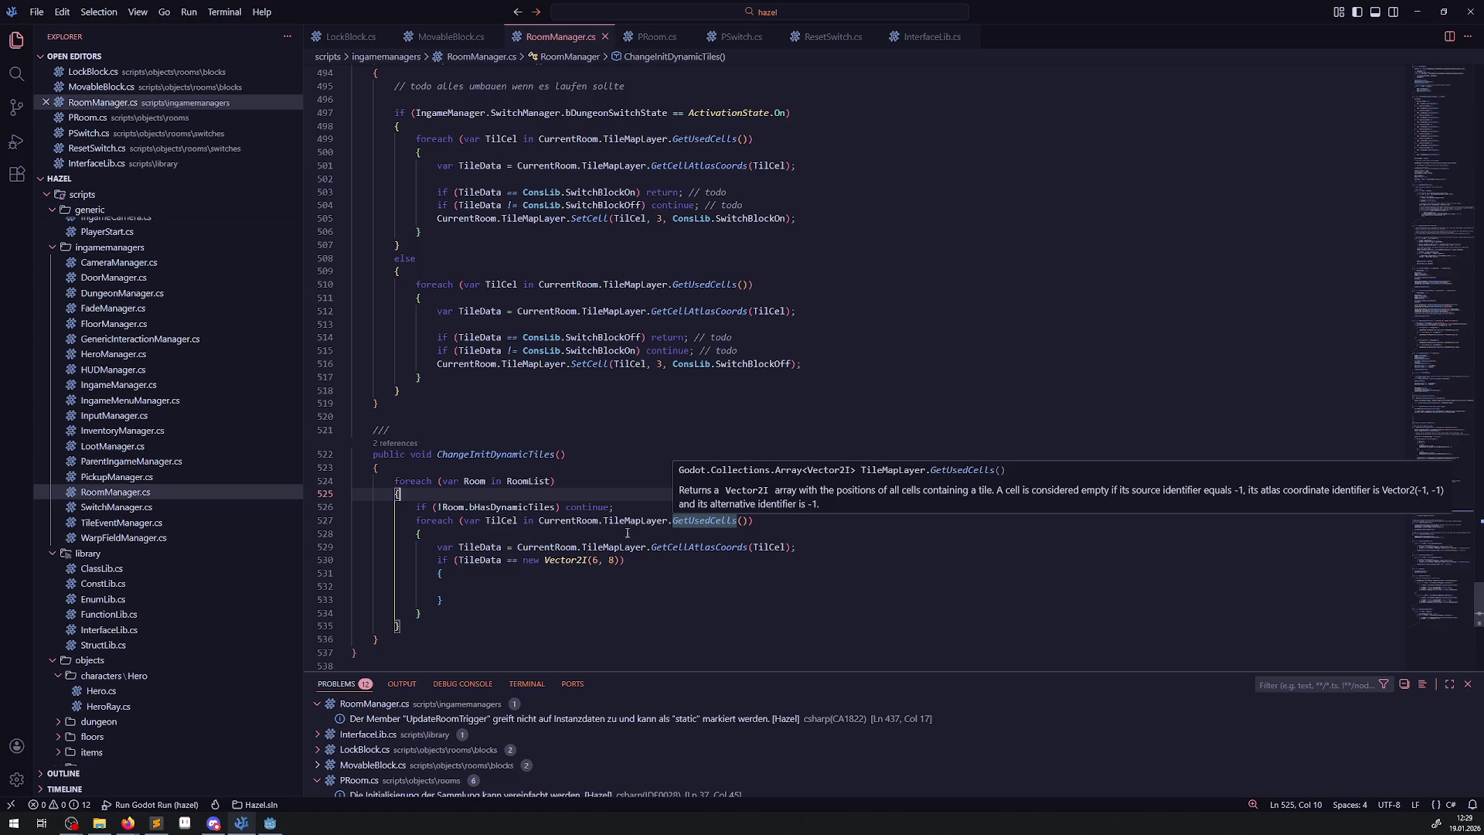
pyautogui.scroll(-2, 486, 512)
# Copy the SetCell statement from line 505 into the empty if body and save.
pyautogui.click(809, 485)
pyautogui.press('Return')
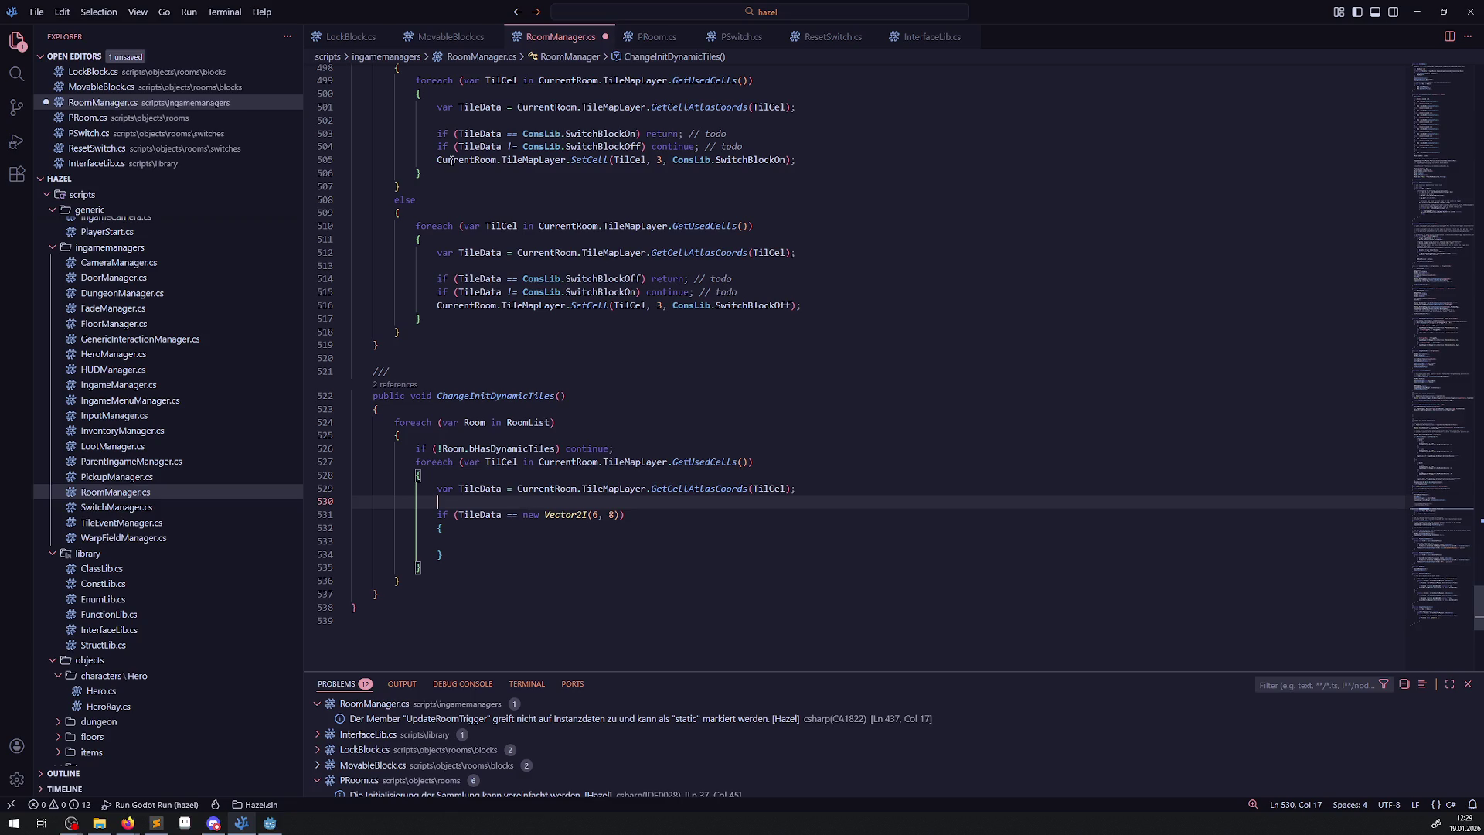
pyautogui.scroll(2, 607, 286)
pyautogui.moveTo(416, 218); pyautogui.dragTo(914, 218)
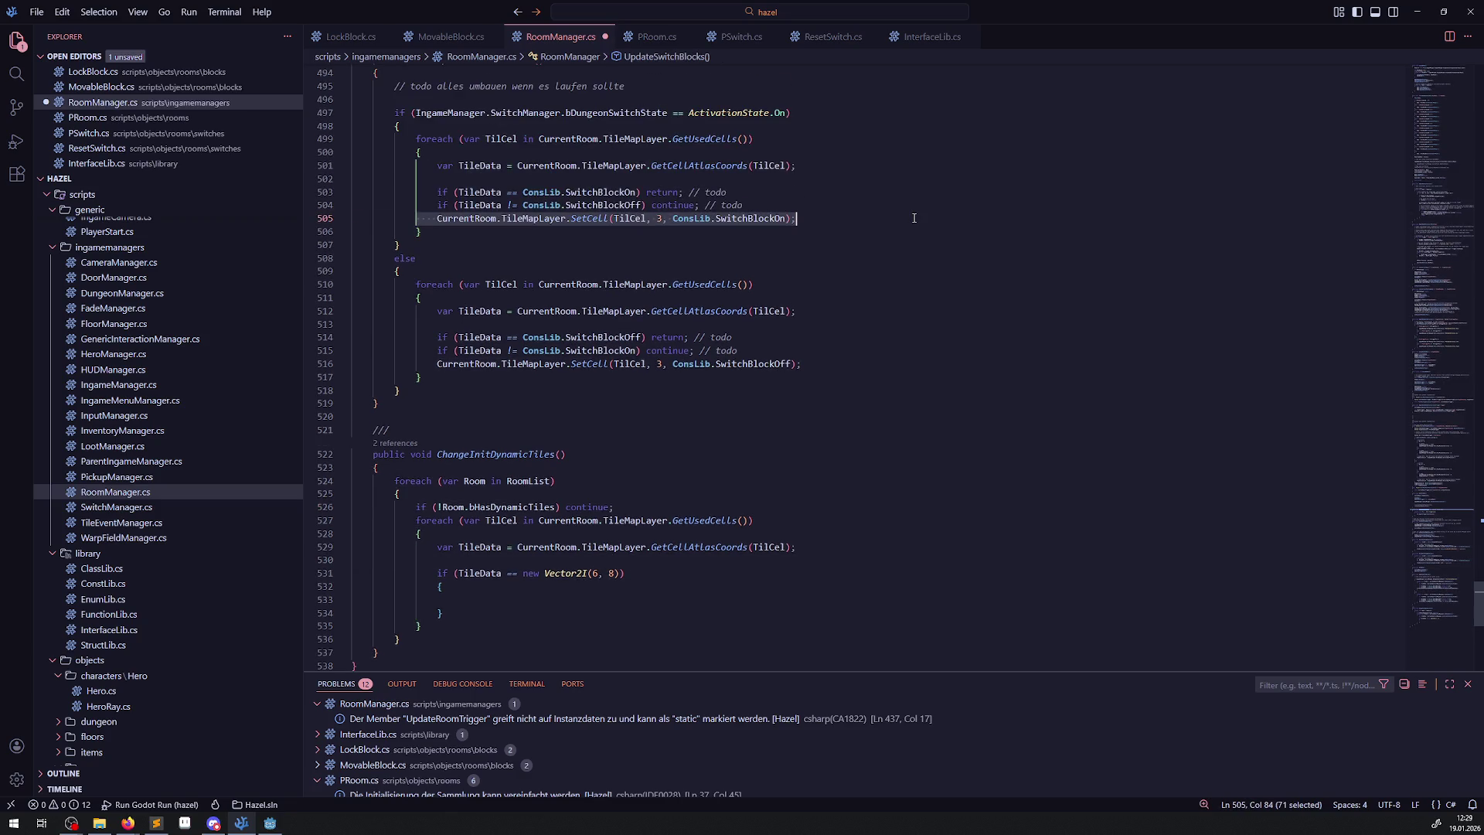
pyautogui.click(464, 600)
pyautogui.hotkey('ctrl', 'v')
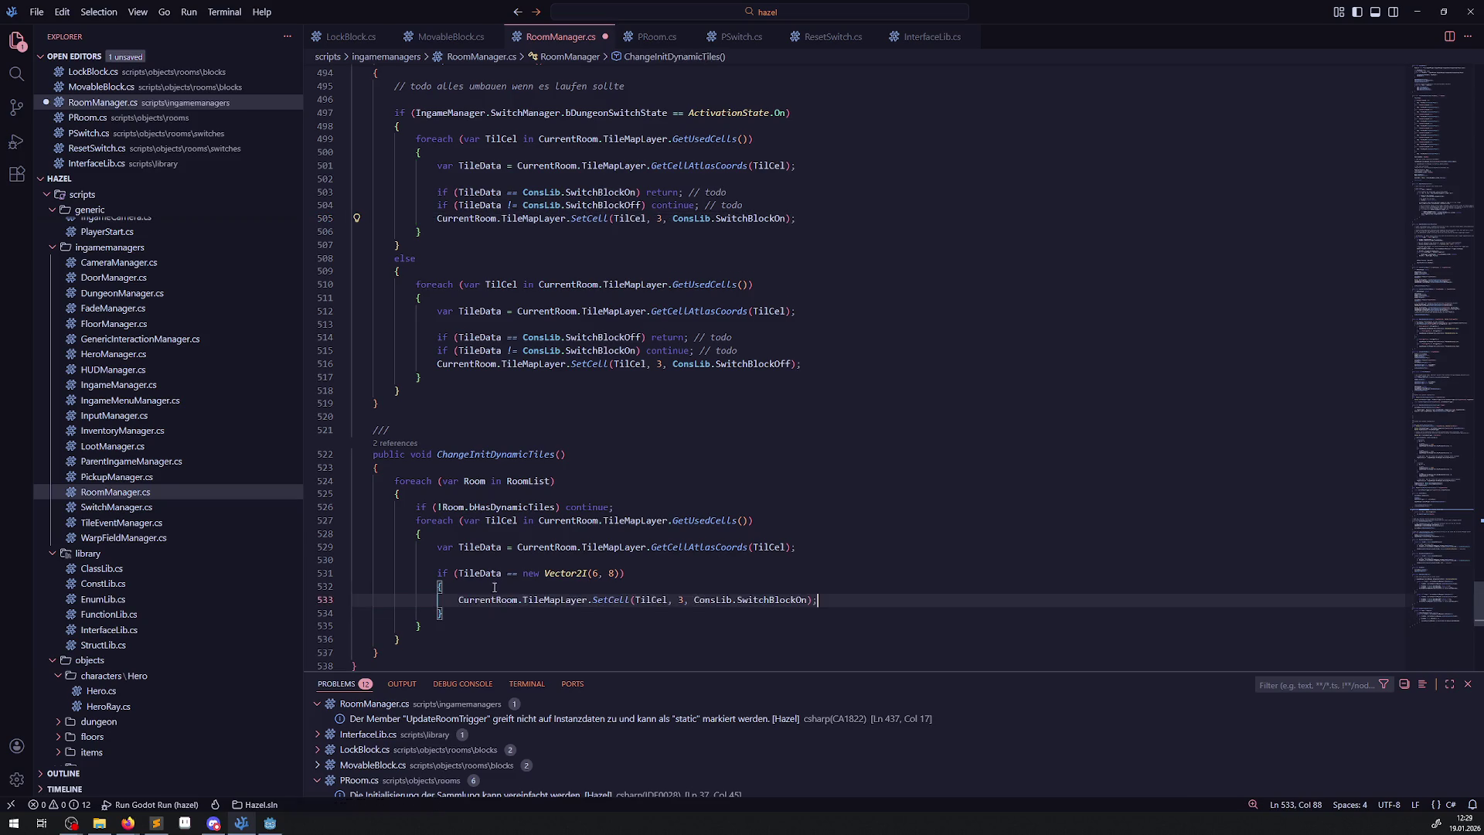
pyautogui.hotkey('ctrl', 's')
# Replace ConsLib.SwitchBlockOn in that SetCell with new Vector2I(6, 3).
pyautogui.doubleClick(503, 522)
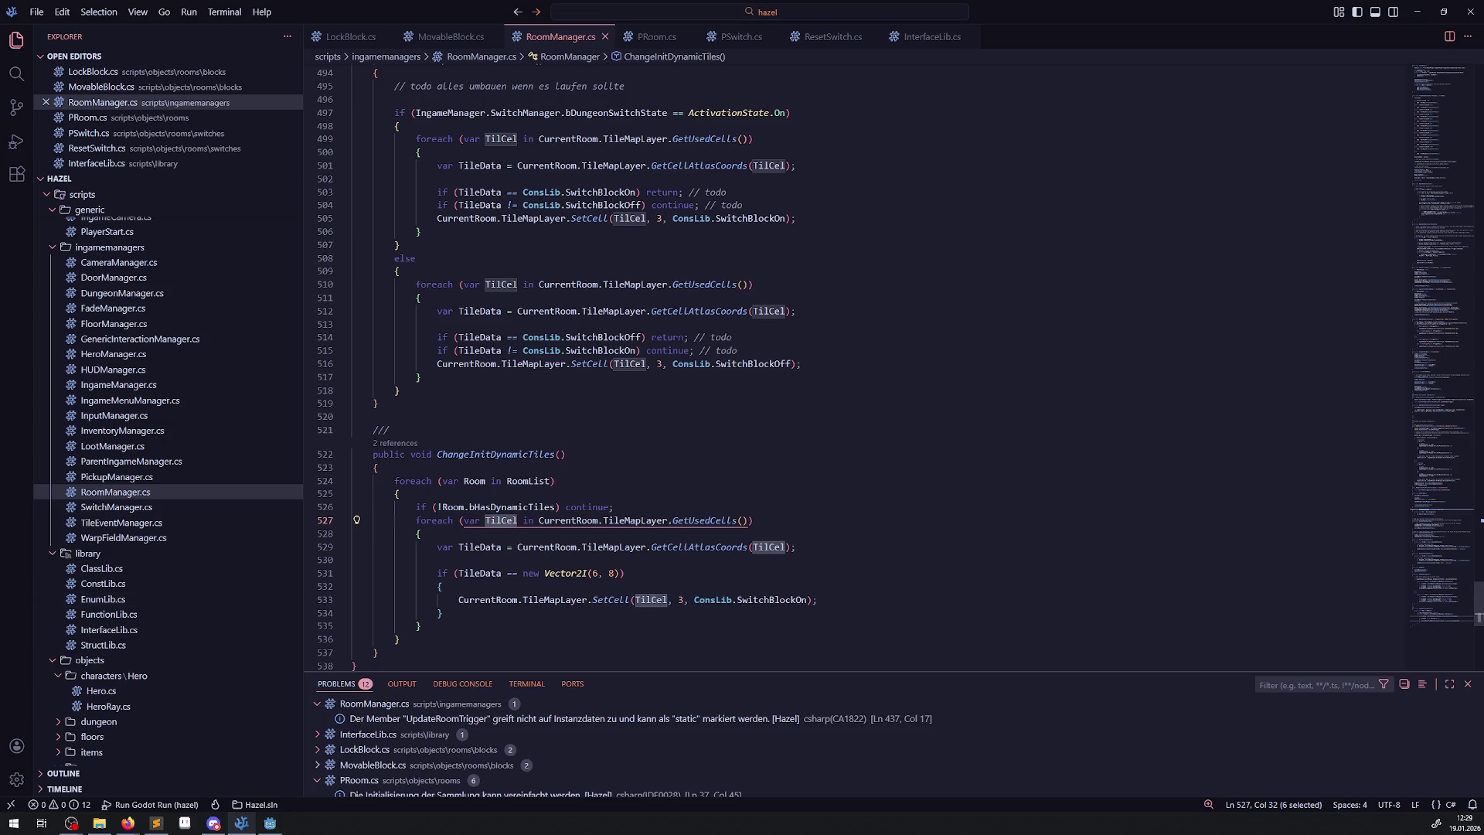
pyautogui.moveTo(525, 572); pyautogui.dragTo(806, 600)
pyautogui.hotkey('ctrl', 'c')
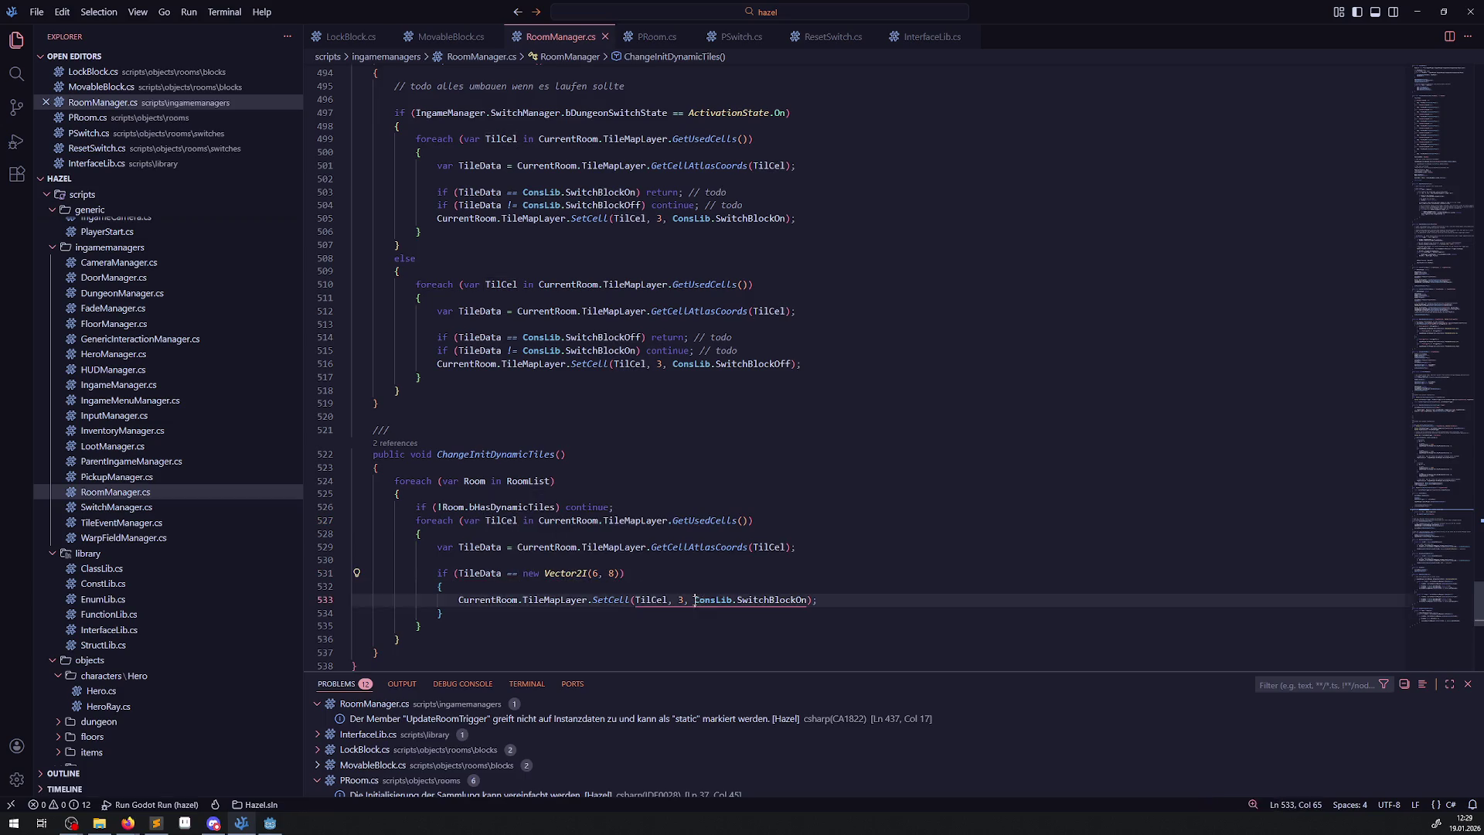
pyautogui.hotkey('ctrl', 'v')
pyautogui.hotkey('ctrl', 's')
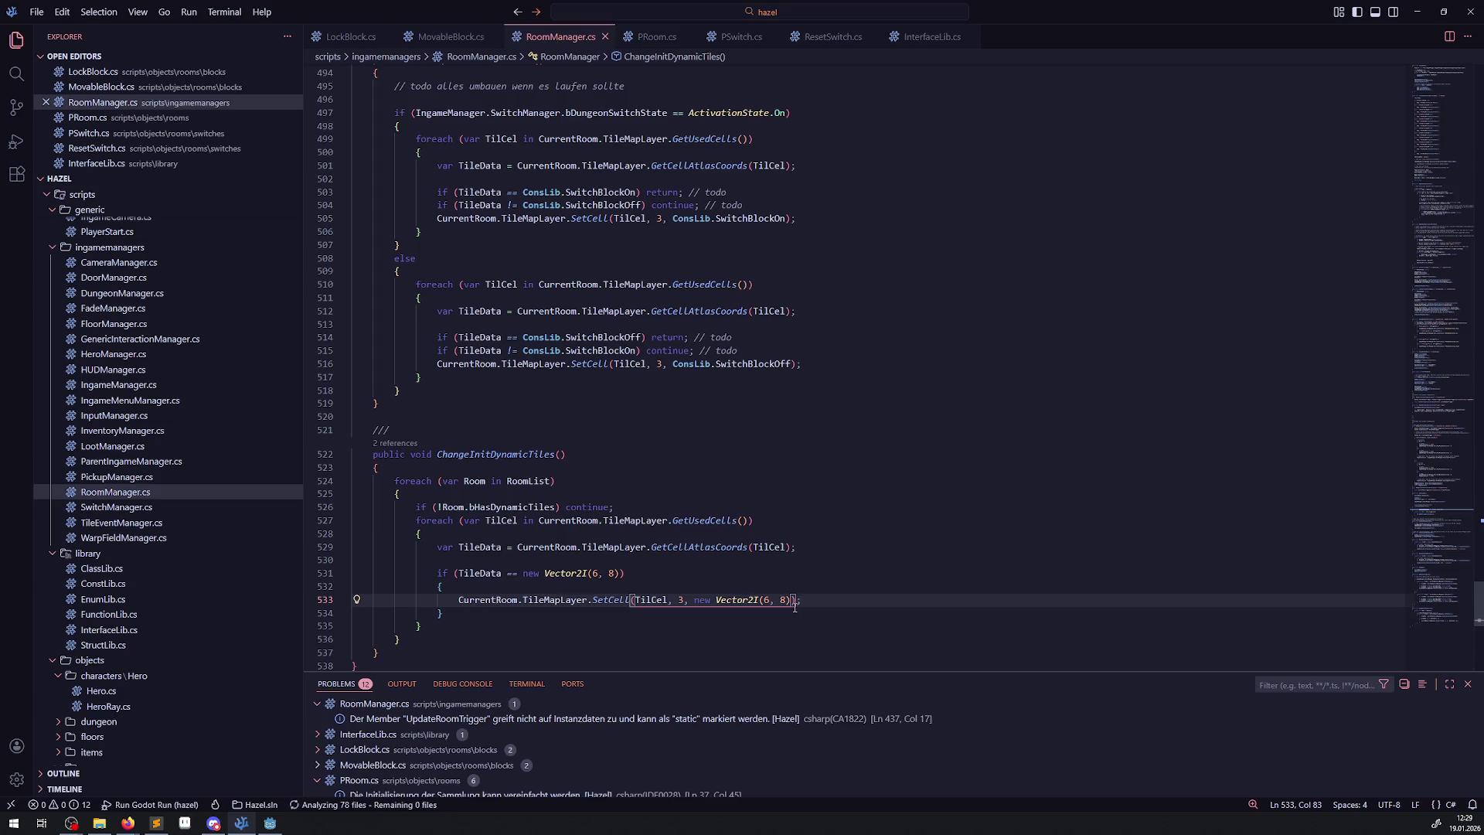
pyautogui.doubleClick(784, 600)
pyautogui.write('3')
pyautogui.press('Up')
pyautogui.press('Up')
# Duplicate the if block as an else-if branch directly after it and save.
pyautogui.scroll(-2, 470, 516)
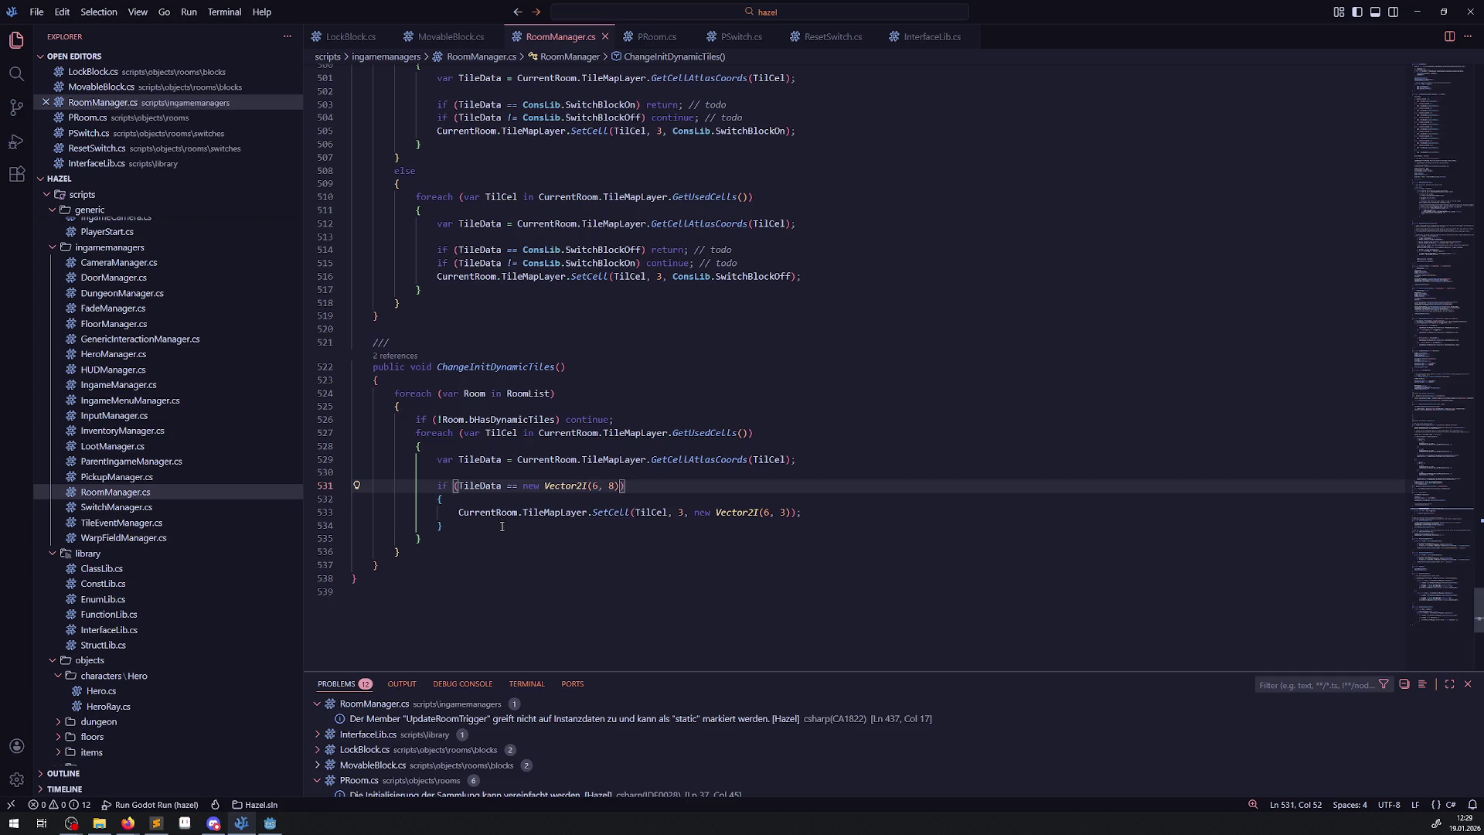
pyautogui.keyDown('shift'); pyautogui.click(502, 527); pyautogui.keyUp('shift')
pyautogui.click(461, 526)
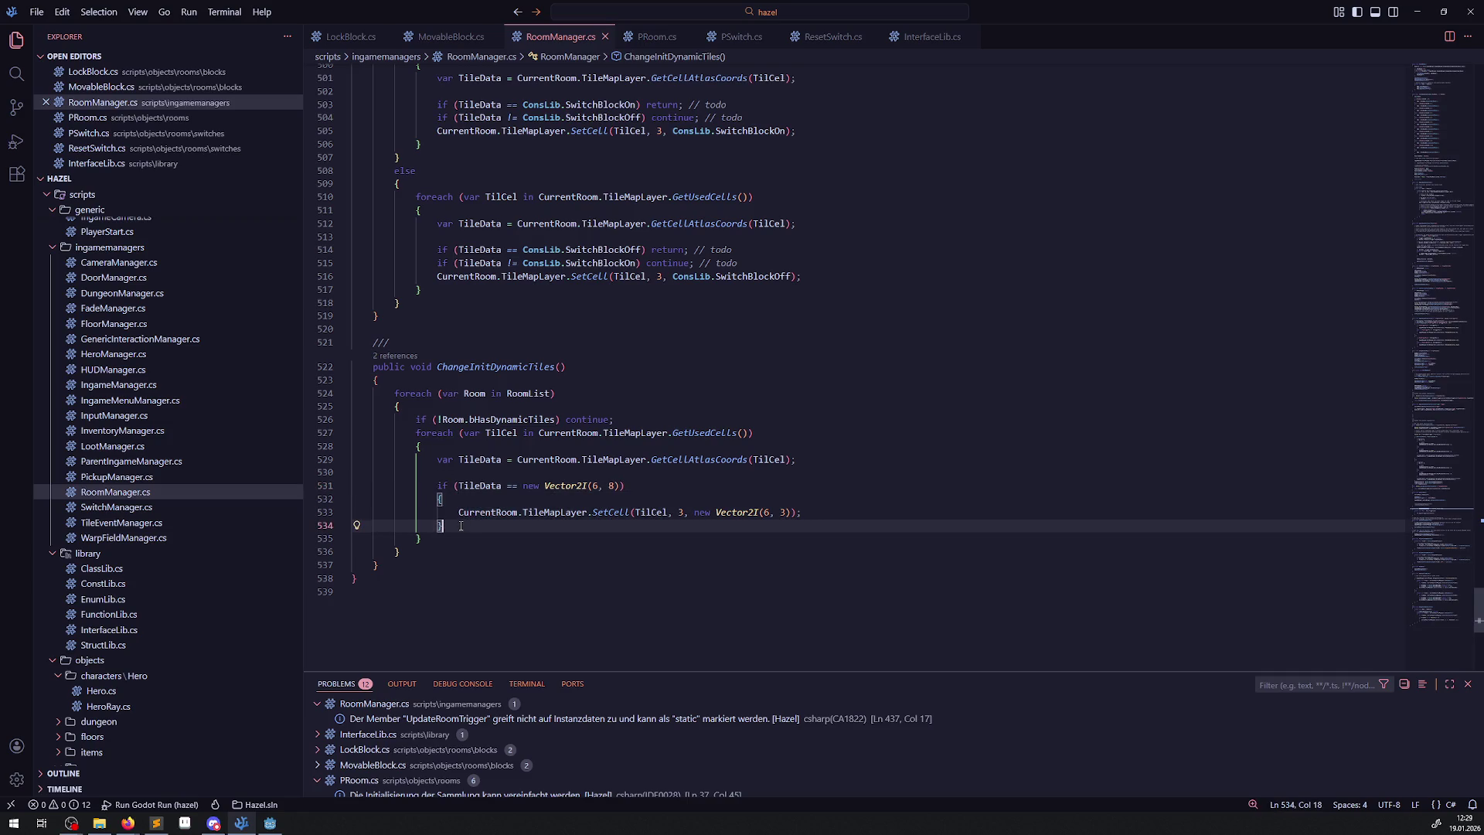
pyautogui.press('Return')
pyautogui.write('else')
pyautogui.hotkey('ctrl', 'v')
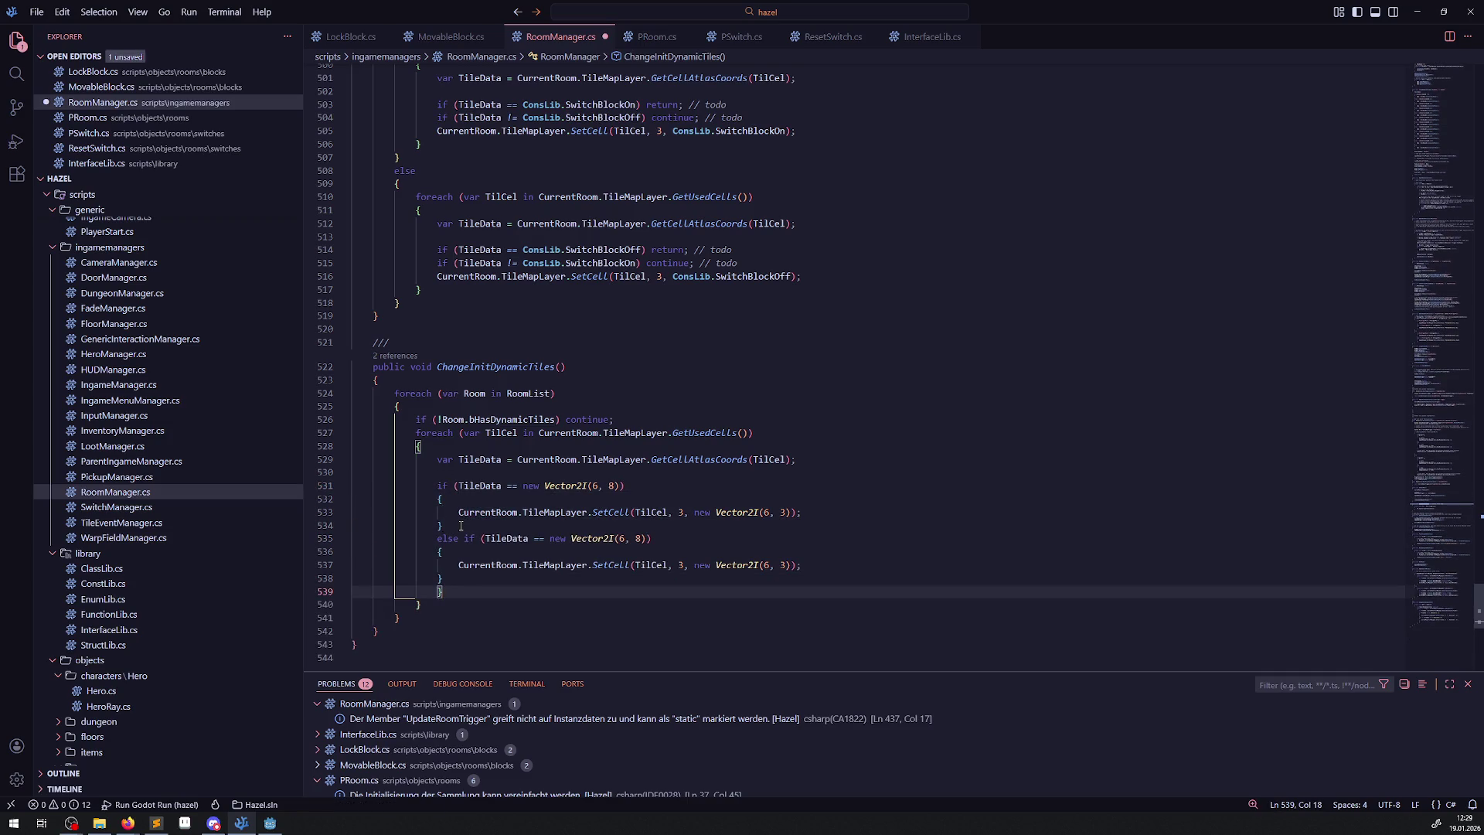
pyautogui.press('BackSpace')
pyautogui.press('BackSpace')
pyautogui.press('BackSpace')
pyautogui.hotkey('ctrl', 's')
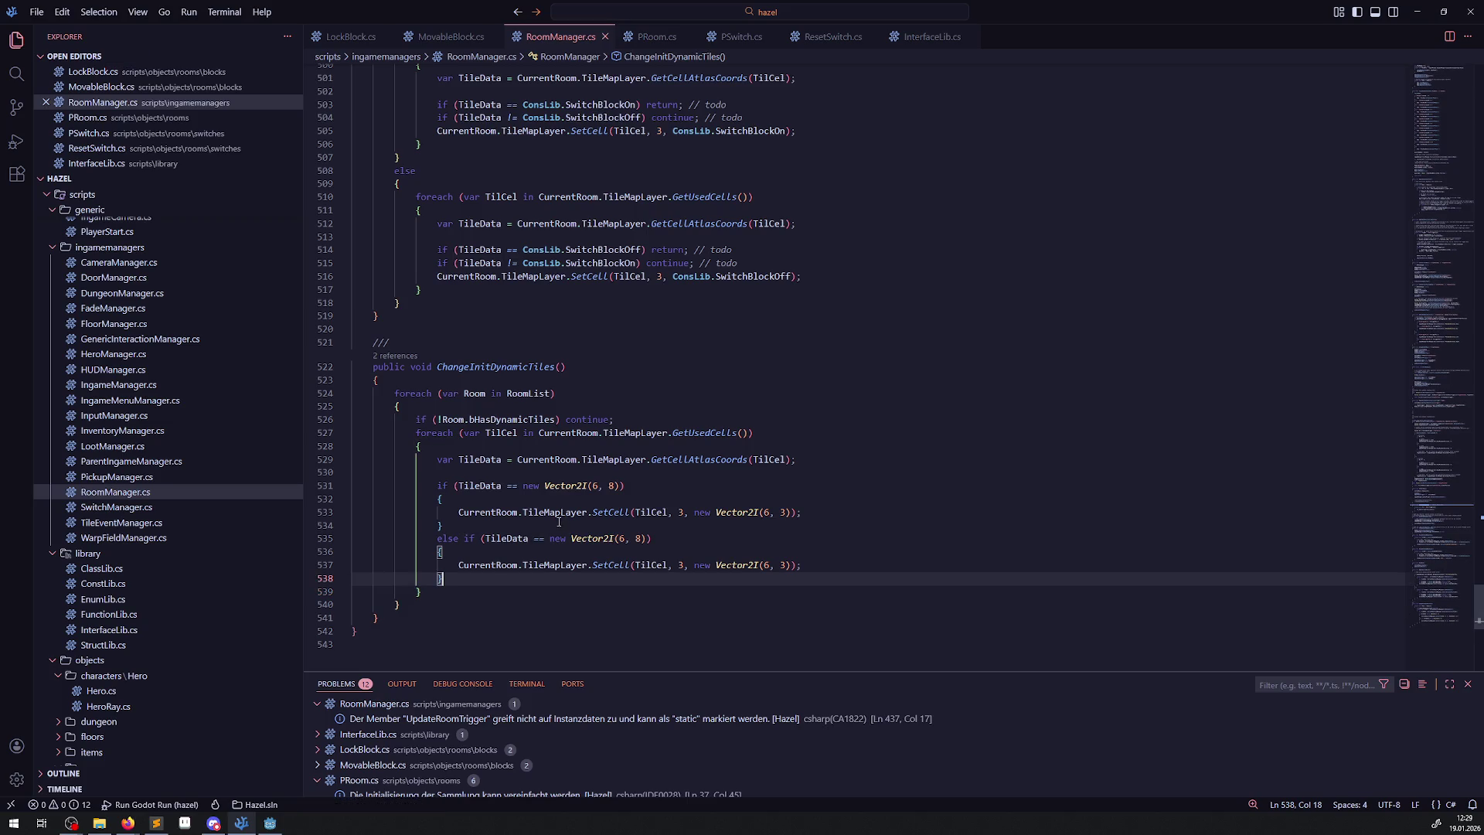
# Make the else-if check tile (6, 9) and set the tile to (7, 2).
pyautogui.doubleClick(639, 539)
pyautogui.write('9')
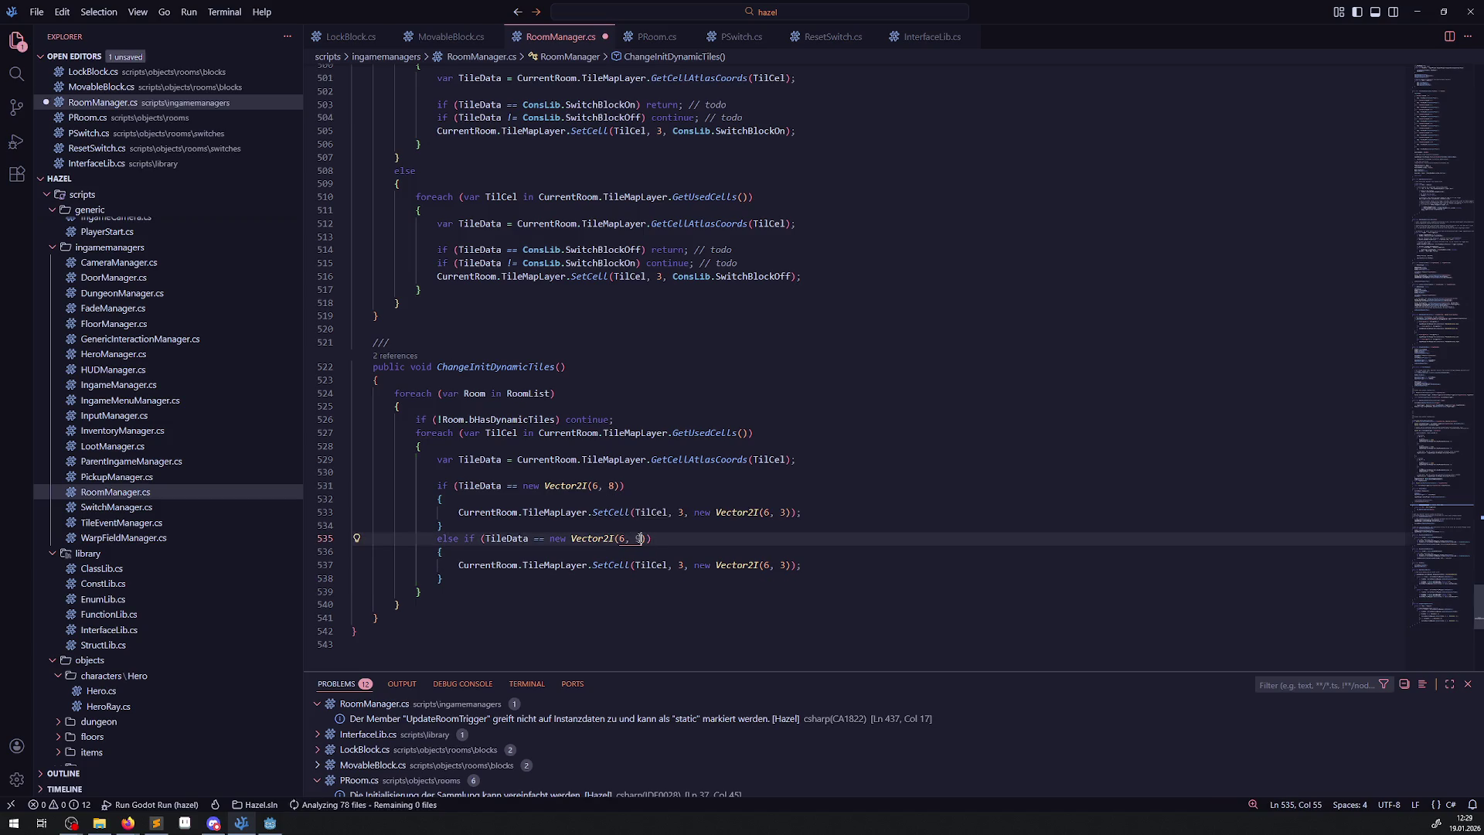
pyautogui.moveTo(762, 565); pyautogui.dragTo(787, 565)
pyautogui.write('7, 8')
pyautogui.write('2')
pyautogui.click(590, 588)
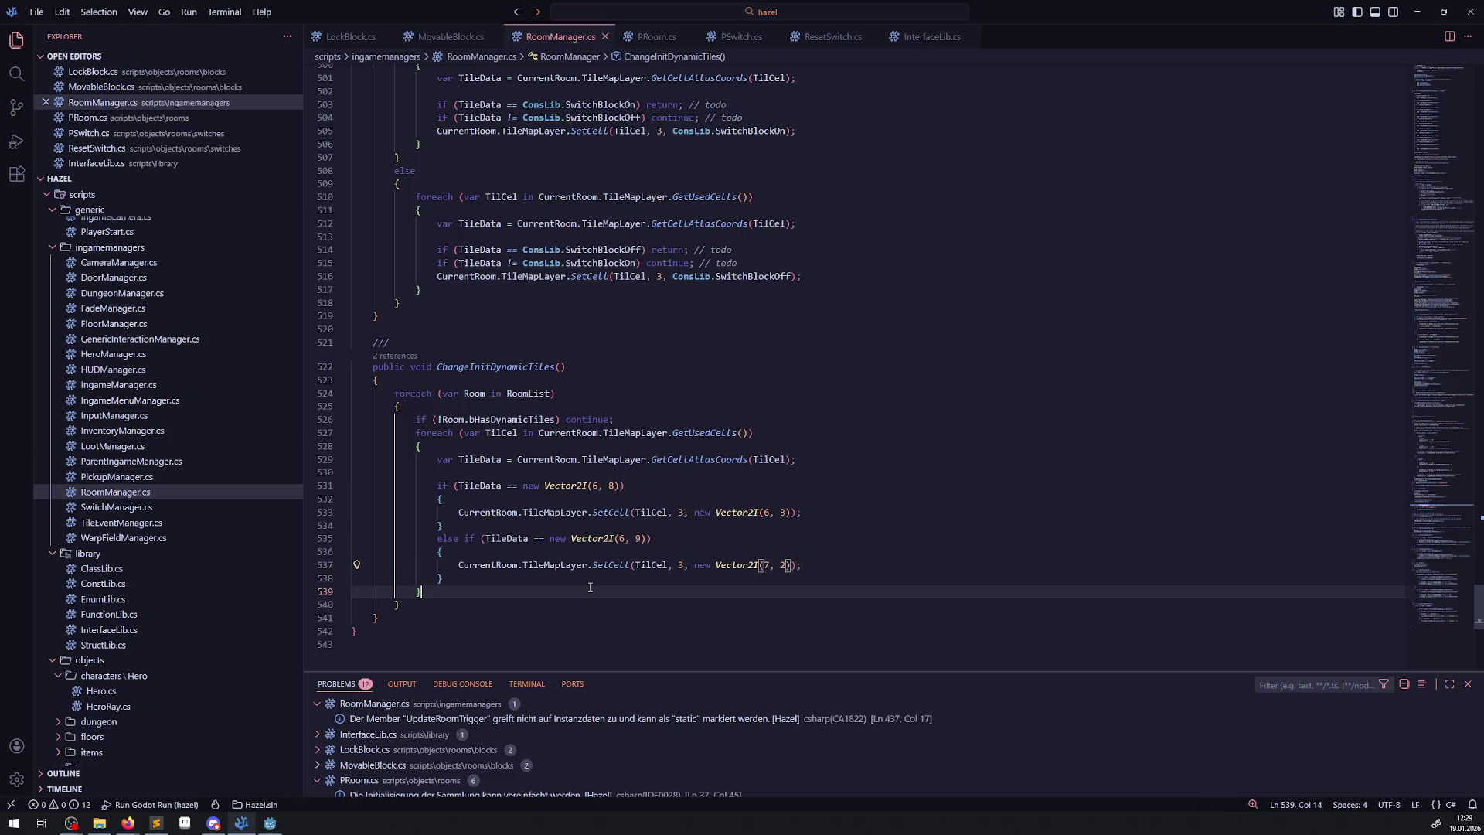
pyautogui.moveTo(620, 565)
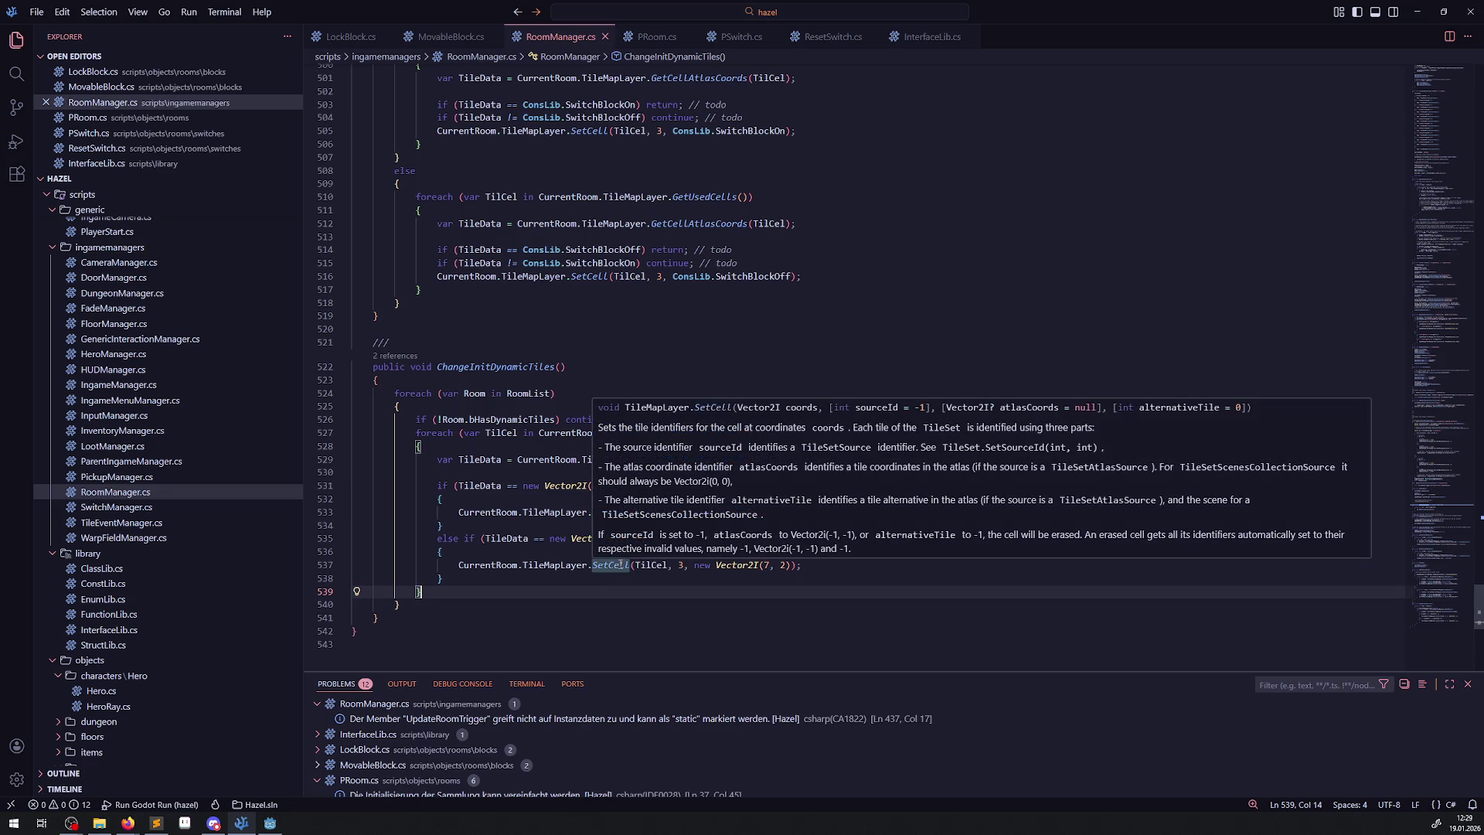
pyautogui.hotkey('alt', 'Tab')
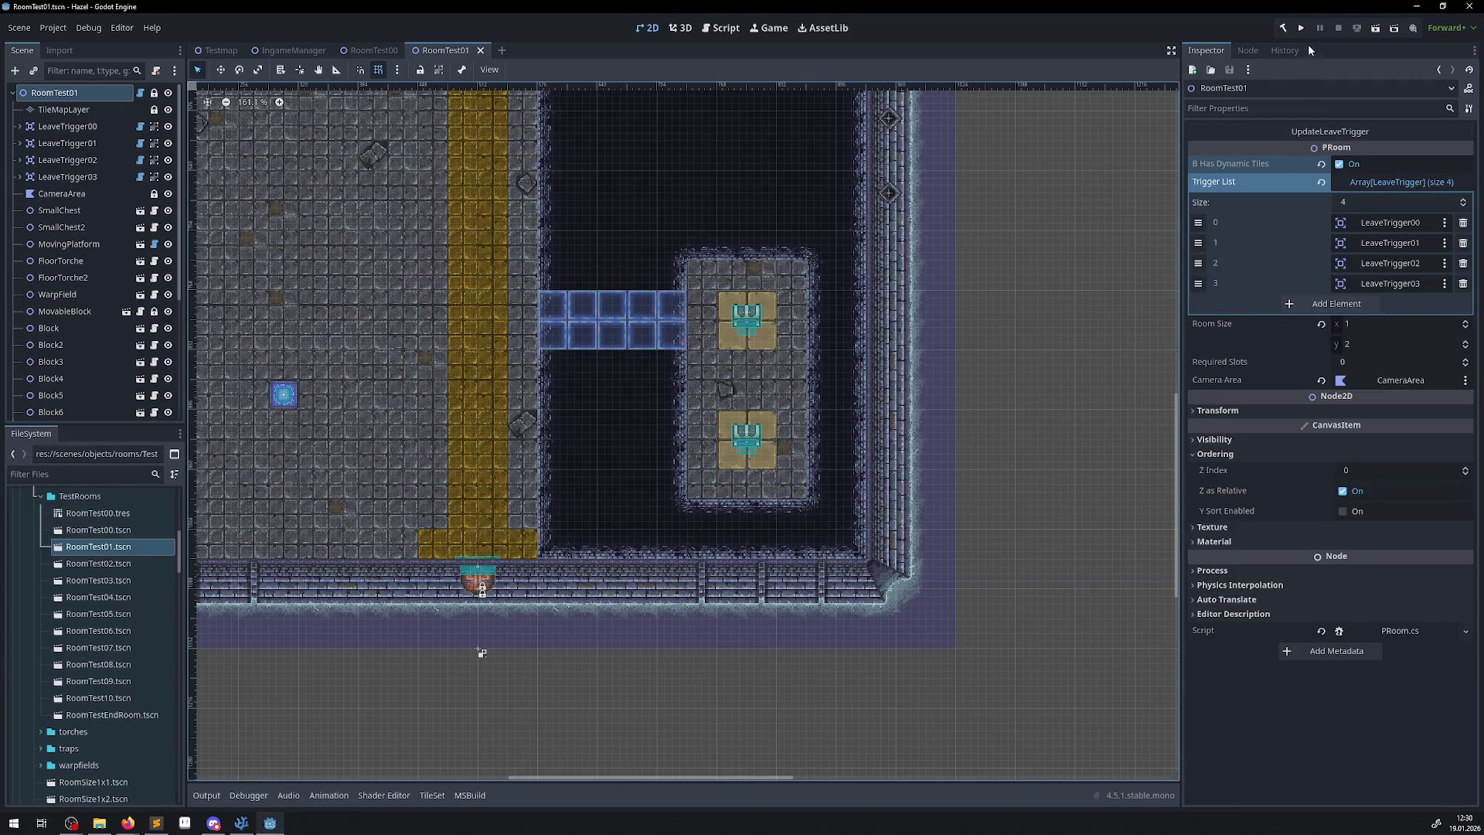
# Run and close the game, then review the 167 errors, including the ChangeInitDynamicTiles NullReferenceException.
pyautogui.click(1303, 28)
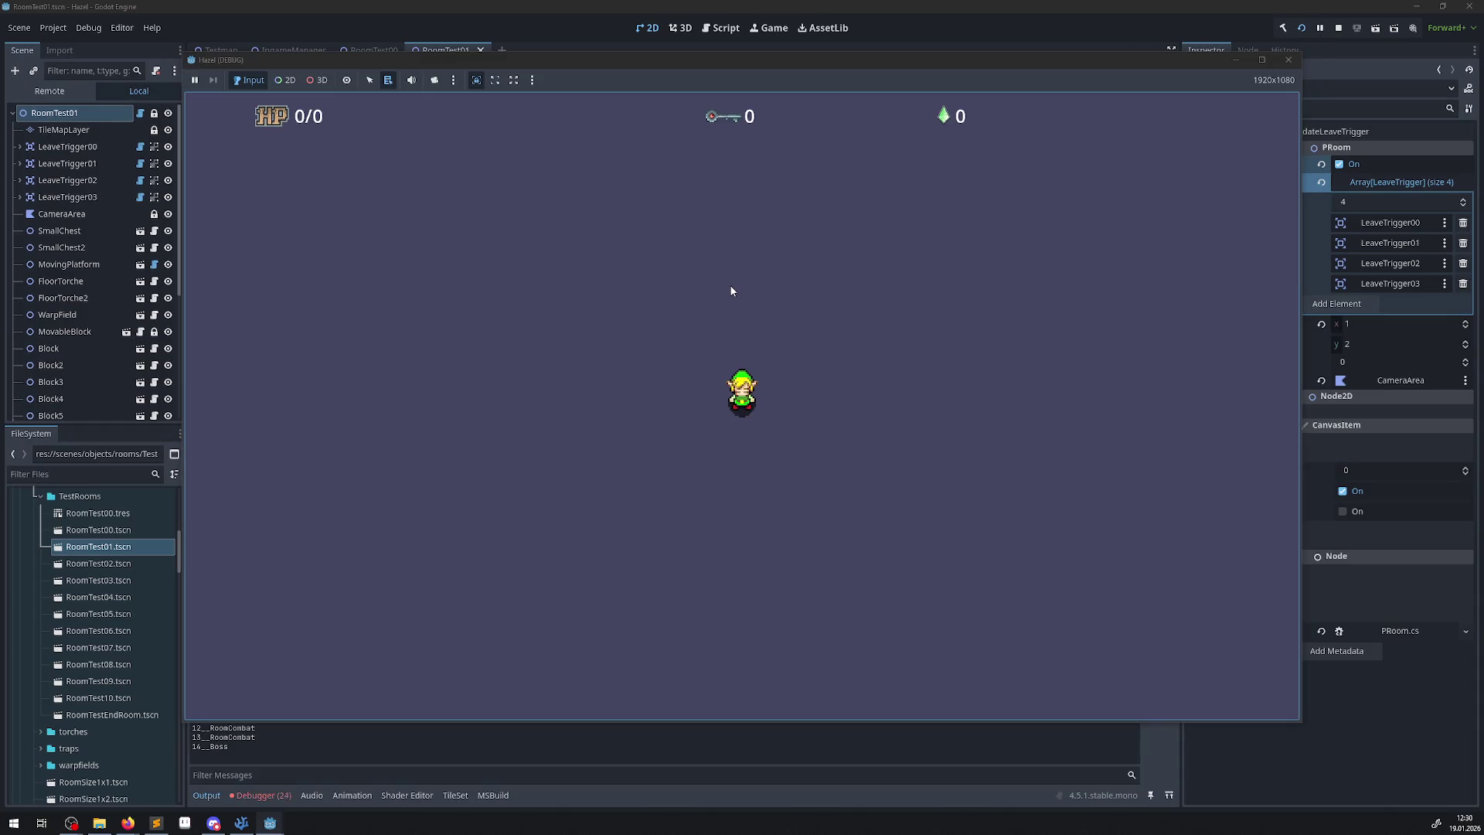
pyautogui.click(1287, 62)
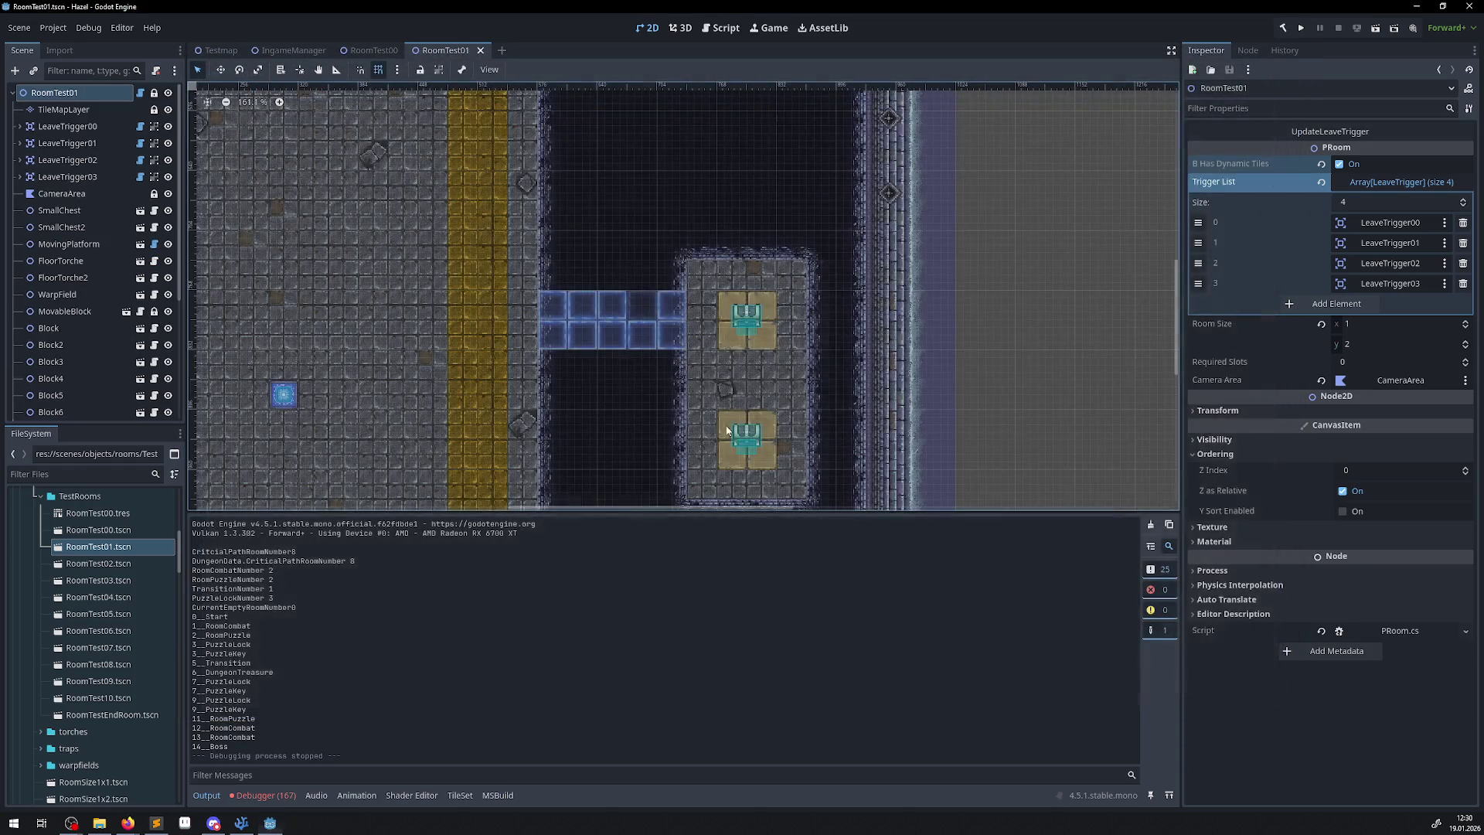
pyautogui.click(247, 796)
pyautogui.click(277, 522)
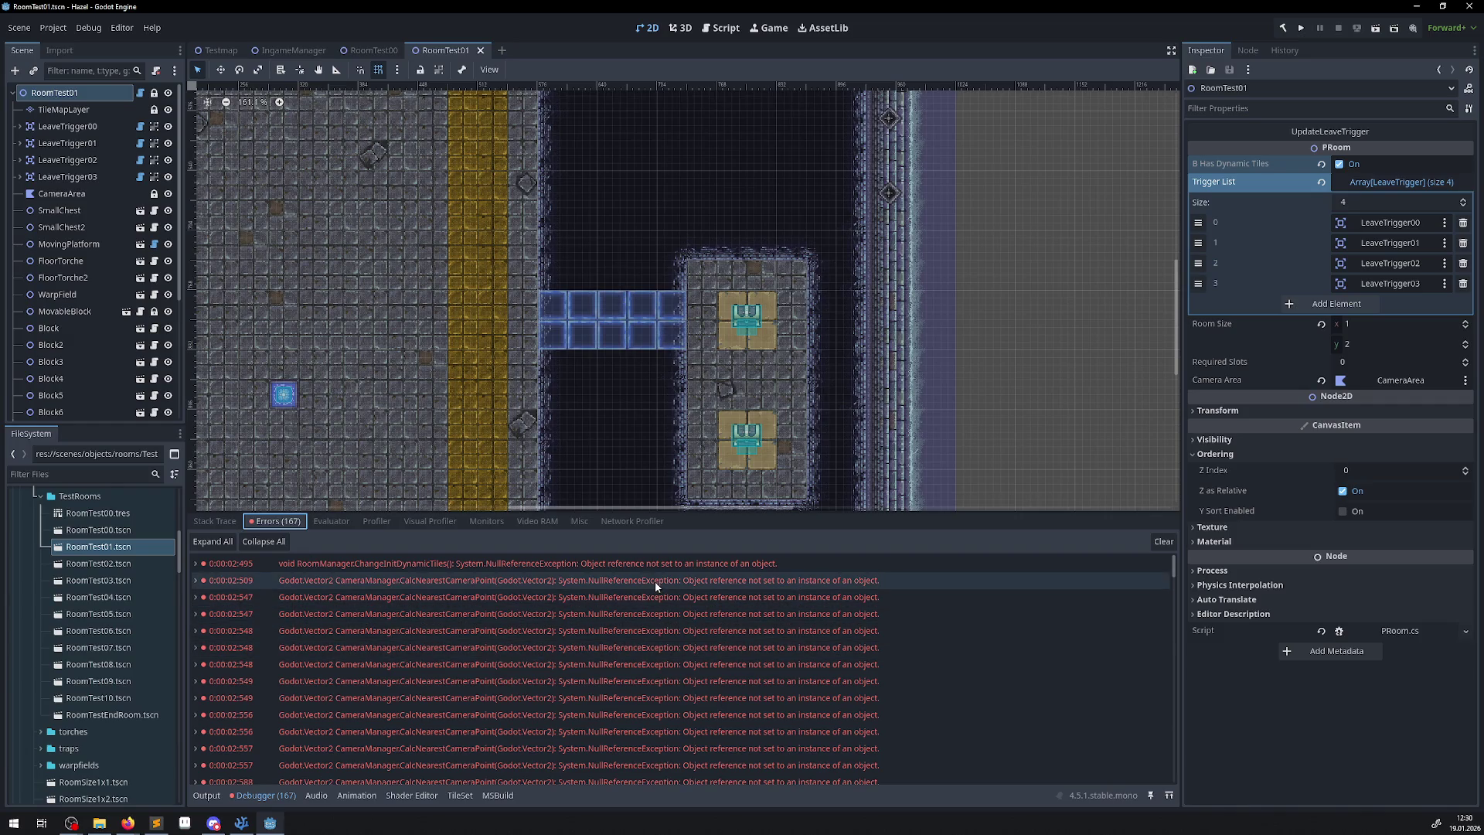
pyautogui.click(251, 820)
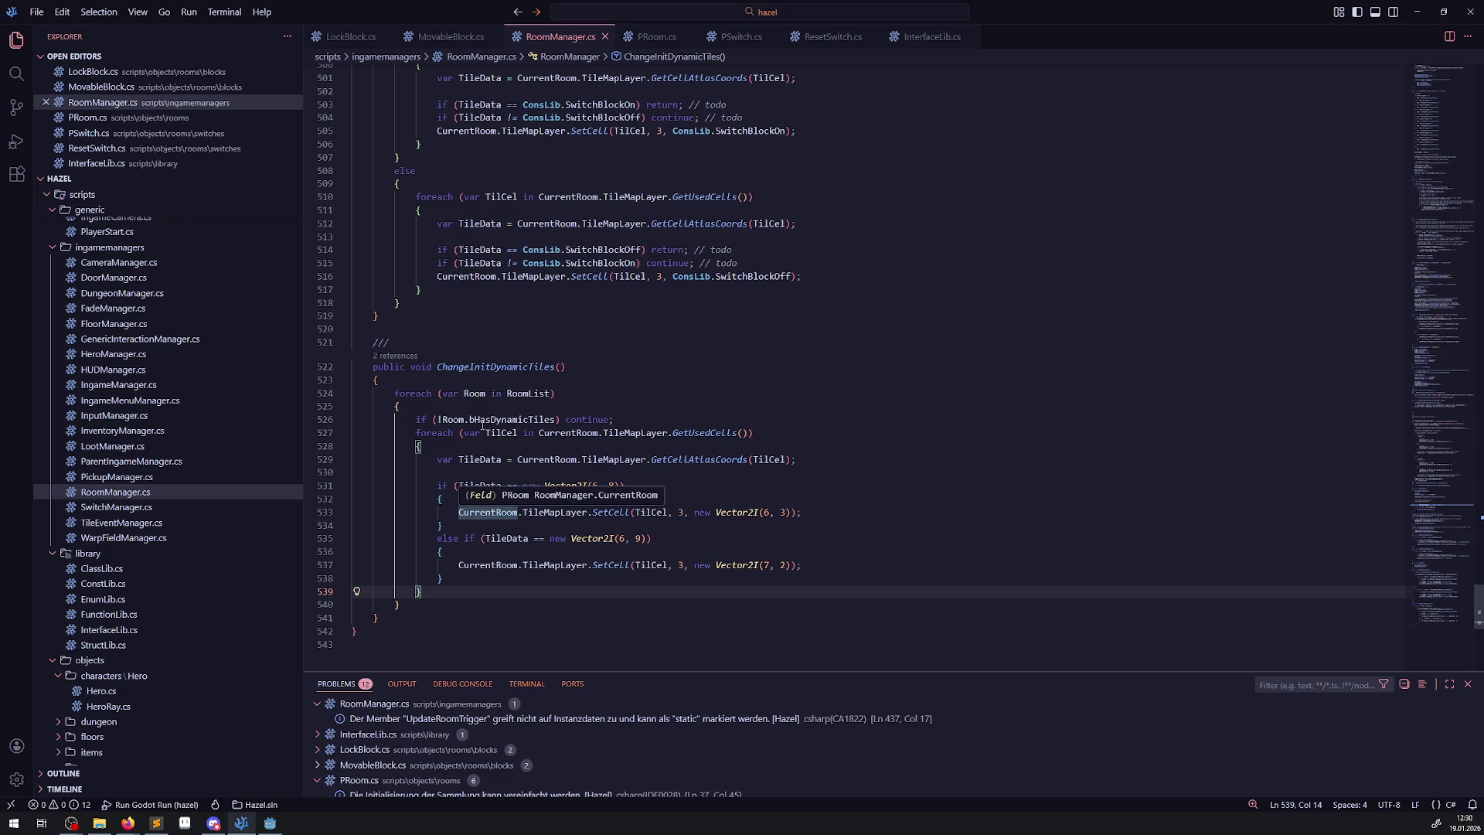
# Replace CurrentRoom with Room in both SetCell calls, the TileData line and GetUsedCells loop, then rebuild in Godot.
pyautogui.doubleClick(475, 394)
pyautogui.hotkey('ctrl', 'c')
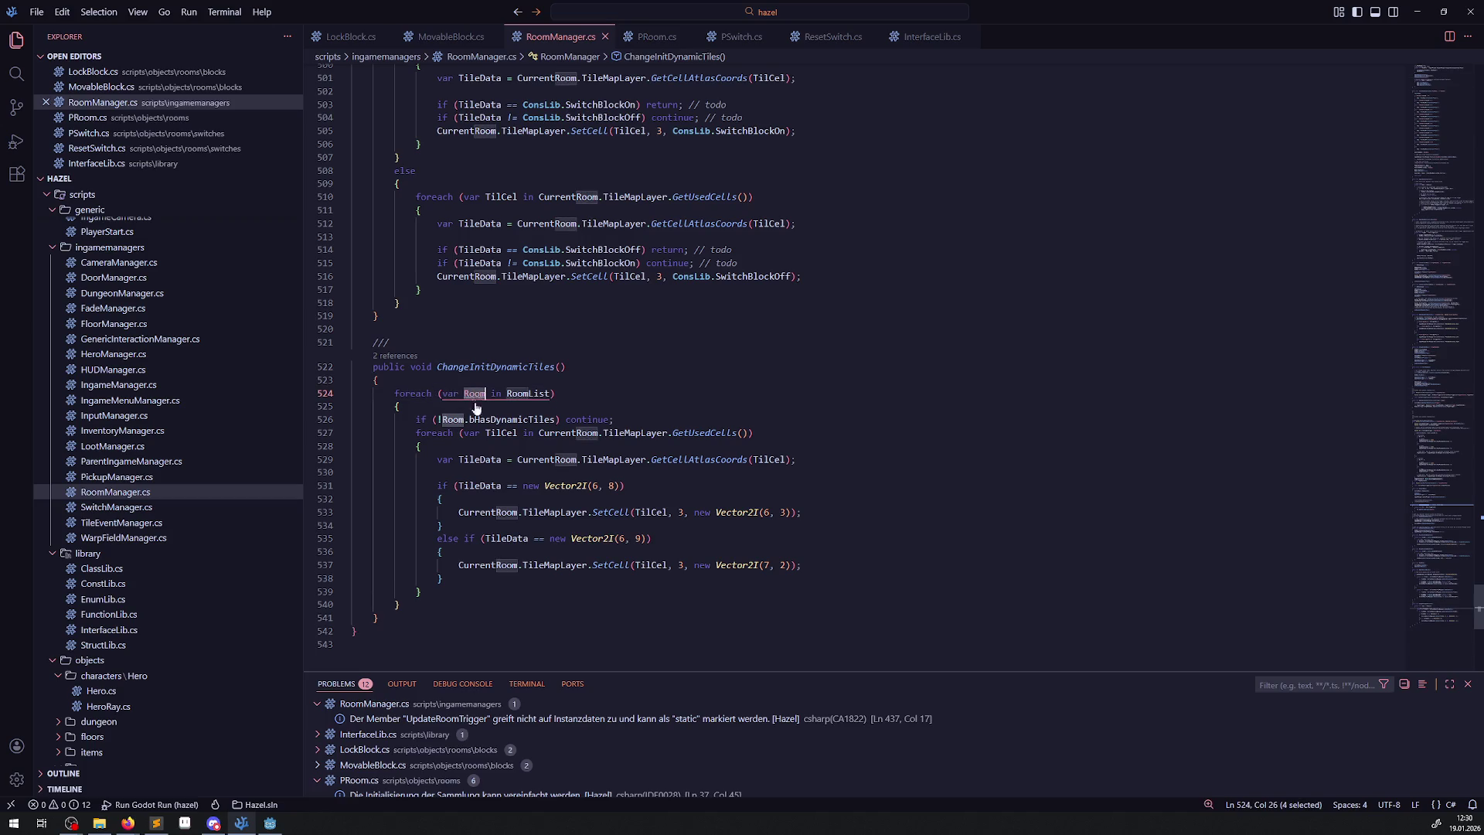
pyautogui.doubleClick(500, 512)
pyautogui.hotkey('ctrl', 'v')
pyautogui.doubleClick(496, 565)
pyautogui.hotkey('ctrl', 'v')
pyautogui.doubleClick(550, 460)
pyautogui.hotkey('ctrl', 'v')
pyautogui.doubleClick(561, 433)
pyautogui.hotkey('ctrl', 'v')
pyautogui.hotkey('ctrl', 's')
pyautogui.click(693, 405)
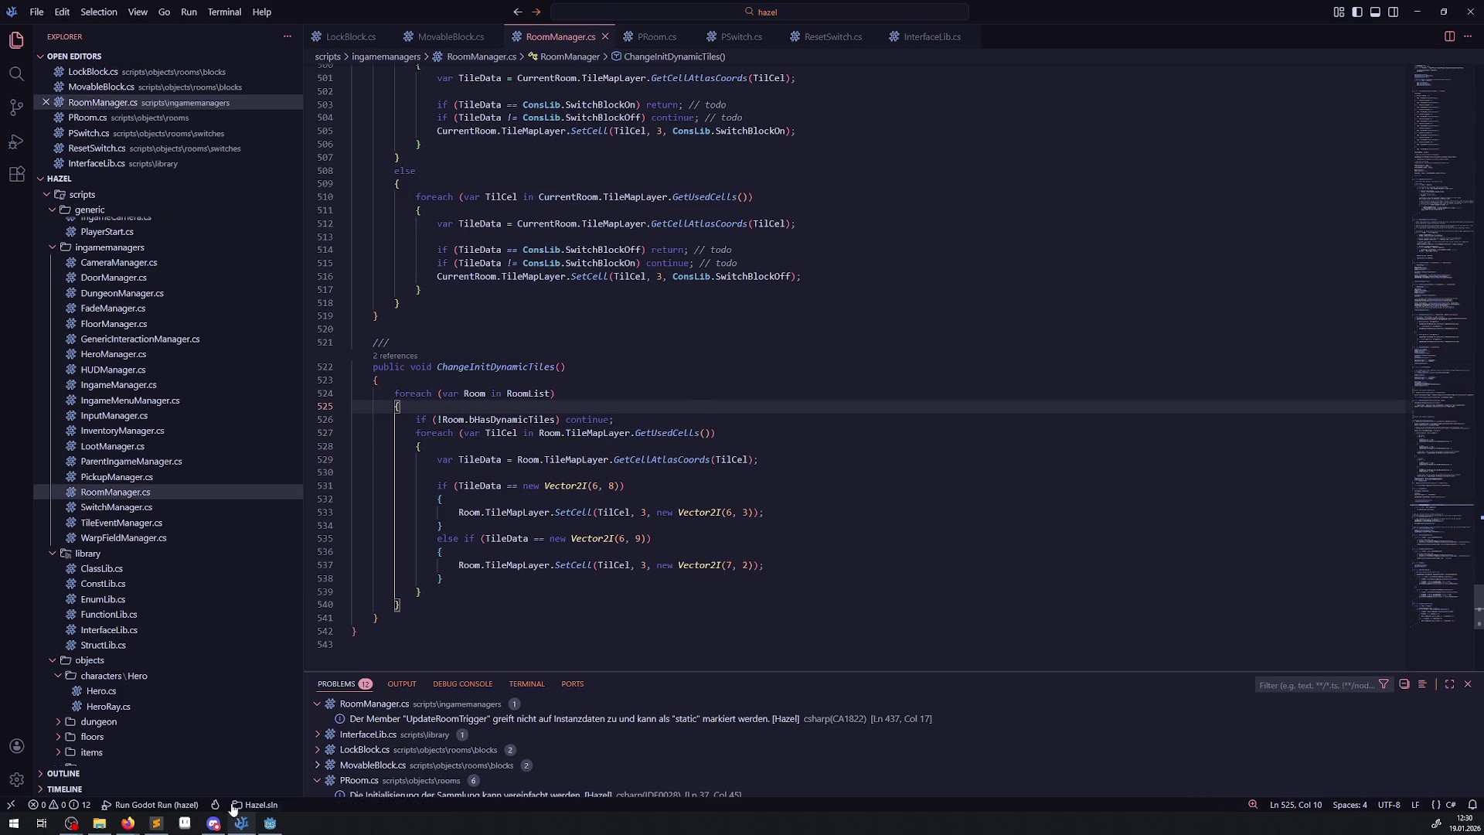
pyautogui.click(270, 823)
pyautogui.click(1289, 27)
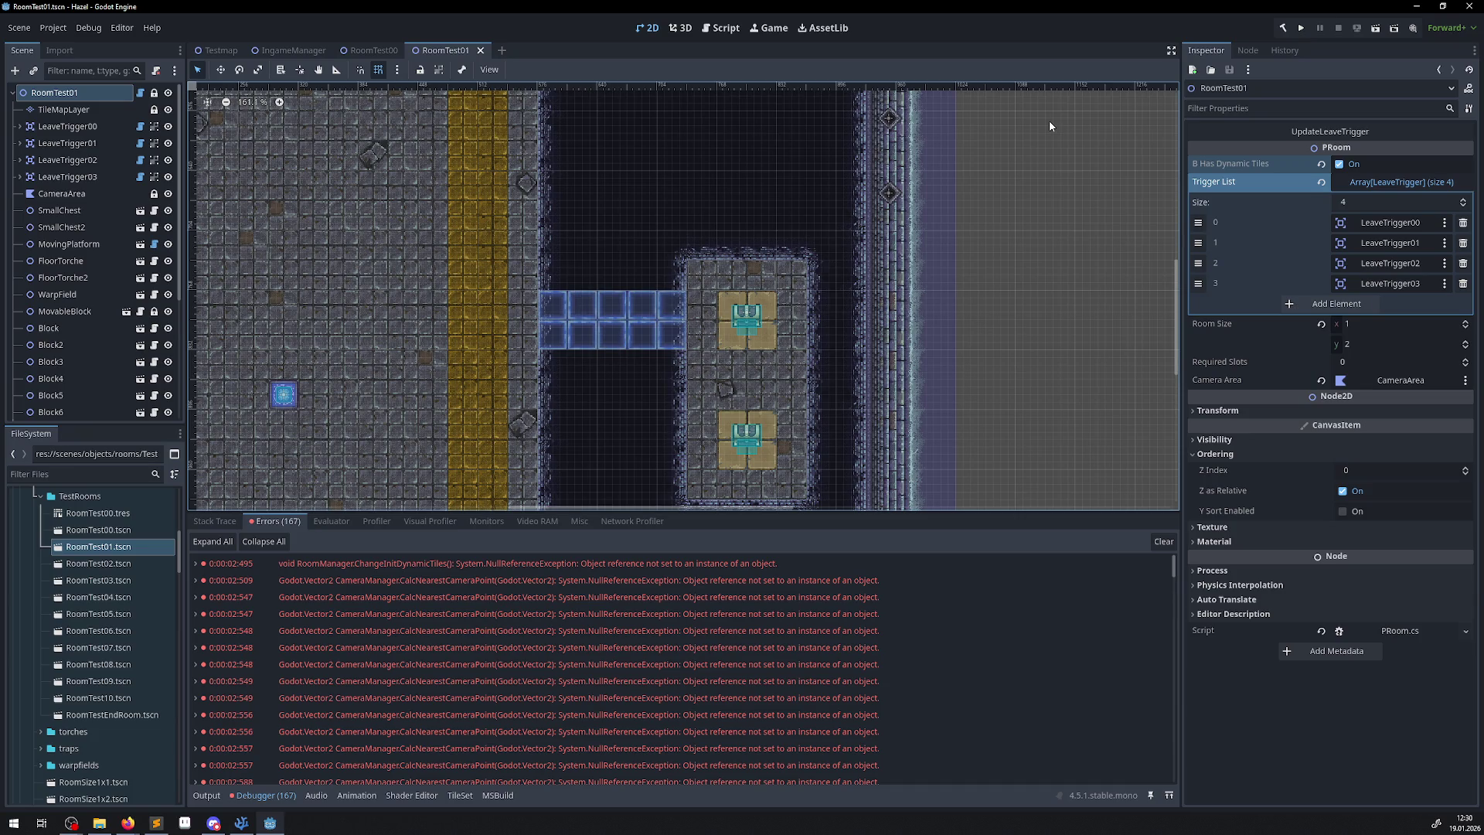
# Clear the Debugger's error list once the .NET build has finished.
pyautogui.click(1167, 543)
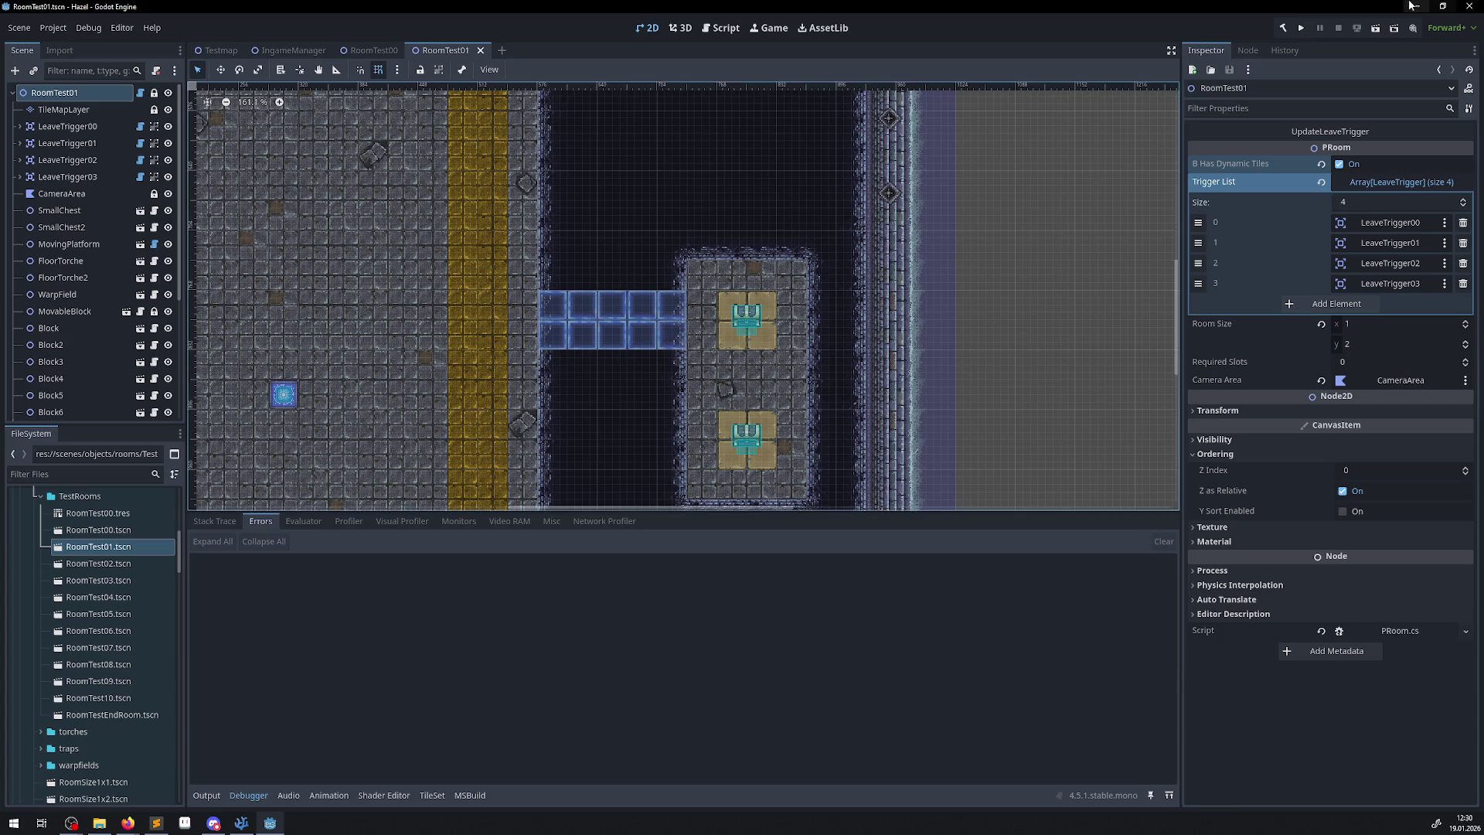
# Run the project, walk the hero left and right between rooms, then close the game window.
pyautogui.click(1301, 29)
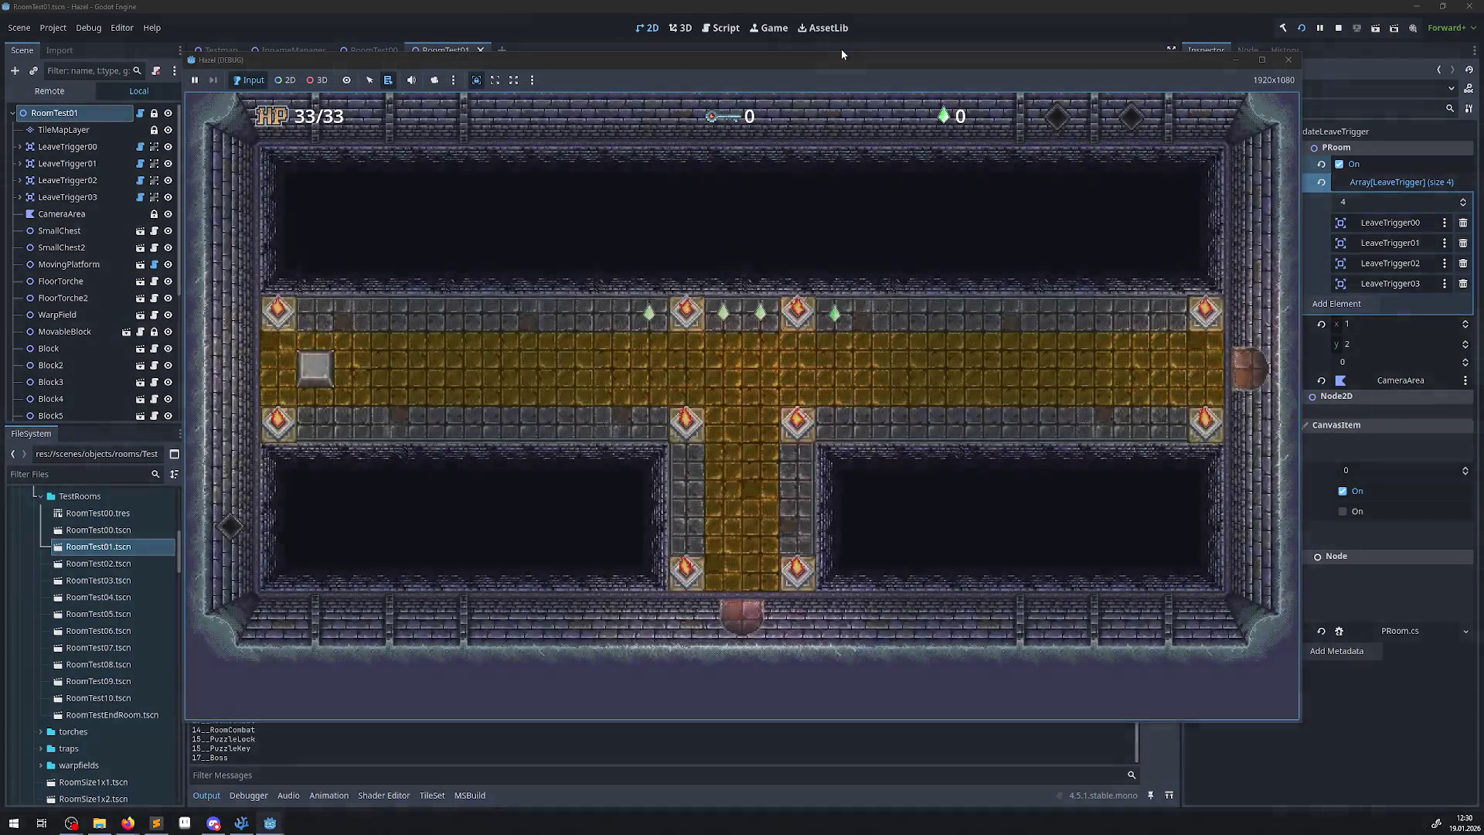
pyautogui.press('Left')
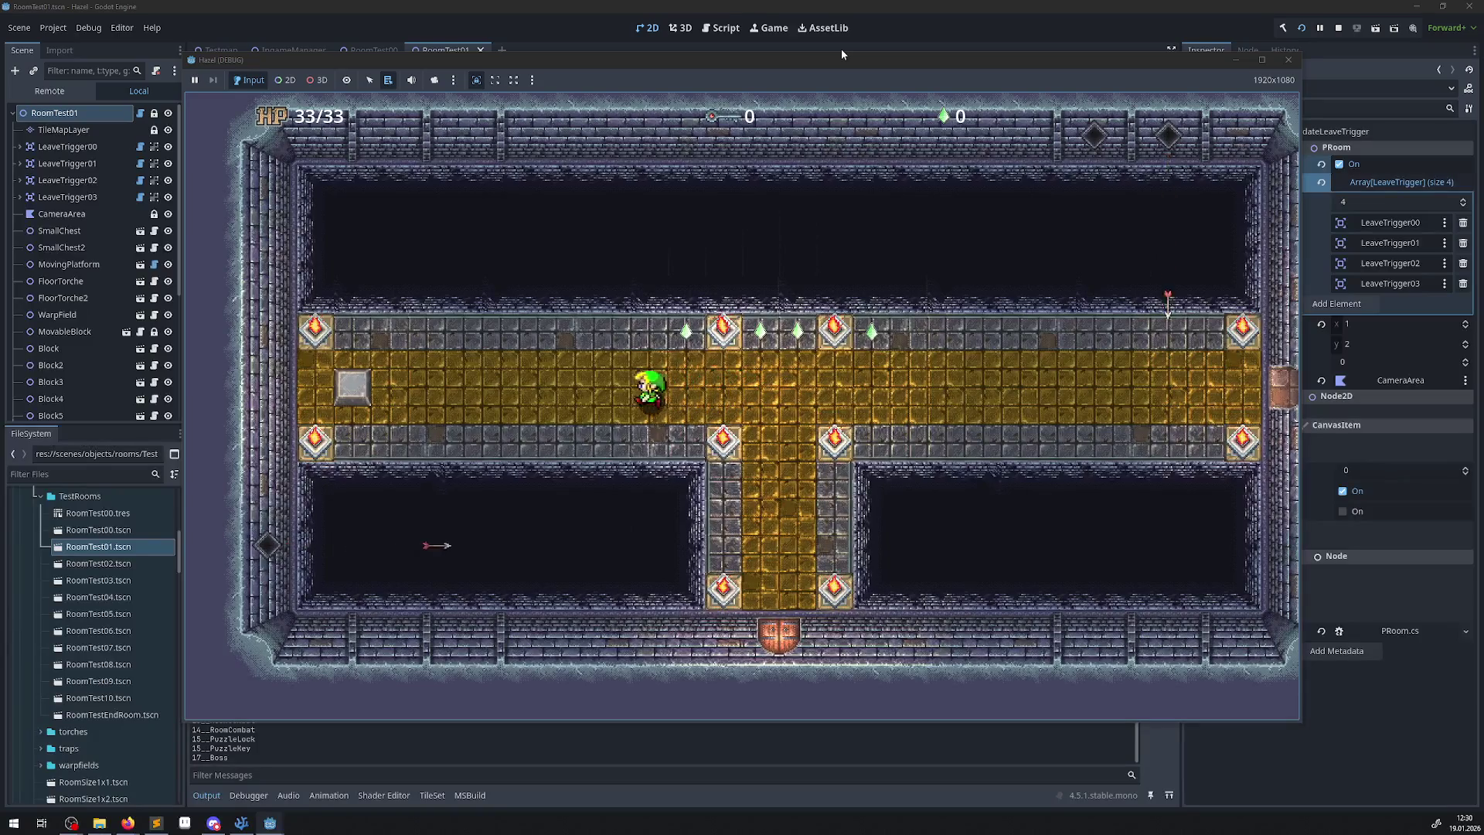
pyautogui.press('Left')
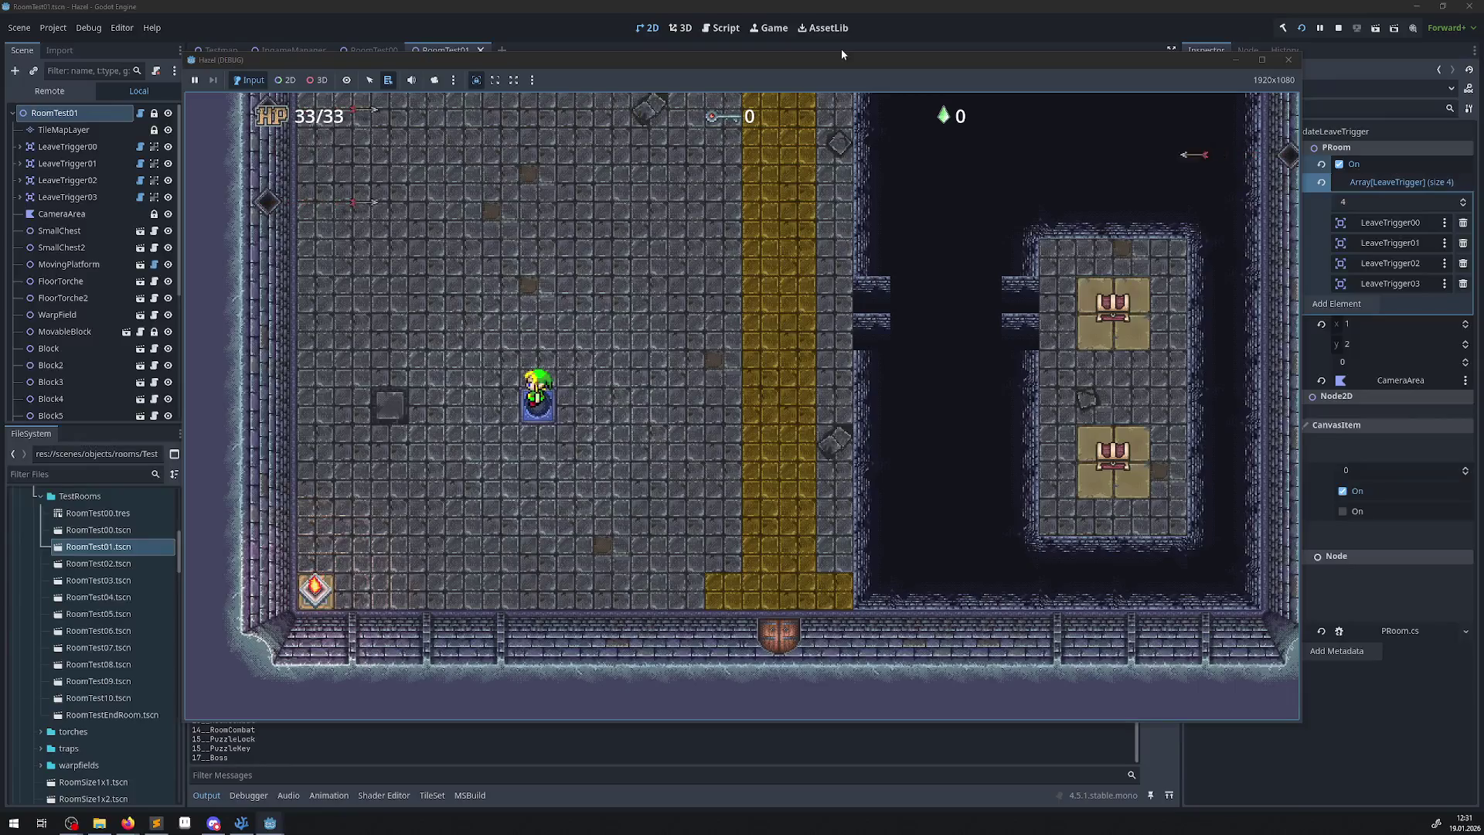
pyautogui.press('Right')
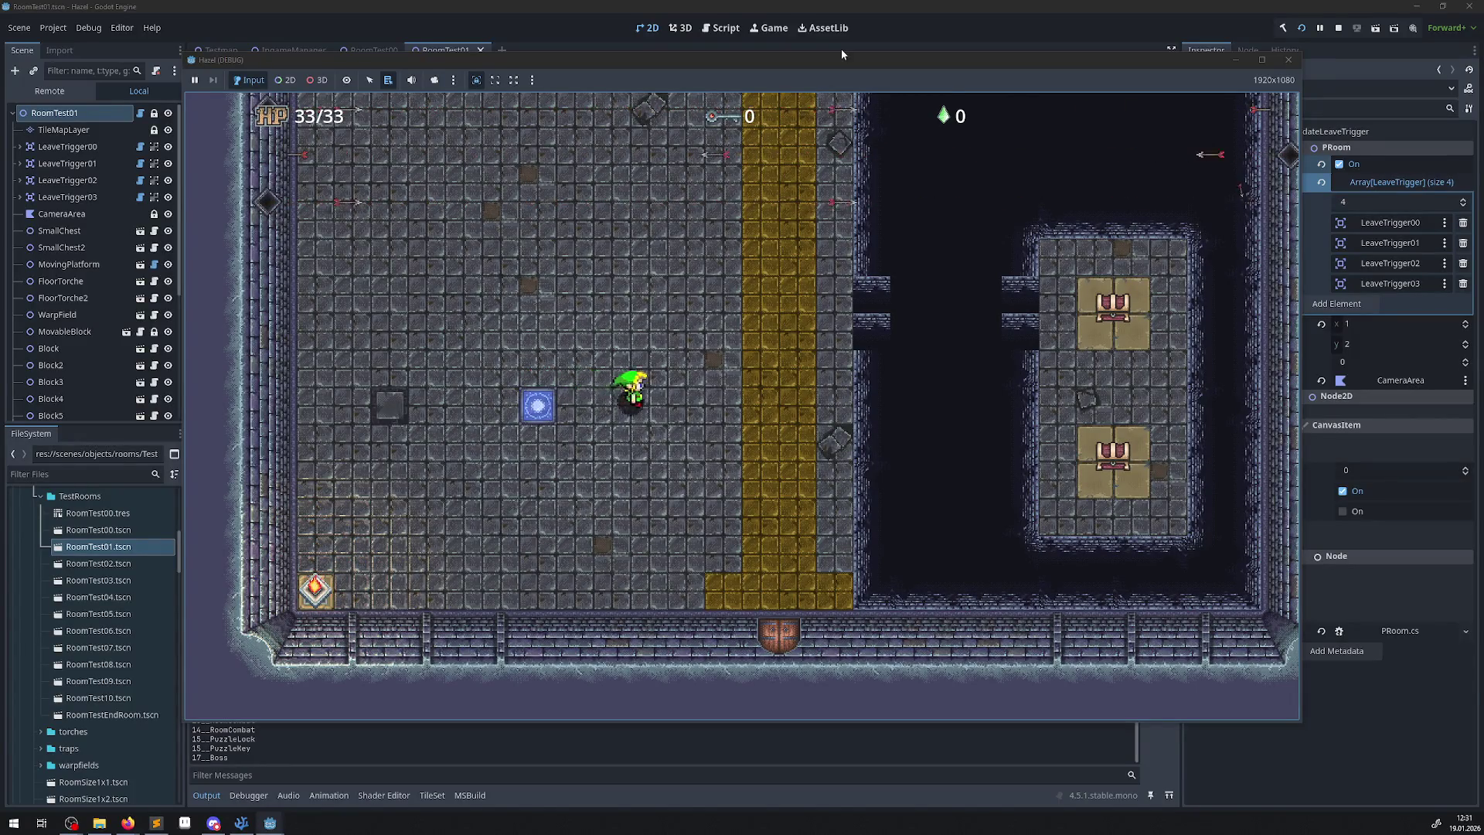
pyautogui.press('Right')
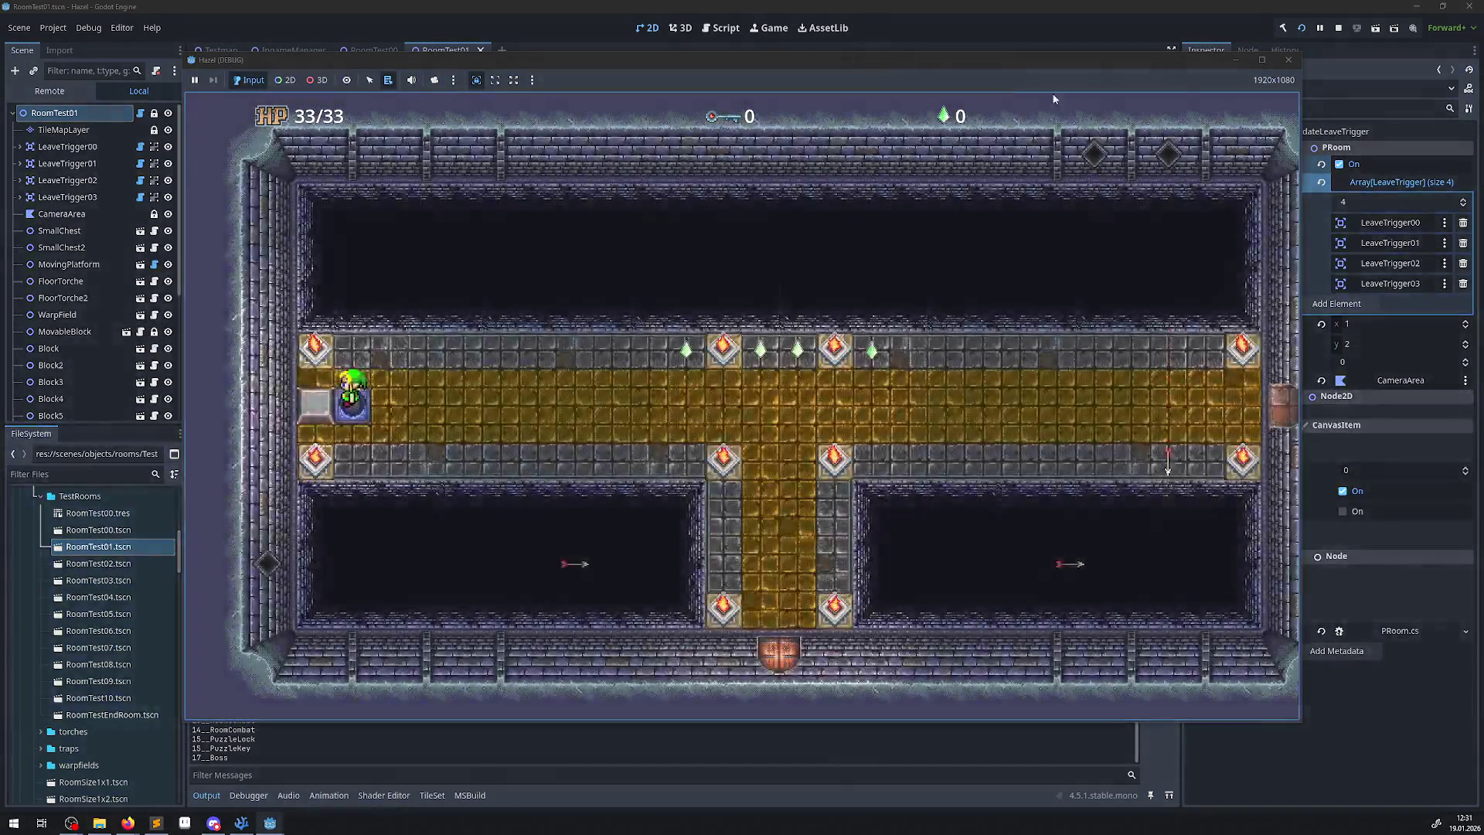
pyautogui.click(270, 823)
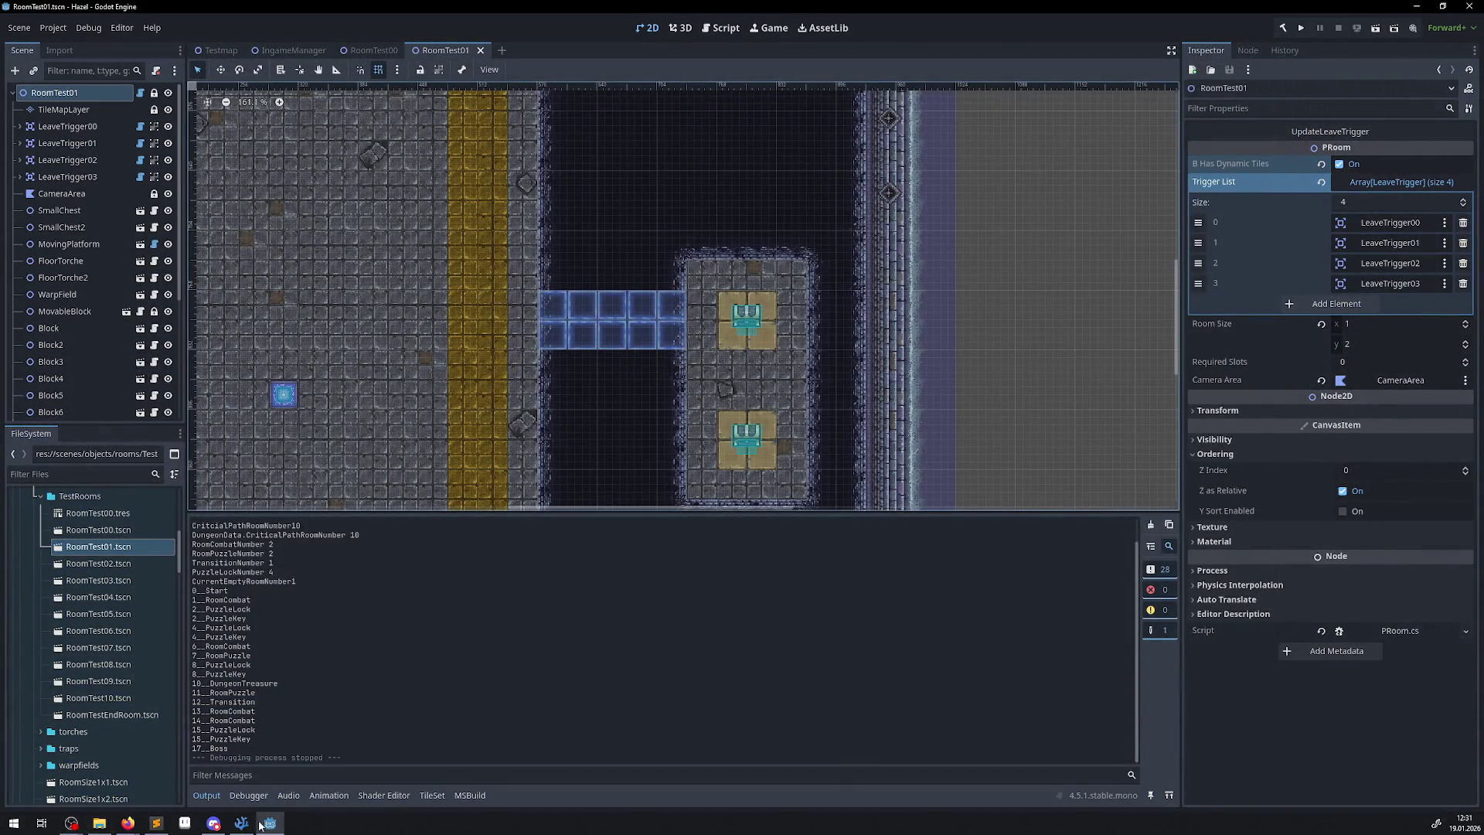
# Duplicate the TileData line into an AltId variable set from GetCellAlternativeTile, and save.
pyautogui.click(241, 823)
pyautogui.click(544, 446)
pyautogui.moveTo(671, 435)
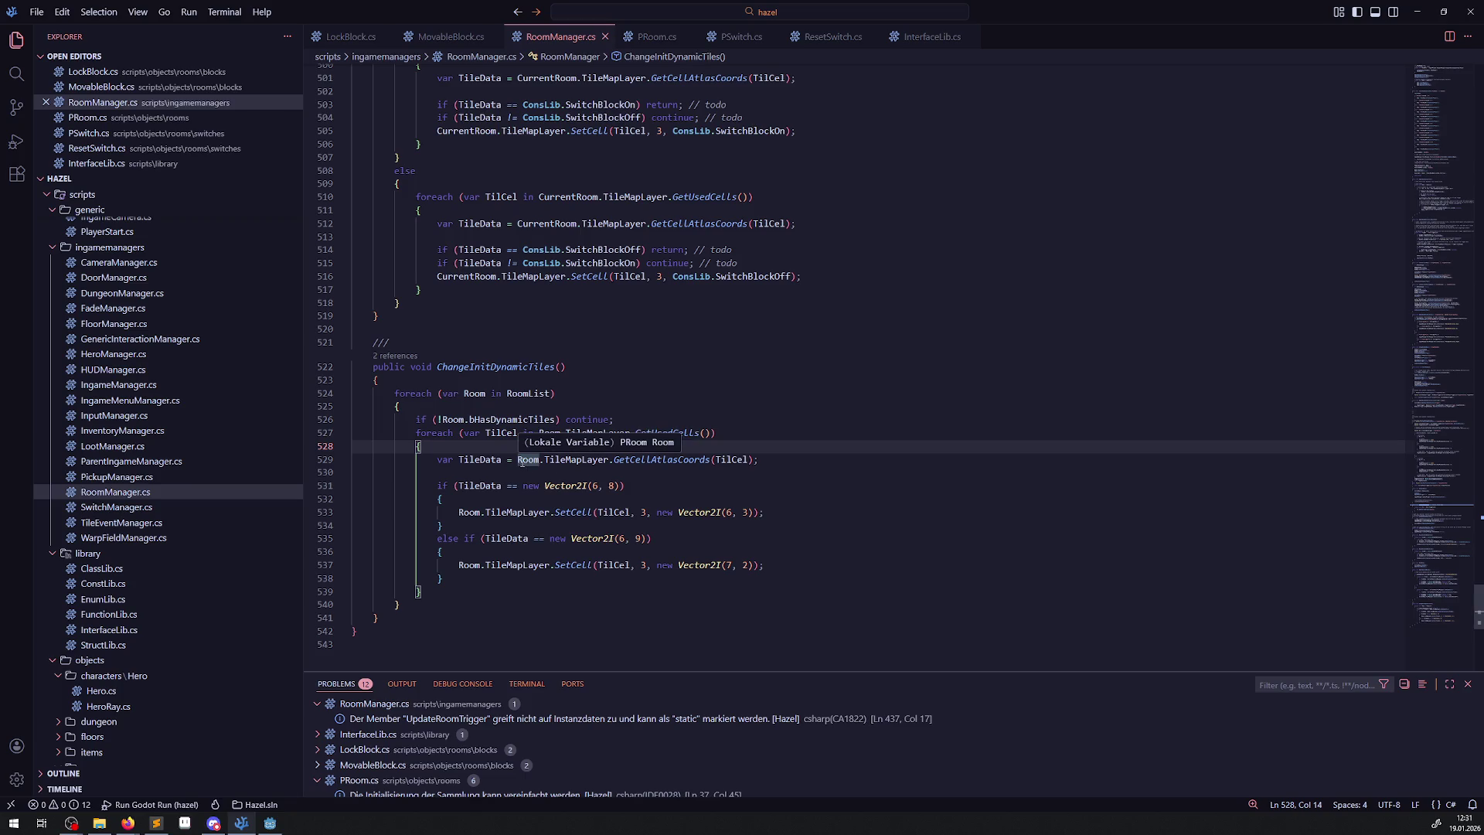
pyautogui.click(582, 459)
pyautogui.hotkey('shift', 'alt', 'Down')
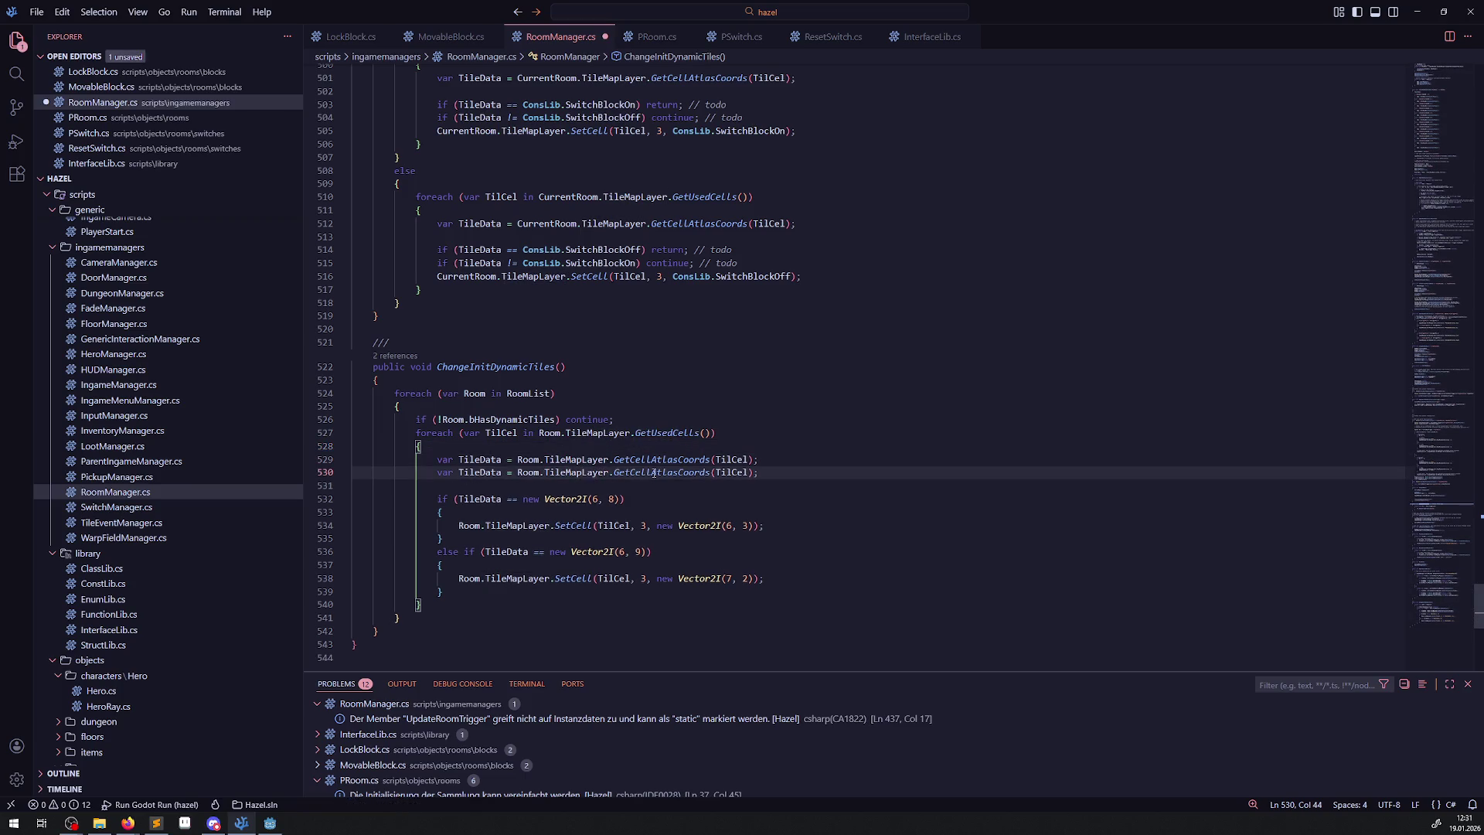
pyautogui.doubleClick(654, 472)
pyautogui.write('Get')
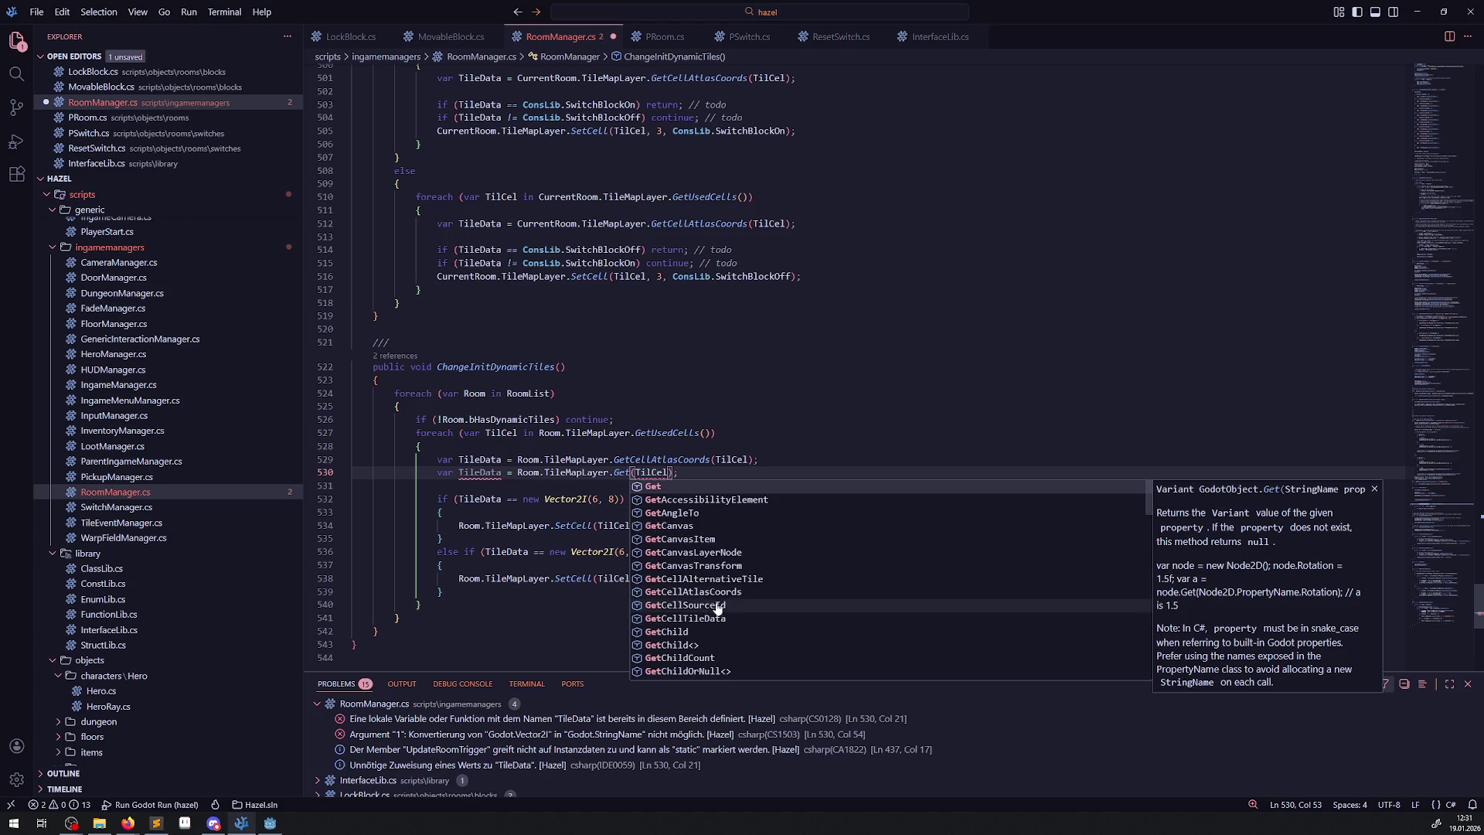
pyautogui.click(700, 585)
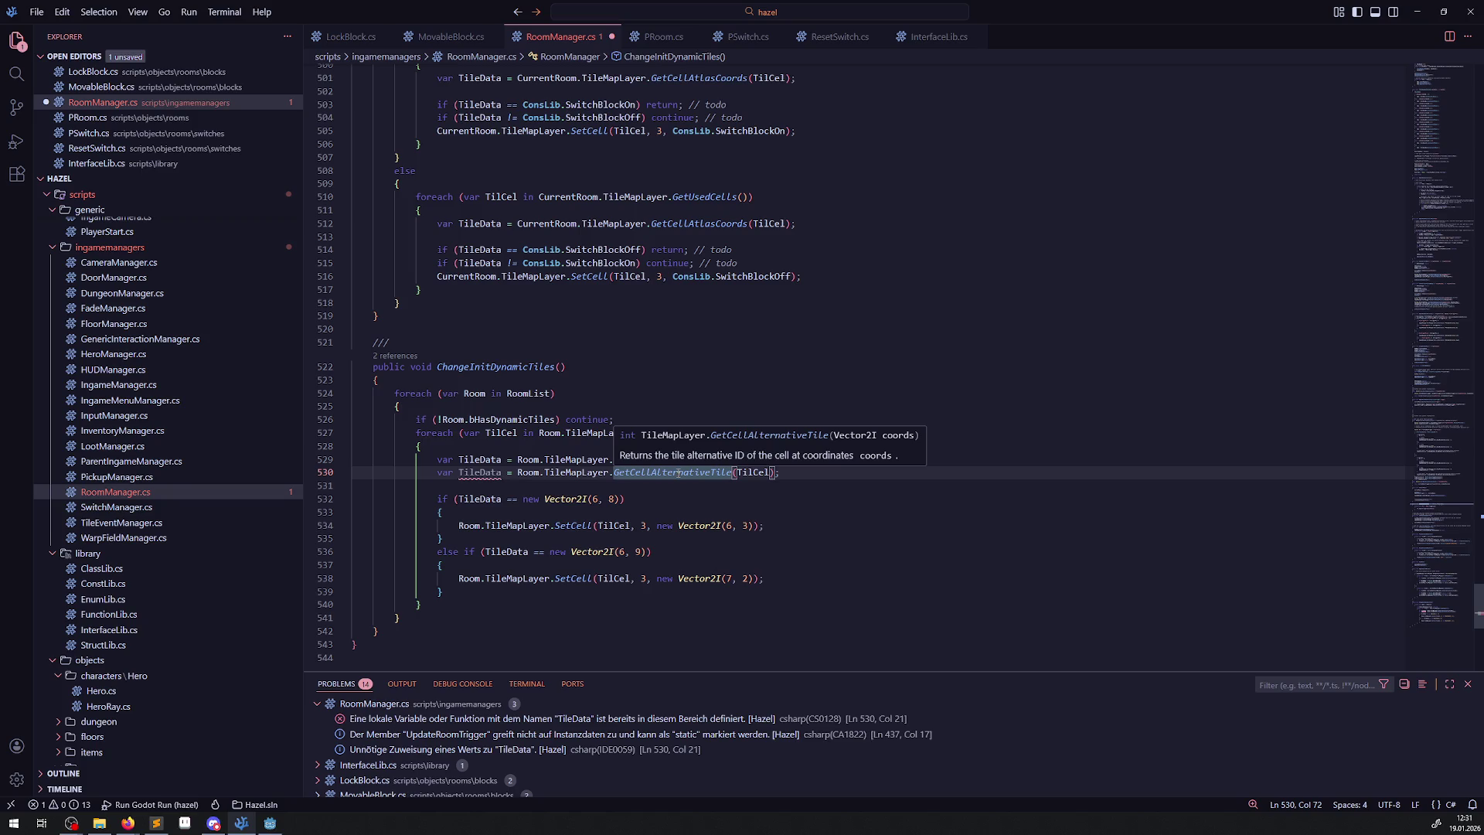
pyautogui.doubleClick(468, 472)
pyautogui.write('Alt')
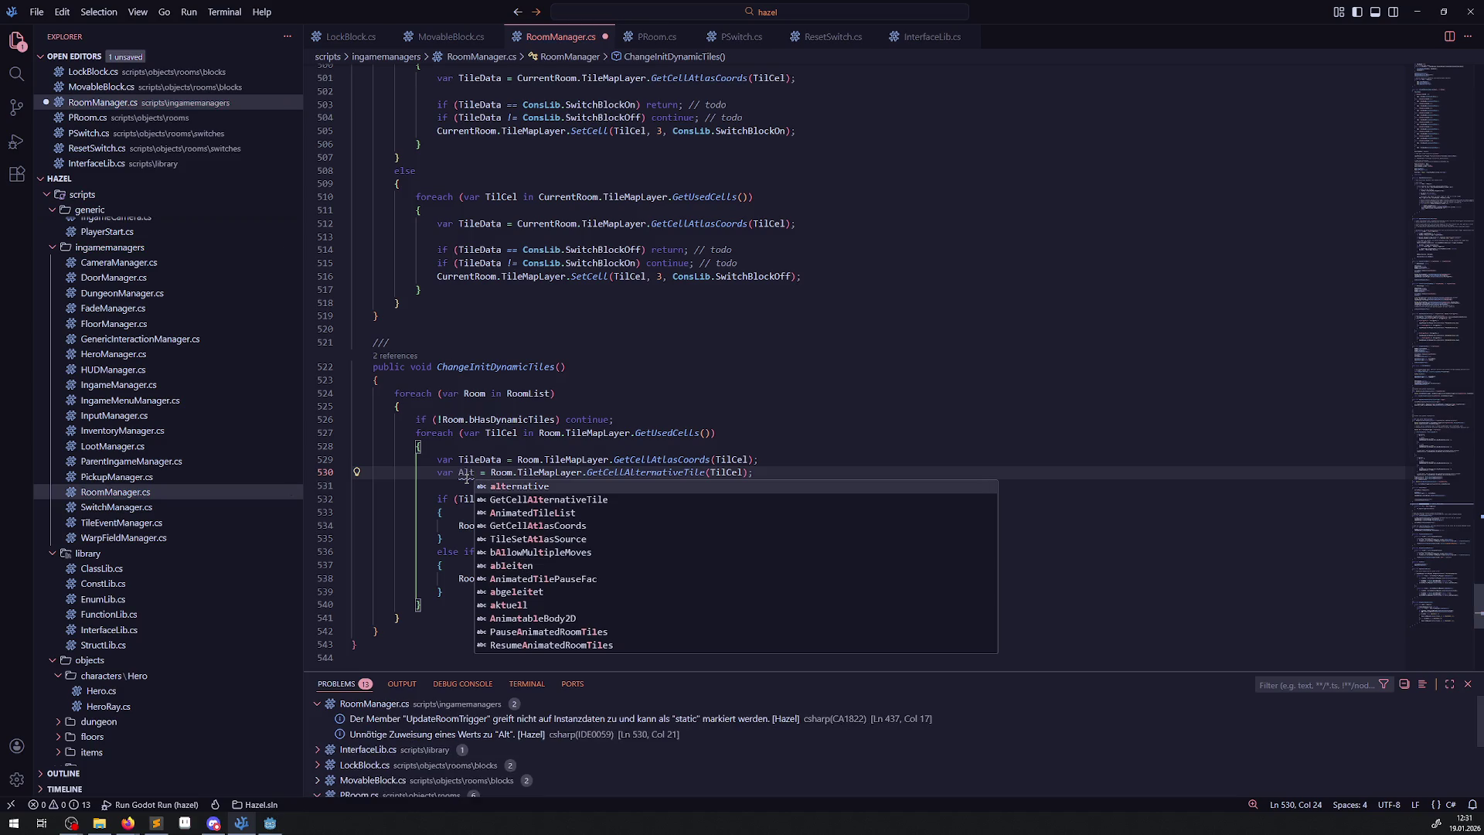
pyautogui.write('Id')
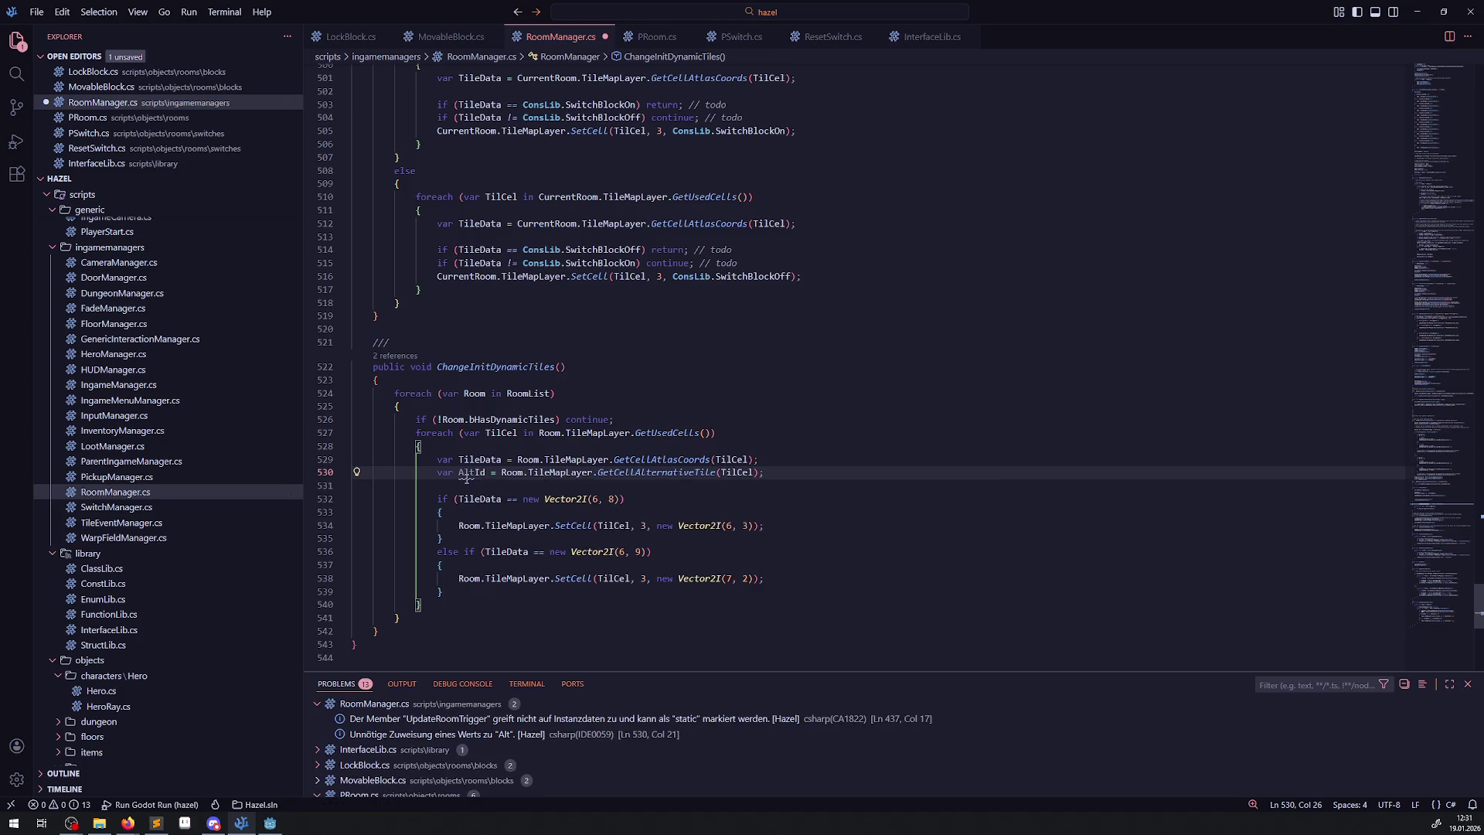
pyautogui.hotkey('ctrl', 's')
# Append ',AltID' to both SetCell calls, save the script, and return to Godot.
pyautogui.doubleClick(470, 472)
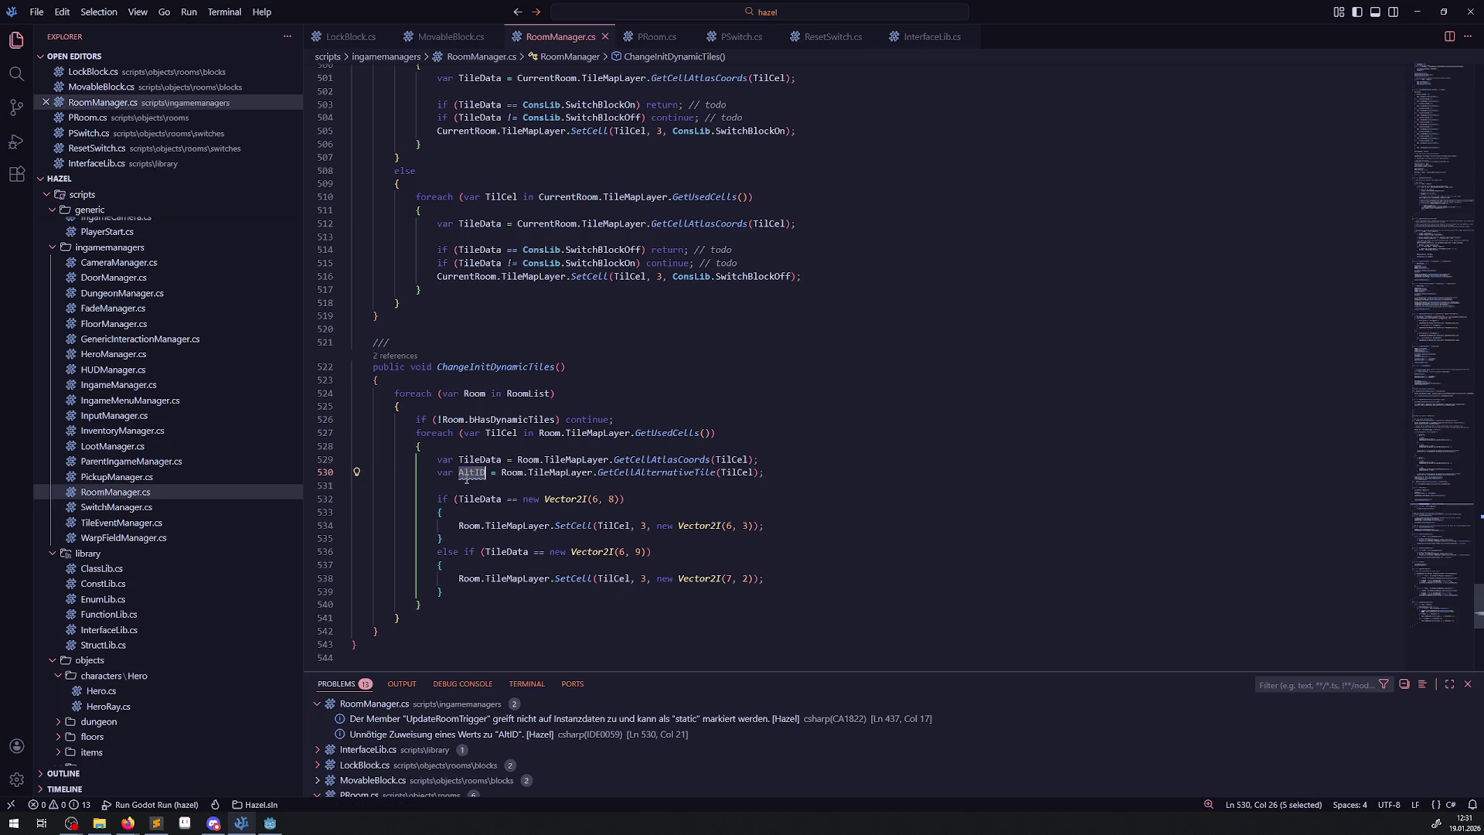
pyautogui.click(754, 527)
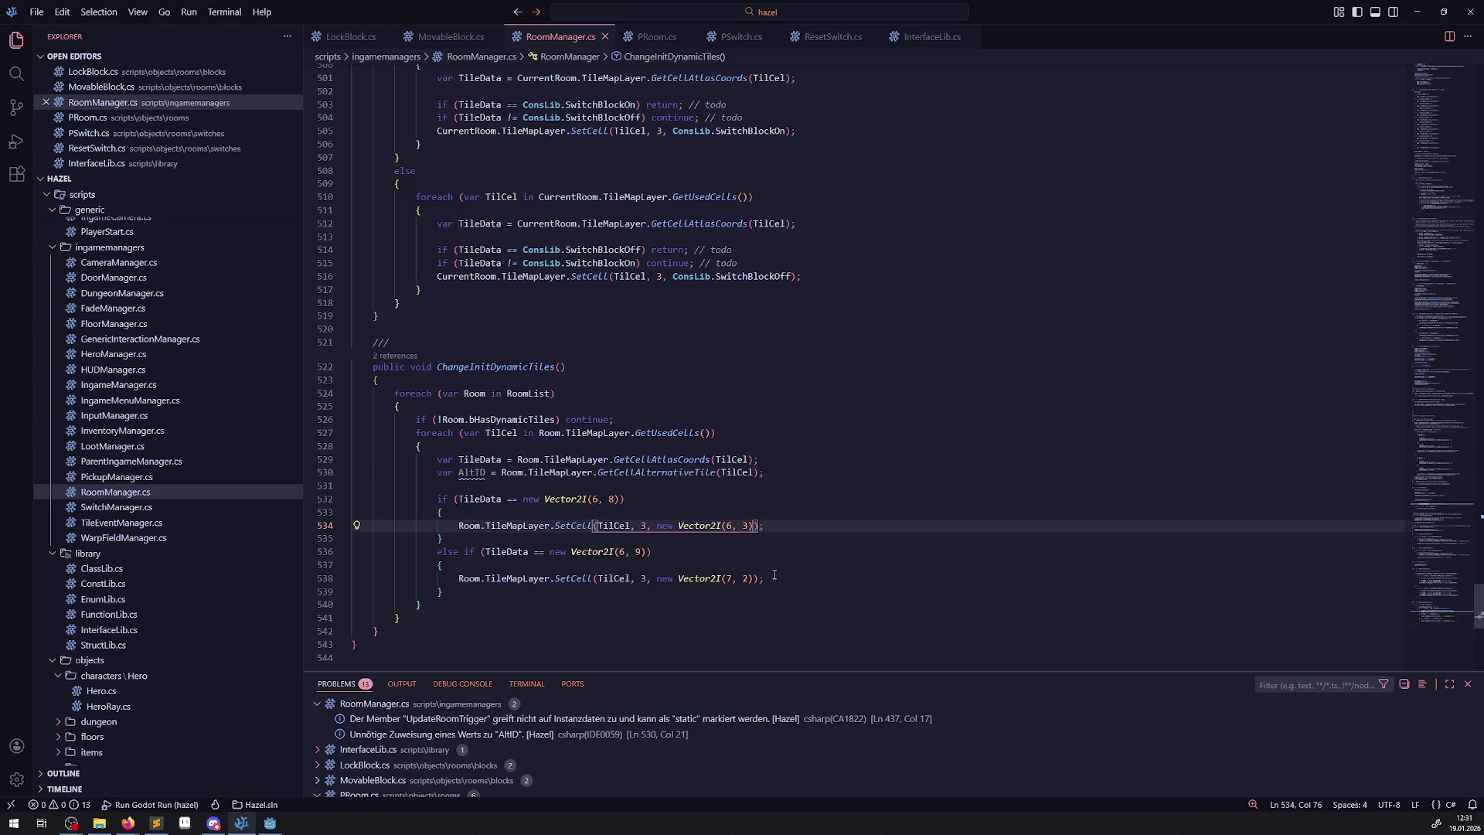
pyautogui.write(',AltID')
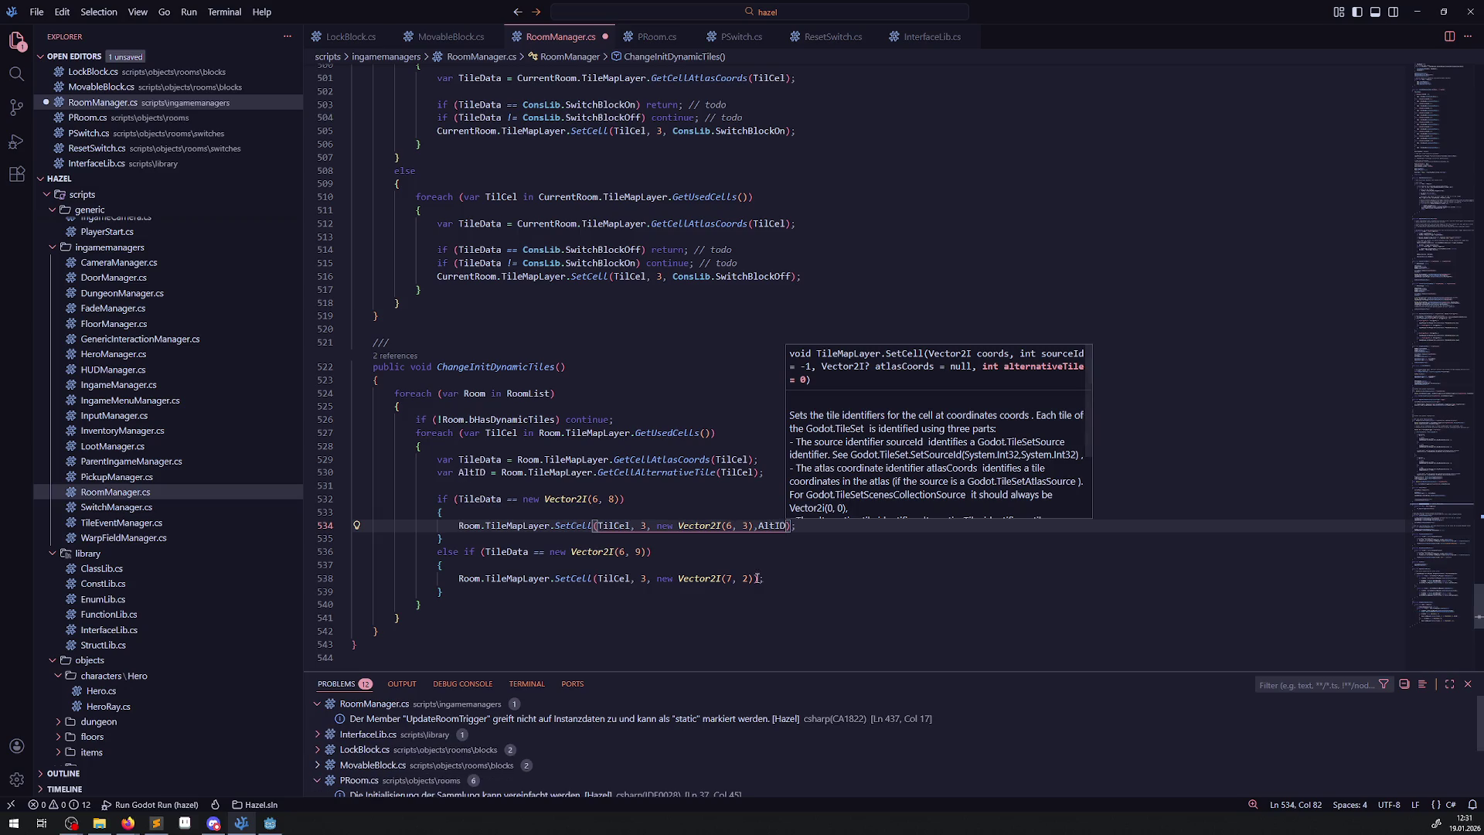
pyautogui.click(748, 578)
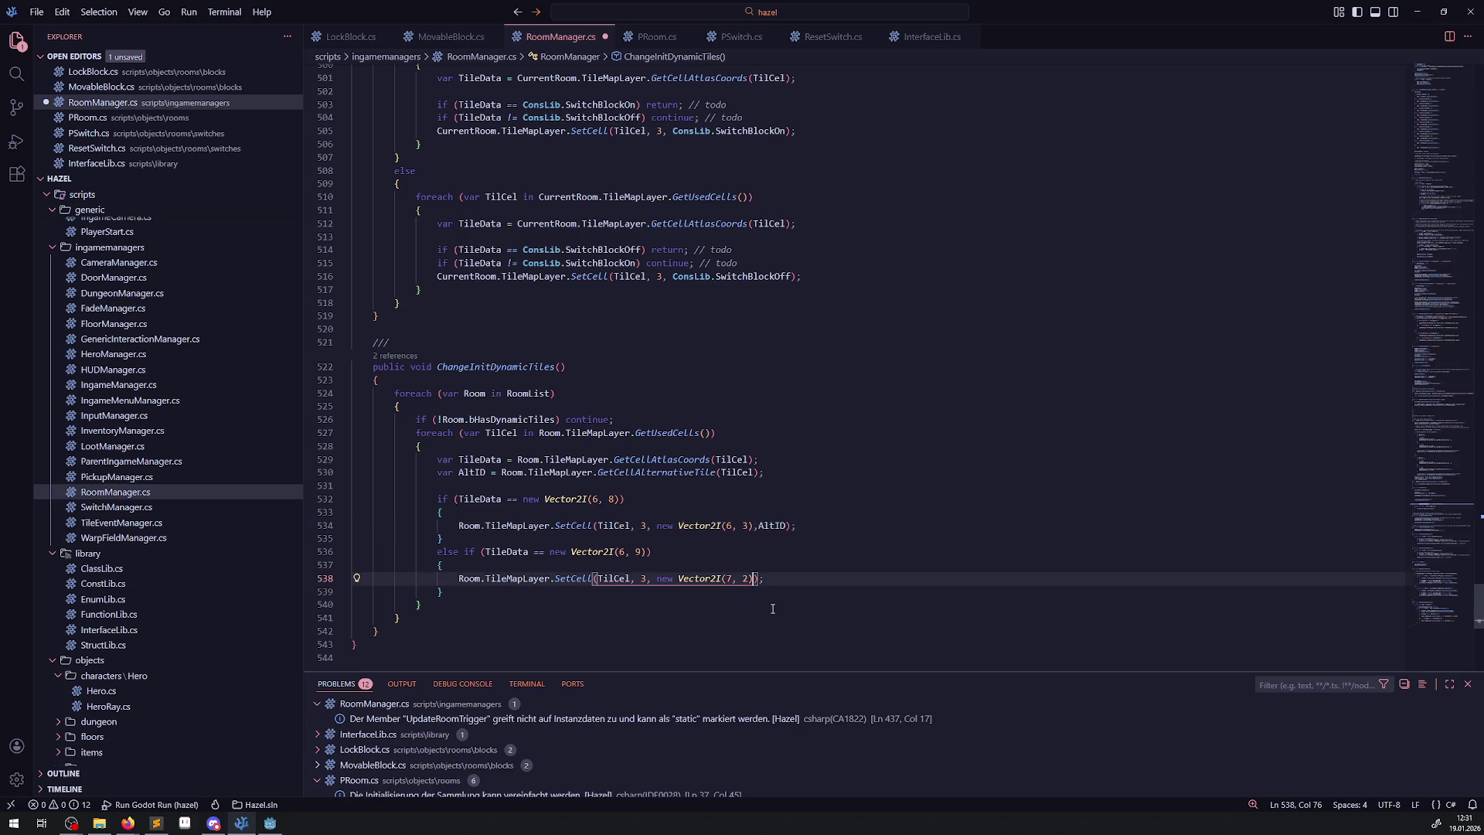
pyautogui.write(',AltID')
pyautogui.hotkey('ctrl', 's')
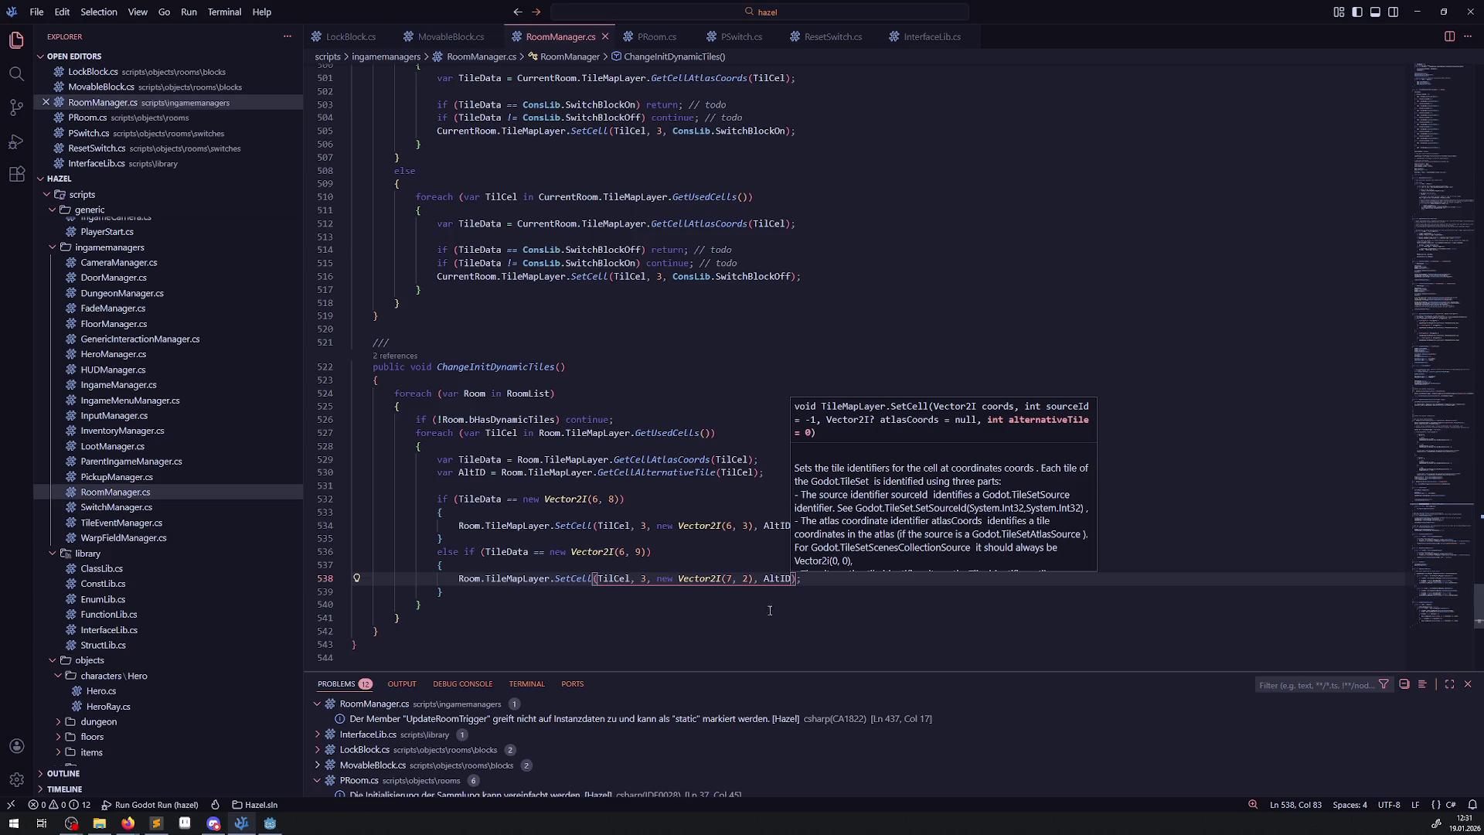
pyautogui.click(655, 603)
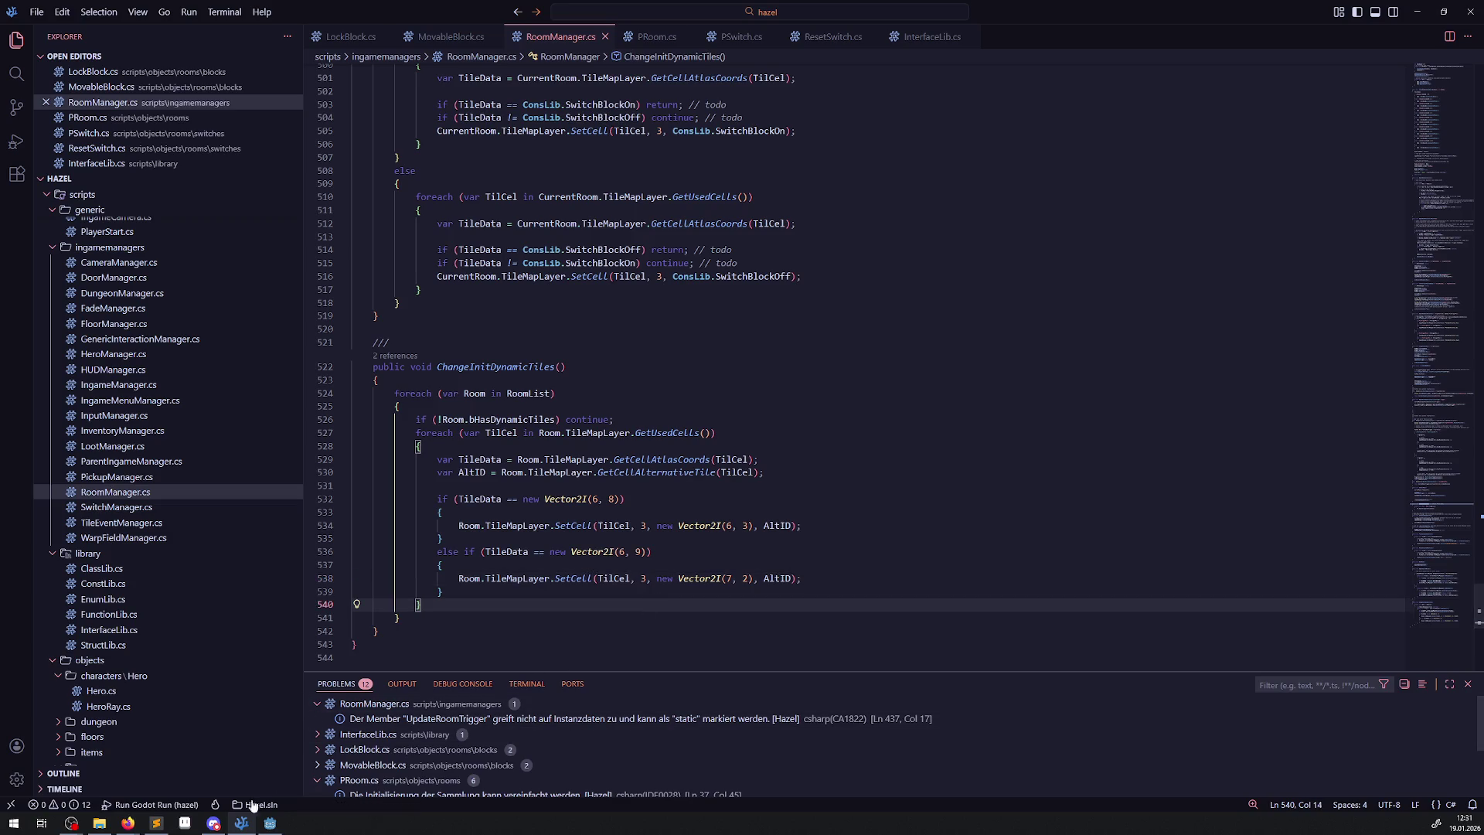
pyautogui.click(270, 824)
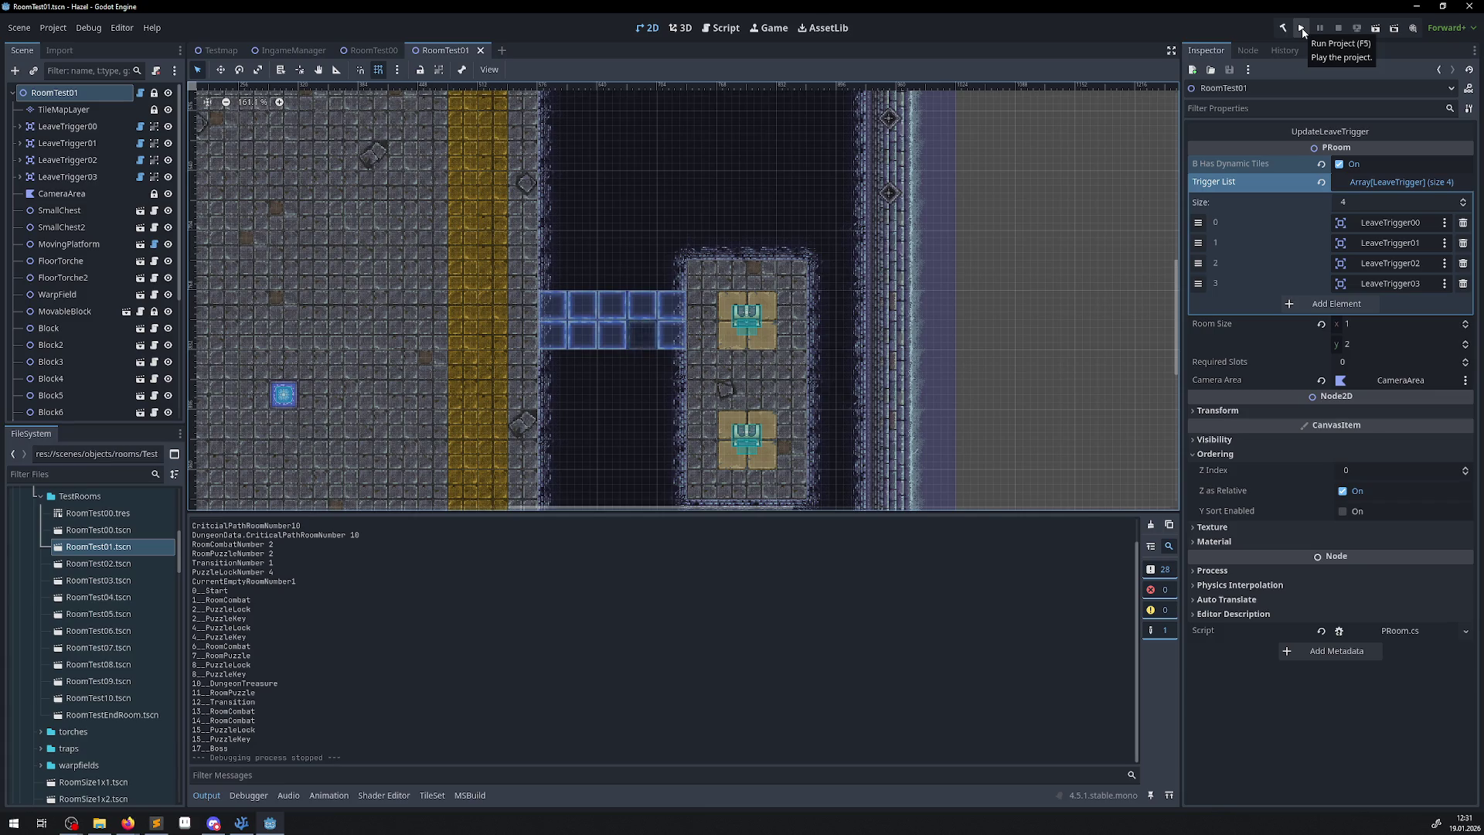
pyautogui.click(1302, 33)
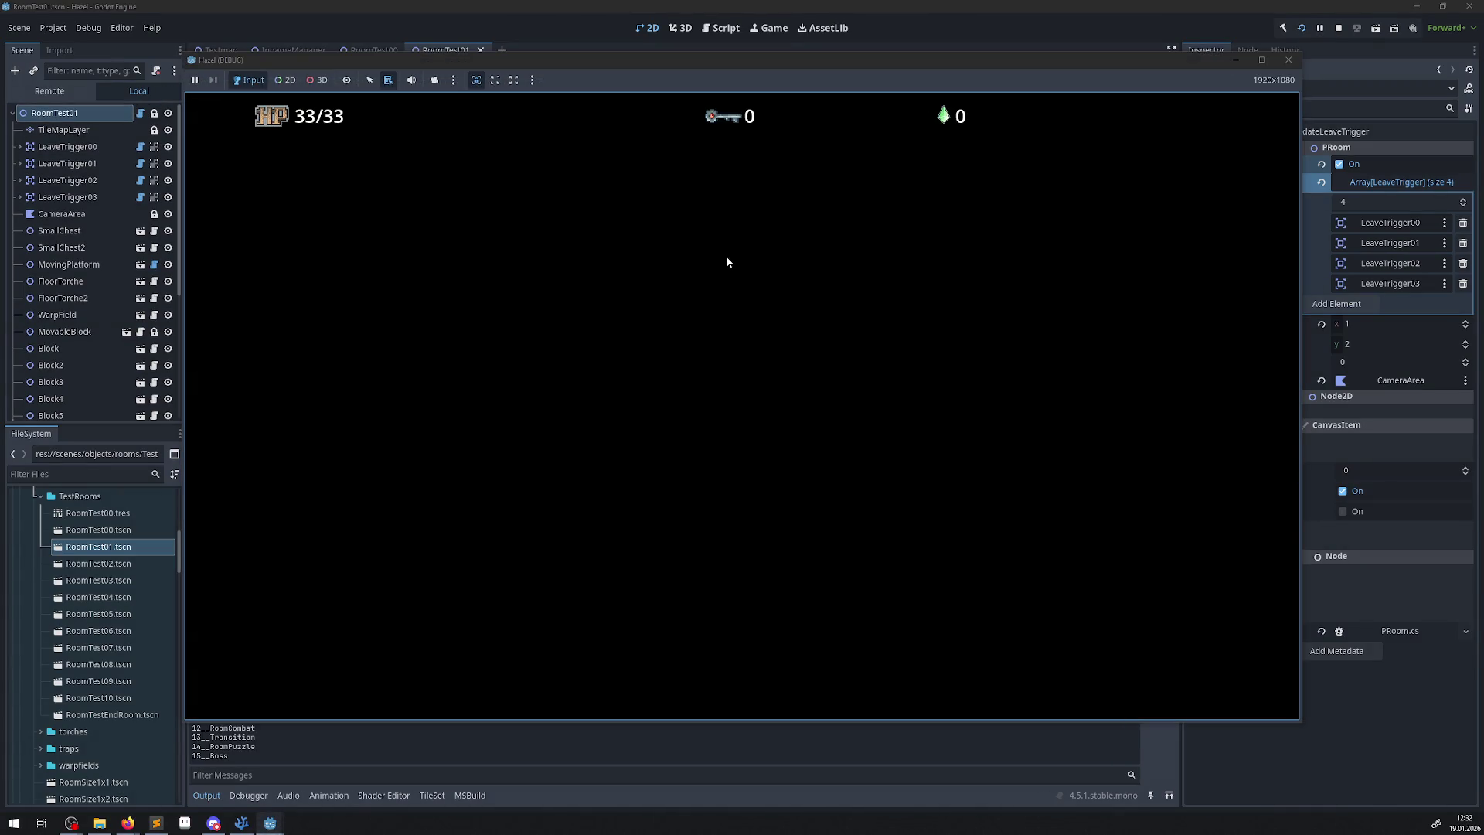
pyautogui.press('Up')
pyautogui.press('Left')
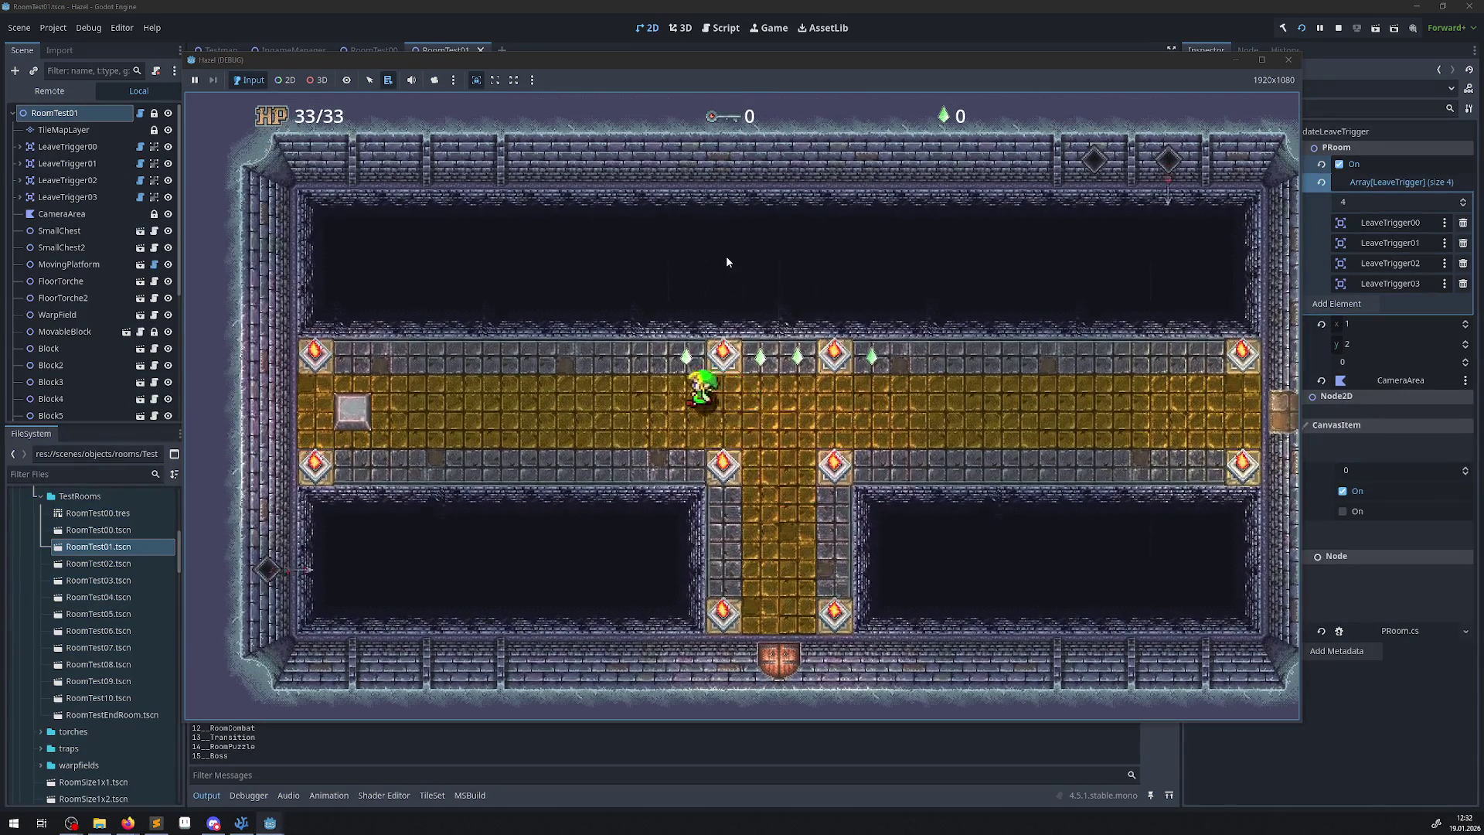
pyautogui.press('Left')
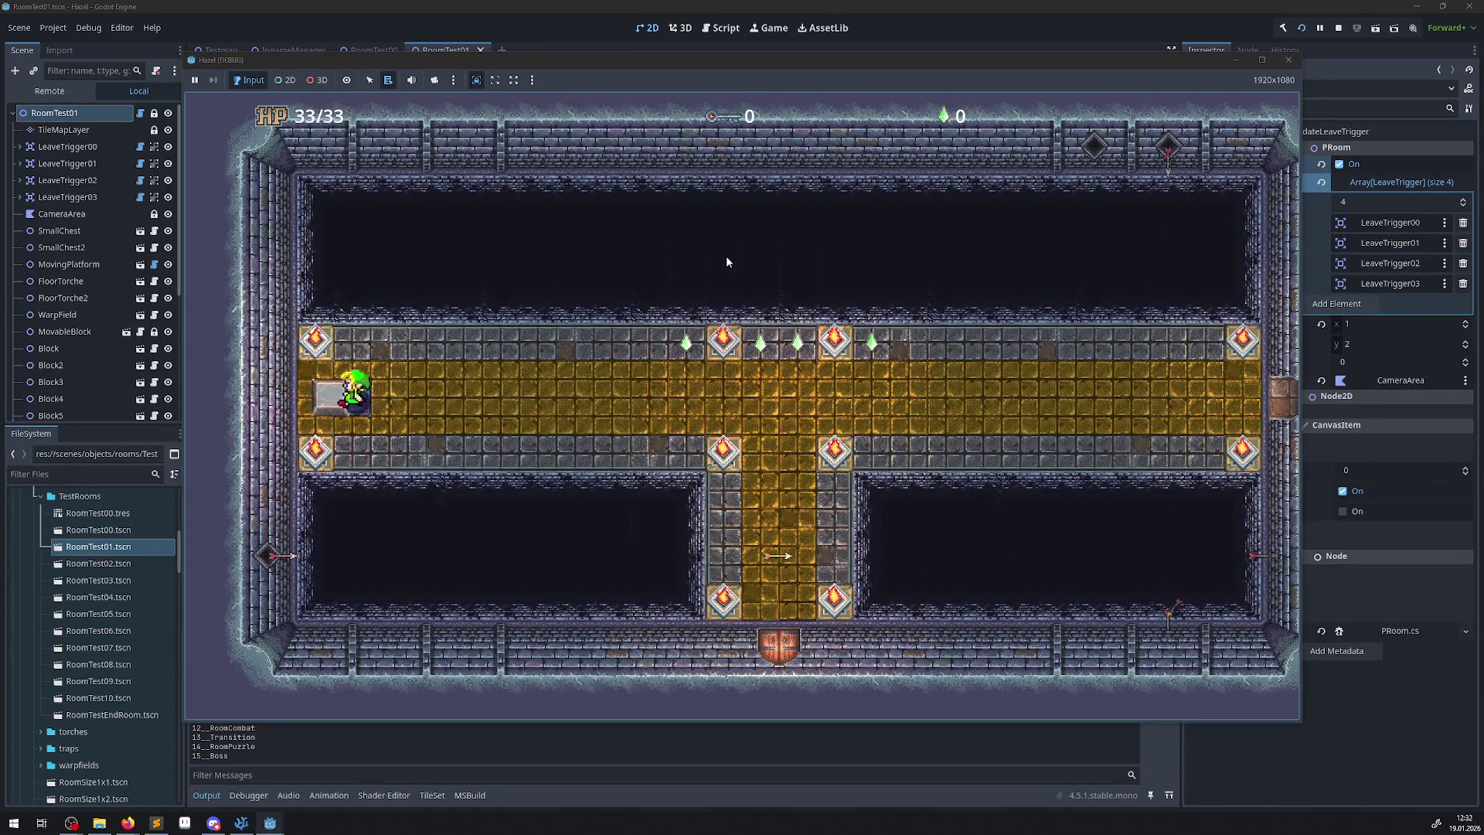
pyautogui.press('Right')
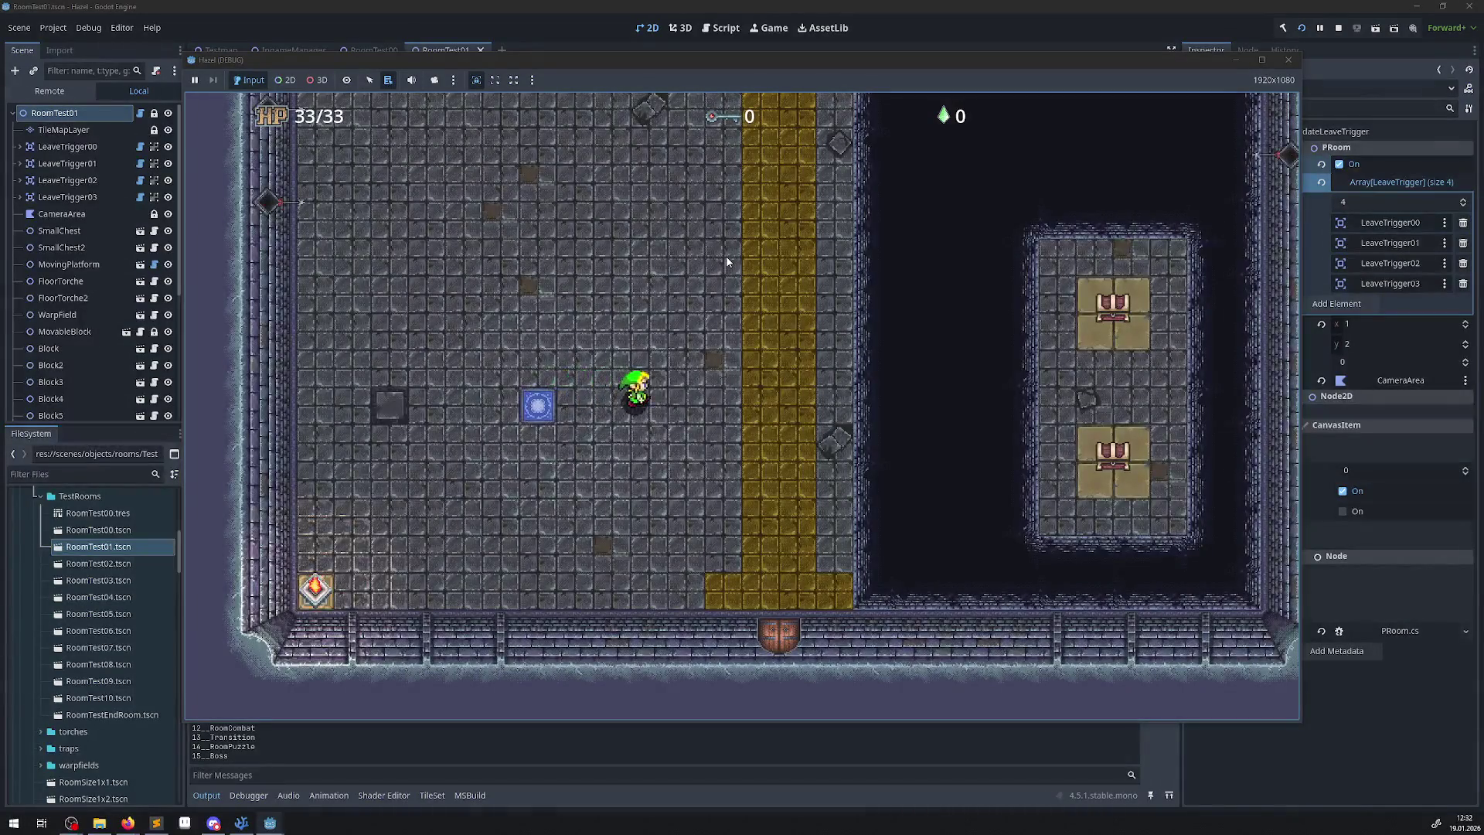
pyautogui.press('Right')
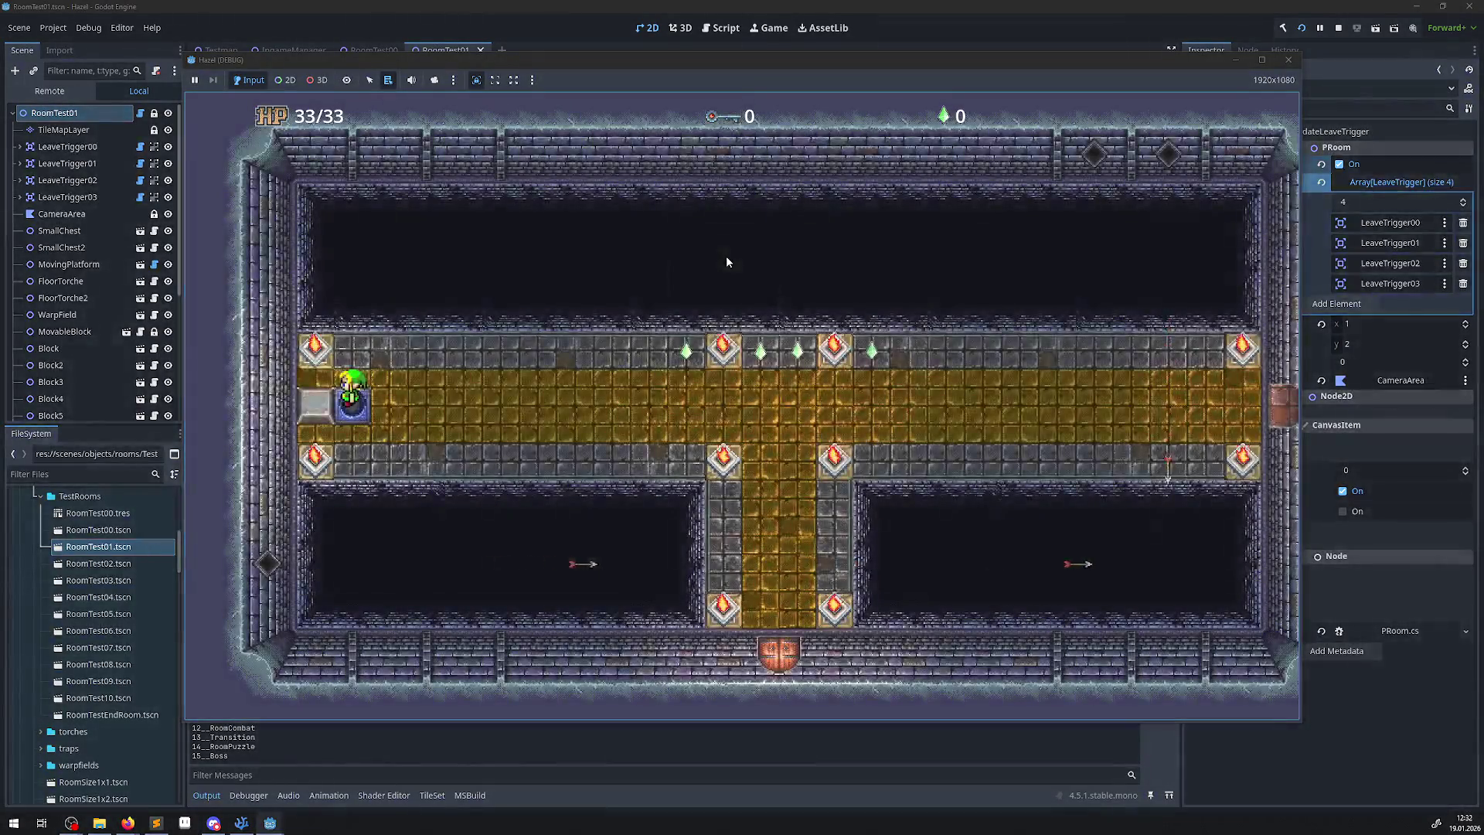
pyautogui.press('Left')
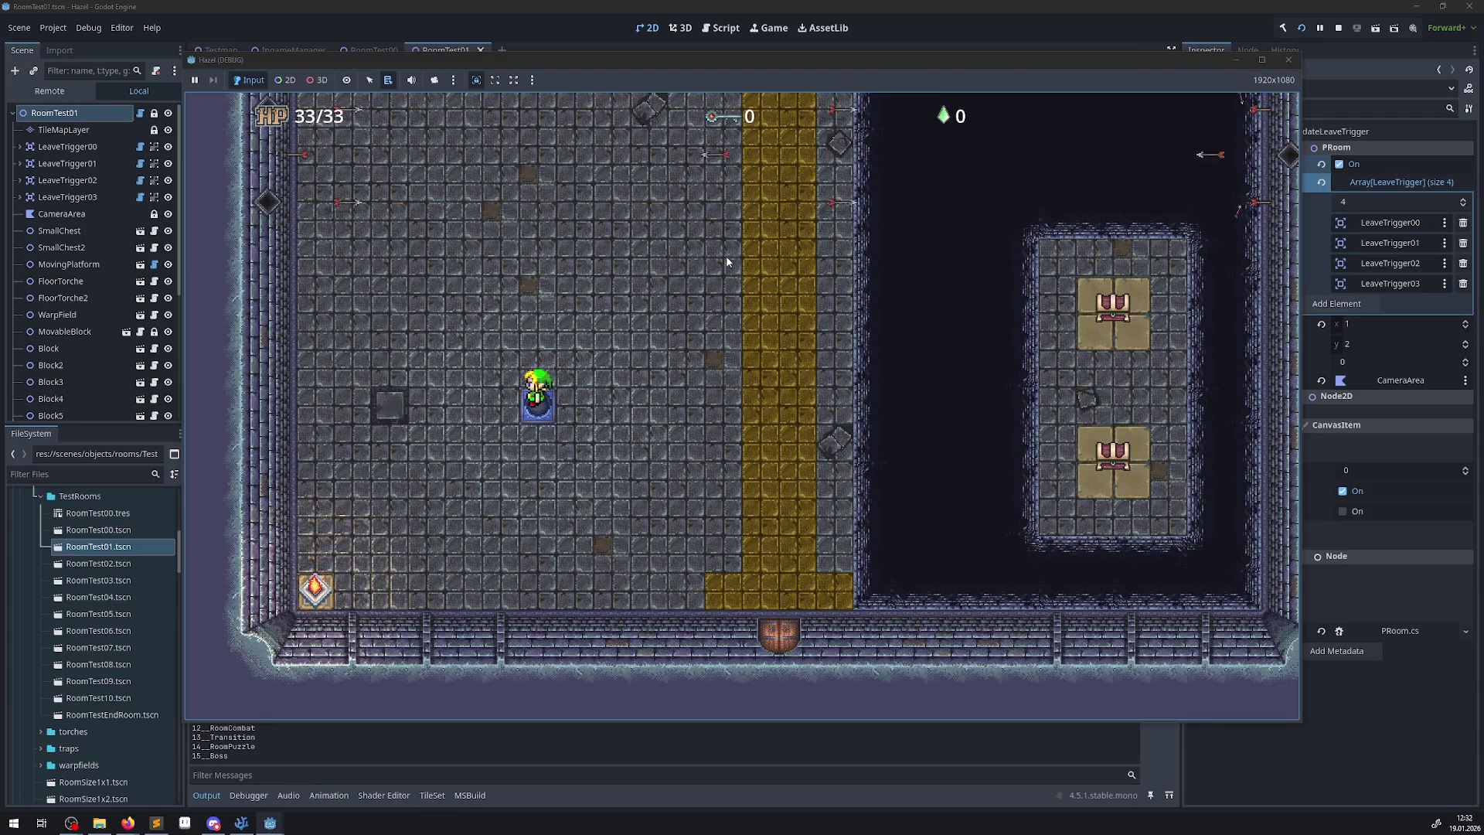
pyautogui.press('Right')
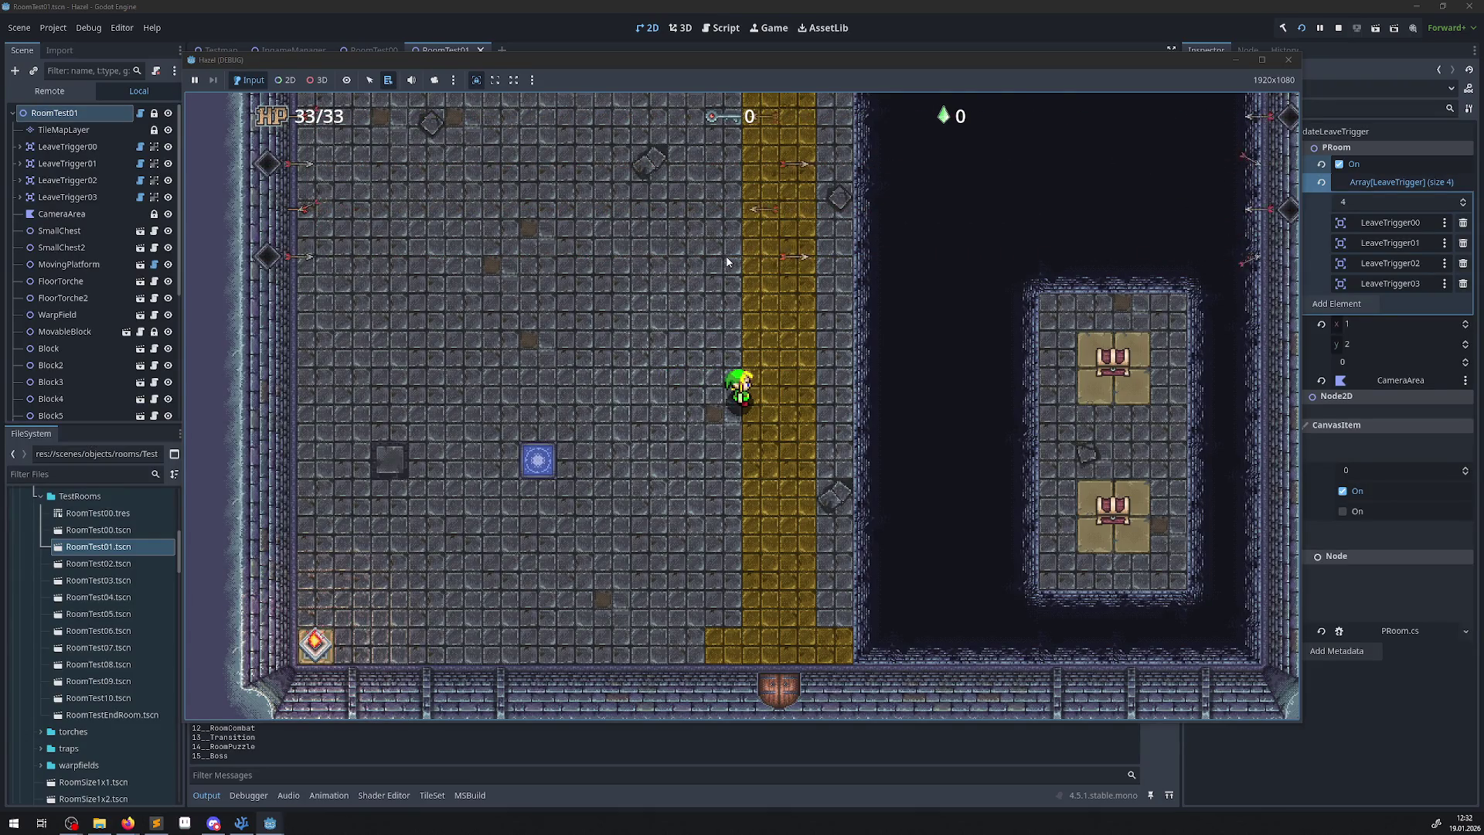
pyautogui.press('Right')
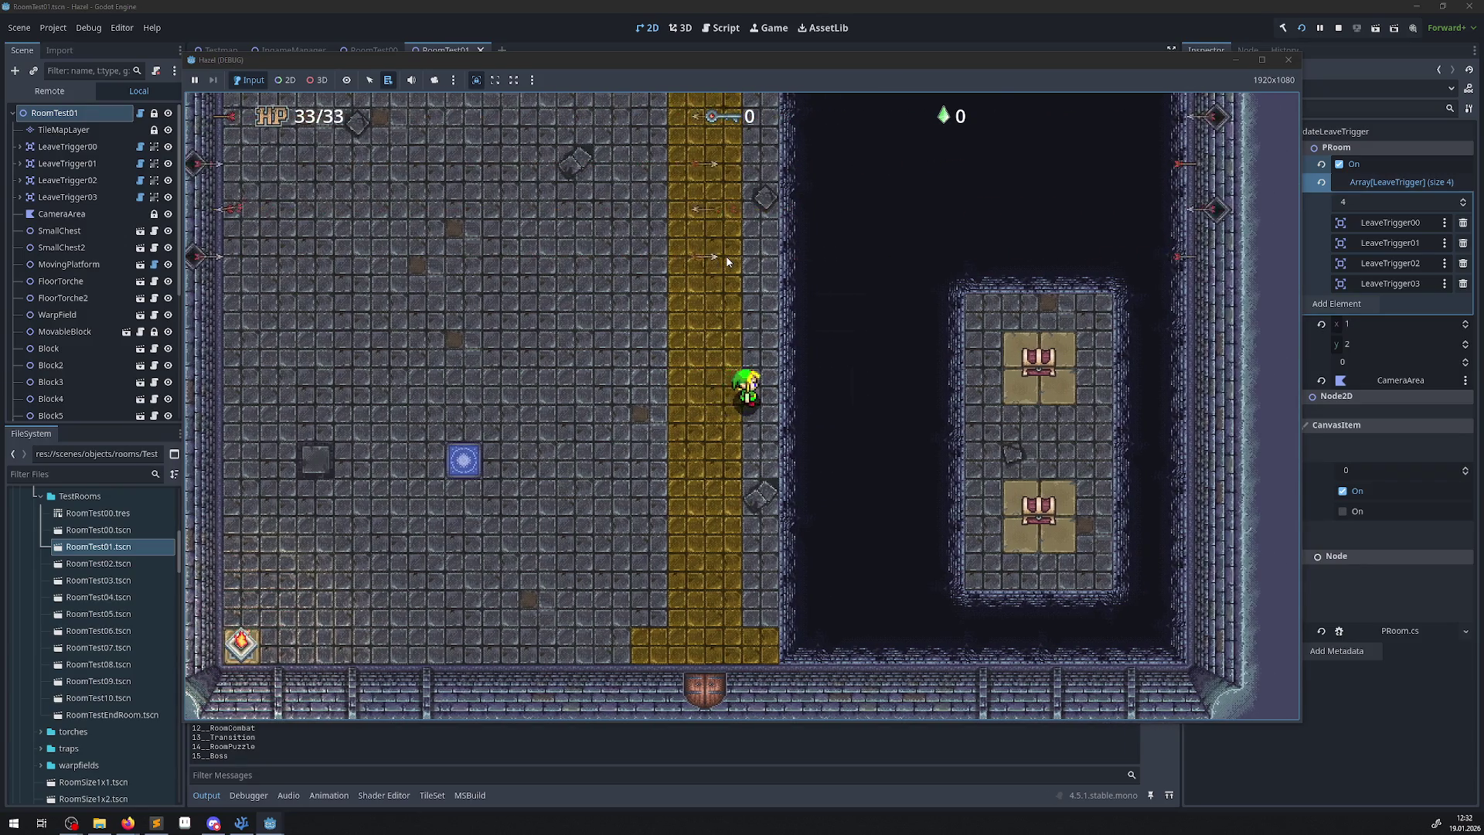
pyautogui.press('Up')
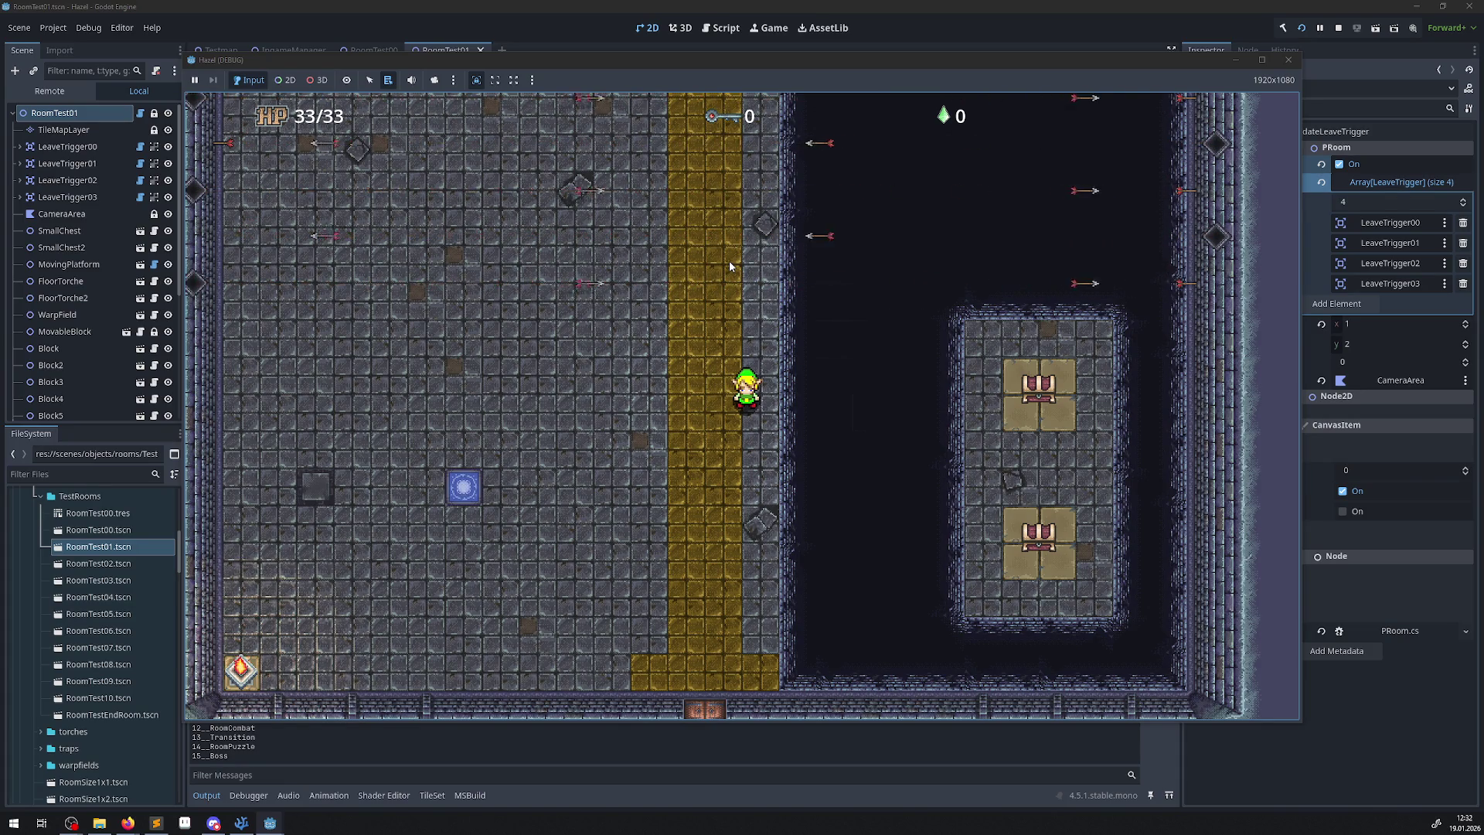
pyautogui.press('Left')
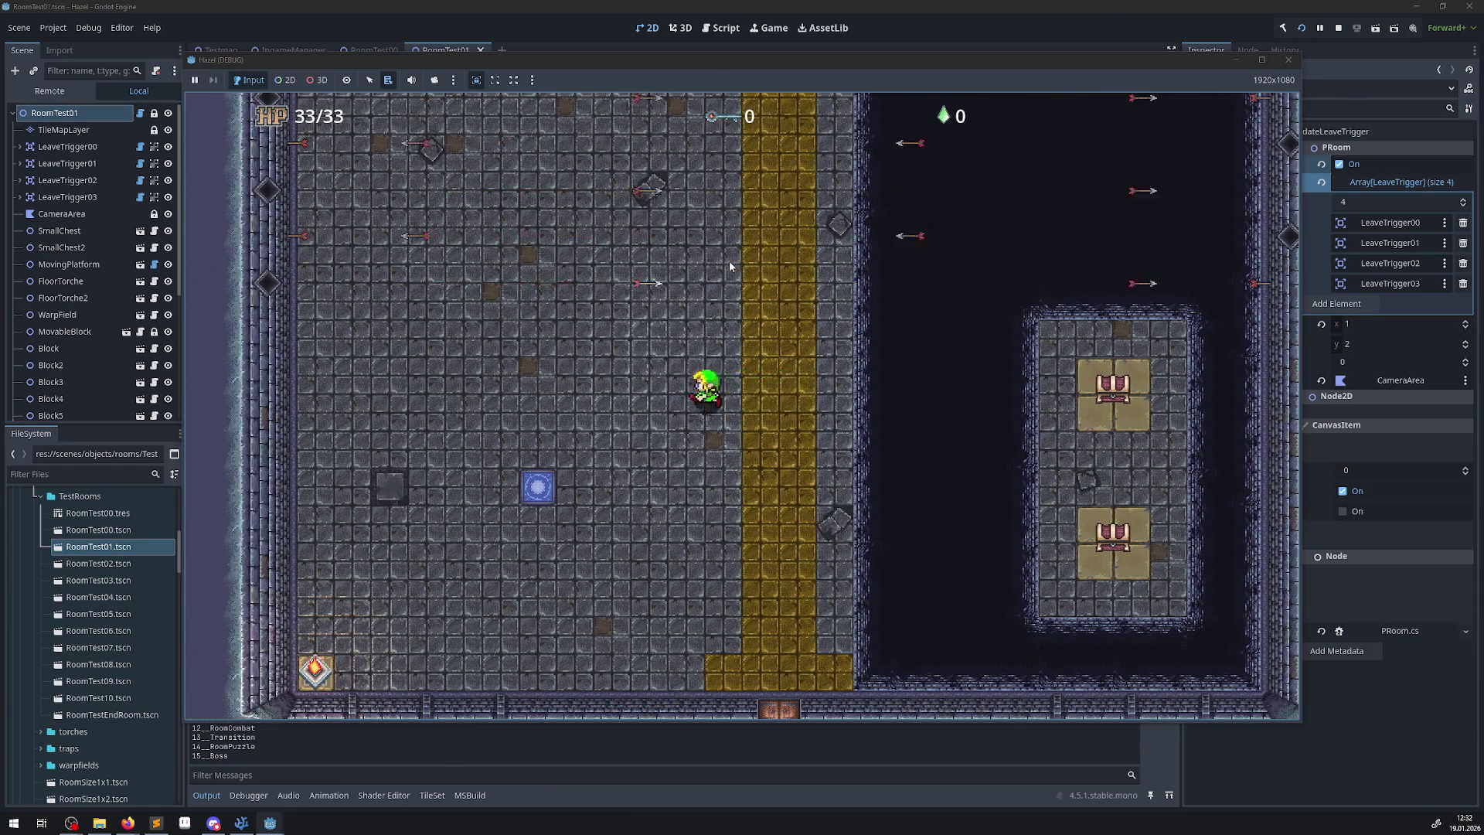
pyautogui.press('Right')
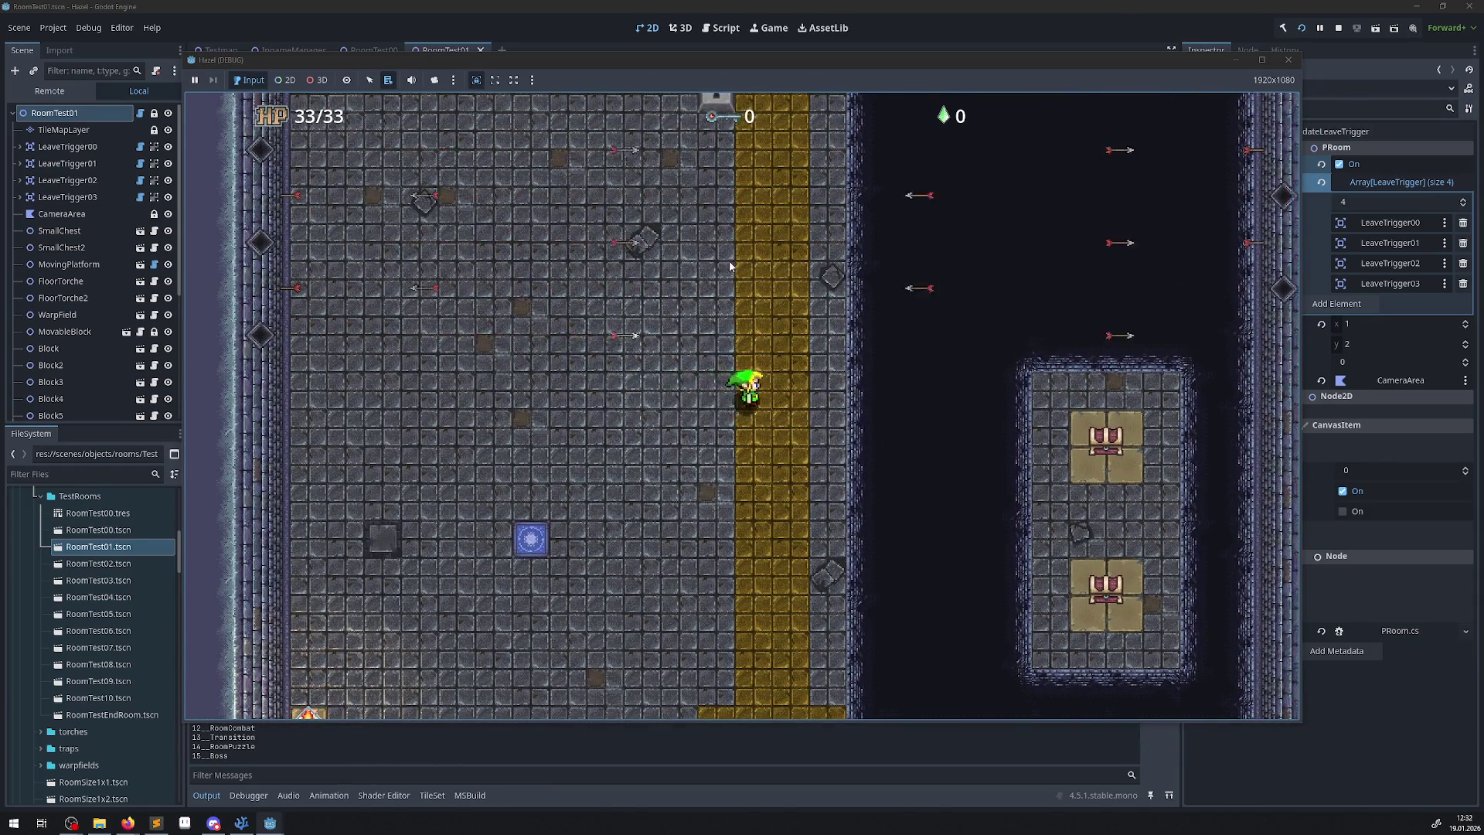
pyautogui.press('Down')
pyautogui.press('Left')
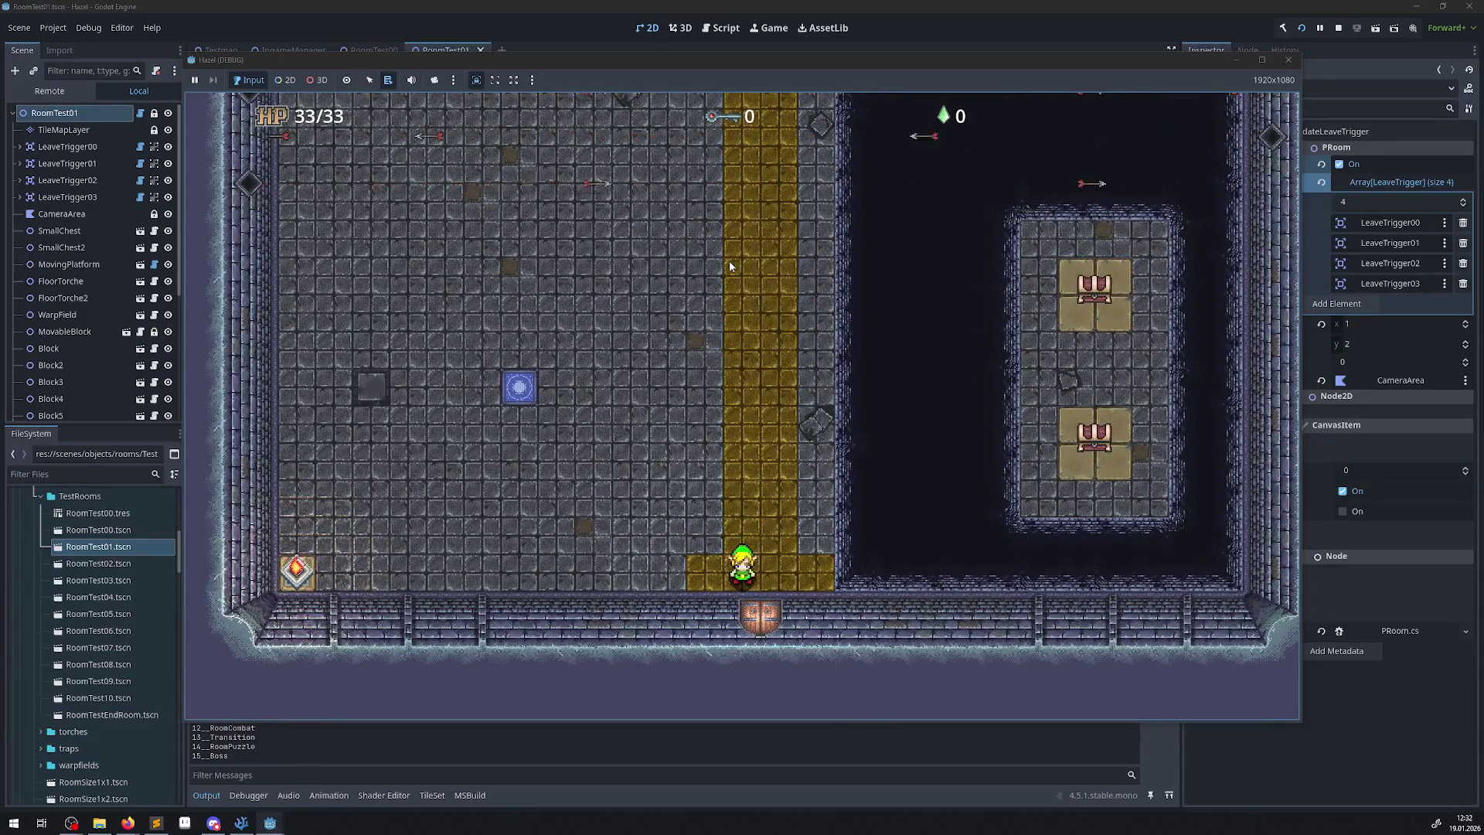
pyautogui.press('Up')
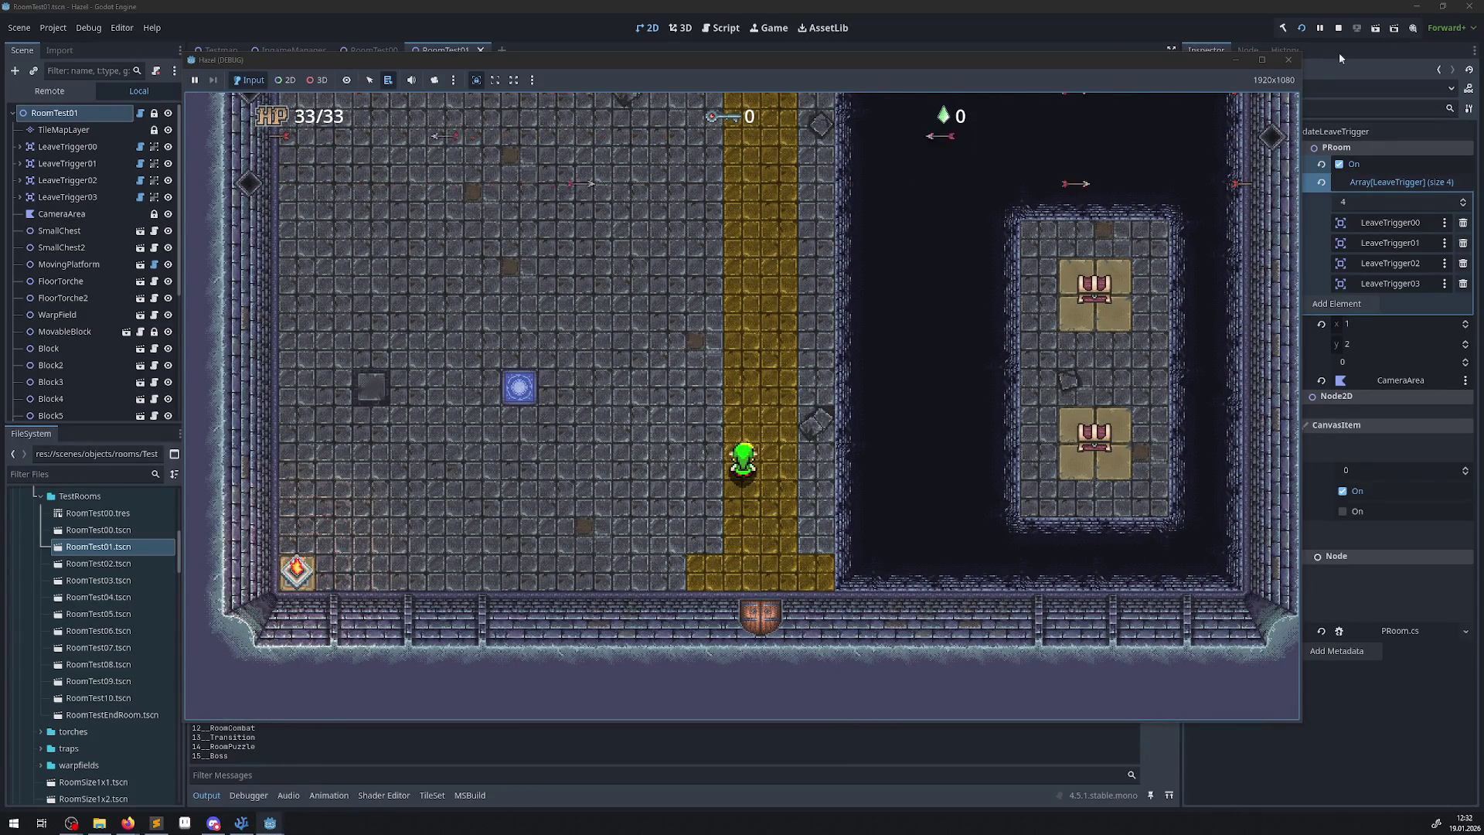
pyautogui.click(1288, 62)
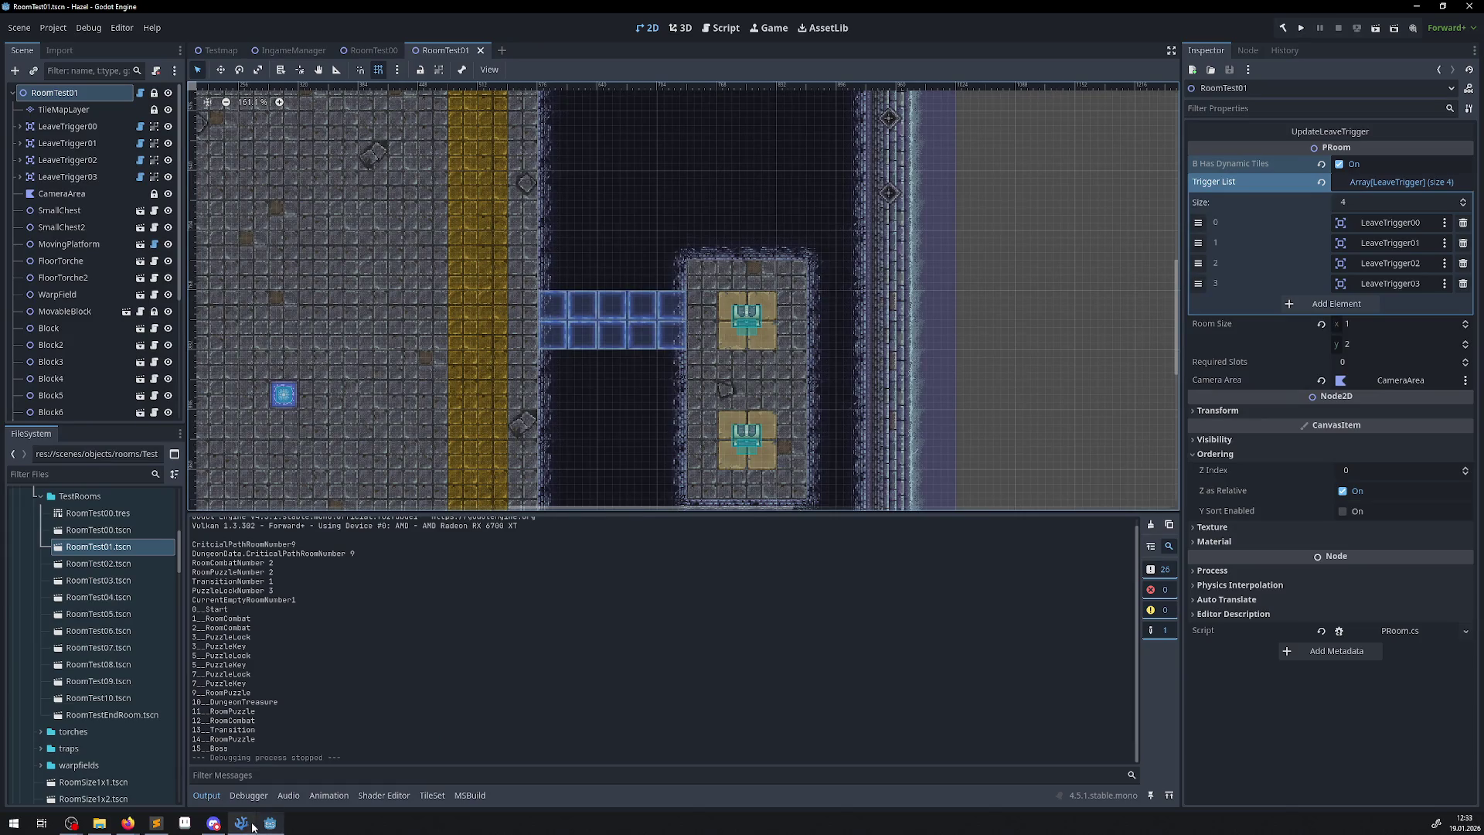
# Add a German '// todo' comment after the AltID line: the cell coords should be entered as const.
pyautogui.click(244, 824)
pyautogui.scroll(-2, 545, 443)
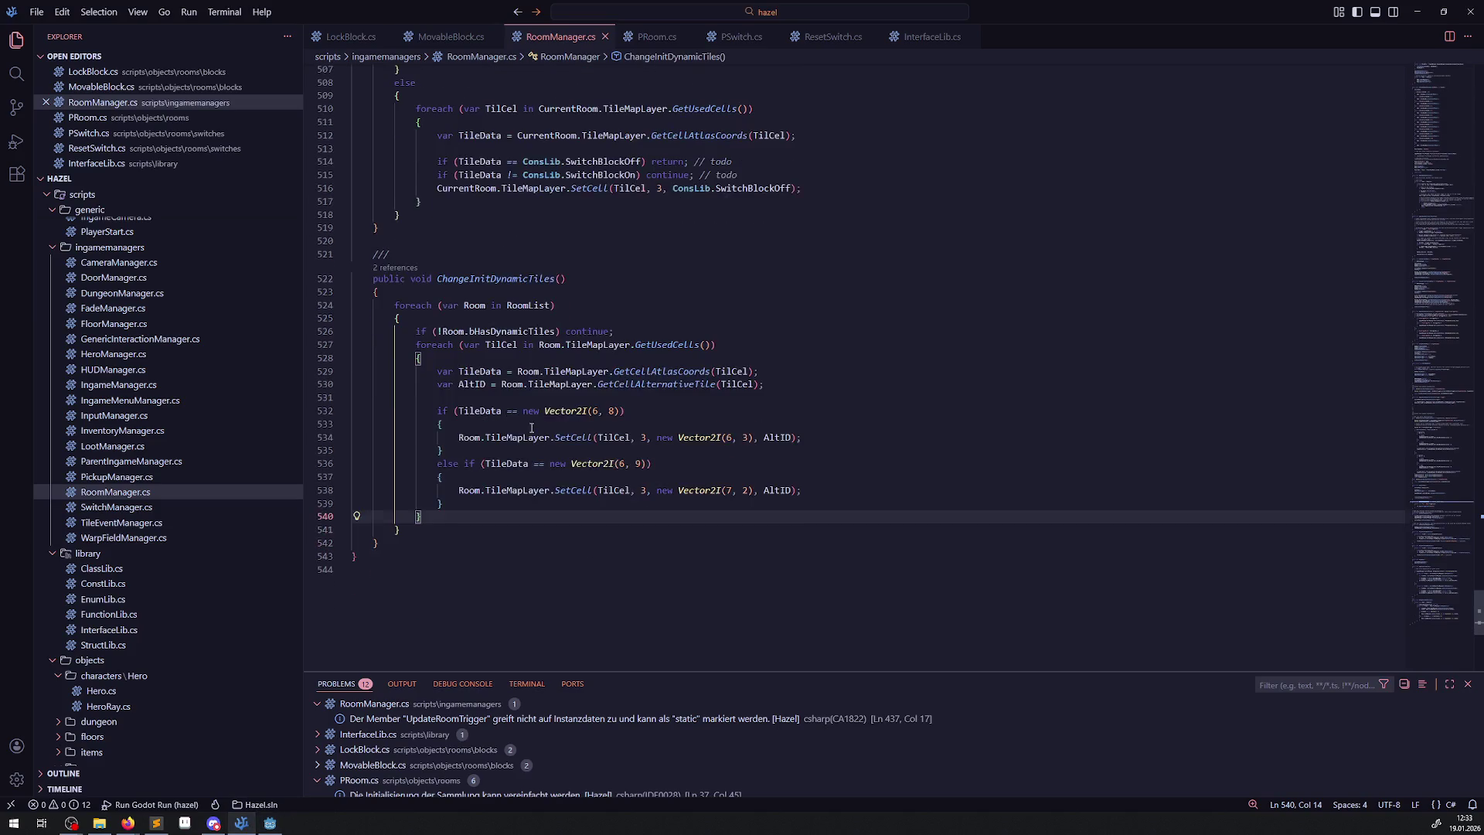
pyautogui.click(563, 318)
pyautogui.click(661, 331)
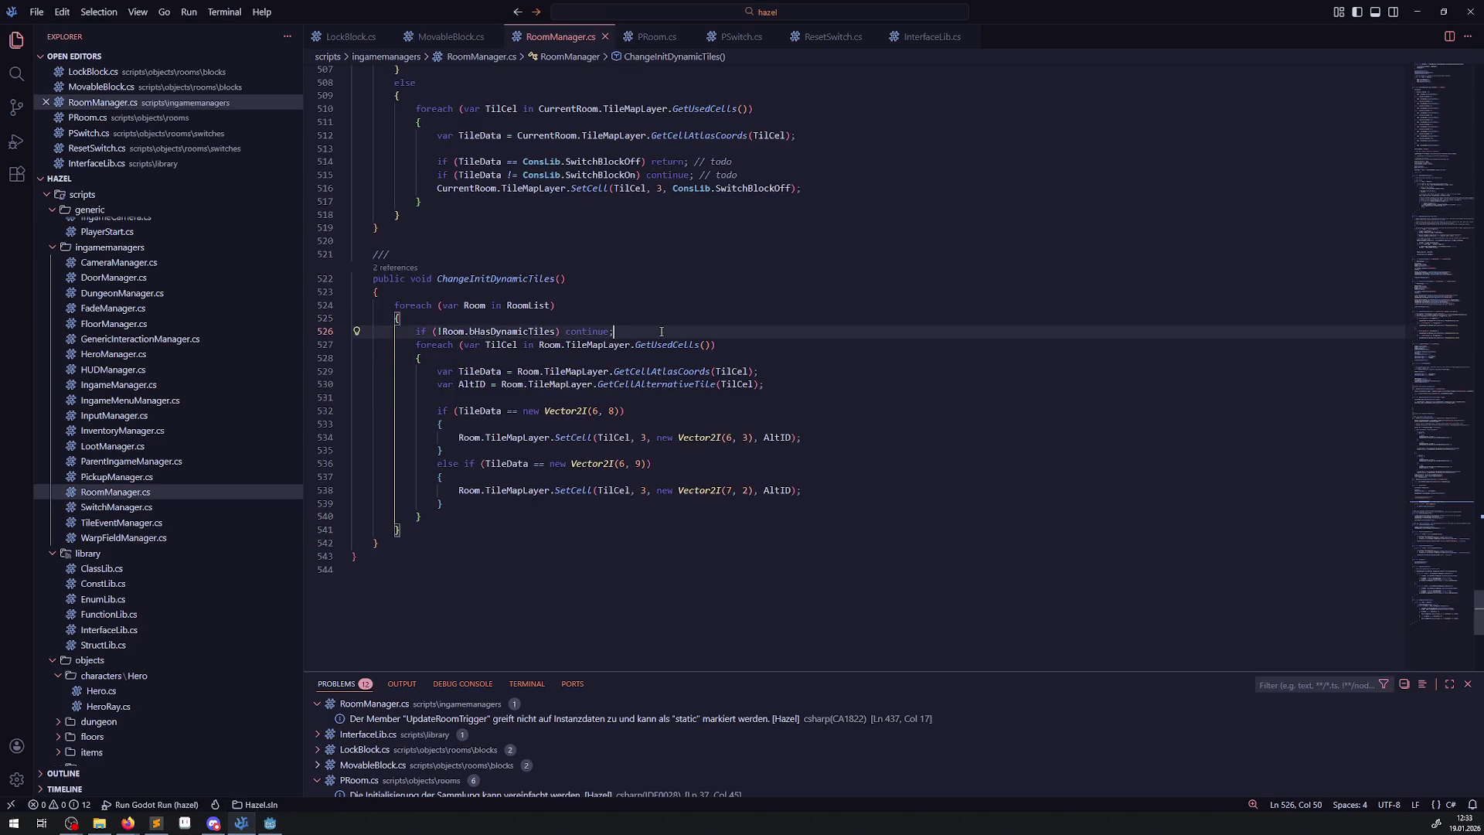
pyautogui.click(580, 397)
pyautogui.press('Return')
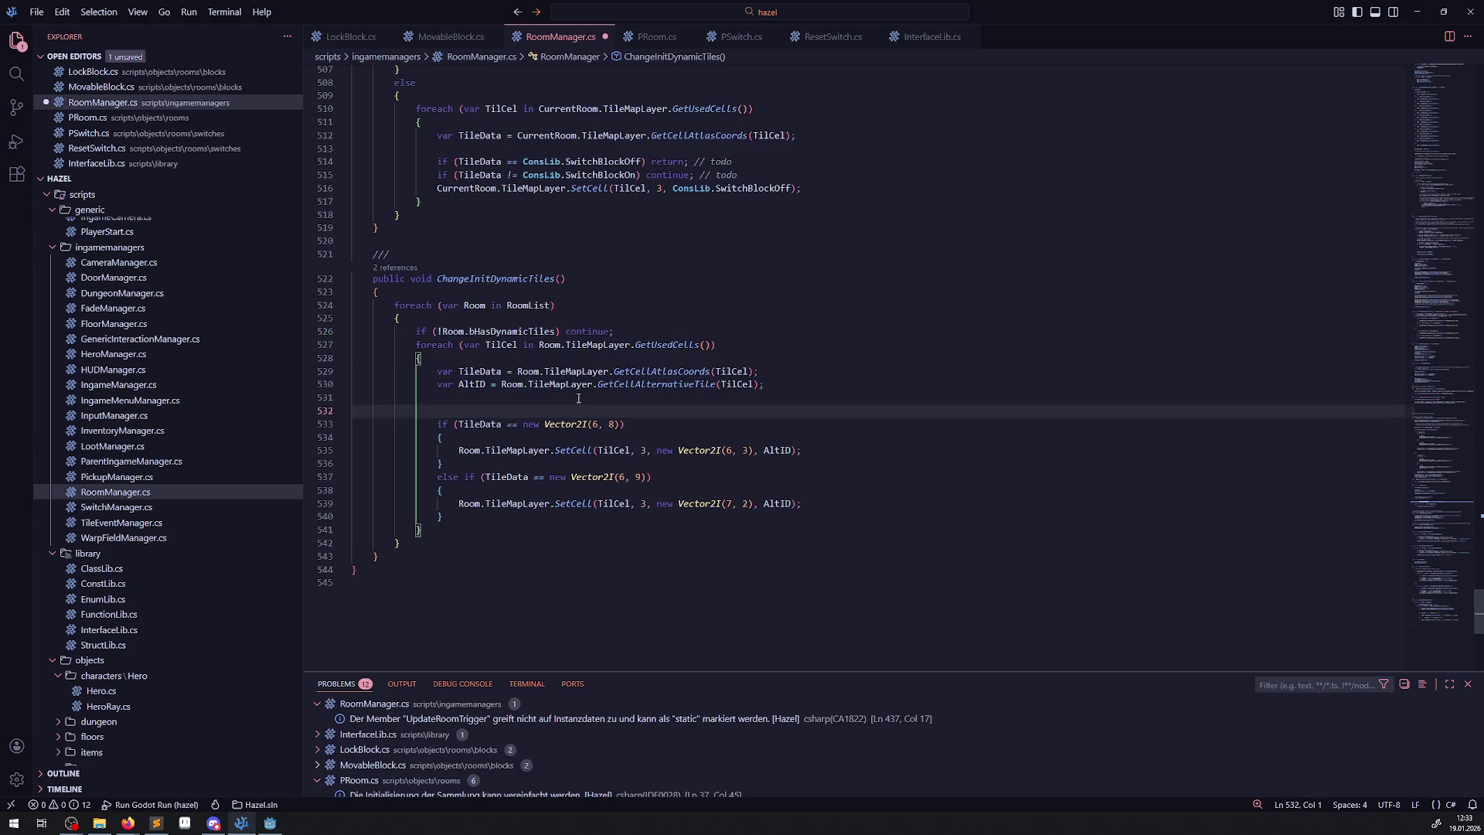
pyautogui.press('Tab')
pyautogui.press('Tab')
pyautogui.write('// todo ')
pyautogui.write('ti')
pyautogui.write('les in den ')
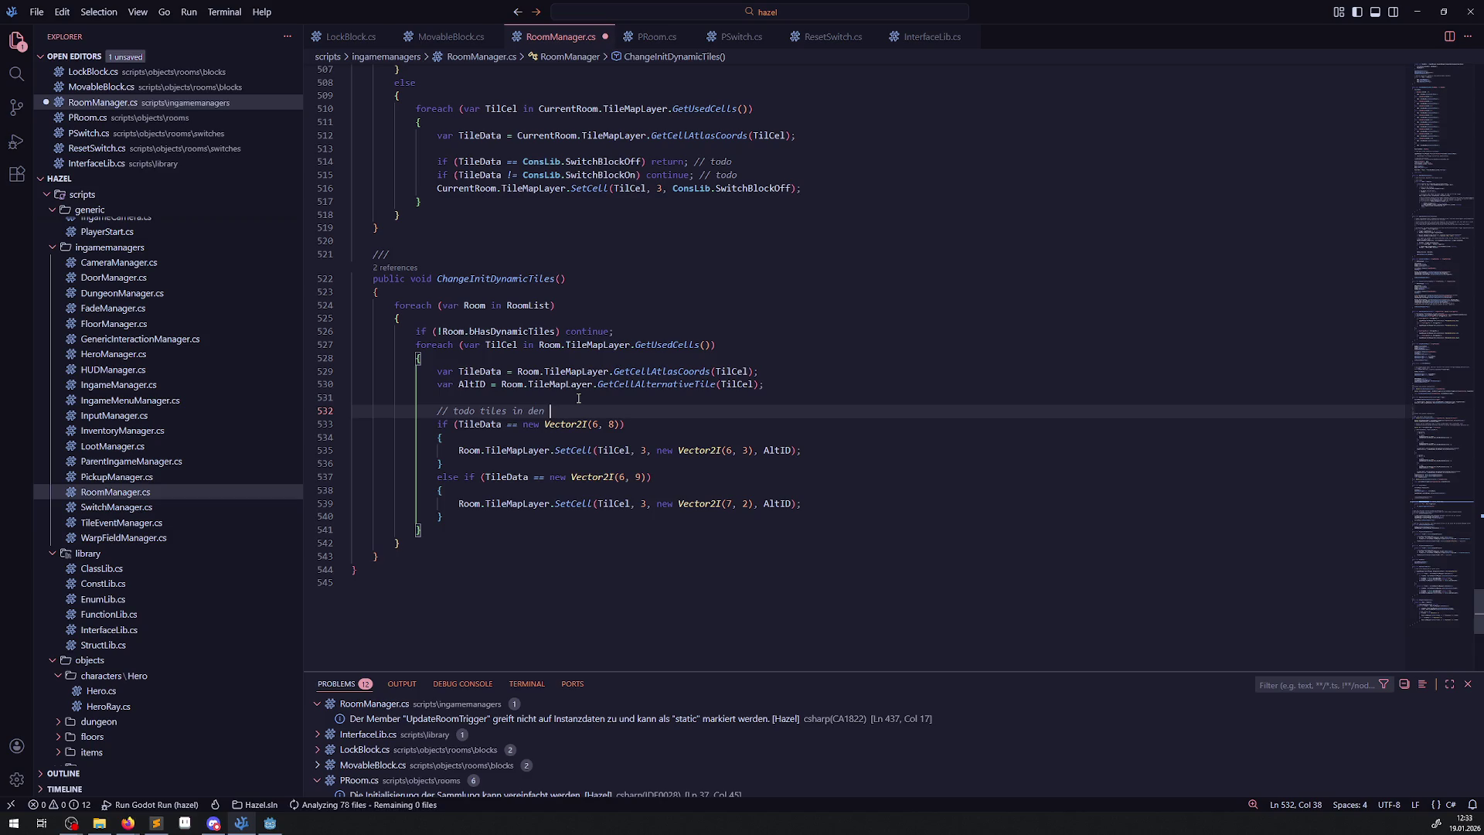
pyautogui.write('cells/coords. ')
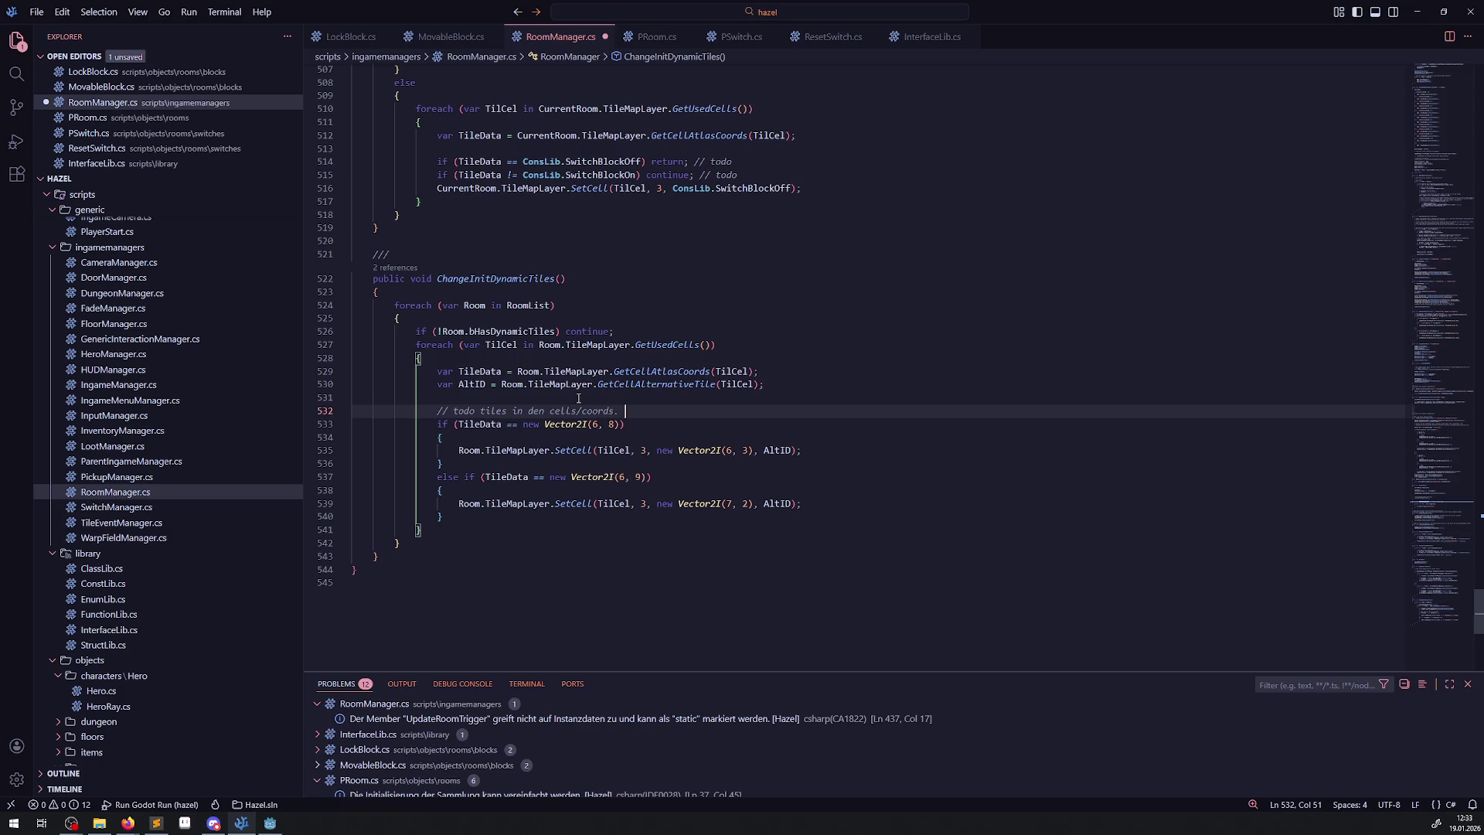
pyautogui.write('müssten ')
pyautogui.write('als const richtig eingetragen werden; muss alles ents')
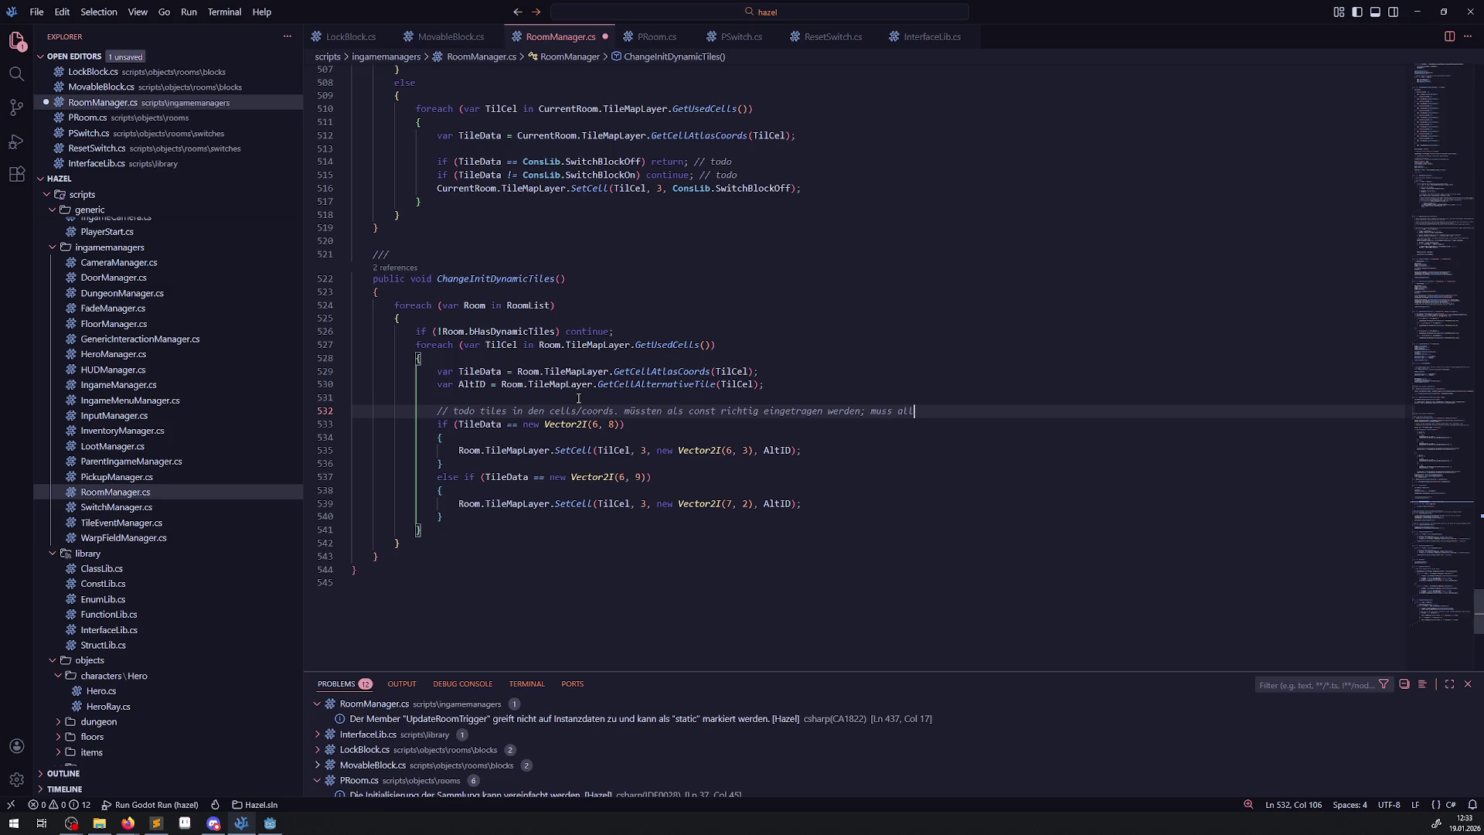